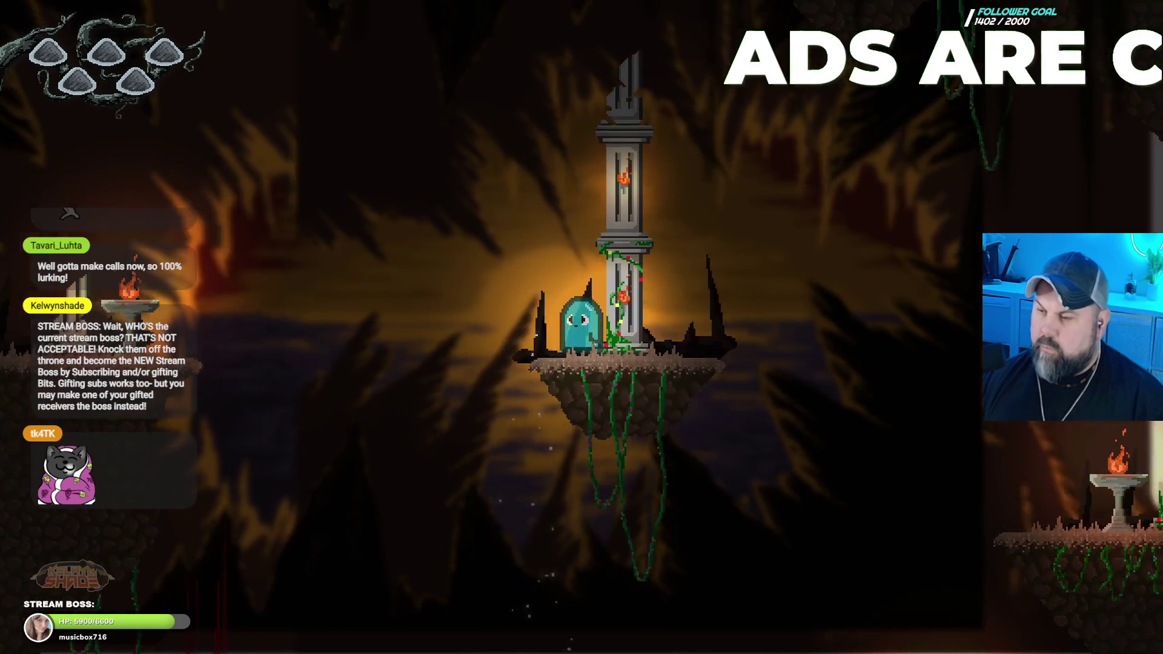
Step: Exit fullscreen and close the game preview to get back to the events sheet
{"action": "key", "text": "F11"}
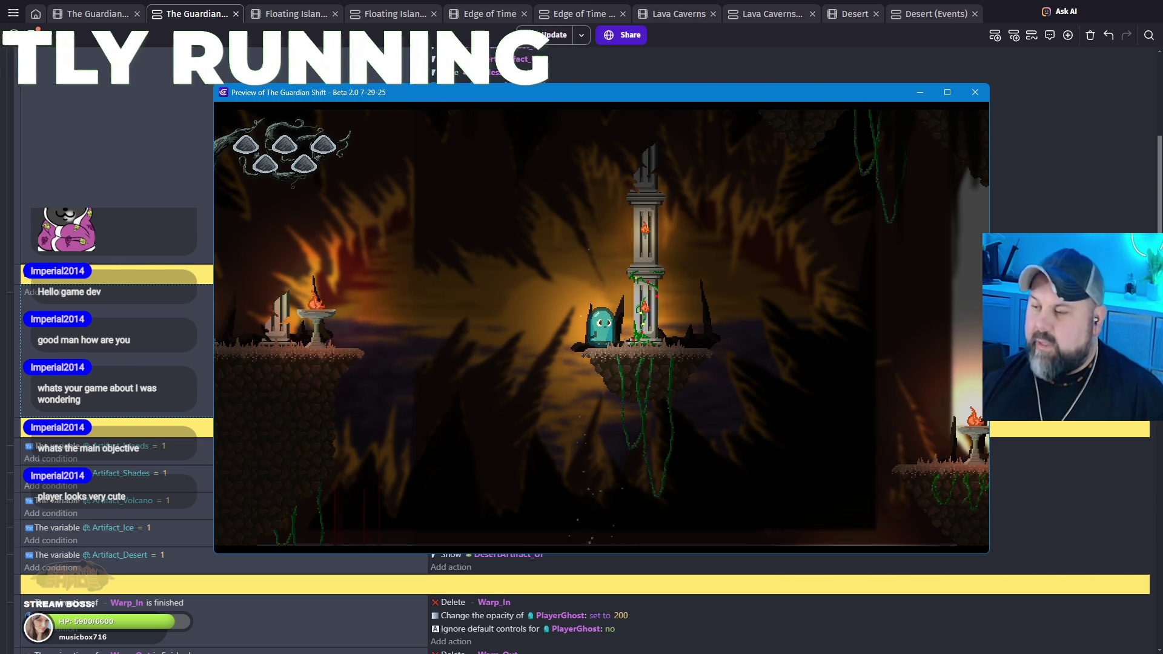
{"action": "mouse_move", "coordinate": [749, 91]}
{"action": "left_mouse_down"}
{"action": "mouse_move", "coordinate": [714, 93]}
{"action": "mouse_move", "coordinate": [695, 63]}
{"action": "mouse_move", "coordinate": [717, 93]}
{"action": "mouse_move", "coordinate": [727, 88]}
{"action": "left_mouse_up"}
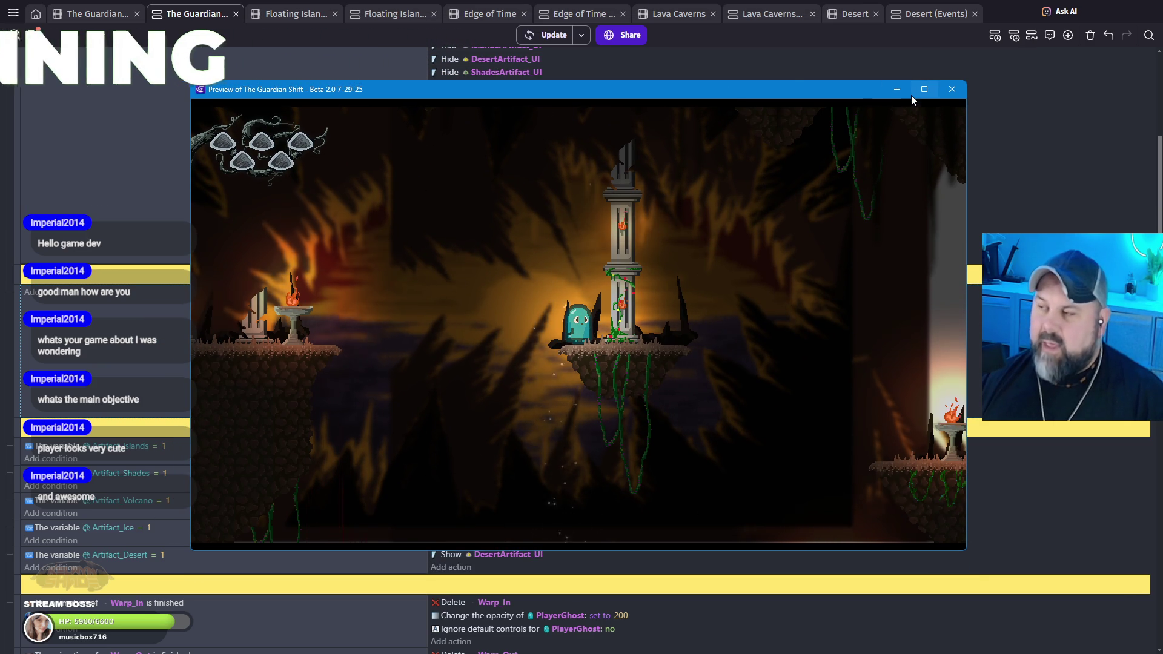
{"action": "mouse_move", "coordinate": [918, 93]}
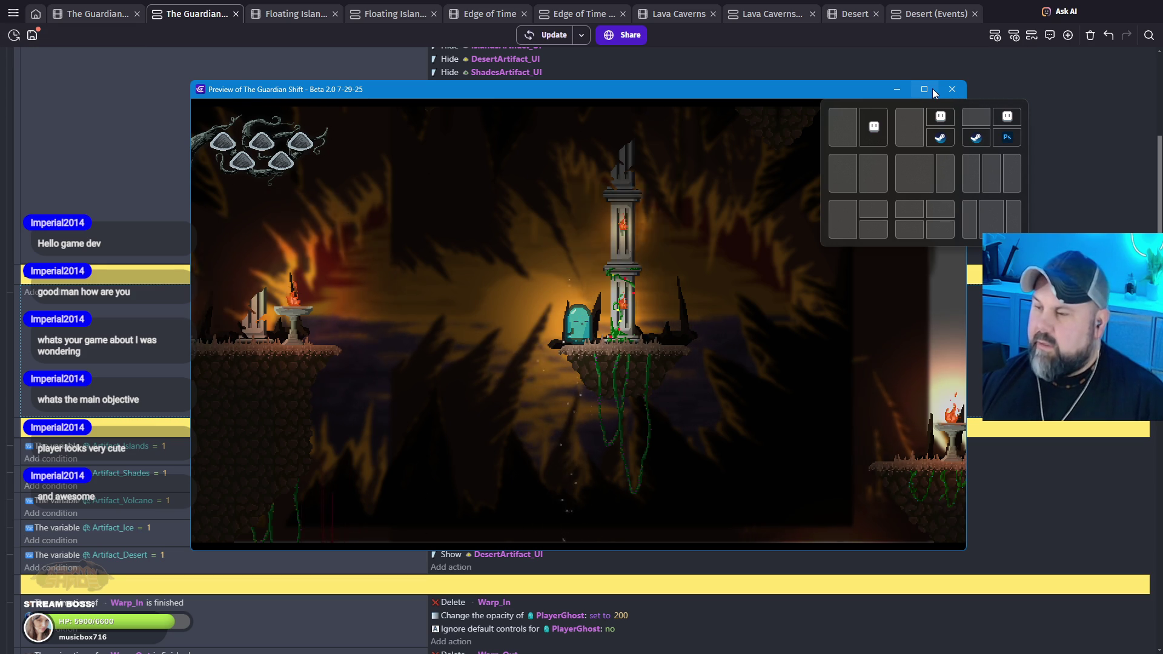
{"action": "left_click", "coordinate": [952, 89]}
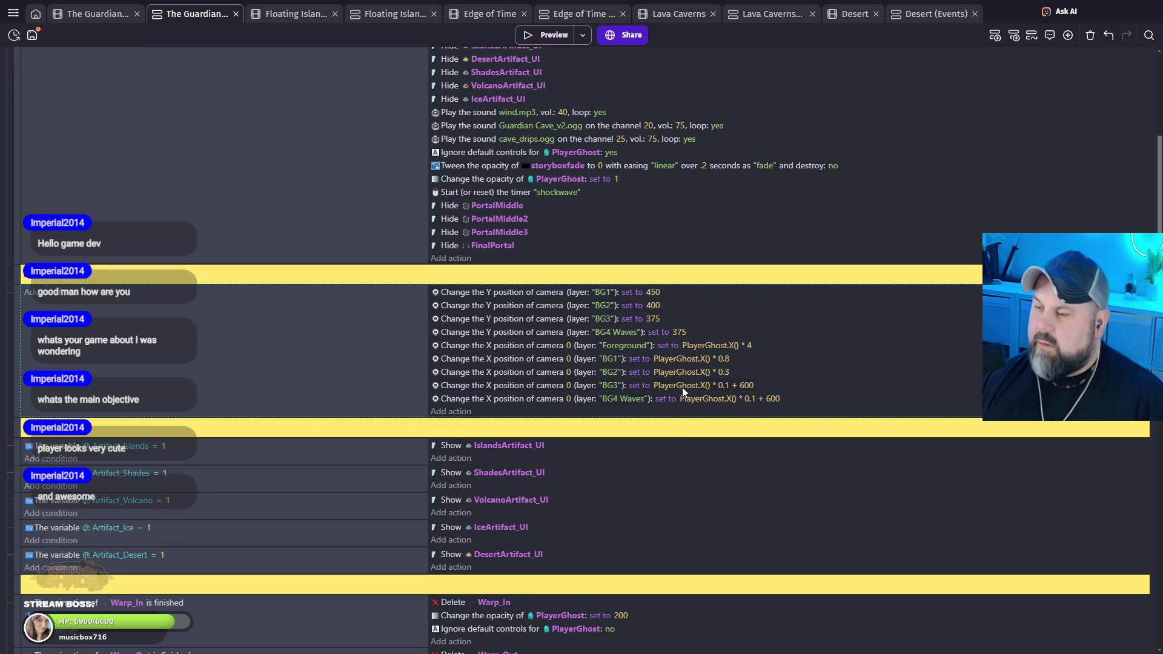
Step: Change the BG3 and BG4 Waves camera X offsets from + 600 to + 550, then preview the game
{"action": "left_click", "coordinate": [747, 385]}
{"action": "type", "text": "PlayerGhost.X() * 0.1 + 550"}
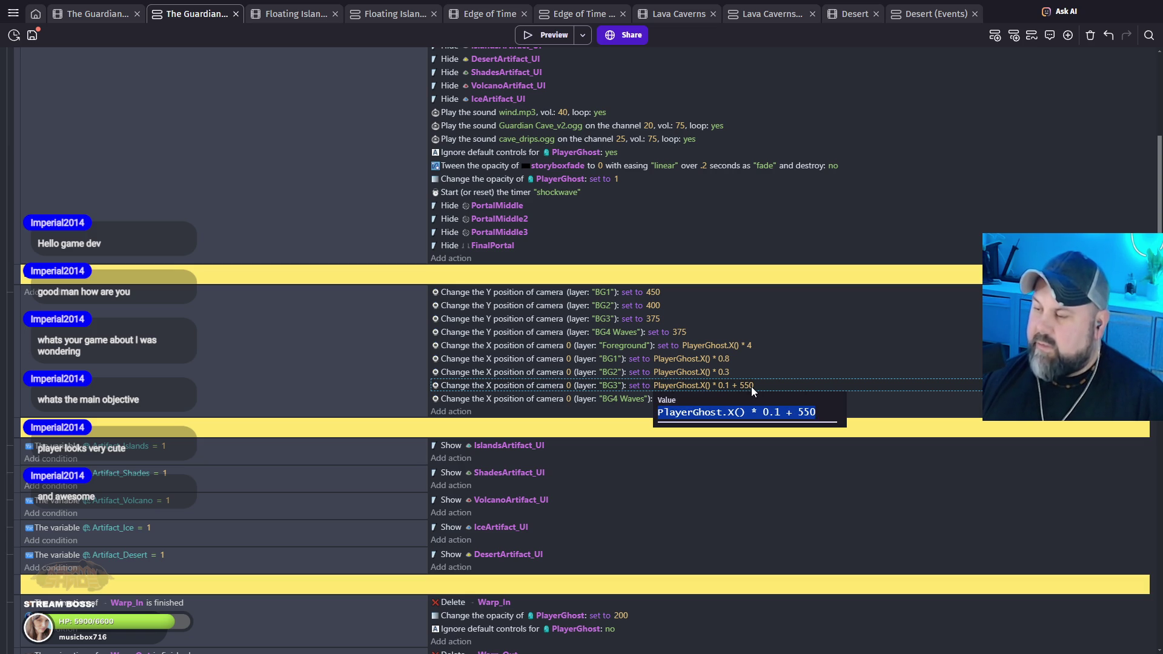
{"action": "left_click", "coordinate": [824, 468]}
{"action": "left_click", "coordinate": [773, 397]}
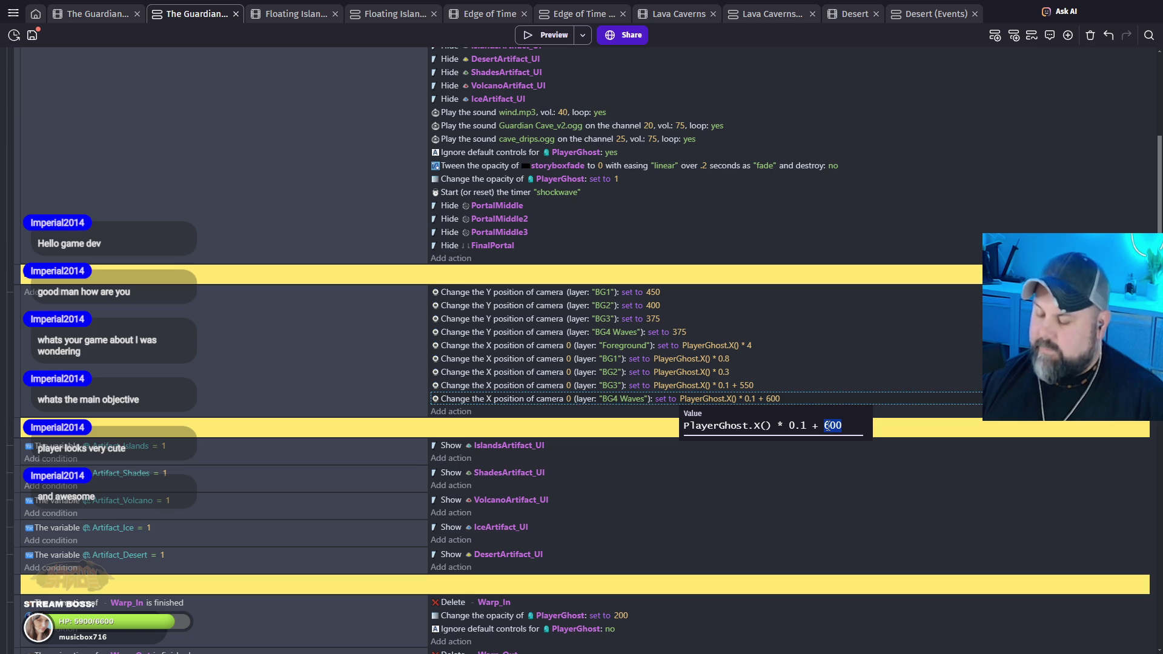
{"action": "type", "text": "0"}
{"action": "key", "text": "Return"}
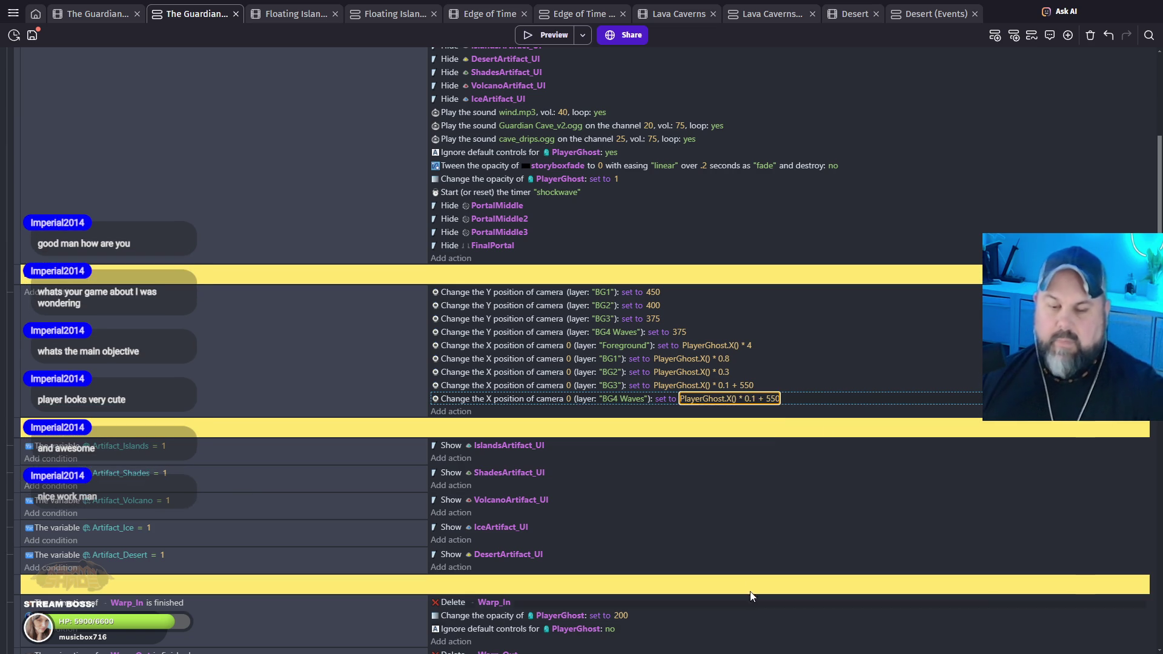
{"action": "left_click", "coordinate": [706, 516]}
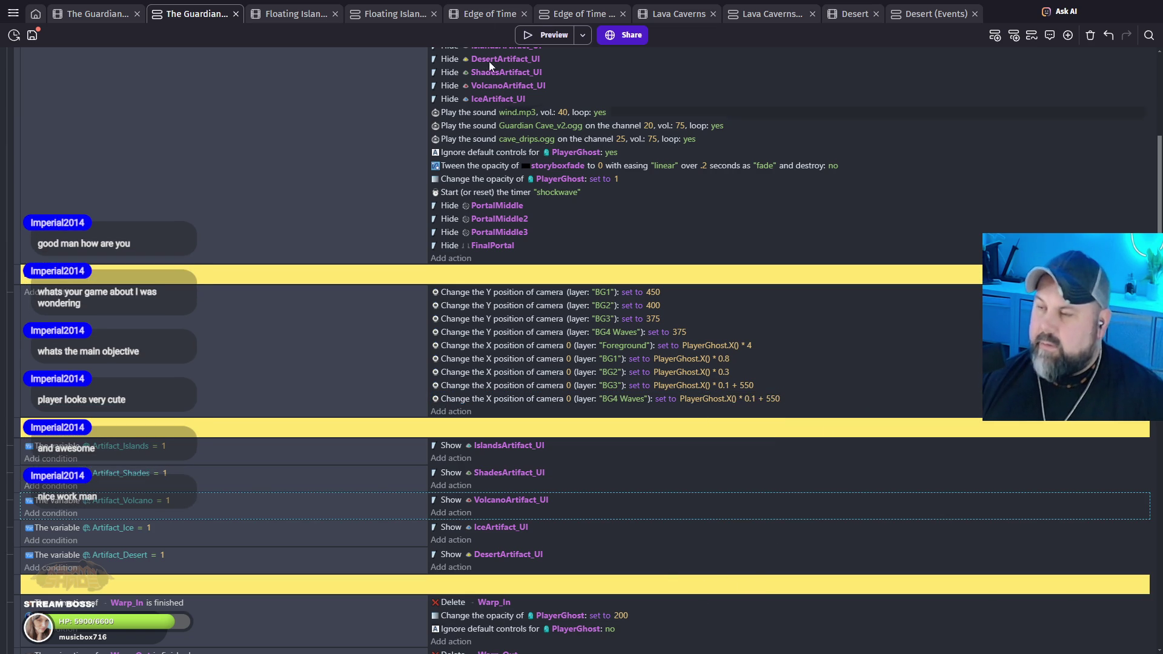
{"action": "key", "text": "F5"}
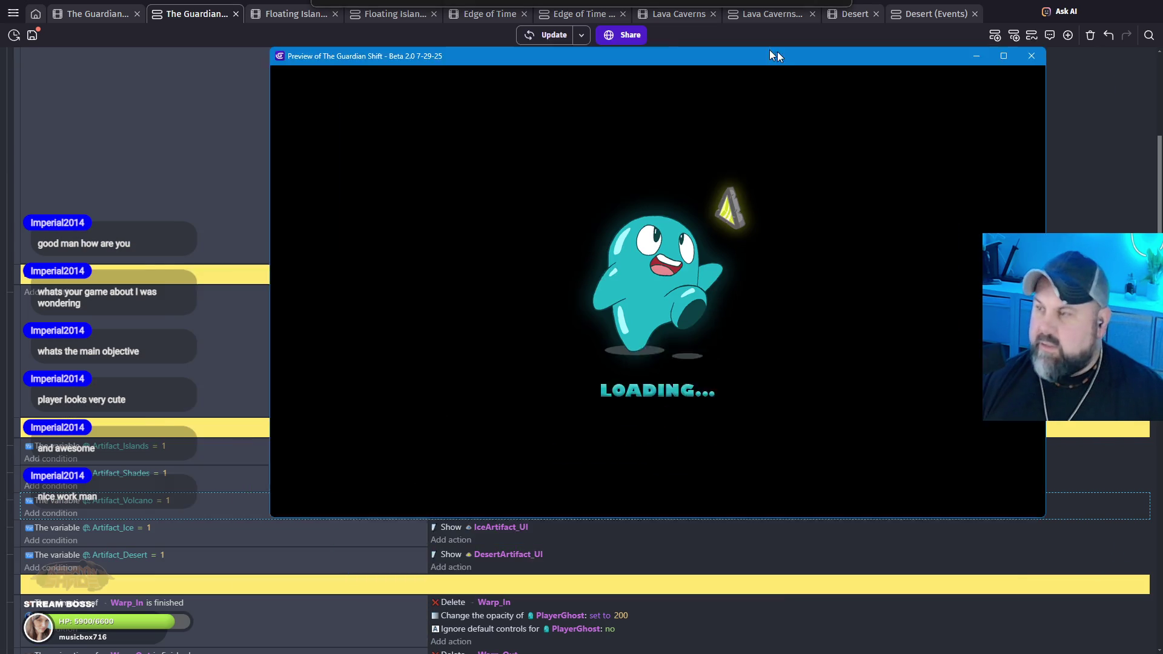
{"action": "left_click_drag", "start_coordinate": [776, 52], "coordinate": [667, 106]}
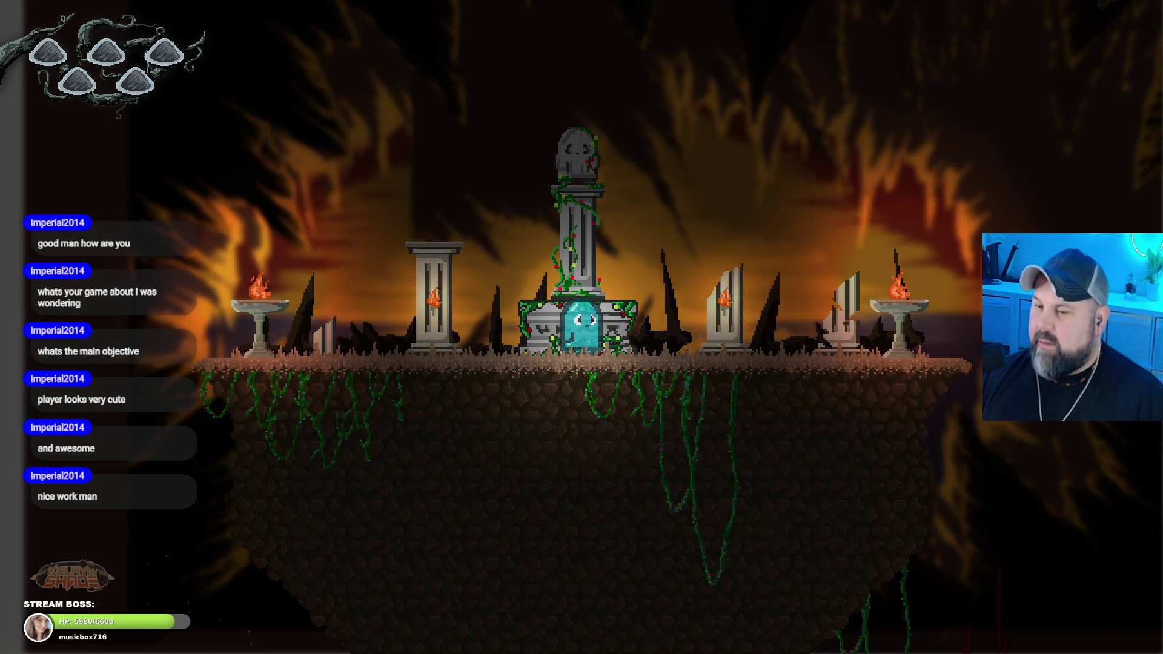
{"action": "key", "text": "Right"}
{"action": "key", "text": "space"}
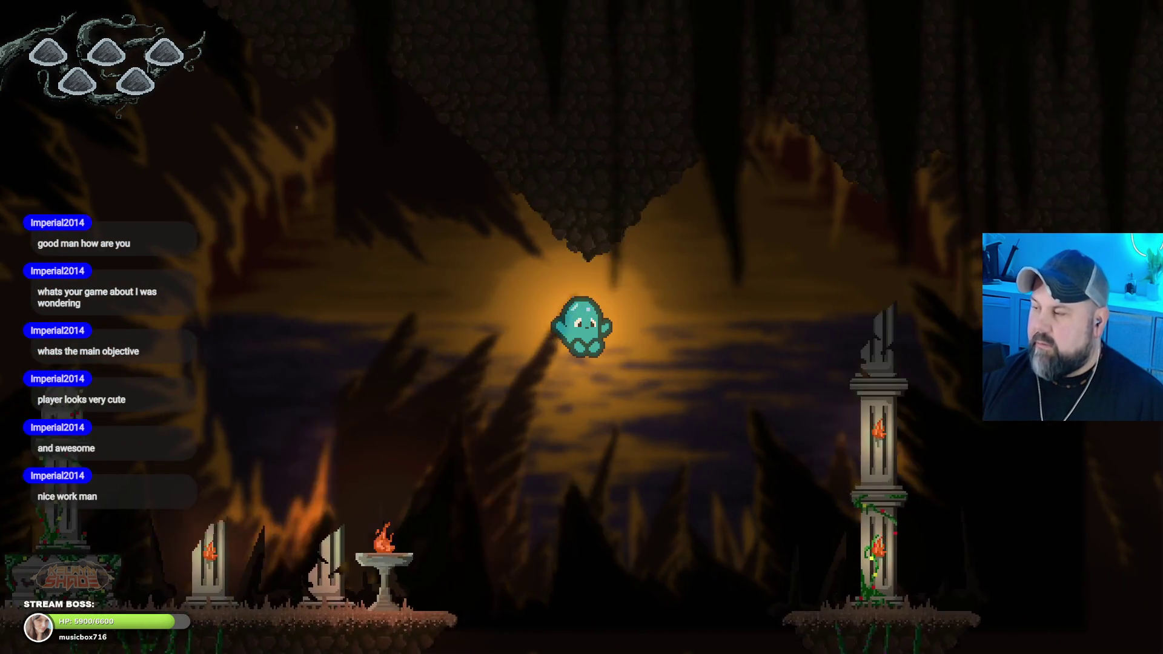
{"action": "key", "text": "Left"}
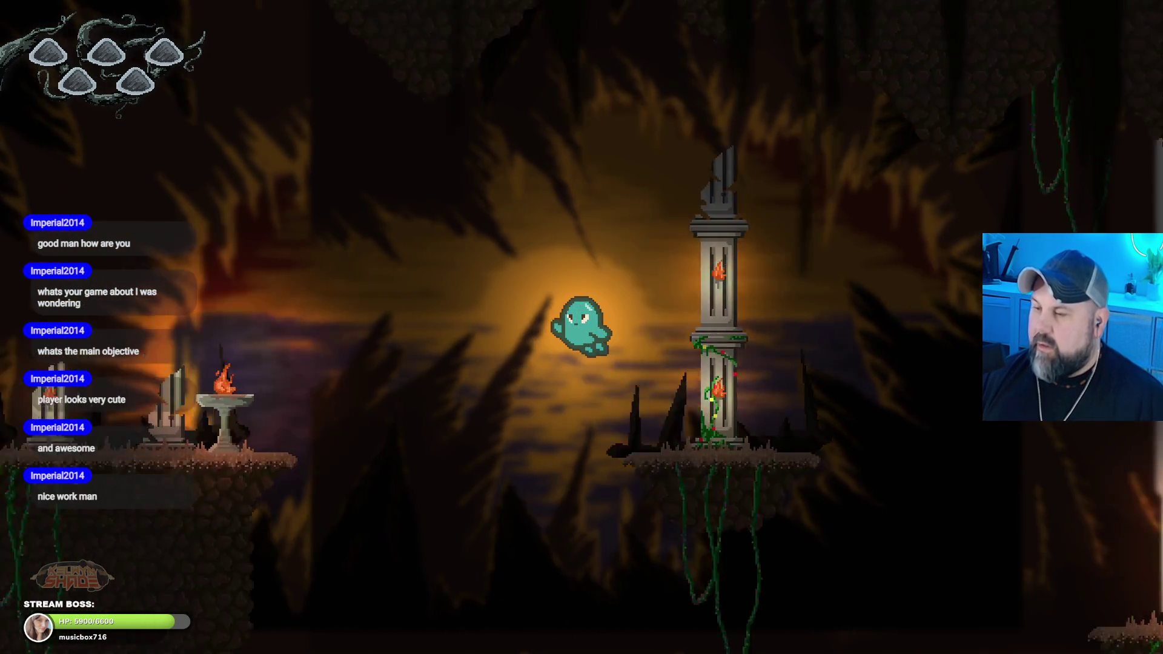
{"action": "key", "text": "Left"}
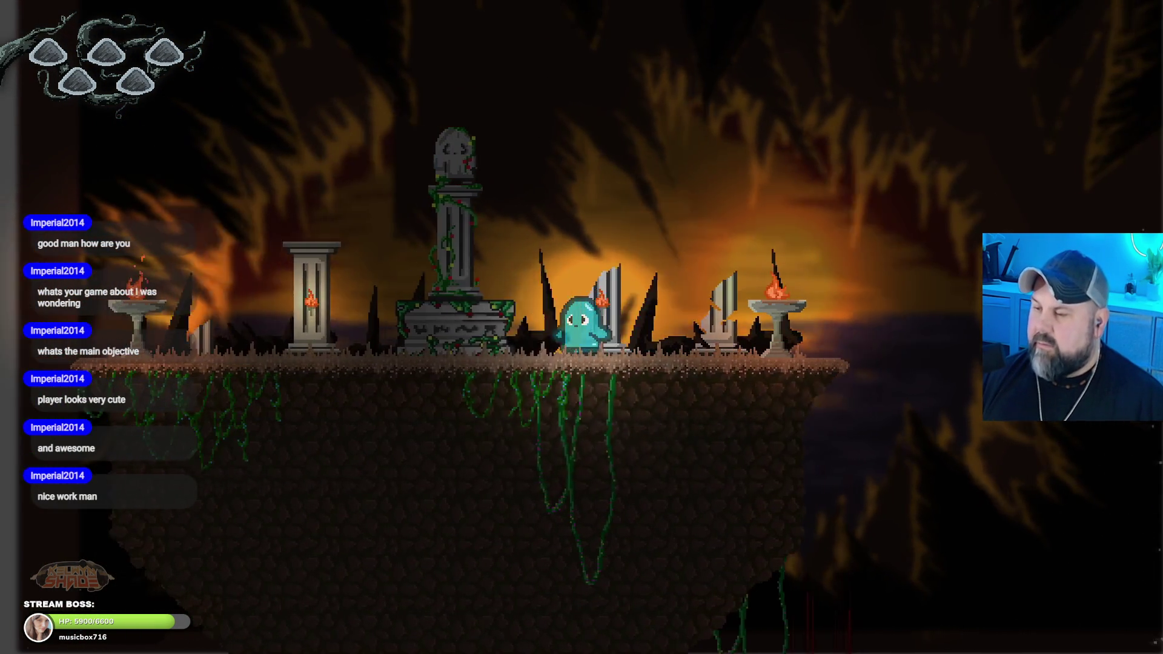
{"action": "key", "text": "Right"}
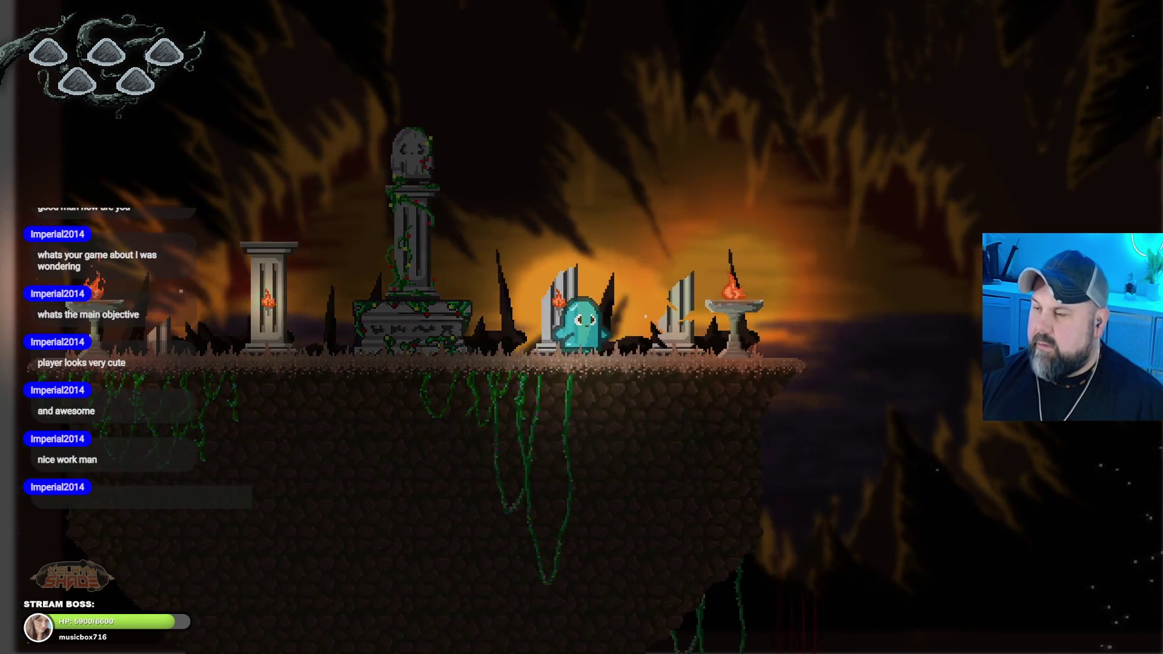
{"action": "key", "text": "space"}
{"action": "key", "text": "space"}
{"action": "key", "text": "Right"}
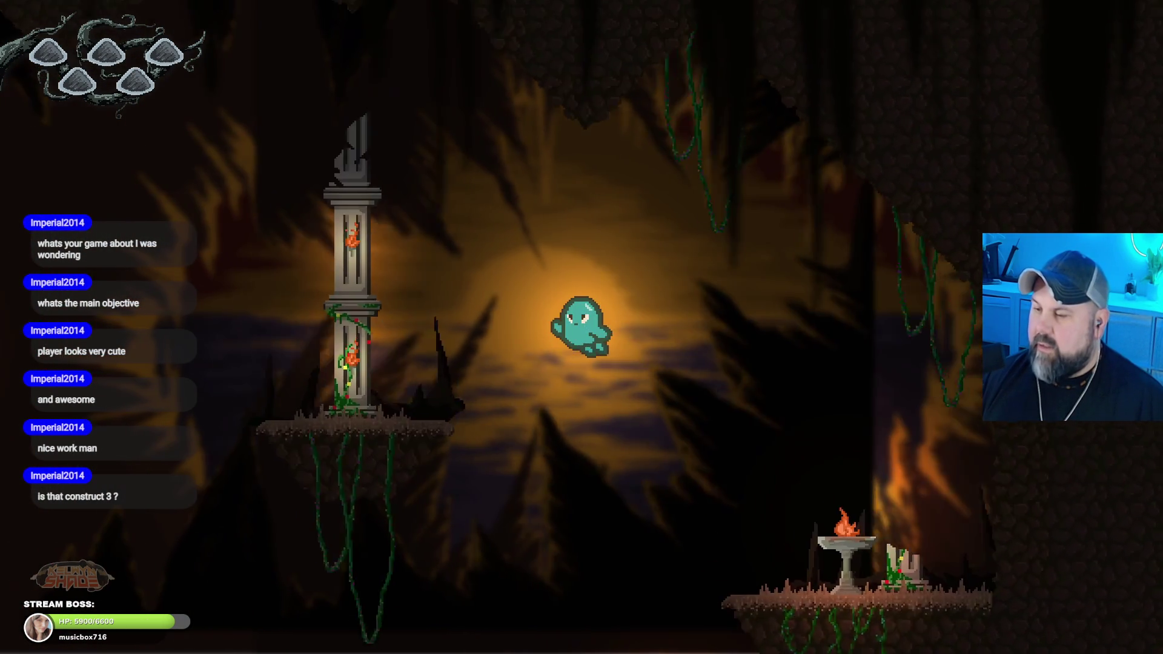
{"action": "key", "text": "Left"}
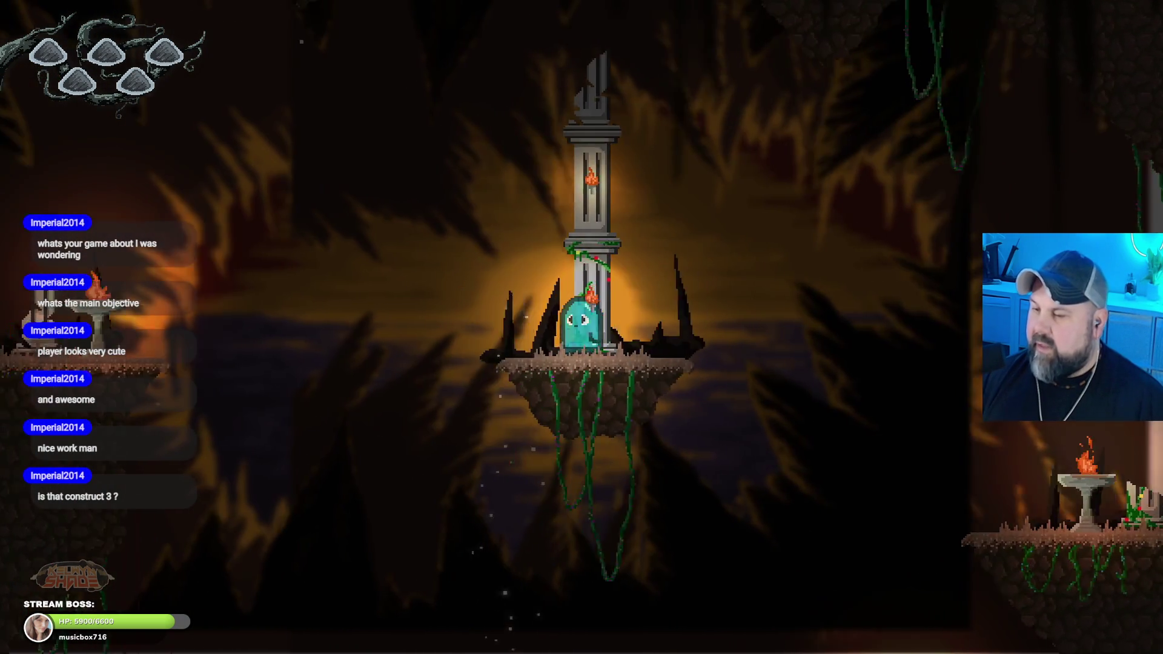
{"action": "key", "text": "space"}
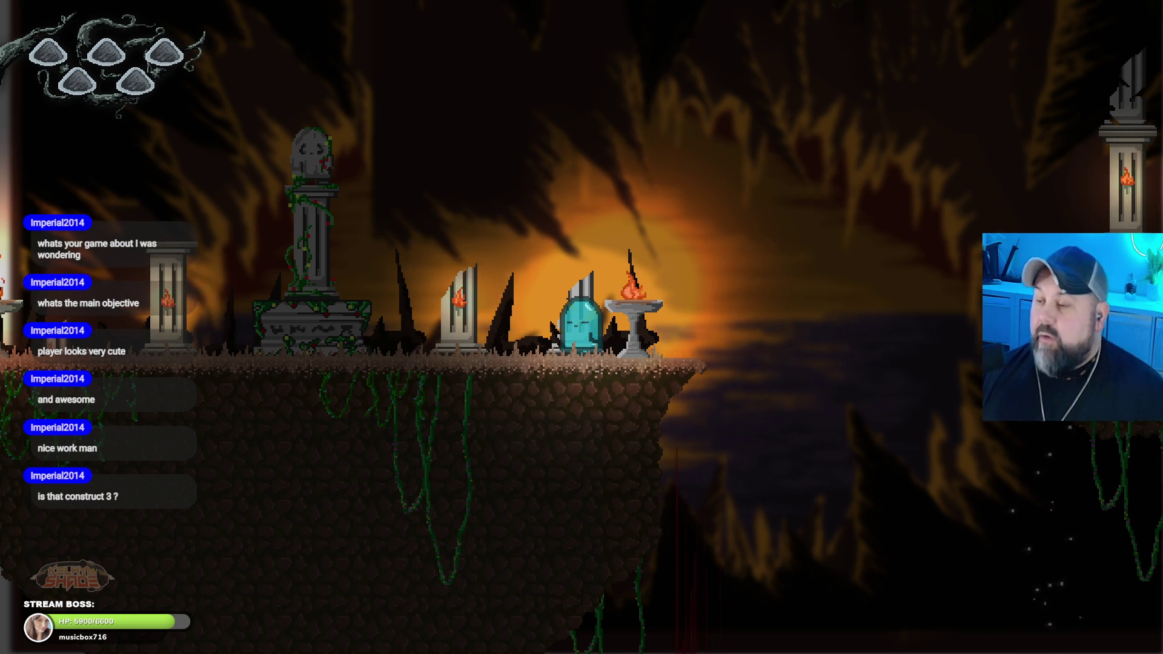
{"action": "key", "text": "Right"}
{"action": "key", "text": "space"}
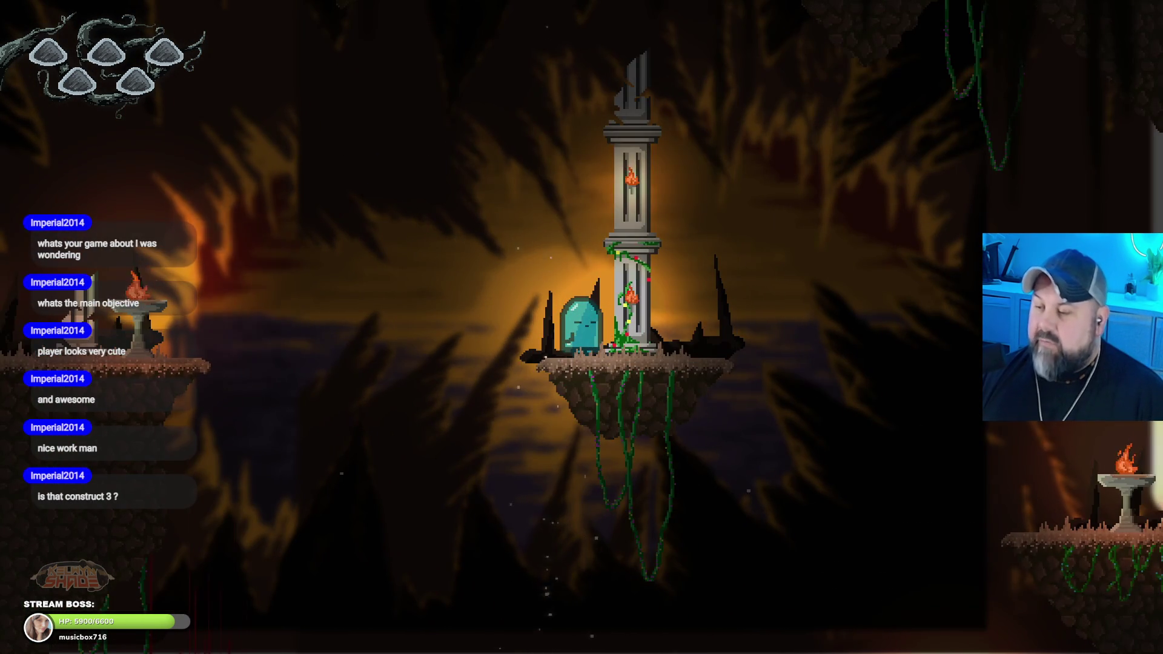
{"action": "key", "text": "Left"}
{"action": "key", "text": "space"}
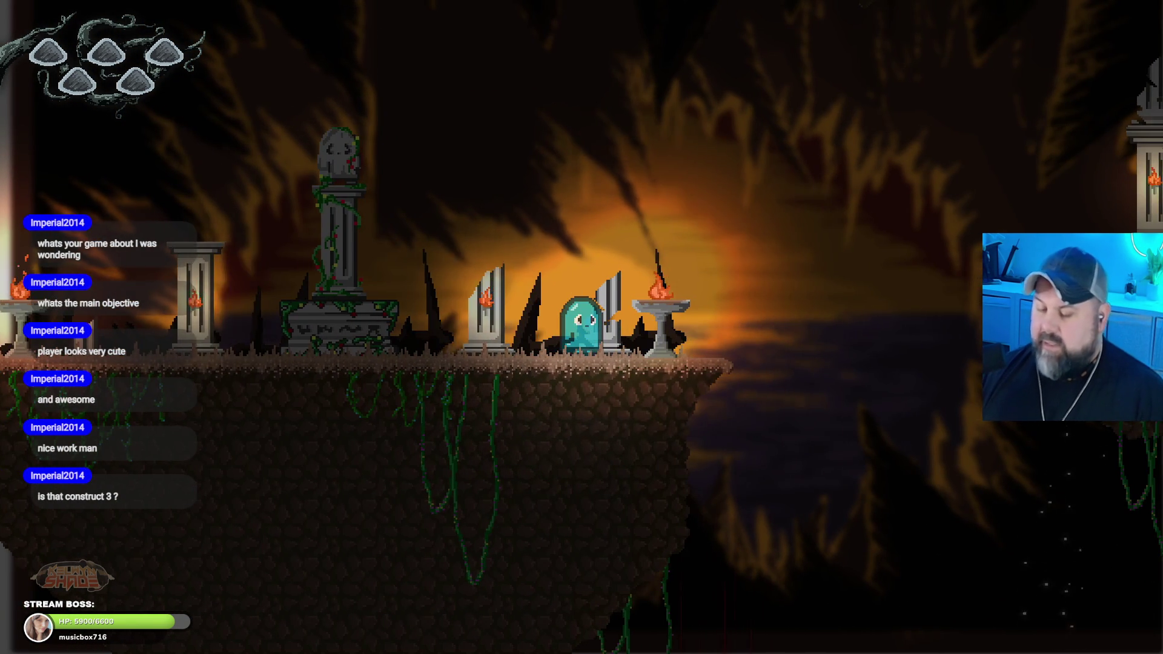
{"action": "key", "text": "Right"}
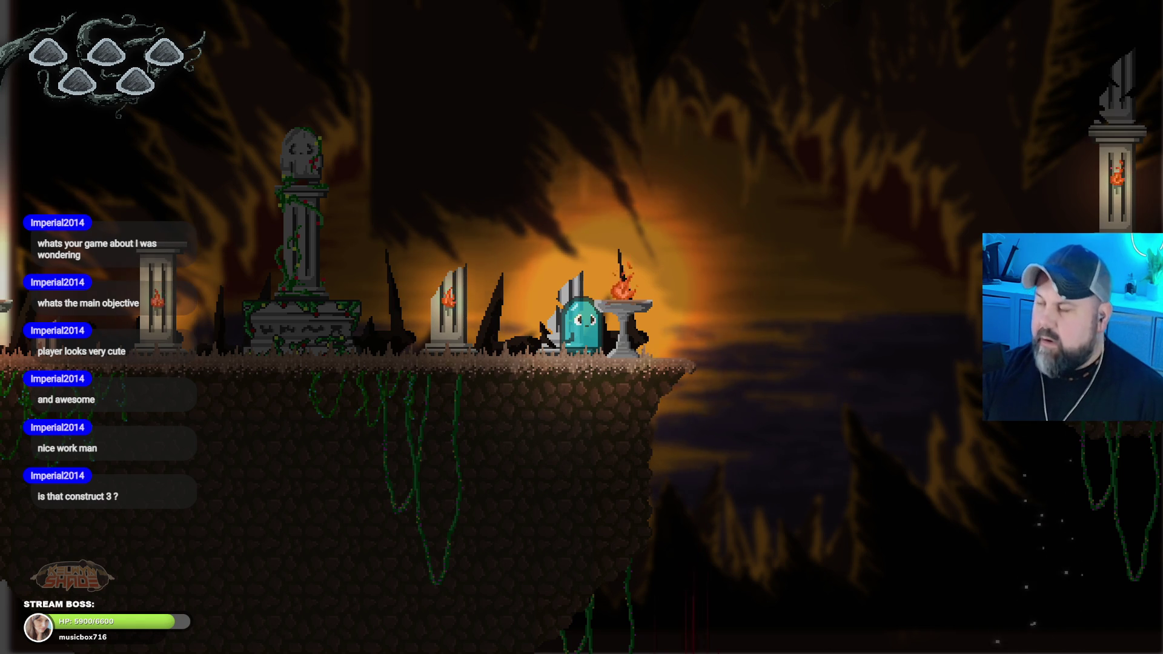
{"action": "key", "text": "Escape"}
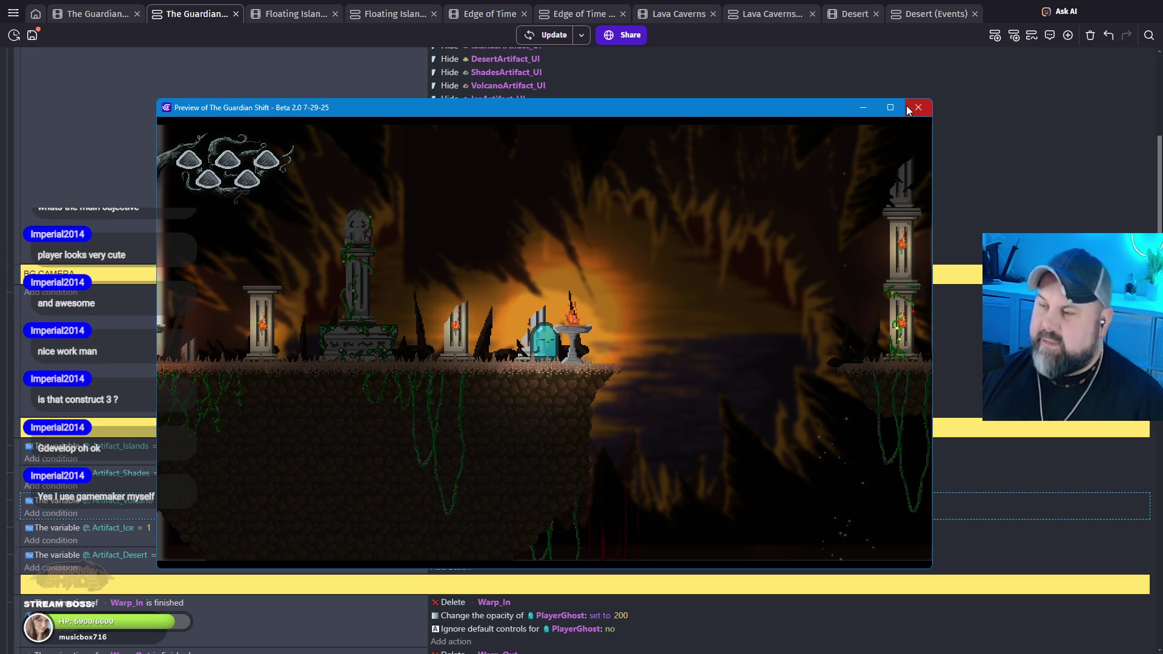
{"action": "key", "text": "F11"}
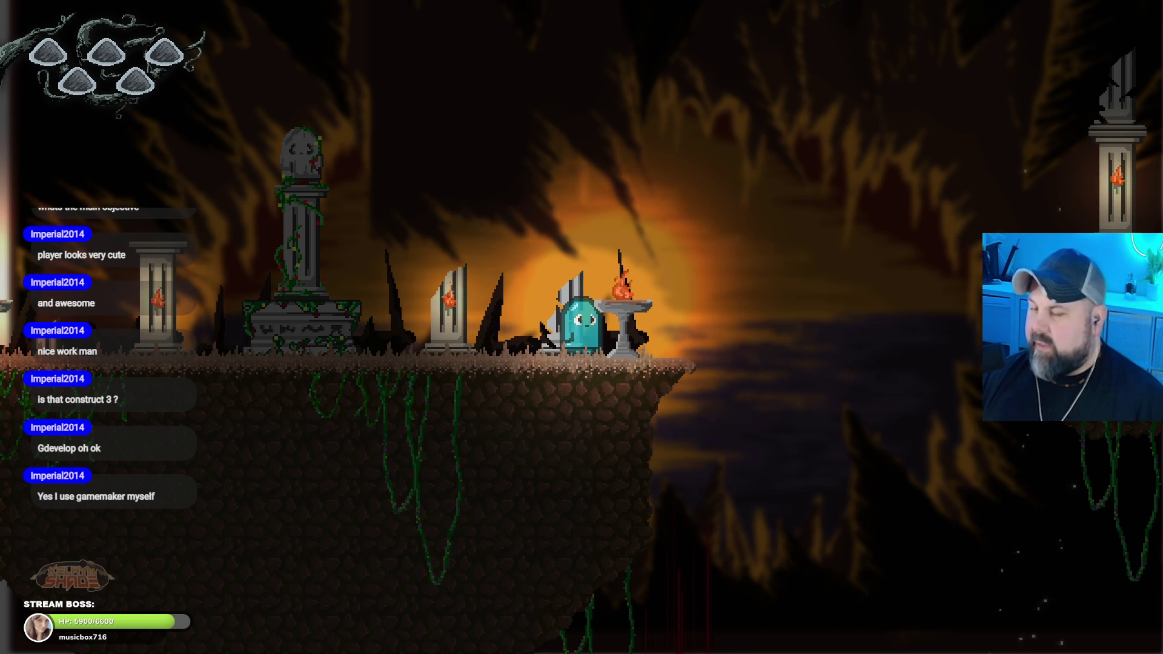
{"action": "key", "text": "Right"}
{"action": "key", "text": "Right"}
{"action": "key", "text": "space"}
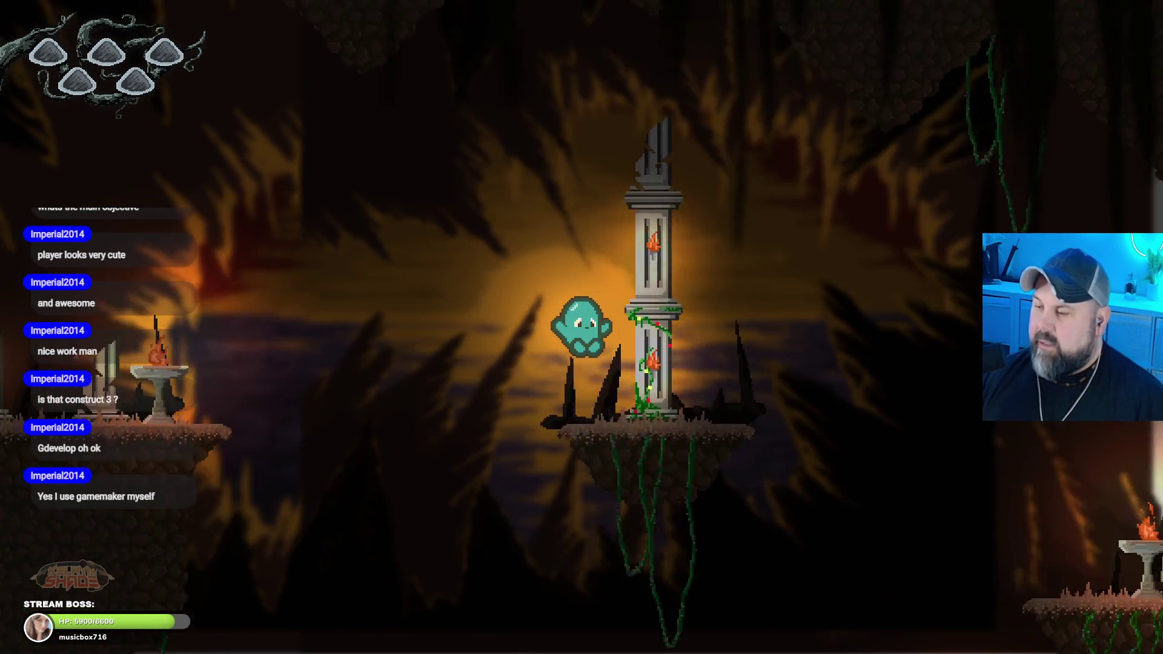
{"action": "key", "text": "Left"}
{"action": "key", "text": "space"}
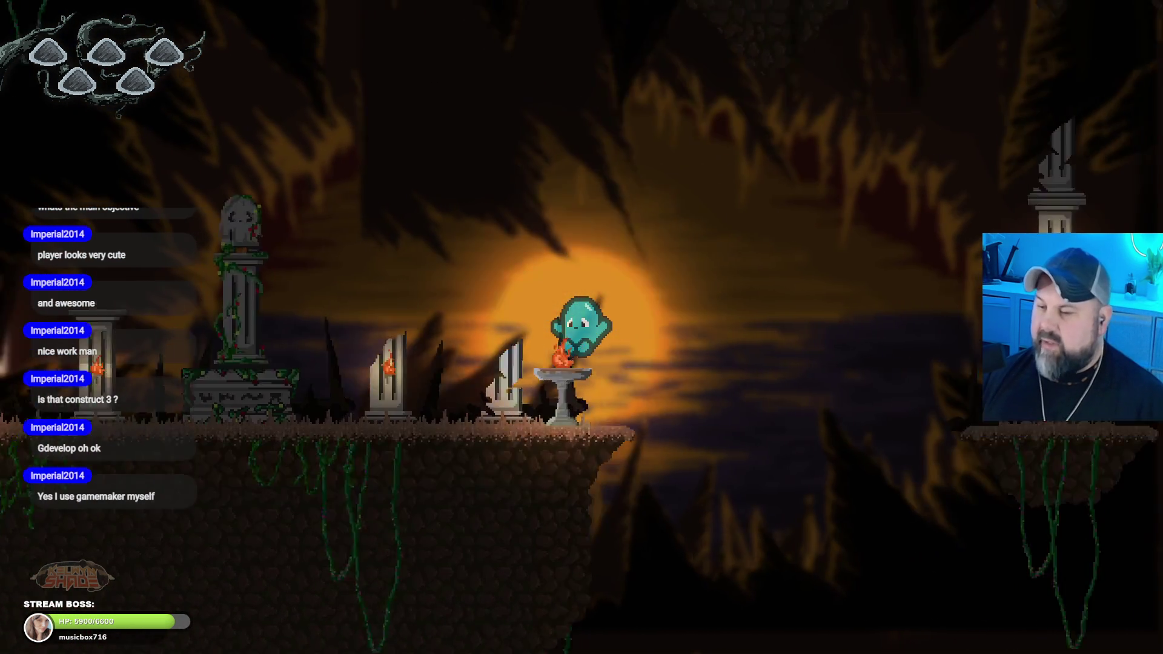
{"action": "key", "text": "Escape"}
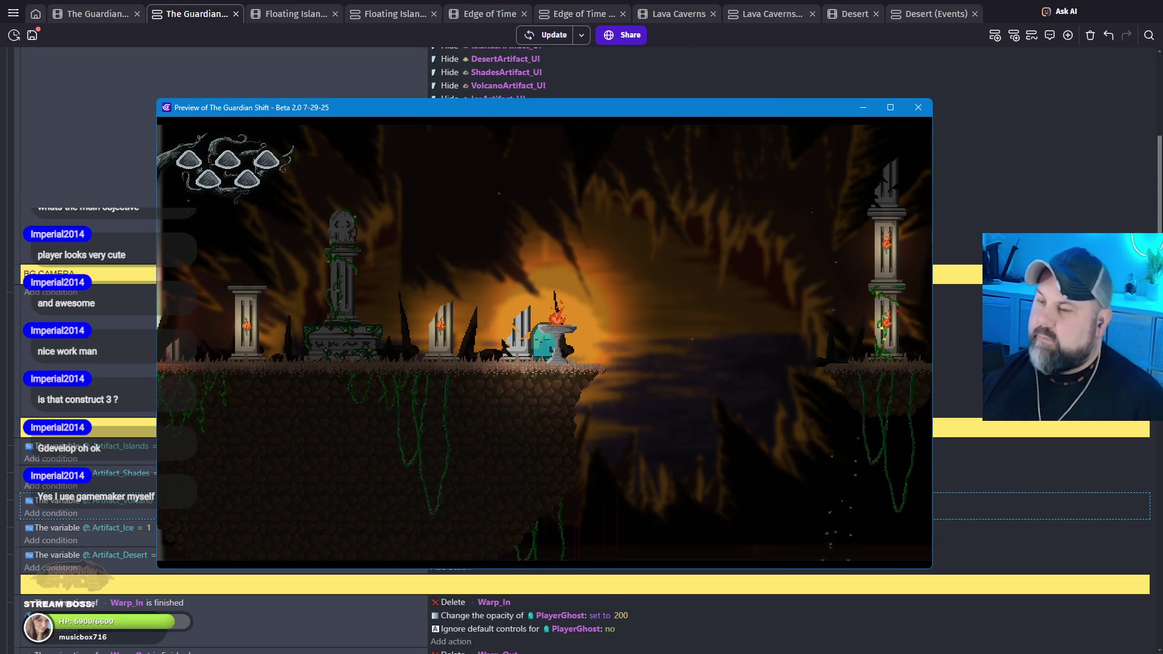
{"action": "left_click", "coordinate": [923, 112]}
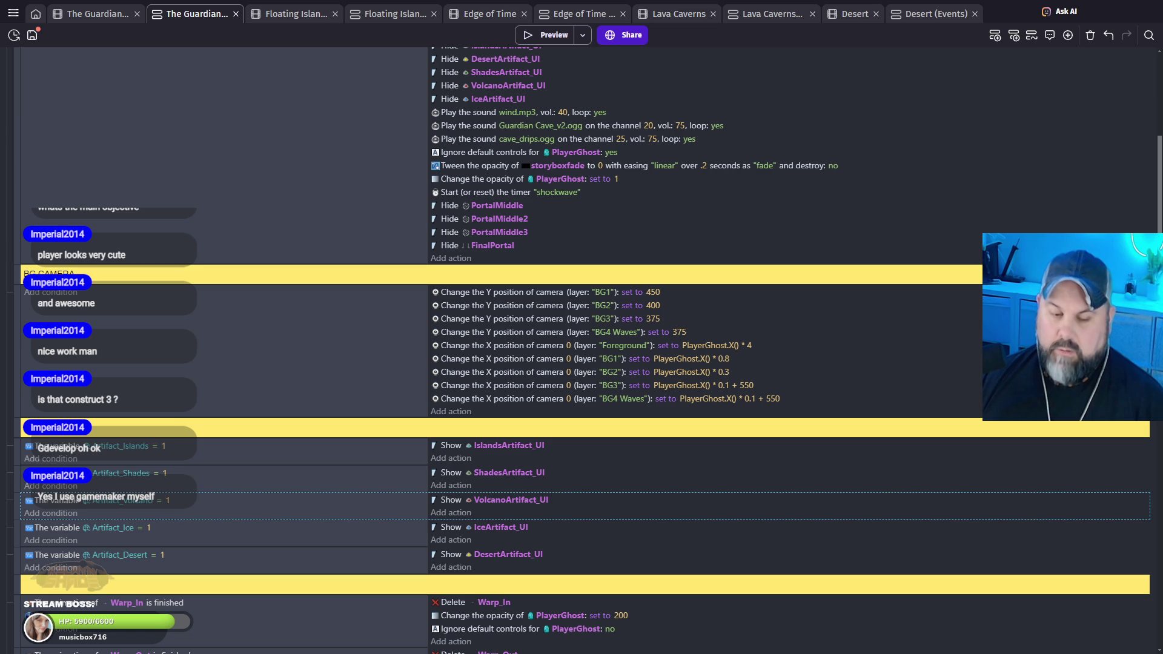
{"action": "left_click", "coordinate": [545, 35]}
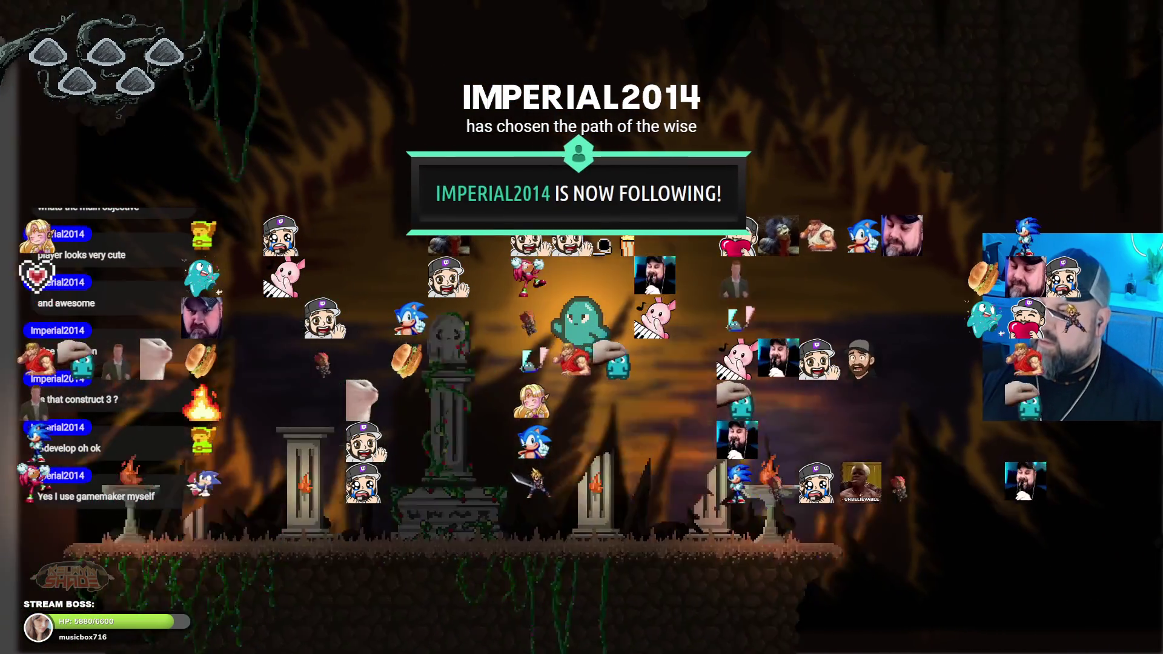
Step: Walk the ghost right and back to the brazier, then return the preview to a window
{"action": "key", "text": "Right"}
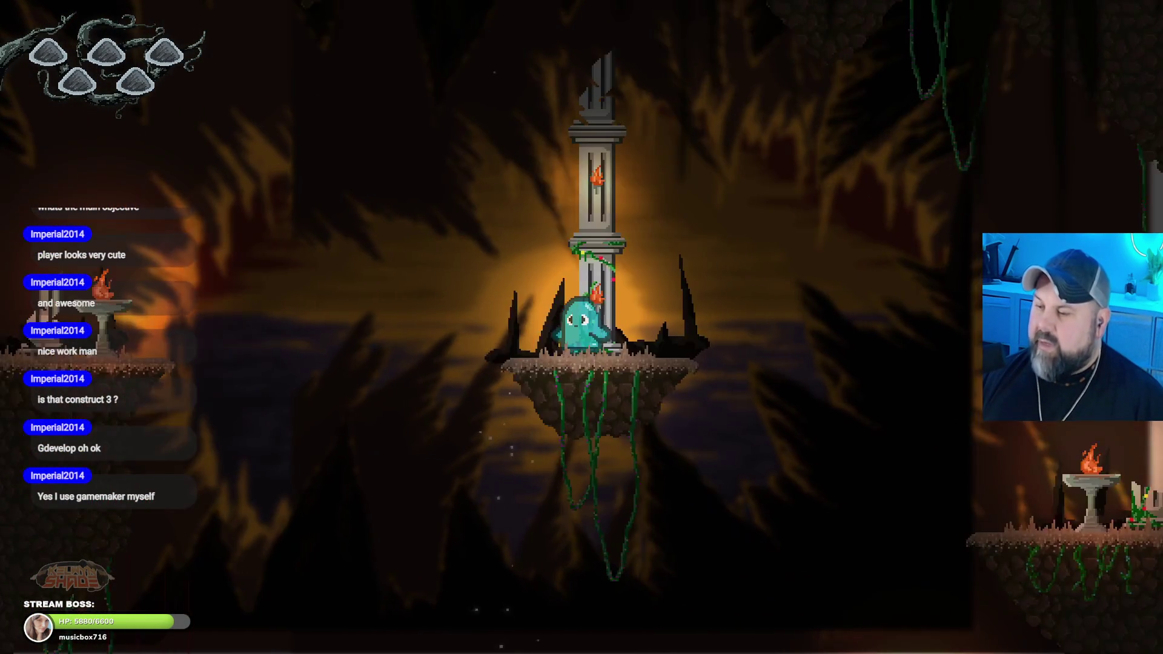
{"action": "key", "text": "Left"}
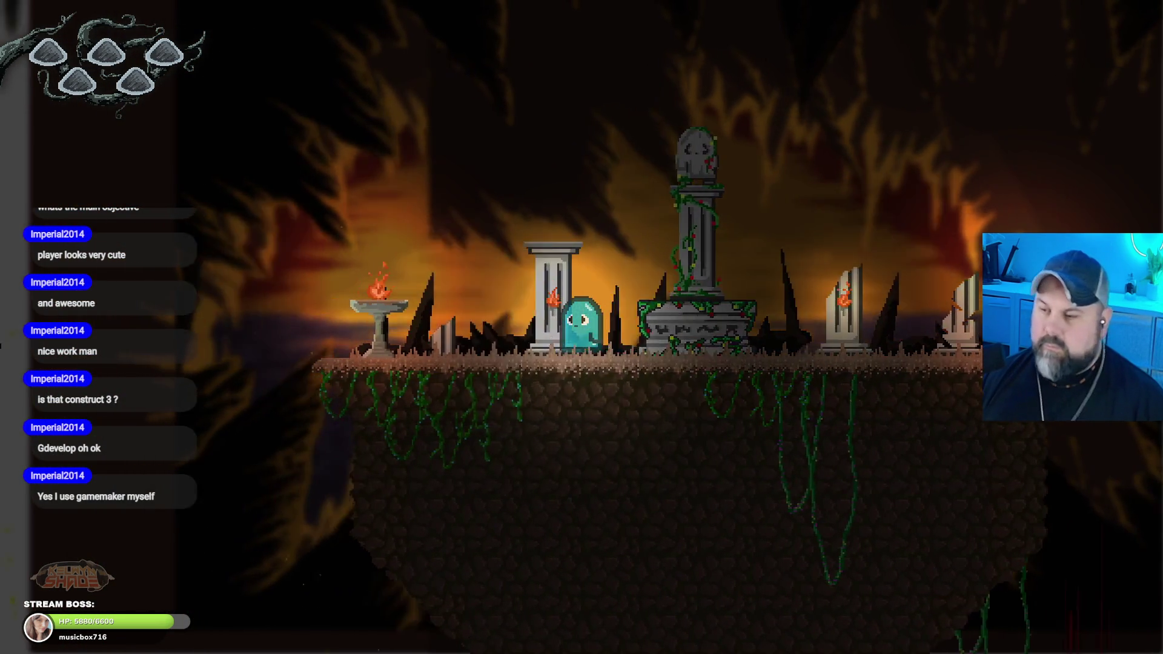
{"action": "key", "text": "Escape"}
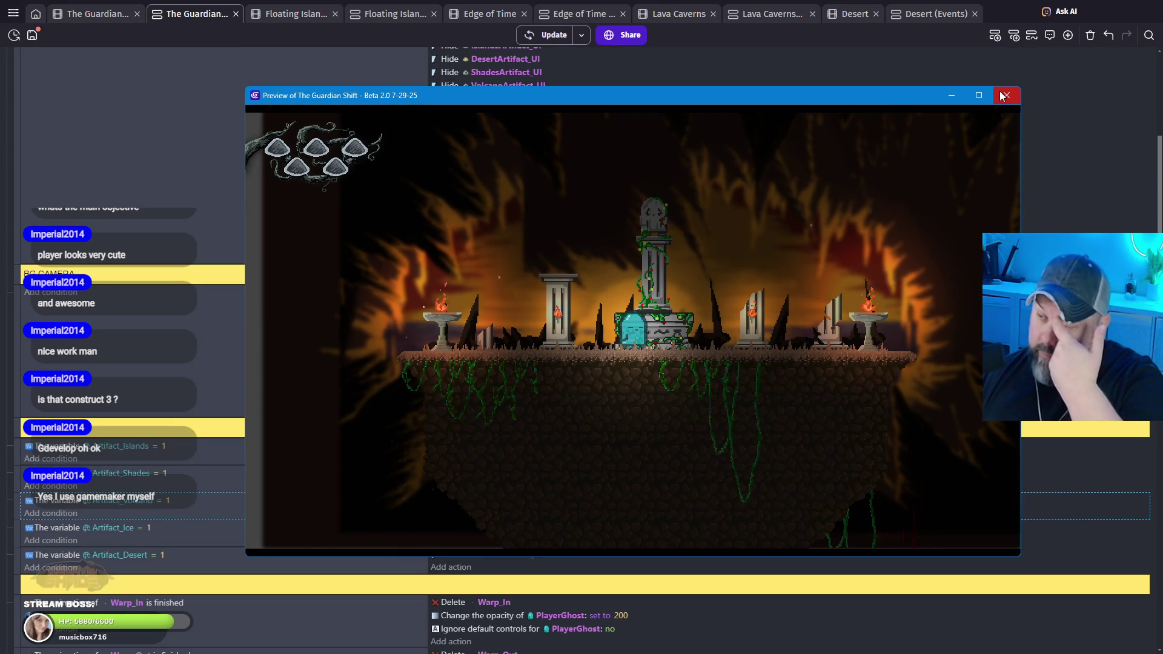
Step: Close the preview, append + 550 to the BG2 and BG1 camera X expressions, and open the scene layout
{"action": "left_click", "coordinate": [1002, 95]}
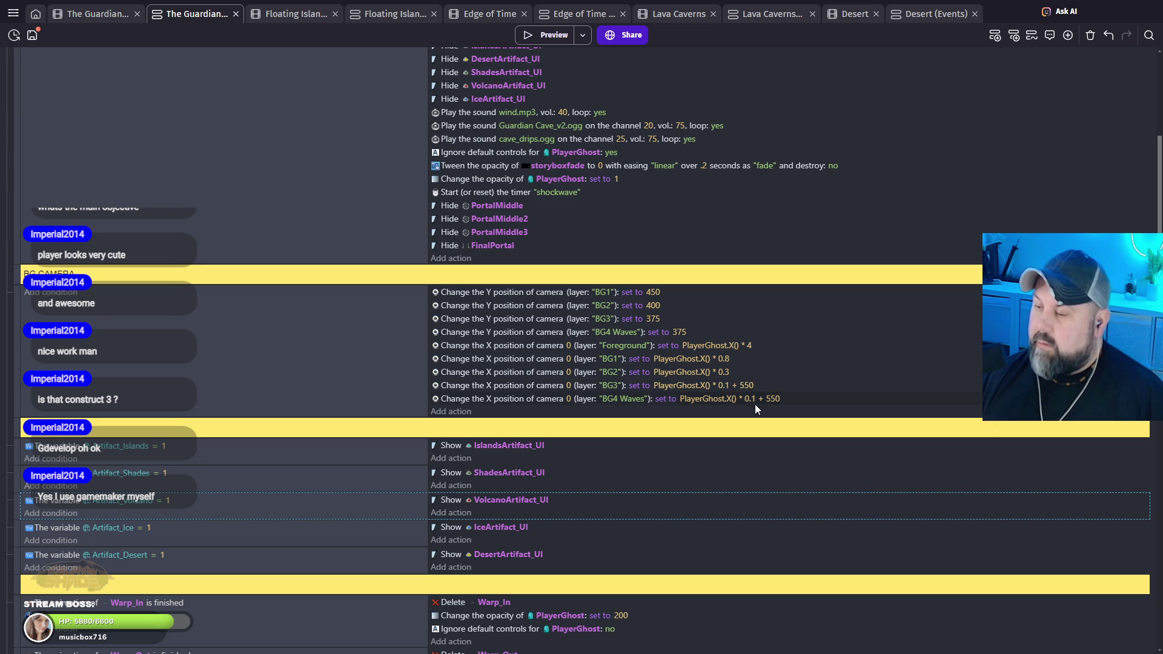
{"action": "left_click", "coordinate": [728, 373]}
{"action": "type", "text": "+ 550"}
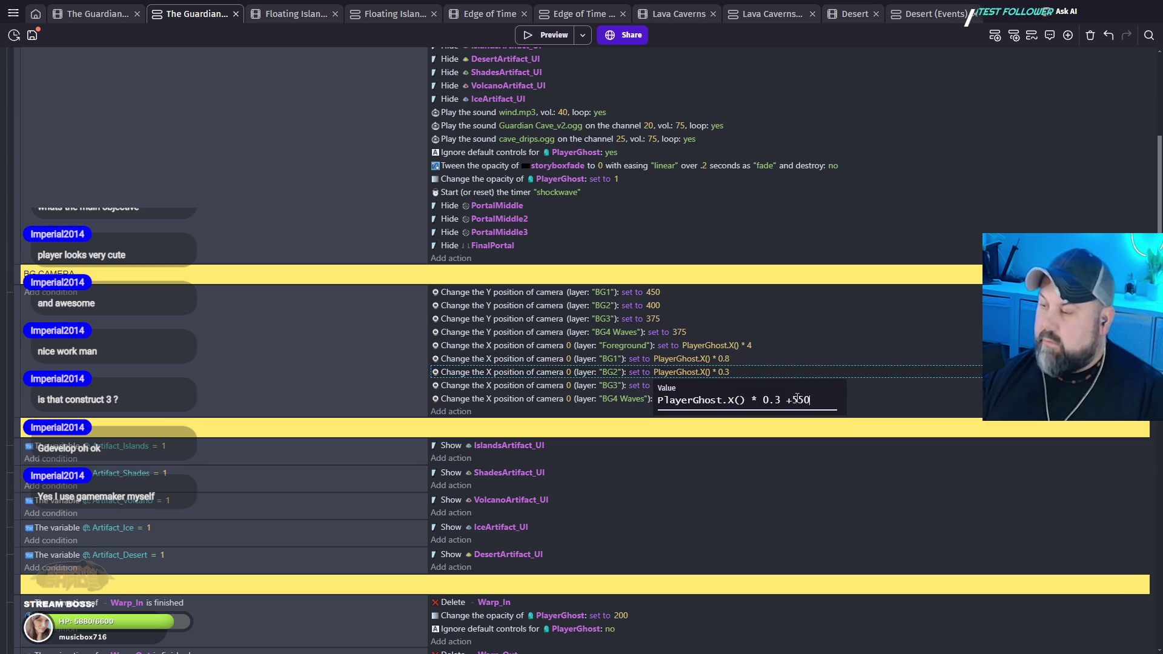
{"action": "key", "text": "Return"}
{"action": "left_click", "coordinate": [745, 364]}
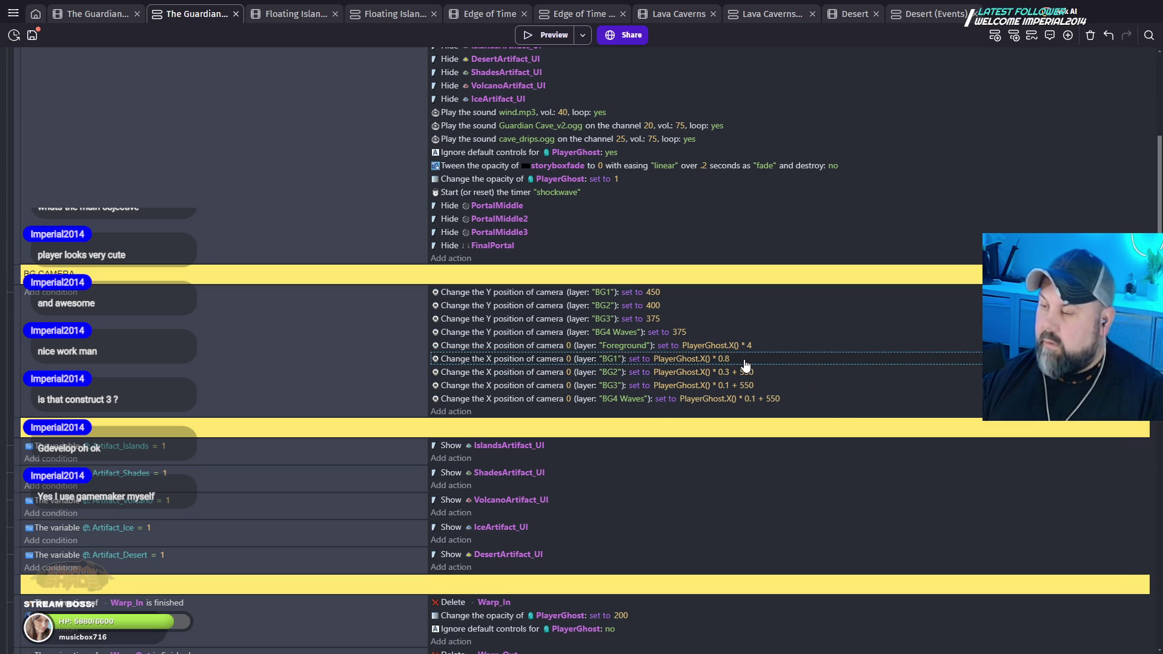
{"action": "double_click", "coordinate": [725, 359]}
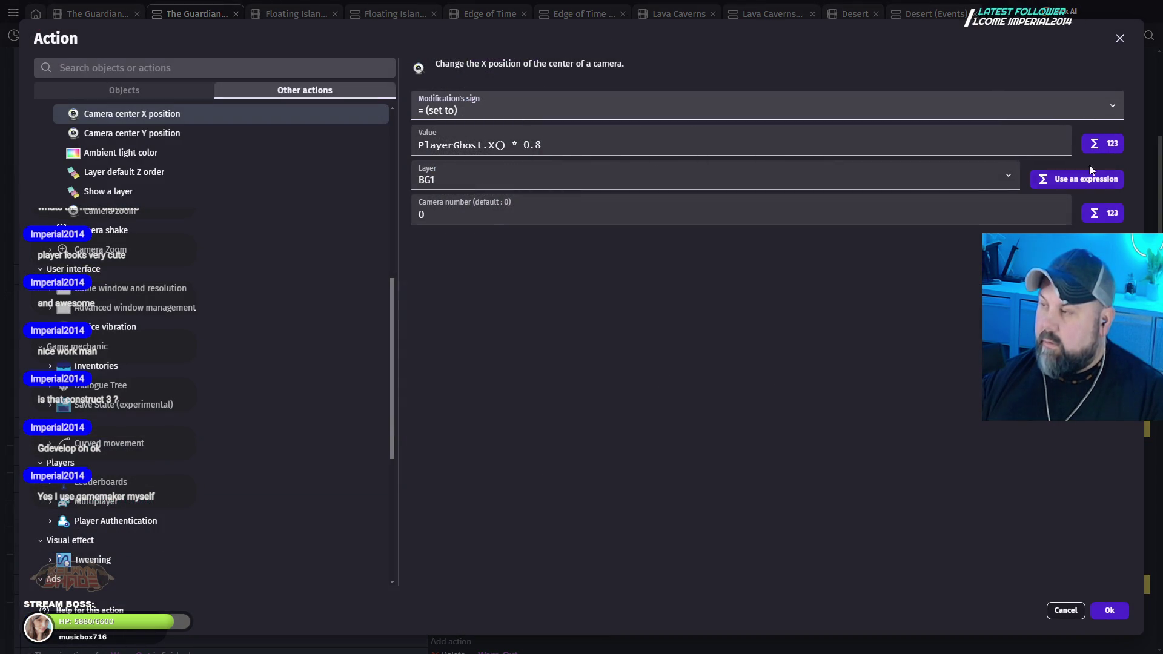
{"action": "left_click", "coordinate": [1065, 610]}
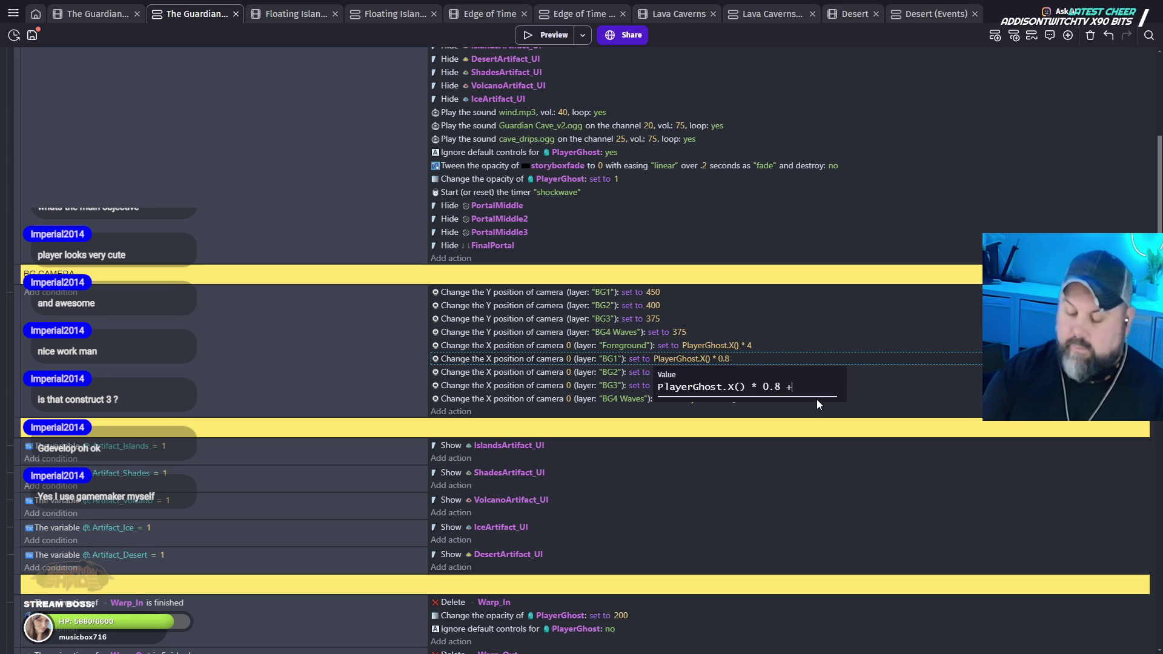
{"action": "type", "text": "+ 550"}
{"action": "left_click", "coordinate": [770, 459]}
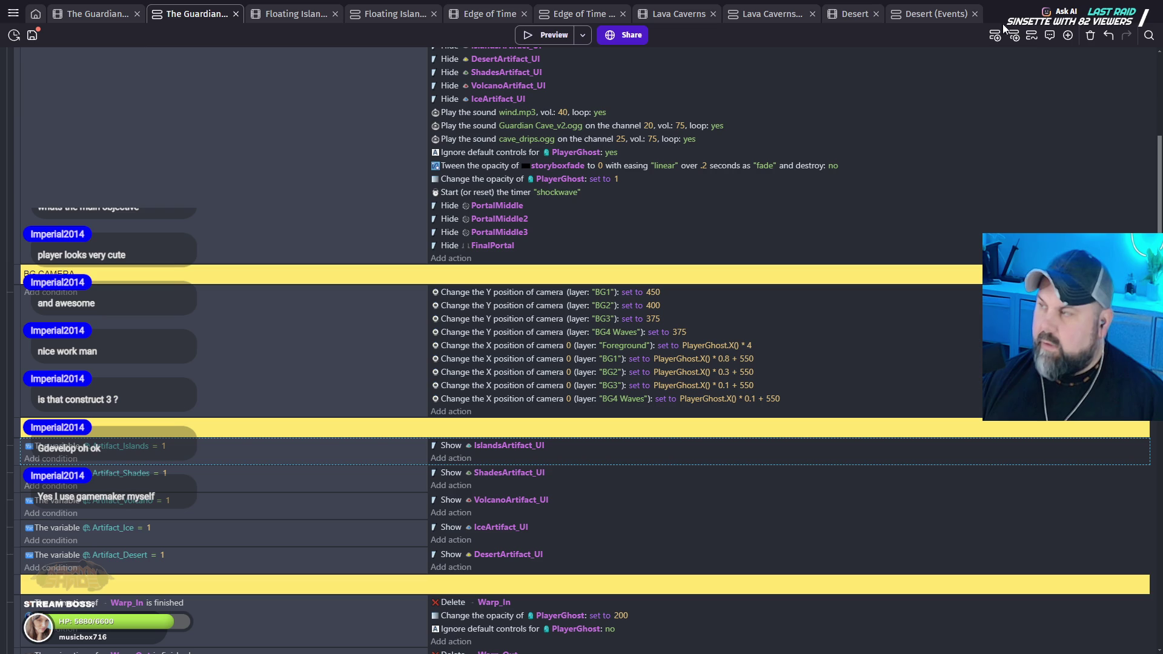
{"action": "left_click", "coordinate": [107, 14]}
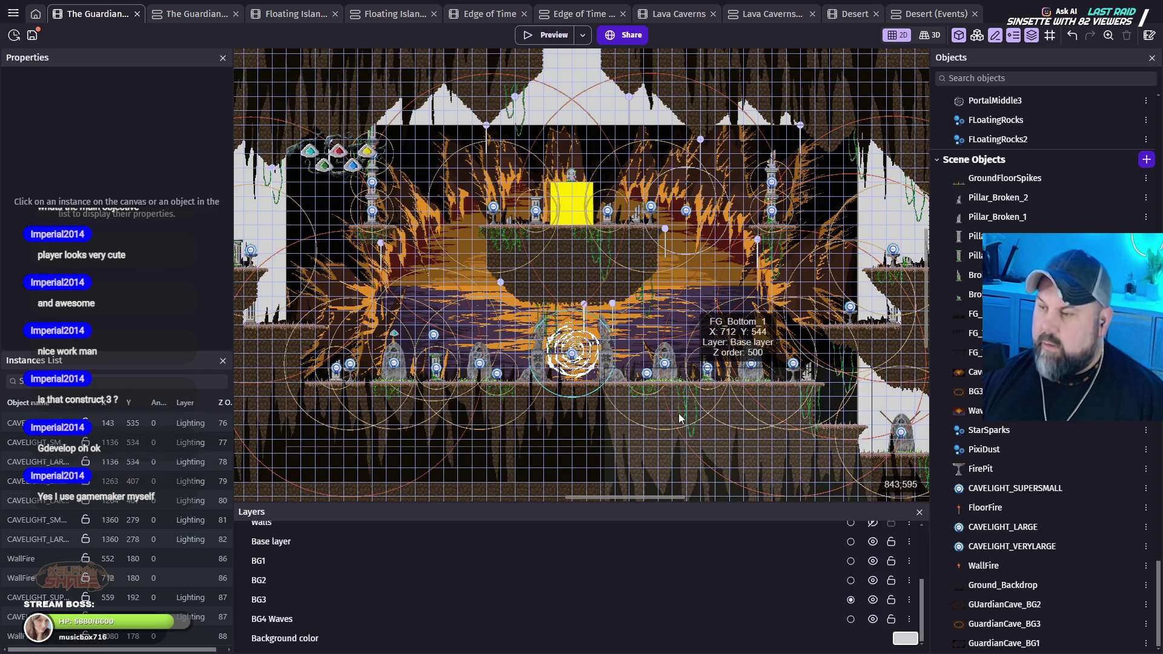
Step: Delete the Foreground layer's PlayerGhost.X() * 4 camera X action and start a preview
{"action": "scroll", "coordinate": [365, 569], "scroll_direction": "up", "scroll_amount": 3}
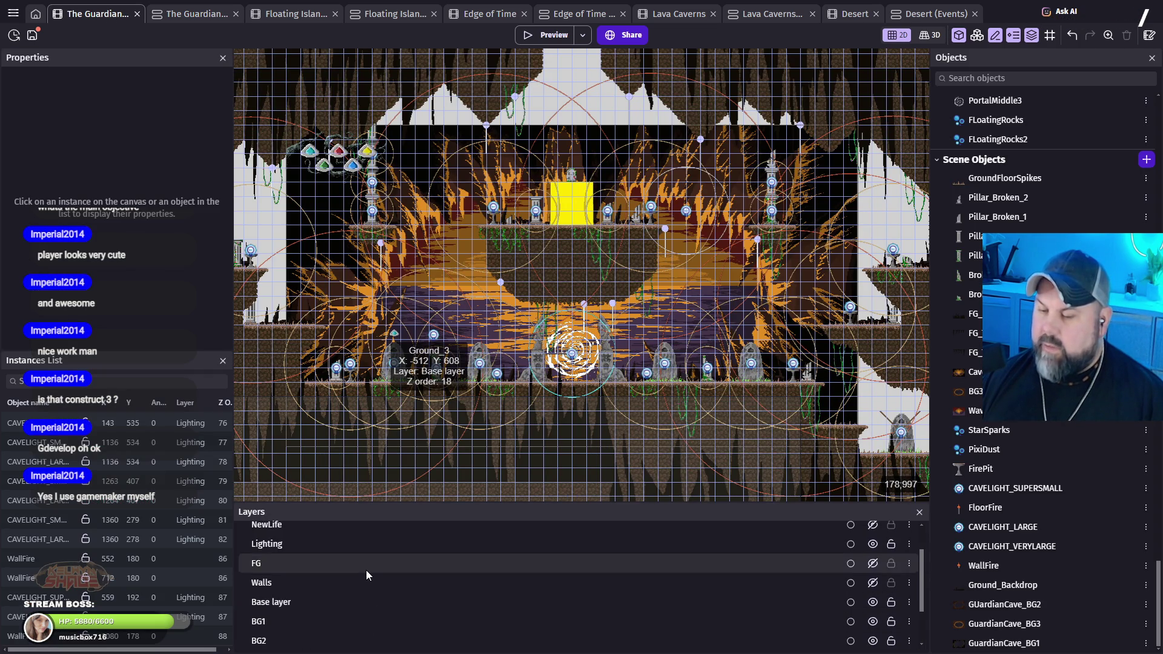
{"action": "scroll", "coordinate": [366, 569], "scroll_direction": "down", "scroll_amount": 3}
{"action": "scroll", "coordinate": [366, 571], "scroll_direction": "up", "scroll_amount": 3}
{"action": "scroll", "coordinate": [367, 580], "scroll_direction": "down", "scroll_amount": 3}
{"action": "scroll", "coordinate": [366, 593], "scroll_direction": "up", "scroll_amount": 5}
{"action": "scroll", "coordinate": [366, 594], "scroll_direction": "down", "scroll_amount": 5}
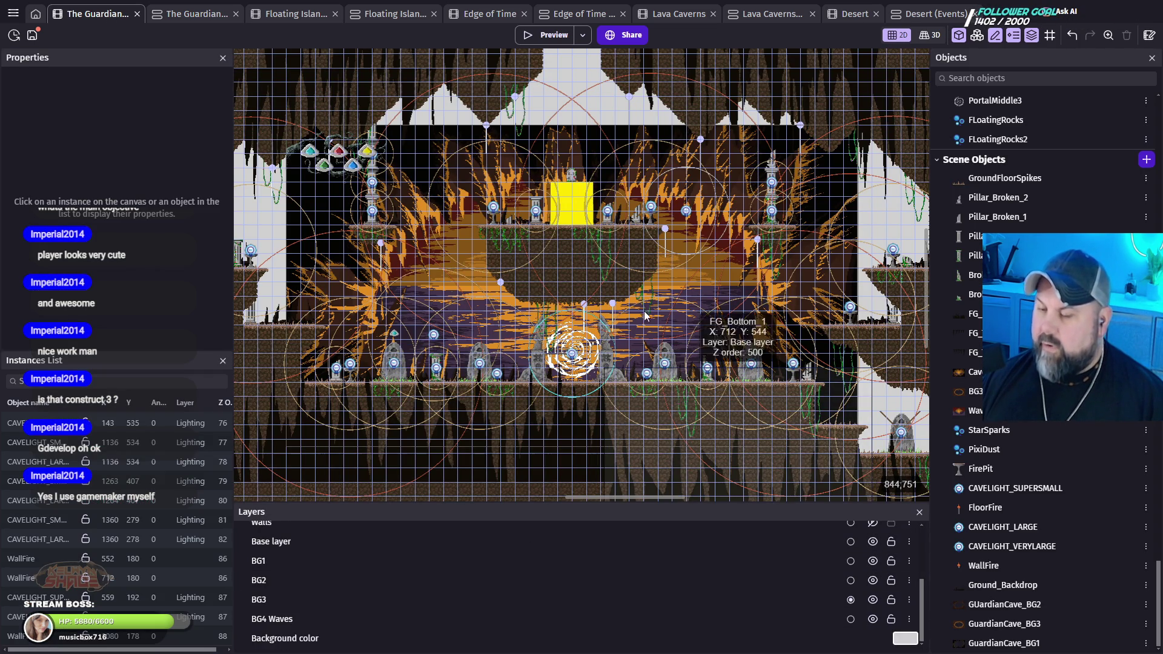
{"action": "left_click", "coordinate": [173, 14]}
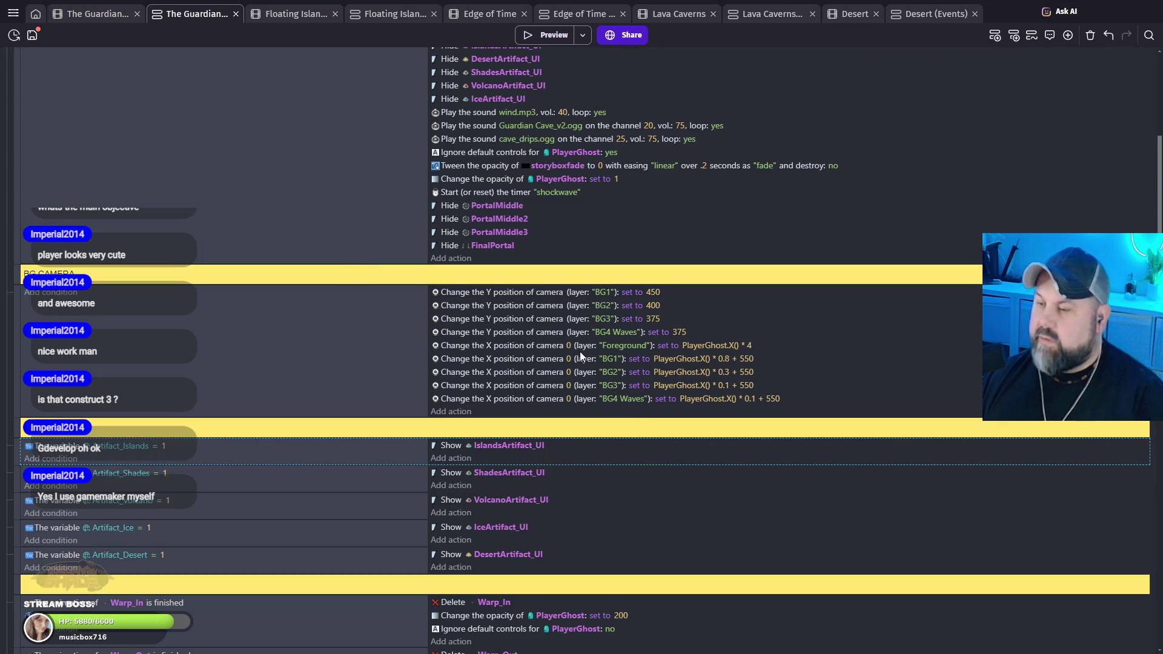
{"action": "left_click", "coordinate": [514, 347]}
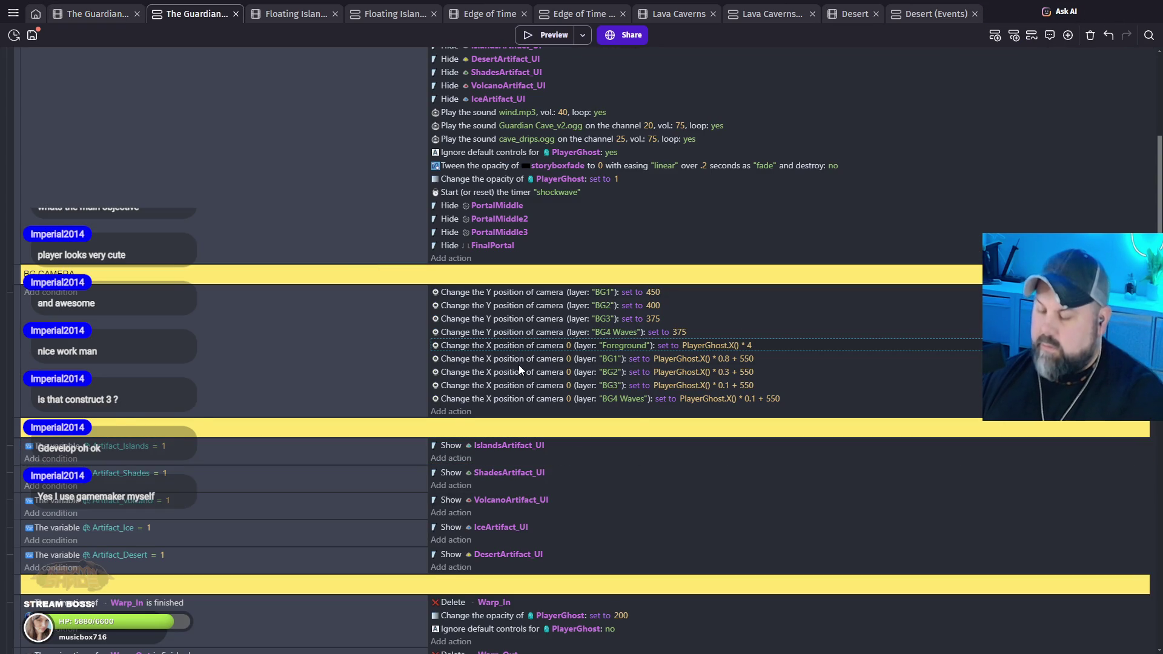
{"action": "key", "text": "Delete"}
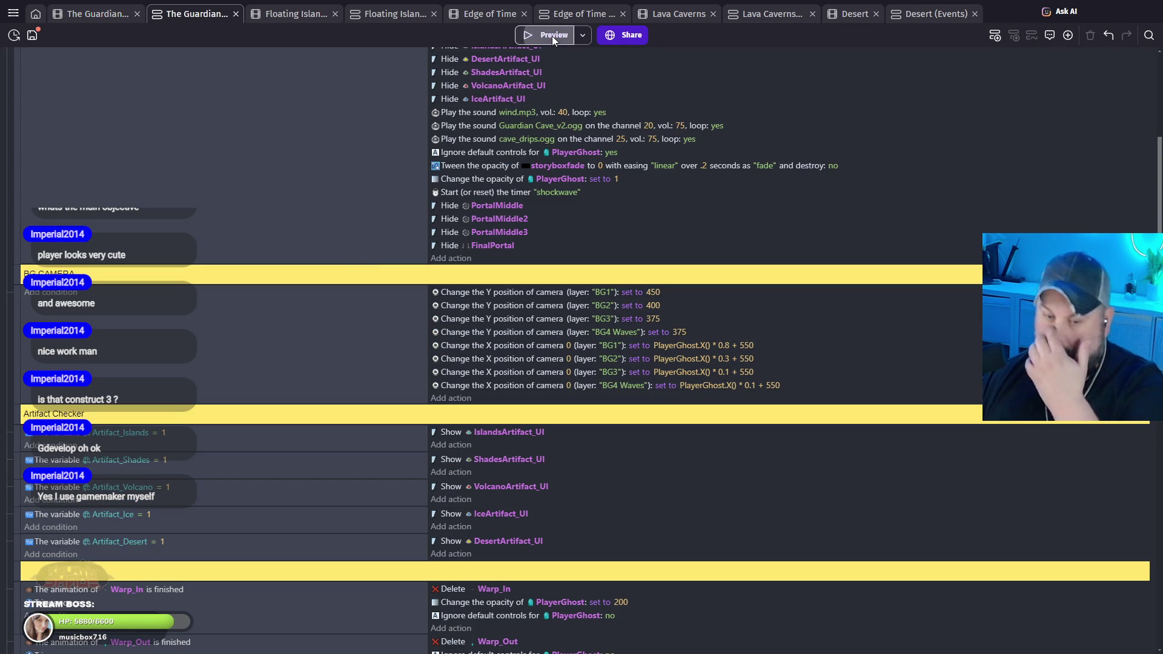
{"action": "left_click", "coordinate": [551, 35]}
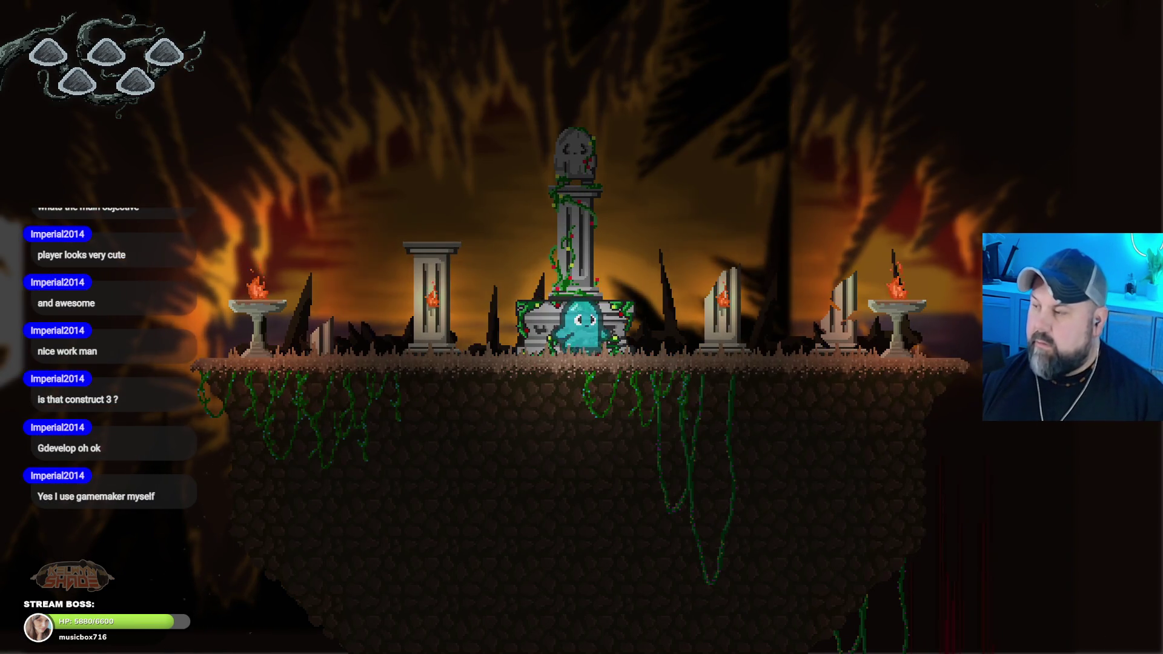
Step: Run and jump the ghost between the shrine ledge and the pillar island, ending by the brazier
{"action": "key", "text": "Right"}
{"action": "key", "text": "Left"}
{"action": "key", "text": "space"}
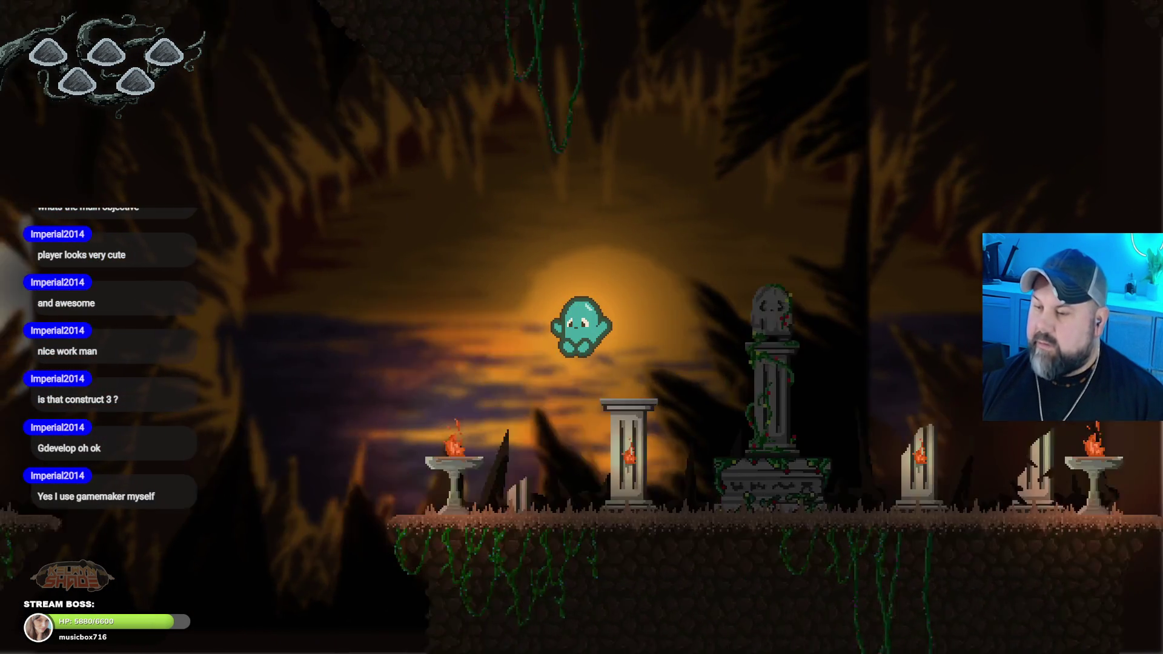
{"action": "key", "text": "Left"}
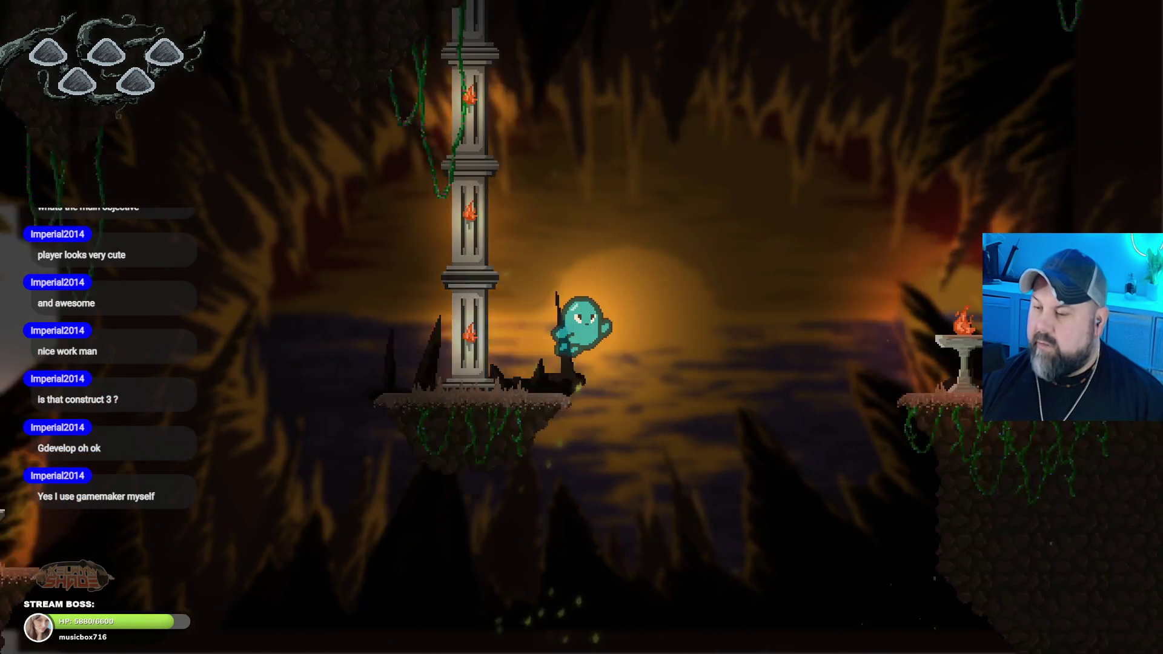
{"action": "key", "text": "Right"}
{"action": "key", "text": "space"}
{"action": "key", "text": "space"}
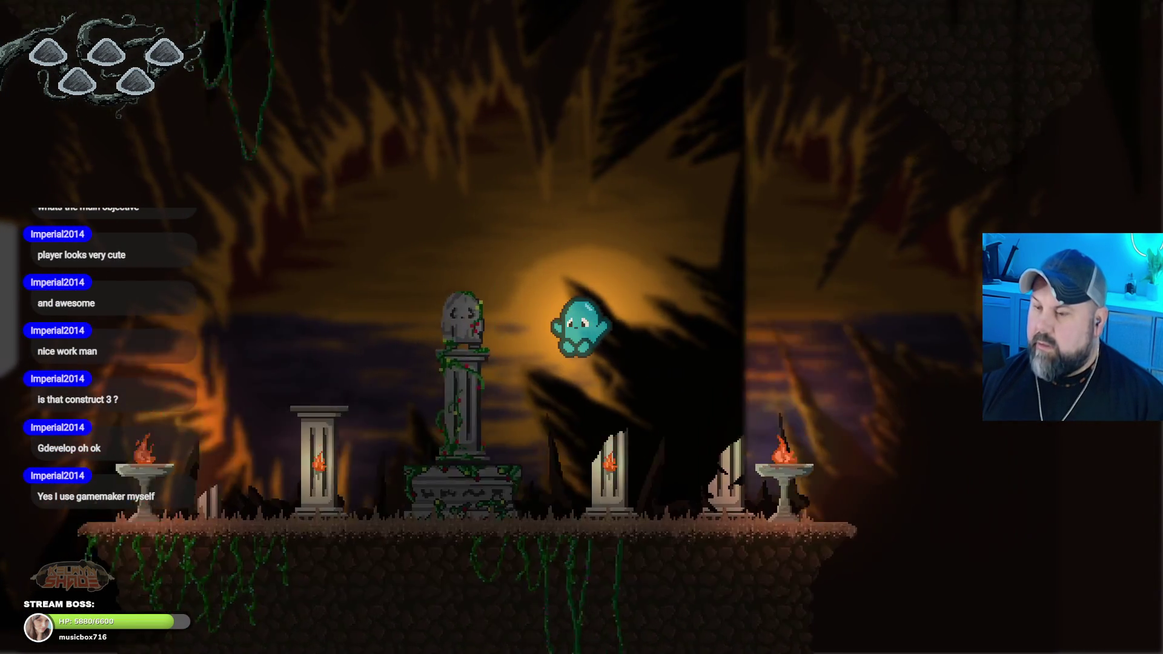
{"action": "key", "text": "Left"}
{"action": "key", "text": "space"}
{"action": "key", "text": "Left"}
{"action": "key", "text": "Right"}
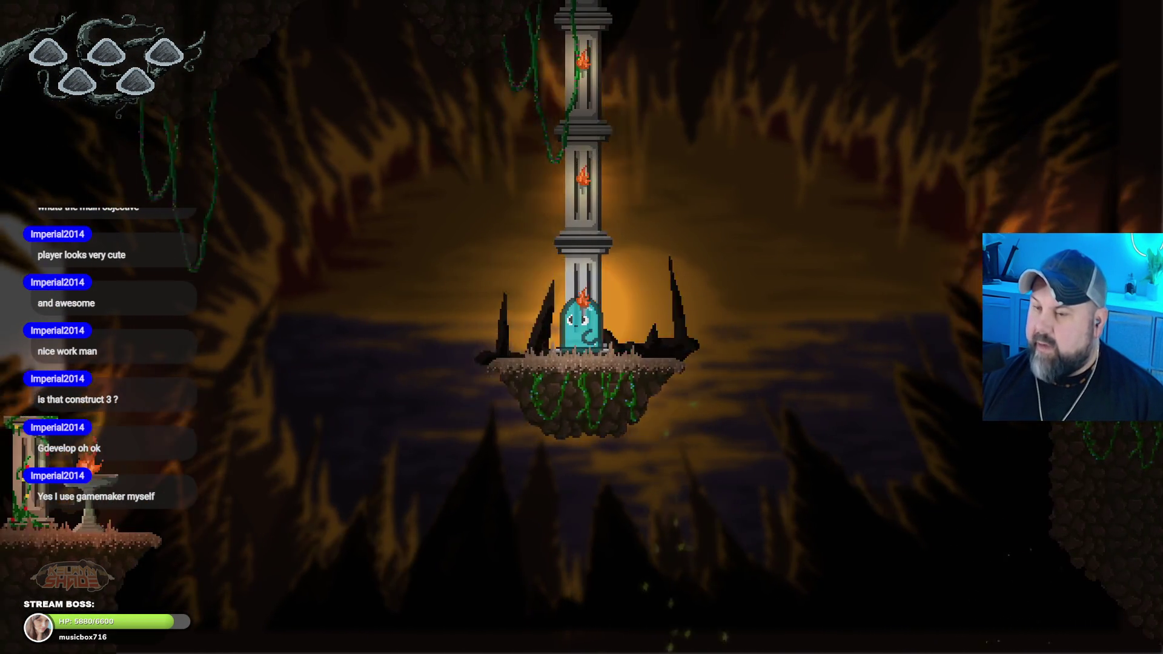
{"action": "key", "text": "Left"}
{"action": "key", "text": "space"}
{"action": "key", "text": "Right"}
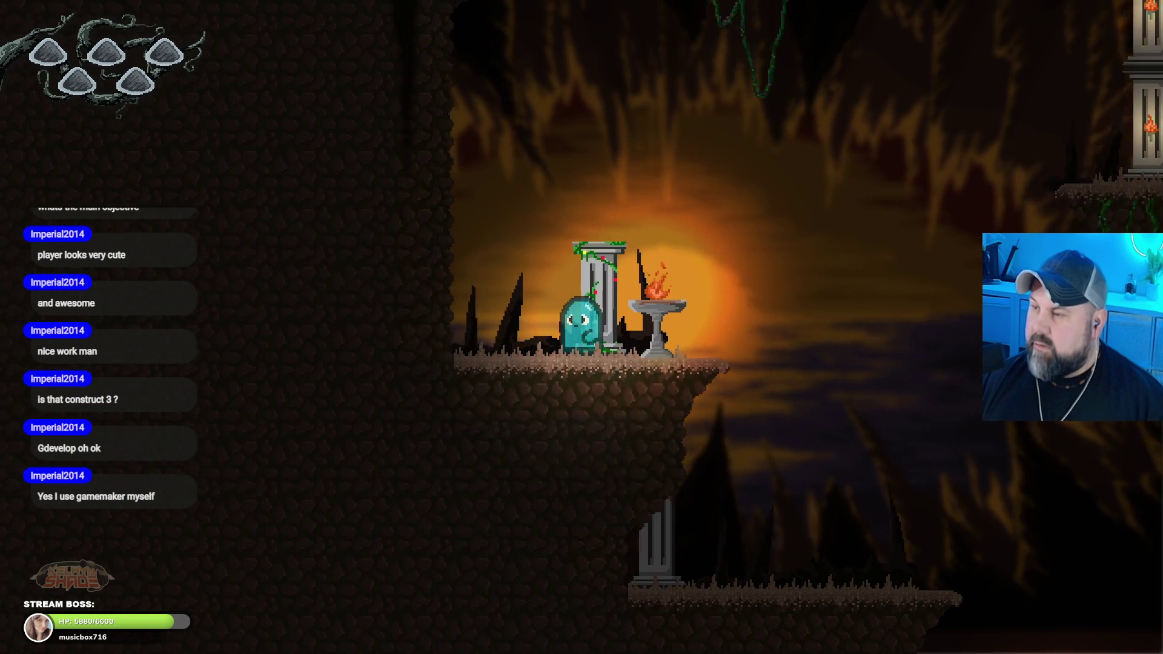
Step: Move the ghost around the pillar ledges and down onto the lower platforms to the right
{"action": "key", "text": "Right"}
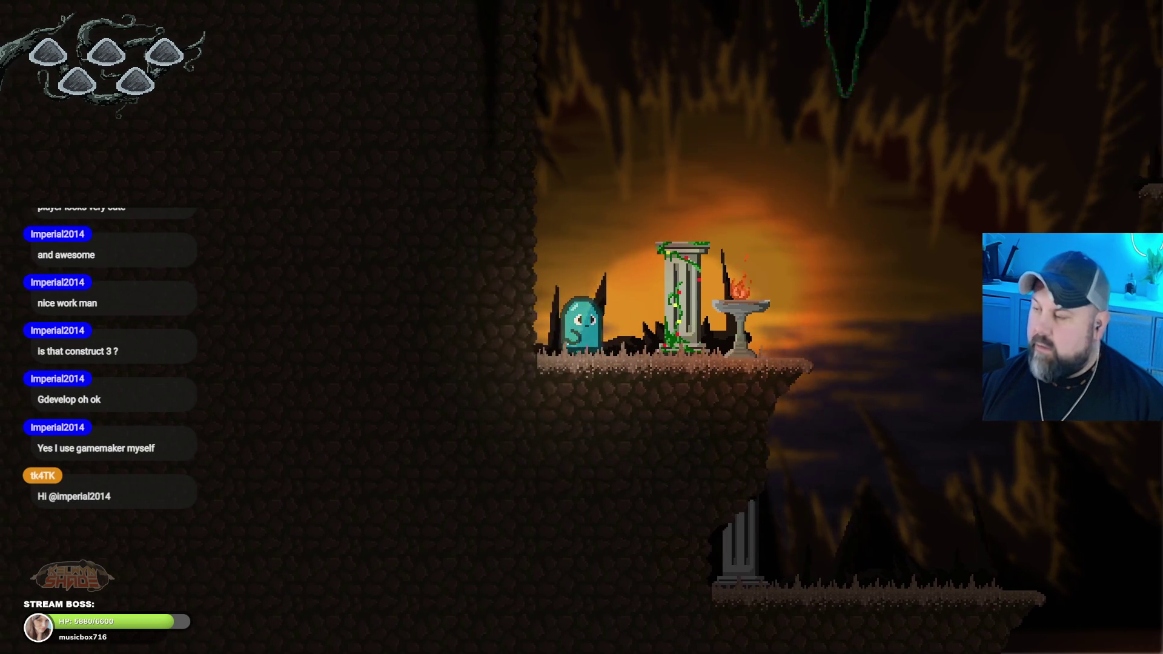
{"action": "key", "text": "Right"}
{"action": "key", "text": "Left"}
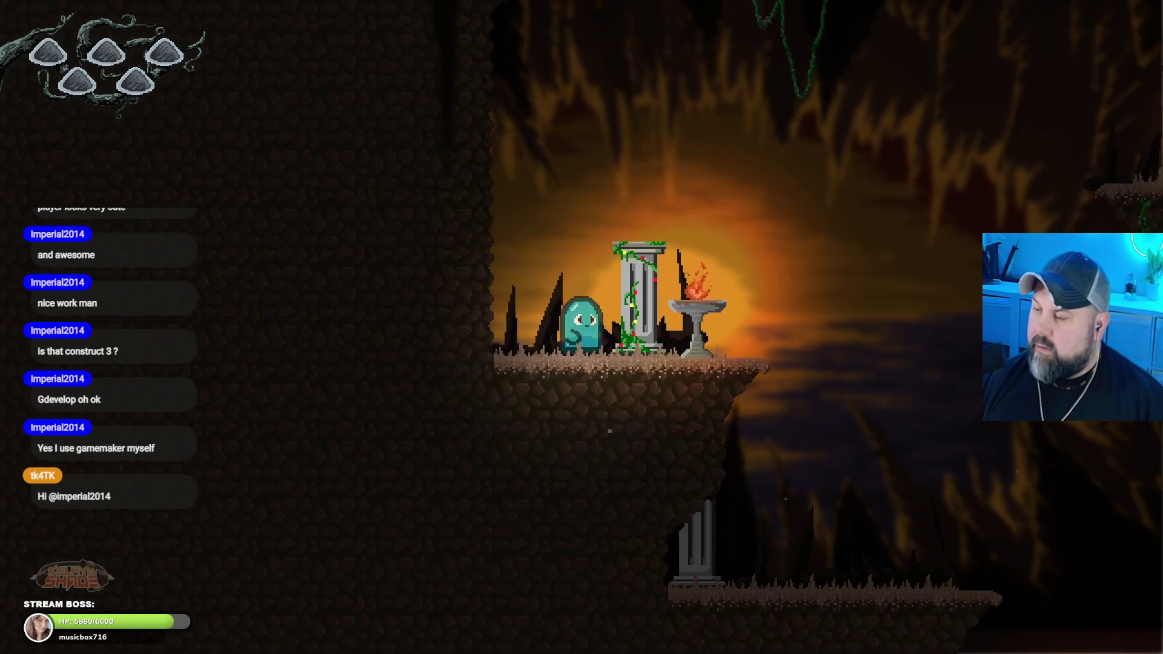
{"action": "key", "text": "space"}
{"action": "key", "text": "Left"}
{"action": "key", "text": "Right"}
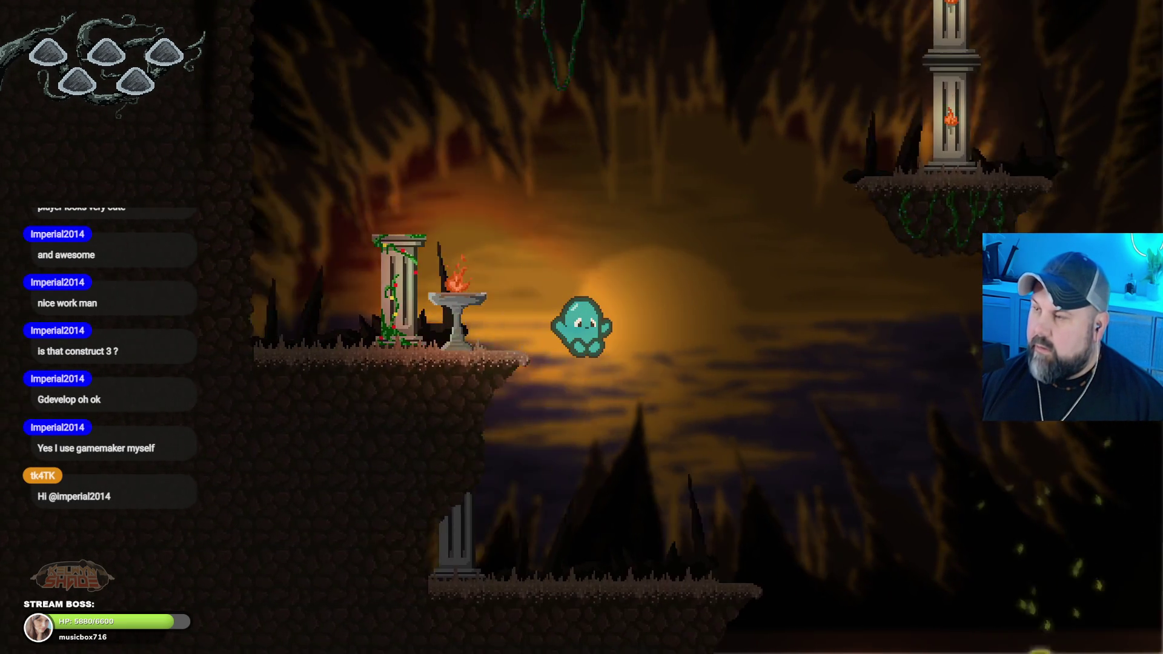
{"action": "key", "text": "space"}
{"action": "key", "text": "Left"}
{"action": "key", "text": "Right"}
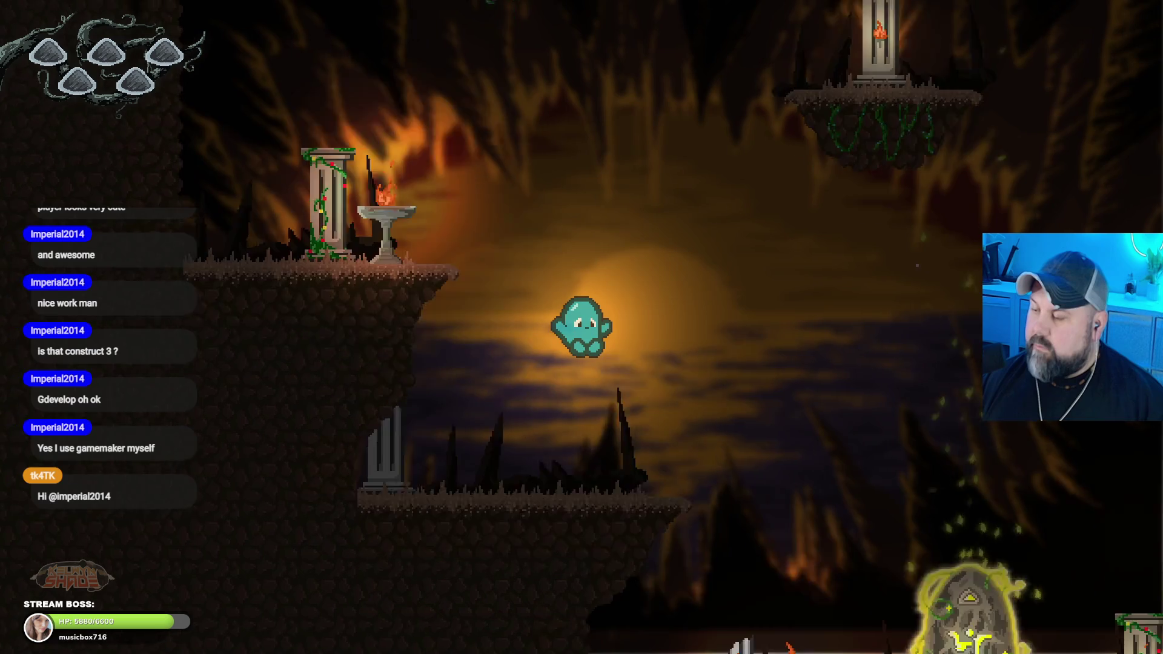
{"action": "key", "text": "Left"}
{"action": "key", "text": "space"}
{"action": "key", "text": "Right"}
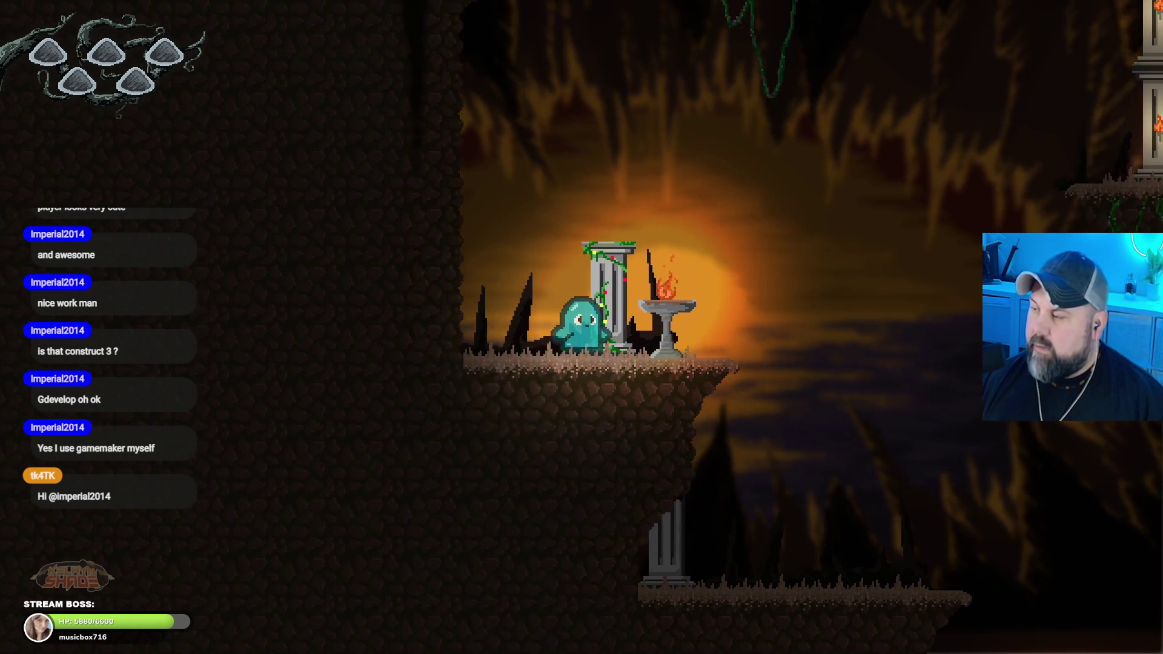
{"action": "key", "text": "Right"}
{"action": "key", "text": "space"}
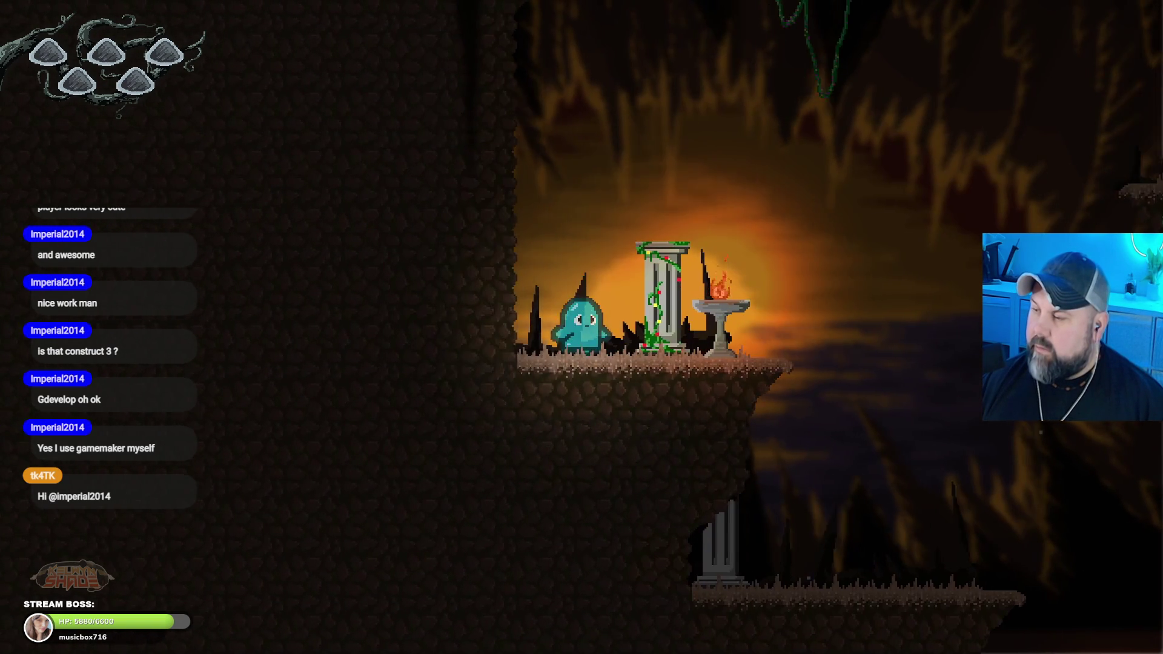
{"action": "key", "text": "Right"}
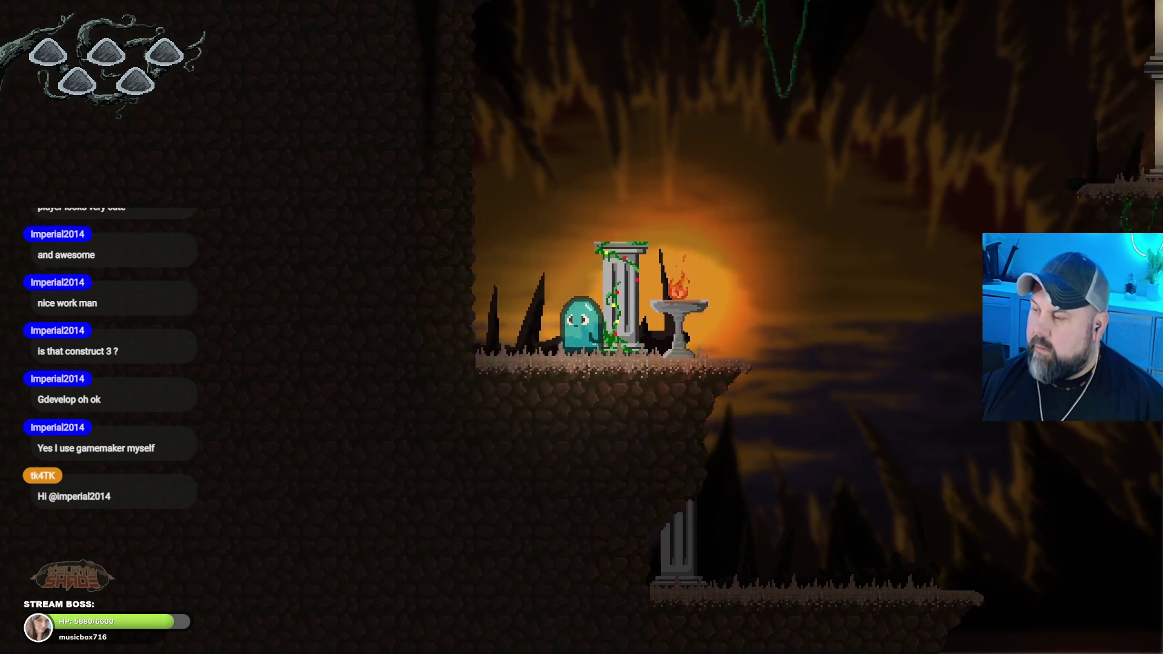
{"action": "key", "text": "Right"}
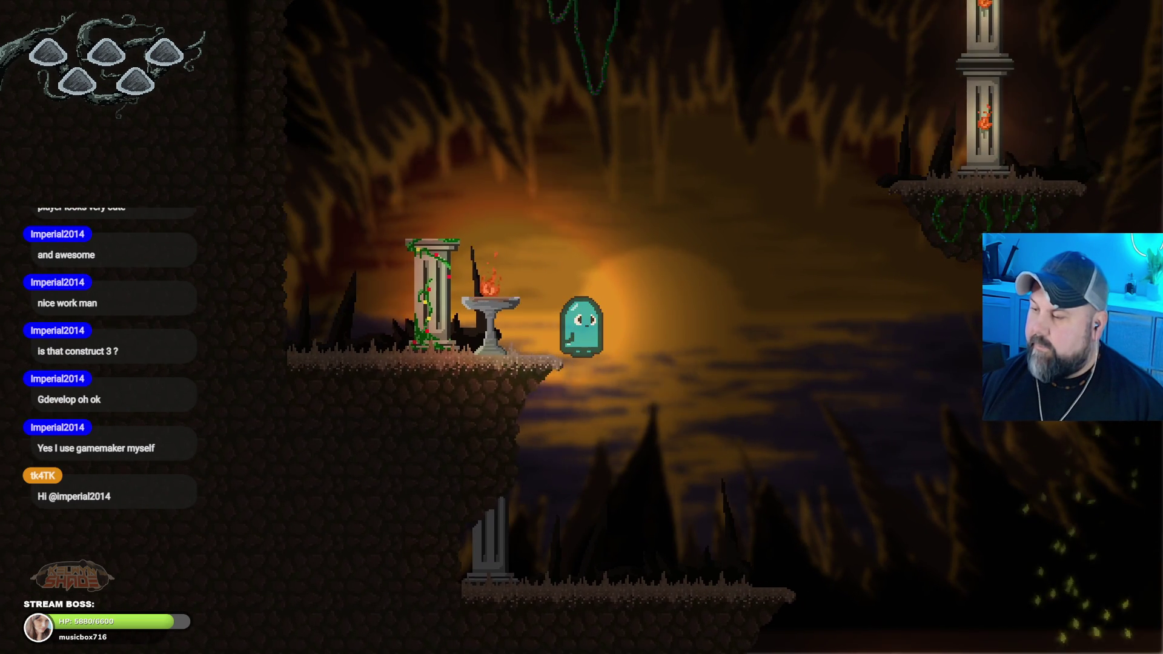
{"action": "key", "text": "Right"}
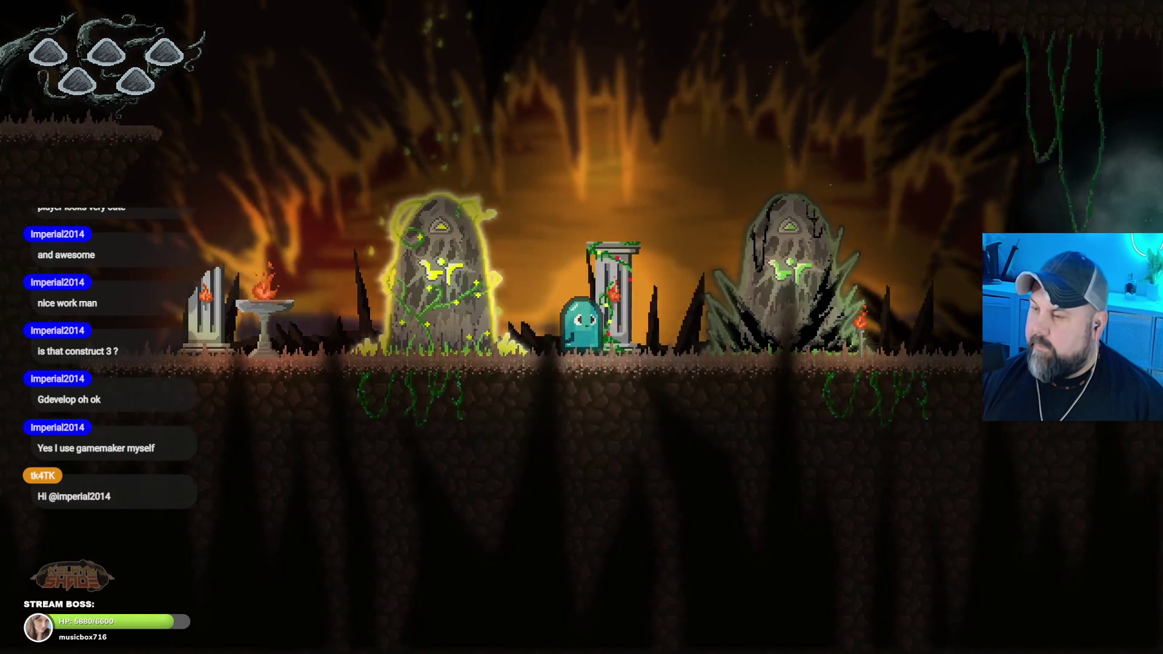
{"action": "key", "text": "Left"}
{"action": "key", "text": "space"}
{"action": "key", "text": "Right"}
{"action": "key", "text": "Left"}
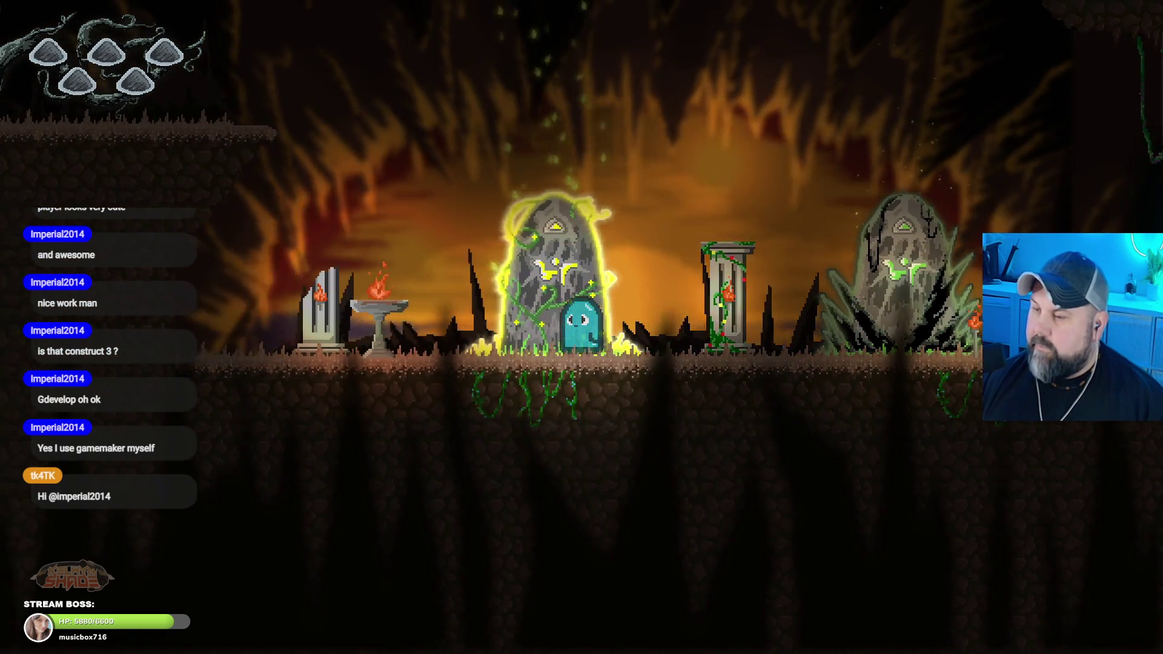
{"action": "key", "text": "space"}
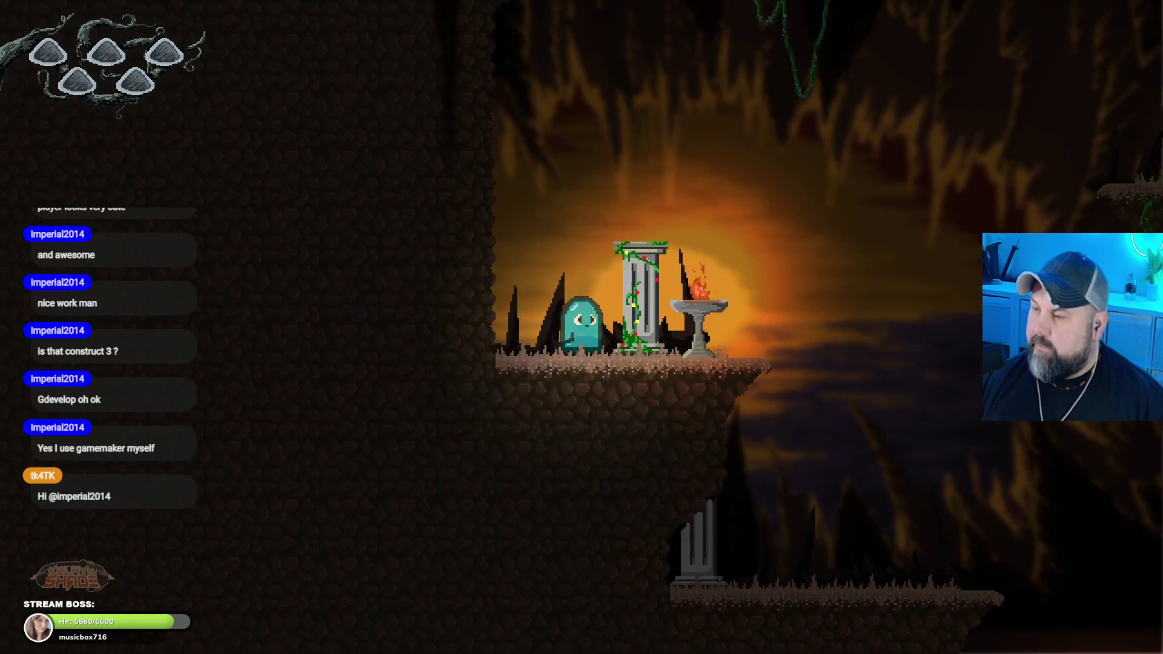
Step: Jump the ghost across the floating and tall pillar platforms past the braziers toward the lower level
{"action": "key", "text": "Left"}
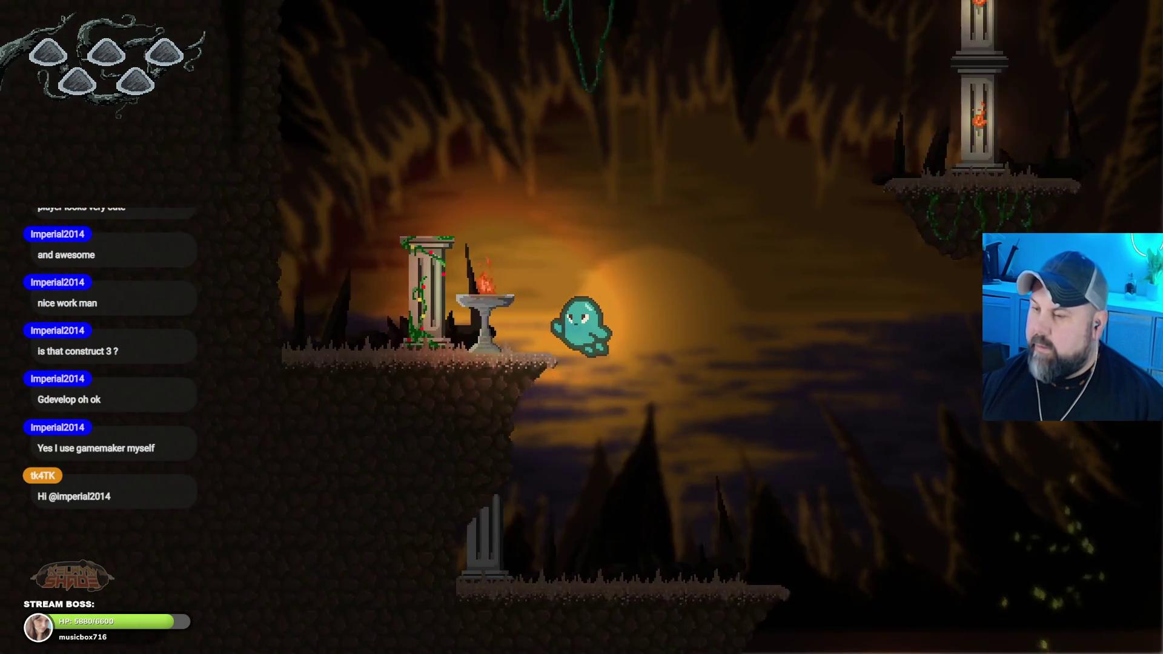
{"action": "key", "text": "space"}
{"action": "key", "text": "Right"}
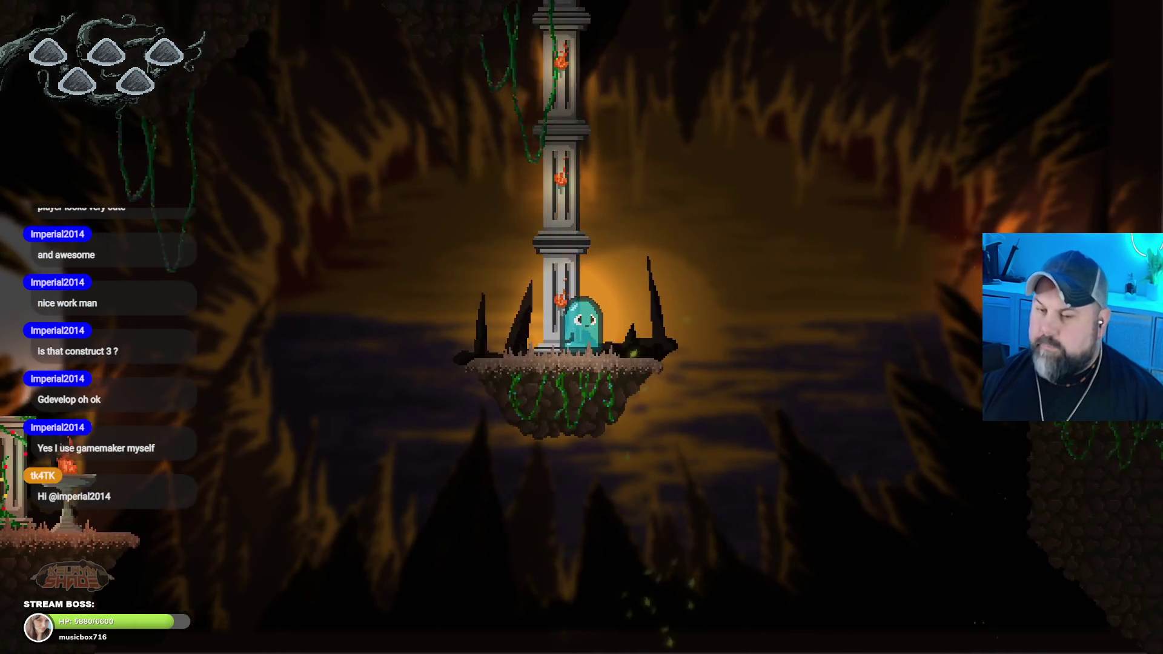
{"action": "key", "text": "Left"}
{"action": "key", "text": "Right"}
{"action": "key", "text": "Left"}
{"action": "key", "text": "Right"}
{"action": "key", "text": "Left"}
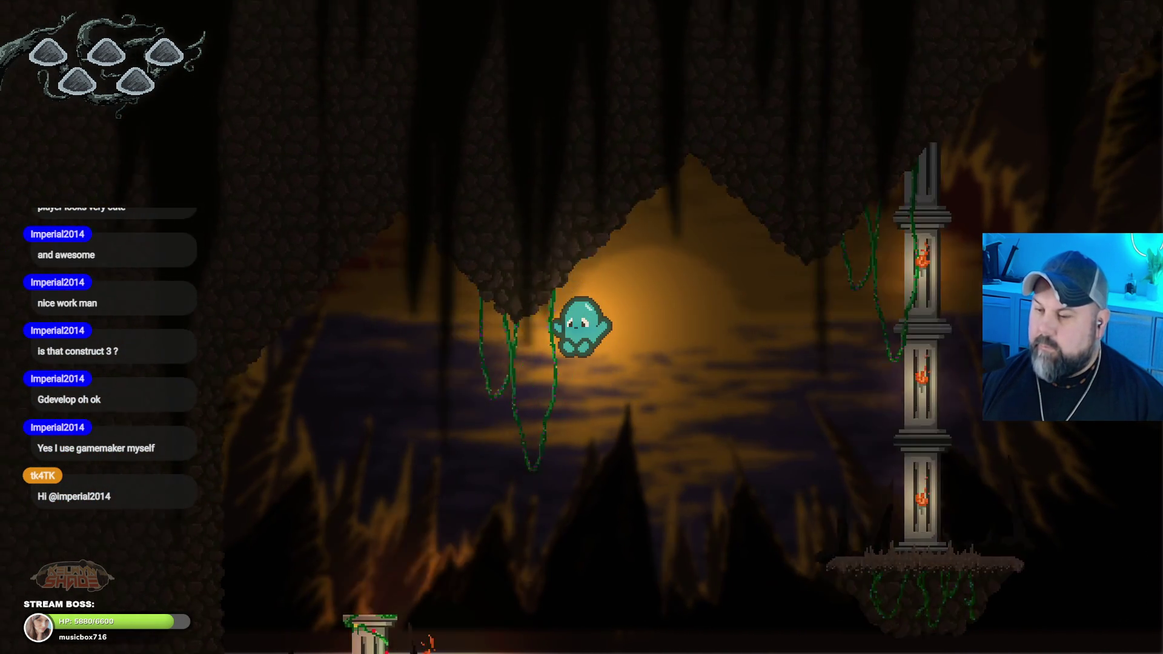
{"action": "key", "text": "space"}
{"action": "key", "text": "Right"}
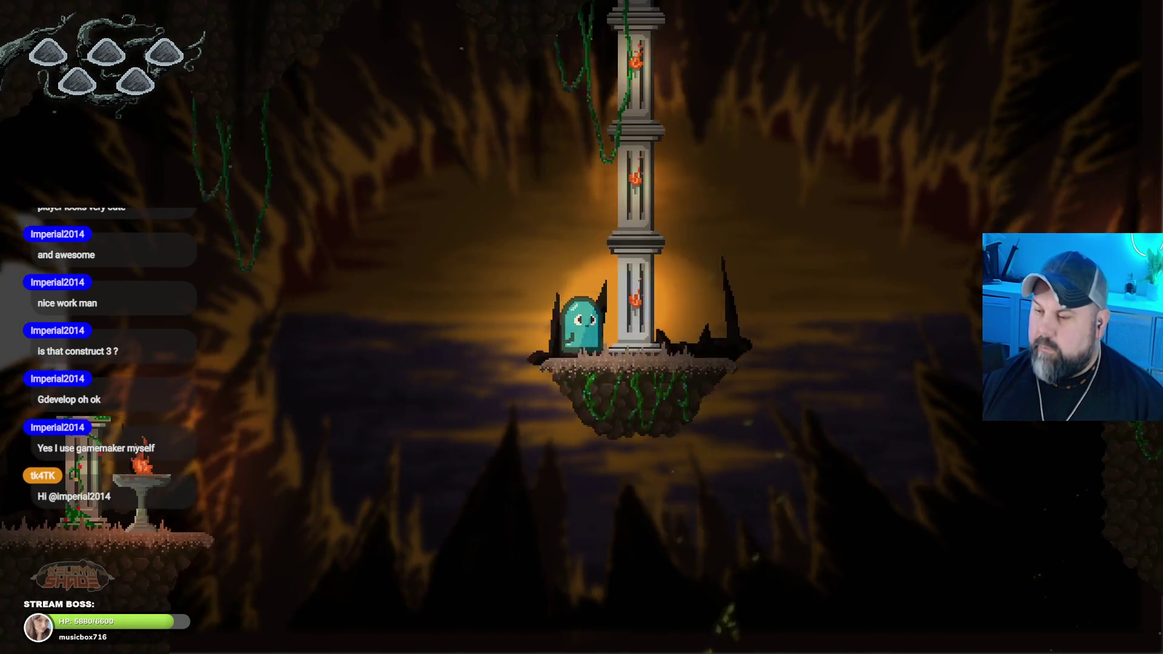
{"action": "key", "text": "space"}
{"action": "key", "text": "Left"}
{"action": "key", "text": "space"}
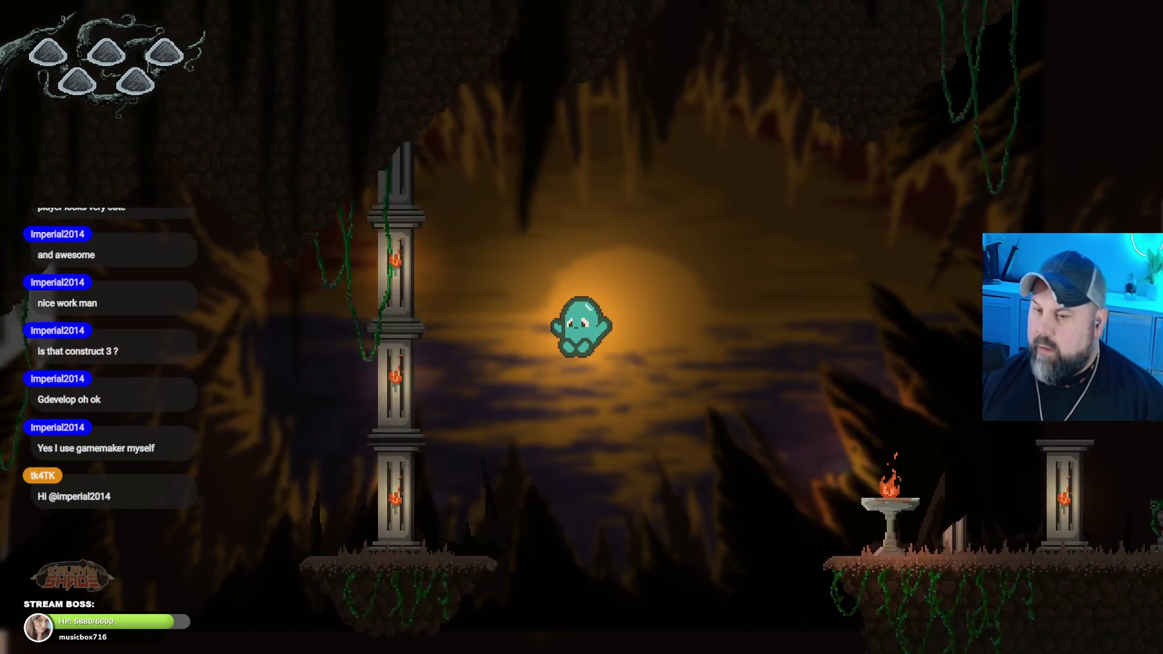
{"action": "key", "text": "space"}
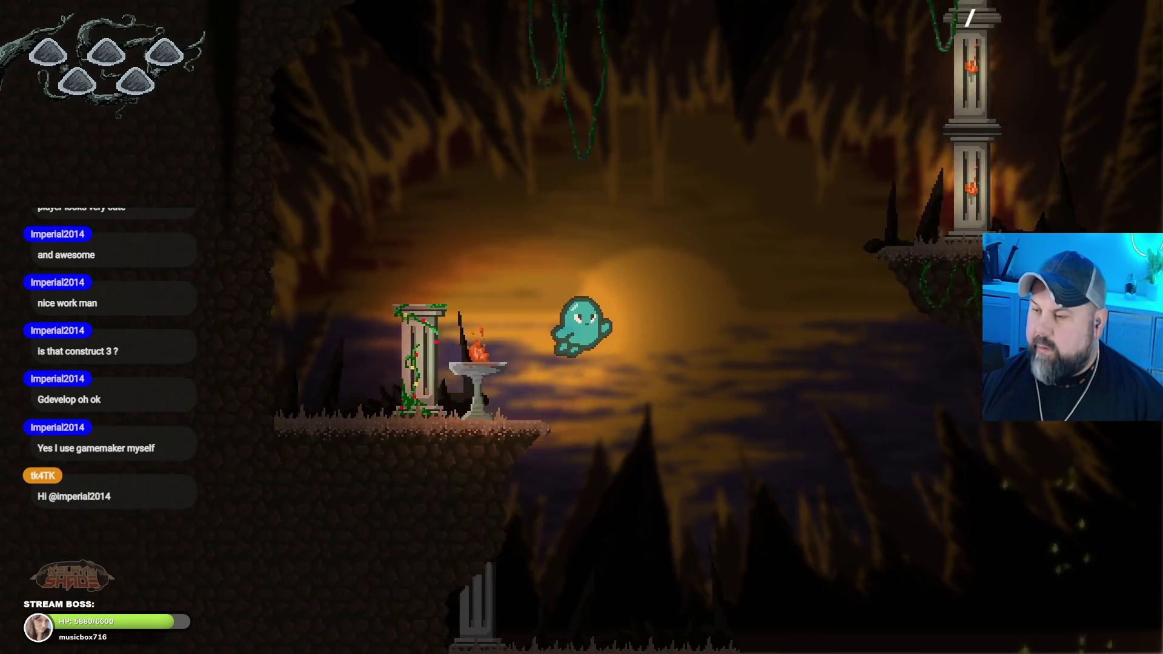
{"action": "key", "text": "Right"}
{"action": "key", "text": "space"}
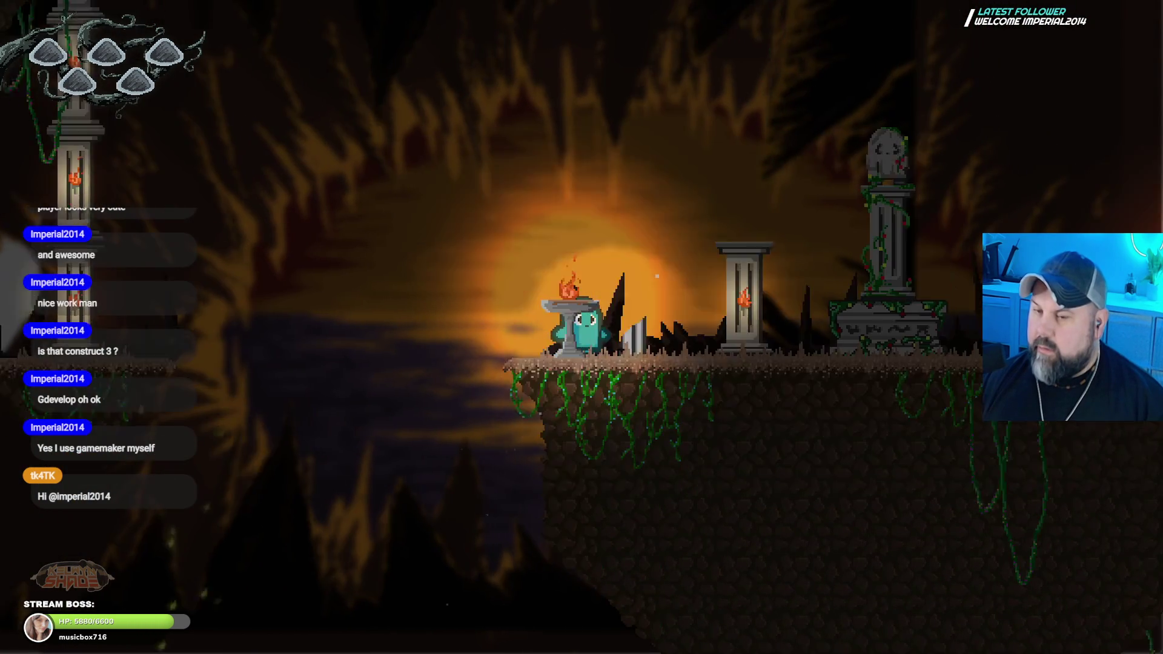
{"action": "key", "text": "space"}
{"action": "key", "text": "Left"}
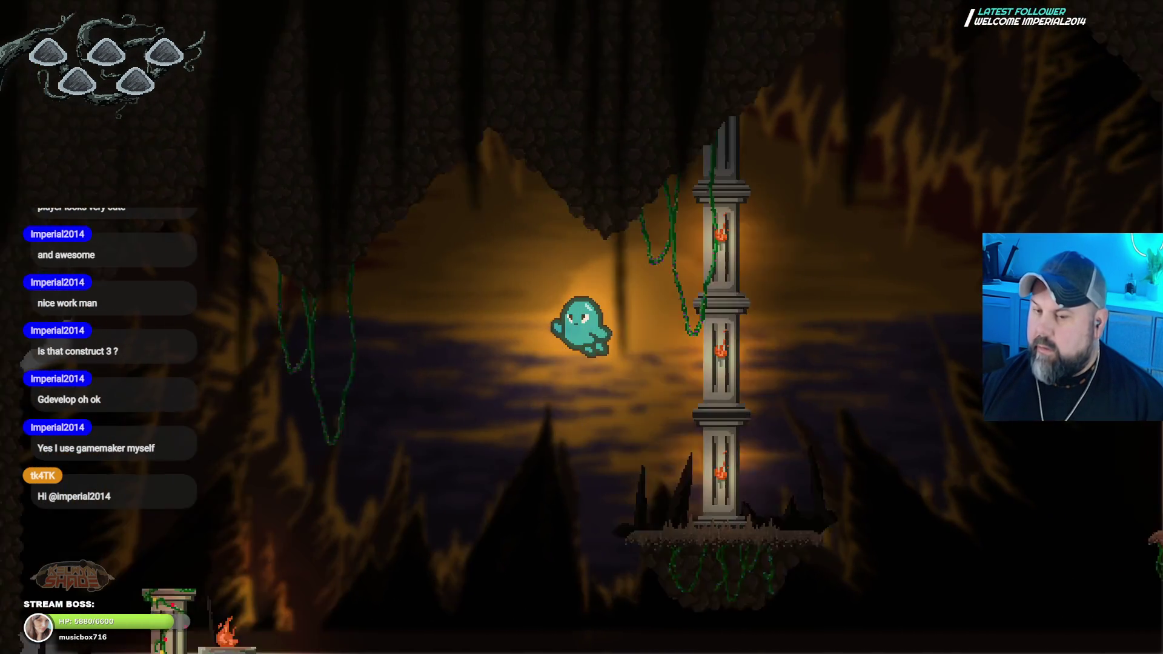
{"action": "key", "text": "space"}
{"action": "key", "text": "Right"}
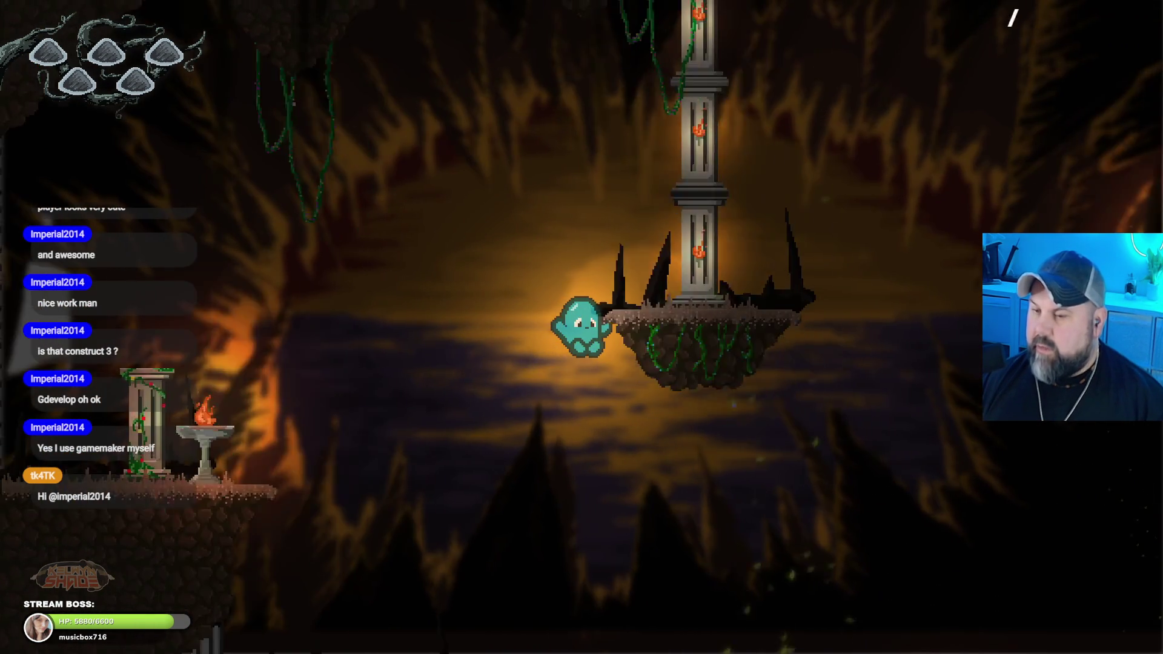
{"action": "key", "text": "Right"}
{"action": "key", "text": "space"}
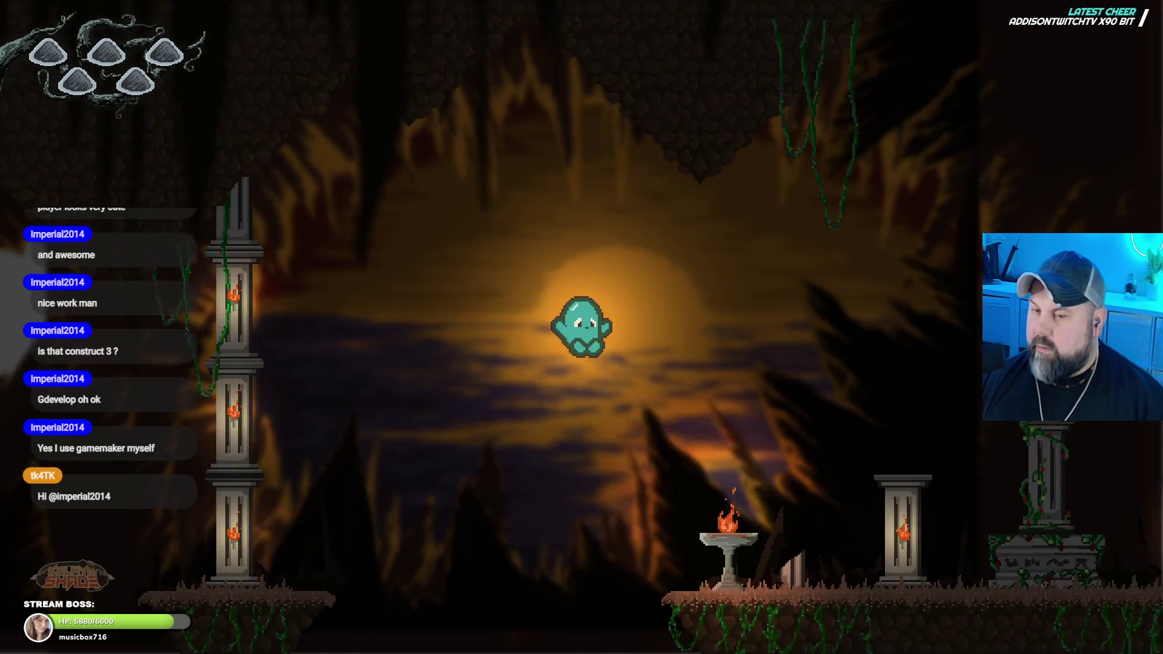
{"action": "key", "text": "space"}
{"action": "key", "text": "Left"}
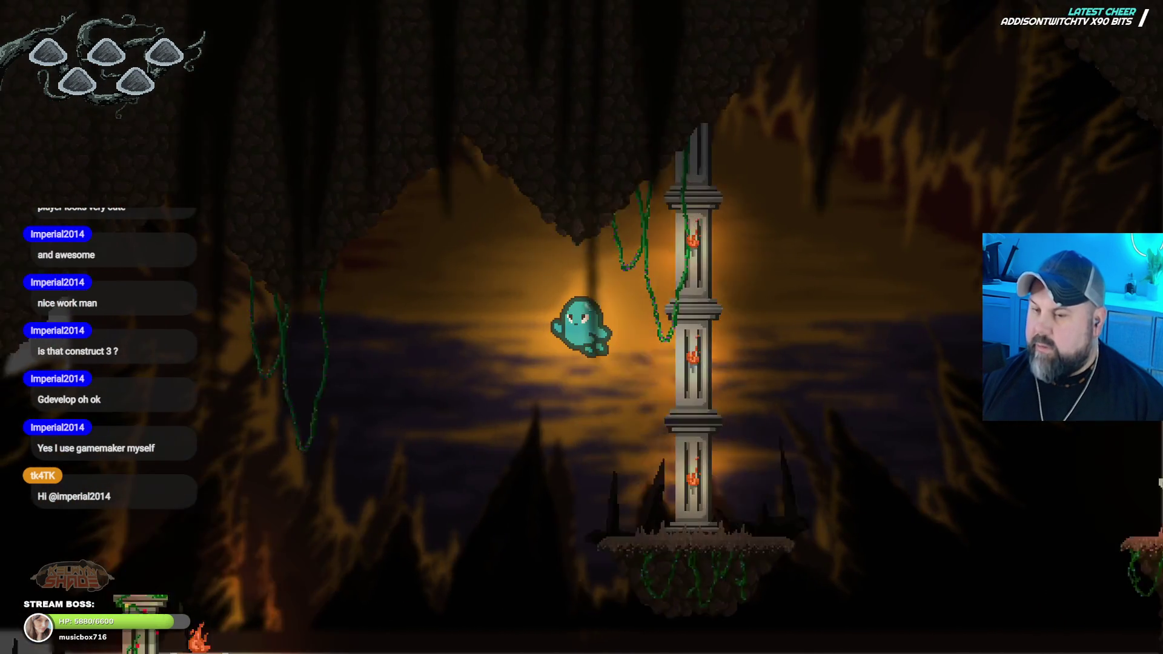
{"action": "key", "text": "Right"}
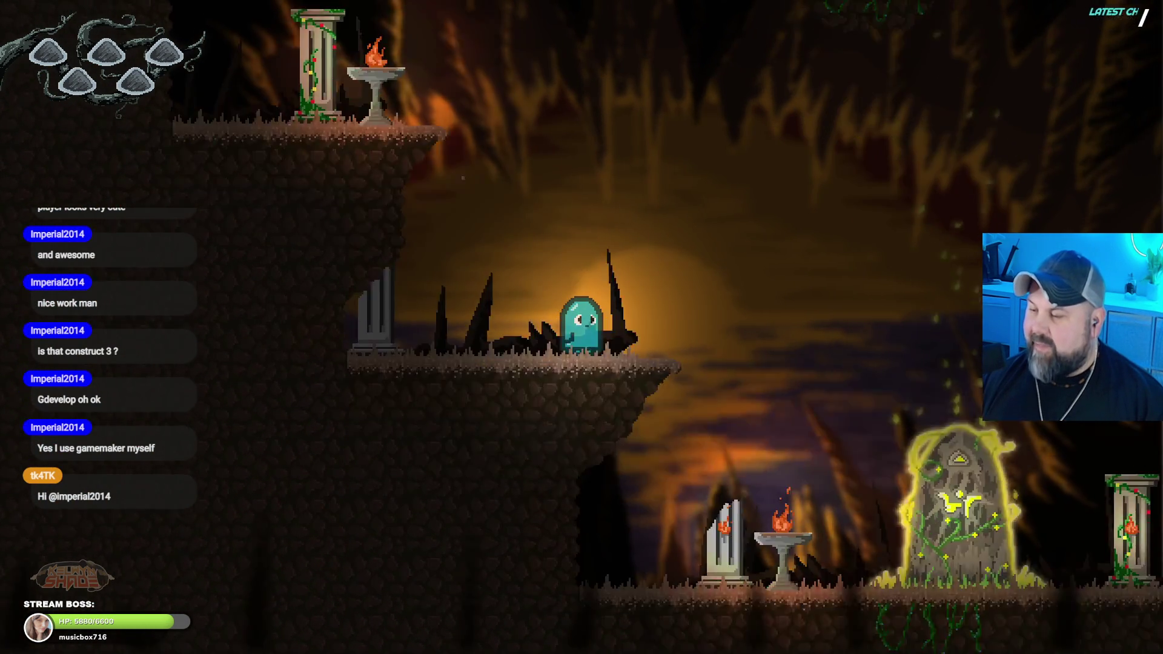
{"action": "key", "text": "space"}
{"action": "key", "text": "Right"}
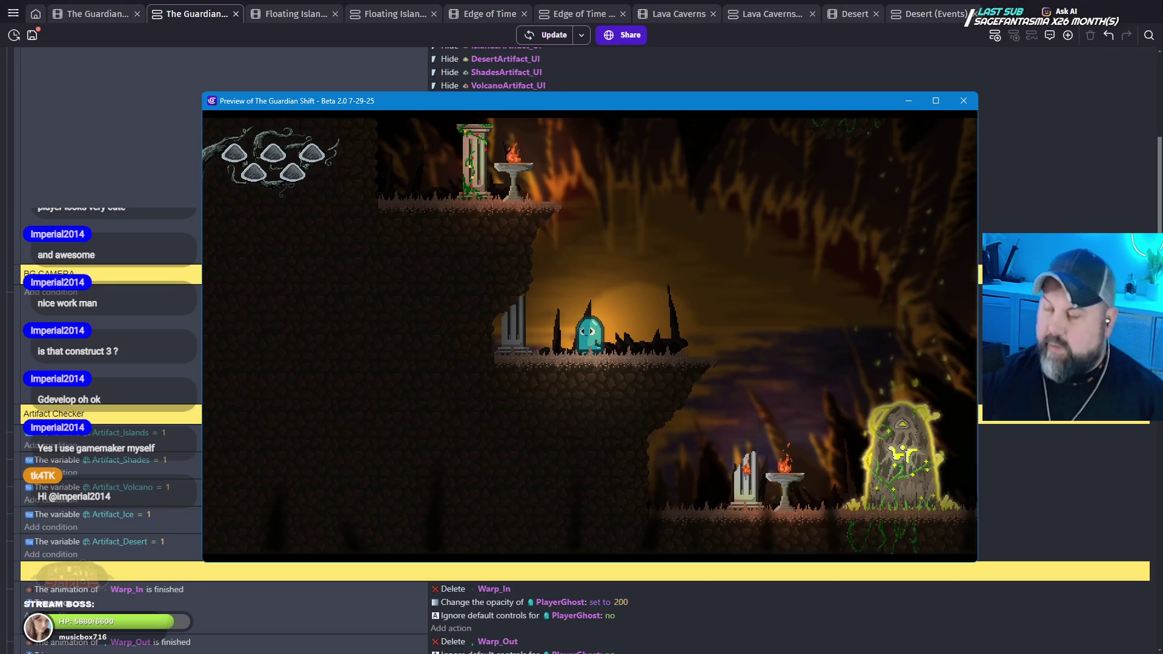
Step: Close the preview and set the BG2 camera X multiplier to 0.2 and BG1 to 0.3
{"action": "left_click", "coordinate": [972, 99]}
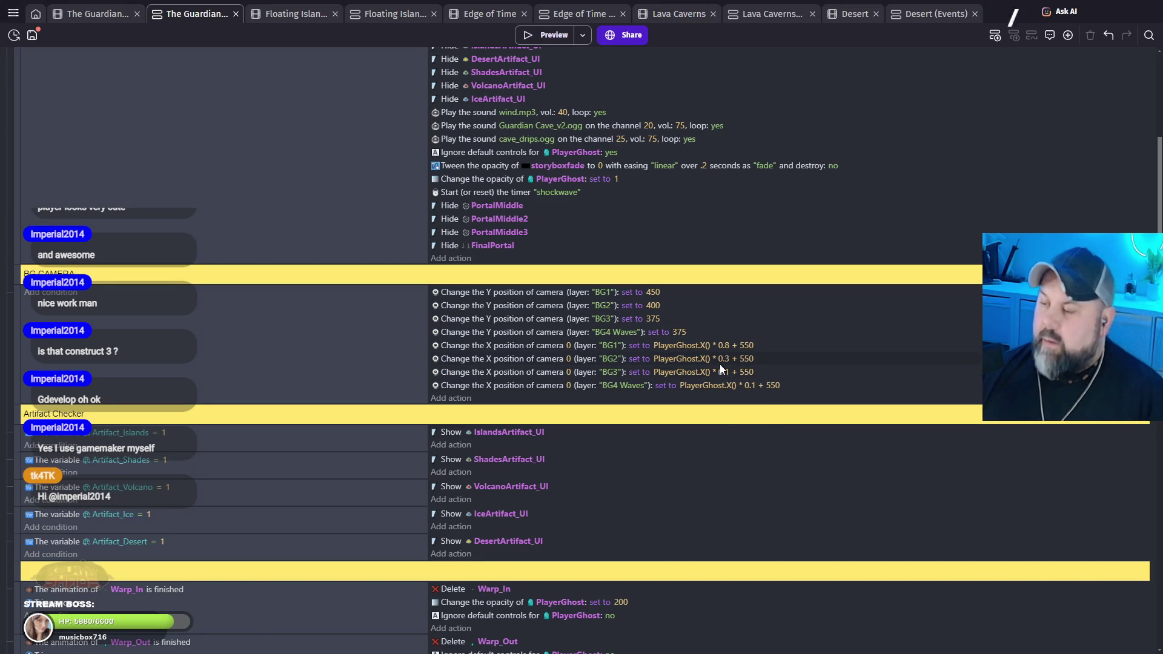
{"action": "left_click", "coordinate": [727, 359]}
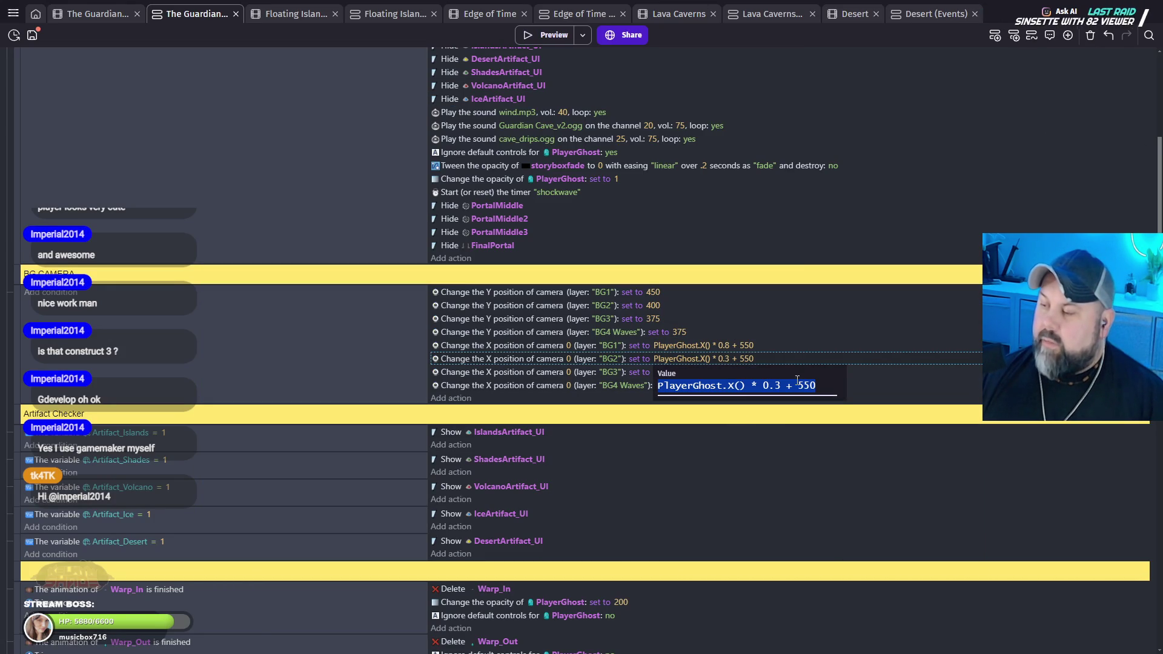
{"action": "key", "text": "Left"}
{"action": "key", "text": "Left"}
{"action": "key", "text": "Left"}
{"action": "key", "text": "BackSpace"}
{"action": "type", "text": "2"}
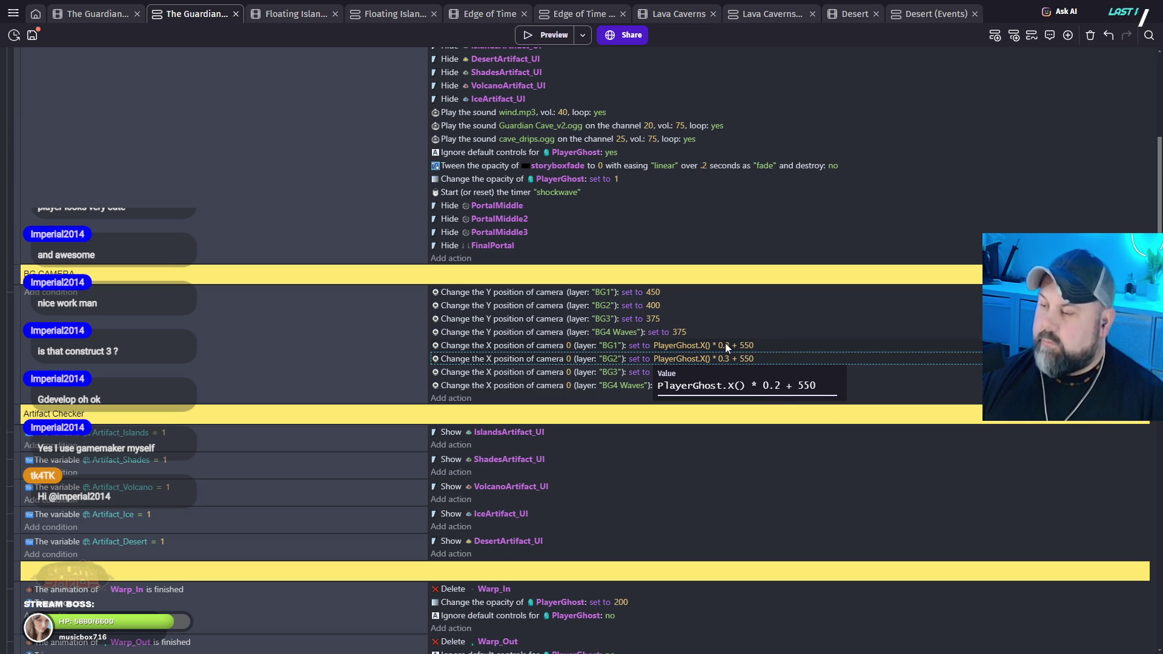
{"action": "left_click", "coordinate": [725, 344]}
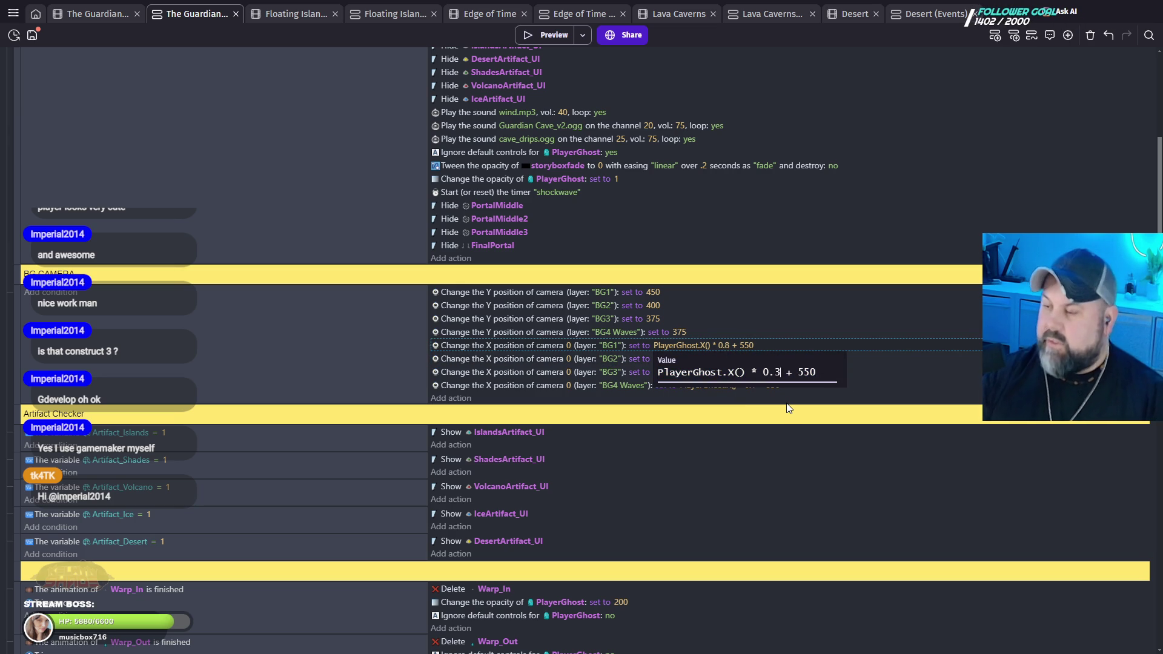
{"action": "left_click", "coordinate": [709, 494]}
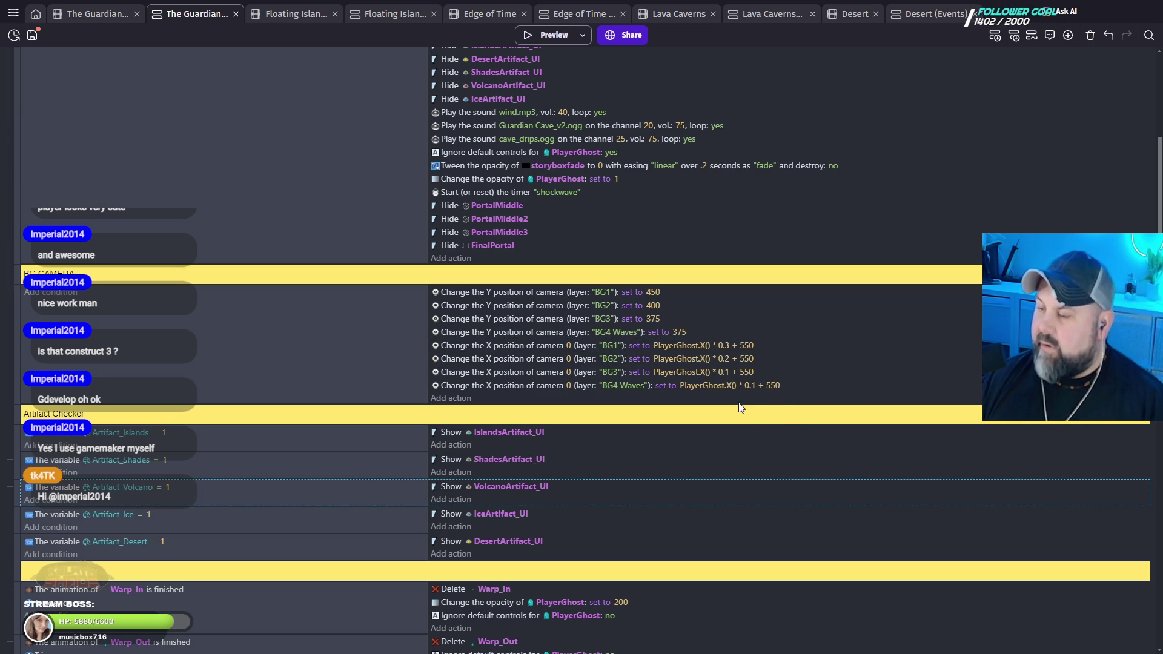
Step: Set the multipliers to 0.2 for BG3, 0.3 for BG2 and 0.4 for BG1, then preview
{"action": "left_click", "coordinate": [727, 374]}
{"action": "type", "text": "2"}
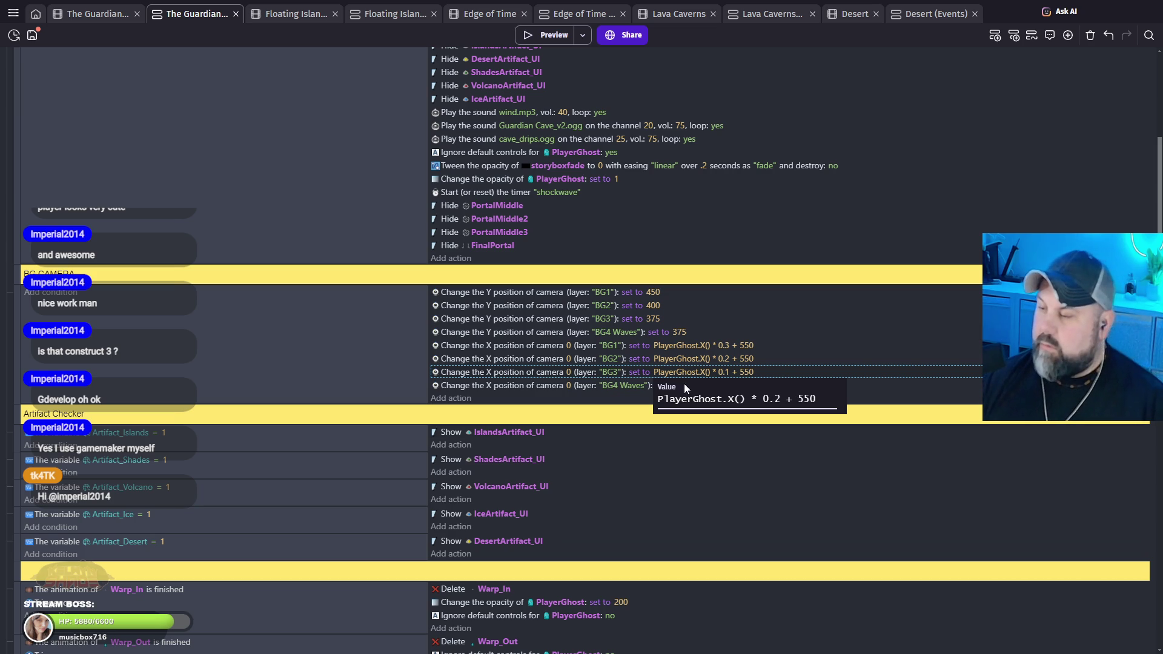
{"action": "left_click", "coordinate": [727, 358]}
{"action": "type", "text": "3"}
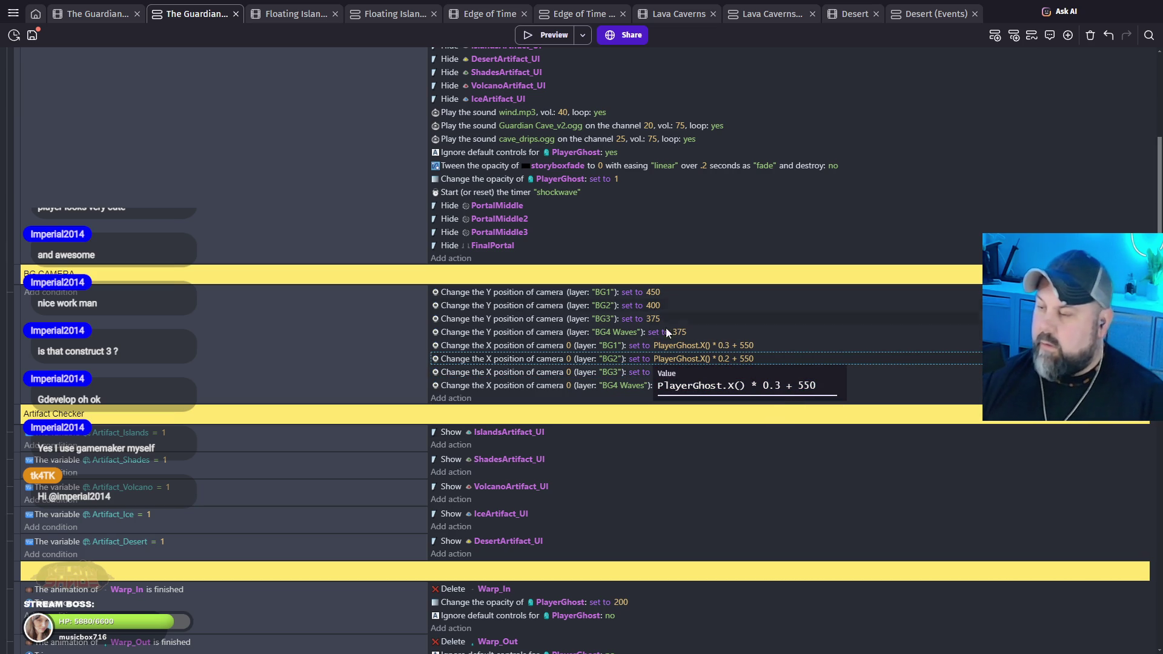
{"action": "left_click", "coordinate": [729, 347]}
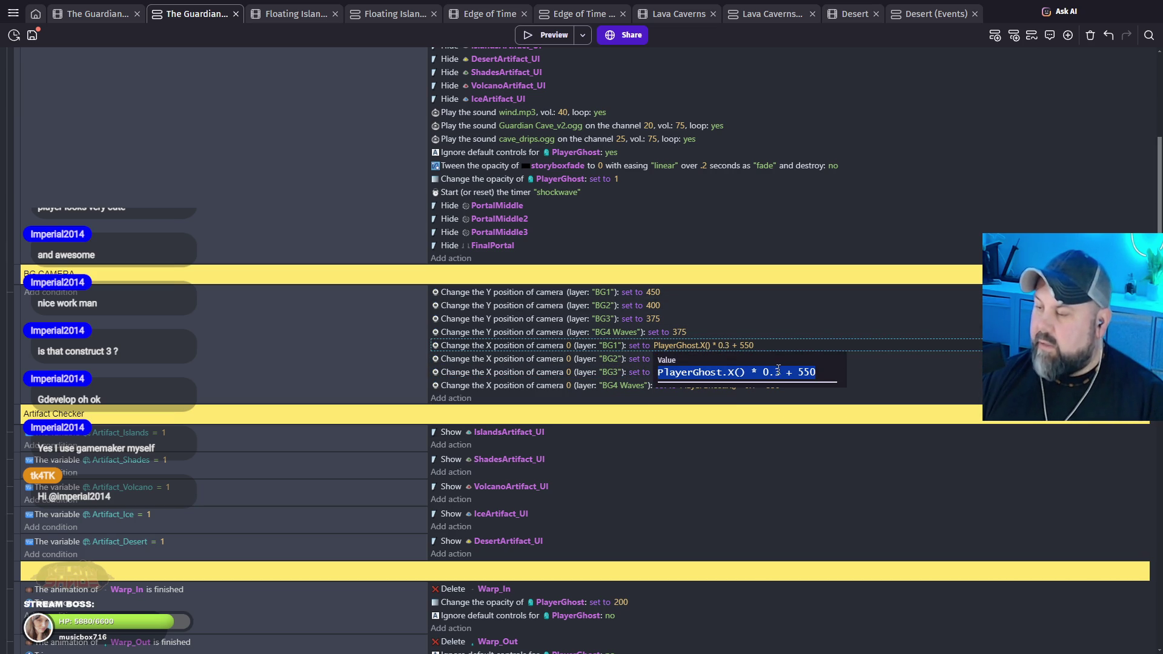
{"action": "key", "text": "BackSpace"}
{"action": "type", "text": "4"}
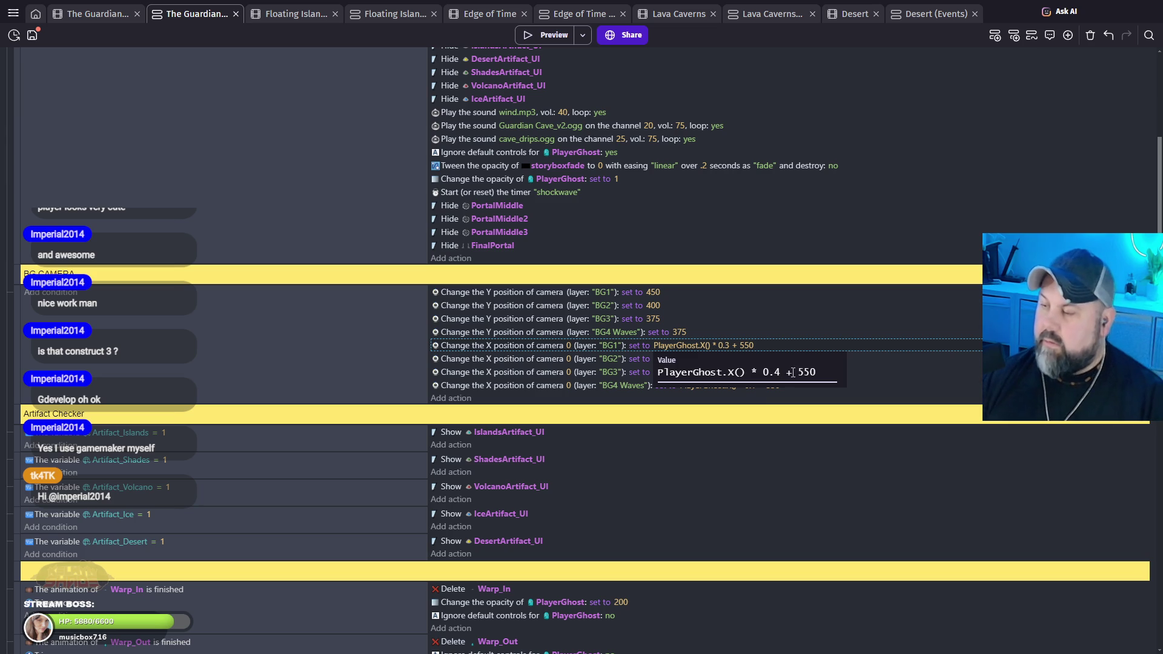
{"action": "left_click", "coordinate": [797, 463]}
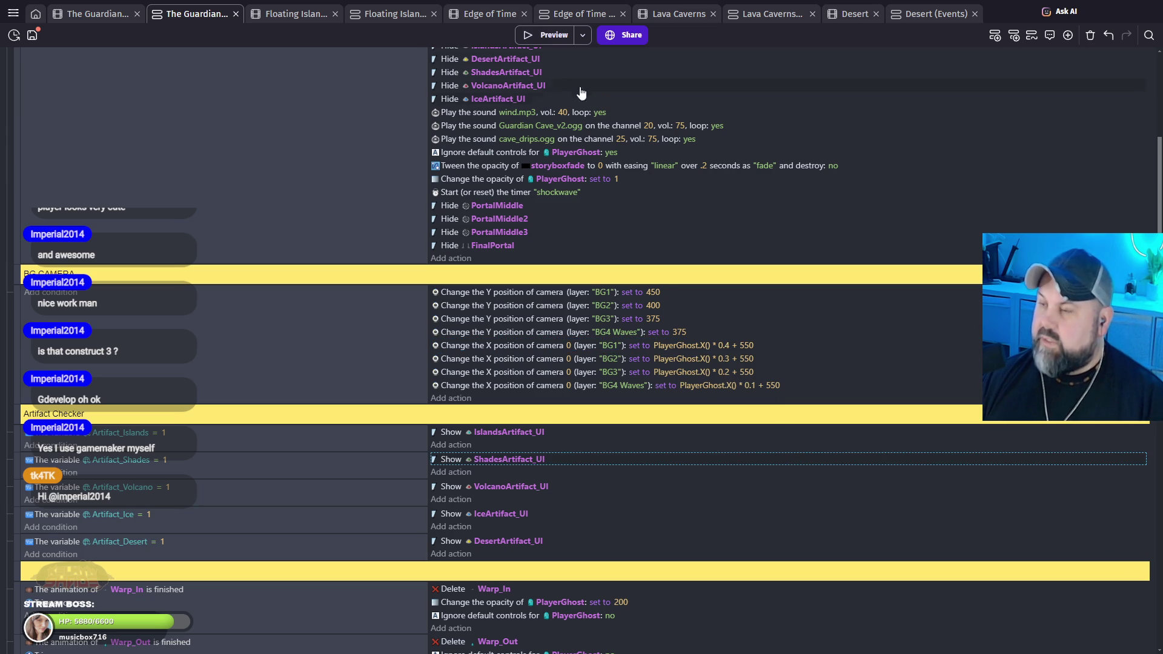
{"action": "left_click", "coordinate": [565, 41]}
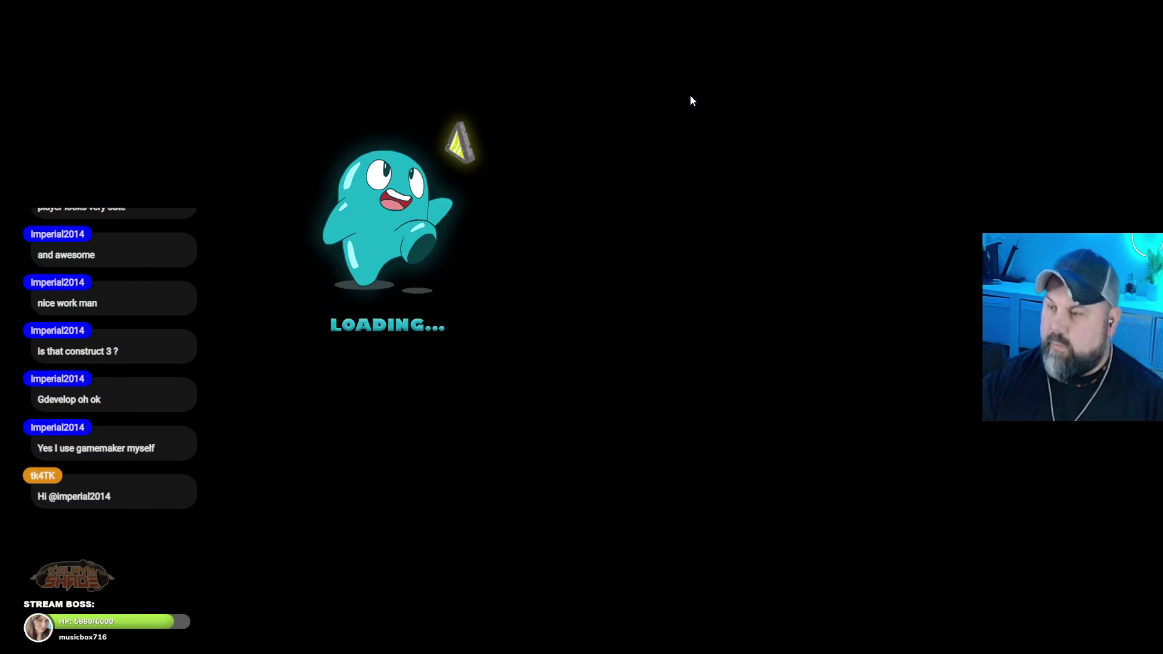
Step: Walk and jump the ghost around the altar ledge, floating platform and pillar
{"action": "key", "text": "Left"}
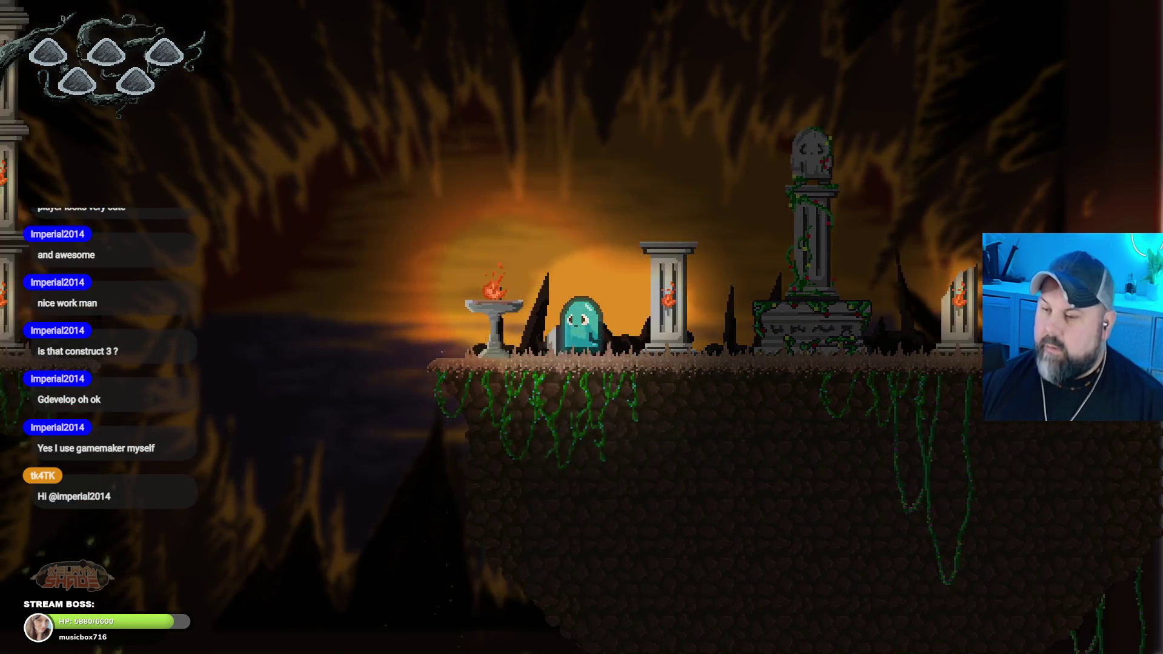
{"action": "key", "text": "space"}
{"action": "key", "text": "Left"}
{"action": "key", "text": "space"}
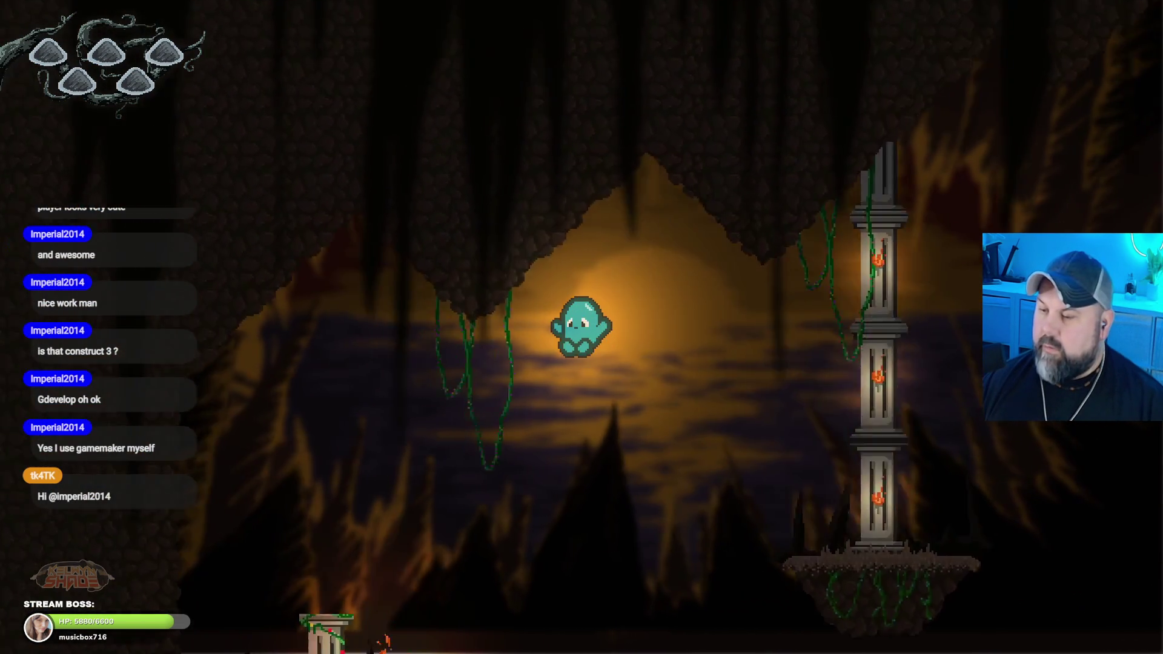
{"action": "key", "text": "space"}
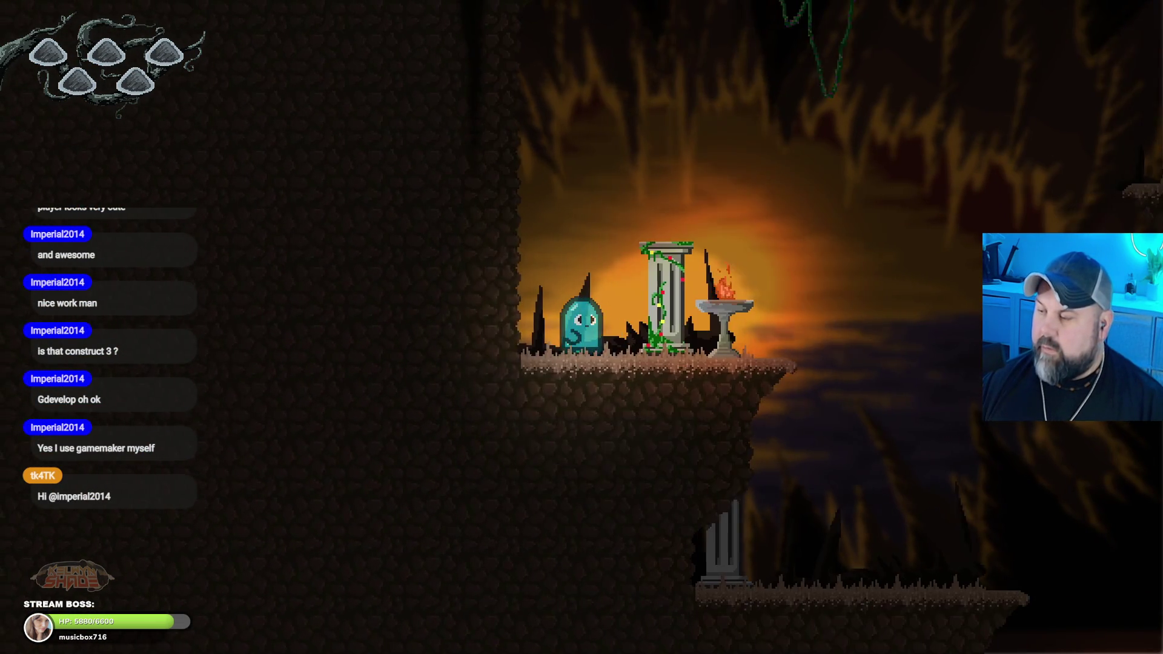
{"action": "key", "text": "Right"}
{"action": "key", "text": "Right"}
{"action": "key", "text": "Left"}
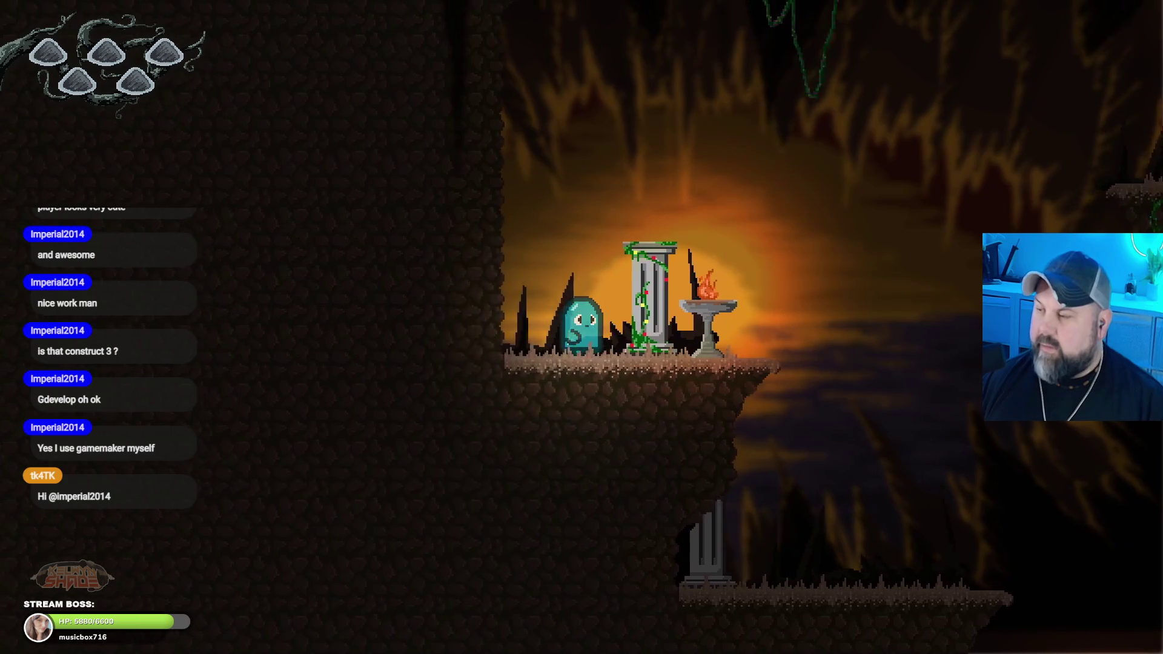
{"action": "key", "text": "Right"}
{"action": "key", "text": "Right"}
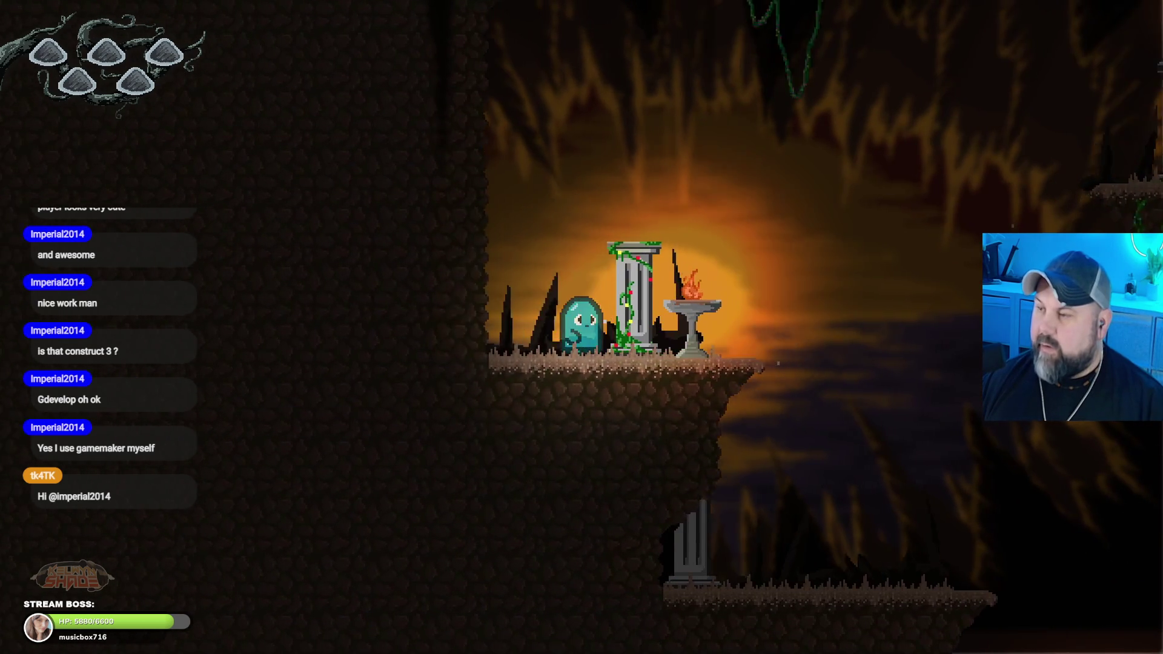
{"action": "key", "text": "space"}
{"action": "key", "text": "Right"}
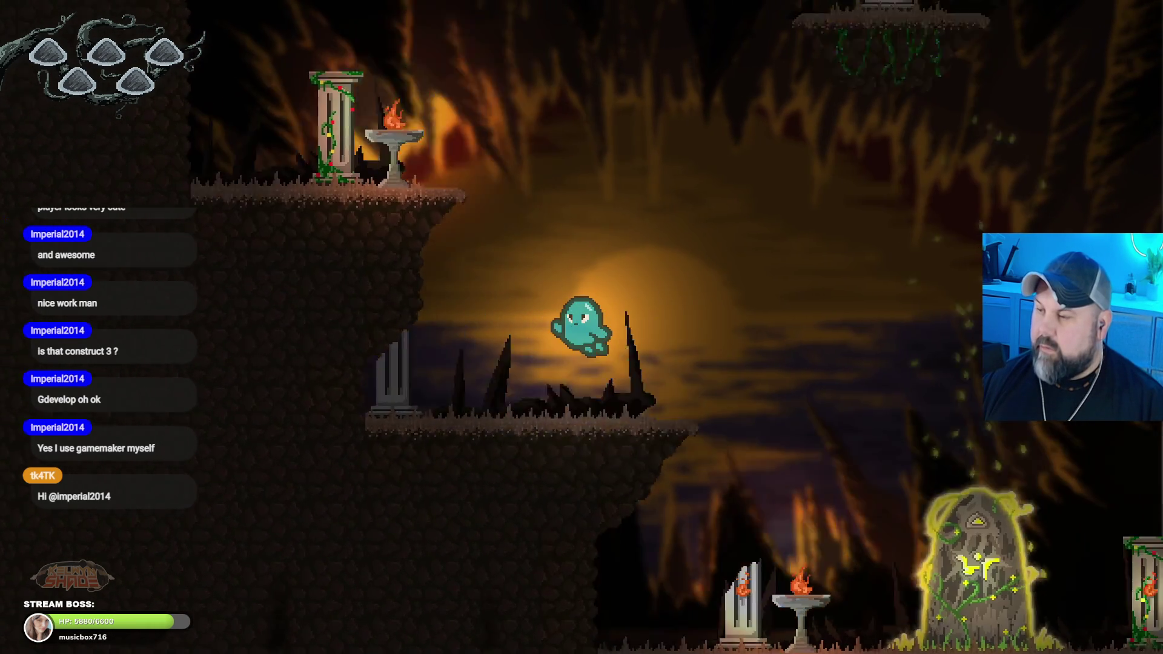
{"action": "key", "text": "space"}
{"action": "key", "text": "Left"}
{"action": "key", "text": "Right"}
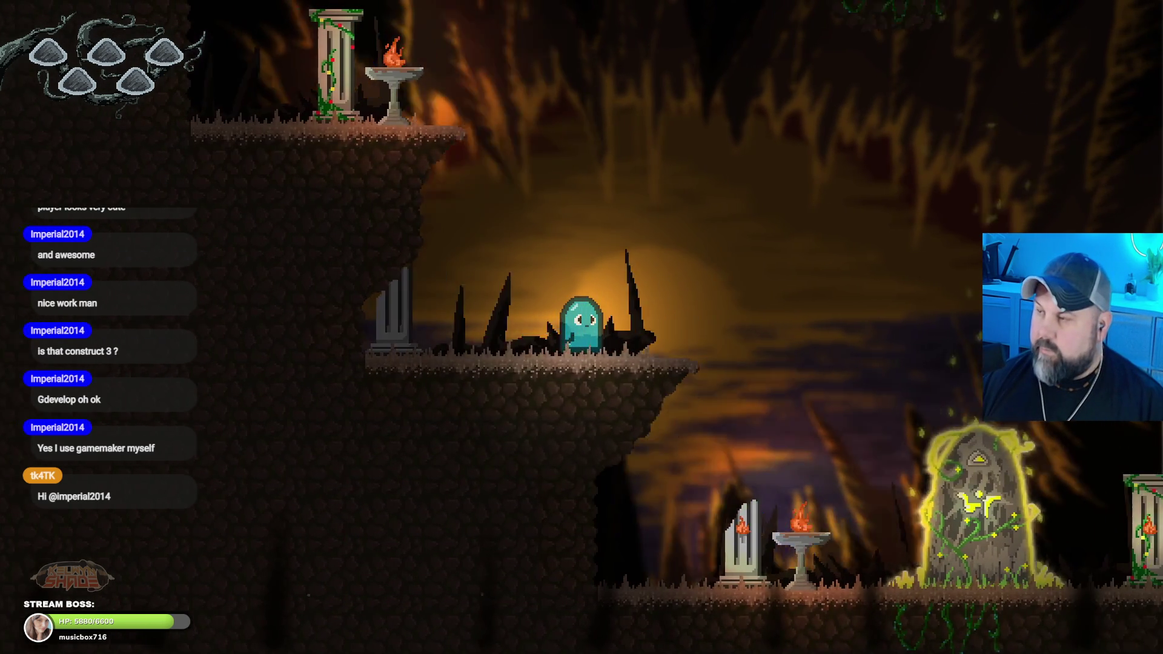
{"action": "key", "text": "Right"}
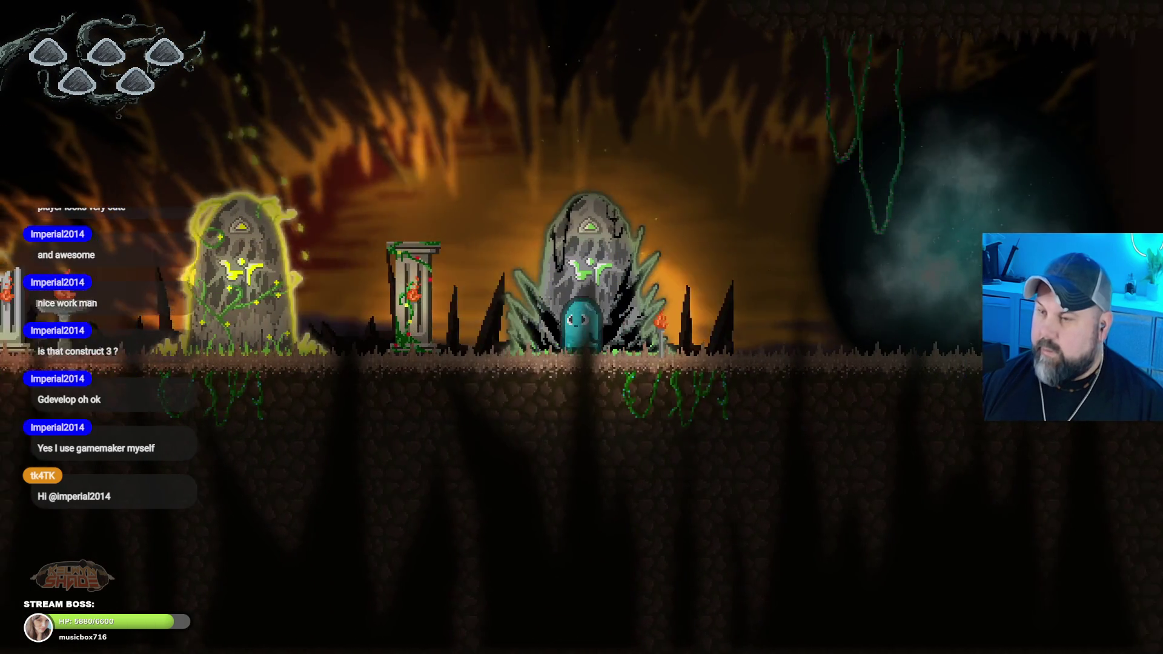
{"action": "key", "text": "Left"}
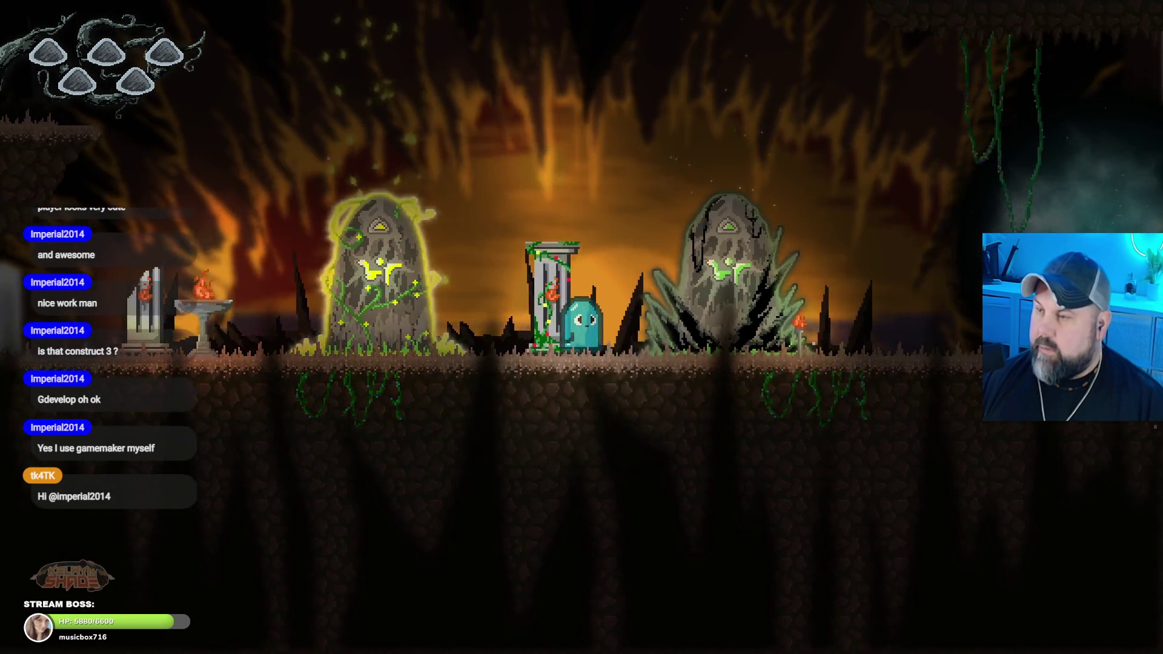
Step: Run and jump past the glowing shrines, dark orb, vine pillar and brazier ledge
{"action": "key", "text": "Right"}
{"action": "key", "text": "Left"}
{"action": "key", "text": "space"}
{"action": "key", "text": "Left"}
{"action": "key", "text": "Right"}
{"action": "key", "text": "space"}
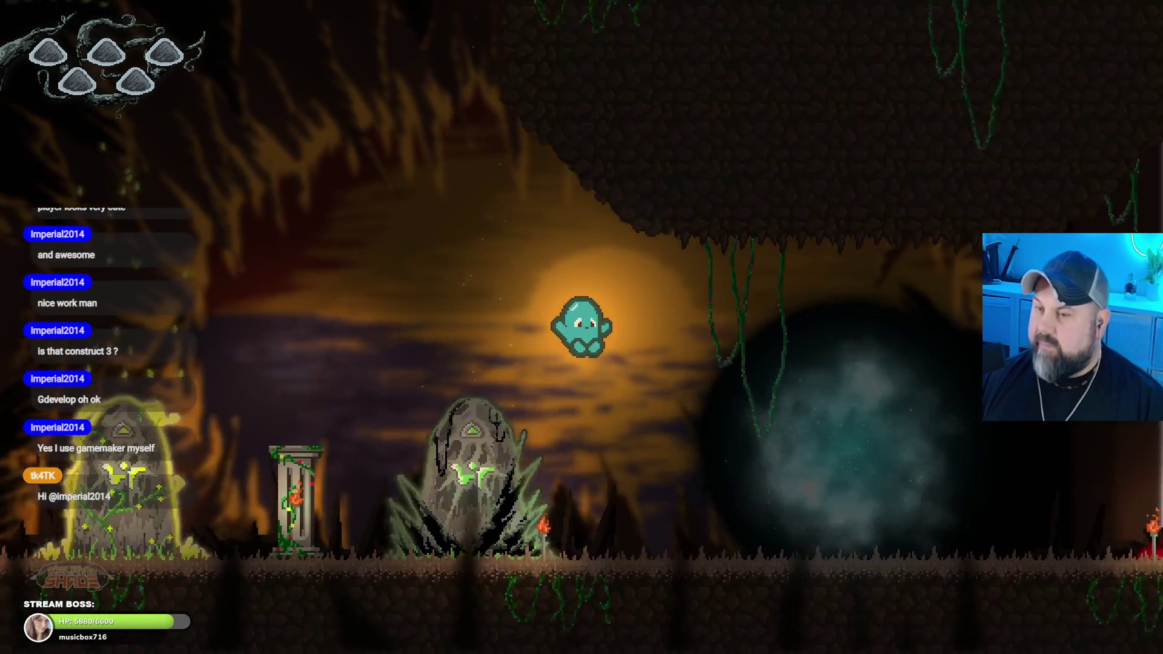
{"action": "key", "text": "Right"}
{"action": "key", "text": "space"}
{"action": "key", "text": "Right"}
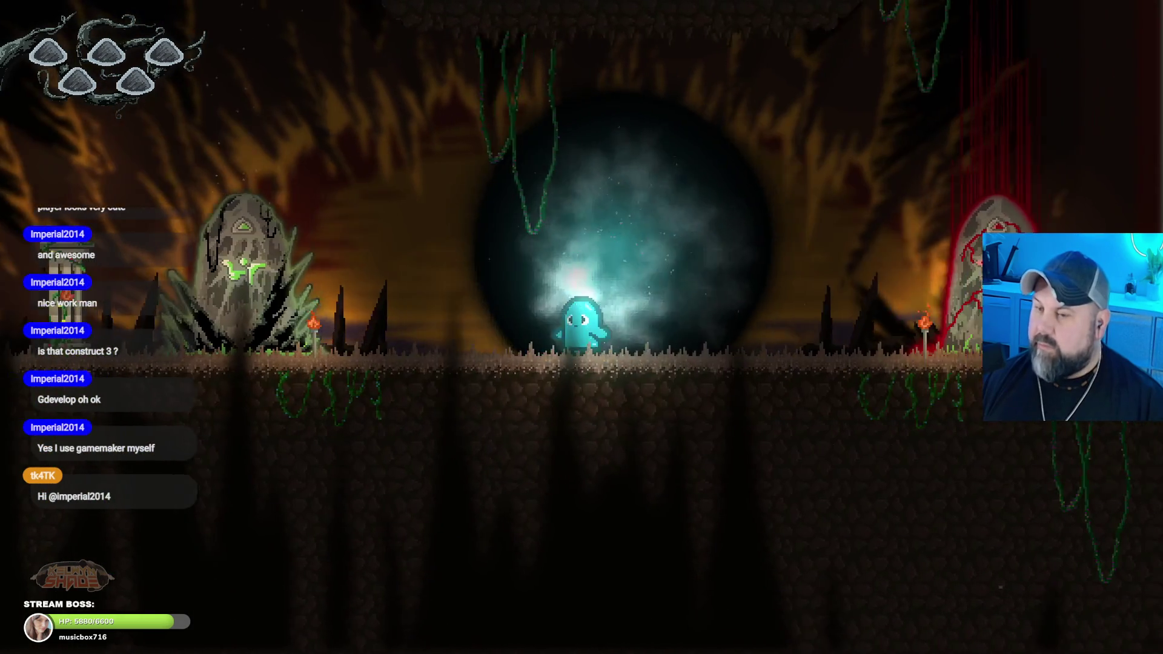
{"action": "key", "text": "Left"}
{"action": "key", "text": "space"}
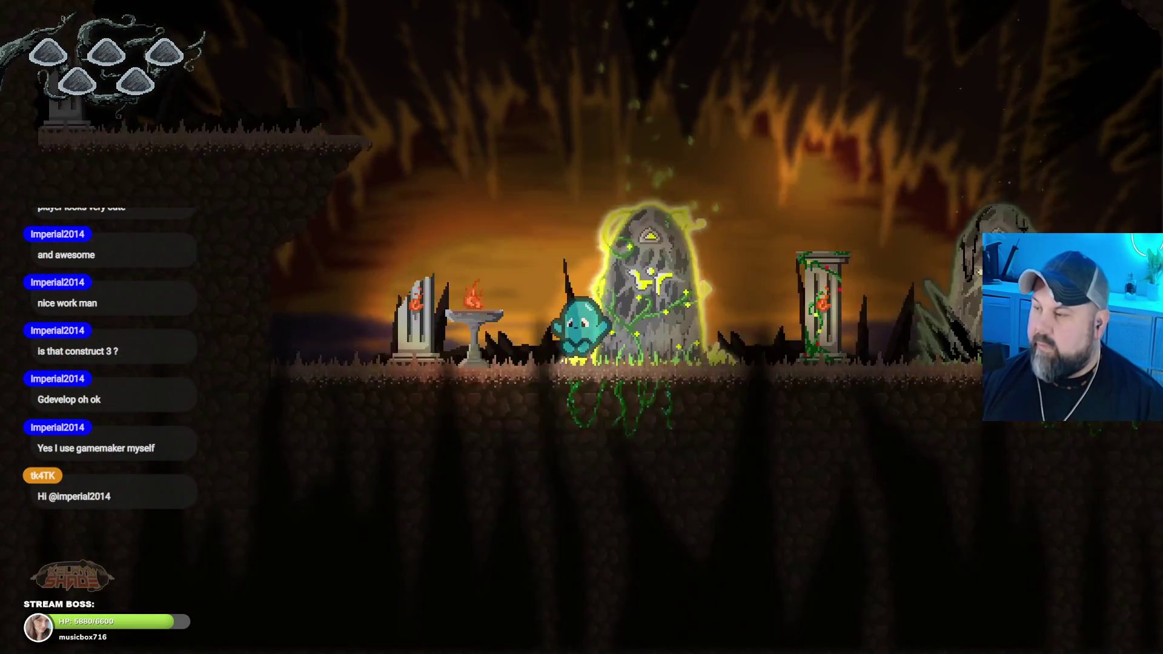
{"action": "key", "text": "Left"}
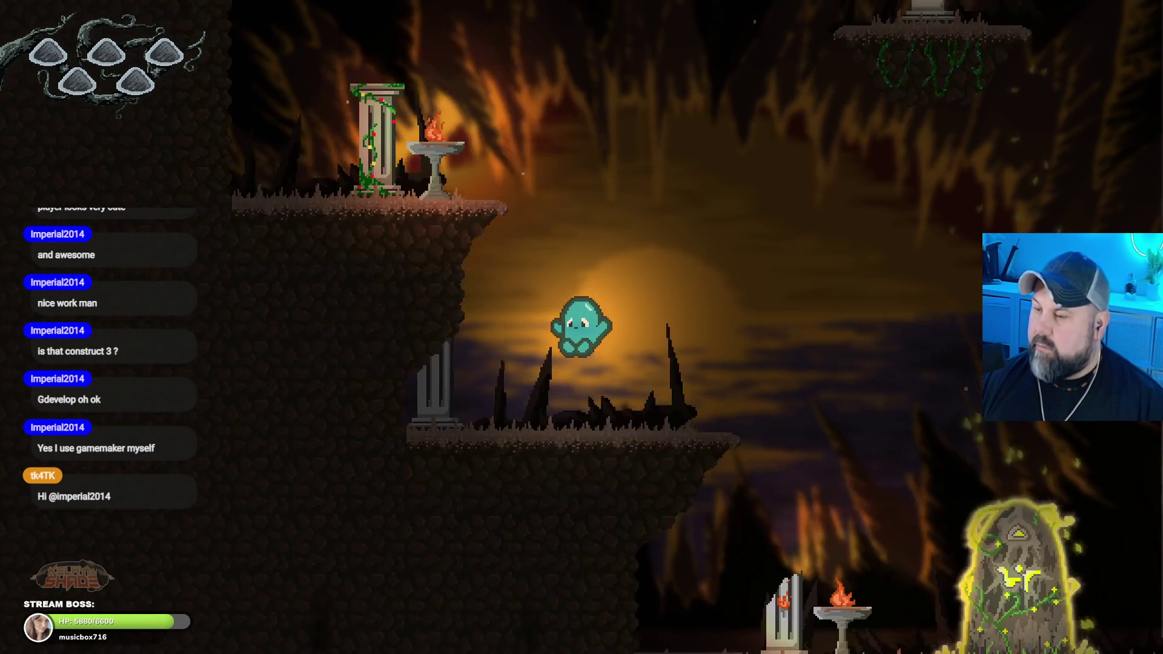
{"action": "key", "text": "space"}
{"action": "key", "text": "space"}
{"action": "key", "text": "Right"}
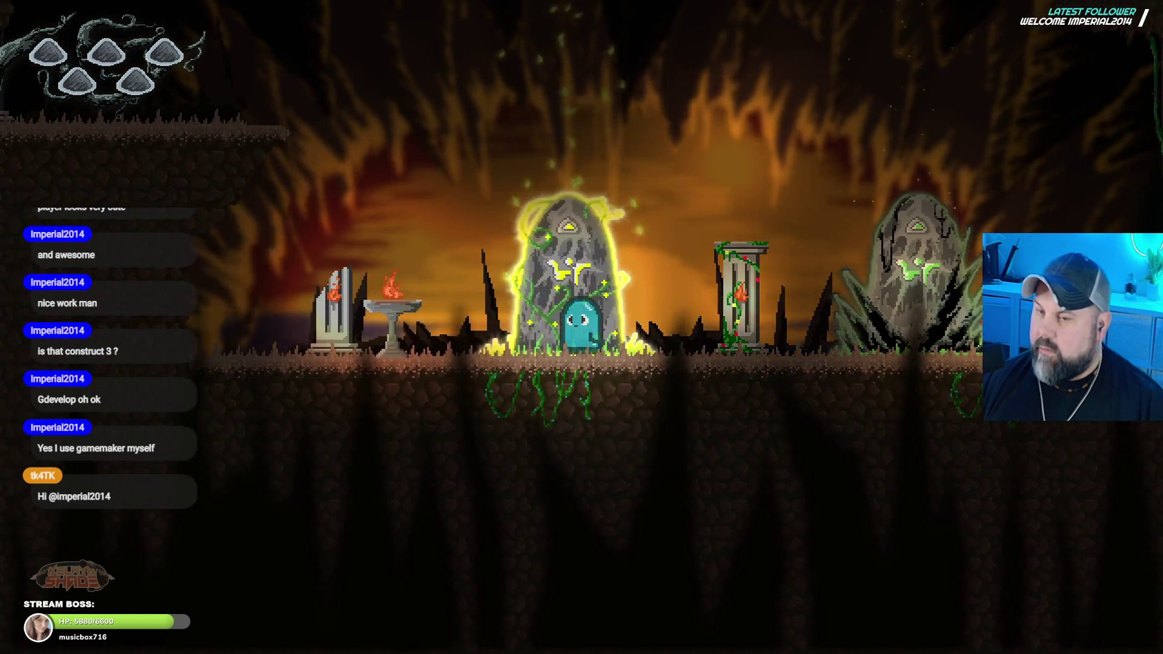
{"action": "key", "text": "space"}
{"action": "key", "text": "Left"}
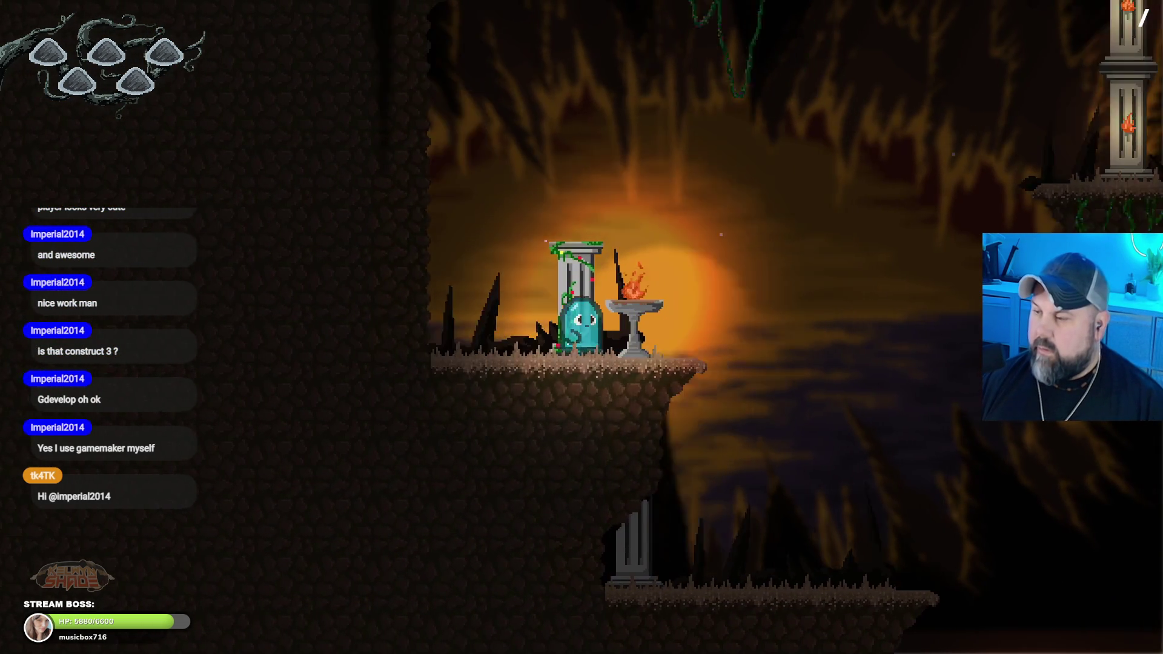
{"action": "key", "text": "space"}
{"action": "key", "text": "Right"}
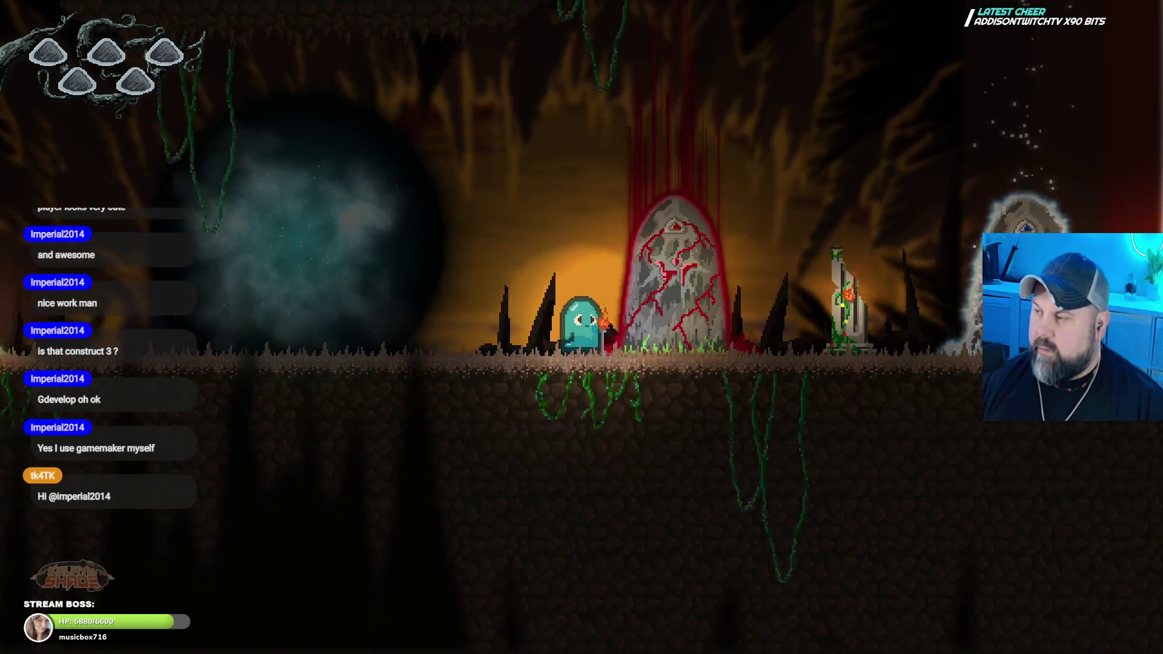
{"action": "key", "text": "Right"}
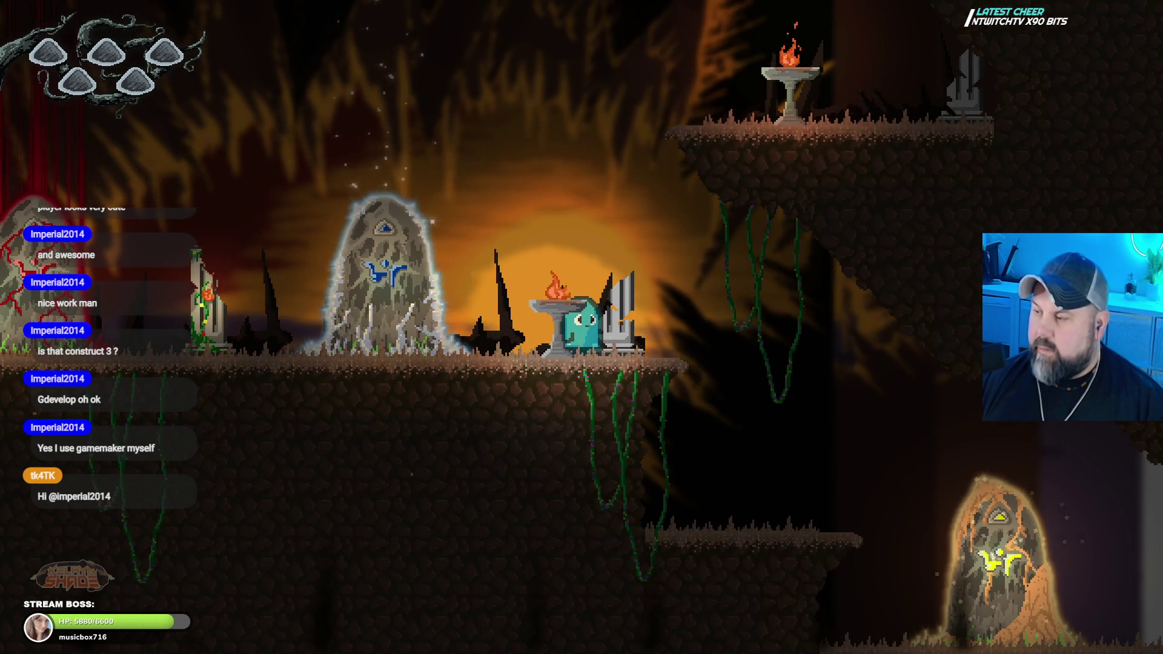
{"action": "key", "text": "Left"}
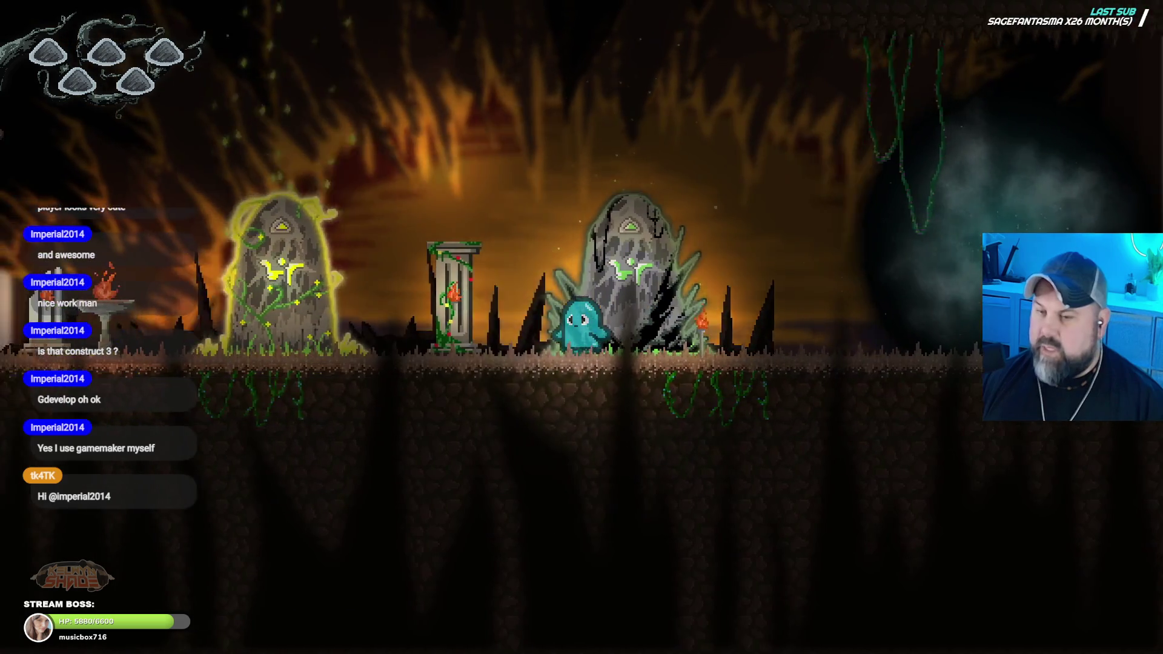
Step: Leap across the pillar and shrine islands, walk past the dark orb, and exit fullscreen
{"action": "key", "text": "Up"}
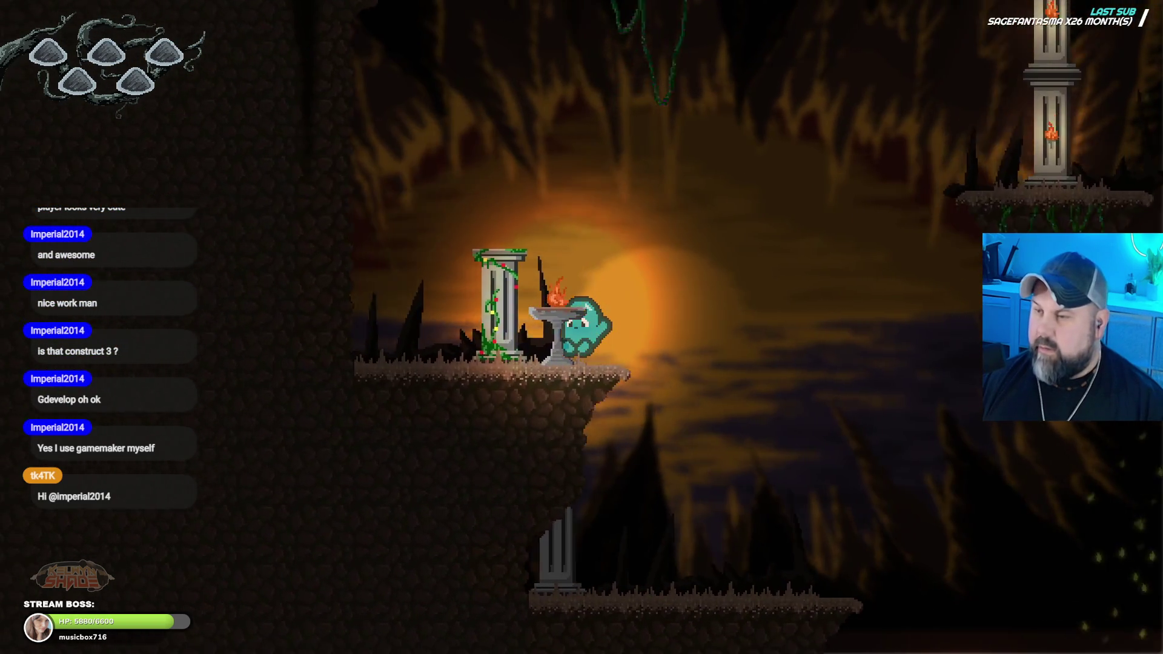
{"action": "key", "text": "Up"}
{"action": "key", "text": "Right"}
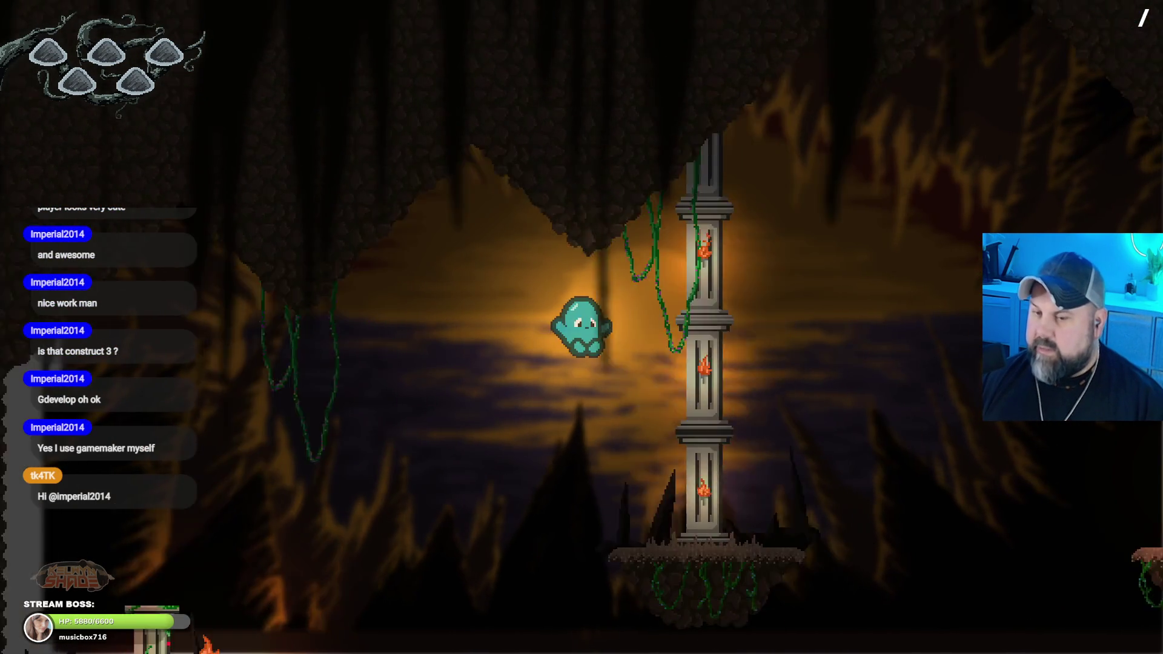
{"action": "key", "text": "Up"}
{"action": "key", "text": "Right"}
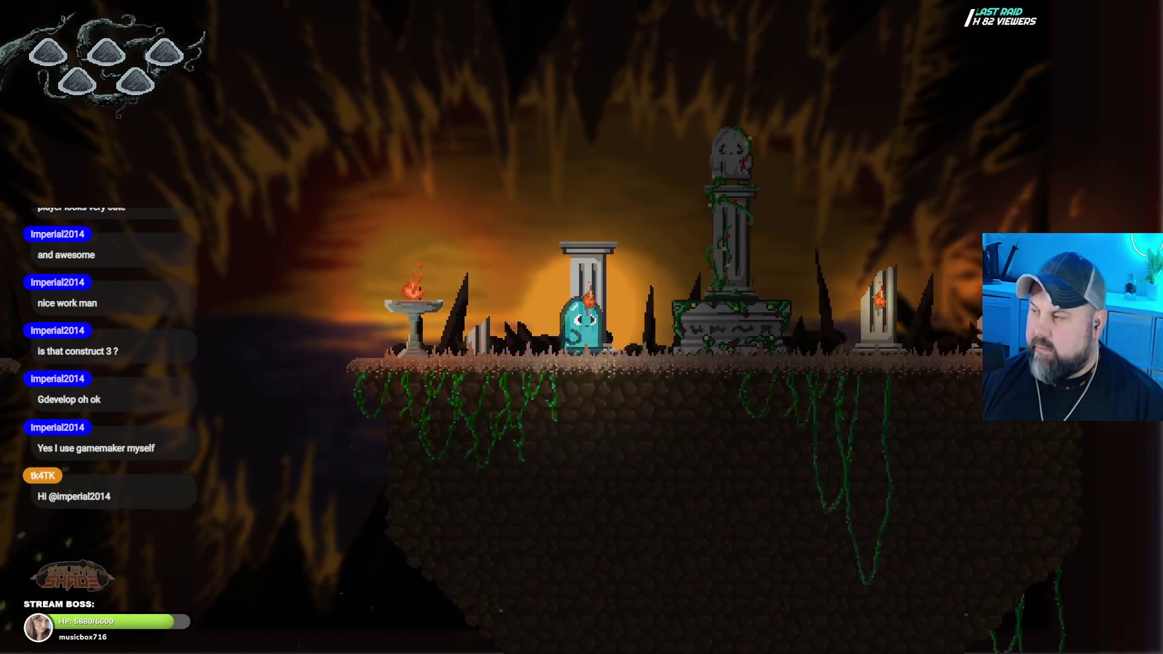
{"action": "key", "text": "Left"}
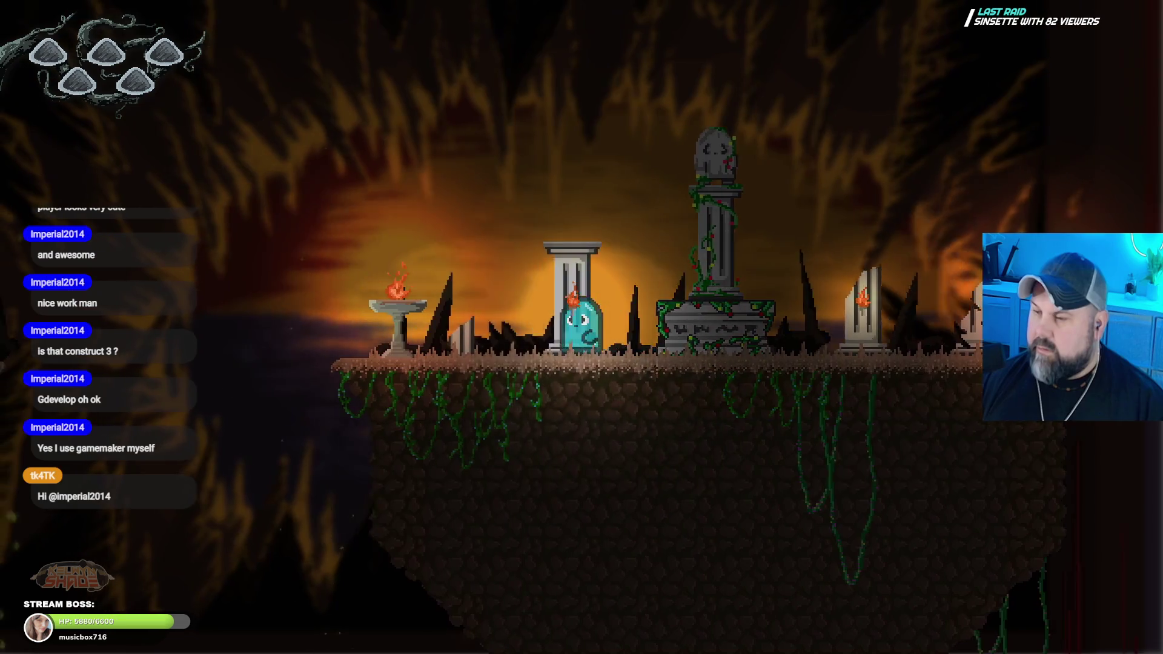
{"action": "key", "text": "Up"}
{"action": "key", "text": "Left"}
{"action": "key", "text": "Up"}
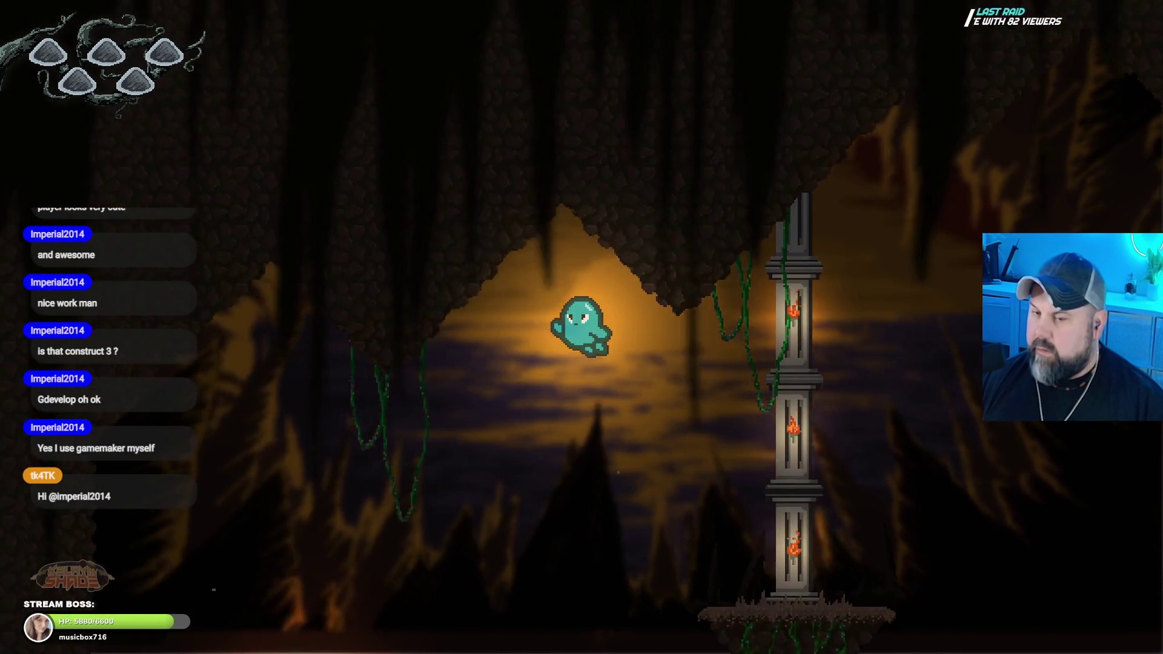
{"action": "key", "text": "Right"}
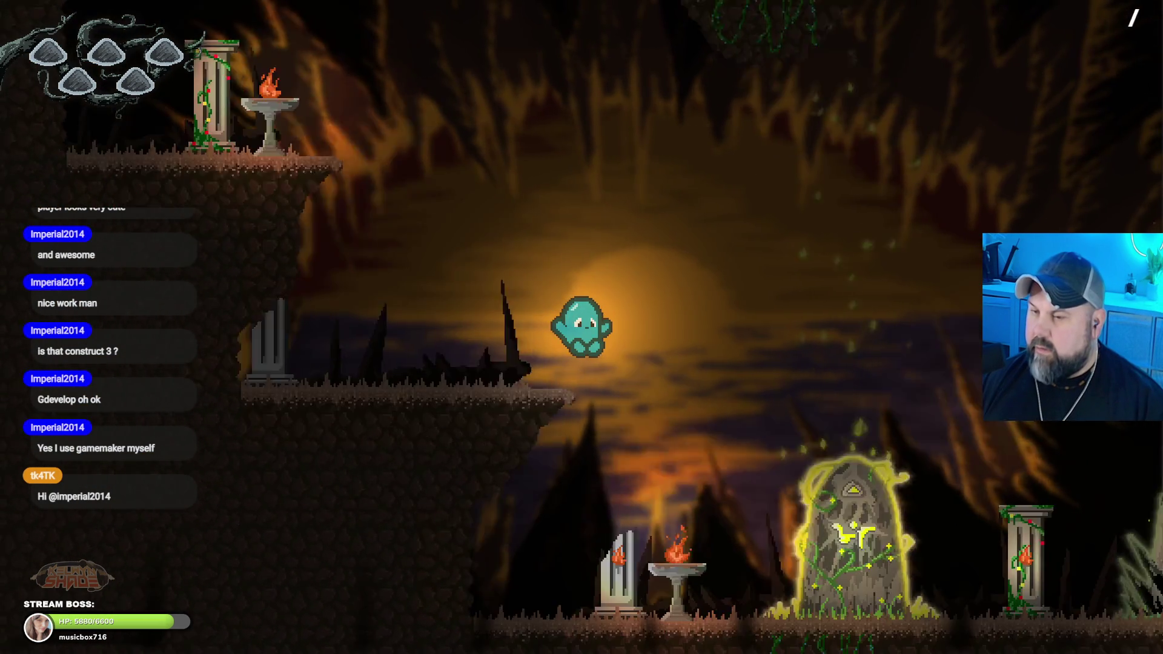
{"action": "key", "text": "Right"}
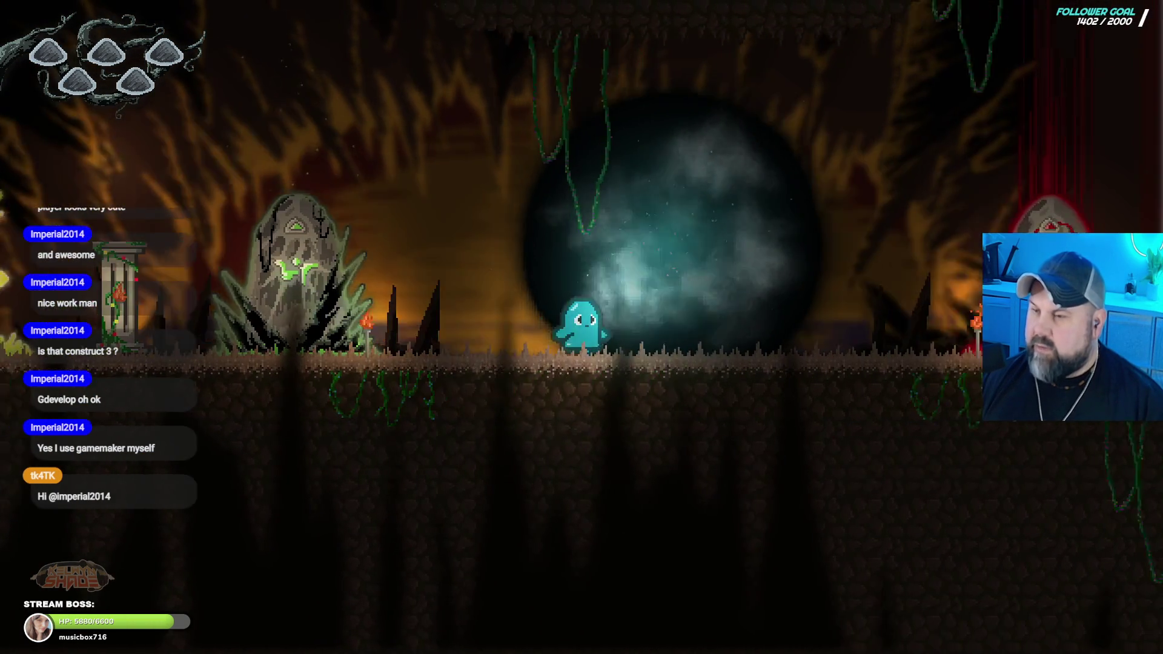
{"action": "key", "text": "Left"}
{"action": "key", "text": "Escape"}
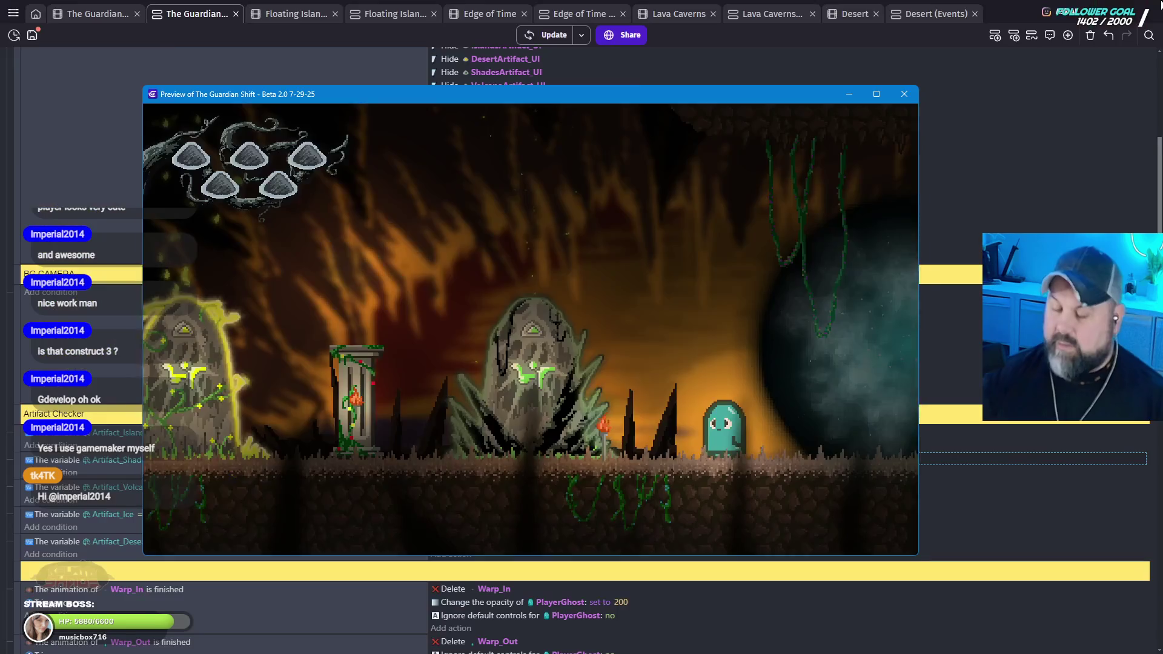
Step: Close the game preview and return to The Guardian scene's layout editor
{"action": "left_click", "coordinate": [904, 95]}
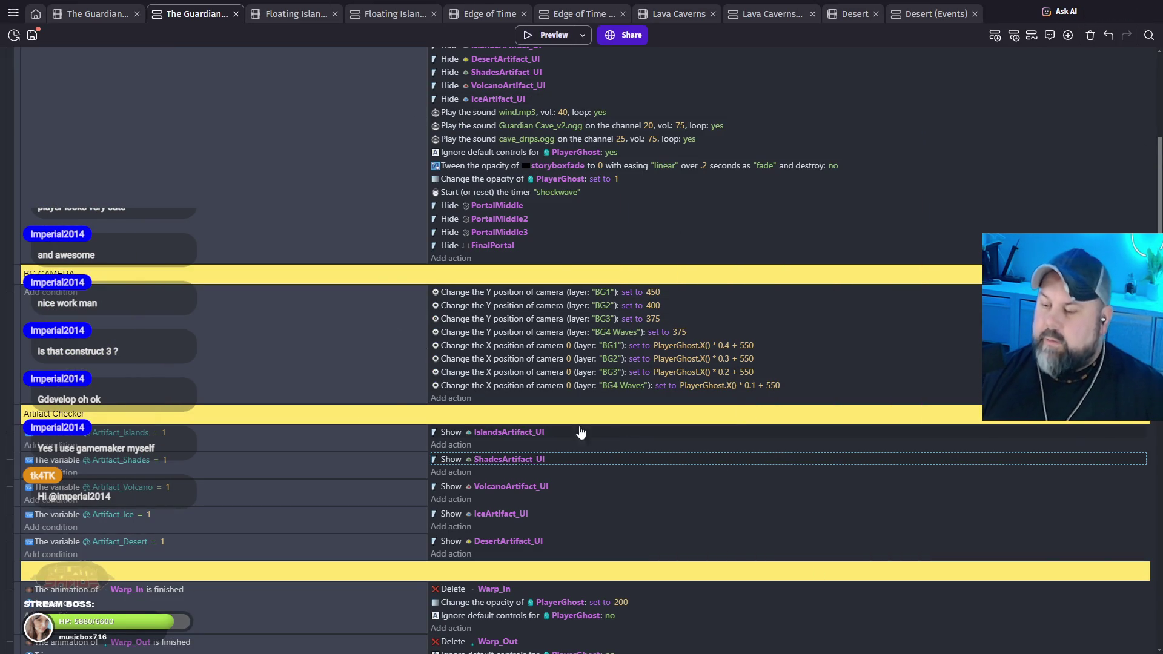
{"action": "left_click", "coordinate": [89, 18]}
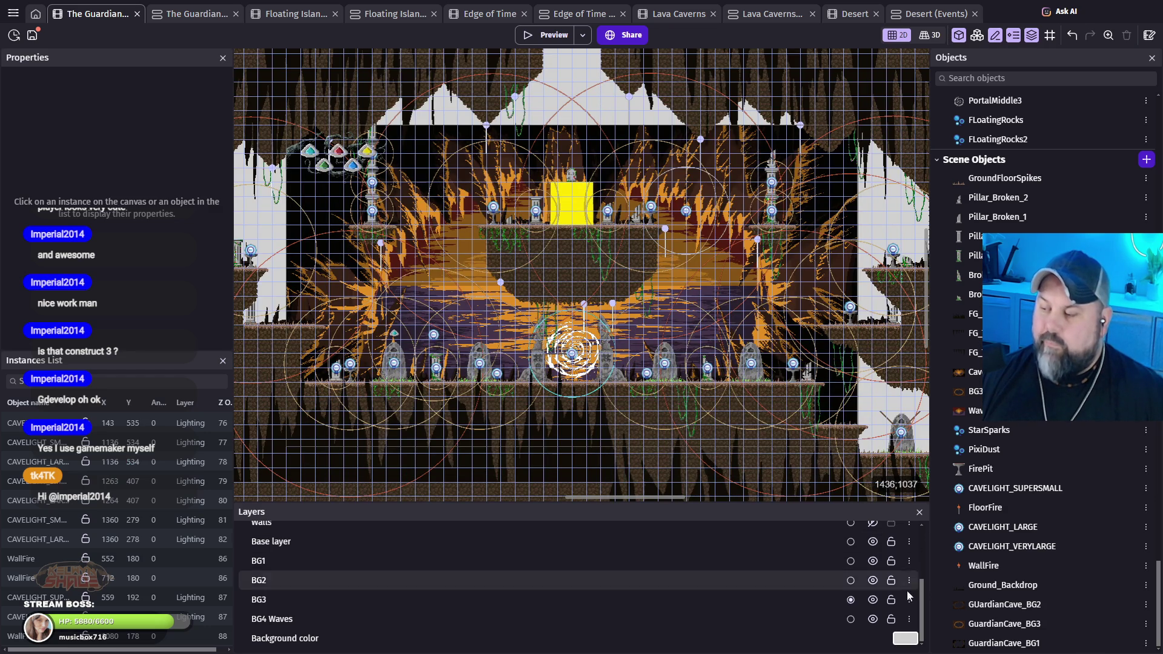
{"action": "left_click", "coordinate": [851, 561]}
{"action": "left_click", "coordinate": [873, 580]}
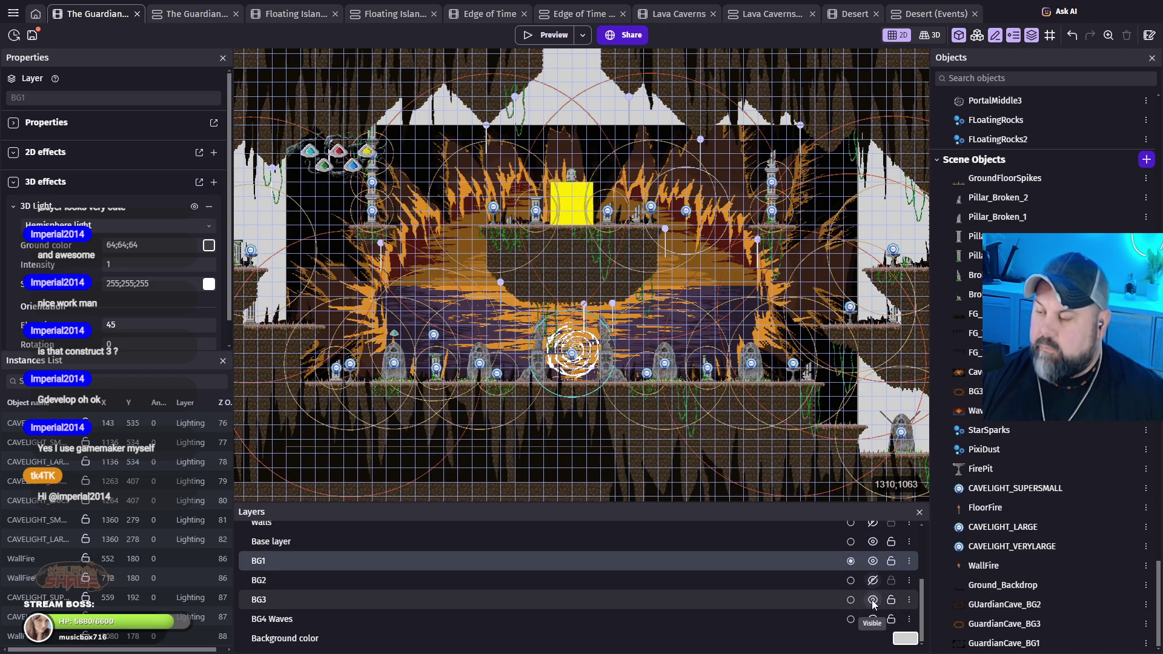
{"action": "left_click", "coordinate": [872, 599]}
{"action": "left_click", "coordinate": [873, 619]}
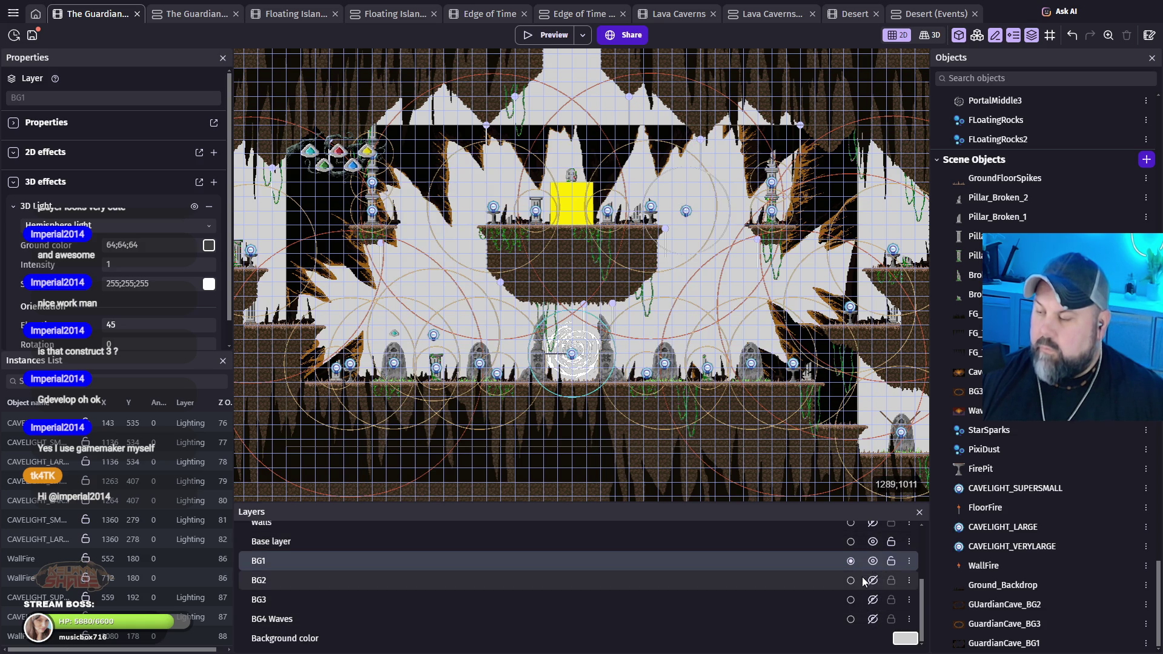
{"action": "left_click", "coordinate": [873, 541]}
{"action": "scroll", "coordinate": [884, 168], "scroll_direction": "up", "scroll_amount": 5}
{"action": "scroll", "coordinate": [879, 161], "scroll_direction": "up", "scroll_amount": 1}
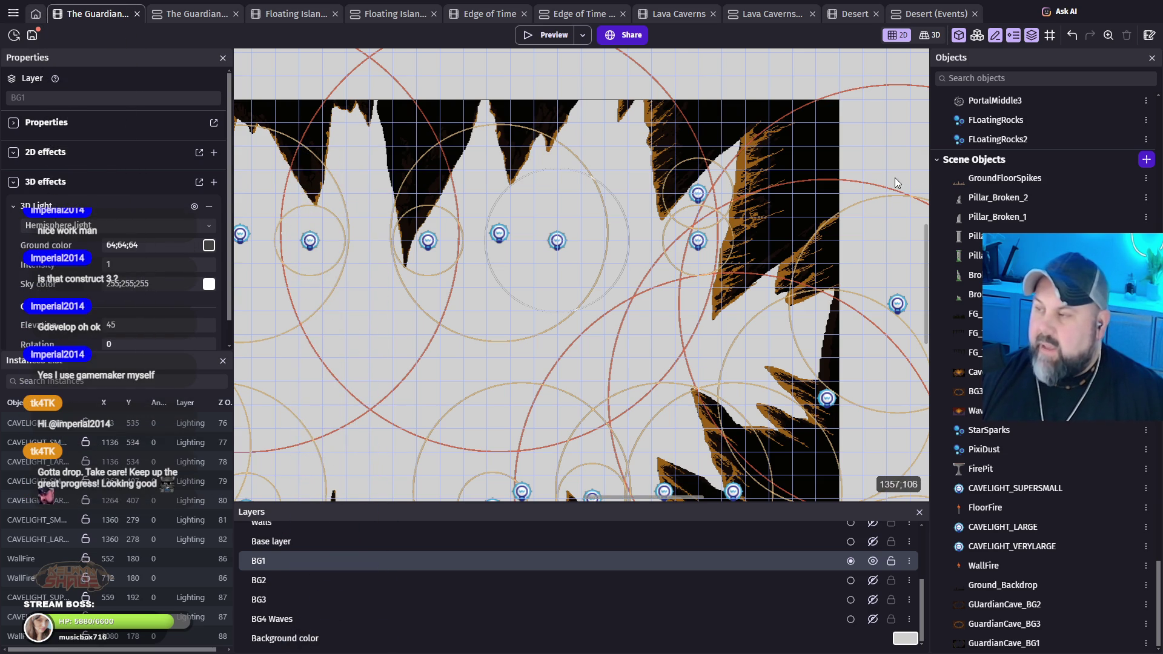
{"action": "mouse_move", "coordinate": [891, 168]}
{"action": "left_mouse_down"}
{"action": "mouse_move", "coordinate": [739, 140]}
{"action": "mouse_move", "coordinate": [619, 142]}
{"action": "left_mouse_up"}
{"action": "scroll", "coordinate": [619, 142], "scroll_direction": "down", "scroll_amount": 3}
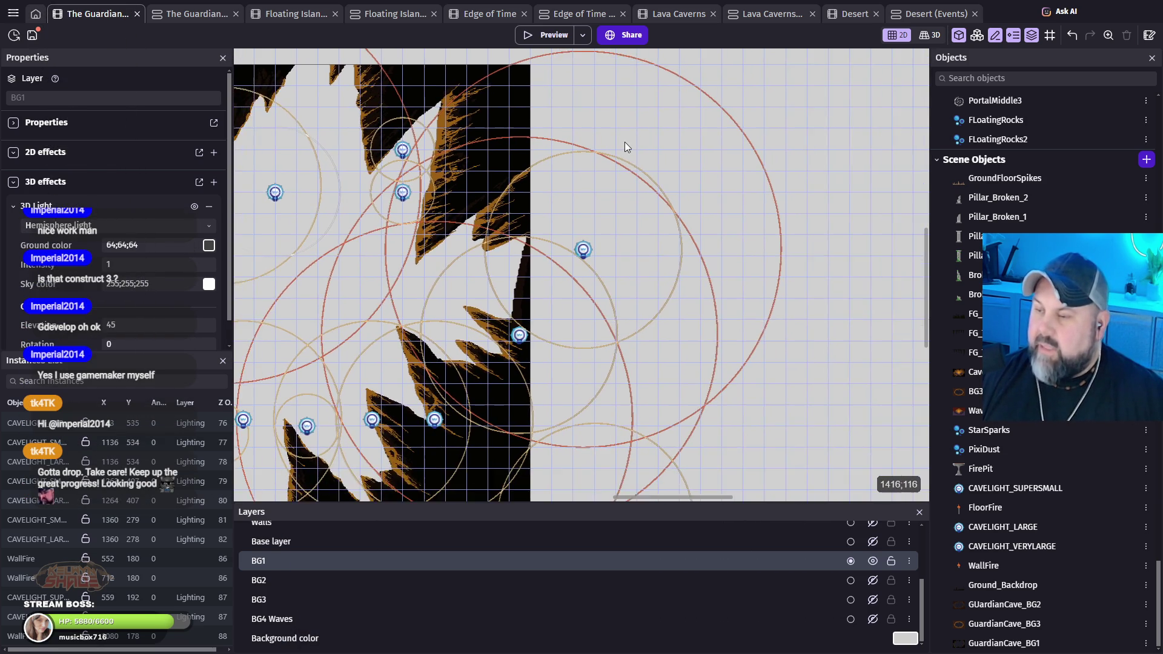
{"action": "scroll", "coordinate": [629, 153], "scroll_direction": "down", "scroll_amount": 1}
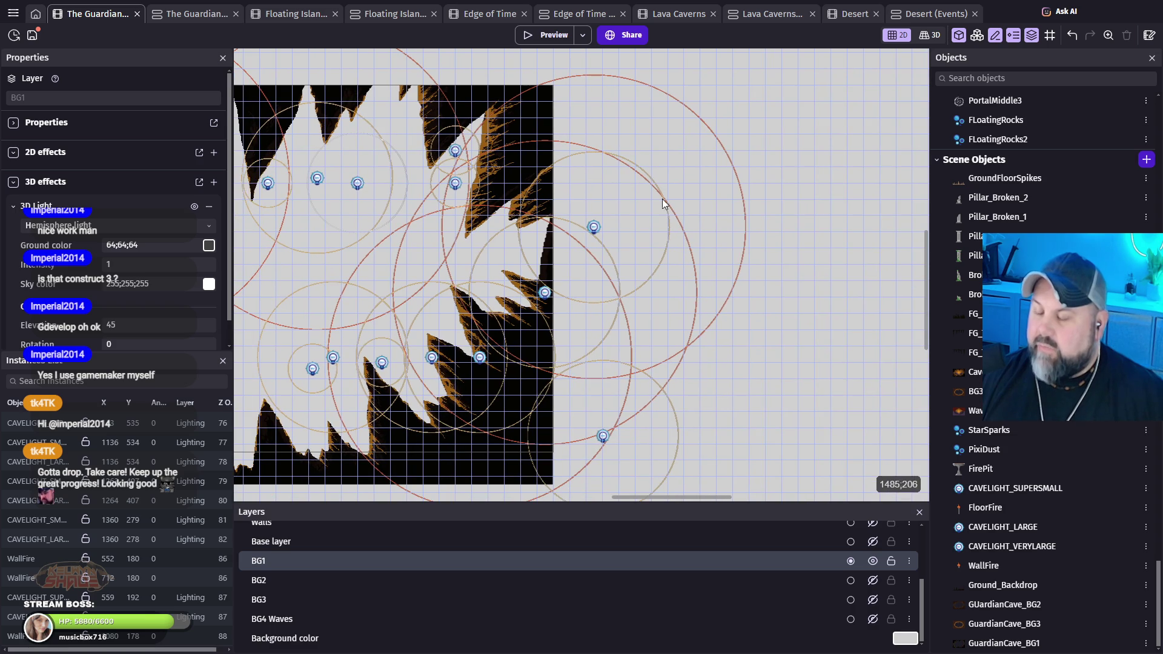
{"action": "mouse_move", "coordinate": [762, 310]}
{"action": "left_mouse_down"}
{"action": "mouse_move", "coordinate": [751, 281]}
{"action": "mouse_move", "coordinate": [769, 281]}
{"action": "mouse_move", "coordinate": [777, 294]}
{"action": "mouse_move", "coordinate": [737, 278]}
{"action": "mouse_move", "coordinate": [749, 299]}
{"action": "mouse_move", "coordinate": [716, 274]}
{"action": "mouse_move", "coordinate": [696, 273]}
{"action": "mouse_move", "coordinate": [703, 284]}
{"action": "left_mouse_up"}
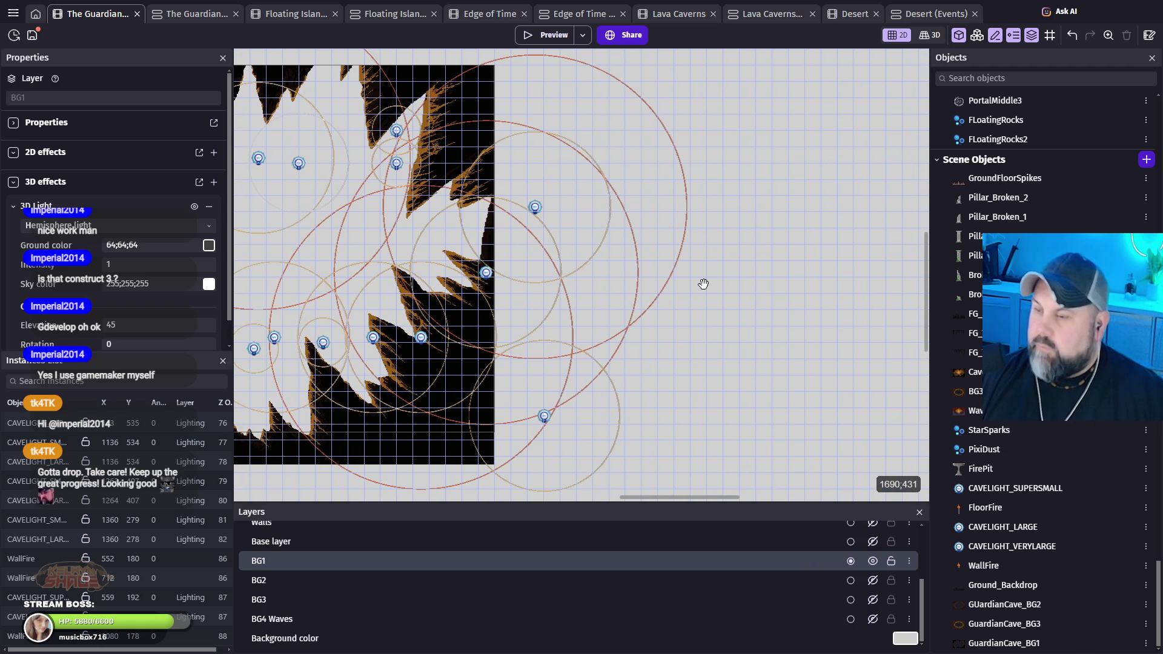
{"action": "scroll", "coordinate": [489, 136], "scroll_direction": "up", "scroll_amount": 10}
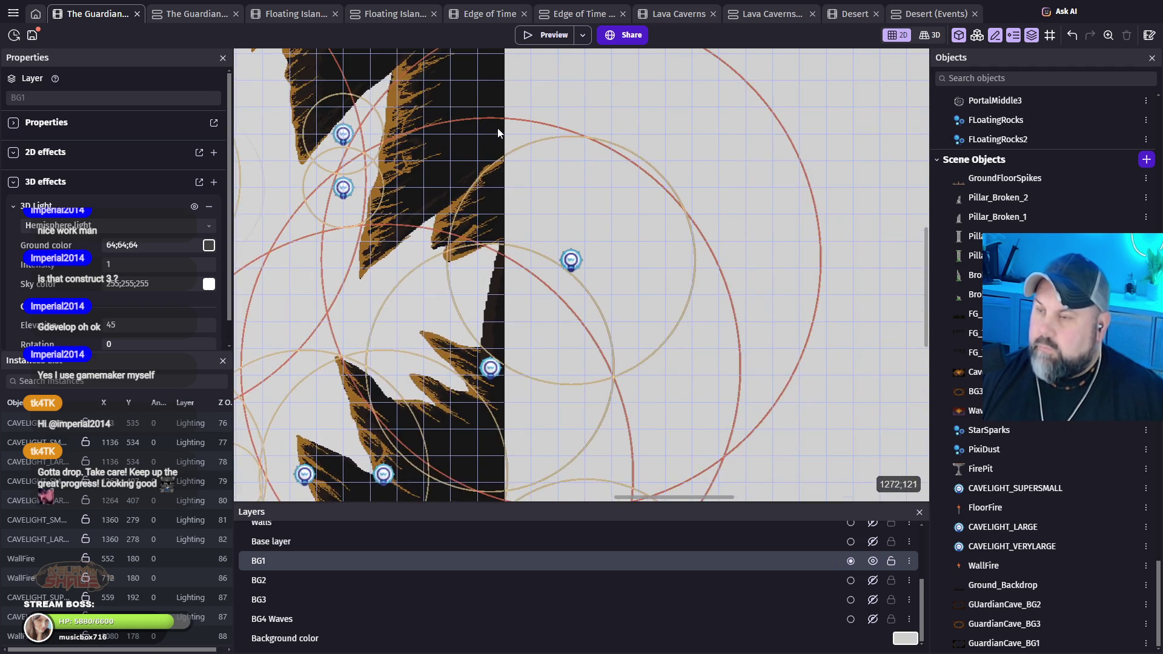
{"action": "scroll", "coordinate": [508, 125], "scroll_direction": "up", "scroll_amount": 3}
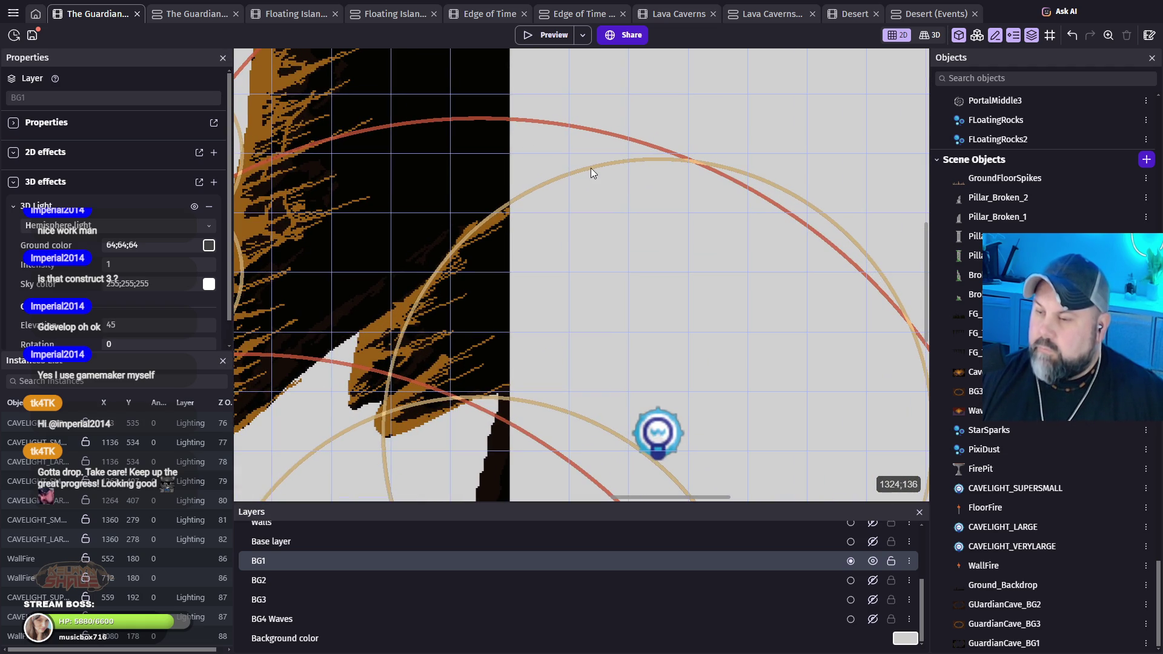
{"action": "mouse_move", "coordinate": [591, 171]}
{"action": "left_mouse_down"}
{"action": "mouse_move", "coordinate": [626, 379]}
{"action": "mouse_move", "coordinate": [638, 376]}
{"action": "mouse_move", "coordinate": [633, 366]}
{"action": "mouse_move", "coordinate": [805, 315]}
{"action": "mouse_move", "coordinate": [666, 117]}
{"action": "mouse_move", "coordinate": [636, 99]}
{"action": "mouse_move", "coordinate": [619, 216]}
{"action": "mouse_move", "coordinate": [638, 311]}
{"action": "mouse_move", "coordinate": [574, 291]}
{"action": "mouse_move", "coordinate": [573, 303]}
{"action": "left_mouse_up"}
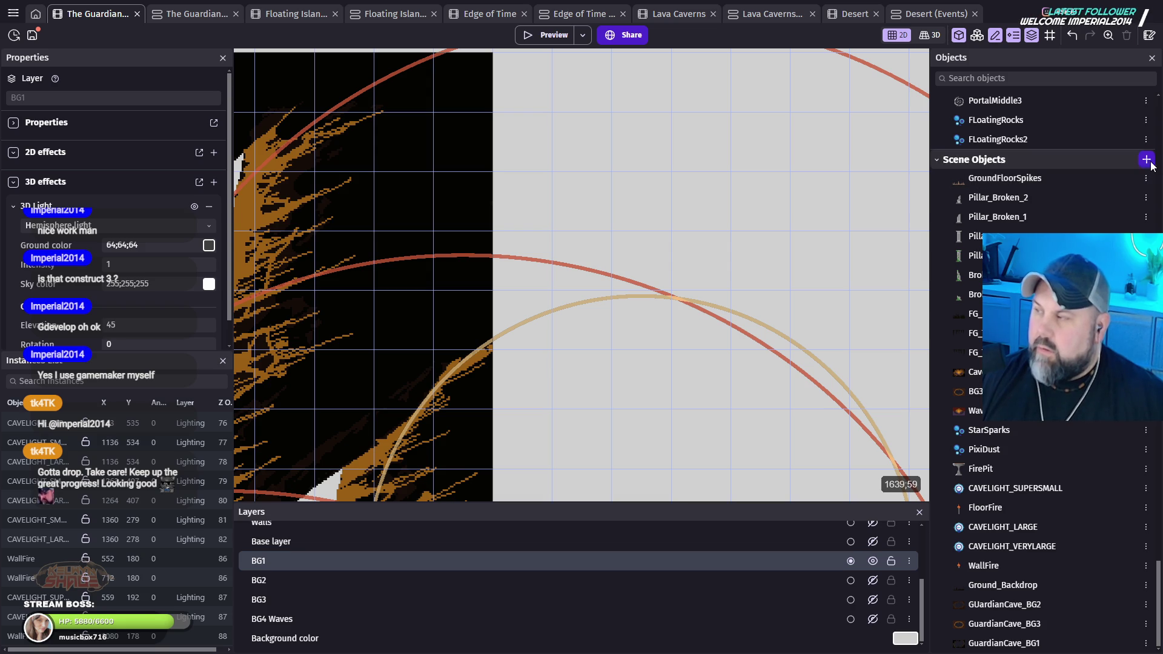
Step: Add a new Tiled Sprite object, NewTiledSprite, to the scene, then switch to Aseprite
{"action": "left_click", "coordinate": [1146, 160]}
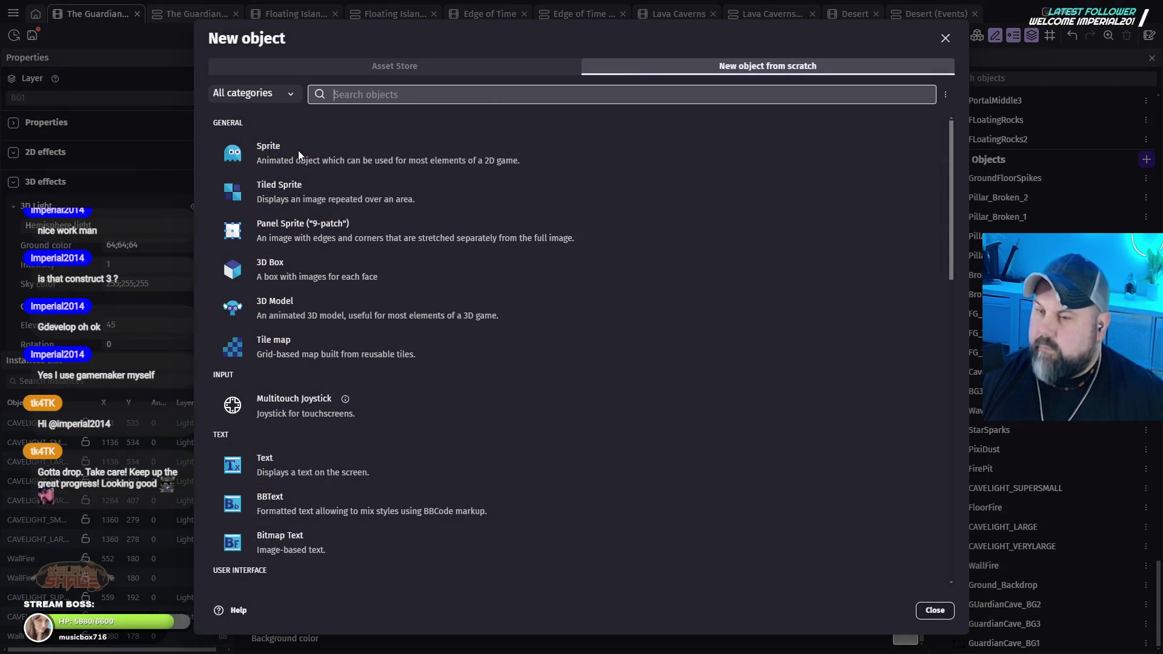
{"action": "left_click", "coordinate": [316, 191]}
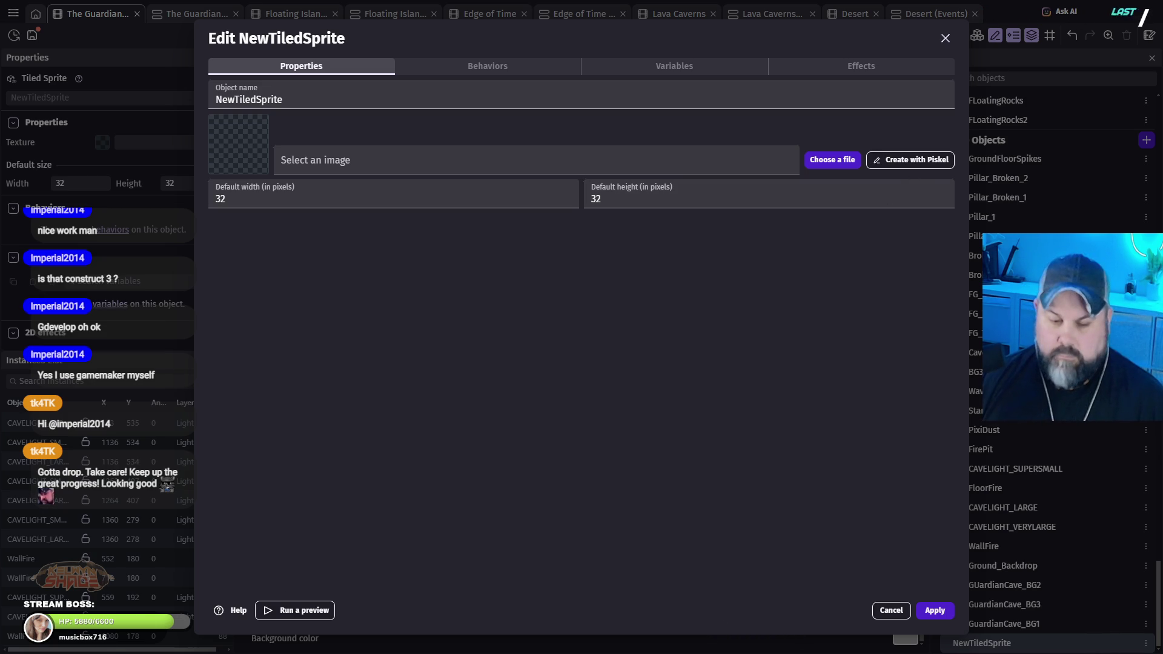
{"action": "key", "text": "alt+Tab"}
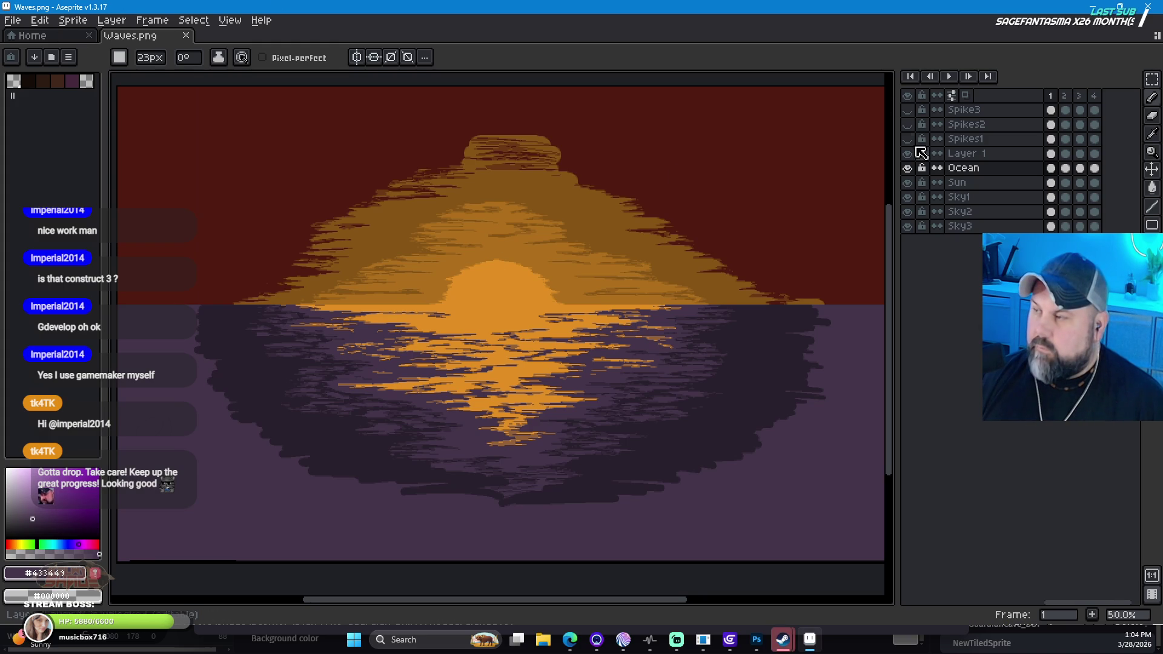
Step: Show the spike layers, eyedropper their near-black colour, and compare Spike3 and Spikes2 visibility
{"action": "left_click", "coordinate": [909, 120]}
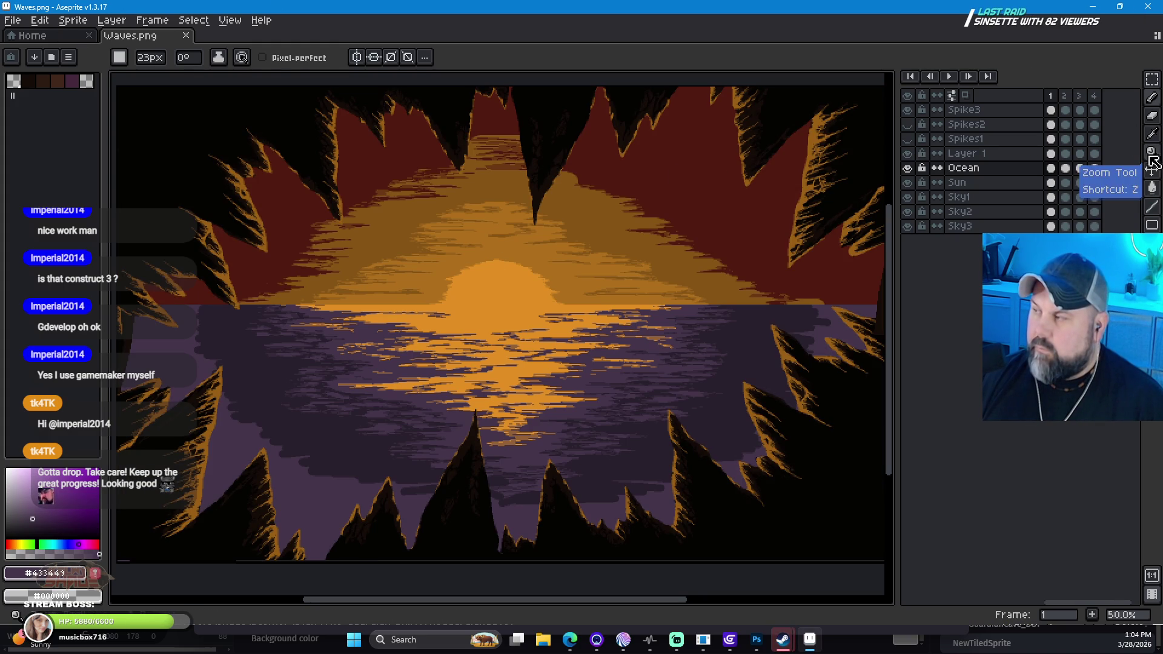
{"action": "left_click", "coordinate": [1152, 133]}
{"action": "left_click", "coordinate": [202, 151]}
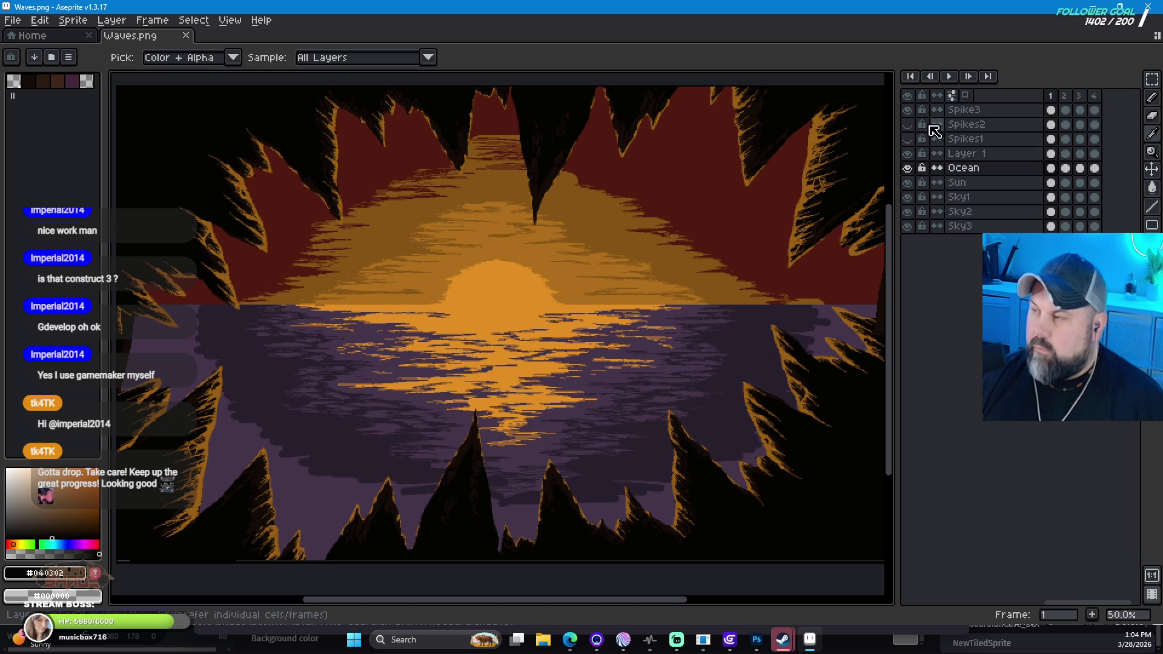
{"action": "left_click", "coordinate": [908, 111]}
{"action": "left_click", "coordinate": [907, 110]}
{"action": "left_click", "coordinate": [907, 111]}
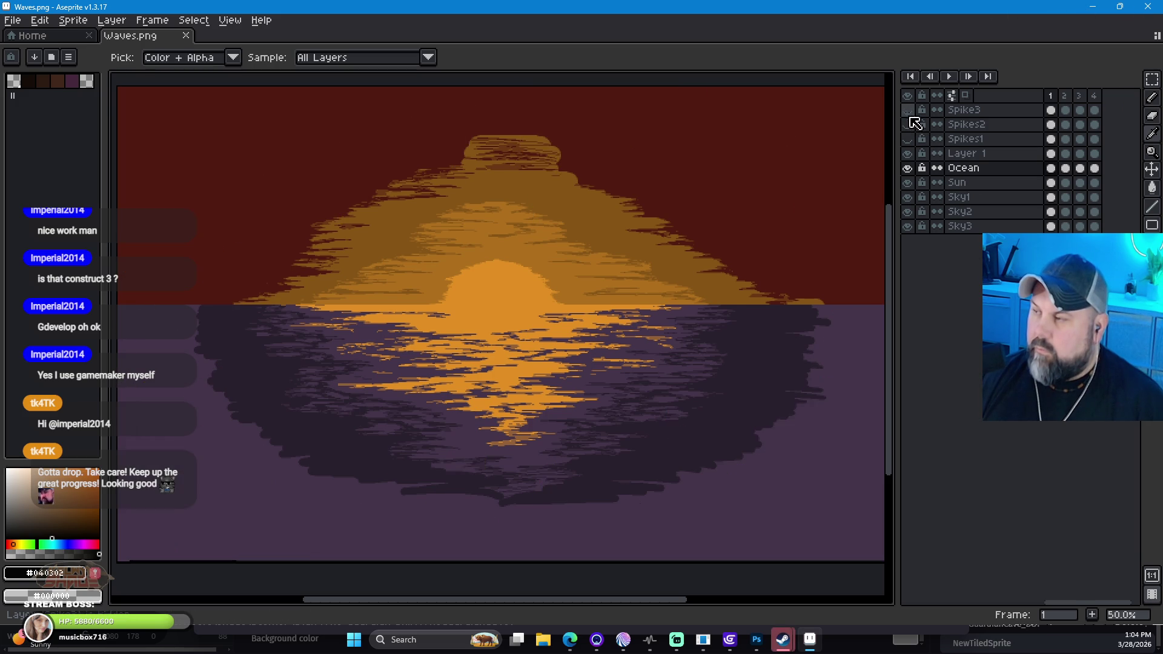
{"action": "left_click", "coordinate": [907, 125]}
{"action": "left_click", "coordinate": [908, 125]}
{"action": "left_click", "coordinate": [907, 111]}
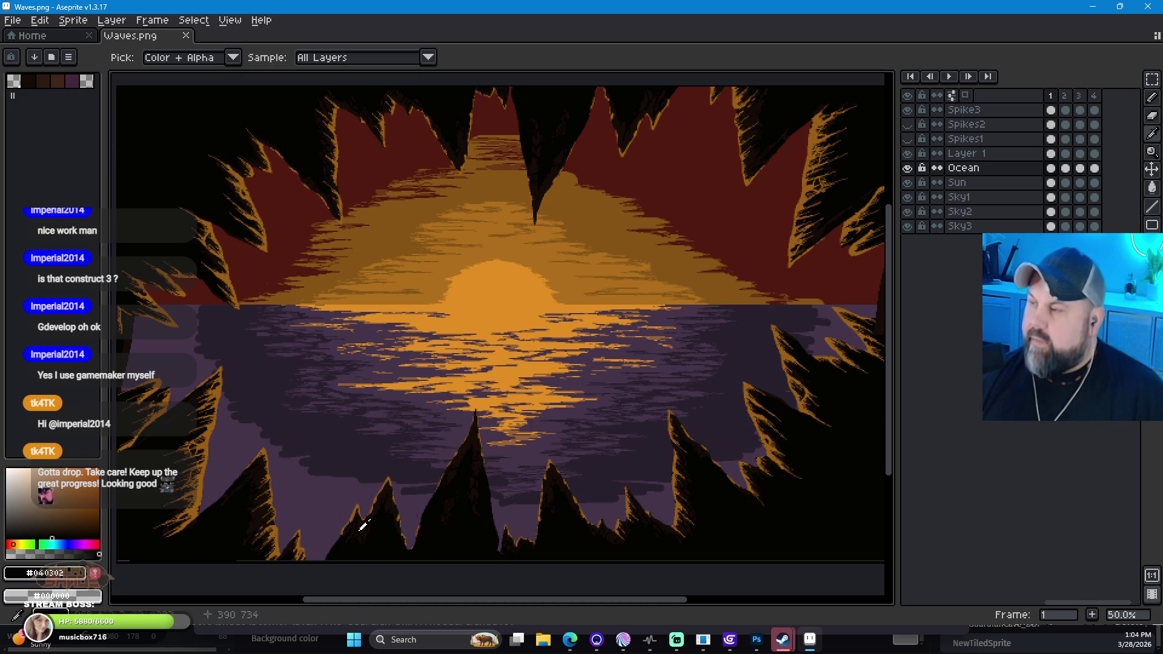
Step: Copy the foreground colour's hex code 040302
{"action": "left_click", "coordinate": [46, 573]}
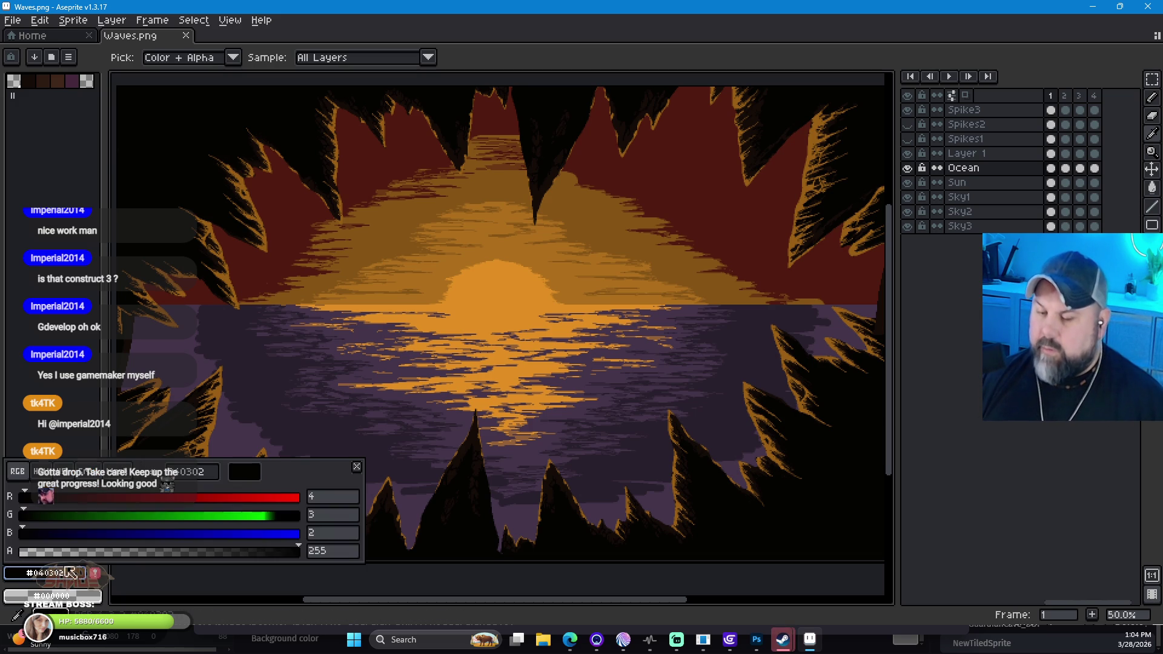
{"action": "left_click", "coordinate": [207, 473]}
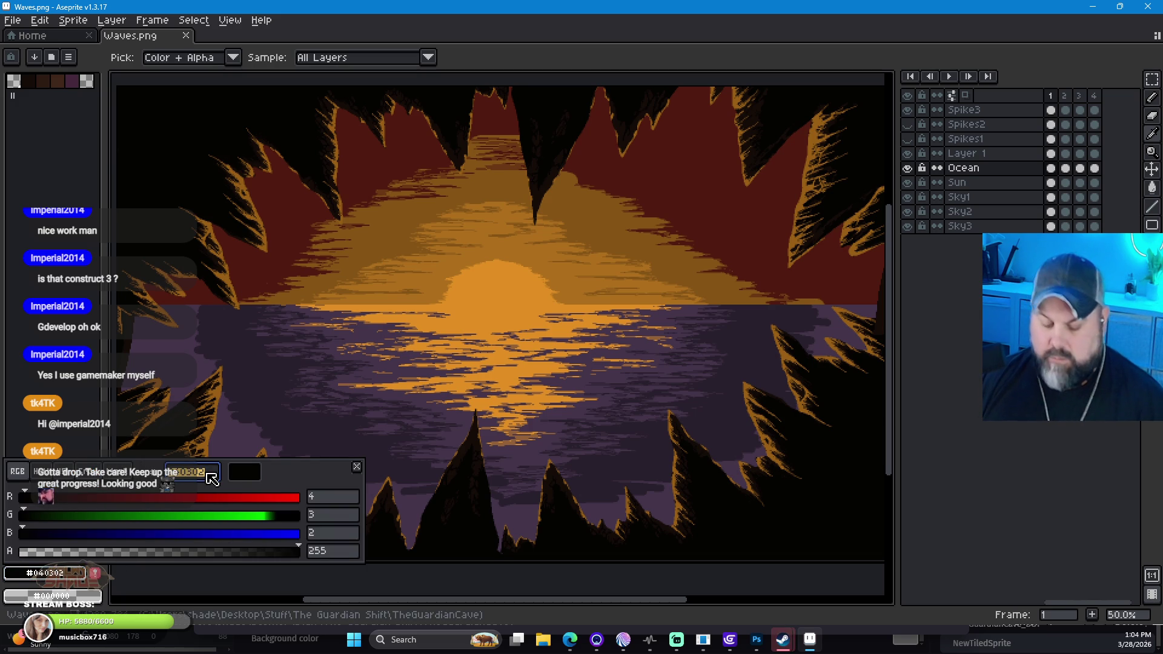
{"action": "key", "text": "Escape"}
Step: Create a new 32×32 sprite and paint it solid near-black with the pencil
{"action": "key", "text": "v"}
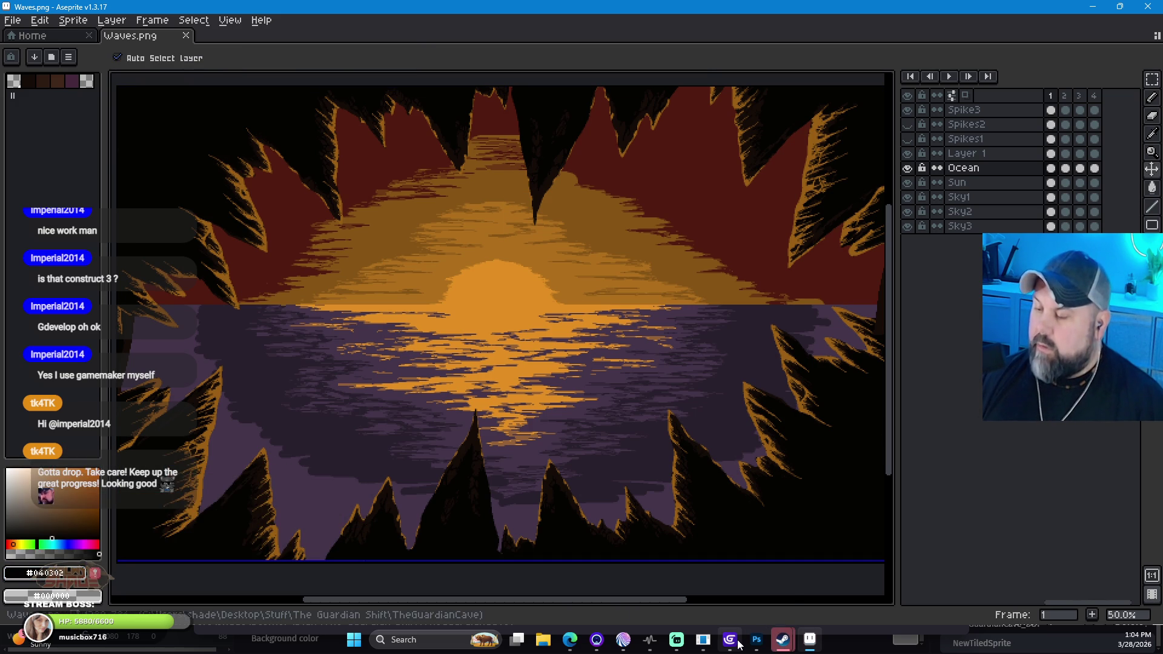
{"action": "key", "text": "i"}
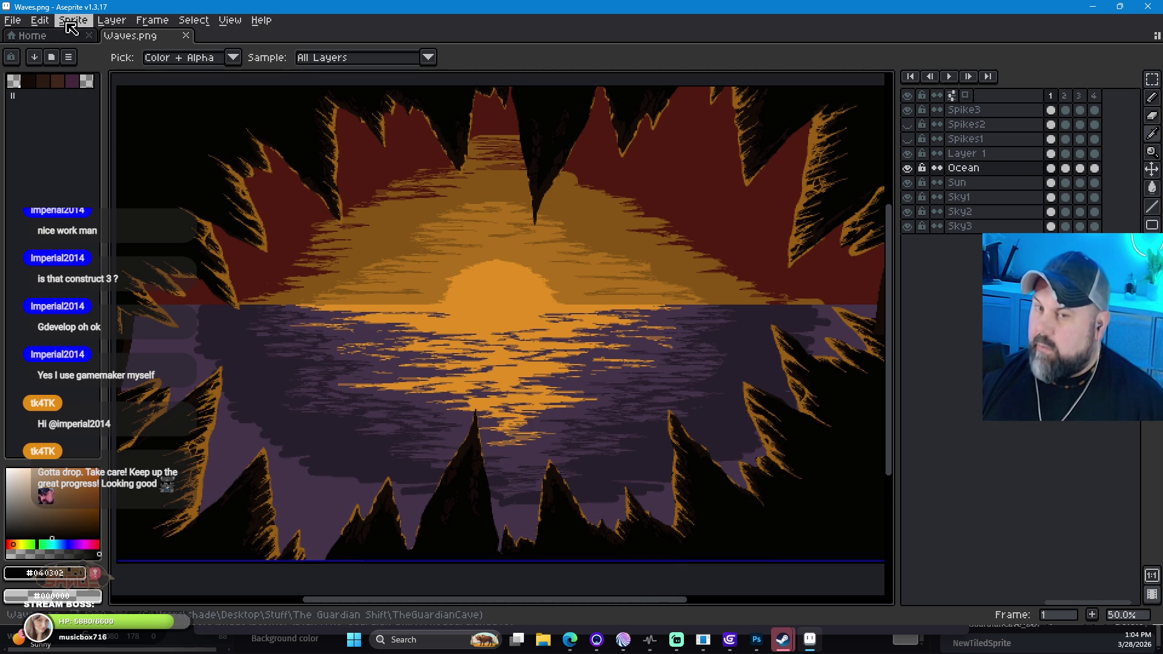
{"action": "left_click", "coordinate": [12, 20]}
{"action": "left_click", "coordinate": [24, 35]}
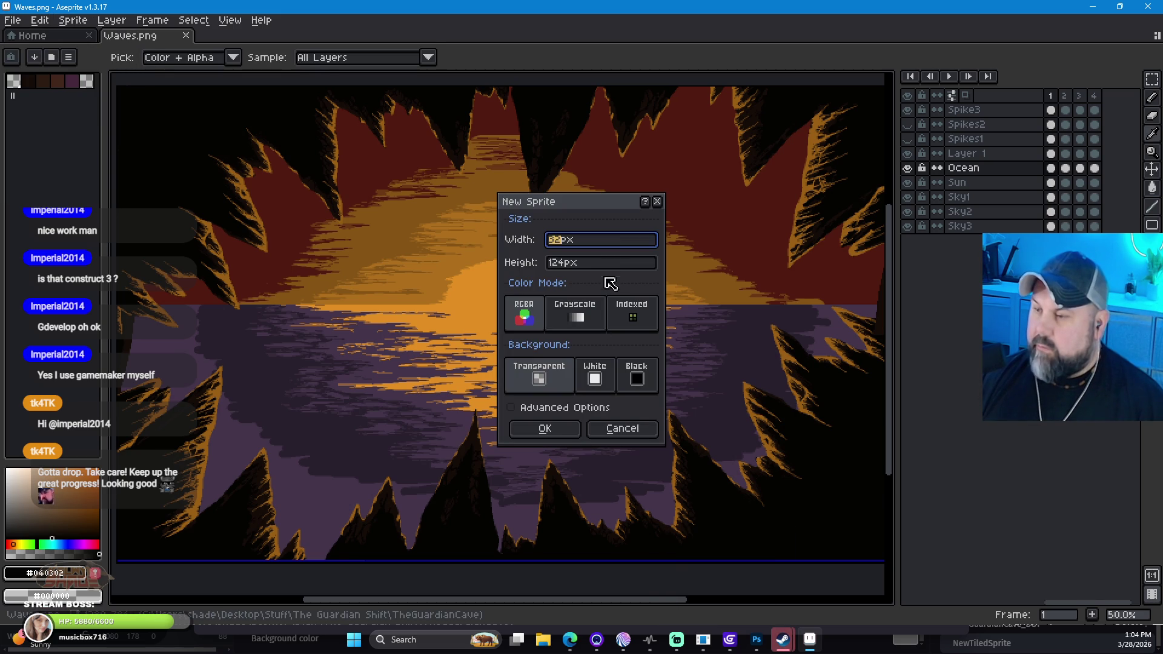
{"action": "left_click", "coordinate": [556, 265]}
{"action": "left_click_drag", "start_coordinate": [564, 263], "coordinate": [542, 265]}
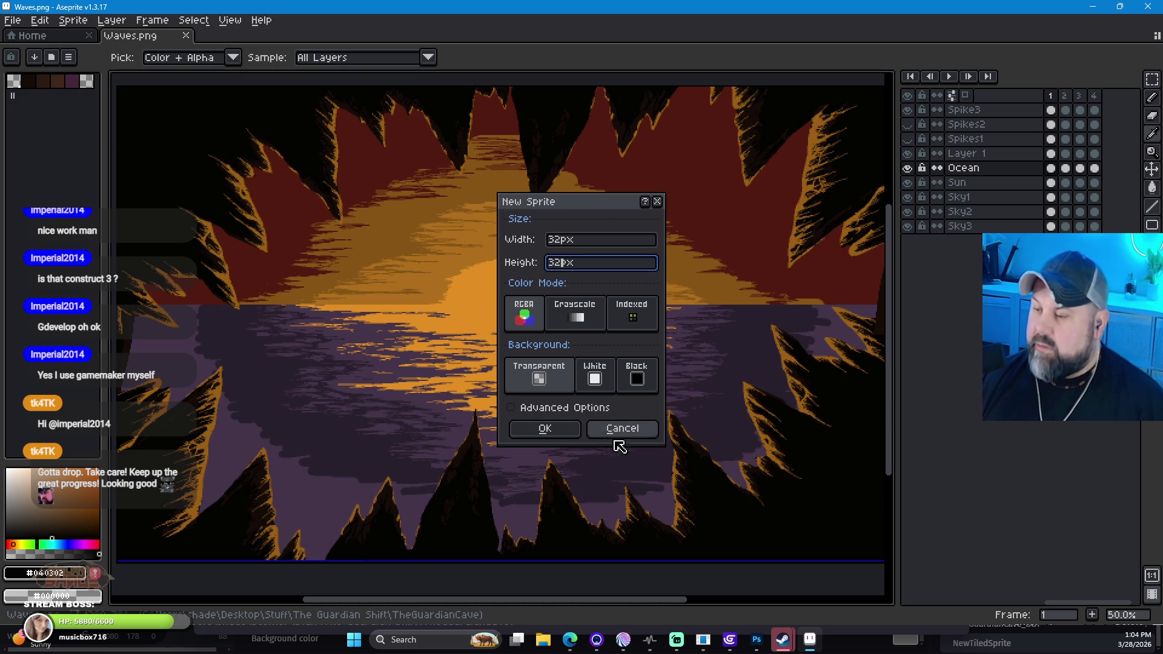
{"action": "left_click", "coordinate": [565, 435]}
{"action": "key", "text": "v"}
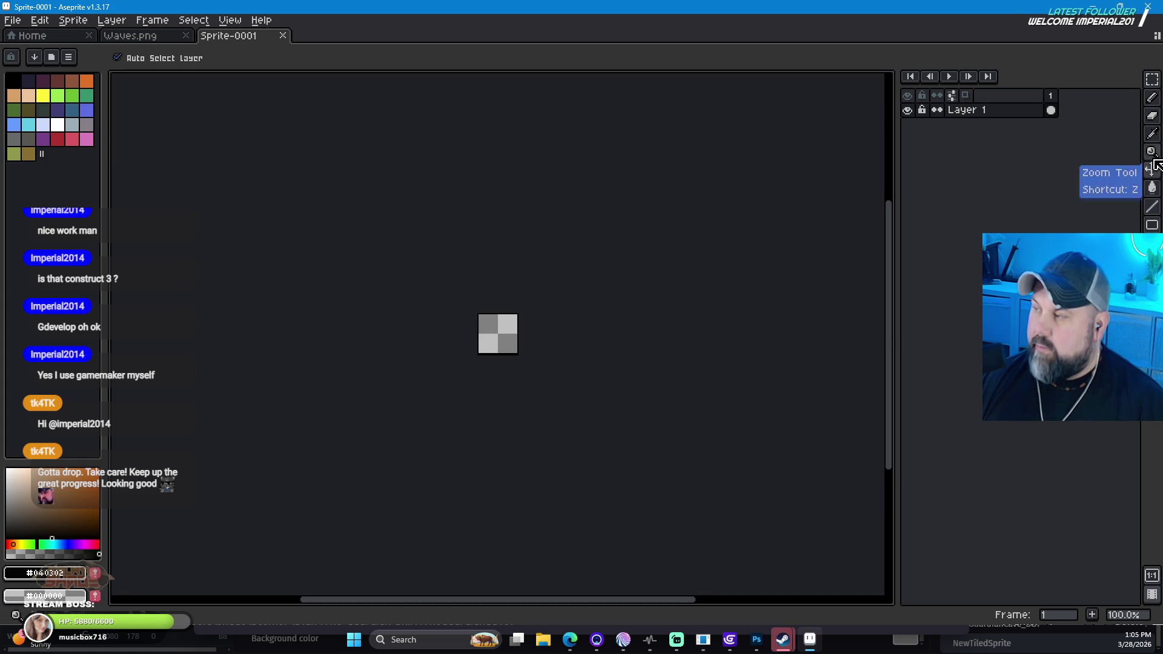
{"action": "left_click", "coordinate": [1151, 97]}
{"action": "mouse_move", "coordinate": [481, 312]}
{"action": "left_mouse_down"}
{"action": "mouse_move", "coordinate": [553, 330]}
{"action": "mouse_move", "coordinate": [475, 345]}
{"action": "left_mouse_up"}
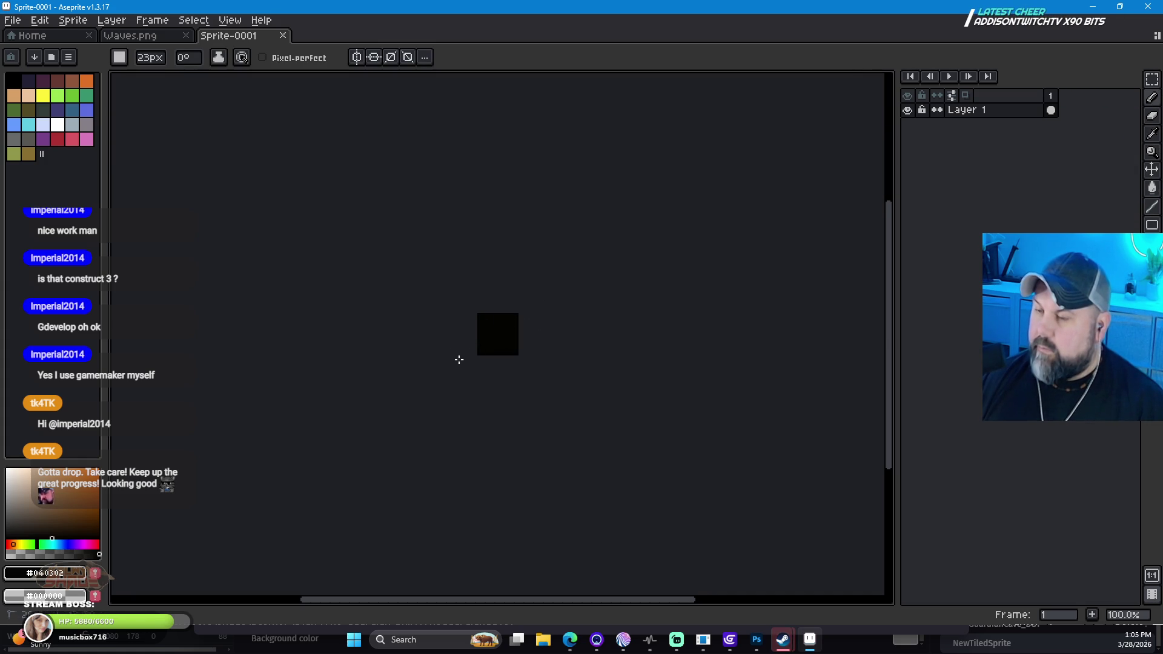
Step: Save the sprite as BG1_Block.png in the TheGuardianCave folder
{"action": "left_click", "coordinate": [18, 22]}
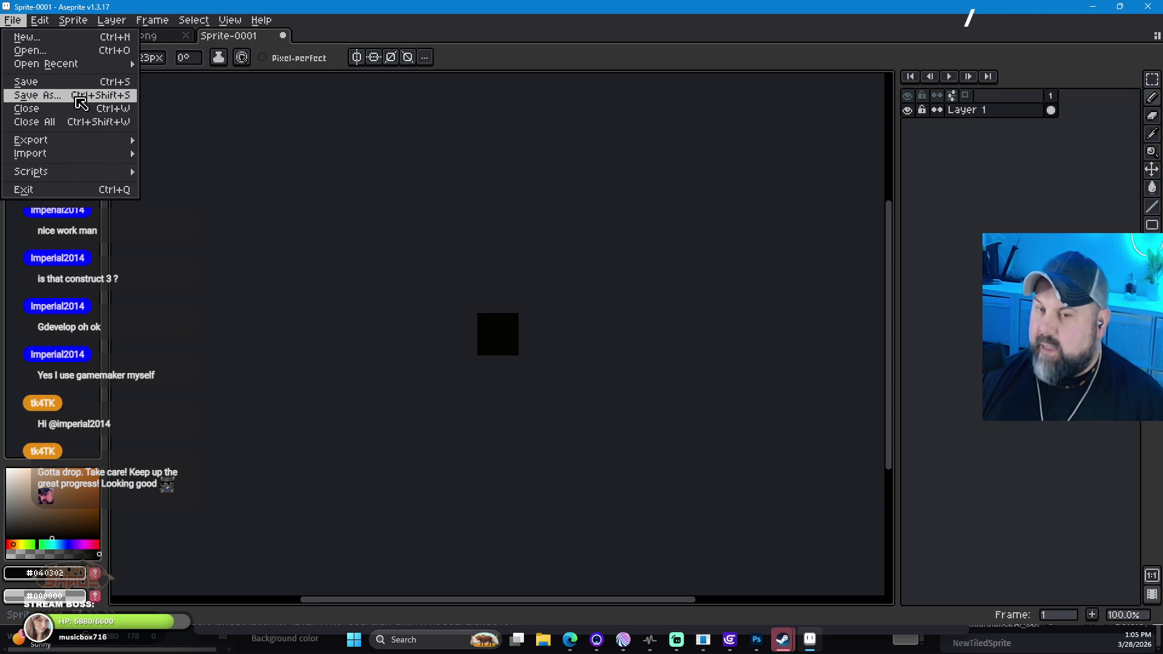
{"action": "left_click", "coordinate": [81, 96]}
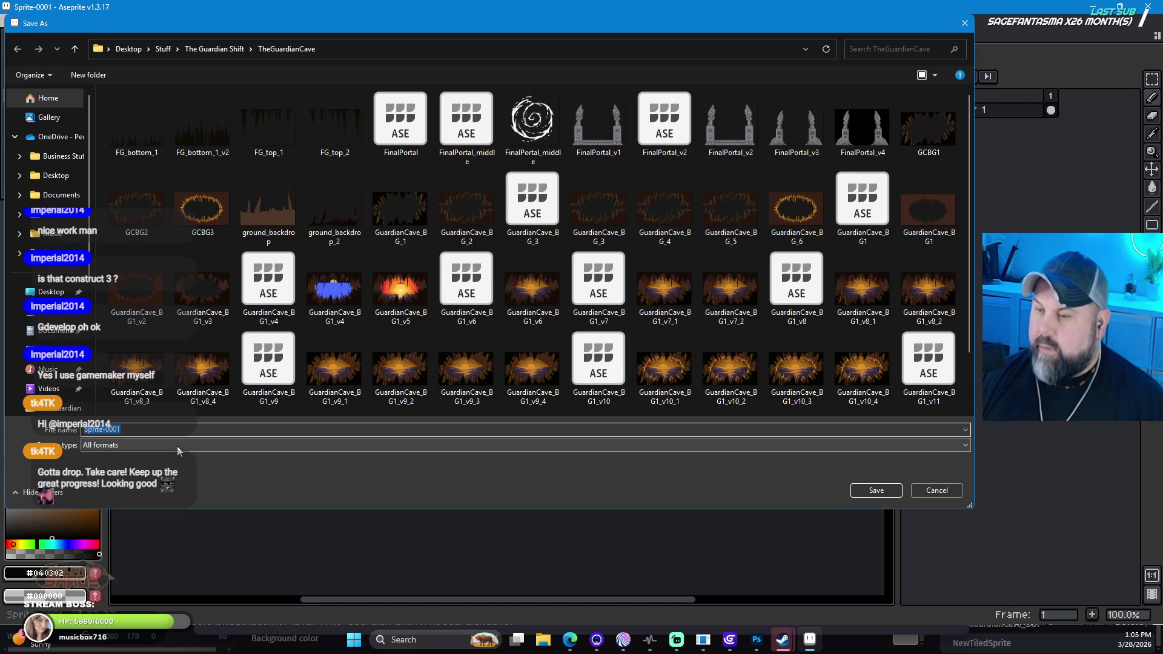
{"action": "type", "text": "BG1_B"}
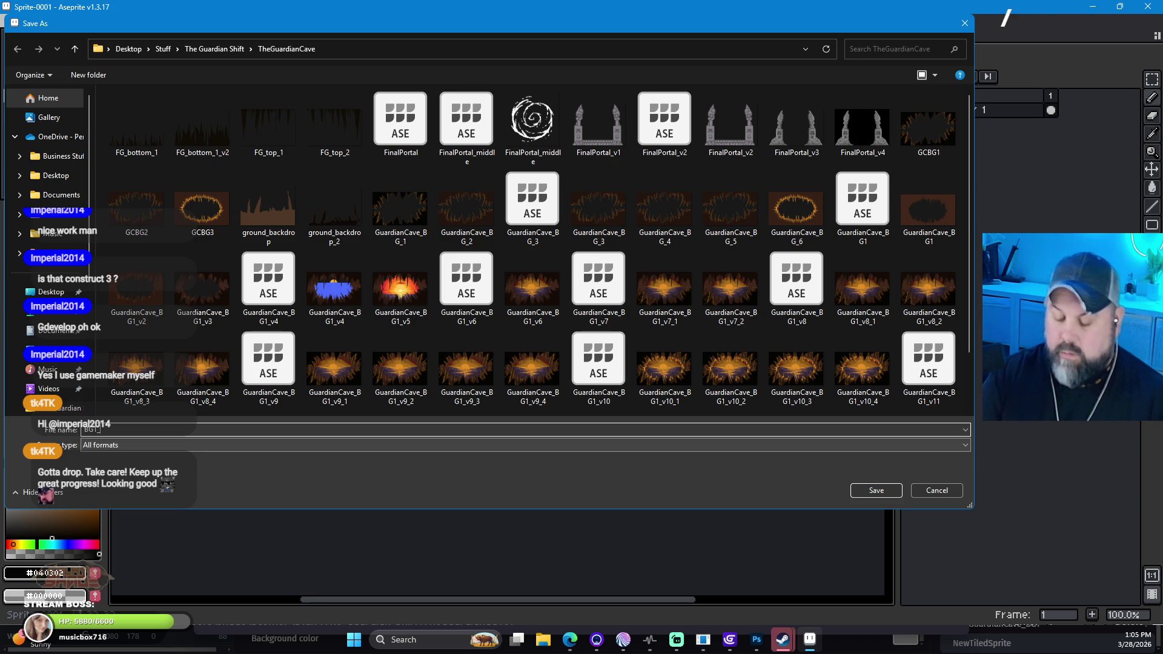
{"action": "type", "text": "lock"}
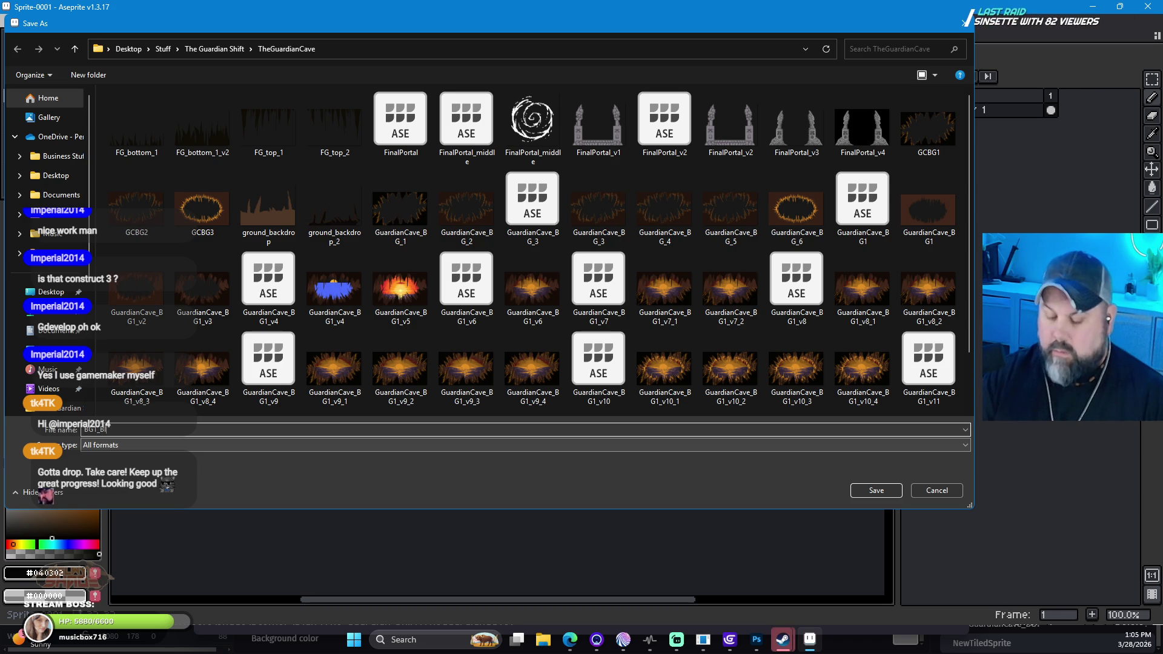
{"action": "left_click", "coordinate": [152, 444]}
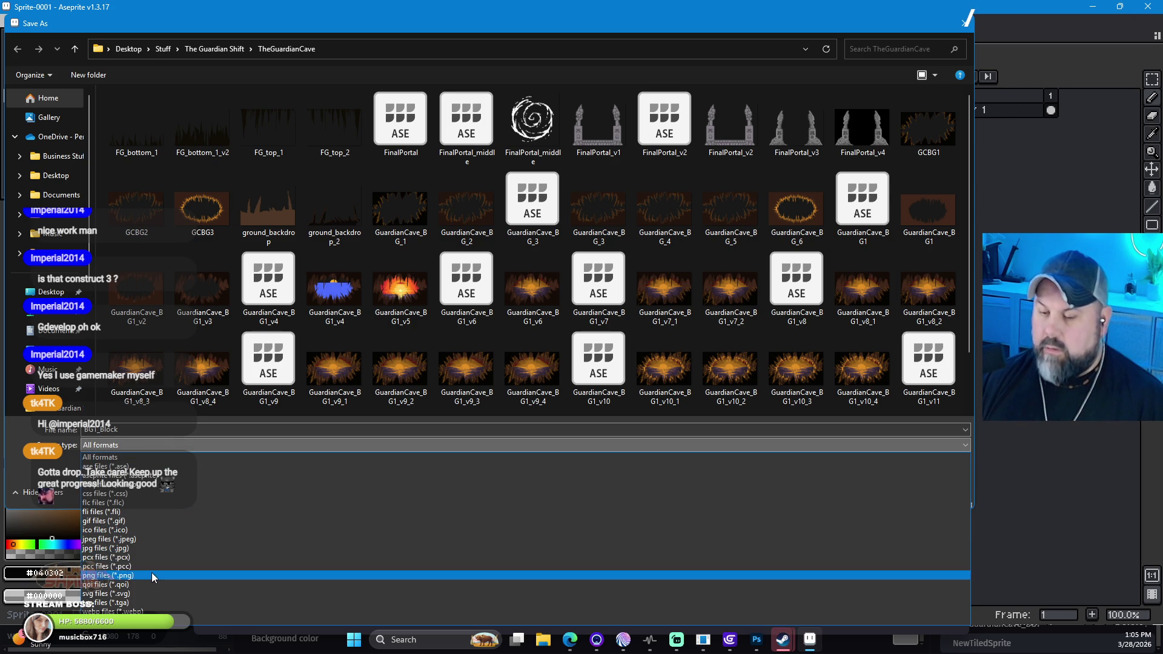
{"action": "left_click", "coordinate": [151, 574]}
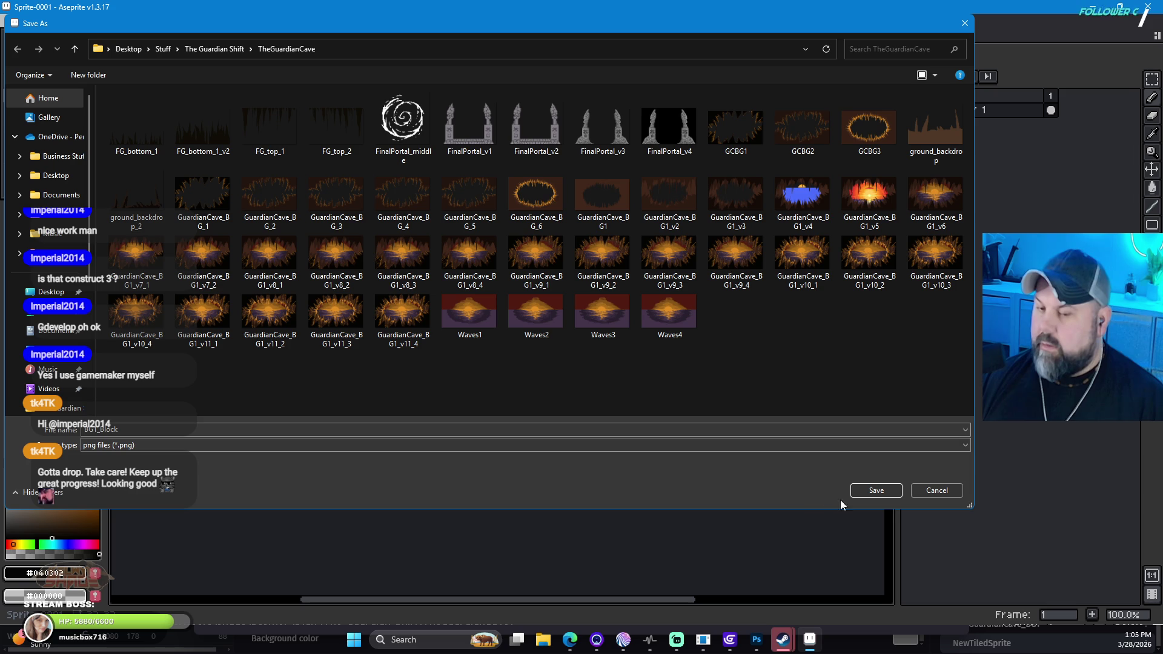
{"action": "left_click", "coordinate": [889, 491]}
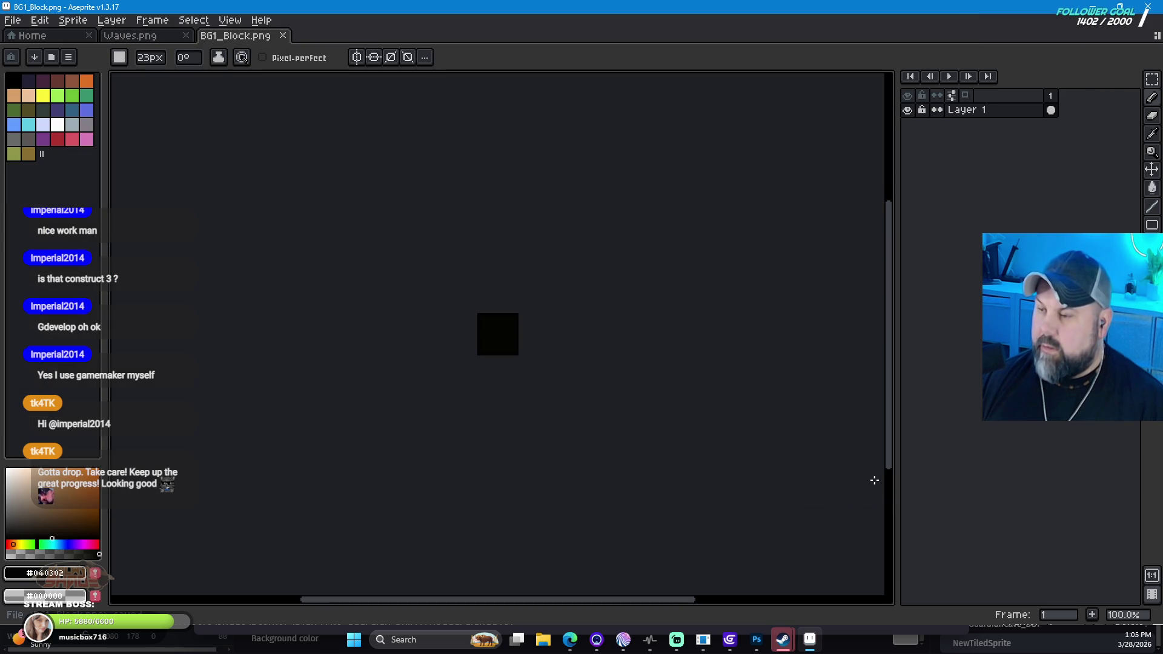
{"action": "left_click", "coordinate": [730, 641]}
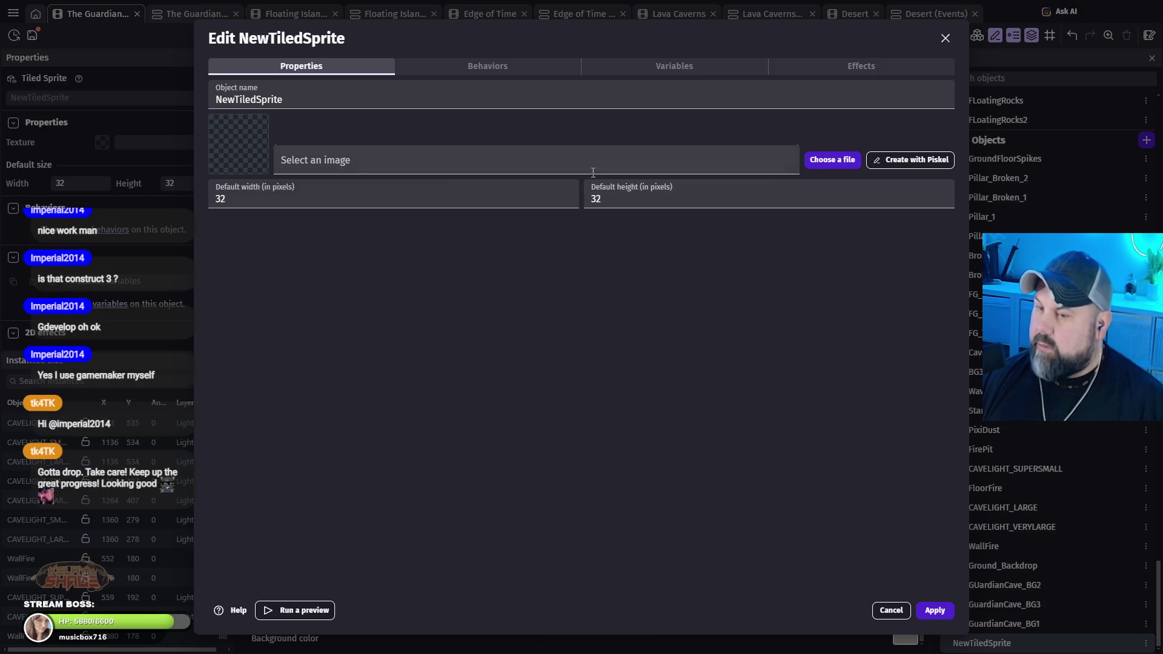
Step: Set the tiled sprite's texture to the BG1_Block.png image file and apply
{"action": "left_click", "coordinate": [841, 164]}
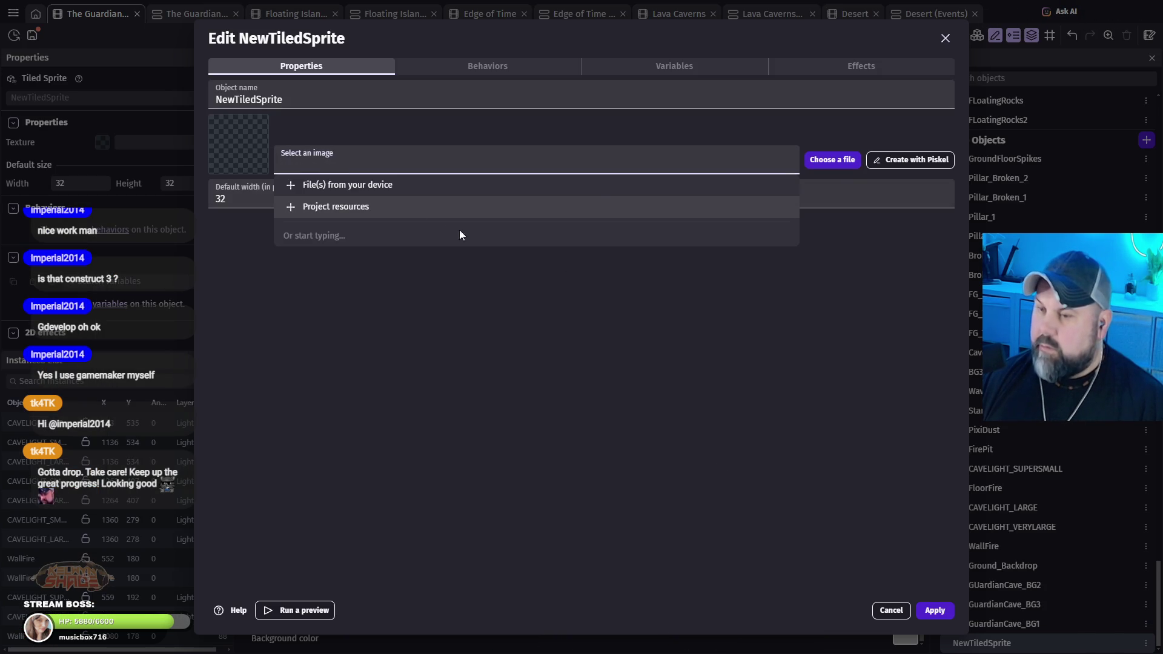
{"action": "left_click", "coordinate": [348, 185]}
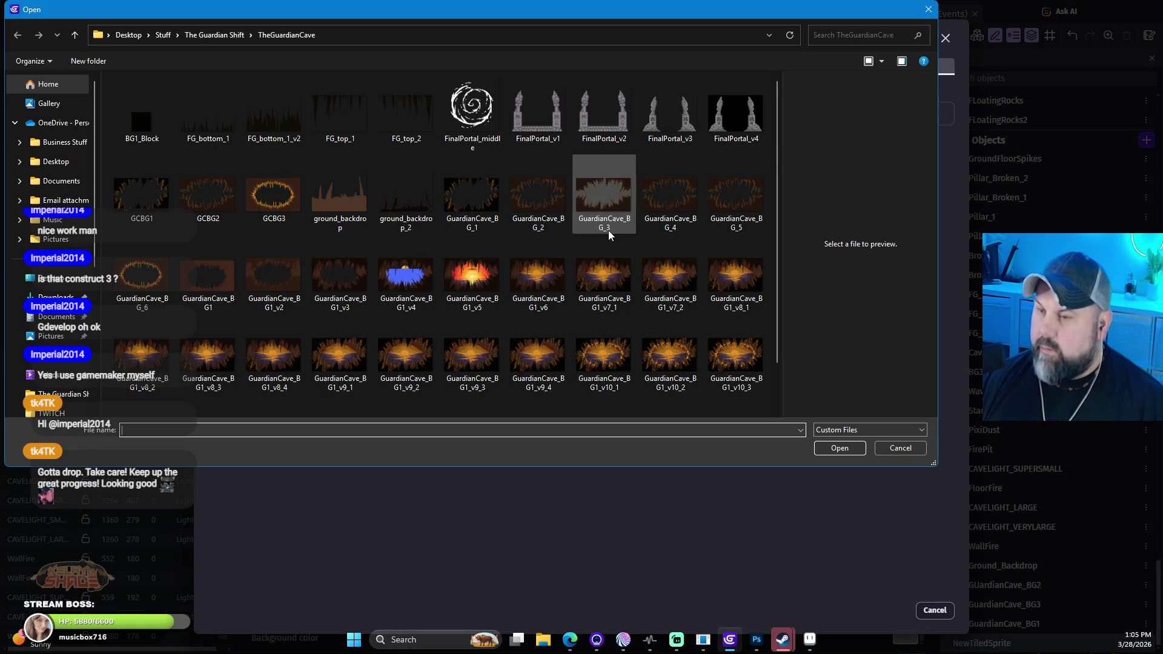
{"action": "left_click", "coordinate": [147, 121]}
{"action": "left_click", "coordinate": [837, 448]}
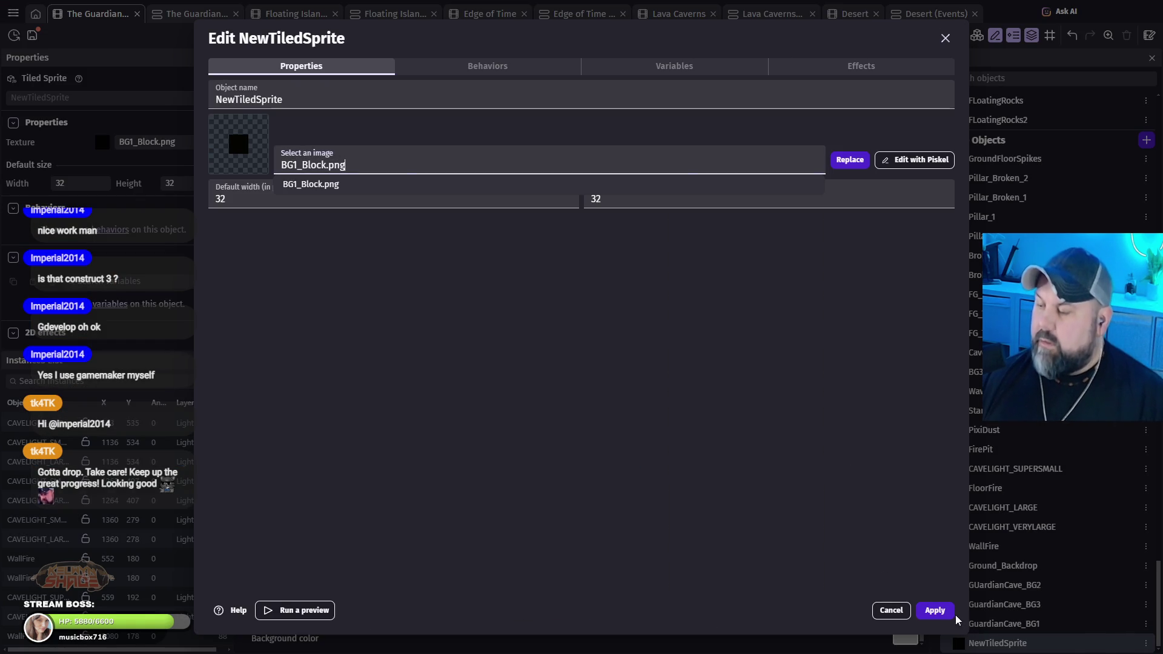
{"action": "left_click", "coordinate": [942, 611]}
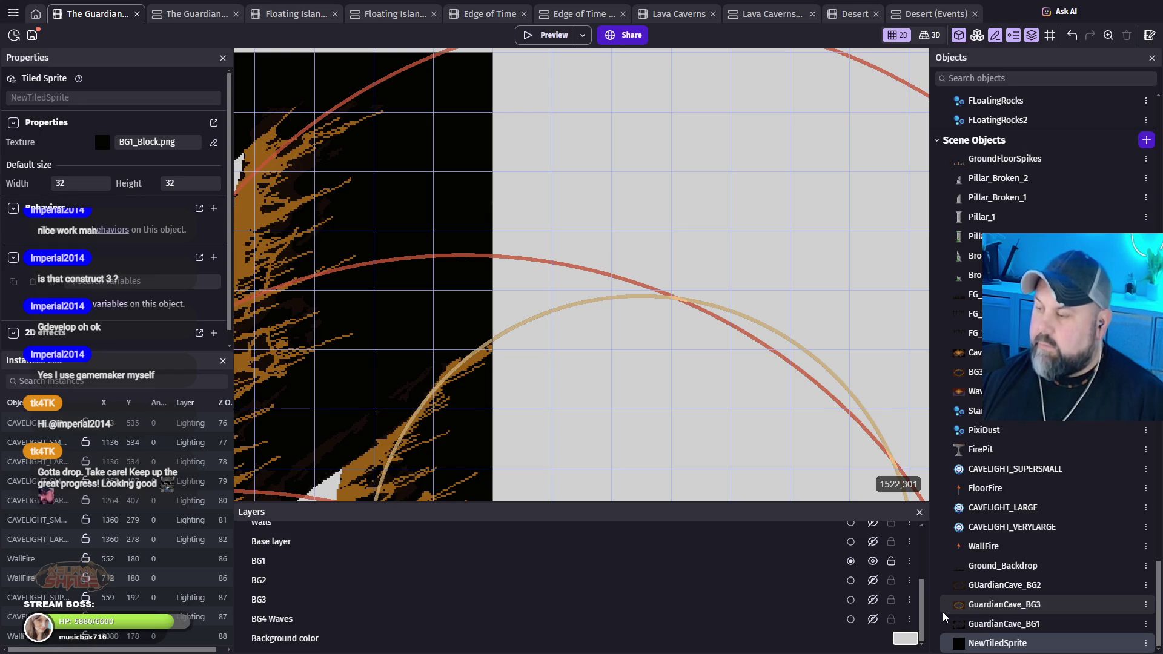
Step: Rename the tiled sprite object to BG1_Block
{"action": "double_click", "coordinate": [1009, 644]}
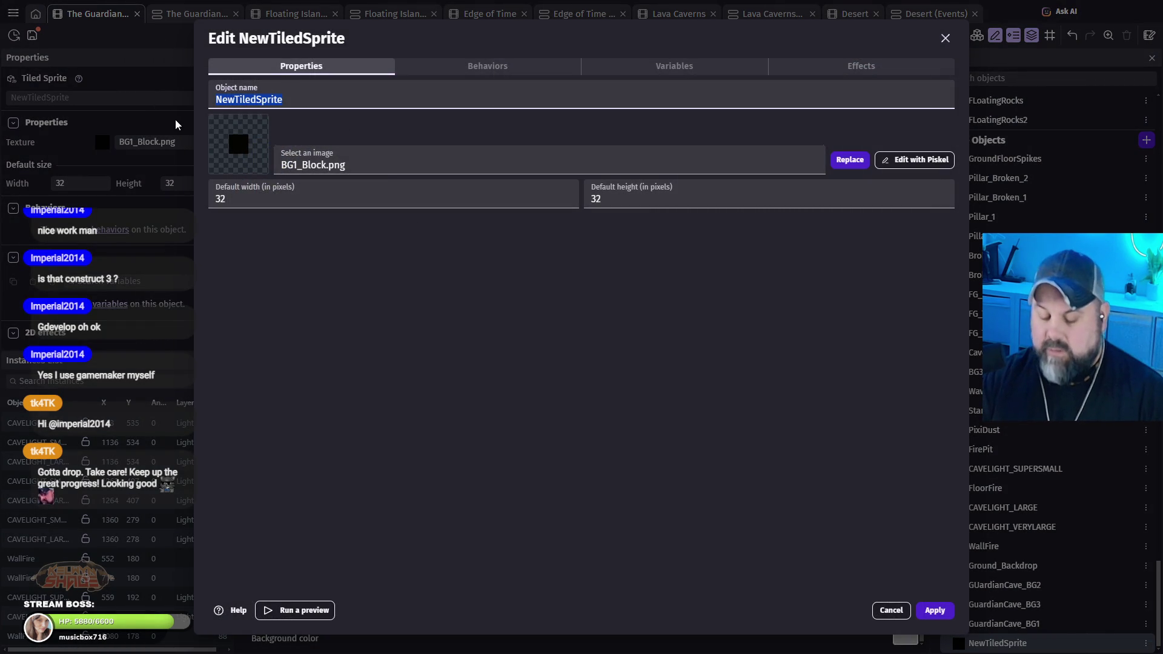
{"action": "type", "text": "BG"}
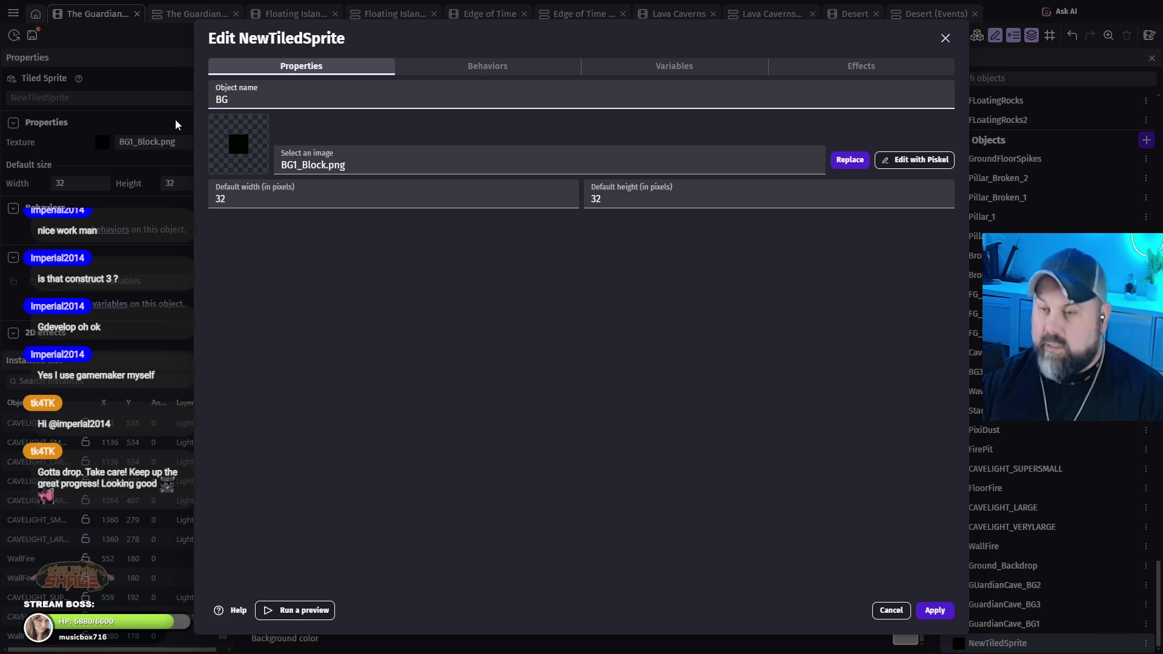
{"action": "type", "text": "B"}
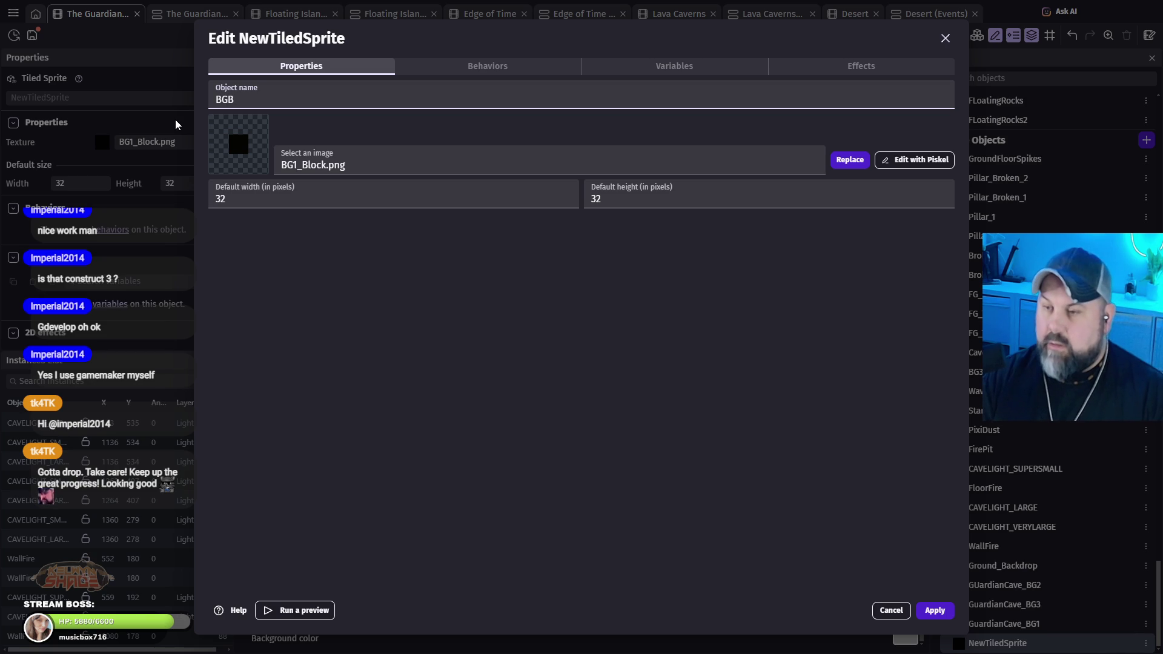
{"action": "type", "text": "1_"}
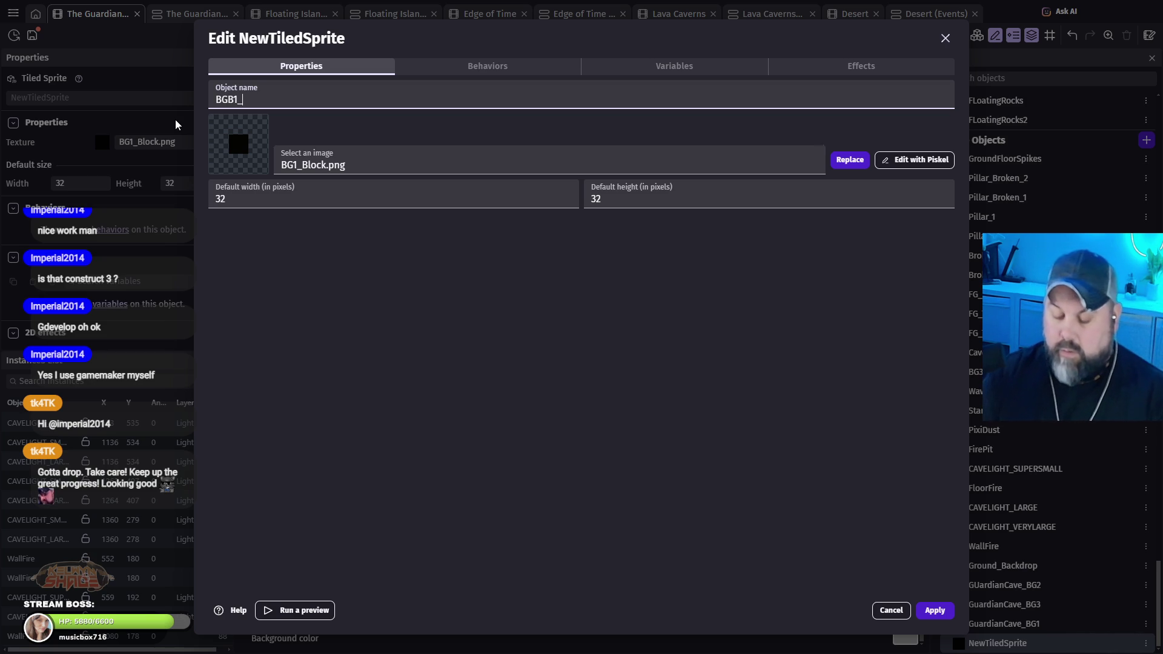
{"action": "type", "text": "Block"}
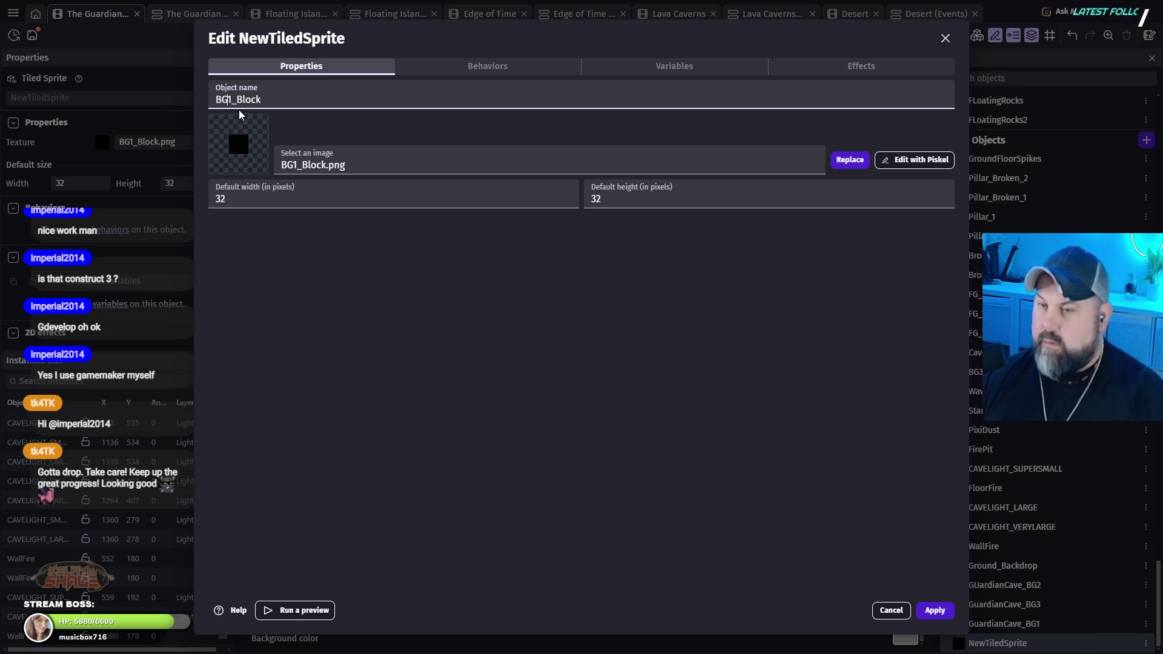
{"action": "left_click", "coordinate": [936, 610]}
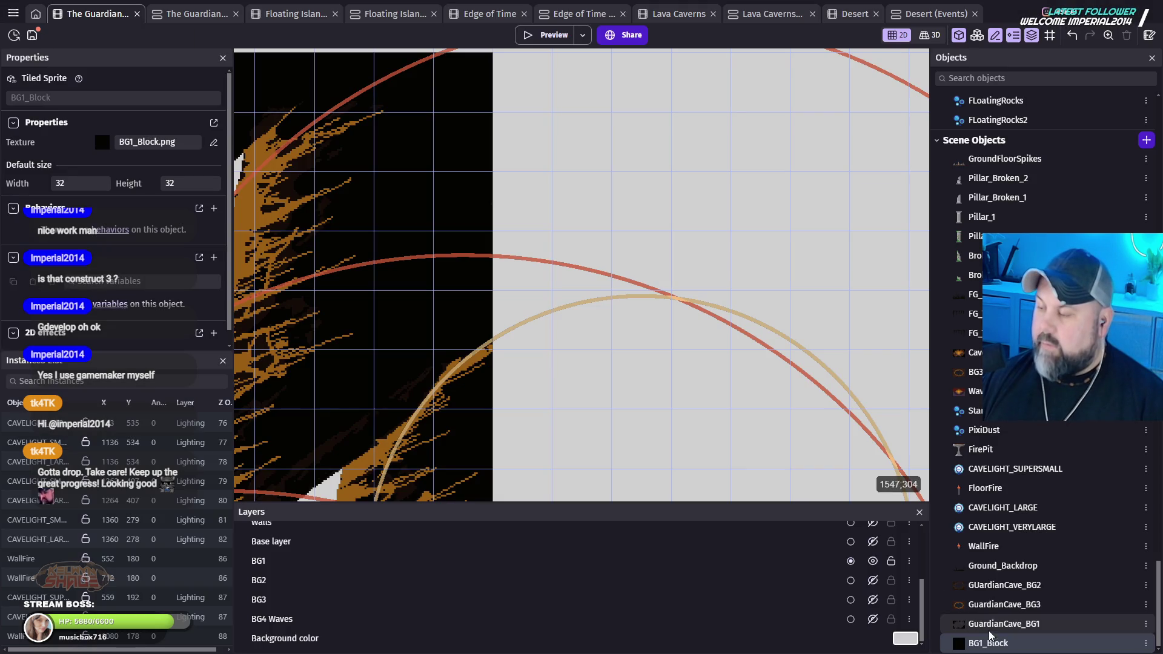
Step: Place a BG1_Block instance at the top edge, stretched to 672×800 over the right margin
{"action": "scroll", "coordinate": [667, 417], "scroll_direction": "down", "scroll_amount": 4}
{"action": "left_click_drag", "start_coordinate": [669, 400], "coordinate": [553, 199]}
{"action": "mouse_move", "coordinate": [958, 646]}
{"action": "left_mouse_down"}
{"action": "mouse_move", "coordinate": [516, 85]}
{"action": "mouse_move", "coordinate": [485, 85]}
{"action": "left_mouse_up"}
{"action": "scroll", "coordinate": [487, 182], "scroll_direction": "up", "scroll_amount": 3}
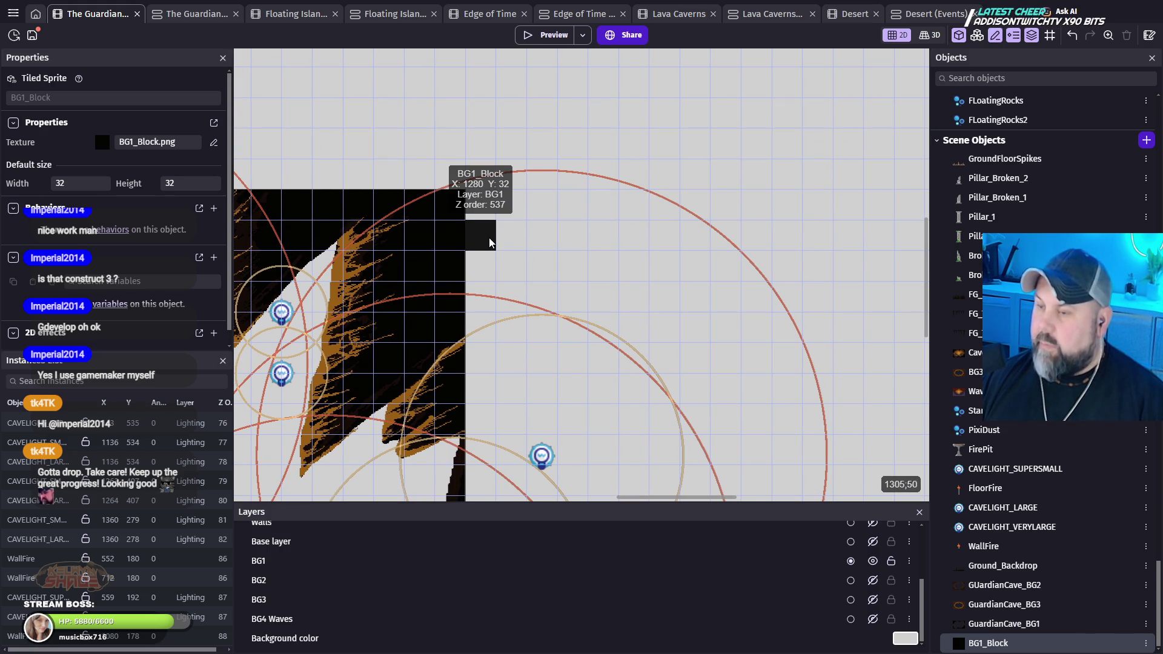
{"action": "left_click", "coordinate": [486, 235]}
{"action": "left_click", "coordinate": [548, 245]}
{"action": "mouse_move", "coordinate": [486, 239]}
{"action": "left_mouse_down"}
{"action": "mouse_move", "coordinate": [479, 209]}
{"action": "mouse_move", "coordinate": [855, 417]}
{"action": "mouse_move", "coordinate": [771, 190]}
{"action": "mouse_move", "coordinate": [837, 414]}
{"action": "mouse_move", "coordinate": [797, 153]}
{"action": "mouse_move", "coordinate": [856, 393]}
{"action": "mouse_move", "coordinate": [918, 472]}
{"action": "left_mouse_up"}
{"action": "left_click_drag", "start_coordinate": [931, 485], "coordinate": [950, 477]}
Step: Place another BG1_Block instance over the left black margin
{"action": "scroll", "coordinate": [663, 297], "scroll_direction": "down", "scroll_amount": 5}
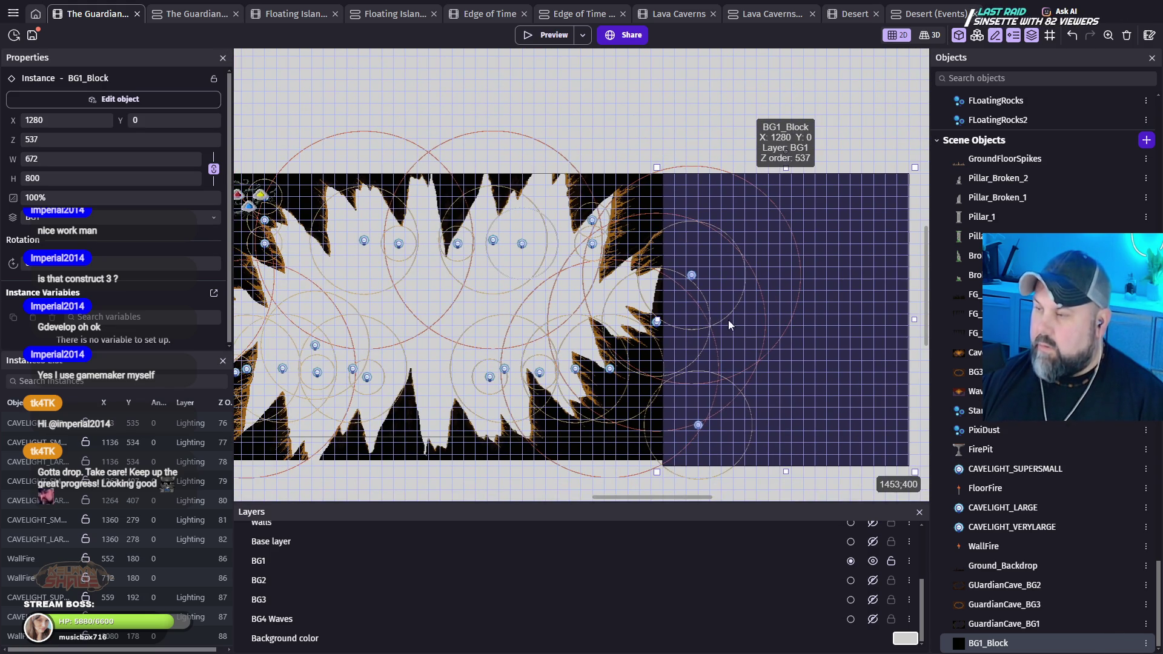
{"action": "scroll", "coordinate": [757, 352], "scroll_direction": "left", "scroll_amount": 5}
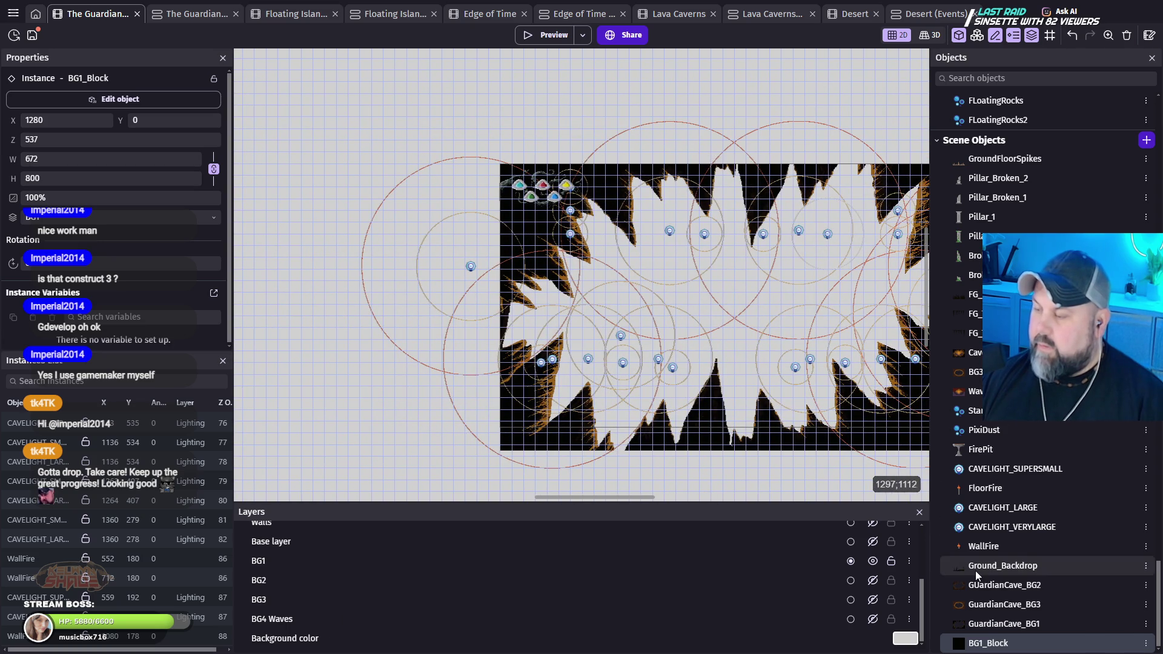
{"action": "mouse_move", "coordinate": [647, 298]}
{"action": "left_mouse_down"}
{"action": "mouse_move", "coordinate": [476, 179]}
{"action": "mouse_move", "coordinate": [488, 175]}
{"action": "mouse_move", "coordinate": [332, 463]}
{"action": "mouse_move", "coordinate": [302, 464]}
{"action": "left_mouse_up"}
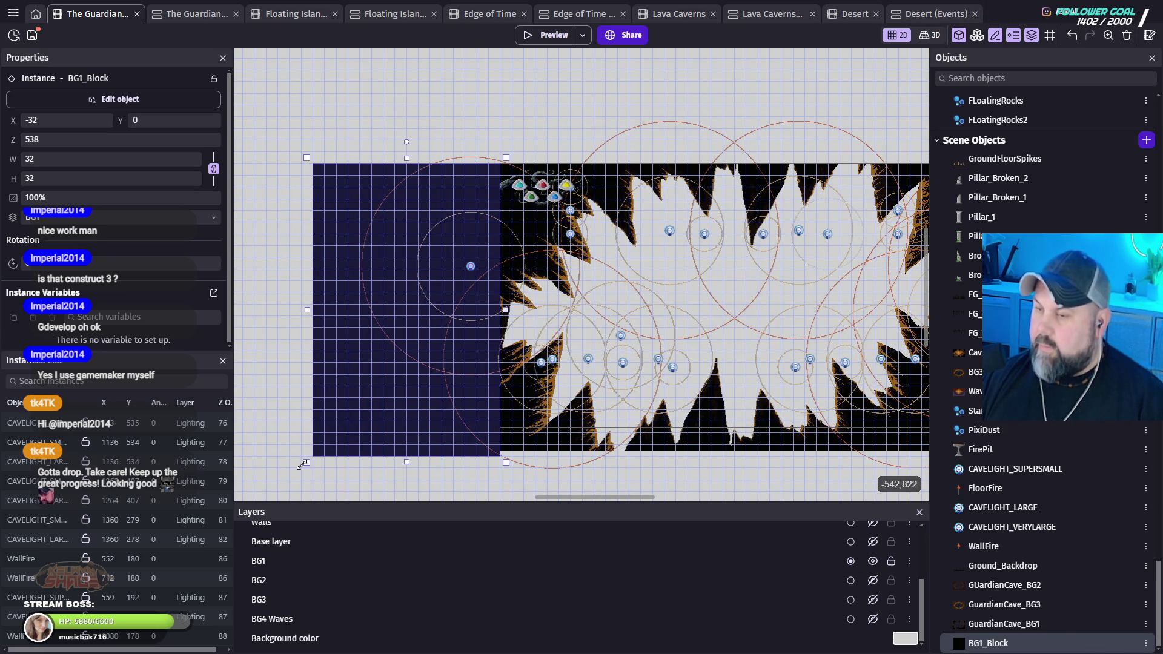
{"action": "left_click", "coordinate": [575, 89]}
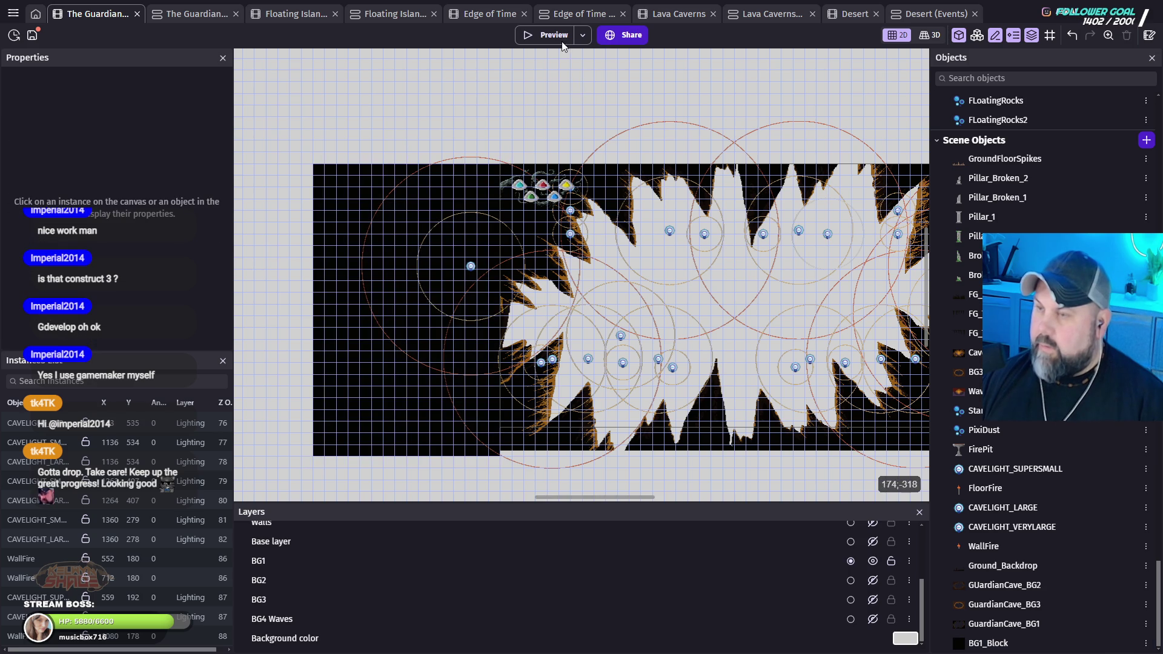
Step: Make the BG3, BG2 and Base layers visible and launch a level preview
{"action": "left_click", "coordinate": [872, 599]}
{"action": "left_click", "coordinate": [873, 580]}
{"action": "left_click", "coordinate": [863, 572]}
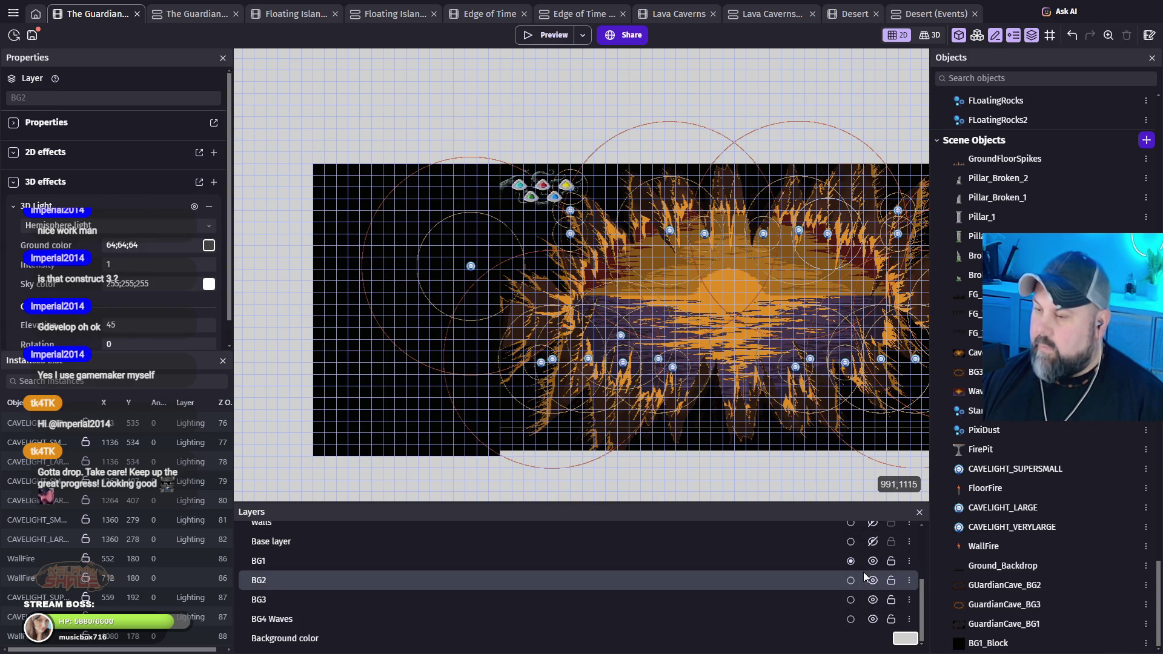
{"action": "left_click", "coordinate": [878, 543]}
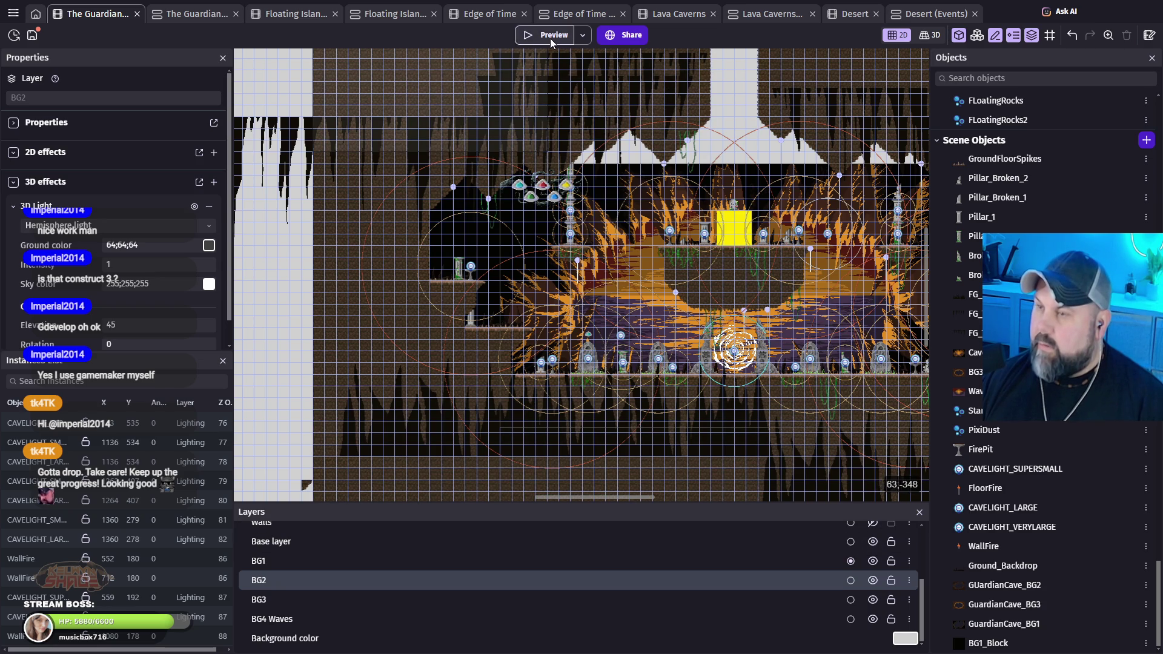
{"action": "left_click", "coordinate": [543, 46]}
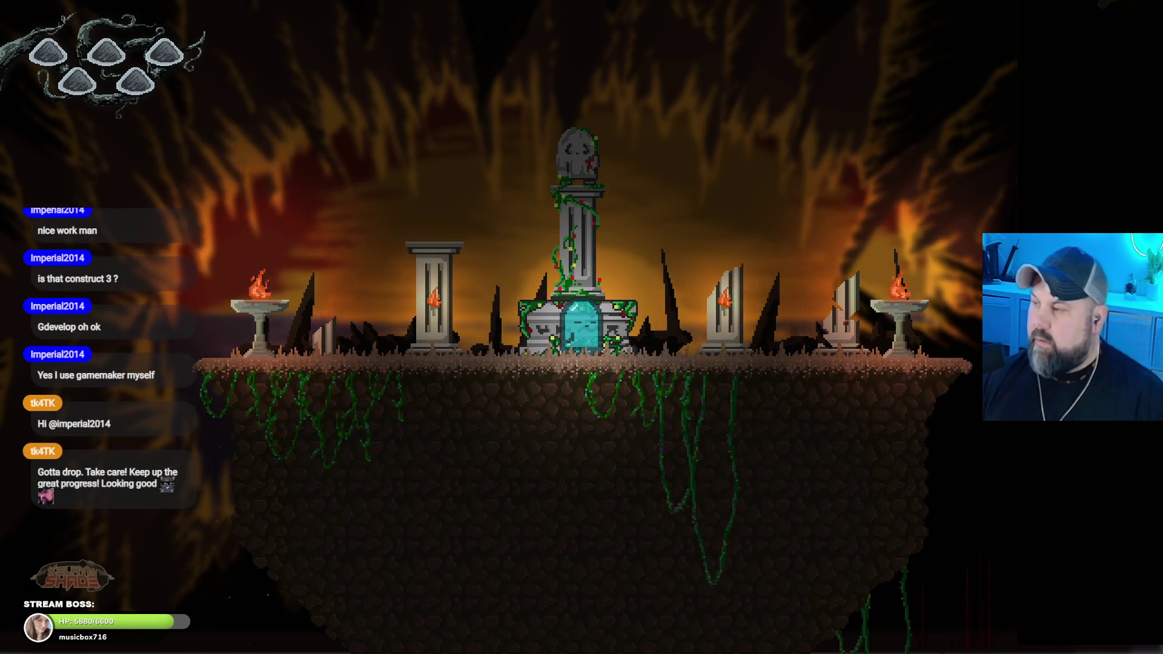
Step: Run the ghost past the gravestone pillar and jump onto the floating platform and brazier ledge
{"action": "key", "text": "Right"}
{"action": "key", "text": "Left"}
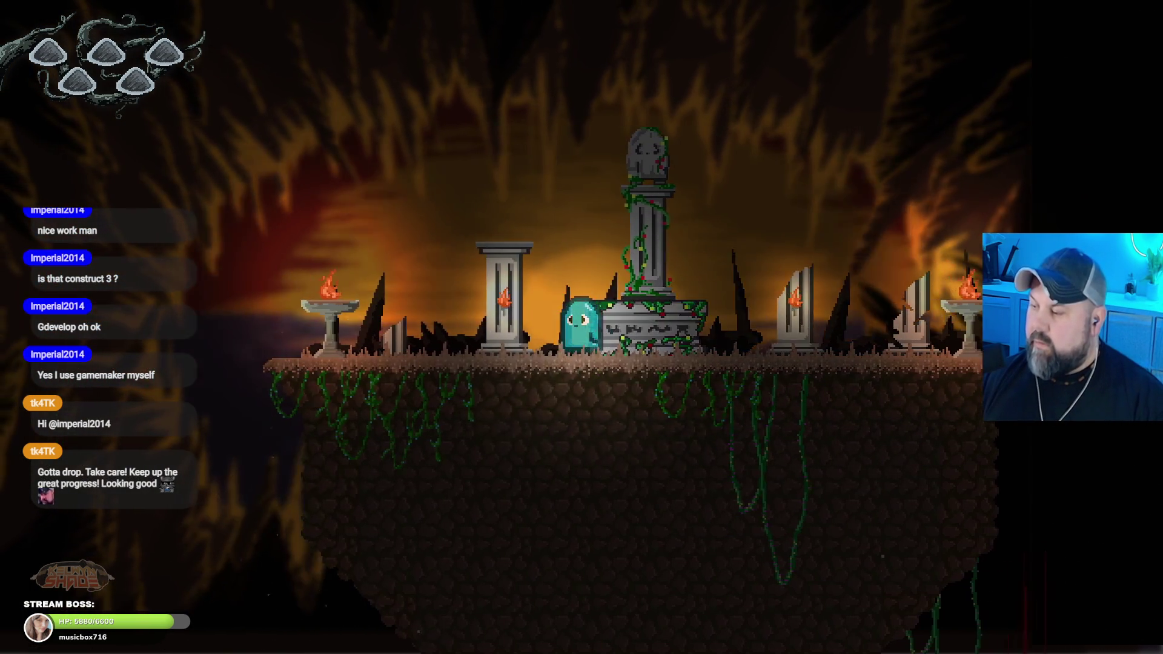
{"action": "key", "text": "Right"}
{"action": "key", "text": "Right"}
{"action": "key", "text": "Left"}
{"action": "key", "text": "Right"}
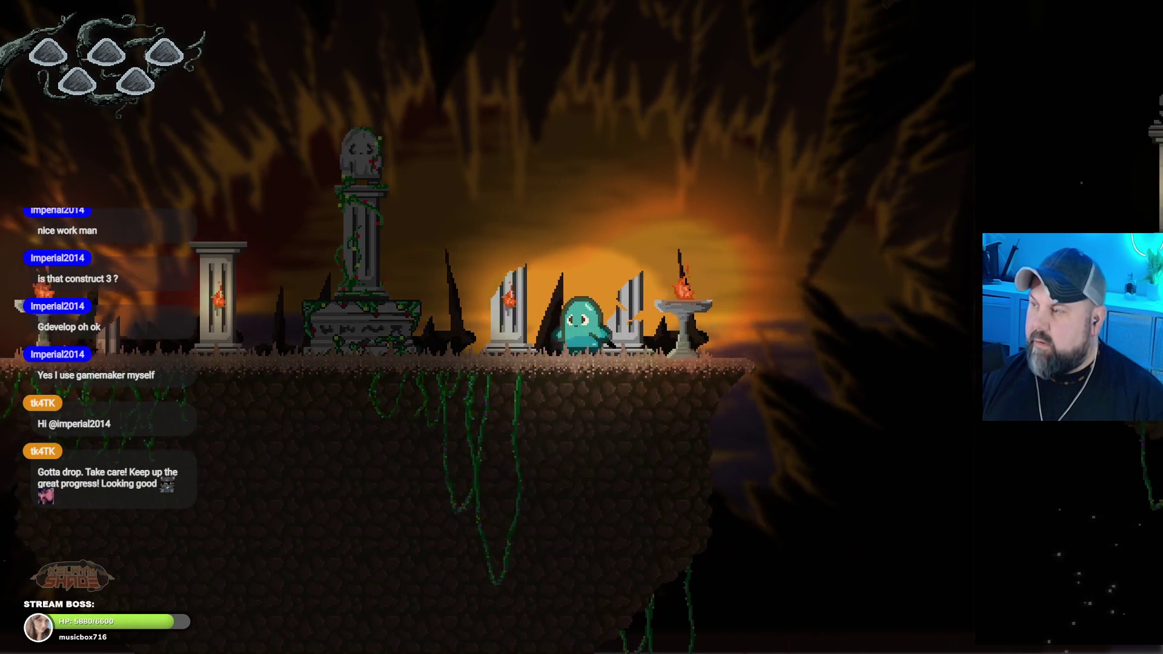
{"action": "key", "text": "Left"}
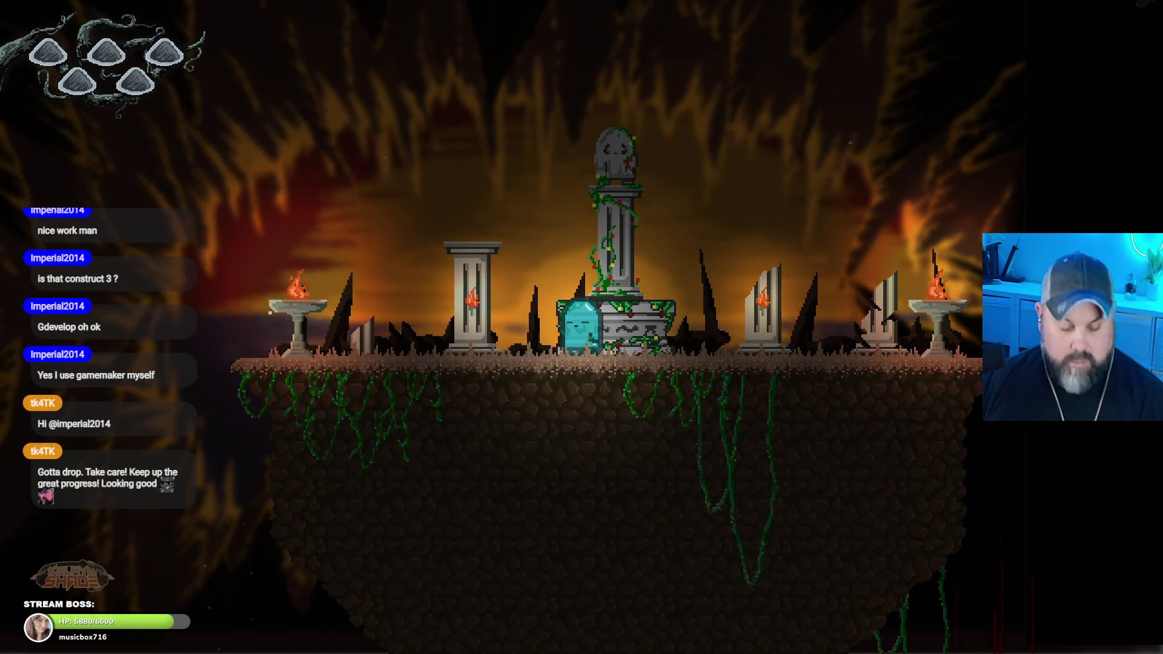
{"action": "key", "text": "Left"}
{"action": "key", "text": "space"}
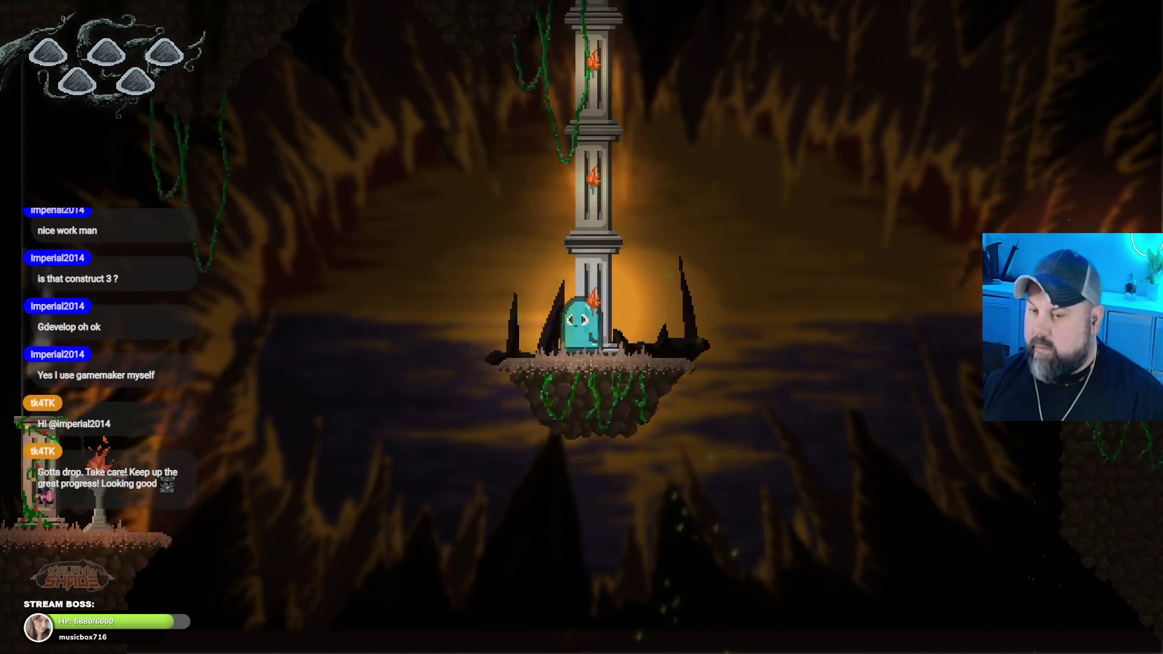
{"action": "key", "text": "space"}
{"action": "key", "text": "space"}
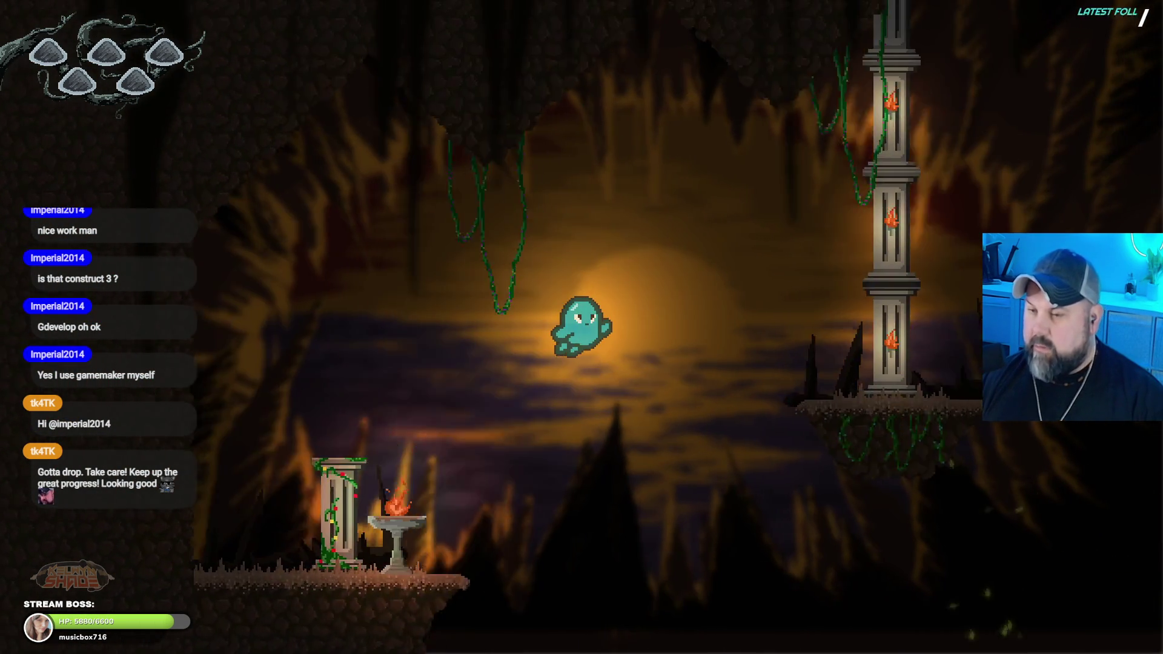
{"action": "key", "text": "Right"}
{"action": "key", "text": "space"}
{"action": "key", "text": "Left"}
Step: Jump the gap and climb toward the cave-wall vines, then exit and close the preview
{"action": "key", "text": "Right"}
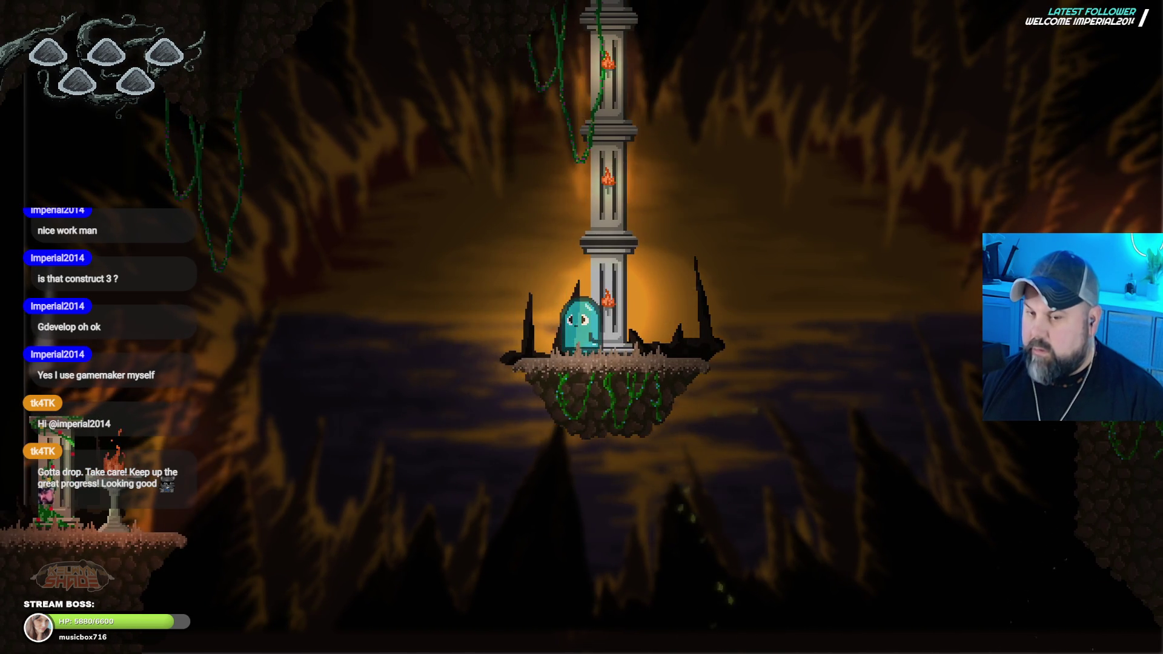
{"action": "key", "text": "space"}
{"action": "key", "text": "Right"}
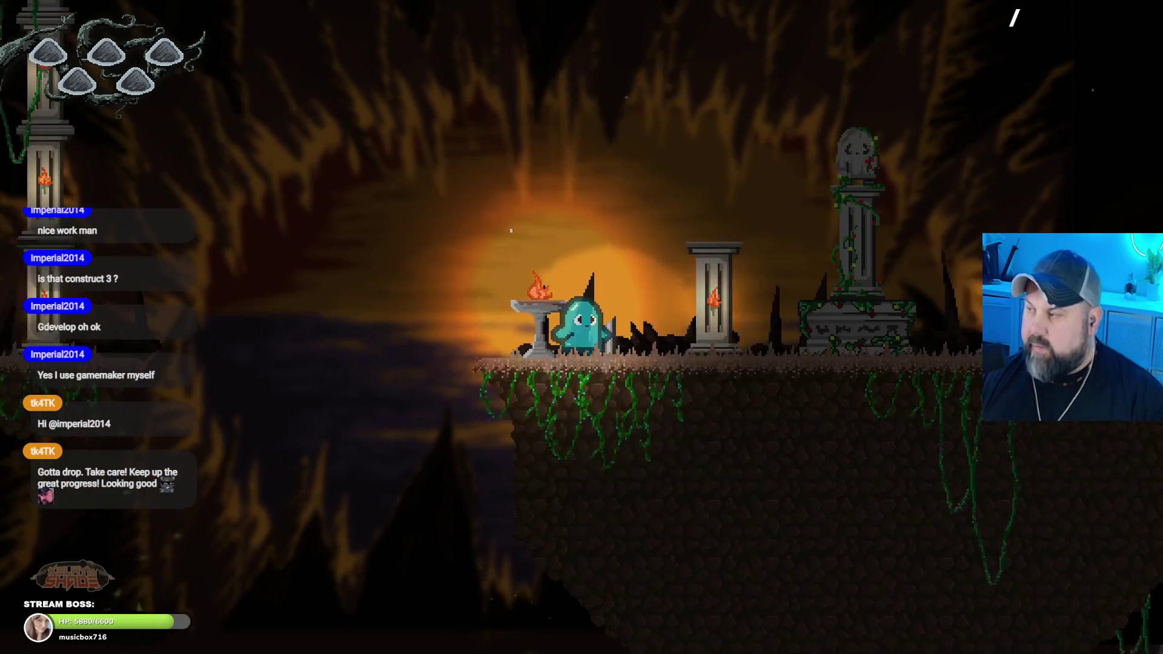
{"action": "key", "text": "Right"}
{"action": "key", "text": "space"}
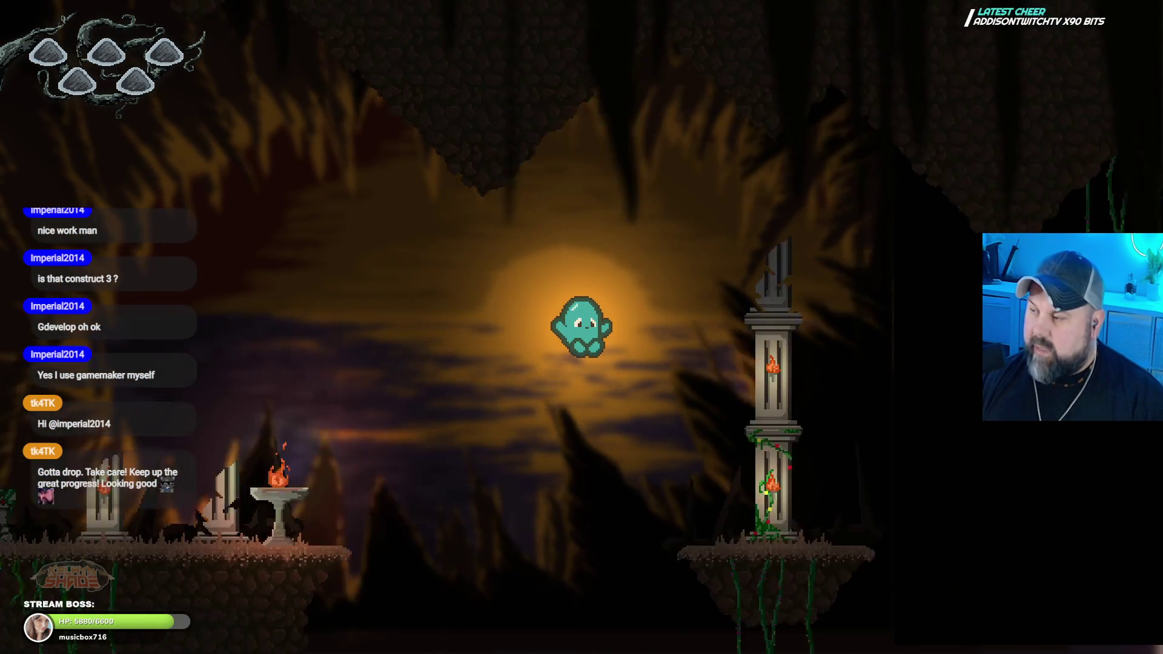
{"action": "key", "text": "Right"}
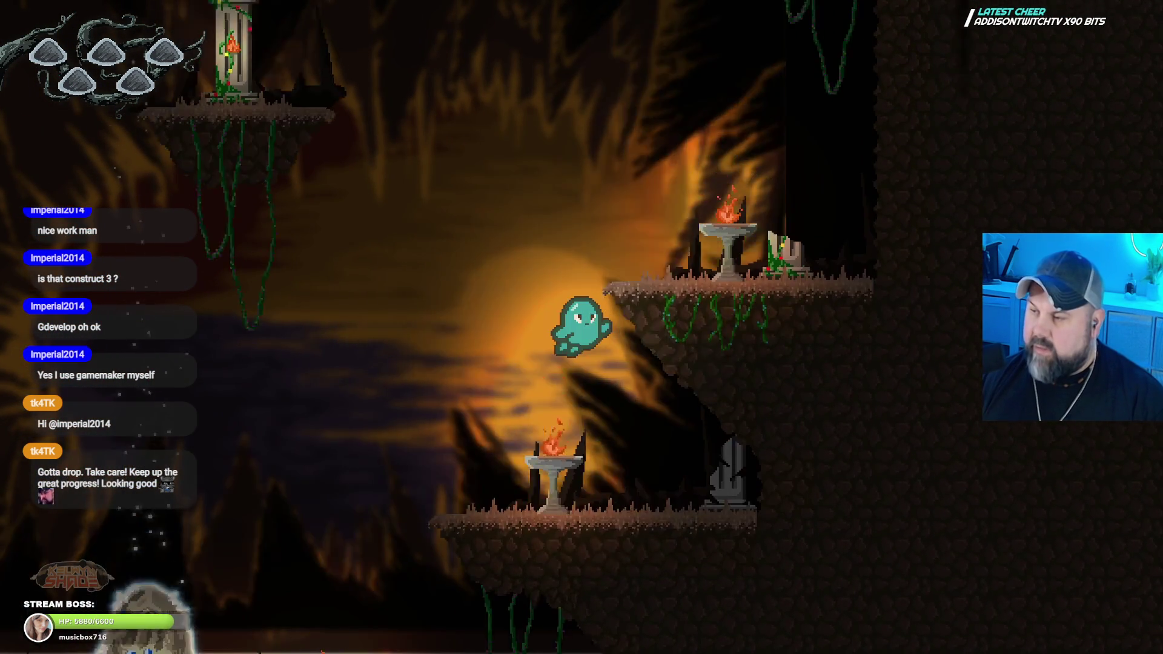
{"action": "key", "text": "space"}
{"action": "key", "text": "space"}
{"action": "key", "text": "space"}
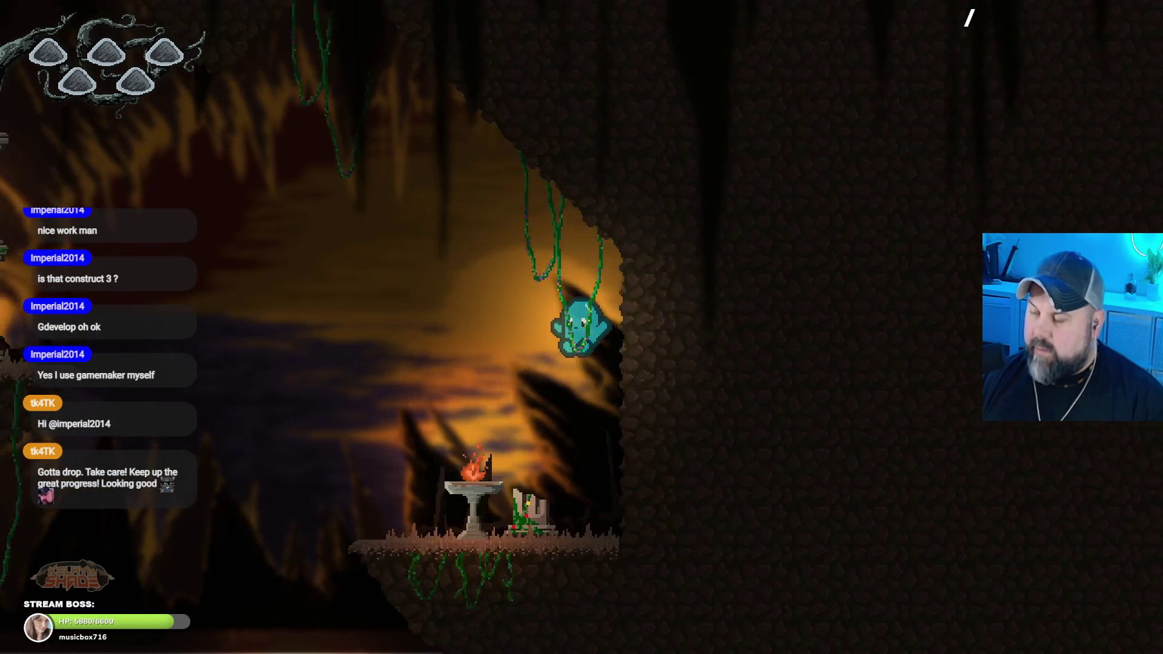
{"action": "key", "text": "space"}
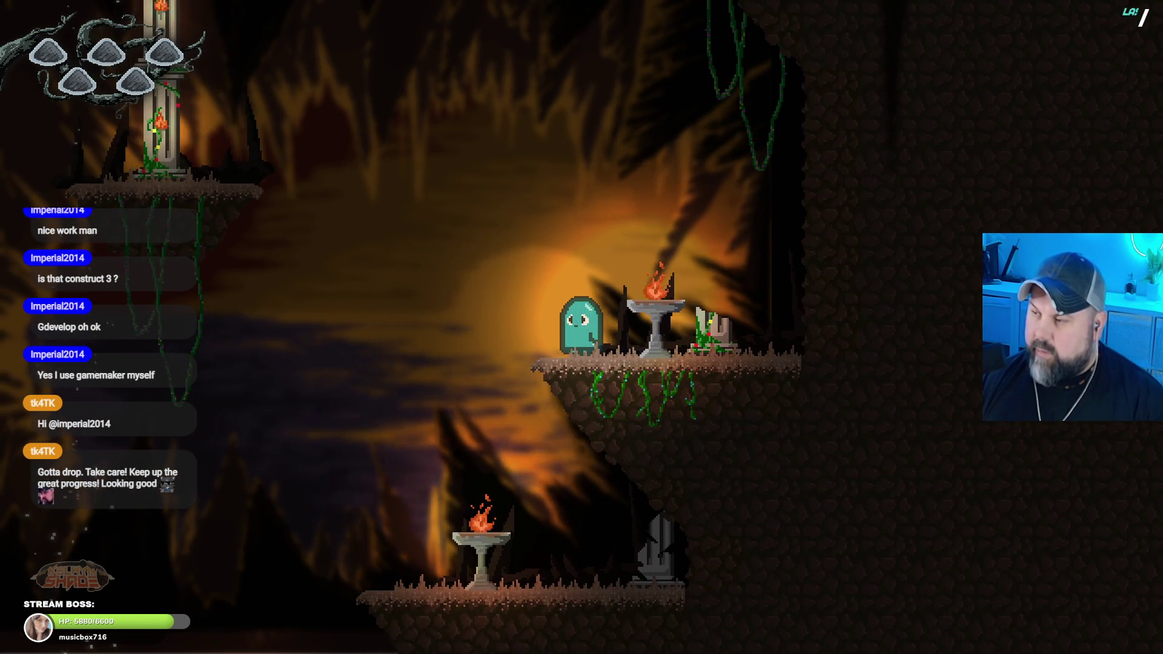
{"action": "key", "text": "space"}
{"action": "key", "text": "space"}
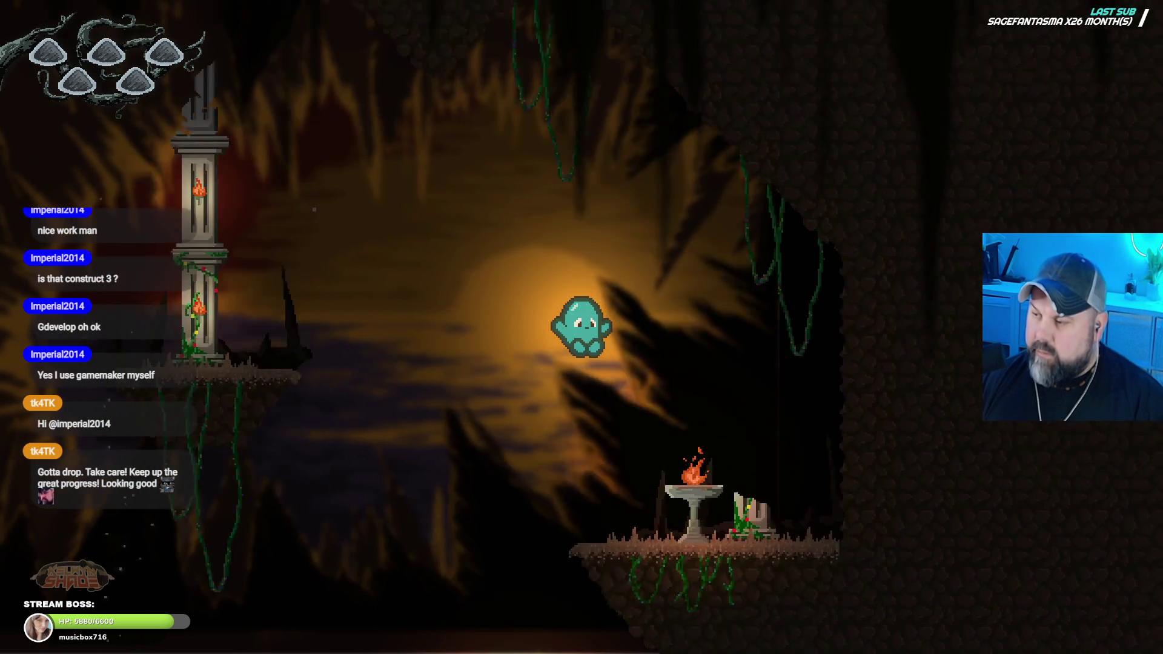
{"action": "key", "text": "space"}
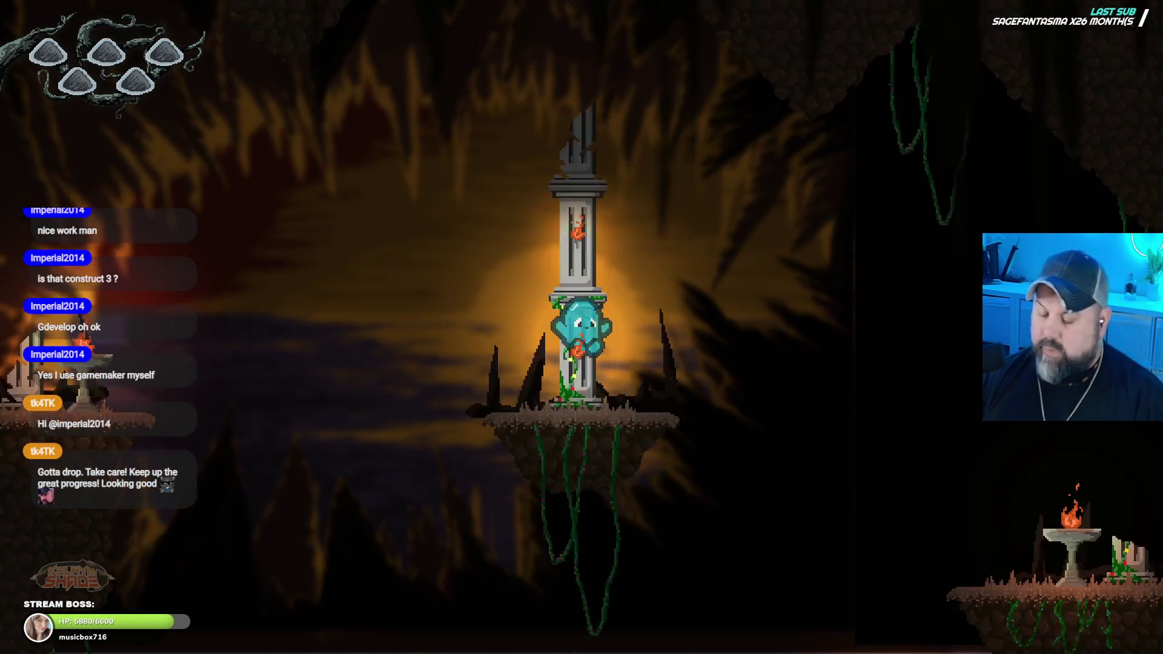
{"action": "key", "text": "Escape"}
{"action": "left_click", "coordinate": [979, 90]}
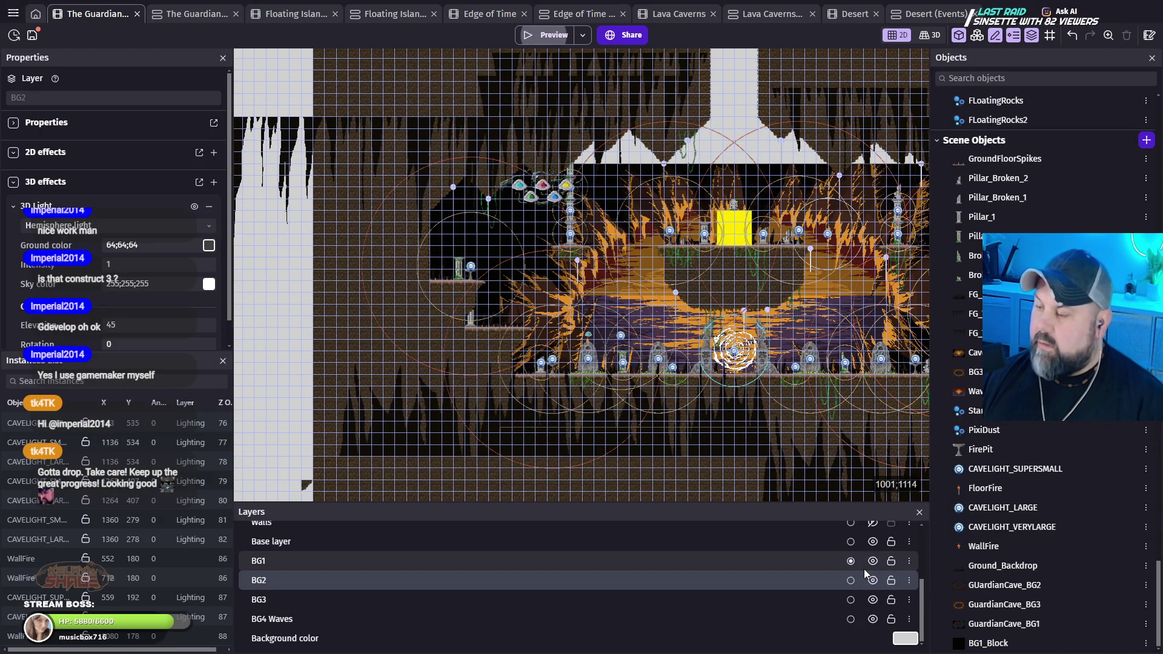
Step: Hide the Base, BG2, BG3 and BG4 Waves layers and nudge the left BG1_Block filler to X -509
{"action": "left_click", "coordinate": [873, 541]}
{"action": "left_click", "coordinate": [873, 579]}
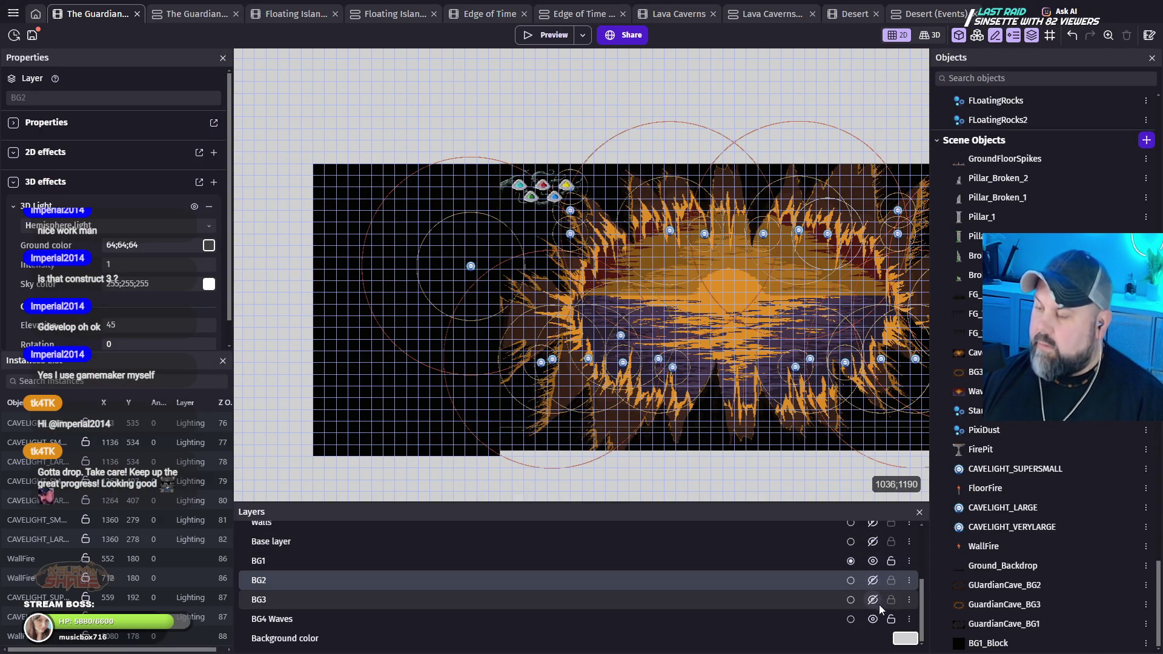
{"action": "left_click", "coordinate": [877, 598]}
{"action": "left_click", "coordinate": [878, 619]}
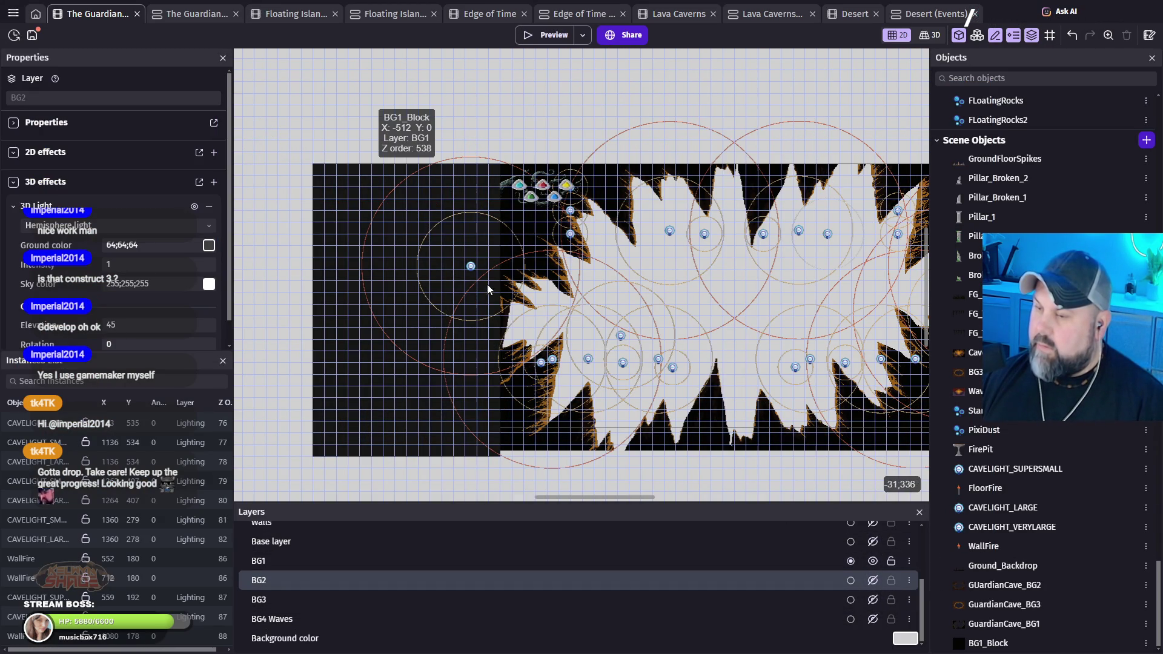
{"action": "left_click", "coordinate": [419, 241]}
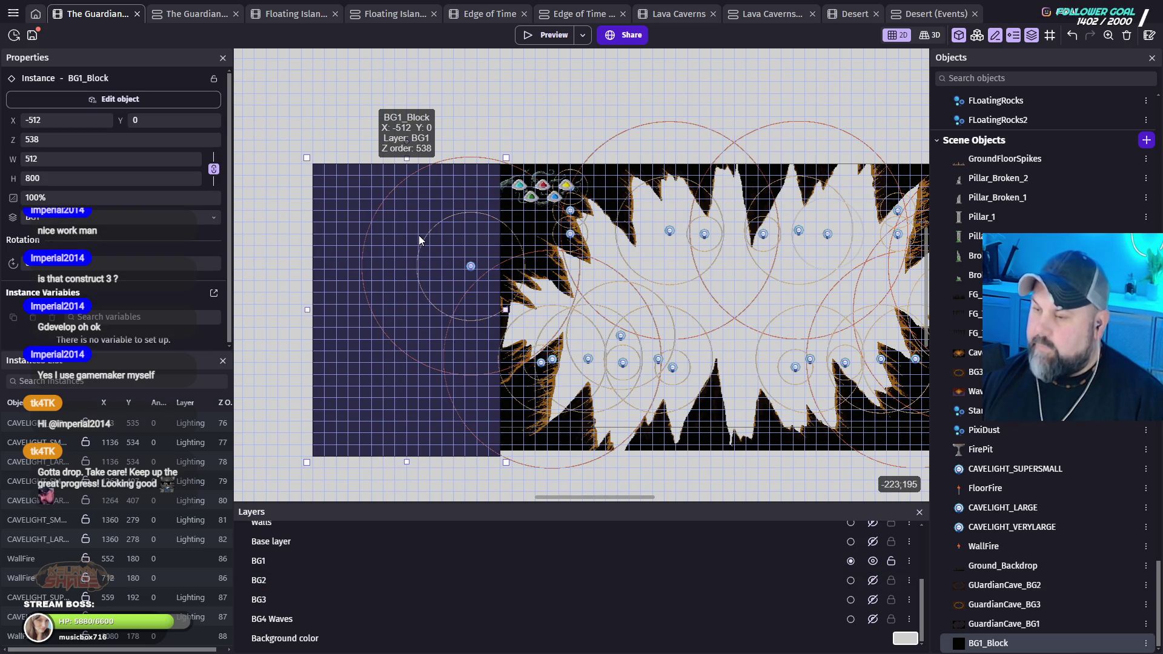
{"action": "key", "text": "Right"}
{"action": "key", "text": "Right"}
{"action": "key", "text": "Right"}
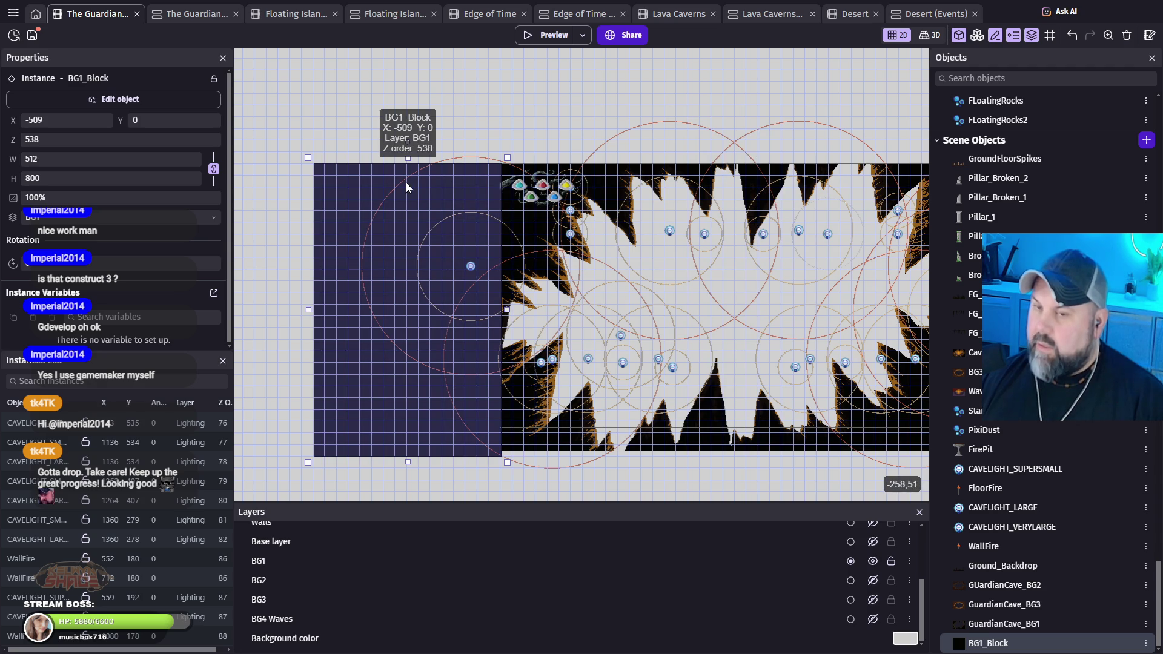
{"action": "left_click", "coordinate": [615, 175]}
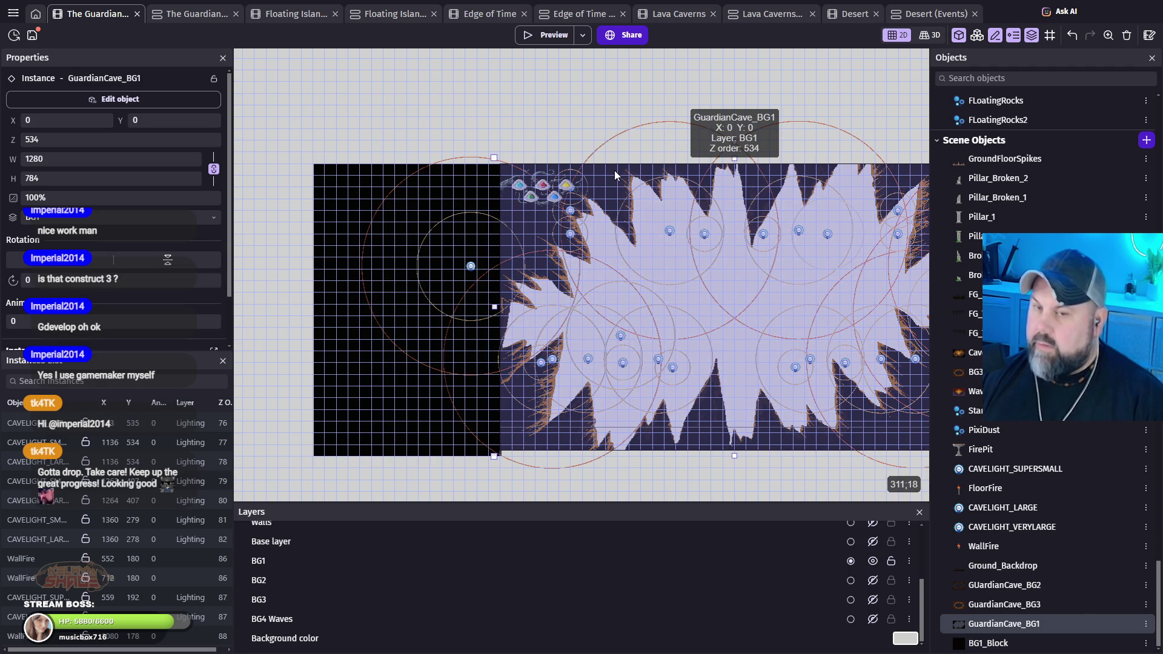
{"action": "left_click", "coordinate": [349, 193]}
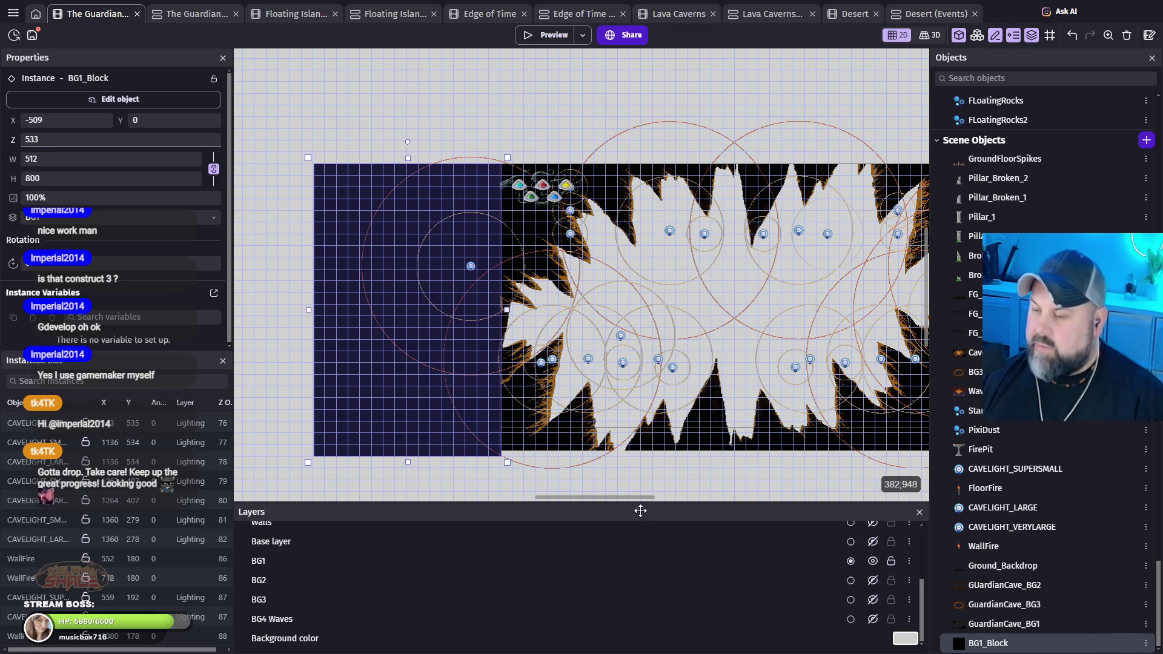
Step: Nudge the right BG1_Block filler 2 px left to X 1278 and give it Z order 533
{"action": "left_click_drag", "start_coordinate": [625, 498], "coordinate": [721, 499]}
{"action": "left_click", "coordinate": [687, 377]}
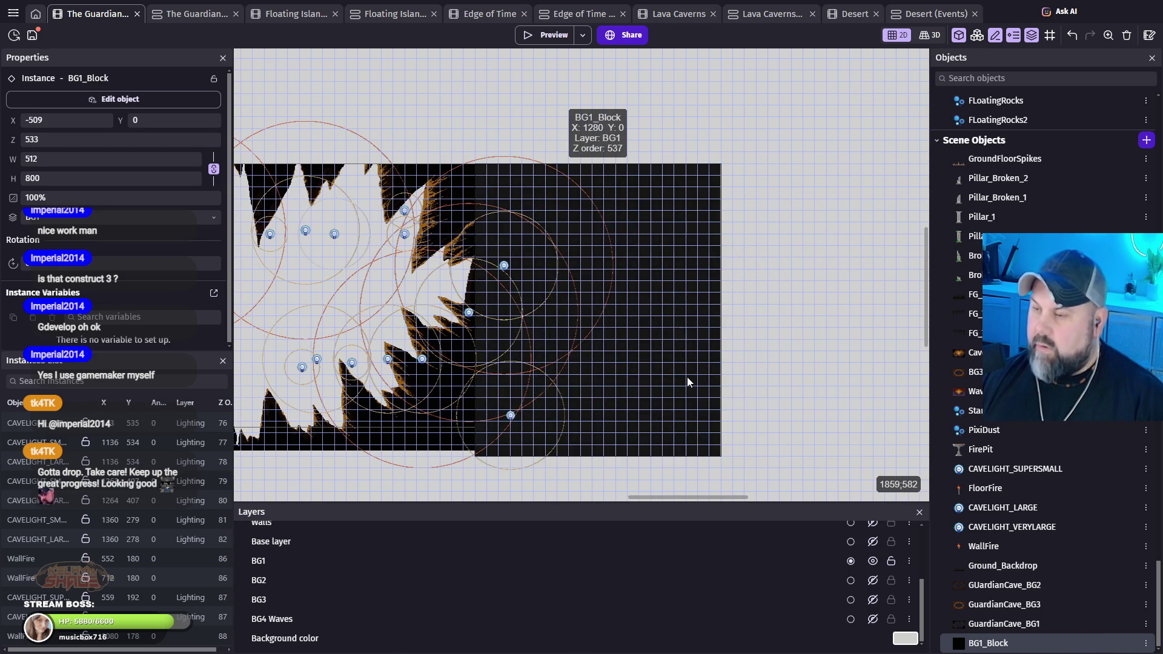
{"action": "key", "text": "Left"}
{"action": "key", "text": "Left"}
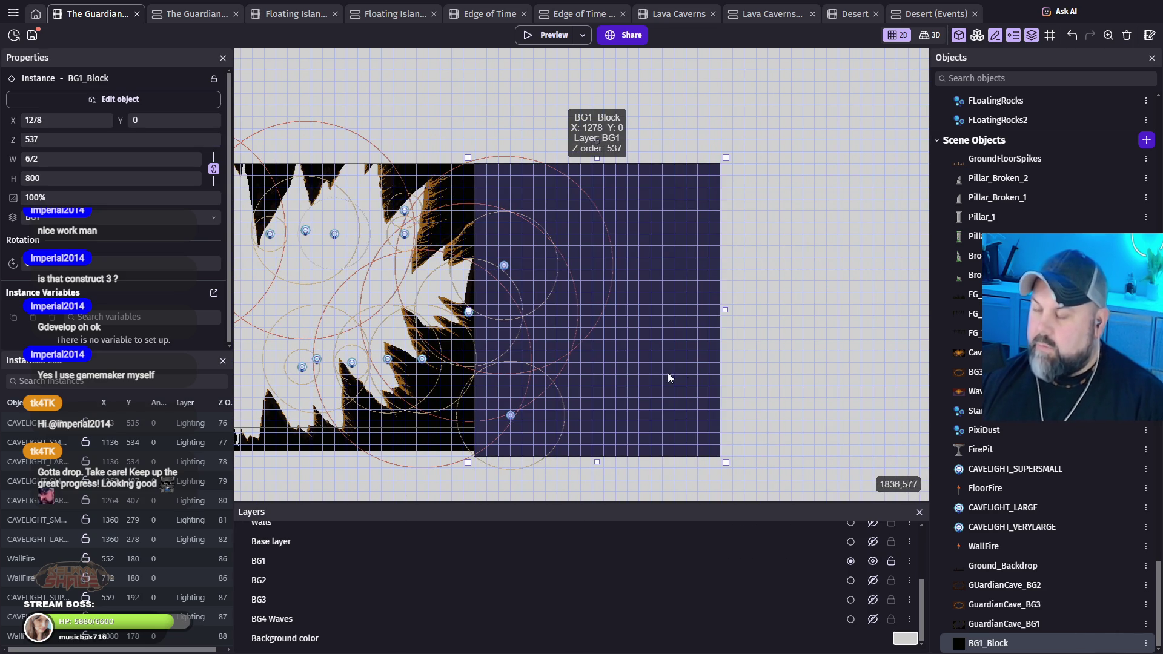
{"action": "right_click", "coordinate": [657, 360]}
{"action": "key", "text": "Escape"}
{"action": "type", "text": "533"}
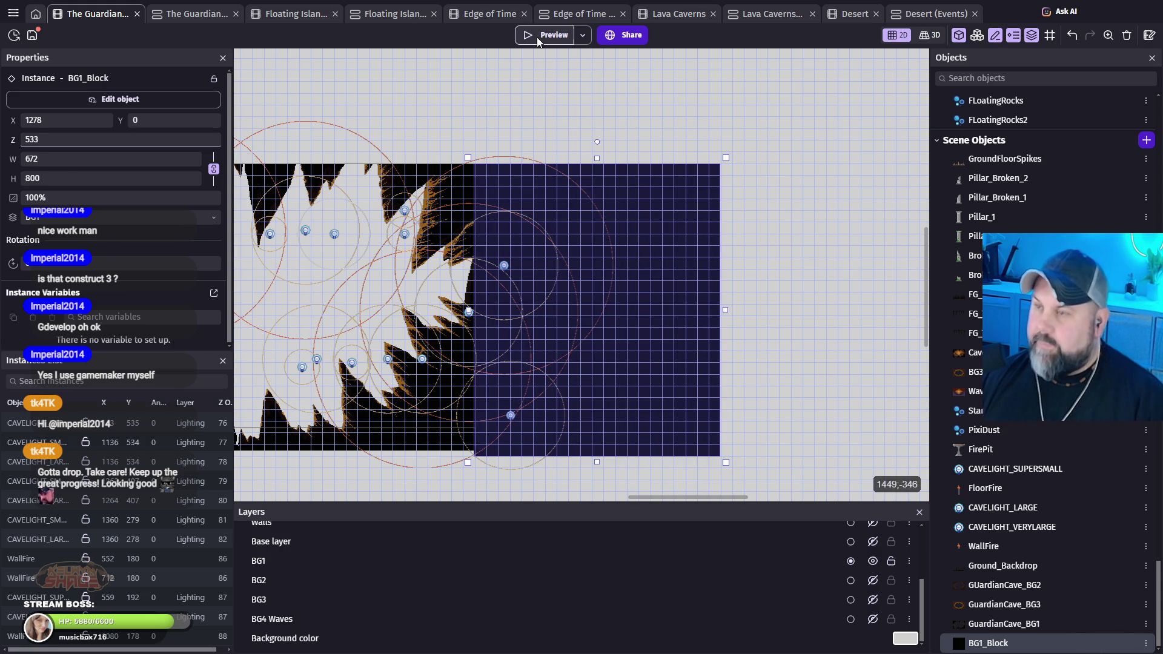
Step: Show the BG2, BG3, BG4 Waves and Base layers again and launch a level preview
{"action": "left_click", "coordinate": [873, 581]}
{"action": "left_click", "coordinate": [873, 600]}
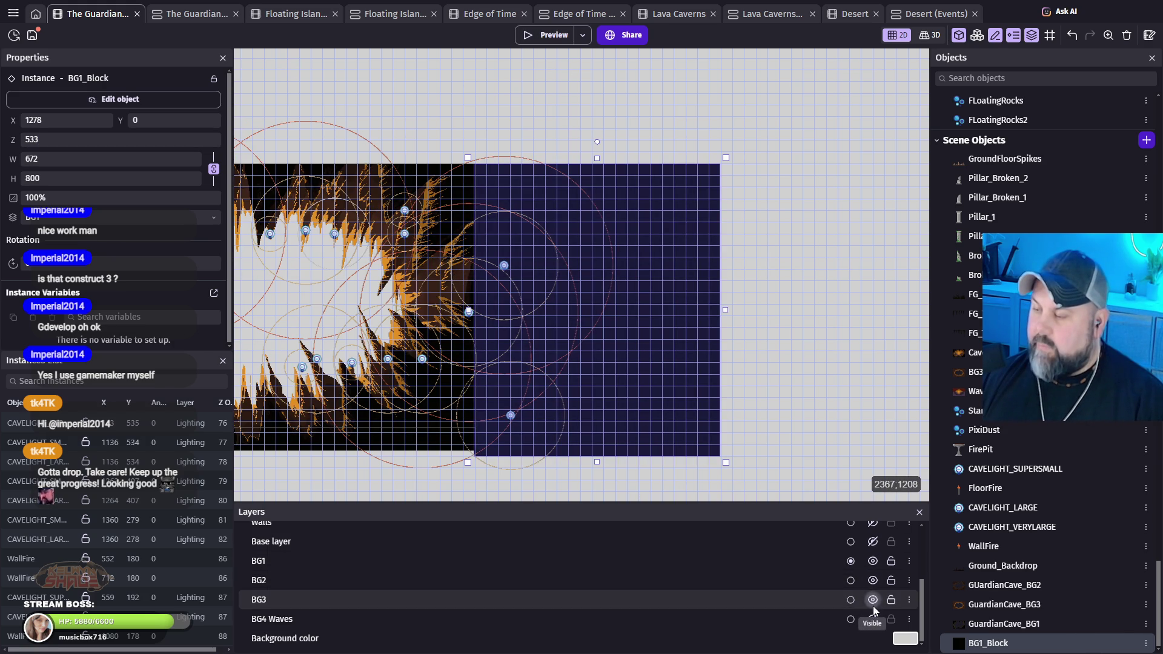
{"action": "left_click", "coordinate": [872, 619]}
{"action": "left_click", "coordinate": [873, 542]}
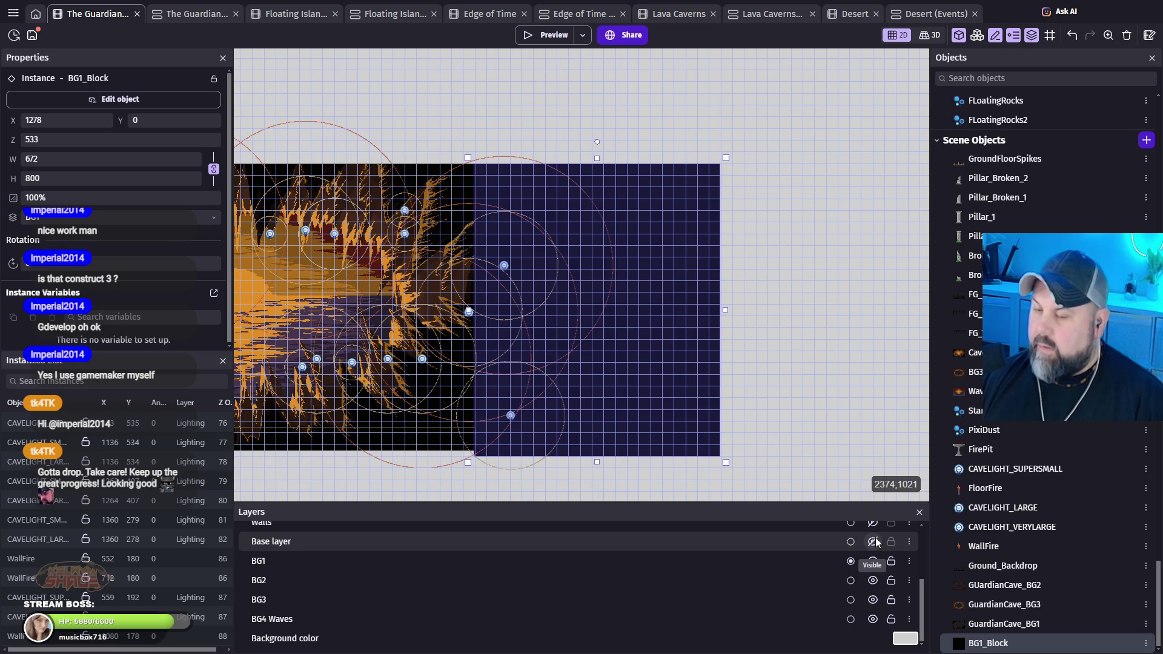
{"action": "left_click", "coordinate": [532, 37]}
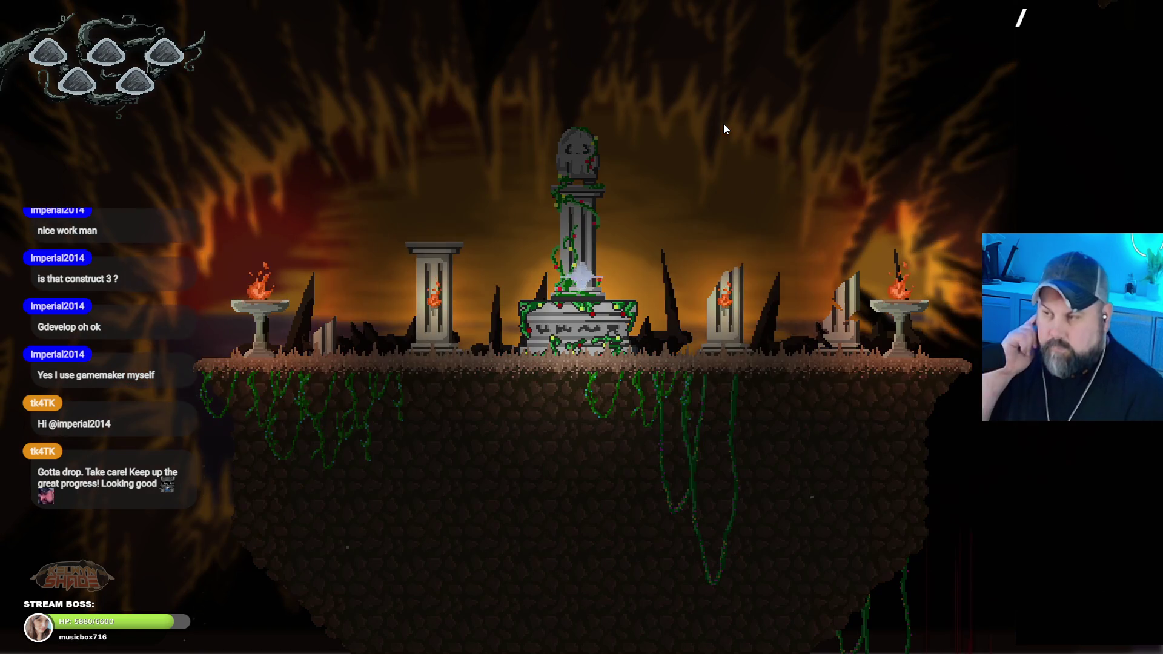
Step: Move the ghost right off the altar, across the gap and pillar, onto the brazier ledge
{"action": "key", "text": "Right"}
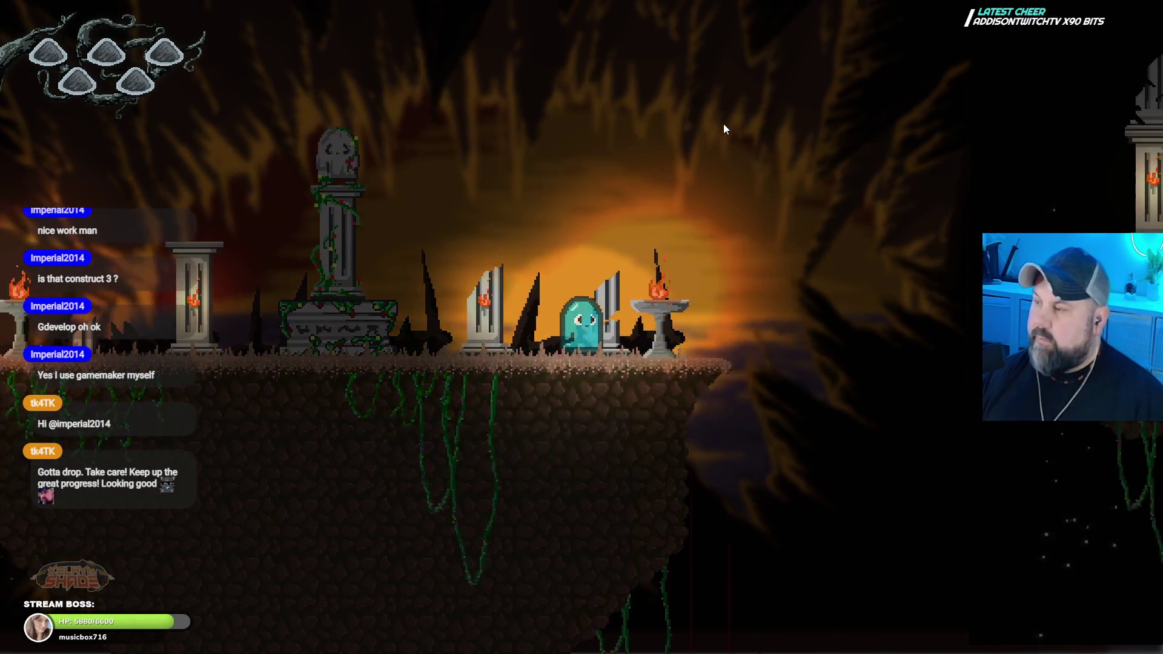
{"action": "key", "text": "Right"}
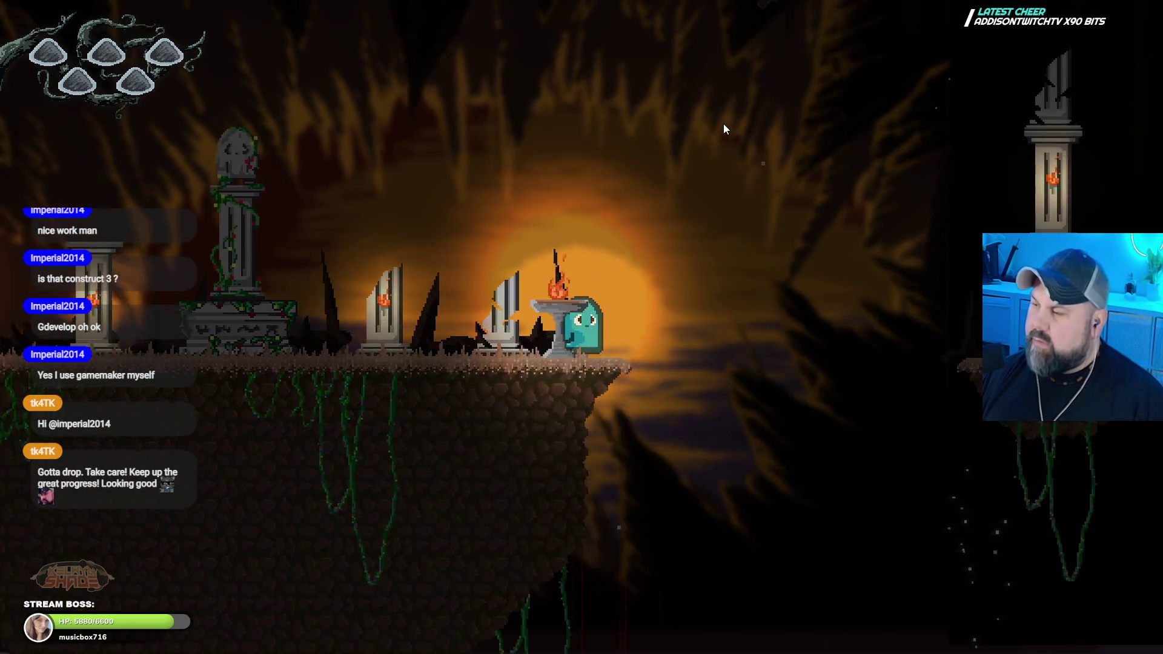
{"action": "key", "text": "space"}
{"action": "key", "text": "space"}
{"action": "key", "text": "Right"}
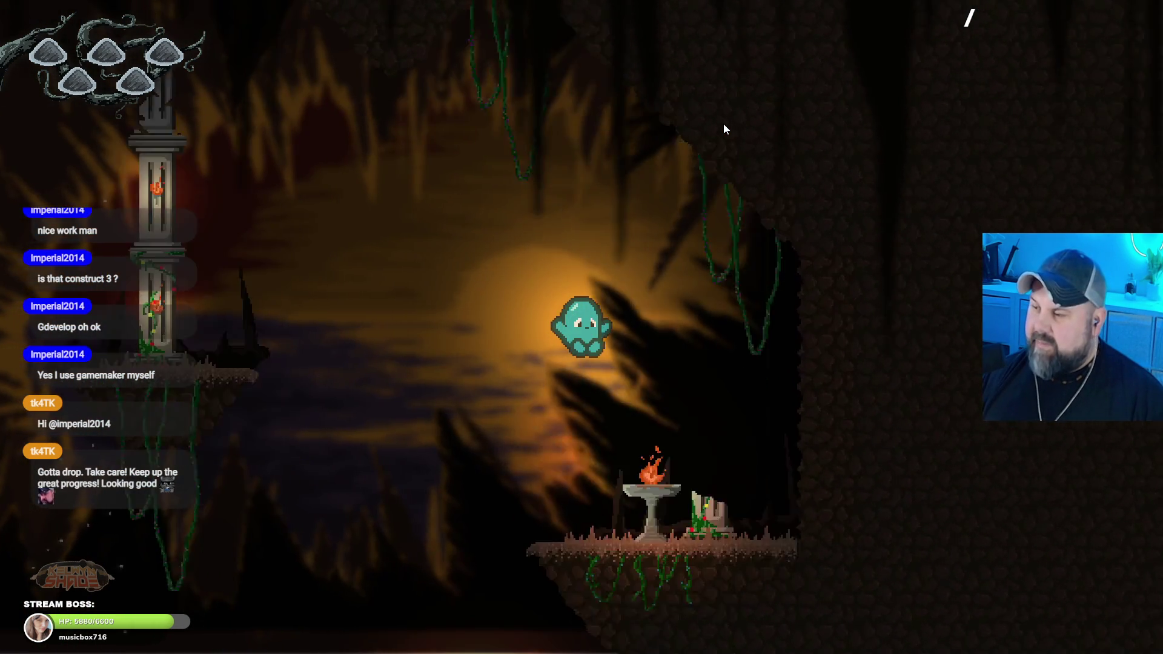
{"action": "key", "text": "Right"}
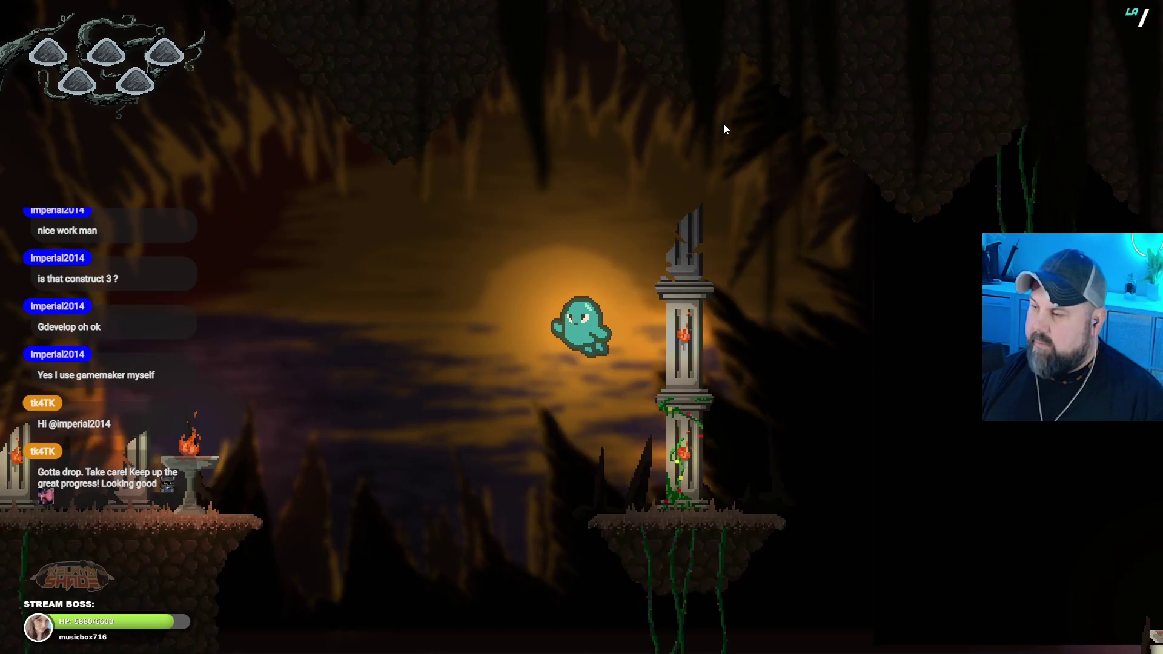
{"action": "key", "text": "Right"}
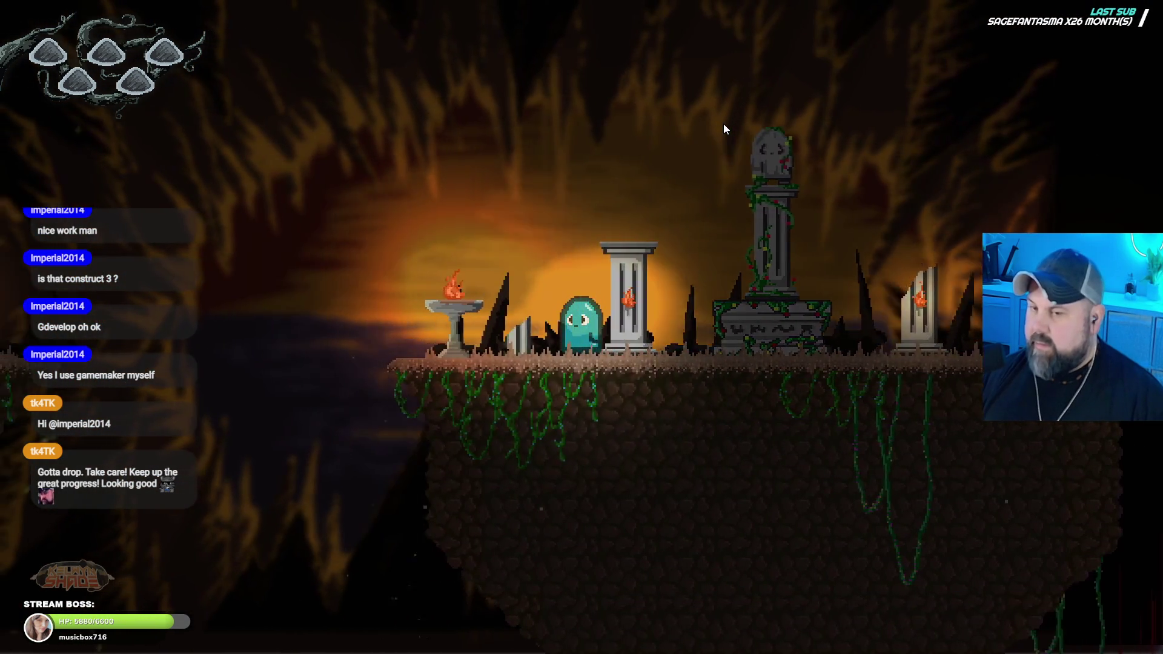
{"action": "key", "text": "space"}
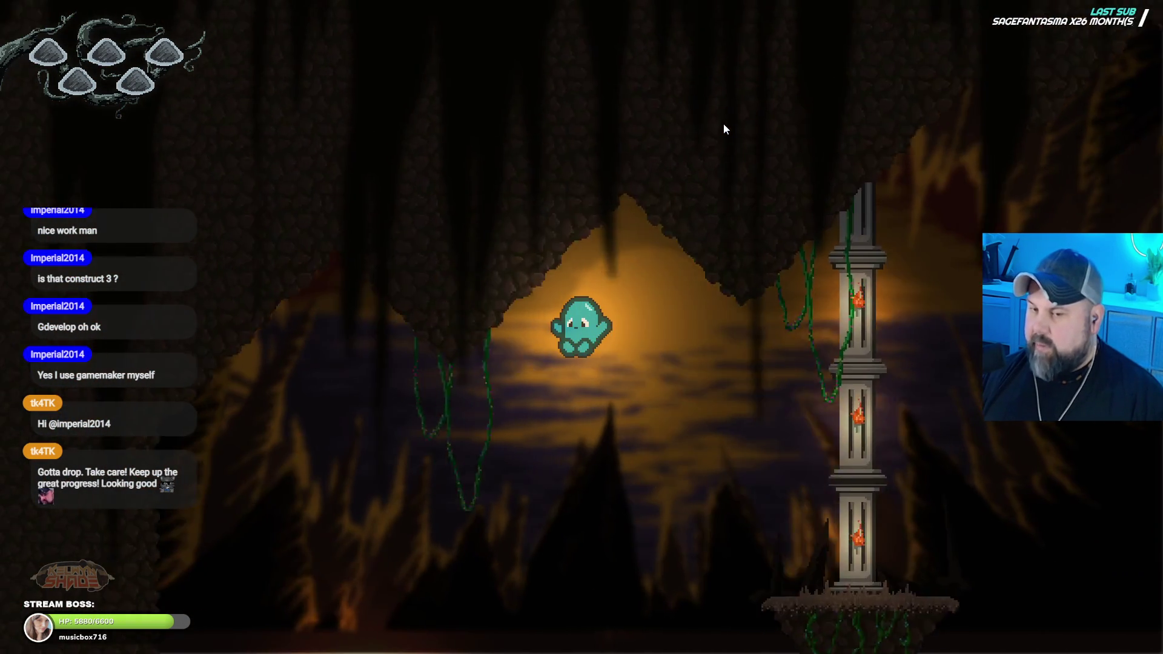
Step: Jump the ghost across the pillar platforms to the tall pillar, then leave fullscreen
{"action": "key", "text": "Right"}
{"action": "key", "text": "space"}
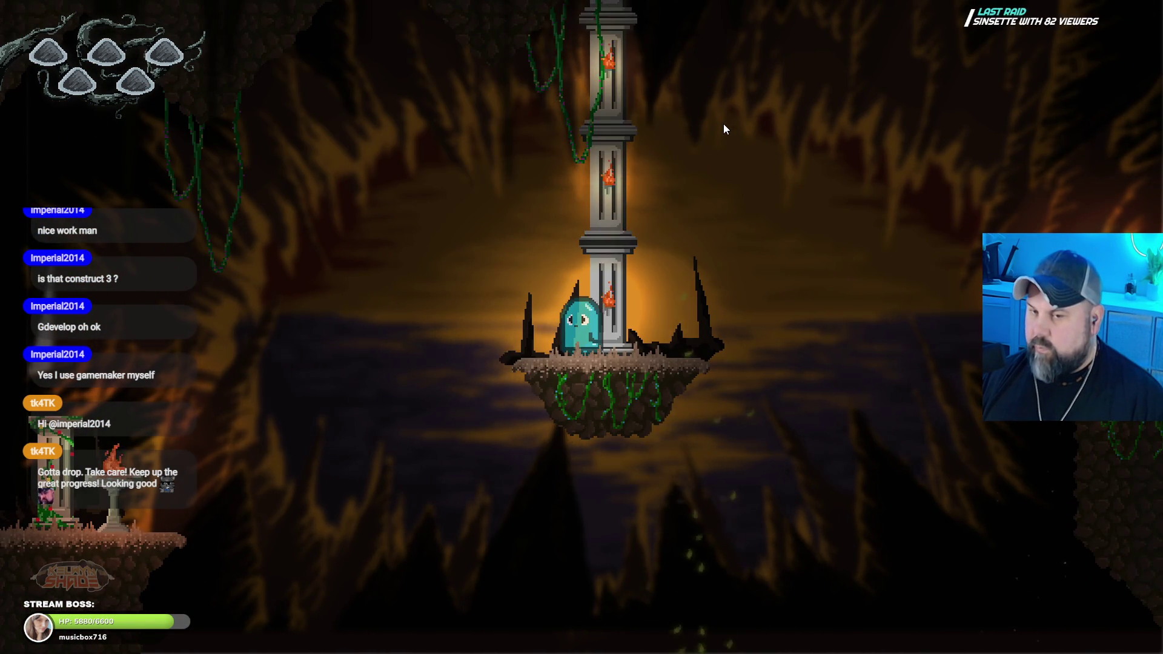
{"action": "key", "text": "Right"}
{"action": "key", "text": "space"}
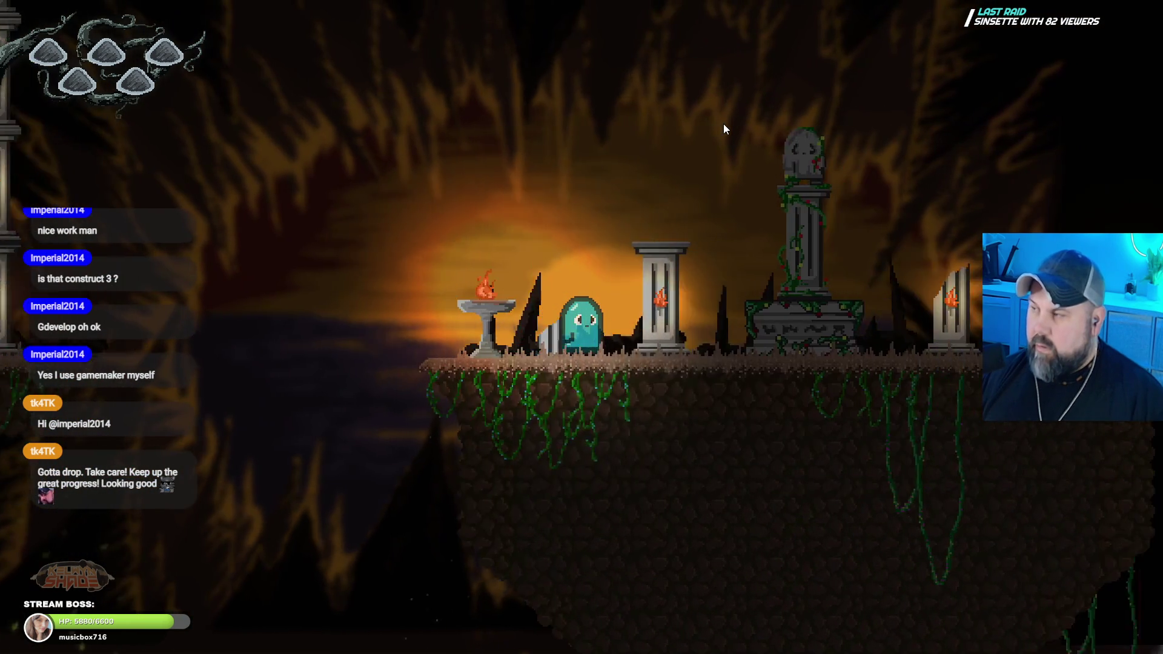
{"action": "key", "text": "Right"}
{"action": "key", "text": "space"}
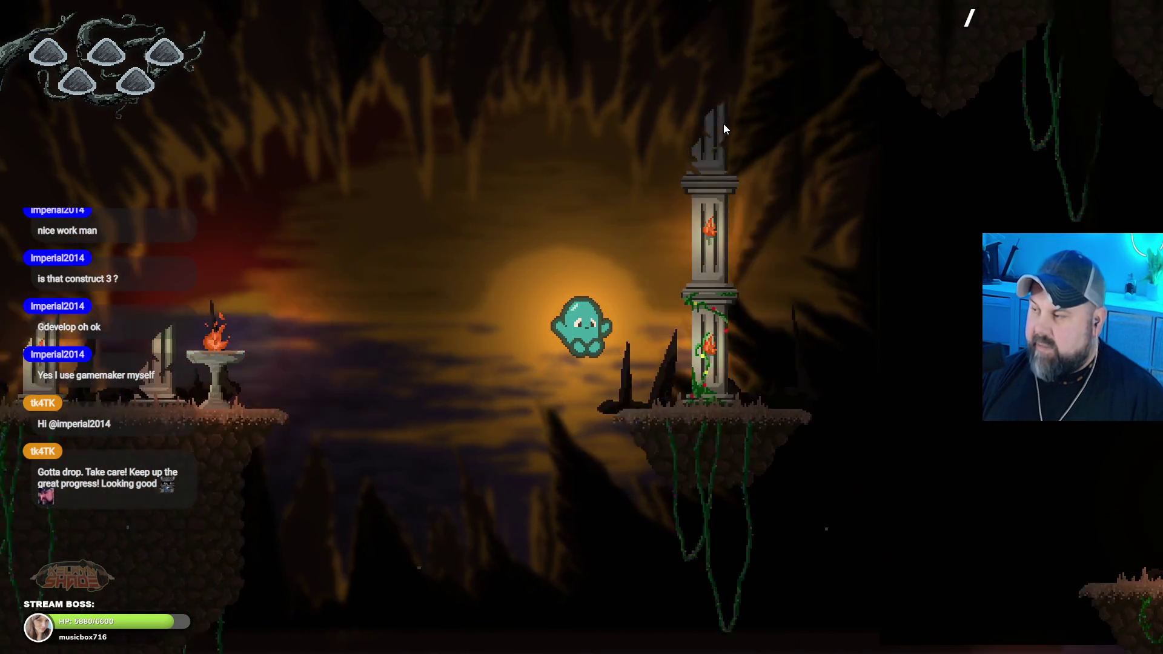
{"action": "key", "text": "space"}
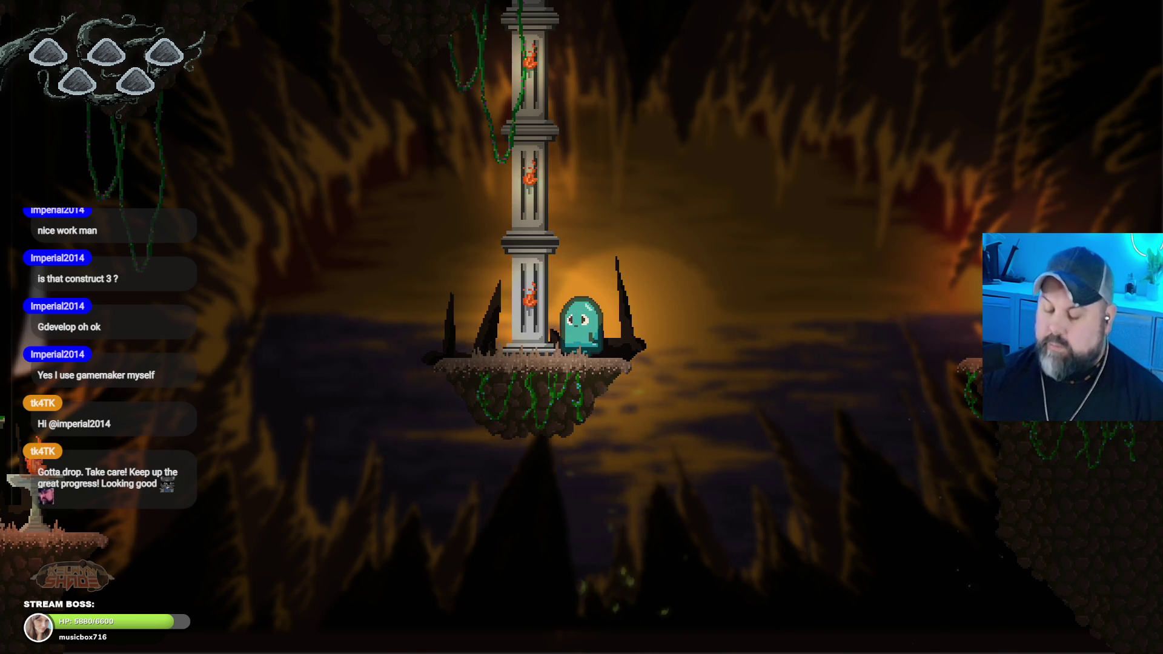
{"action": "key", "text": "Escape"}
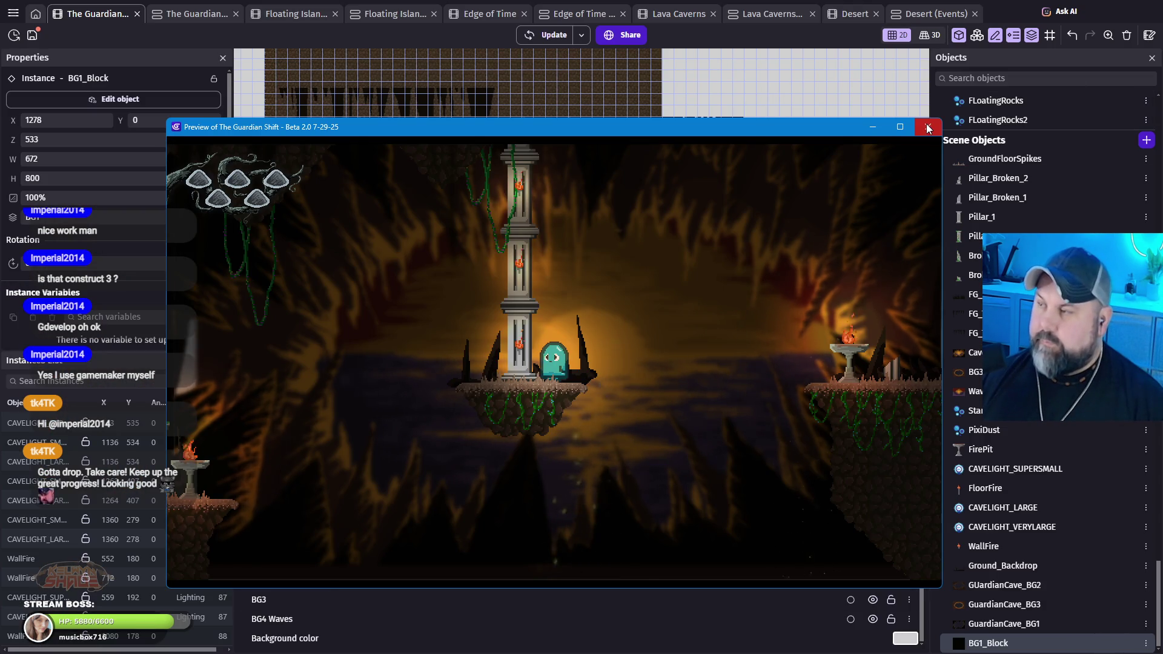
Step: Close the game preview and hide the Base, BG2, BG3 and BG4 Waves layers
{"action": "key", "text": "alt+F4"}
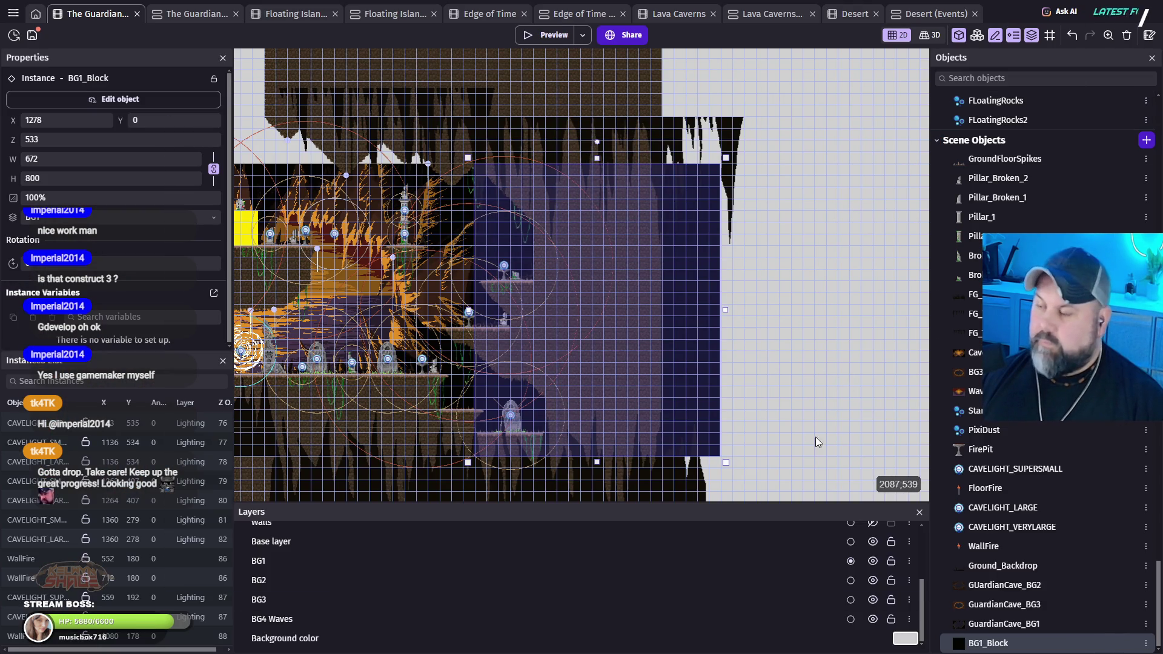
{"action": "left_click", "coordinate": [872, 541]}
{"action": "left_click", "coordinate": [872, 580]}
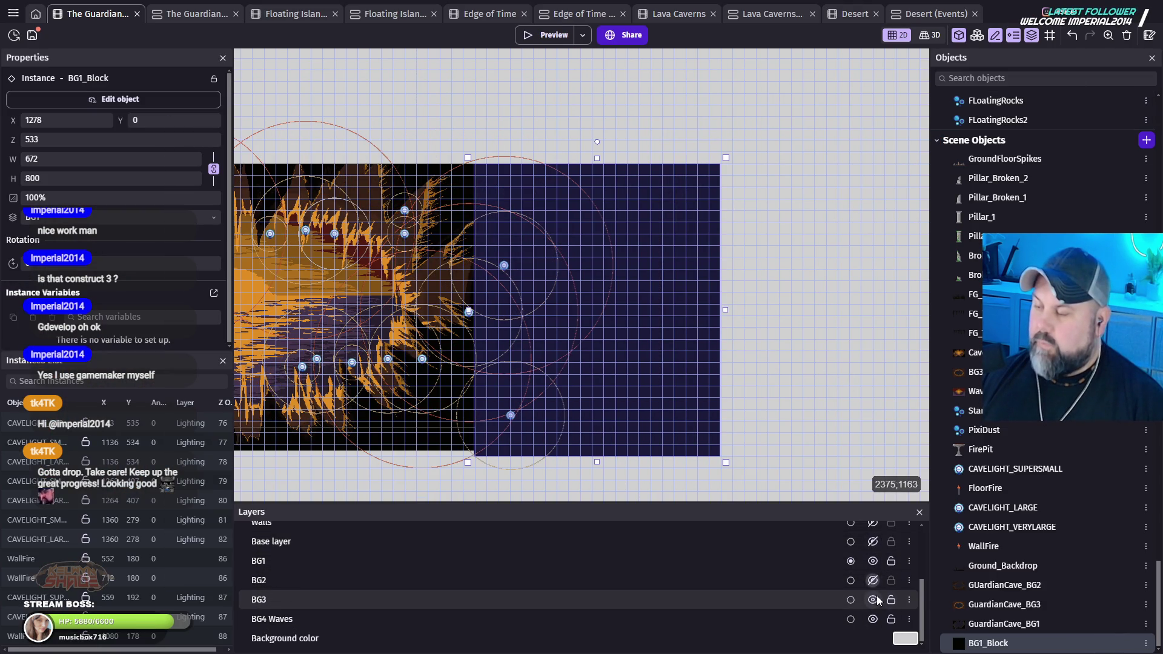
{"action": "left_click", "coordinate": [872, 600]}
{"action": "left_click", "coordinate": [872, 618]}
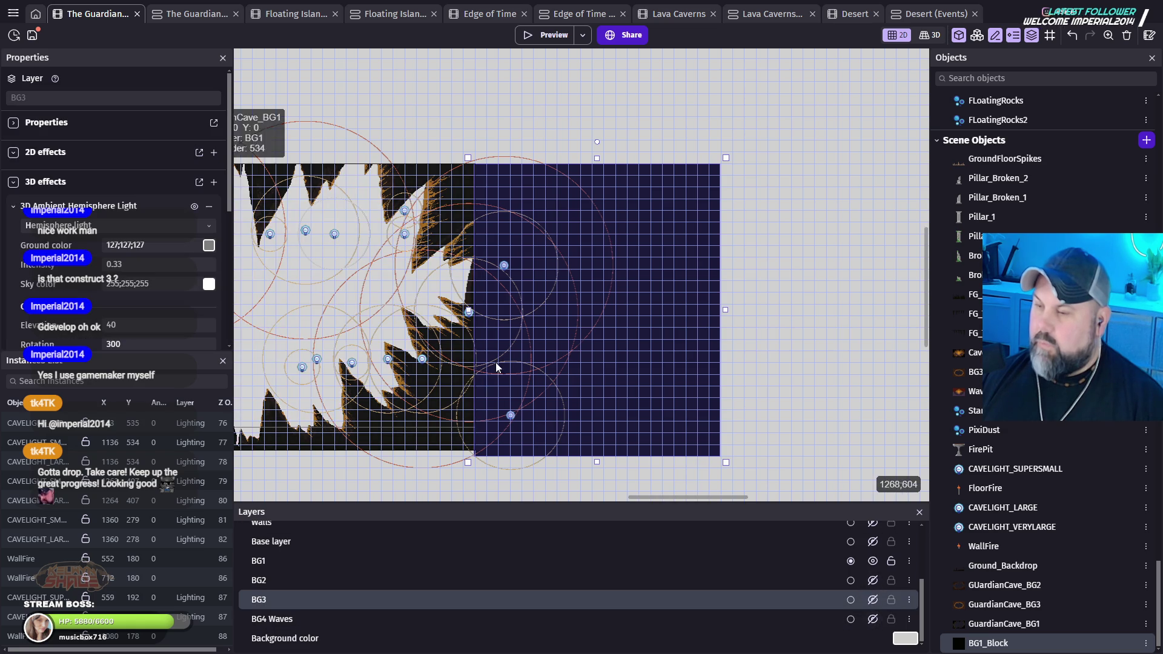
Step: Delete the right BG1_Block filler, then the BG1_Block filler left of the cave
{"action": "left_click", "coordinate": [671, 327]}
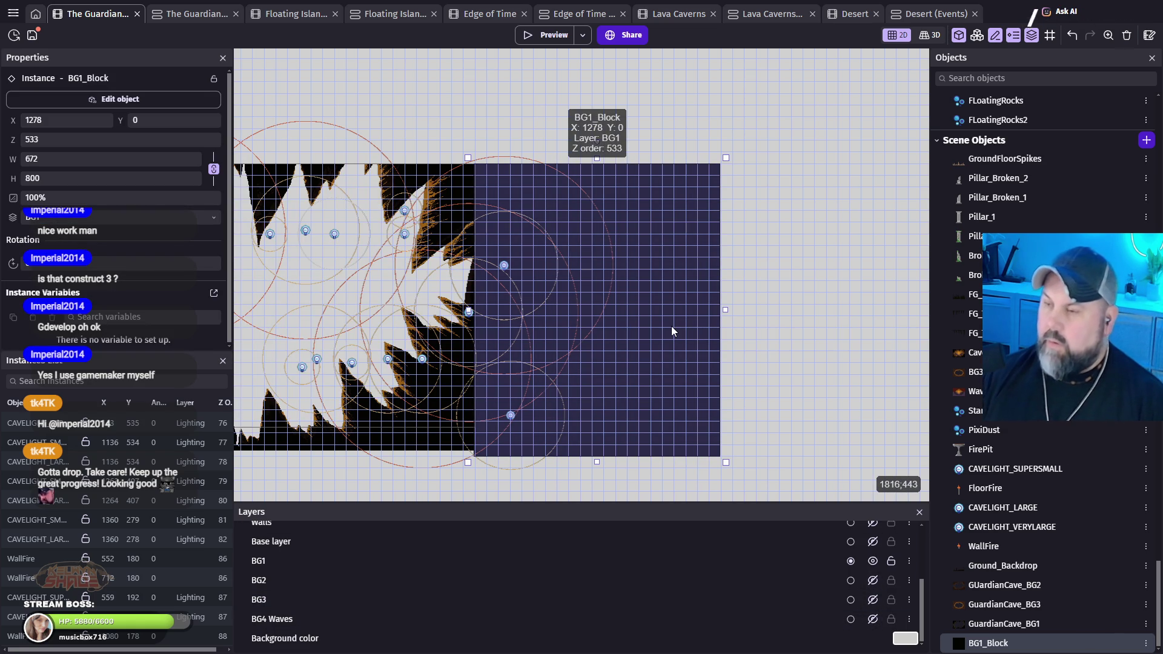
{"action": "key", "text": "Delete"}
{"action": "scroll", "coordinate": [413, 195], "scroll_direction": "left", "scroll_amount": 5}
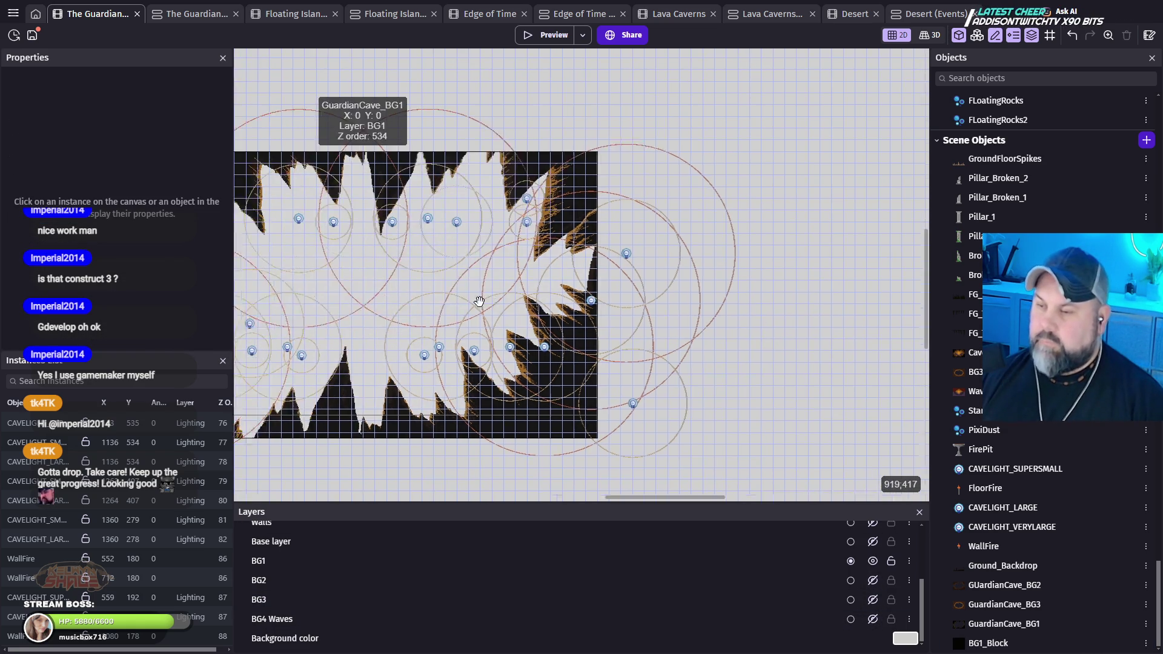
{"action": "left_click", "coordinate": [325, 205]}
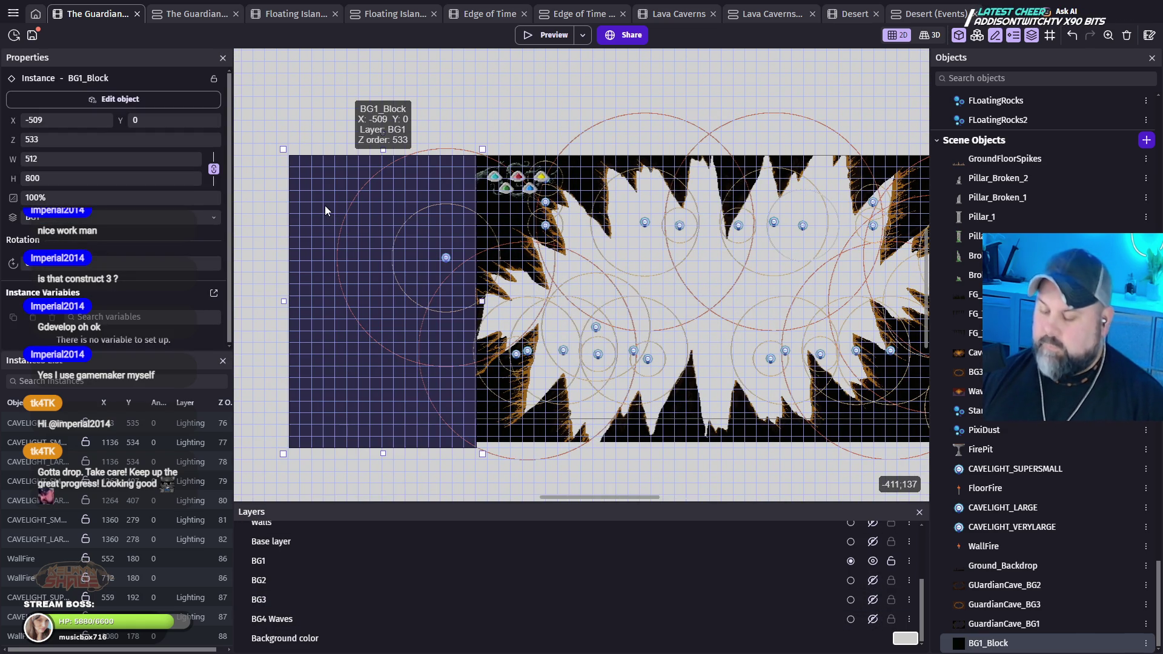
{"action": "key", "text": "Delete"}
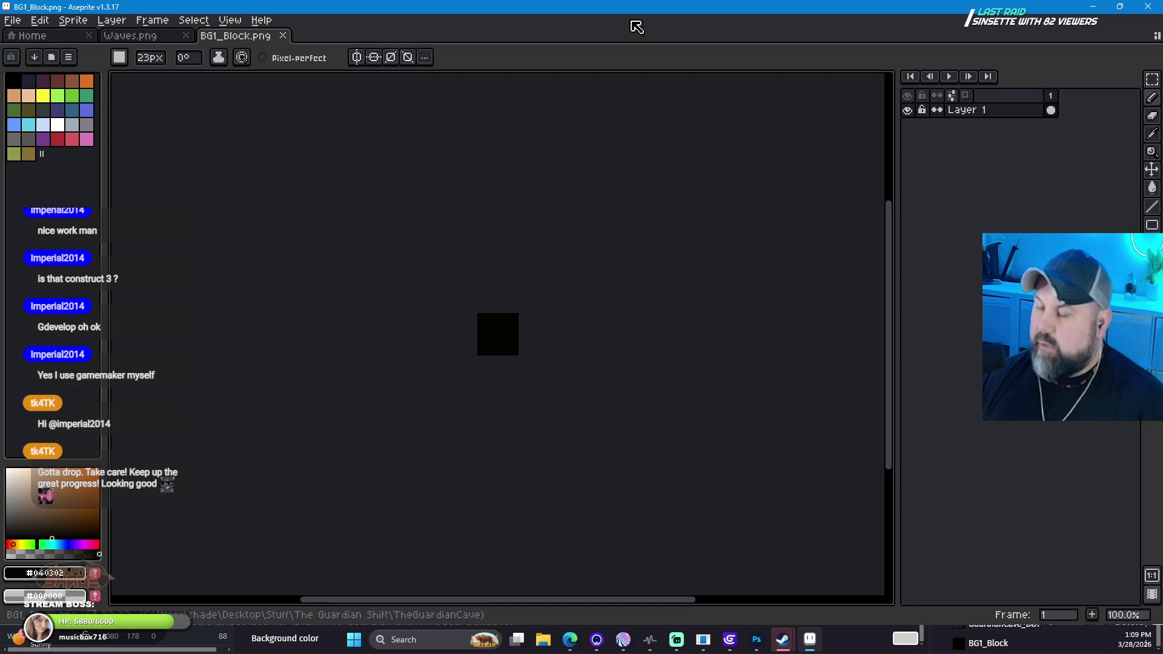
Step: Widen the Waves.png canvas to 1880 px using Sprite > Canvas Size
{"action": "left_click", "coordinate": [133, 36]}
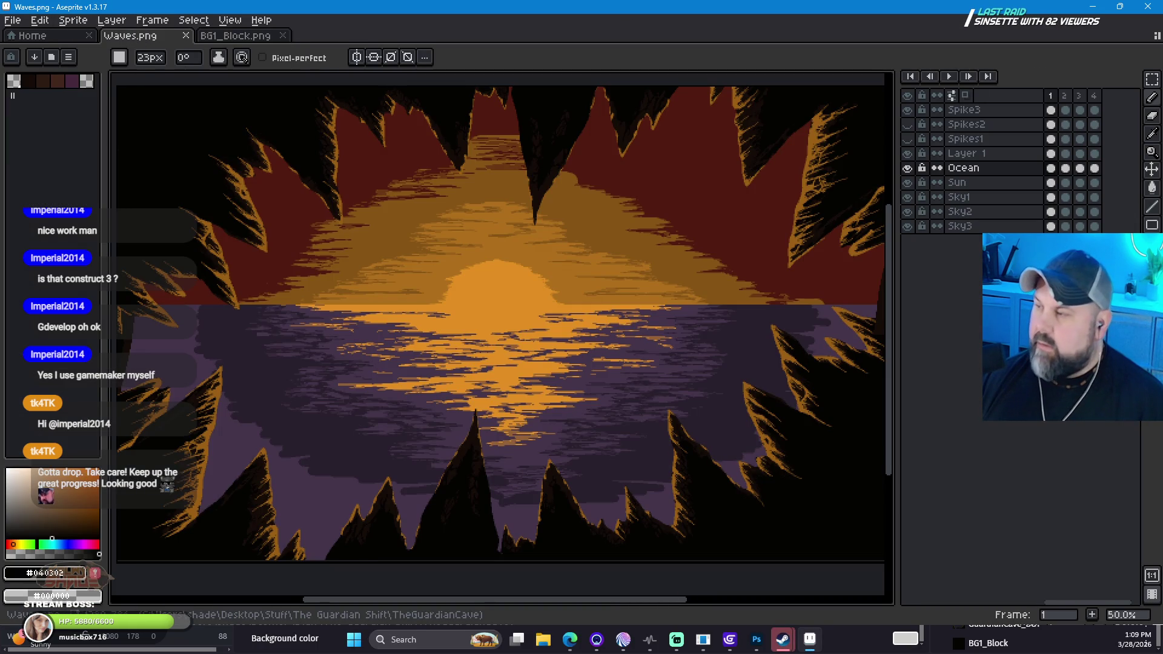
{"action": "scroll", "coordinate": [763, 402], "scroll_direction": "down", "scroll_amount": 1}
{"action": "left_click_drag", "start_coordinate": [746, 388], "coordinate": [648, 367]}
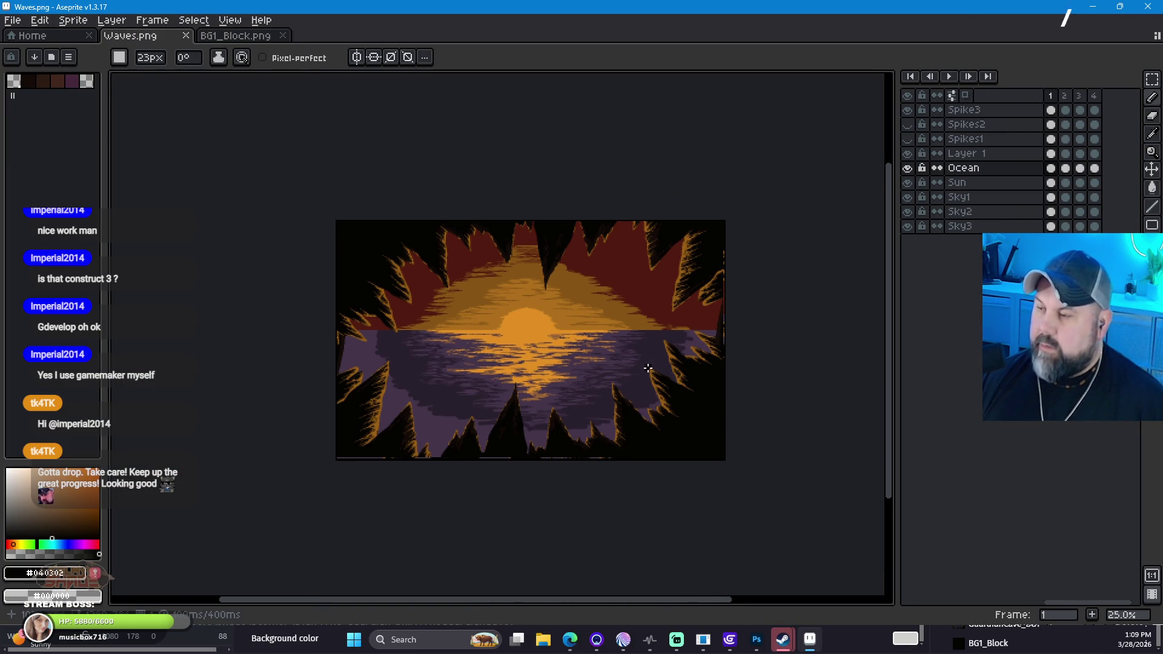
{"action": "left_click", "coordinate": [72, 22]}
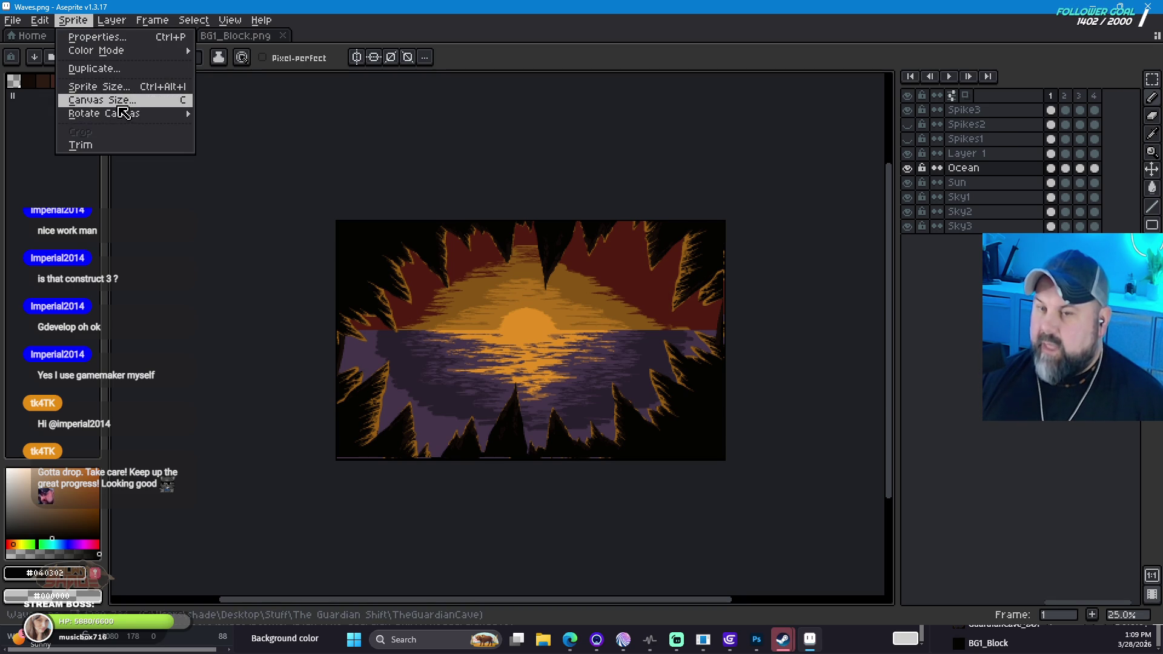
{"action": "left_click", "coordinate": [121, 103]}
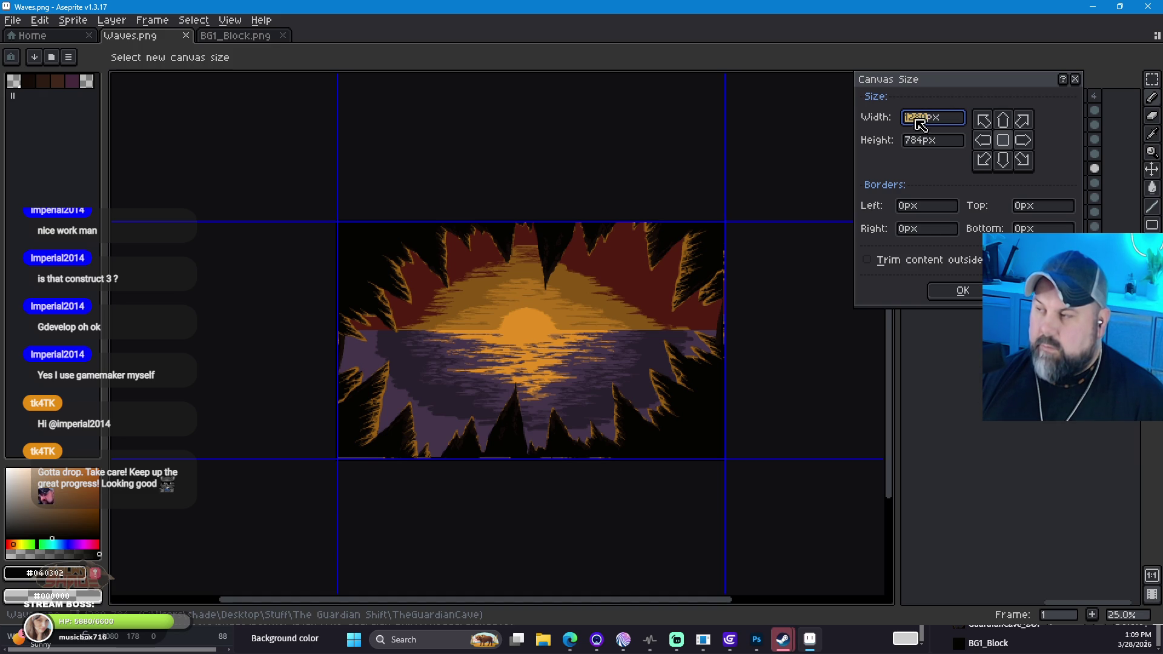
{"action": "type", "text": "1880"}
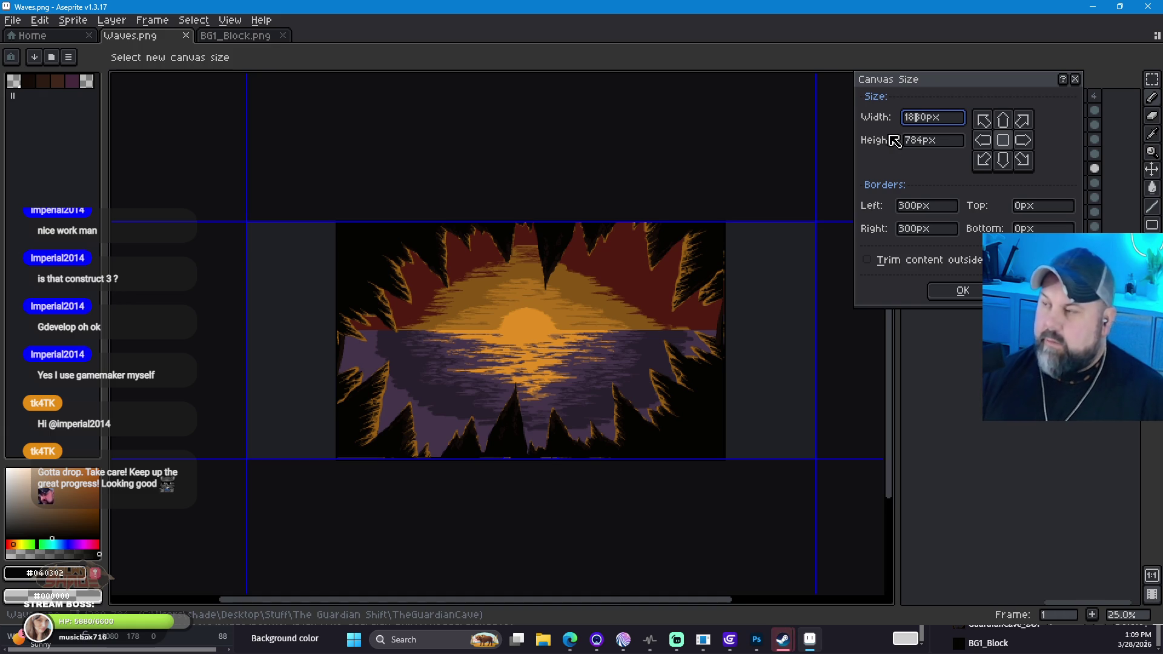
{"action": "left_click", "coordinate": [957, 299]}
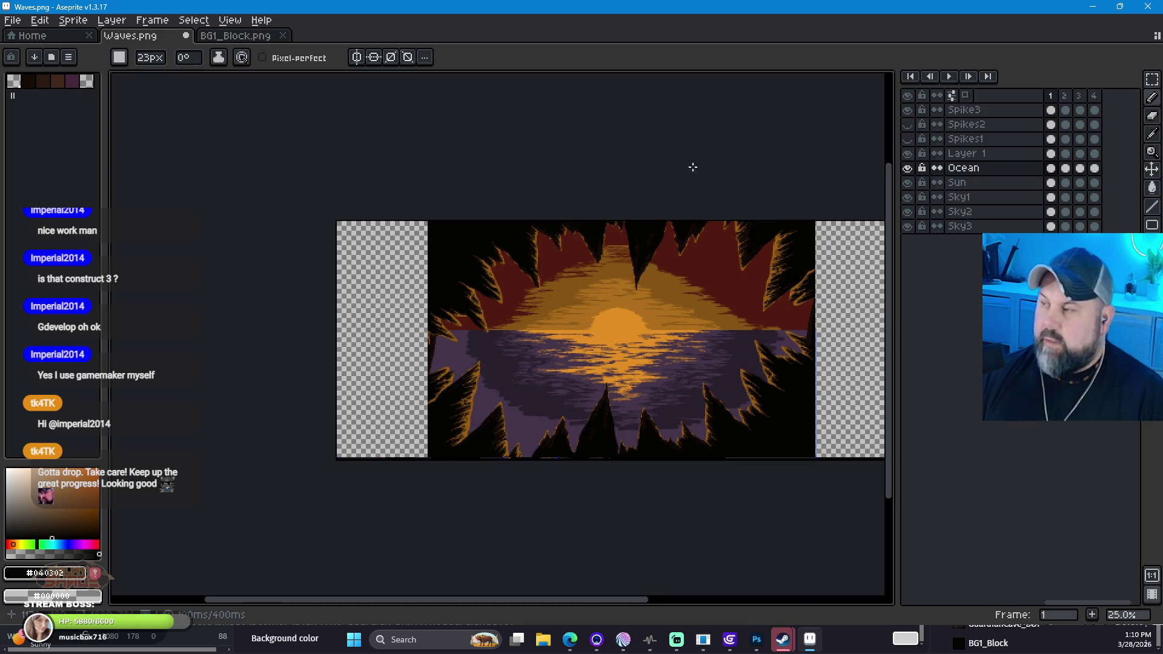
Step: On the Spike3 layer, fill the right and left transparent margins with black
{"action": "scroll", "coordinate": [714, 355], "scroll_direction": "up", "scroll_amount": 1}
{"action": "scroll", "coordinate": [714, 357], "scroll_direction": "up", "scroll_amount": 1}
{"action": "scroll", "coordinate": [712, 357], "scroll_direction": "down", "scroll_amount": 1}
{"action": "key", "text": "space"}
{"action": "mouse_move", "coordinate": [698, 351]}
{"action": "left_mouse_down"}
{"action": "mouse_move", "coordinate": [604, 333]}
{"action": "mouse_move", "coordinate": [607, 348]}
{"action": "left_mouse_up"}
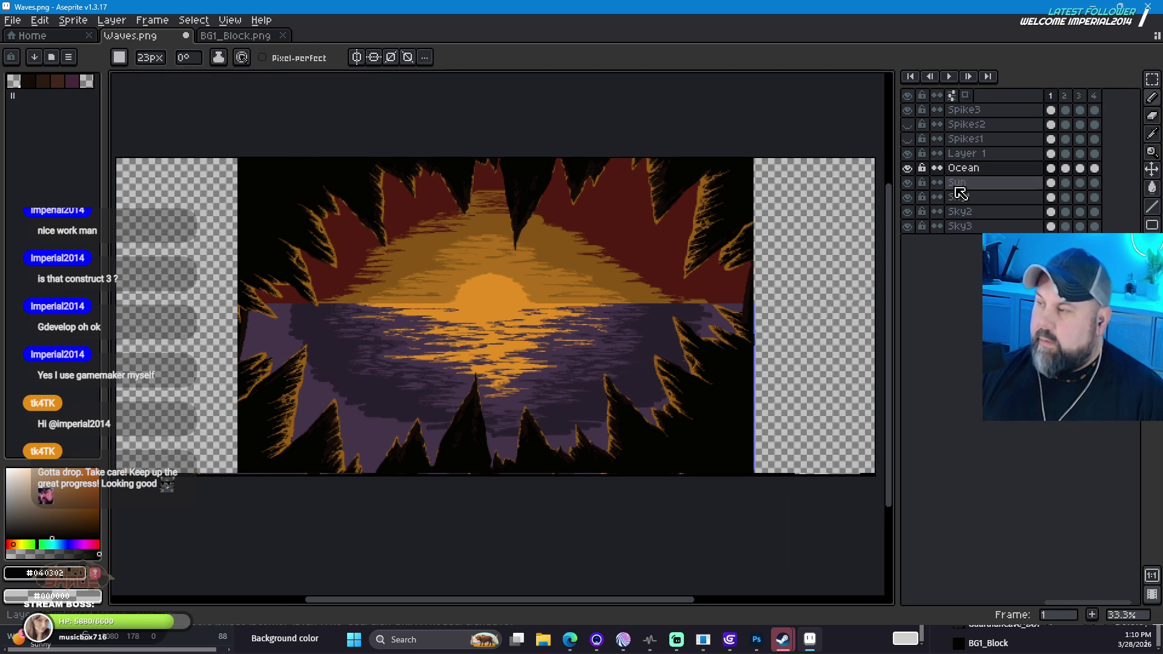
{"action": "left_click", "coordinate": [971, 113]}
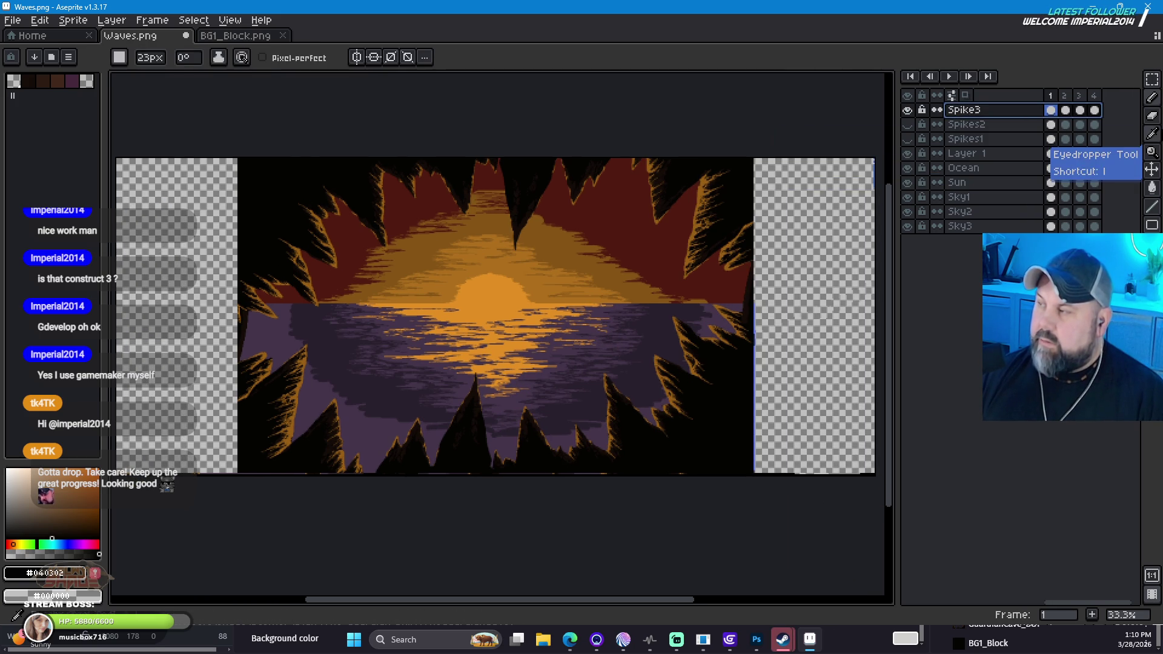
{"action": "key", "text": "alt"}
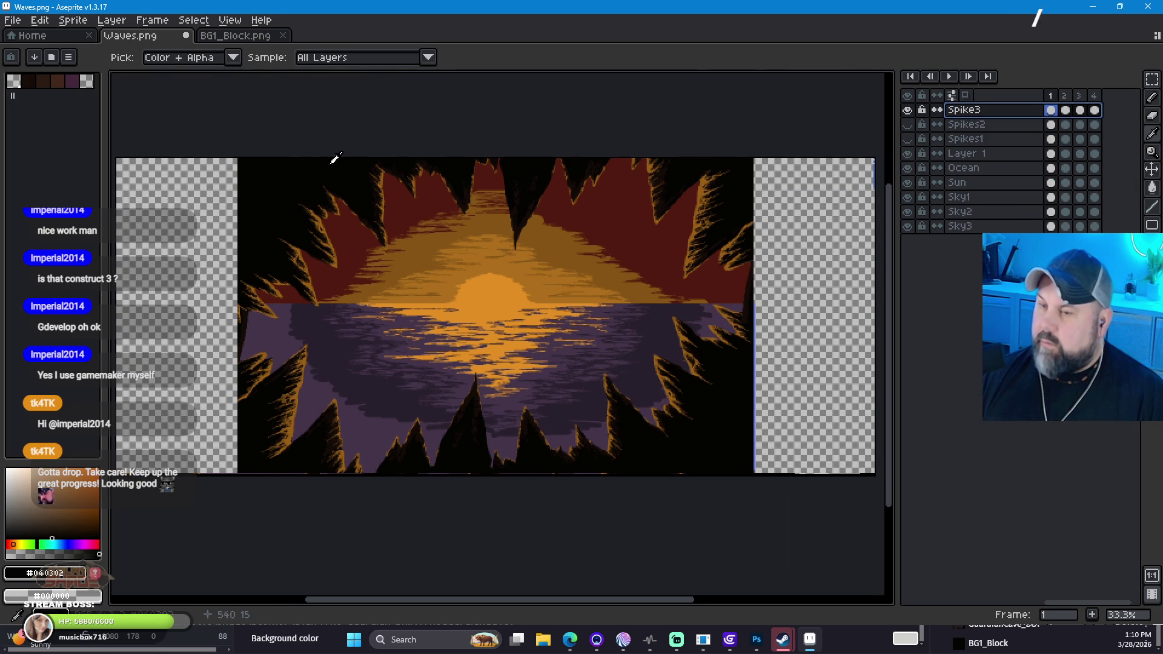
{"action": "key", "text": "g"}
{"action": "left_click", "coordinate": [825, 266]}
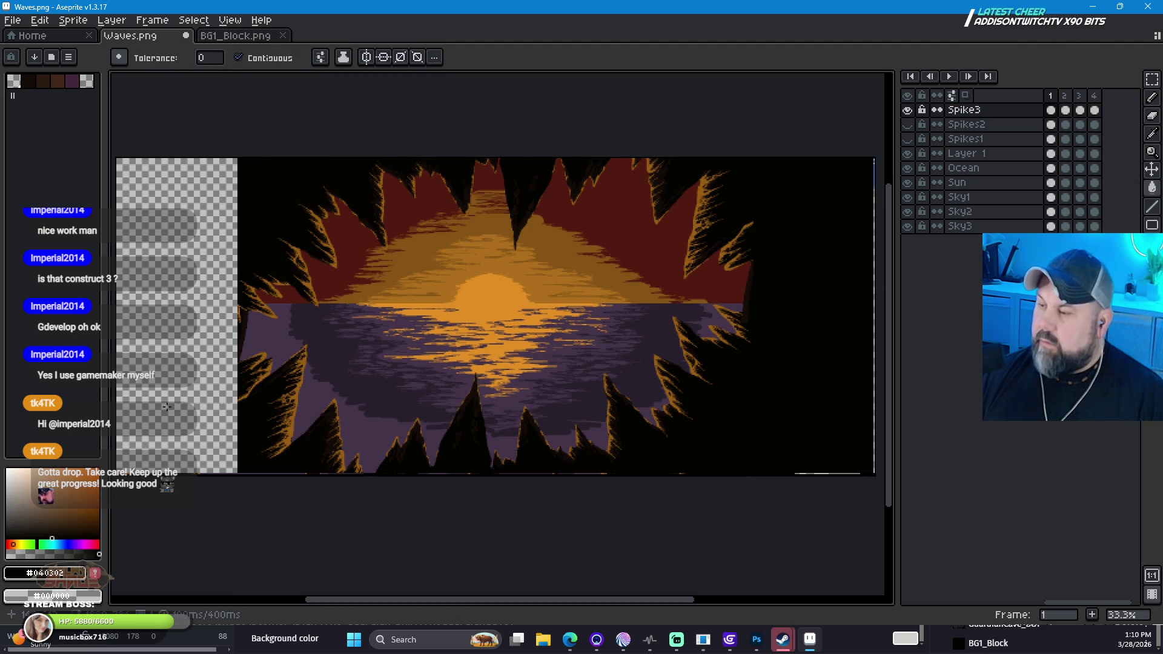
{"action": "left_click", "coordinate": [212, 357]}
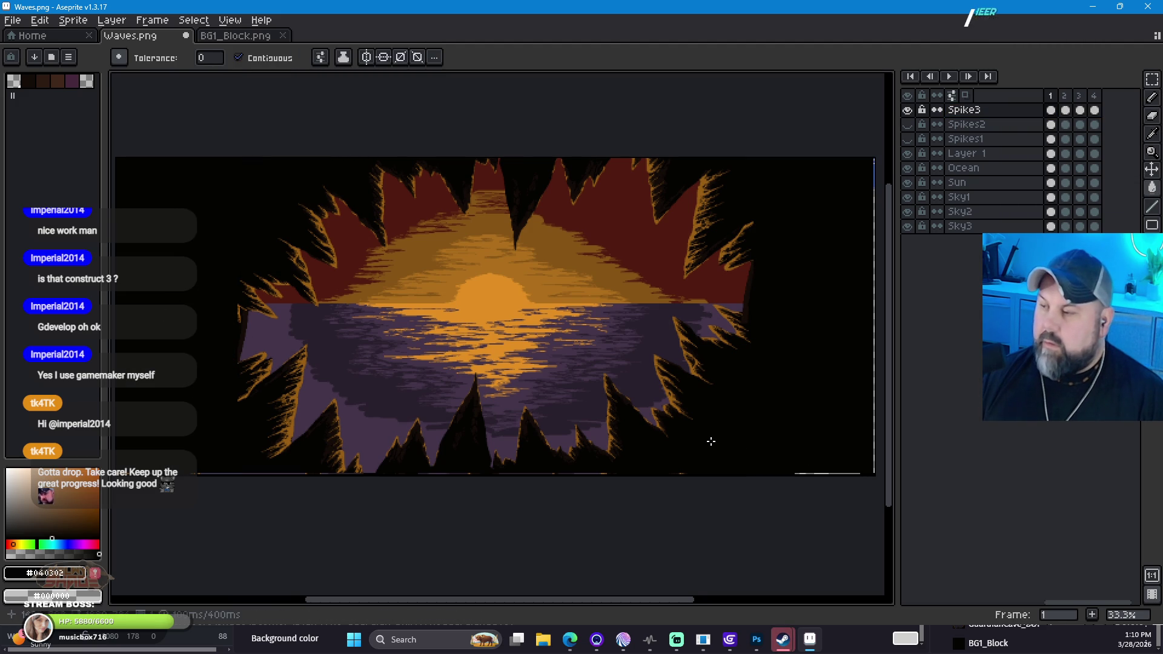
Step: Inspect the filled left side and the artwork around the sun up close
{"action": "scroll", "coordinate": [460, 401], "scroll_direction": "up", "scroll_amount": 2}
{"action": "scroll", "coordinate": [431, 397], "scroll_direction": "down", "scroll_amount": 2}
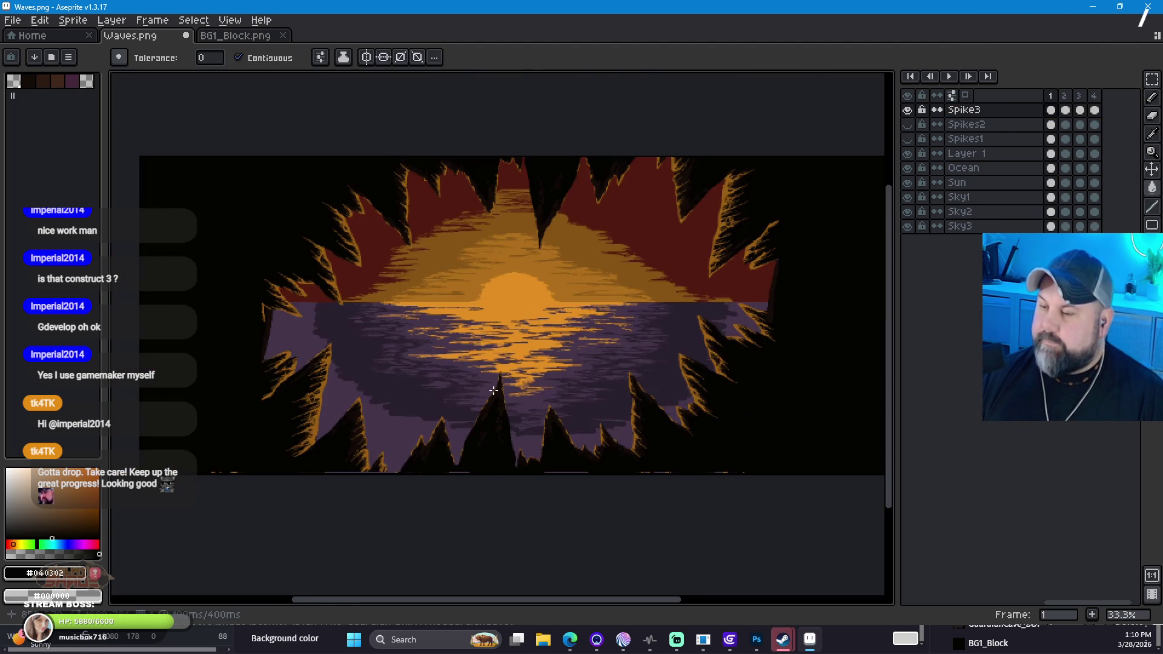
{"action": "scroll", "coordinate": [645, 414], "scroll_direction": "up", "scroll_amount": 1}
{"action": "mouse_move", "coordinate": [793, 370]}
{"action": "left_mouse_down"}
{"action": "mouse_move", "coordinate": [438, 356]}
{"action": "mouse_move", "coordinate": [384, 384]}
{"action": "mouse_move", "coordinate": [407, 428]}
{"action": "mouse_move", "coordinate": [506, 384]}
{"action": "mouse_move", "coordinate": [703, 371]}
{"action": "mouse_move", "coordinate": [745, 386]}
{"action": "left_mouse_up"}
{"action": "scroll", "coordinate": [395, 362], "scroll_direction": "up", "scroll_amount": 1}
{"action": "mouse_move", "coordinate": [565, 493]}
{"action": "left_mouse_down"}
{"action": "mouse_move", "coordinate": [436, 166]}
{"action": "mouse_move", "coordinate": [772, 387]}
{"action": "mouse_move", "coordinate": [680, 321]}
{"action": "mouse_move", "coordinate": [371, 304]}
{"action": "mouse_move", "coordinate": [505, 253]}
{"action": "mouse_move", "coordinate": [646, 291]}
{"action": "mouse_move", "coordinate": [519, 181]}
{"action": "mouse_move", "coordinate": [464, 446]}
{"action": "mouse_move", "coordinate": [393, 468]}
{"action": "mouse_move", "coordinate": [260, 448]}
{"action": "left_mouse_up"}
{"action": "scroll", "coordinate": [622, 409], "scroll_direction": "down", "scroll_amount": 1}
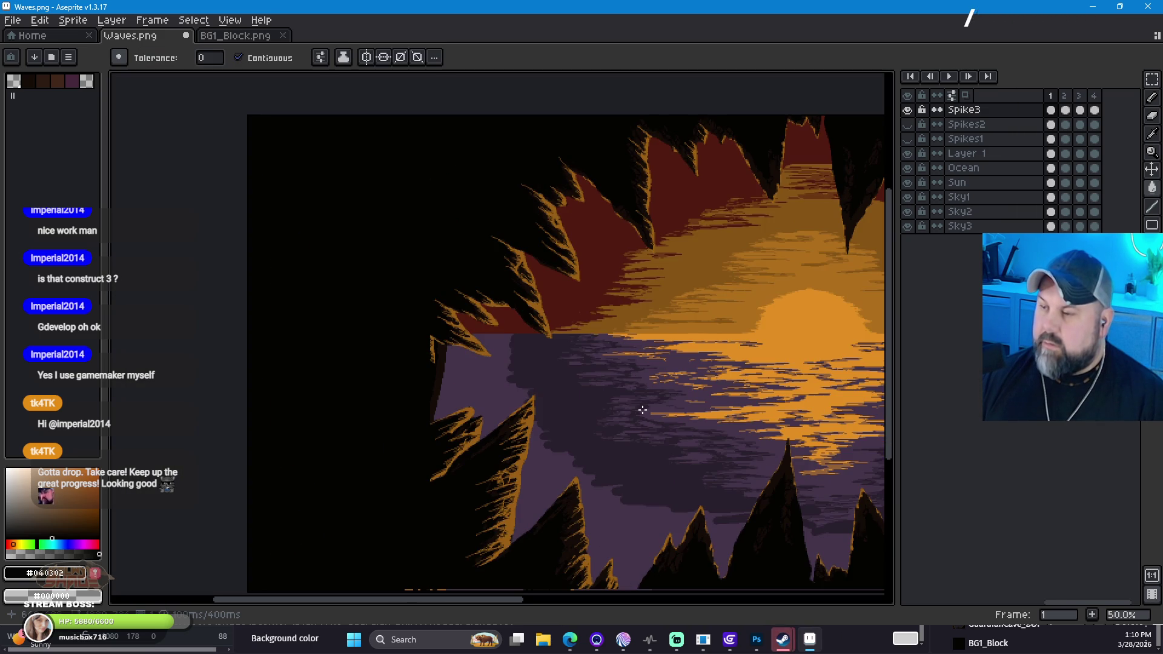
{"action": "mouse_move", "coordinate": [716, 418]}
{"action": "left_mouse_down"}
{"action": "mouse_move", "coordinate": [670, 353]}
{"action": "mouse_move", "coordinate": [199, 466]}
{"action": "mouse_move", "coordinate": [441, 480]}
{"action": "mouse_move", "coordinate": [714, 387]}
{"action": "mouse_move", "coordinate": [587, 444]}
{"action": "mouse_move", "coordinate": [400, 389]}
{"action": "mouse_move", "coordinate": [299, 519]}
{"action": "mouse_move", "coordinate": [436, 511]}
{"action": "mouse_move", "coordinate": [446, 384]}
{"action": "mouse_move", "coordinate": [448, 393]}
{"action": "left_mouse_up"}
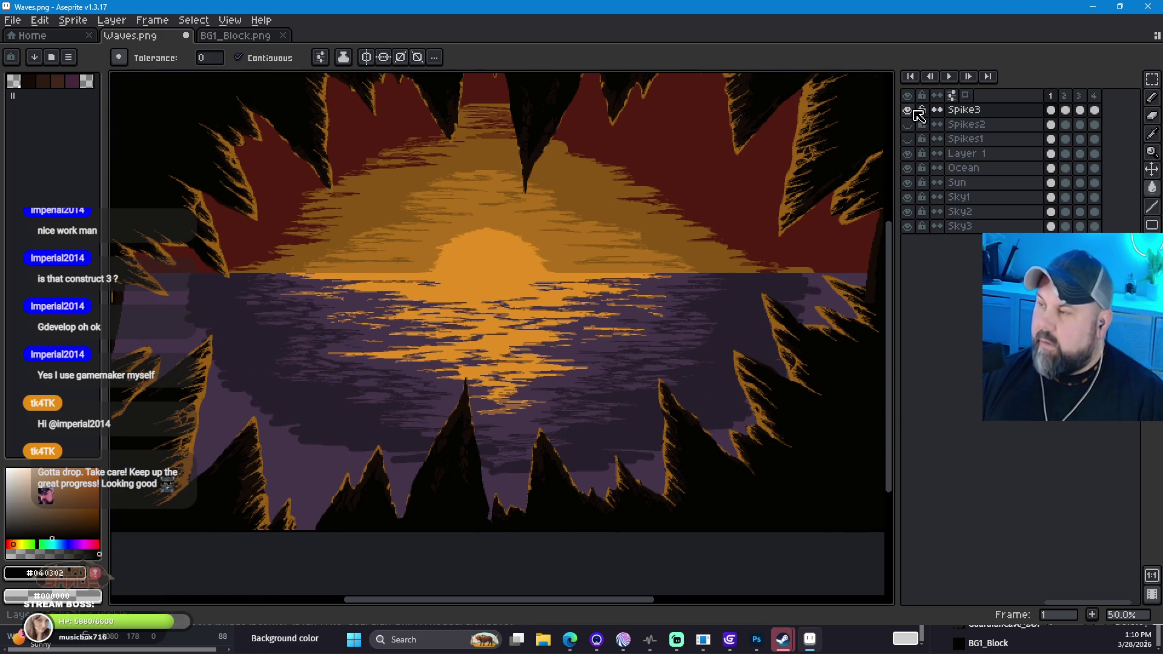
Step: Hide Spike3, briefly check Spikes1, and show the Spikes2 layer instead
{"action": "left_click", "coordinate": [906, 109]}
{"action": "left_click", "coordinate": [909, 138]}
{"action": "left_click", "coordinate": [907, 139]}
{"action": "left_click", "coordinate": [907, 124]}
{"action": "scroll", "coordinate": [769, 228], "scroll_direction": "down", "scroll_amount": 1}
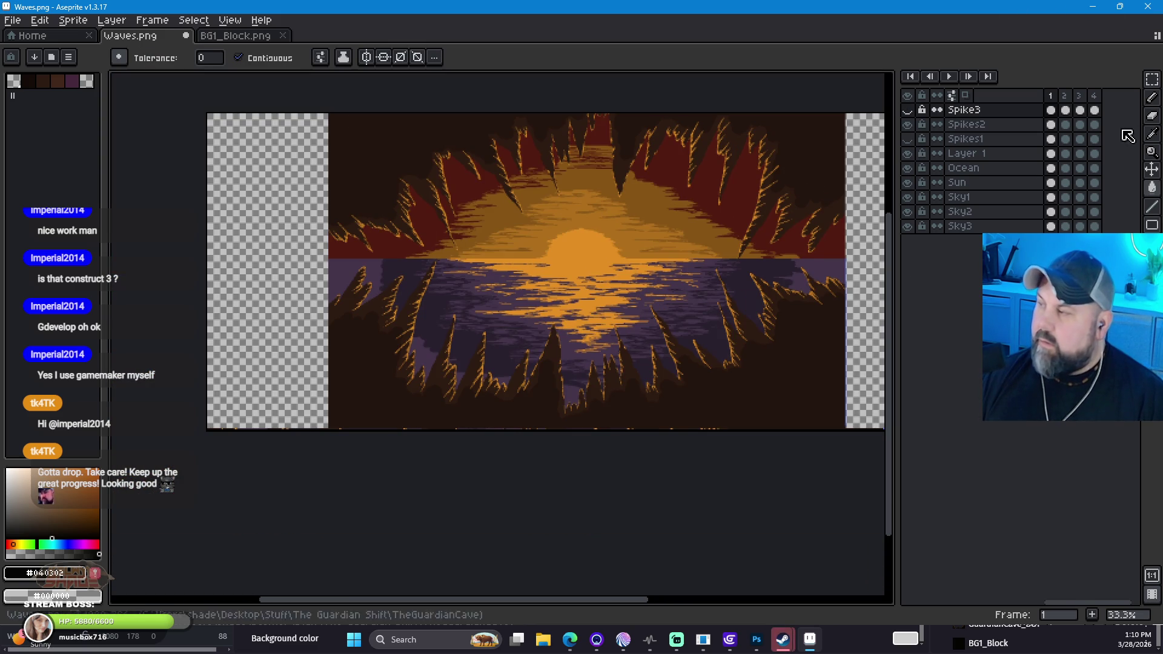
Step: Pick the dark brown #23150c, try a bucket fill on Spikes2, then undo it
{"action": "left_click", "coordinate": [1154, 135]}
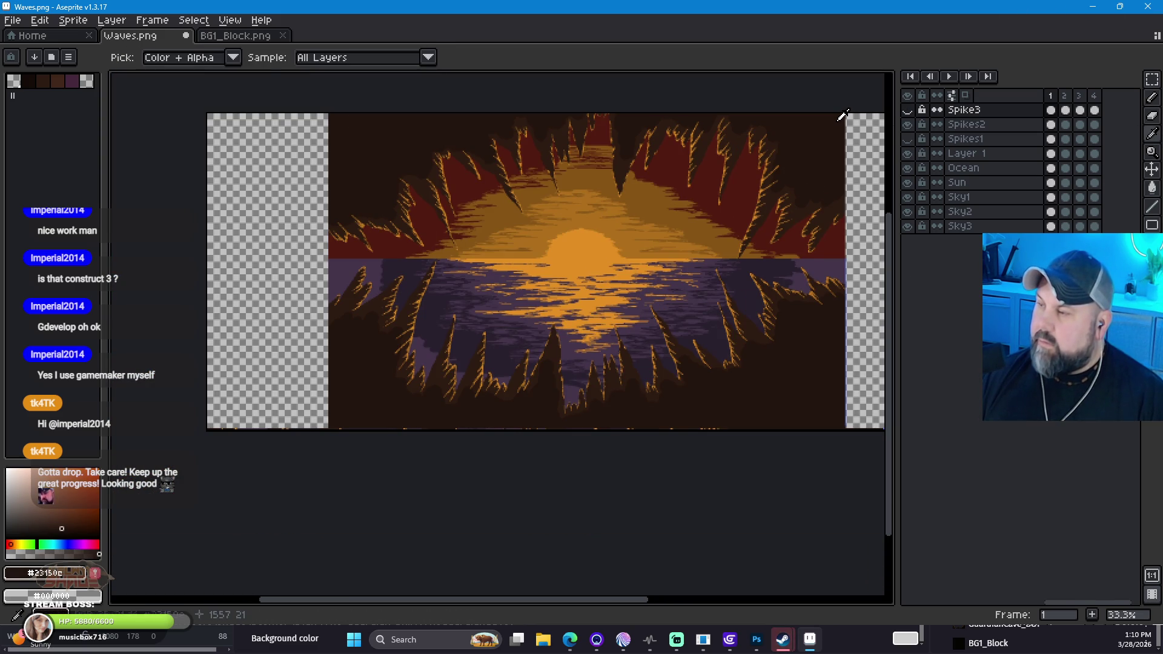
{"action": "left_click", "coordinate": [1154, 189]}
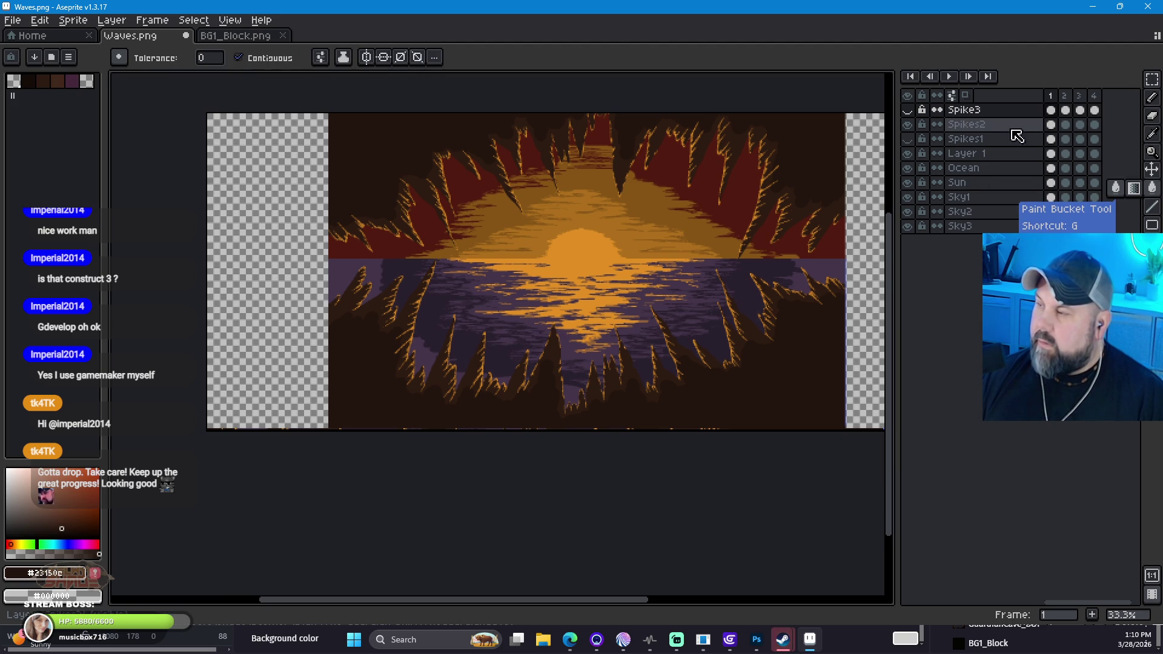
{"action": "left_click", "coordinate": [1052, 127]}
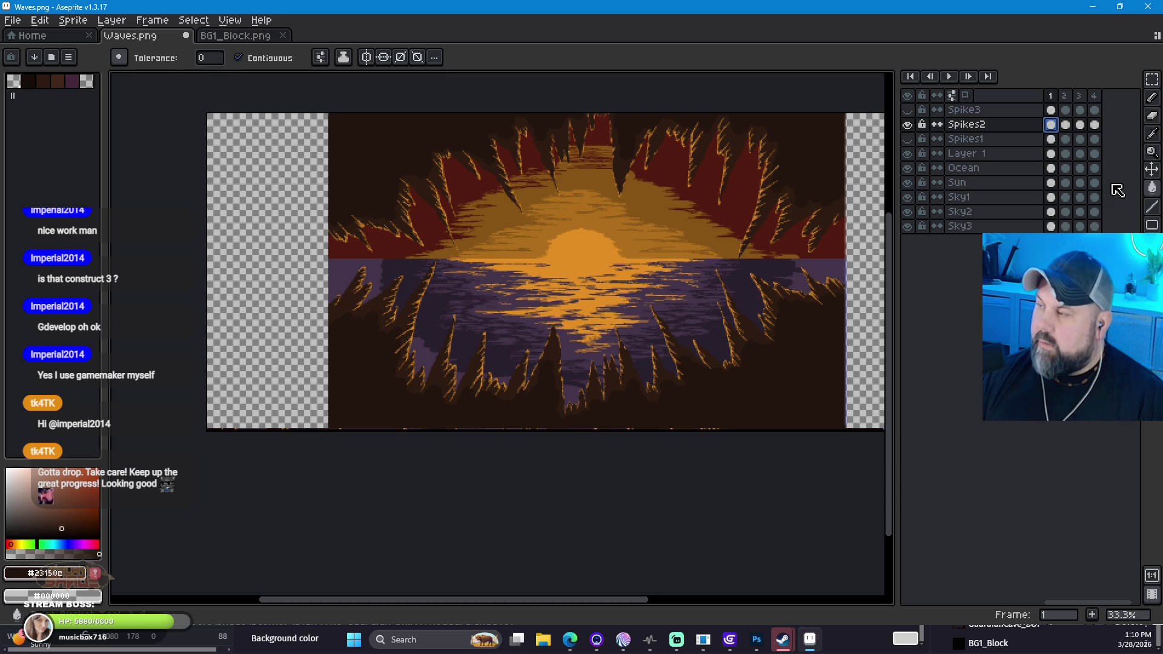
{"action": "left_click", "coordinate": [283, 164]}
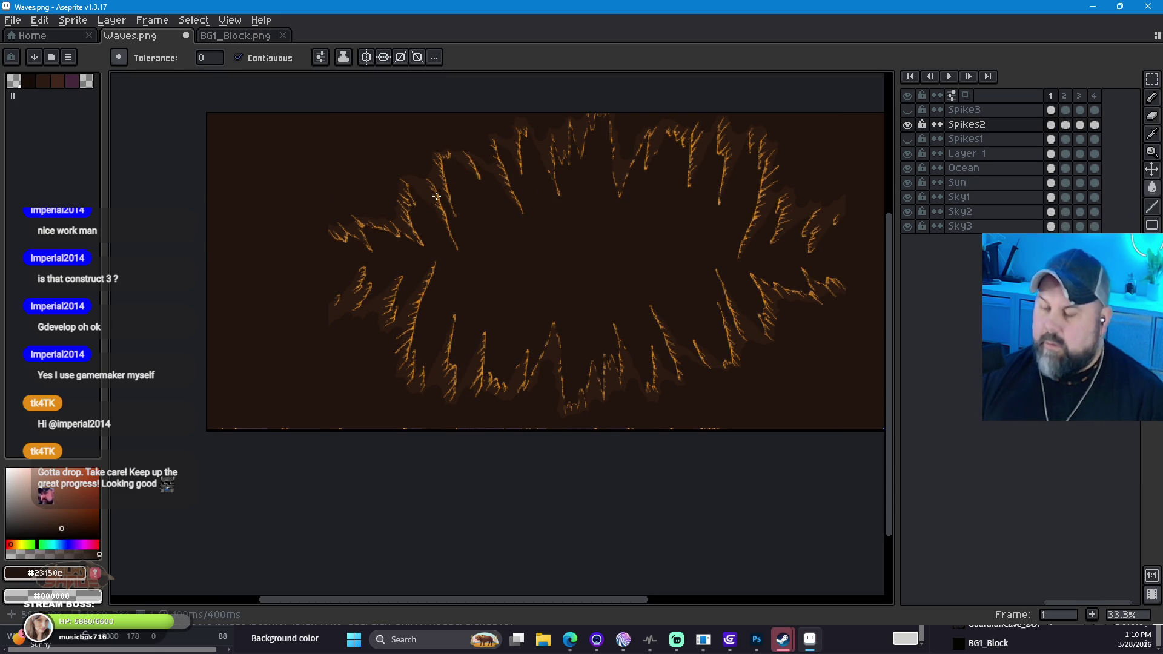
{"action": "key", "text": "ctrl+z"}
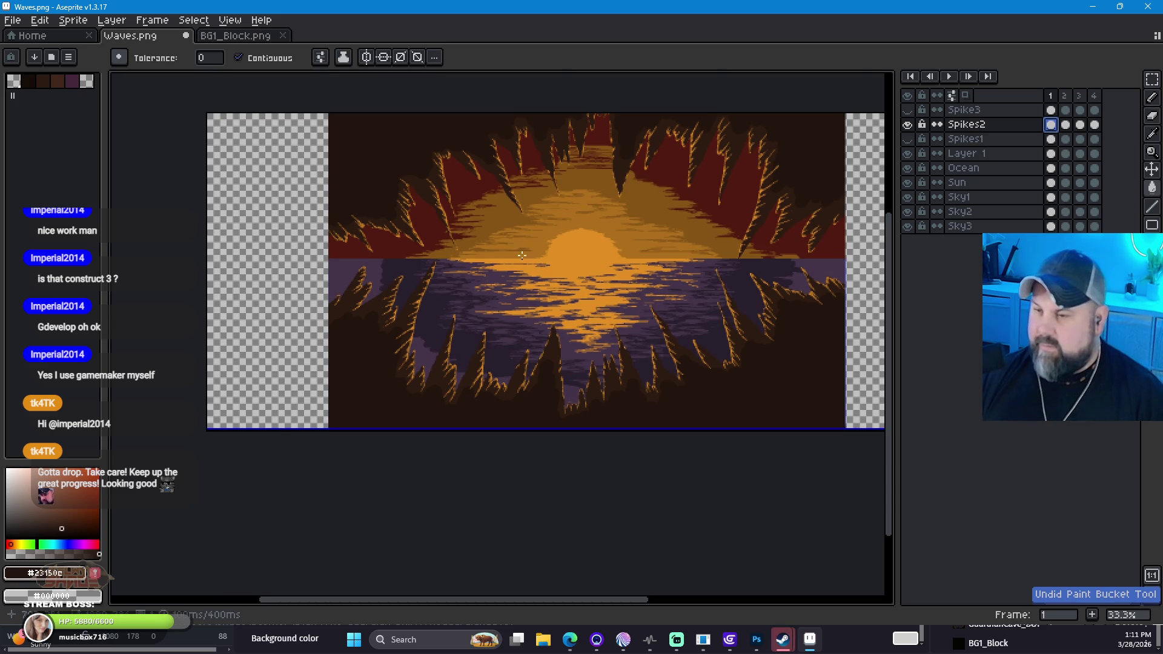
{"action": "scroll", "coordinate": [376, 289], "scroll_direction": "up", "scroll_amount": 2}
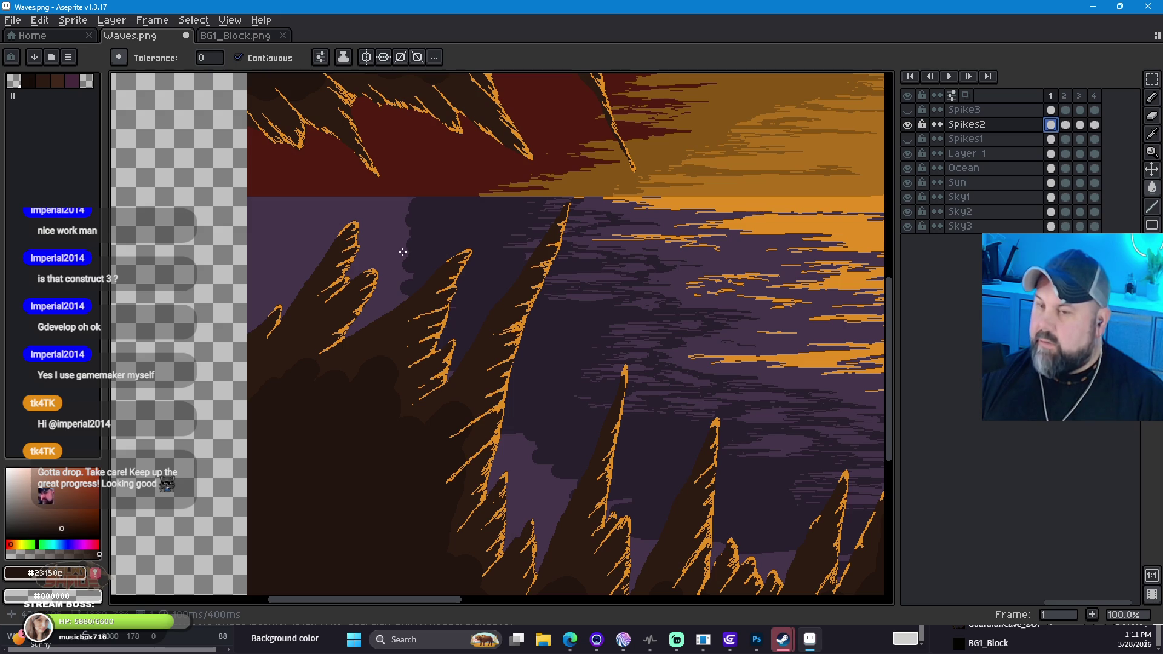
{"action": "scroll", "coordinate": [401, 246], "scroll_direction": "down", "scroll_amount": 3}
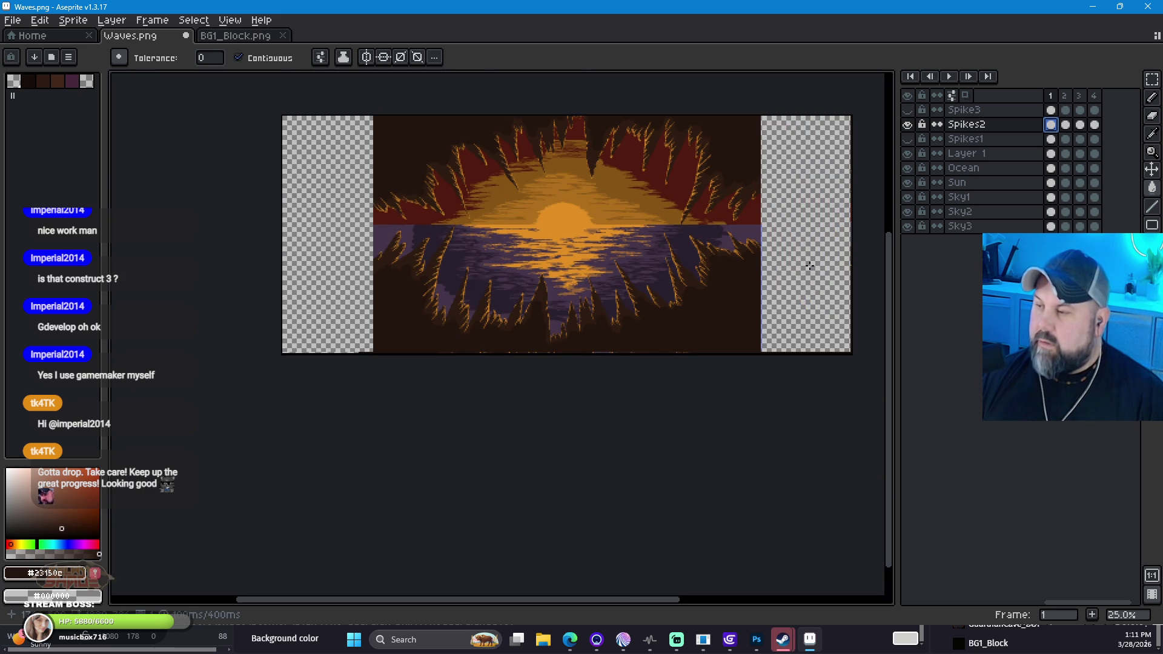
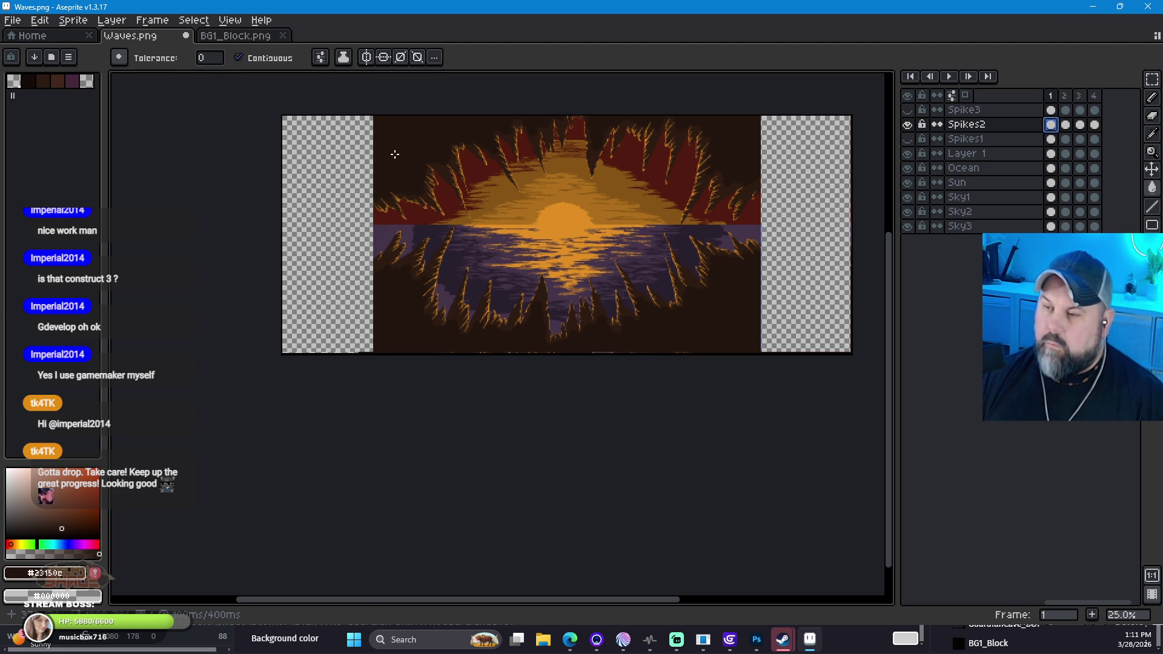
Step: Marquee-select the upper-left spike wall area
{"action": "key", "text": "w"}
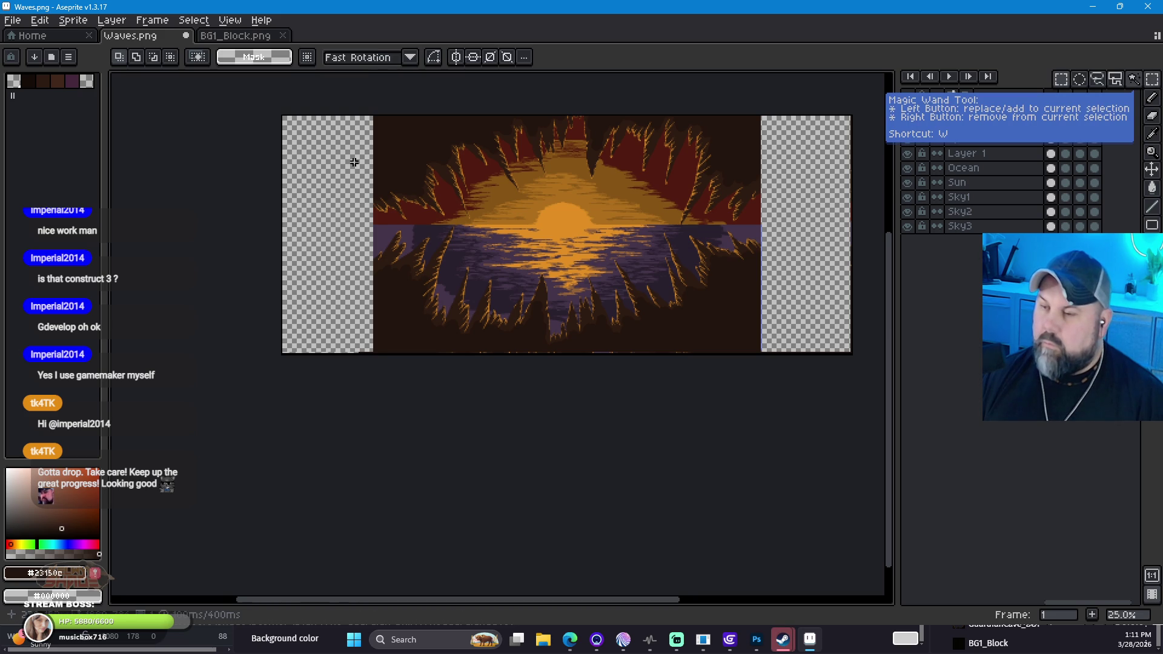
{"action": "left_click_drag", "start_coordinate": [376, 151], "coordinate": [471, 237]}
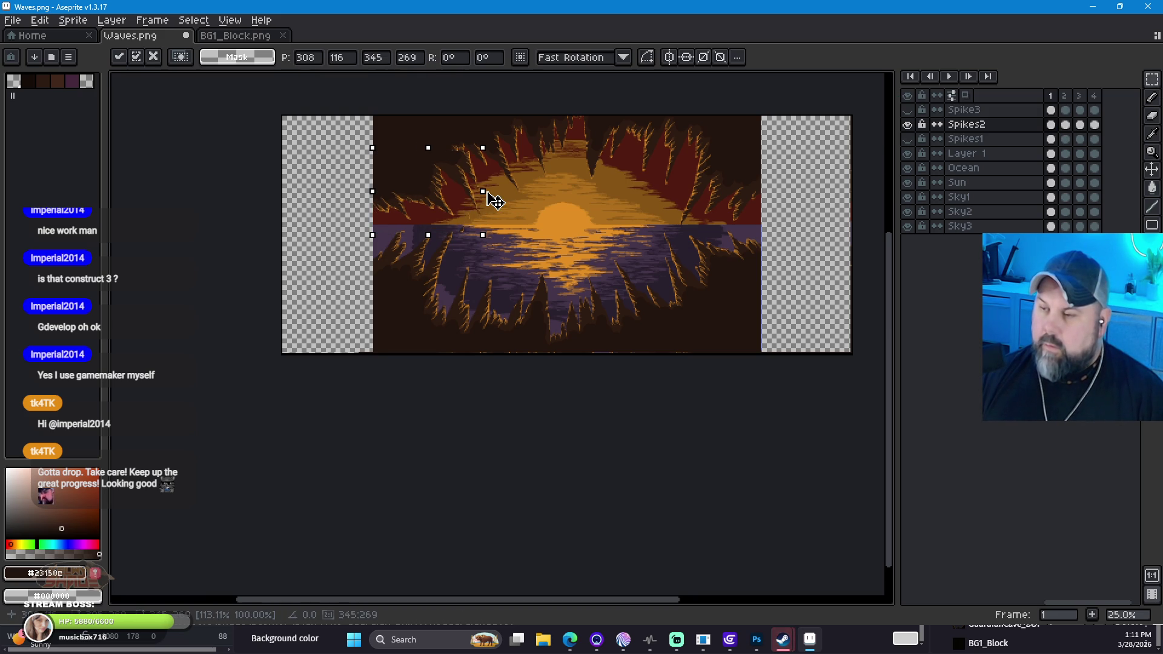
{"action": "left_click", "coordinate": [342, 221]}
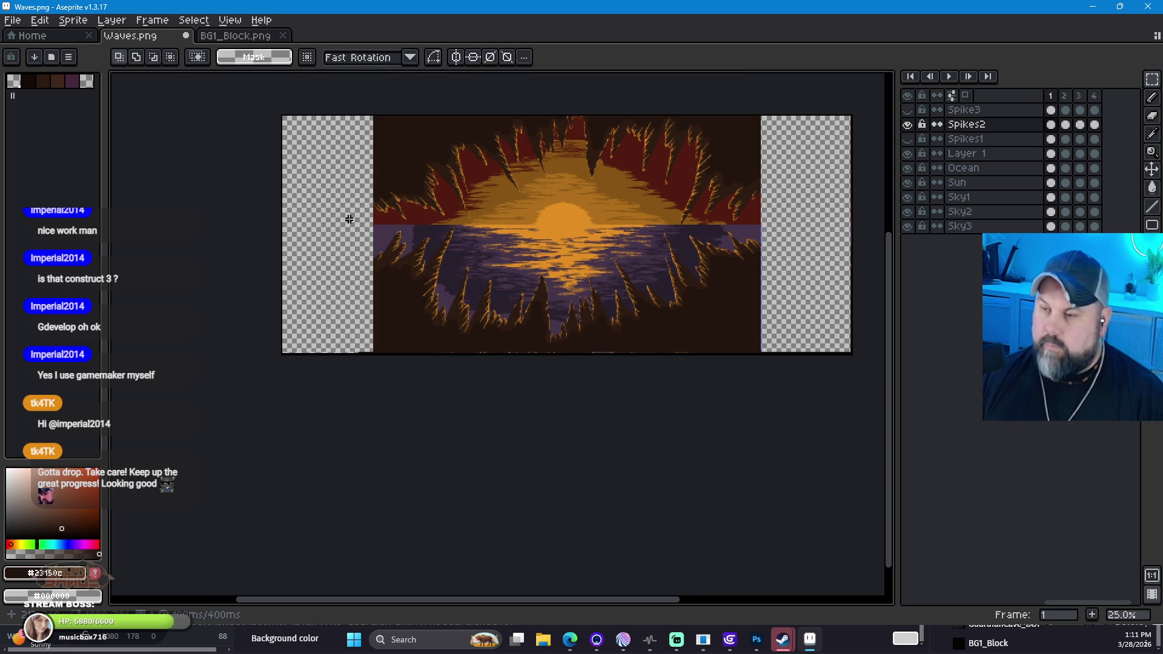
{"action": "mouse_move", "coordinate": [370, 129]}
{"action": "left_mouse_down"}
{"action": "mouse_move", "coordinate": [451, 218]}
{"action": "mouse_move", "coordinate": [478, 237]}
{"action": "mouse_move", "coordinate": [479, 223]}
{"action": "left_mouse_up"}
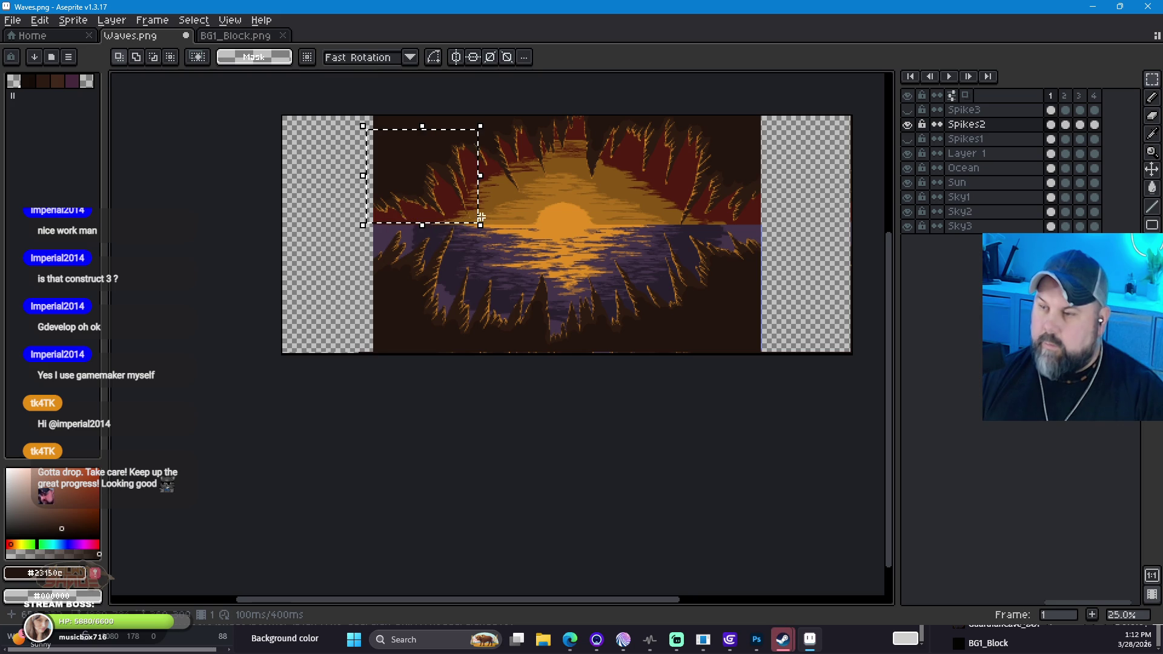
Step: Try moving the spike block down-left and rotating it, then undo back to the selection
{"action": "left_click", "coordinate": [449, 230]}
{"action": "mouse_move", "coordinate": [426, 171]}
{"action": "left_mouse_down"}
{"action": "mouse_move", "coordinate": [389, 194]}
{"action": "mouse_move", "coordinate": [395, 222]}
{"action": "left_mouse_up"}
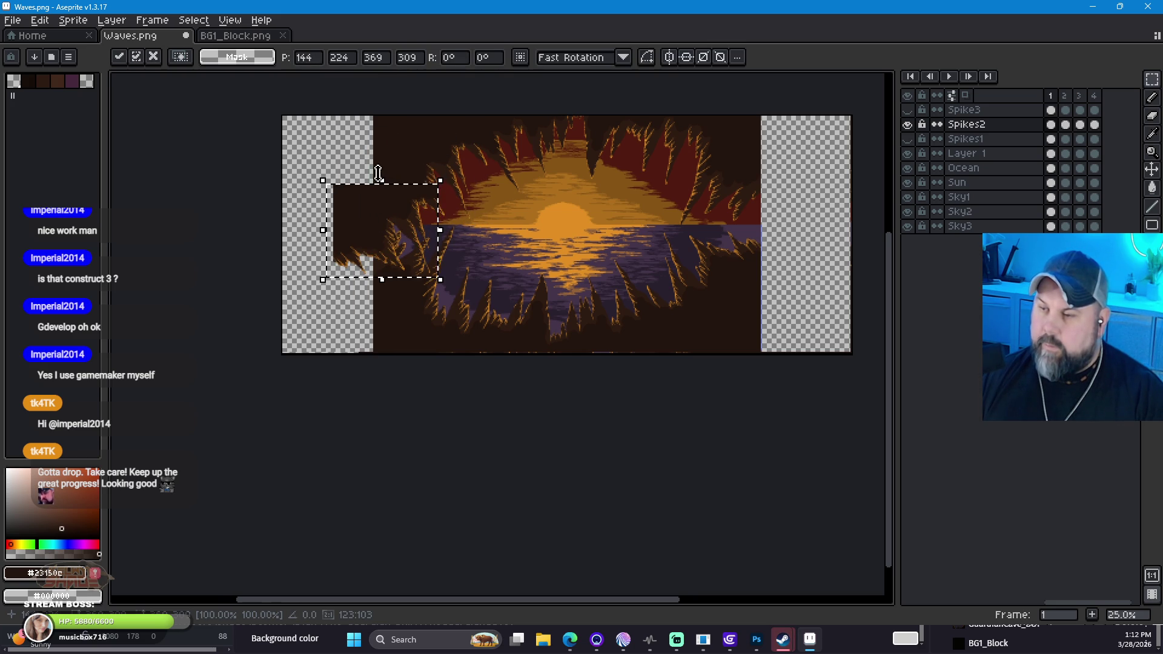
{"action": "left_click", "coordinate": [318, 165]}
{"action": "left_click_drag", "start_coordinate": [293, 160], "coordinate": [323, 175]}
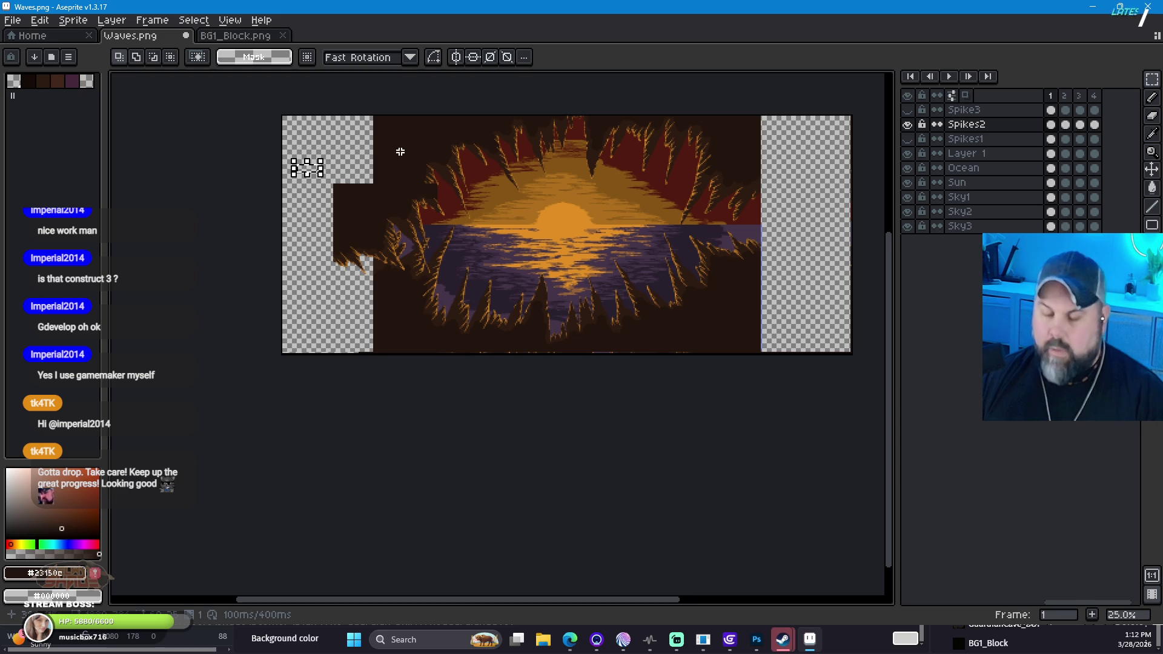
{"action": "key", "text": "ctrl+z"}
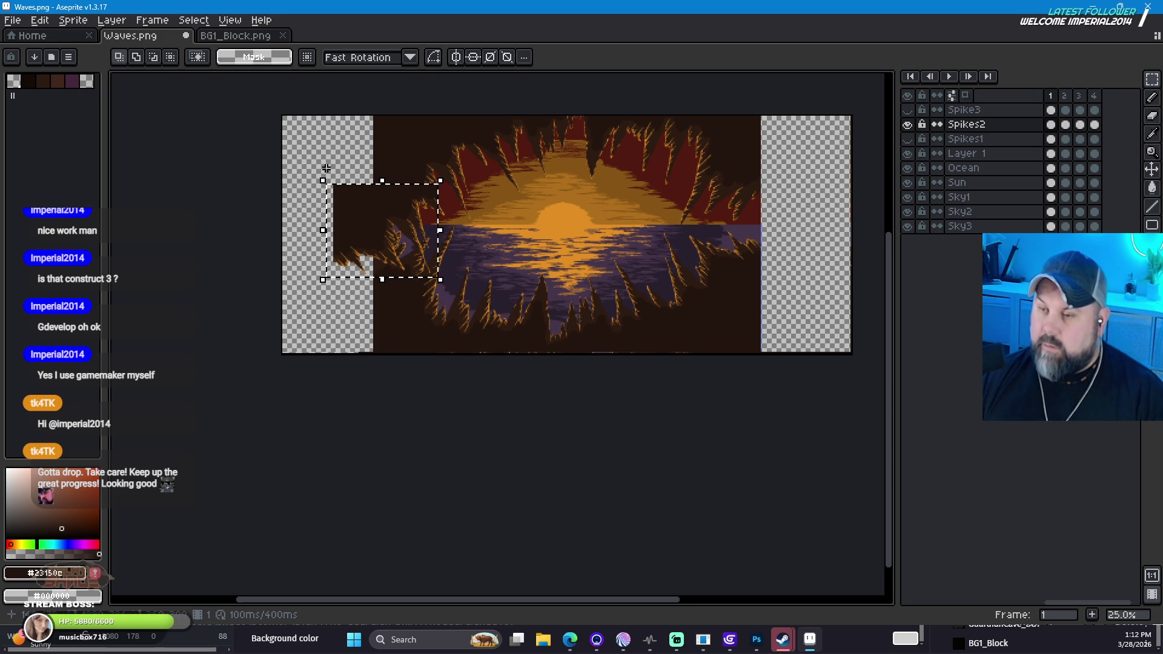
{"action": "left_click", "coordinate": [327, 179]}
{"action": "mouse_move", "coordinate": [327, 179]}
{"action": "left_mouse_down"}
{"action": "mouse_move", "coordinate": [281, 236]}
{"action": "mouse_move", "coordinate": [285, 297]}
{"action": "mouse_move", "coordinate": [270, 251]}
{"action": "left_mouse_up"}
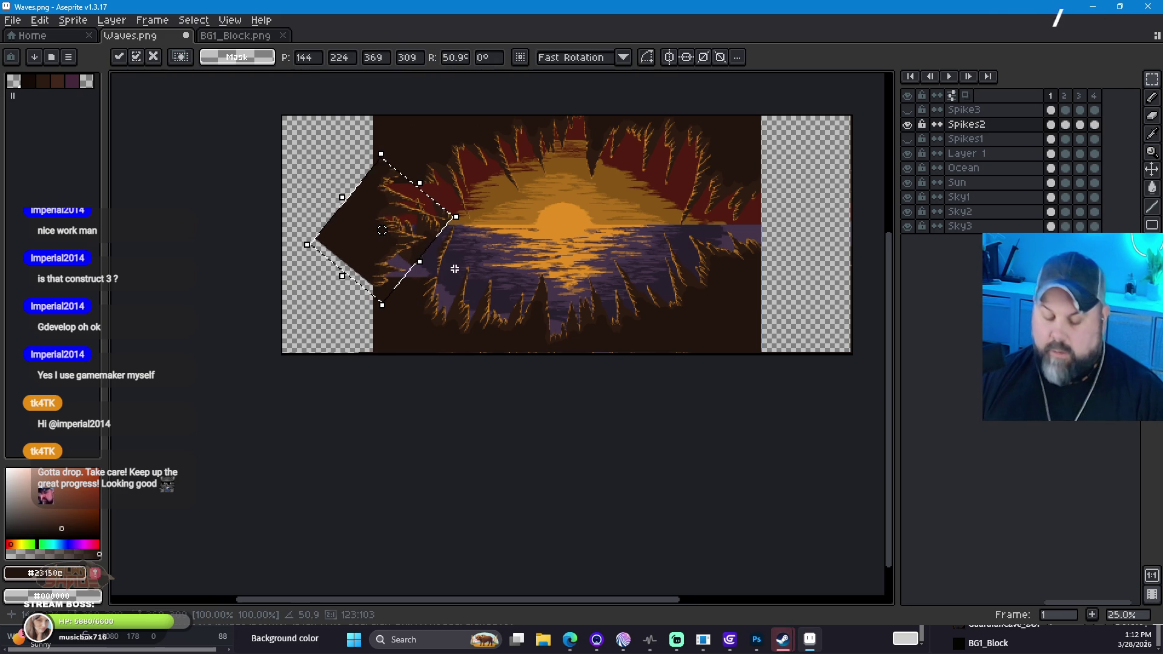
{"action": "key", "text": "ctrl+z"}
{"action": "key", "text": "ctrl+z"}
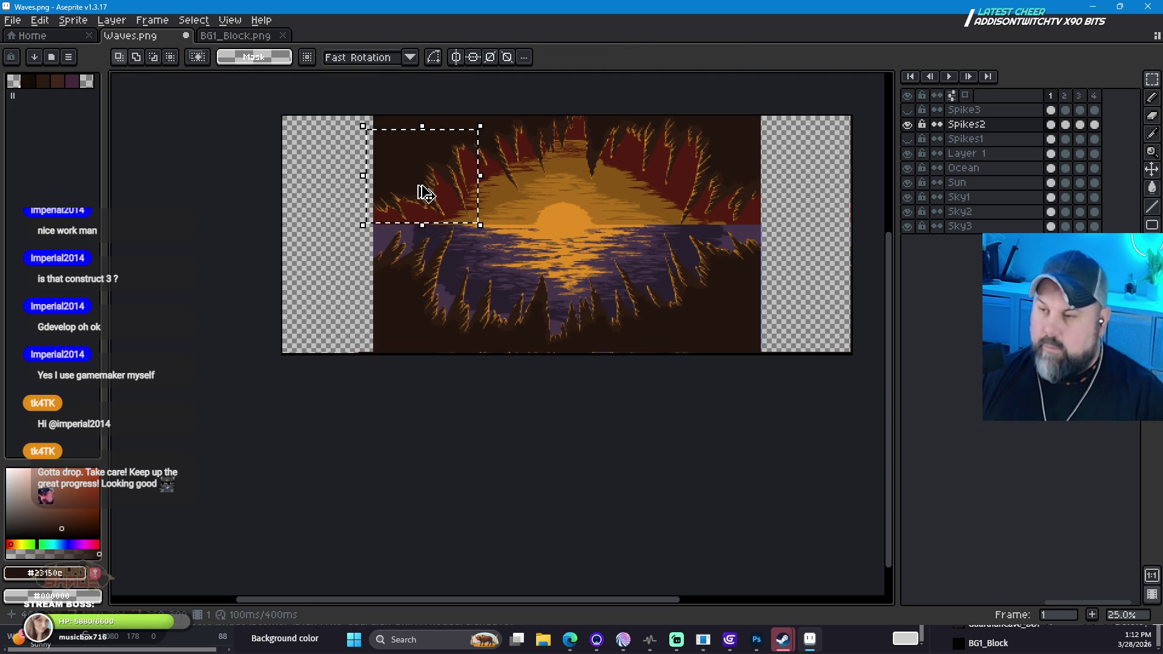
Step: Move and tilt the spike block toward the cave, then cancel the transform
{"action": "left_click", "coordinate": [441, 209]}
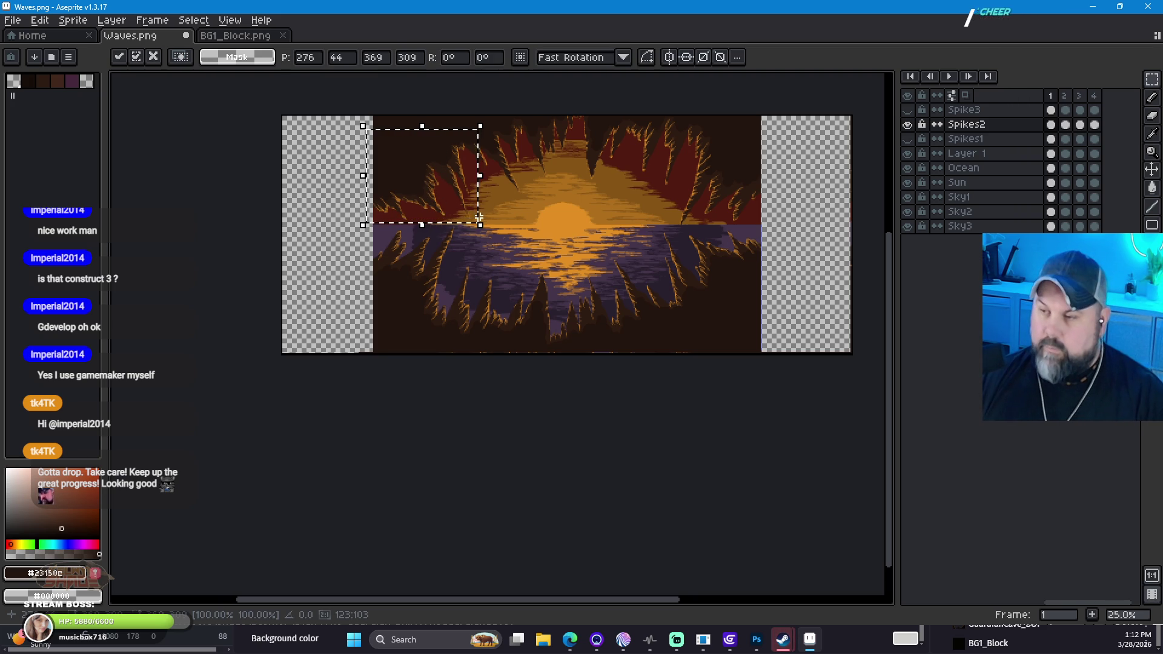
{"action": "mouse_move", "coordinate": [454, 203]}
{"action": "left_mouse_down"}
{"action": "mouse_move", "coordinate": [403, 182]}
{"action": "mouse_move", "coordinate": [311, 250]}
{"action": "left_mouse_up"}
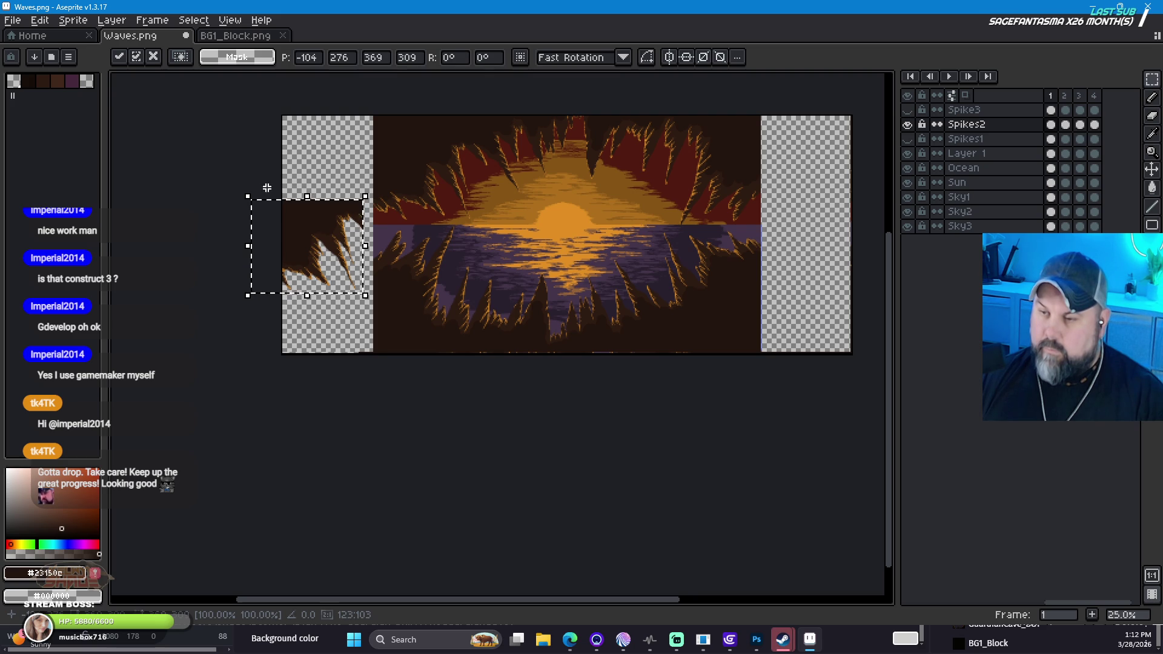
{"action": "mouse_move", "coordinate": [244, 182]}
{"action": "left_mouse_down"}
{"action": "mouse_move", "coordinate": [163, 267]}
{"action": "mouse_move", "coordinate": [174, 272]}
{"action": "left_mouse_up"}
{"action": "mouse_move", "coordinate": [304, 270]}
{"action": "left_mouse_down"}
{"action": "mouse_move", "coordinate": [365, 270]}
{"action": "mouse_move", "coordinate": [356, 255]}
{"action": "mouse_move", "coordinate": [333, 266]}
{"action": "mouse_move", "coordinate": [363, 267]}
{"action": "mouse_move", "coordinate": [368, 281]}
{"action": "left_mouse_up"}
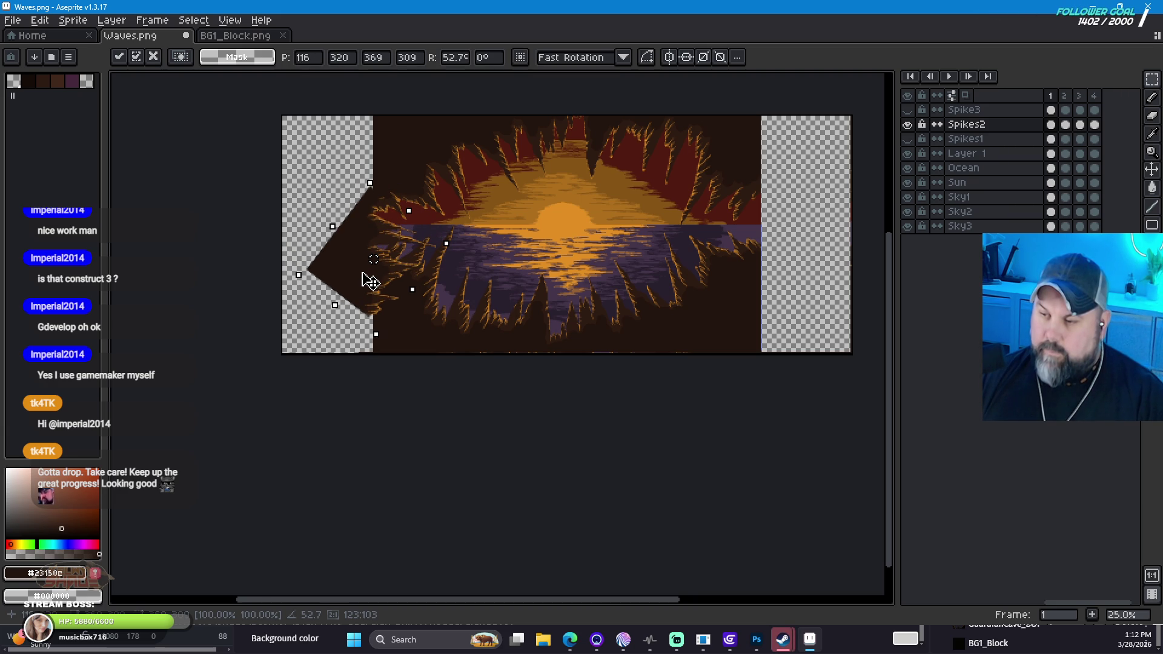
{"action": "left_click_drag", "start_coordinate": [370, 281], "coordinate": [340, 267]}
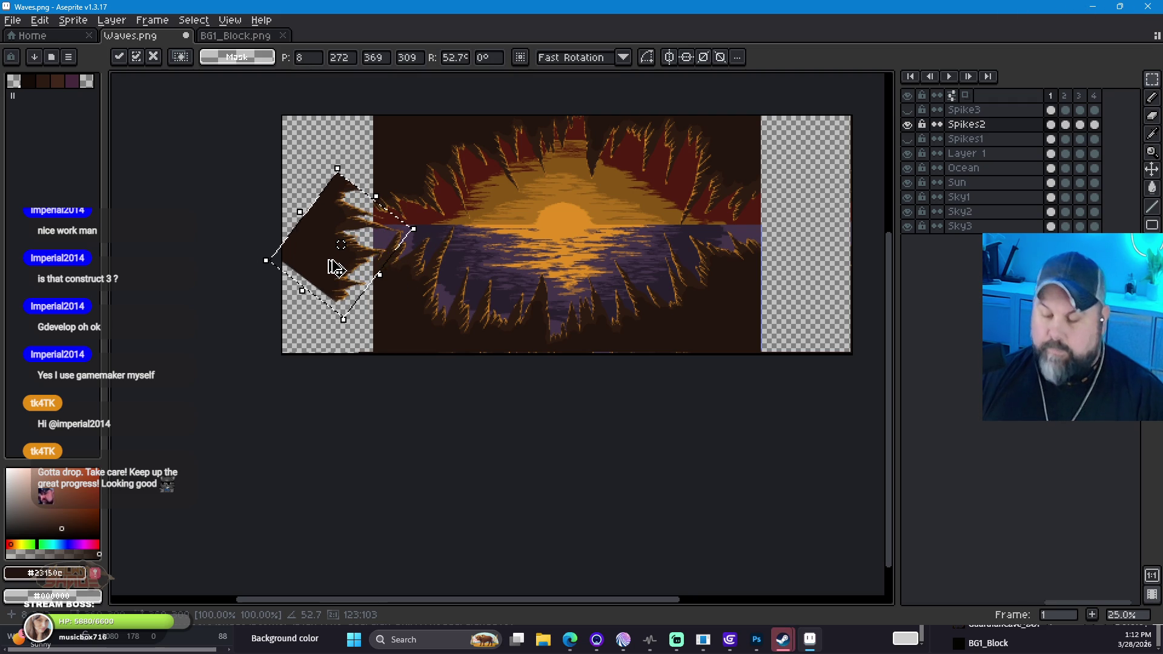
{"action": "key", "text": "Escape"}
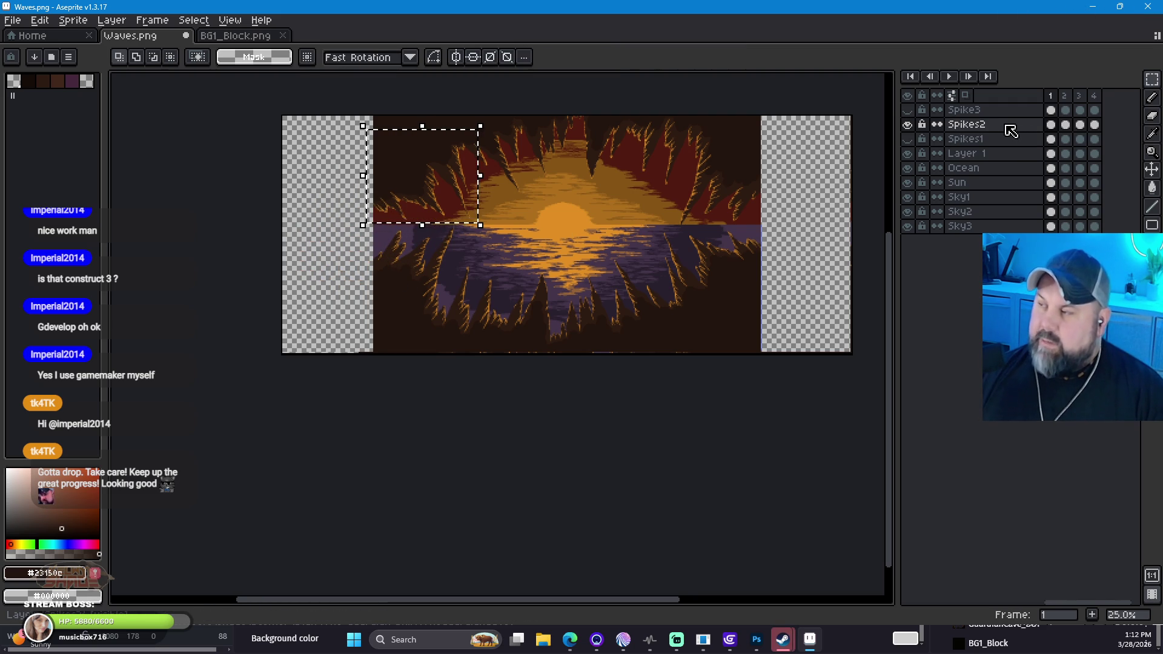
Step: Add a new empty Layer 2 above Spikes2 and target its first frame
{"action": "left_click", "coordinate": [113, 24]}
{"action": "mouse_move", "coordinate": [181, 93]}
{"action": "left_click", "coordinate": [248, 94]}
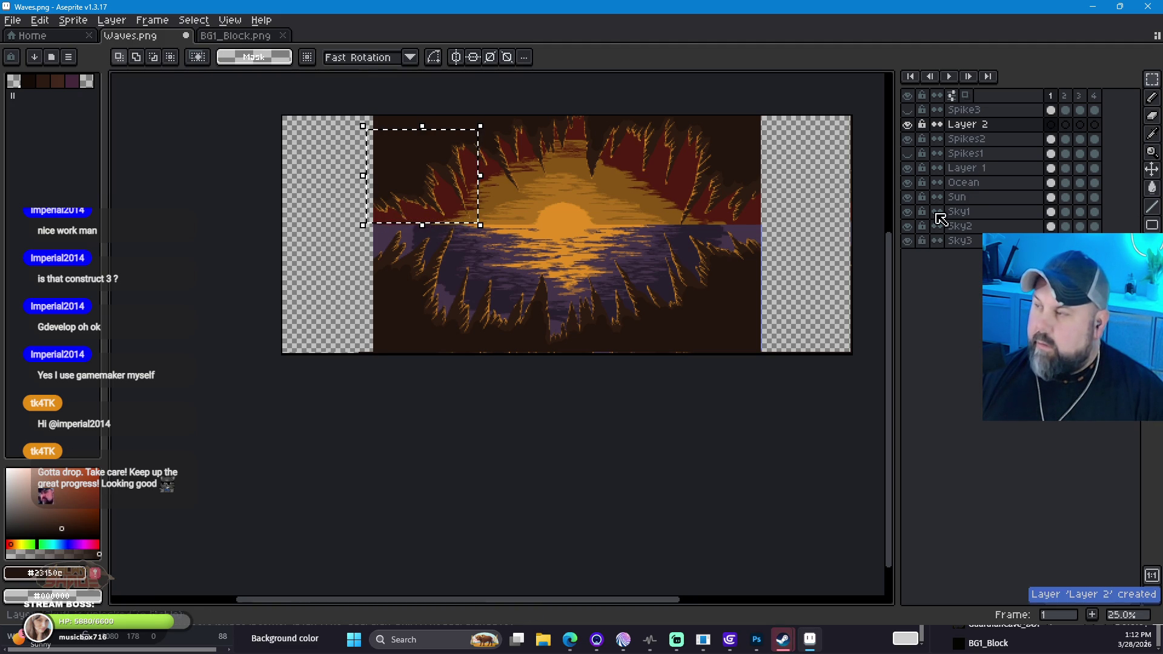
{"action": "left_click", "coordinate": [1050, 125]}
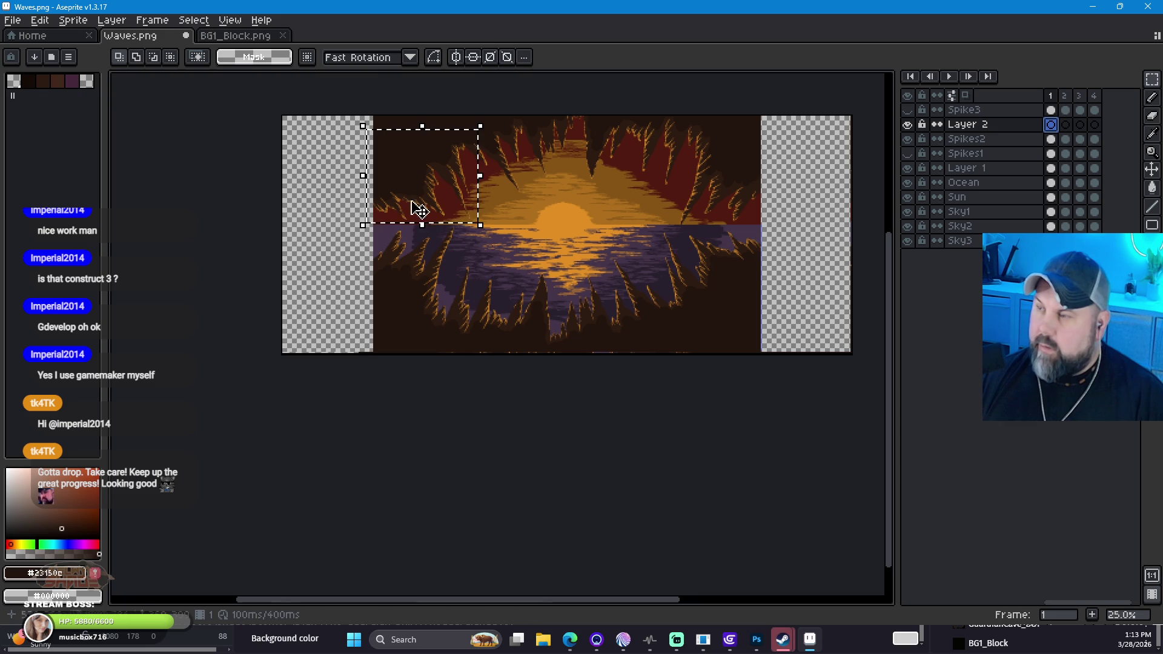
Step: On Layer 2, move the spike block down-left, rotate it about 50°, and commit it
{"action": "left_click", "coordinate": [319, 174]}
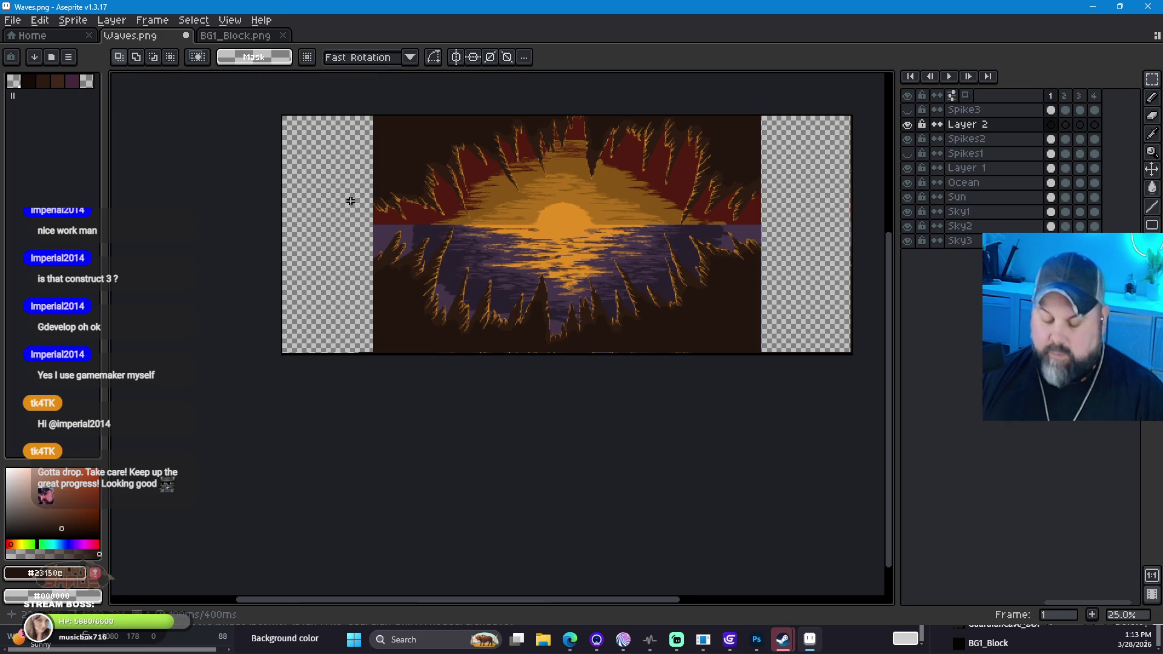
{"action": "key", "text": "ctrl+z"}
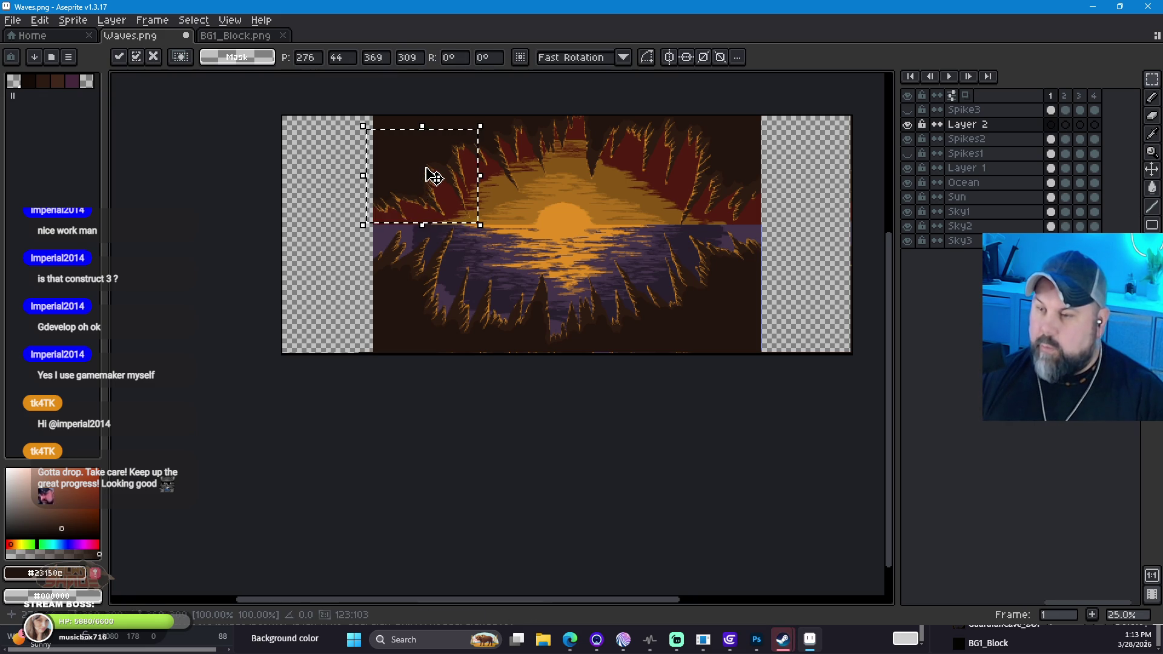
{"action": "left_click_drag", "start_coordinate": [375, 199], "coordinate": [355, 231]}
{"action": "scroll", "coordinate": [371, 174], "scroll_direction": "up", "scroll_amount": 2}
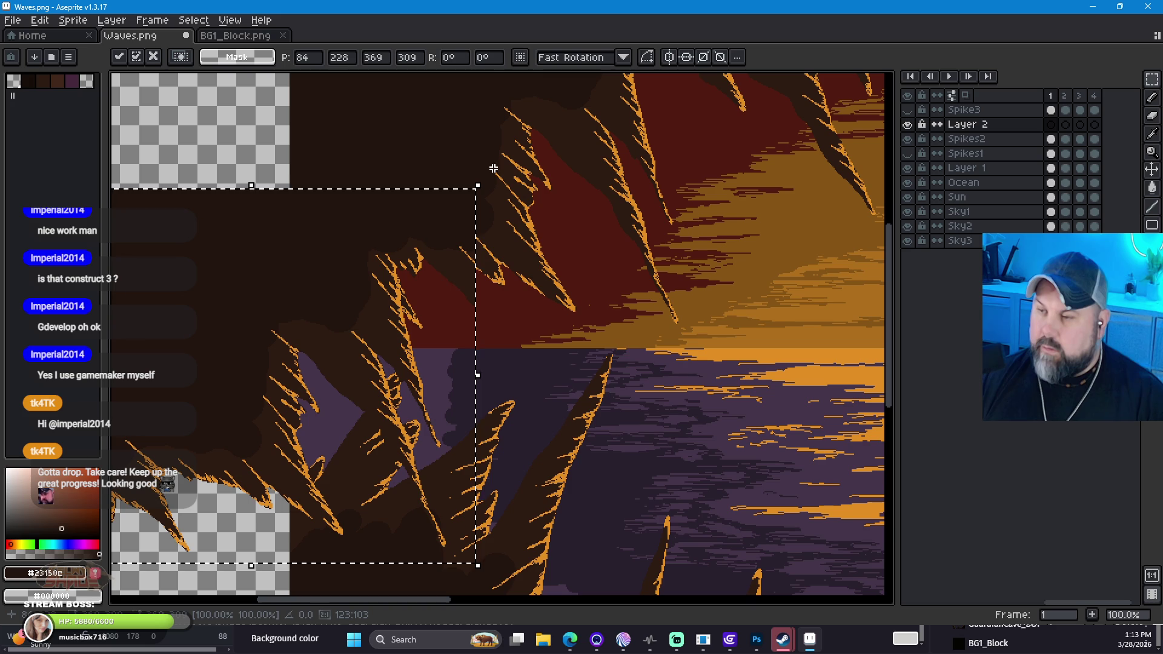
{"action": "mouse_move", "coordinate": [485, 171]}
{"action": "left_mouse_down"}
{"action": "mouse_move", "coordinate": [220, 109]}
{"action": "mouse_move", "coordinate": [371, 143]}
{"action": "mouse_move", "coordinate": [342, 141]}
{"action": "left_mouse_up"}
{"action": "mouse_move", "coordinate": [339, 136]}
{"action": "left_mouse_down"}
{"action": "mouse_move", "coordinate": [229, 145]}
{"action": "mouse_move", "coordinate": [272, 135]}
{"action": "mouse_move", "coordinate": [257, 132]}
{"action": "mouse_move", "coordinate": [252, 151]}
{"action": "left_mouse_up"}
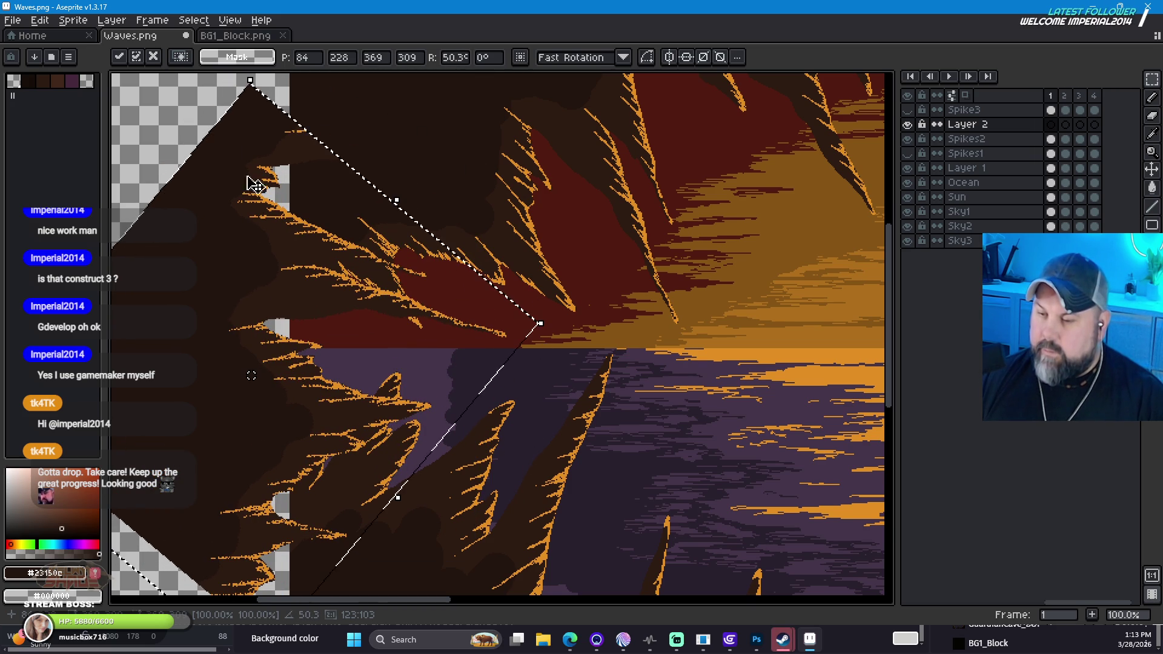
{"action": "mouse_move", "coordinate": [252, 384]}
{"action": "left_mouse_down"}
{"action": "mouse_move", "coordinate": [281, 337]}
{"action": "mouse_move", "coordinate": [328, 348]}
{"action": "mouse_move", "coordinate": [272, 325]}
{"action": "mouse_move", "coordinate": [328, 341]}
{"action": "mouse_move", "coordinate": [321, 322]}
{"action": "mouse_move", "coordinate": [330, 339]}
{"action": "left_mouse_up"}
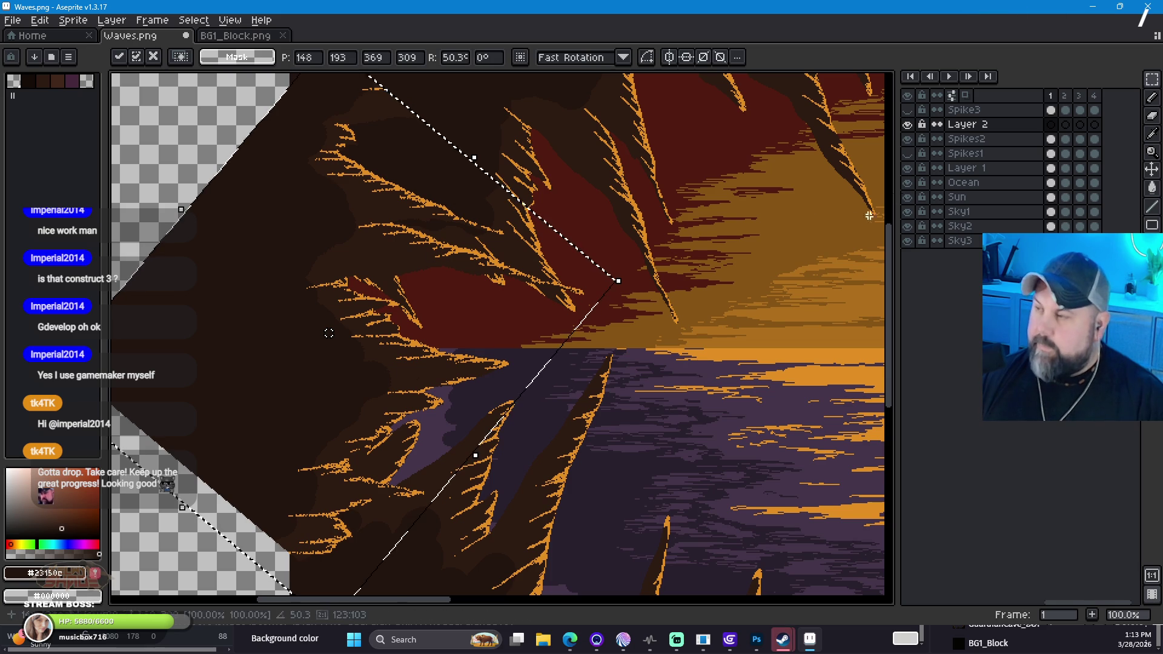
{"action": "left_click", "coordinate": [181, 106]}
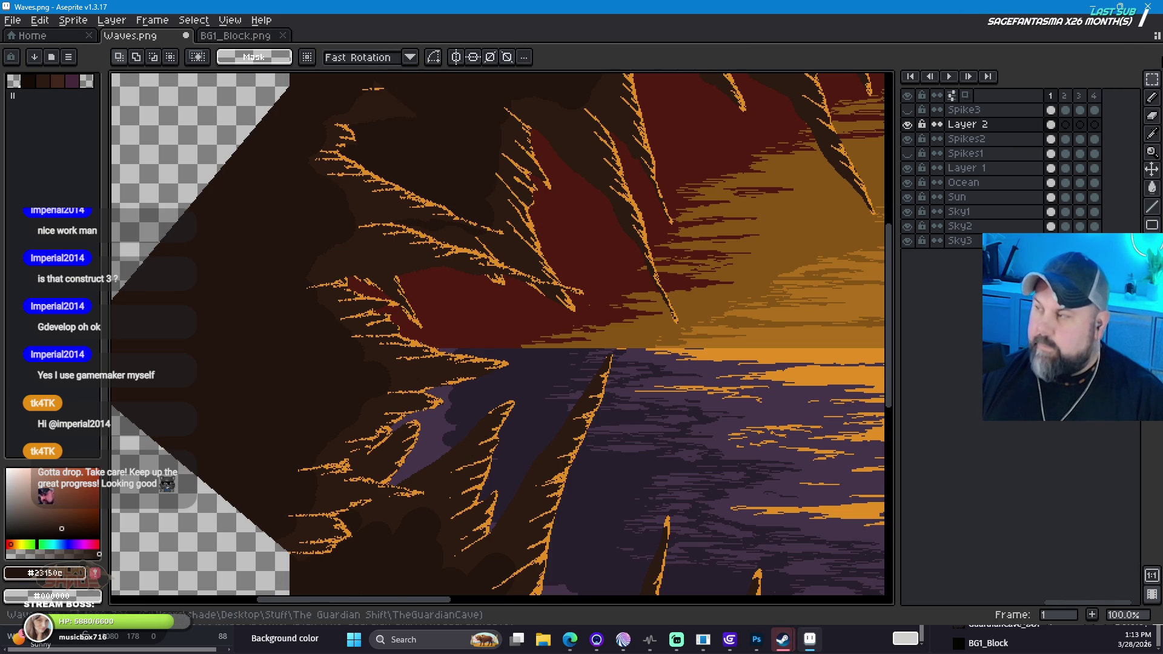
{"action": "left_click", "coordinate": [1152, 98]}
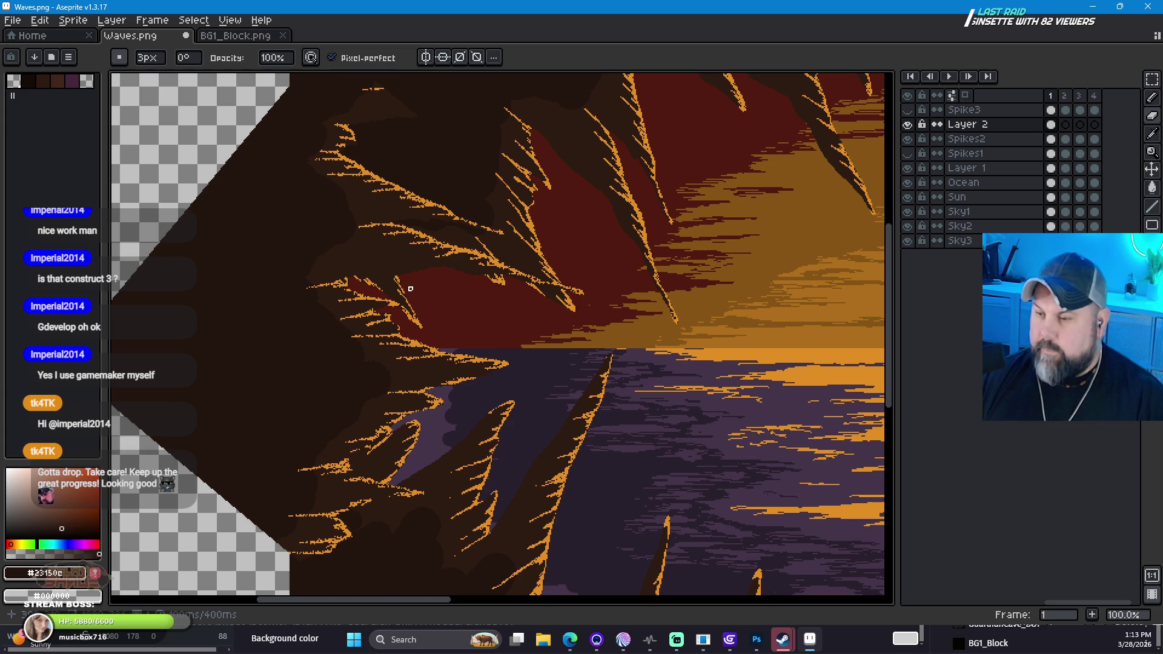
{"action": "scroll", "coordinate": [526, 332], "scroll_direction": "down", "scroll_amount": 3}
{"action": "scroll", "coordinate": [497, 279], "scroll_direction": "up", "scroll_amount": 2}
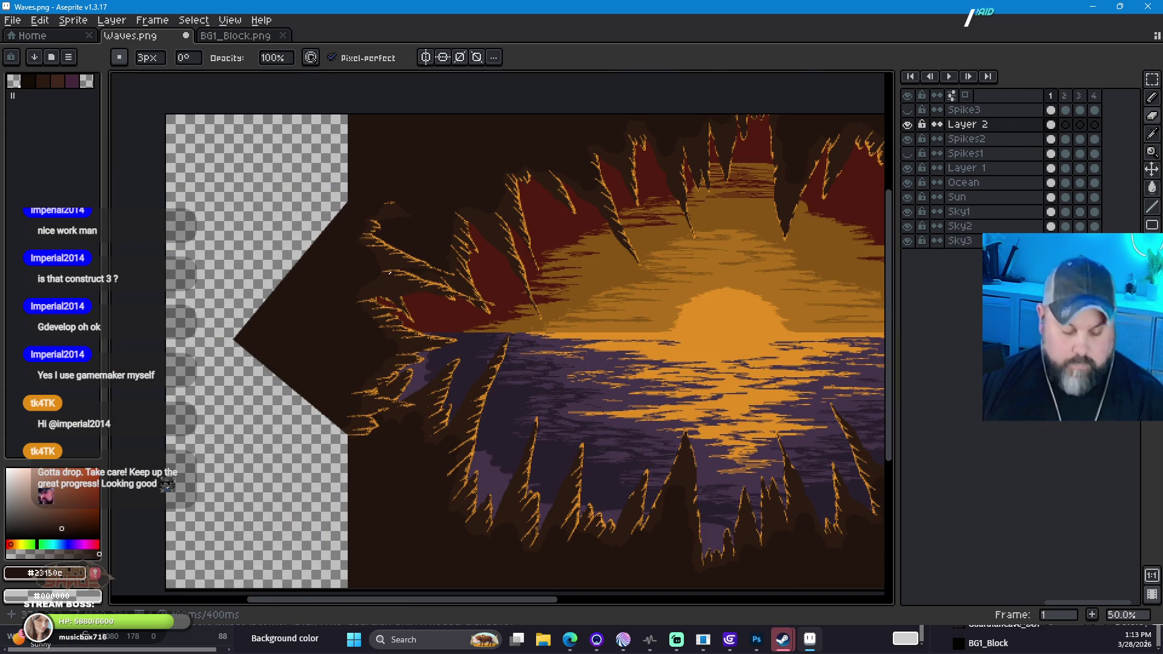
{"action": "scroll", "coordinate": [489, 269], "scroll_direction": "up", "scroll_amount": 2}
{"action": "scroll", "coordinate": [513, 410], "scroll_direction": "down", "scroll_amount": 2}
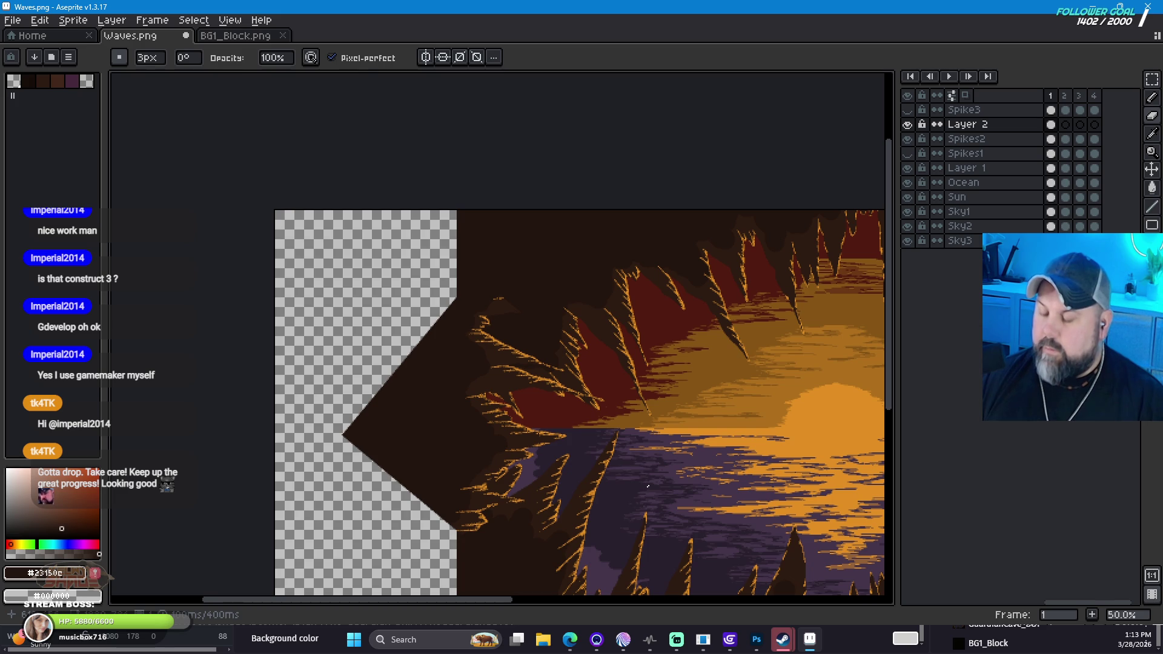
{"action": "key", "text": "space"}
{"action": "mouse_move", "coordinate": [644, 480]}
{"action": "left_mouse_down"}
{"action": "mouse_move", "coordinate": [561, 363]}
{"action": "mouse_move", "coordinate": [514, 365]}
{"action": "left_mouse_up"}
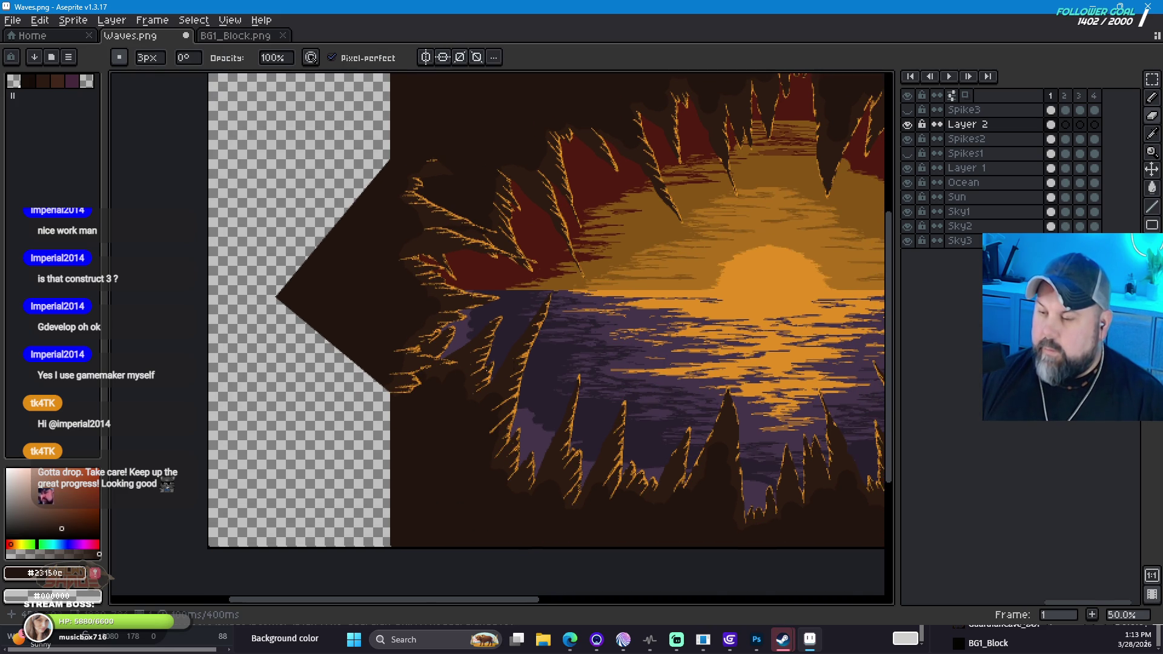
{"action": "scroll", "coordinate": [514, 365], "scroll_direction": "up", "scroll_amount": 2}
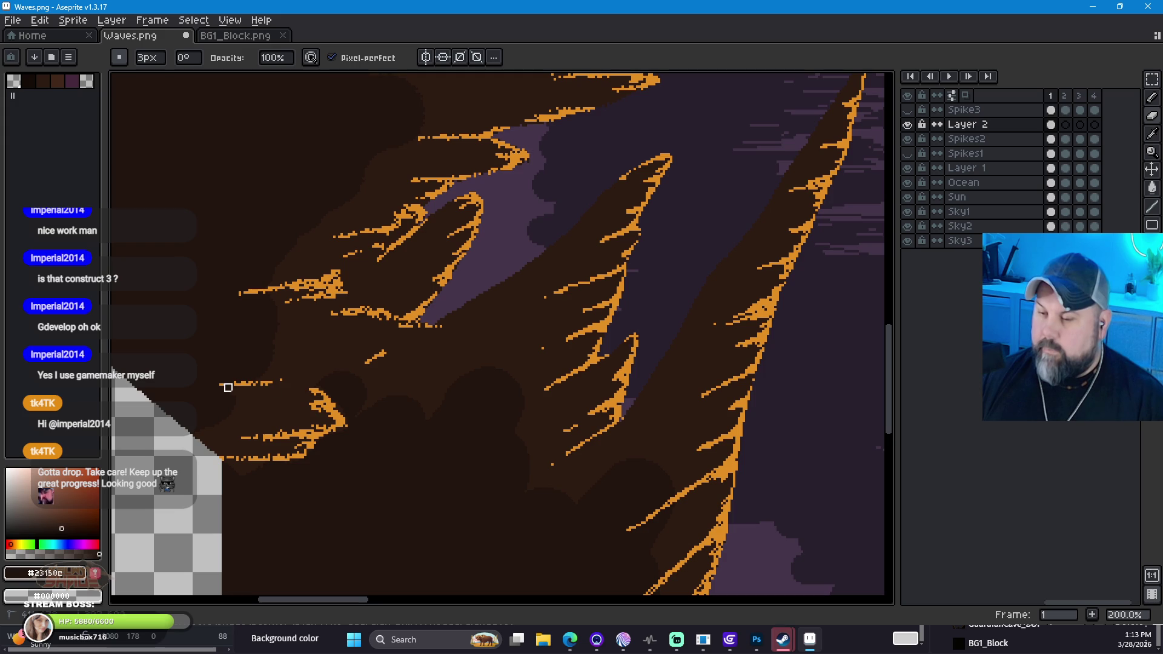
{"action": "left_click_drag", "start_coordinate": [220, 391], "coordinate": [197, 433]}
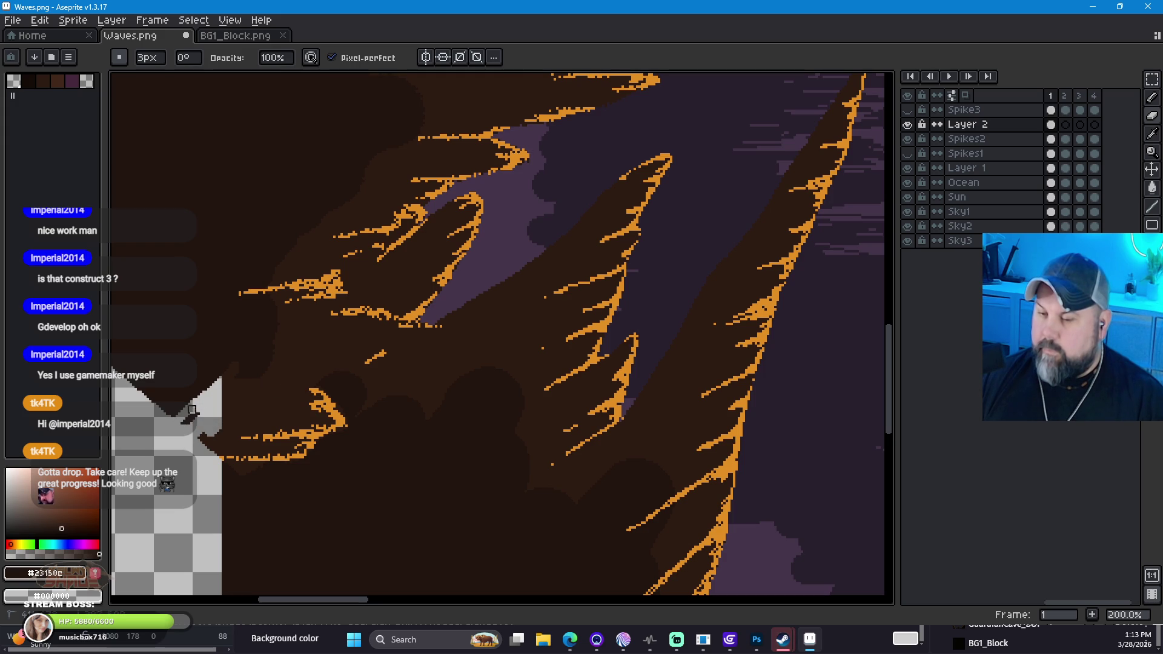
{"action": "left_click_drag", "start_coordinate": [262, 330], "coordinate": [292, 297]}
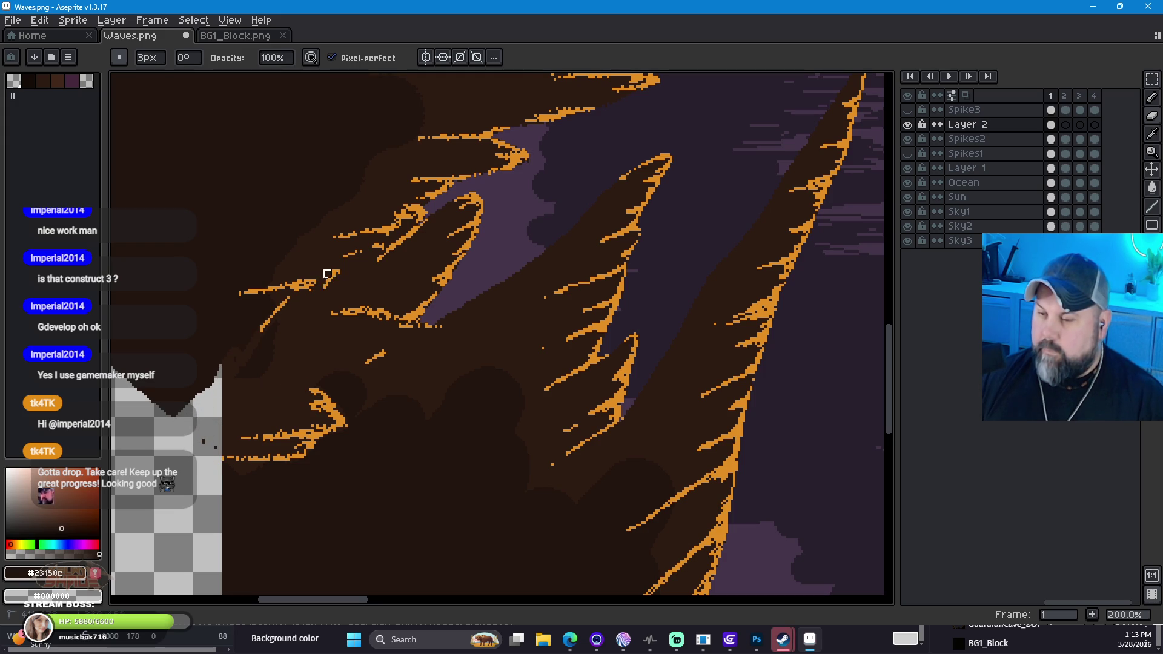
{"action": "left_click_drag", "start_coordinate": [320, 288], "coordinate": [301, 283]}
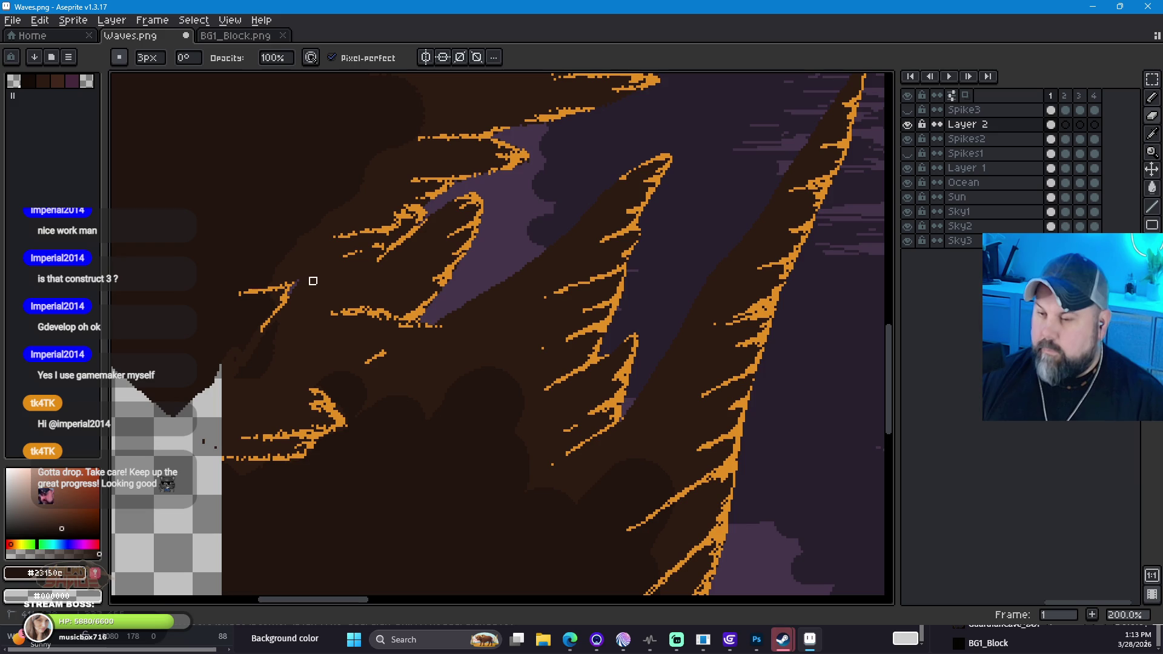
{"action": "key", "text": "ctrl+z"}
{"action": "key", "text": "ctrl+z"}
{"action": "key", "text": "ctrl+z"}
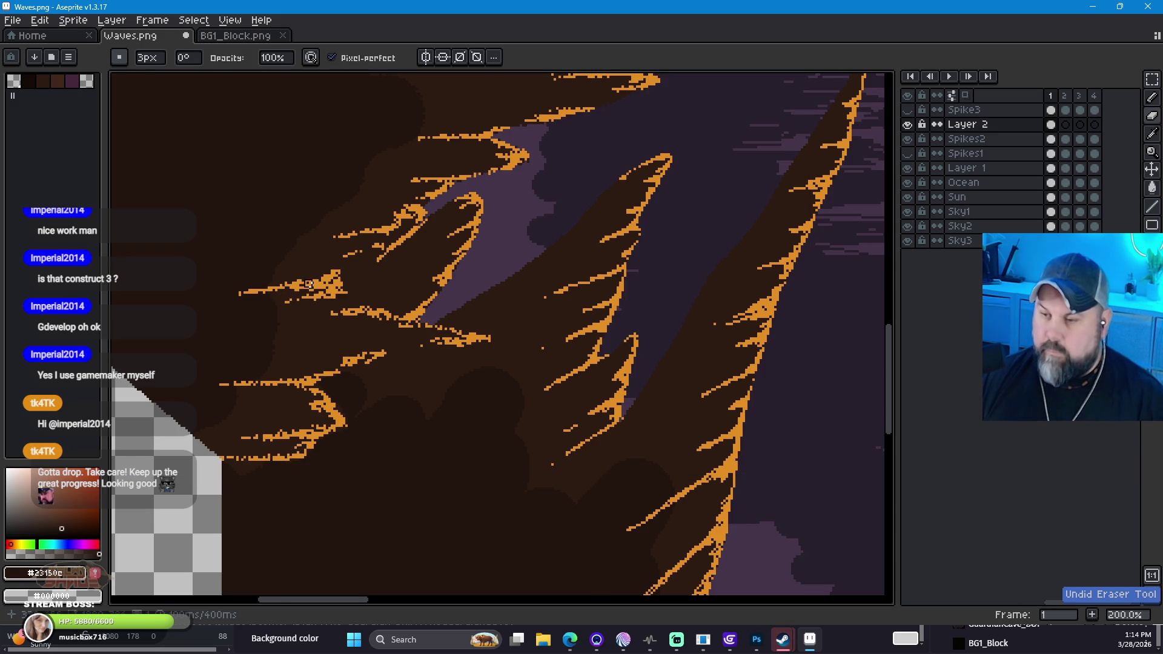
{"action": "left_click_drag", "start_coordinate": [332, 298], "coordinate": [344, 271]}
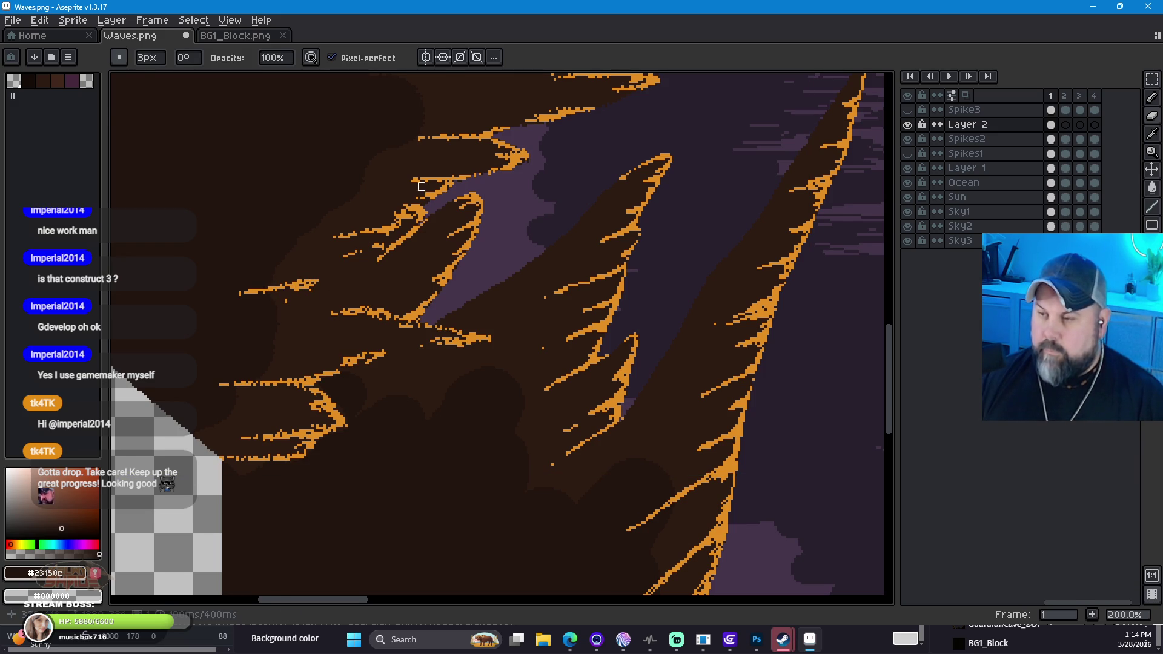
{"action": "scroll", "coordinate": [462, 197], "scroll_direction": "down", "scroll_amount": 1}
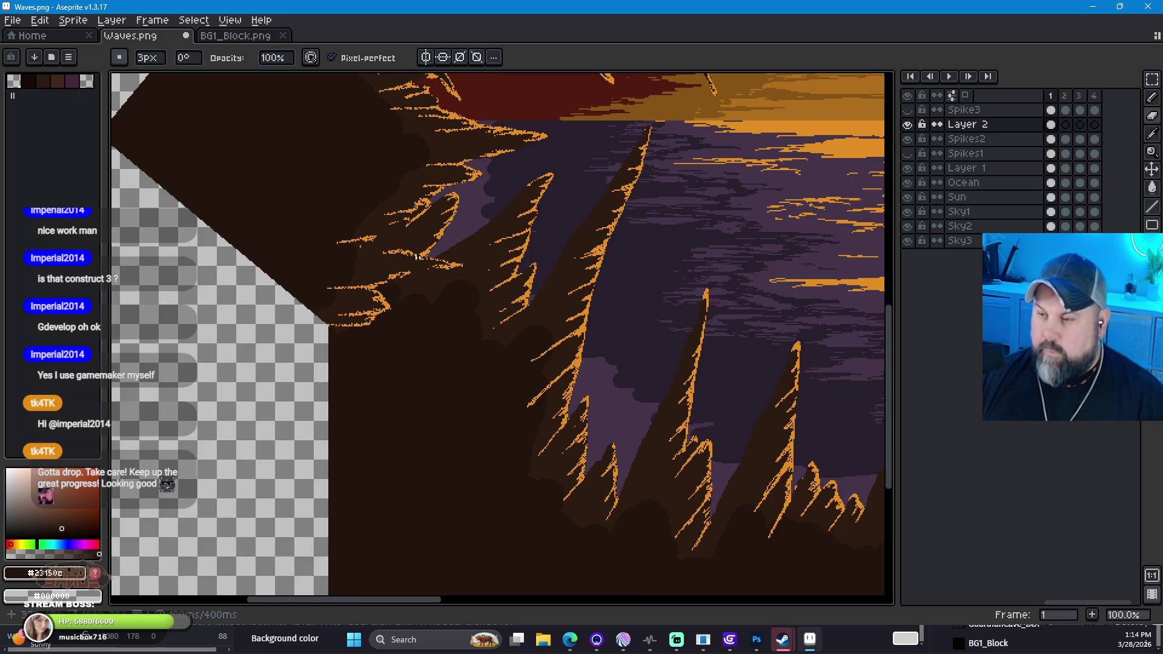
{"action": "mouse_move", "coordinate": [392, 238]}
{"action": "left_mouse_down"}
{"action": "mouse_move", "coordinate": [403, 242]}
{"action": "mouse_move", "coordinate": [351, 400]}
{"action": "left_mouse_up"}
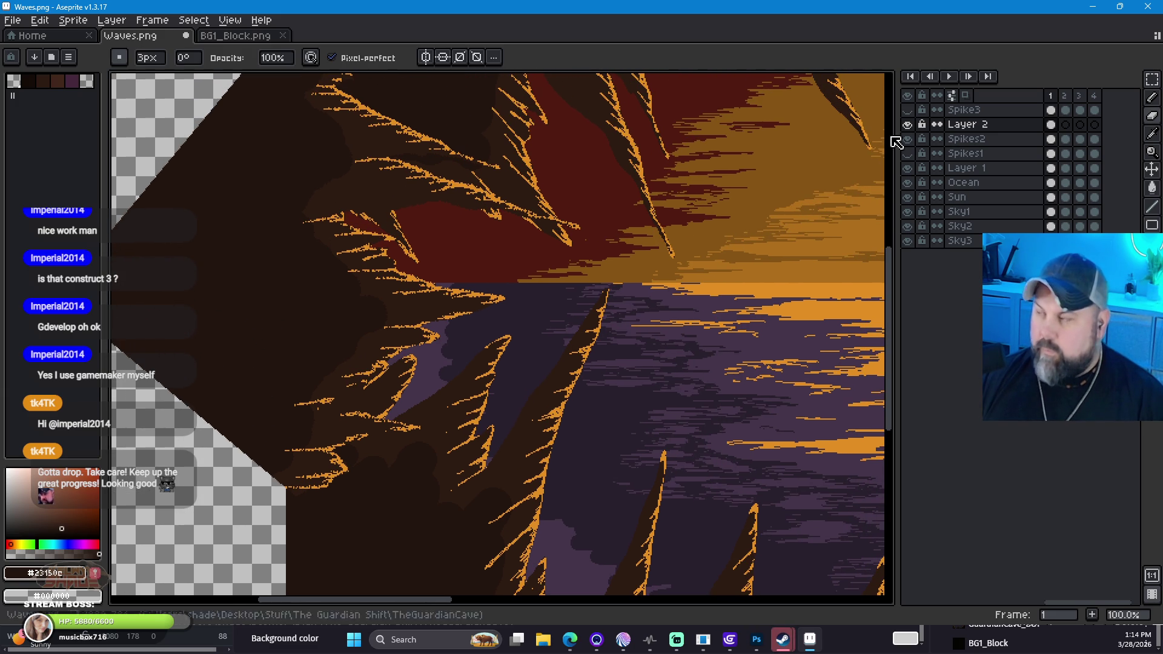
Step: Give the Pencil a round brush sized 12px, then bring the upper cave spikes into view
{"action": "key", "text": "i"}
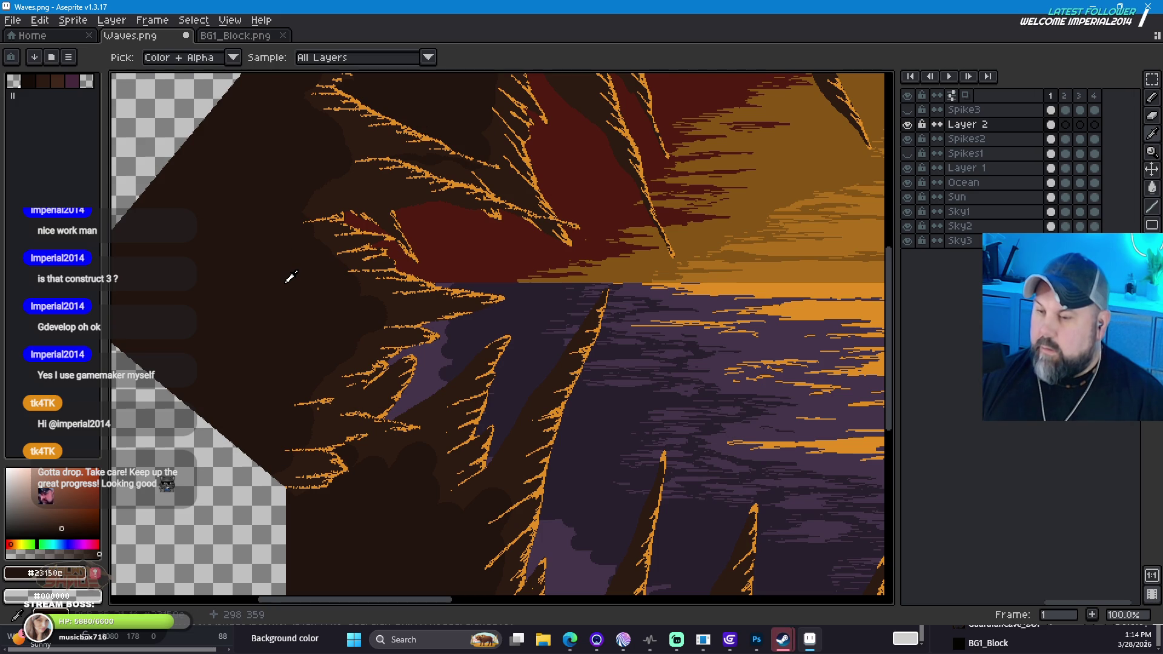
{"action": "left_click", "coordinate": [1152, 97]}
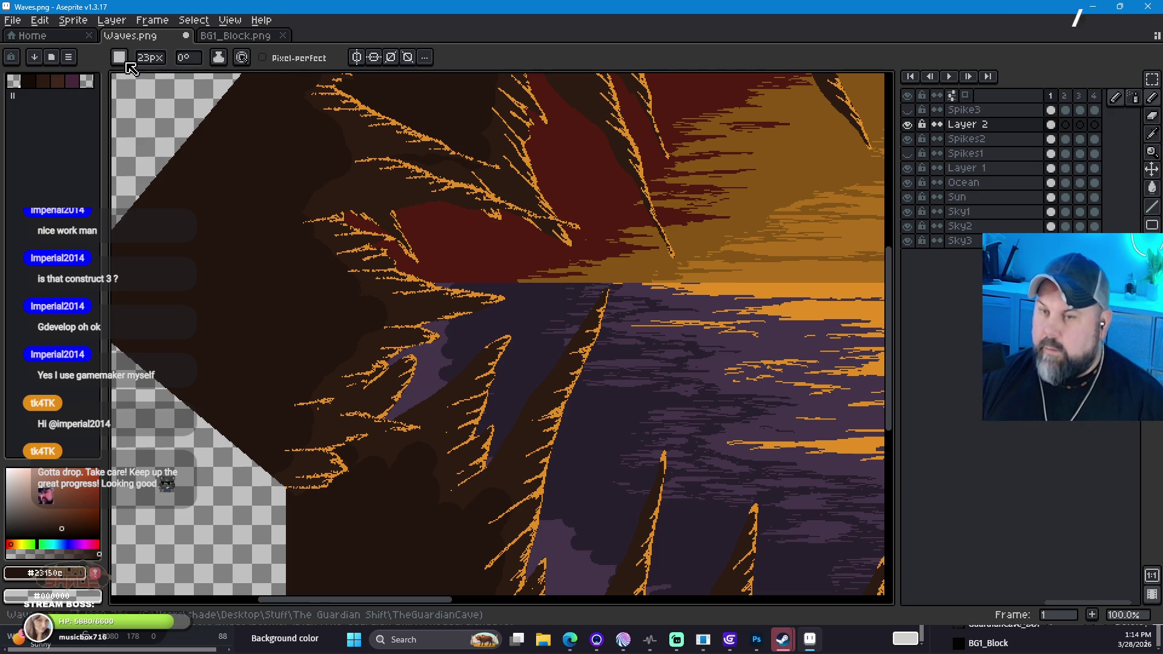
{"action": "left_click", "coordinate": [117, 59]}
{"action": "left_click", "coordinate": [122, 78]}
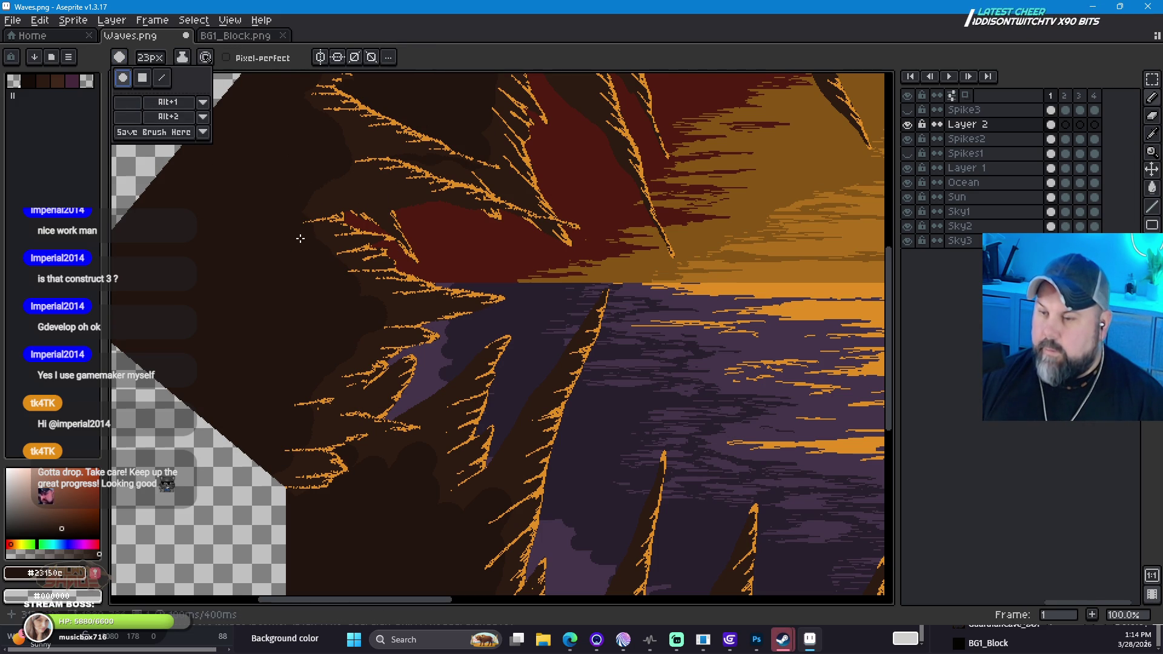
{"action": "left_click", "coordinate": [149, 58]}
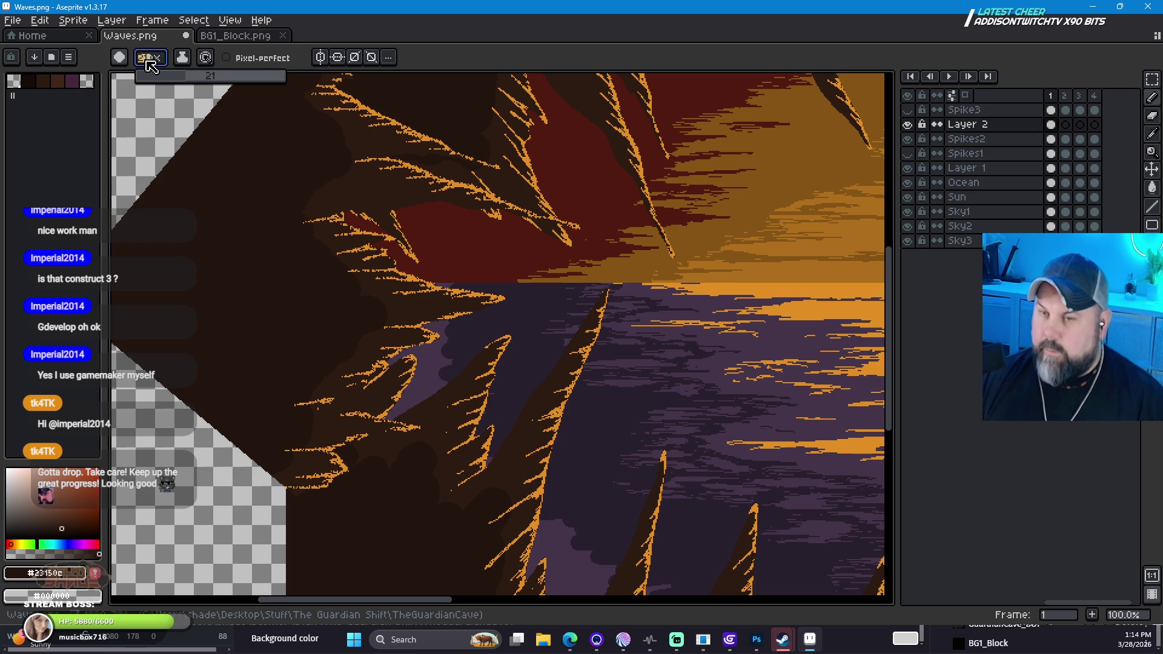
{"action": "scroll", "coordinate": [150, 71], "scroll_direction": "down", "scroll_amount": 2}
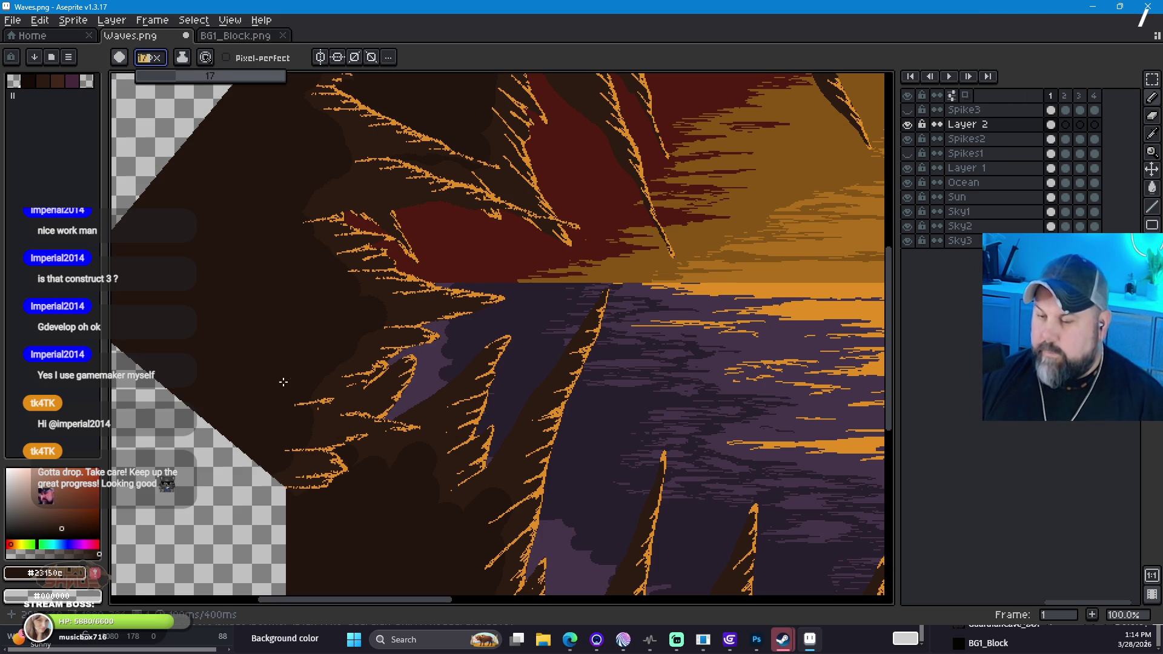
{"action": "scroll", "coordinate": [149, 69], "scroll_direction": "down", "scroll_amount": 2}
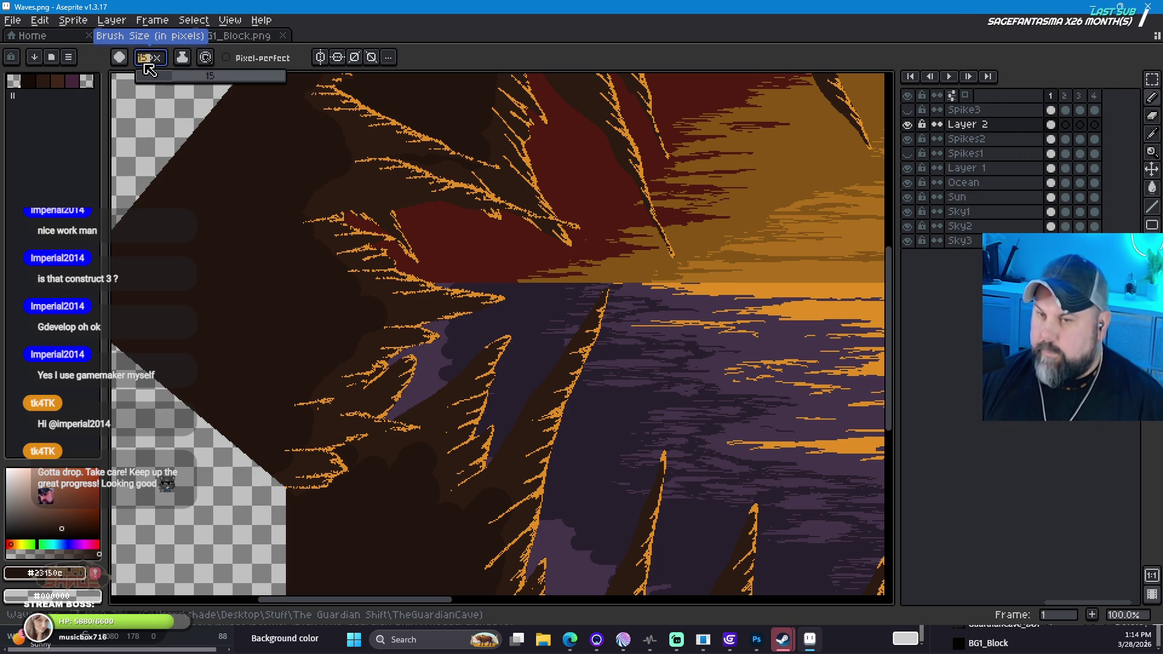
{"action": "scroll", "coordinate": [150, 71], "scroll_direction": "down", "scroll_amount": 1}
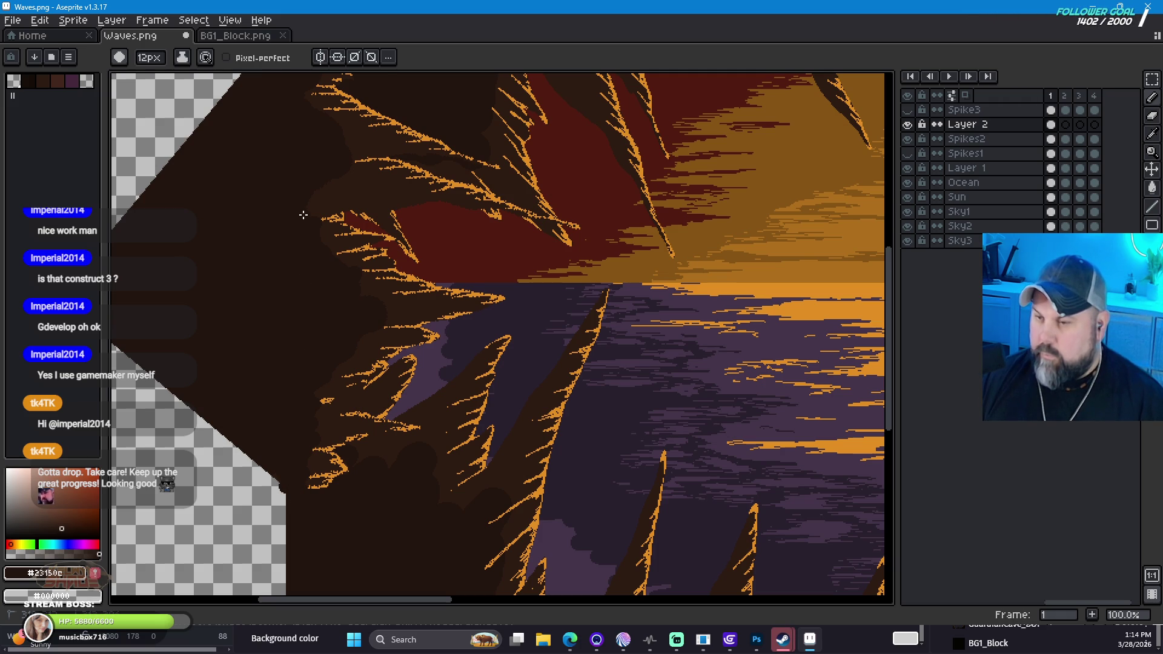
{"action": "left_click_drag", "start_coordinate": [424, 128], "coordinate": [416, 234]}
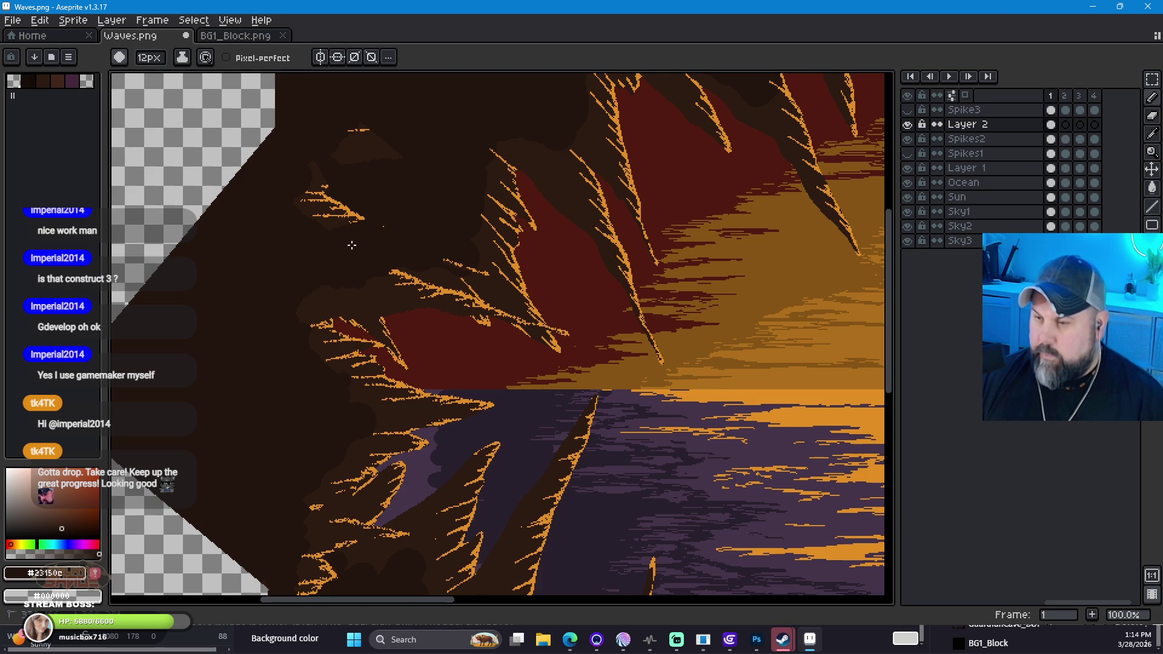
Step: Undo the small orange spike strokes and switch to a fine 3px brush
{"action": "key", "text": "ctrl+z"}
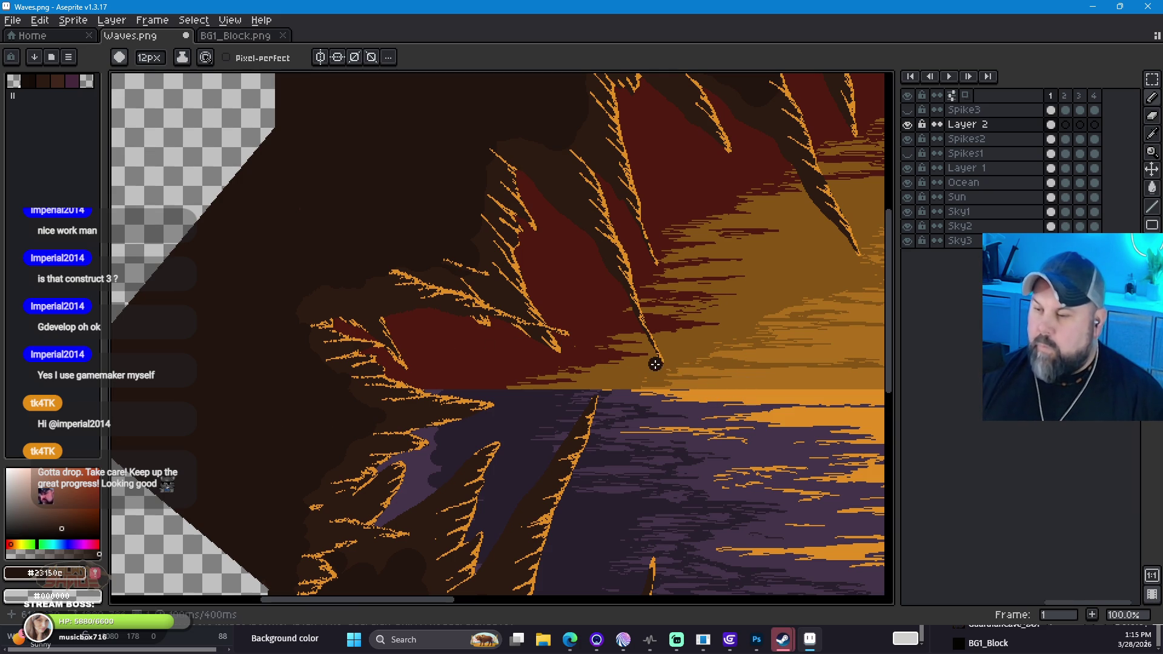
{"action": "left_click", "coordinate": [1152, 115]}
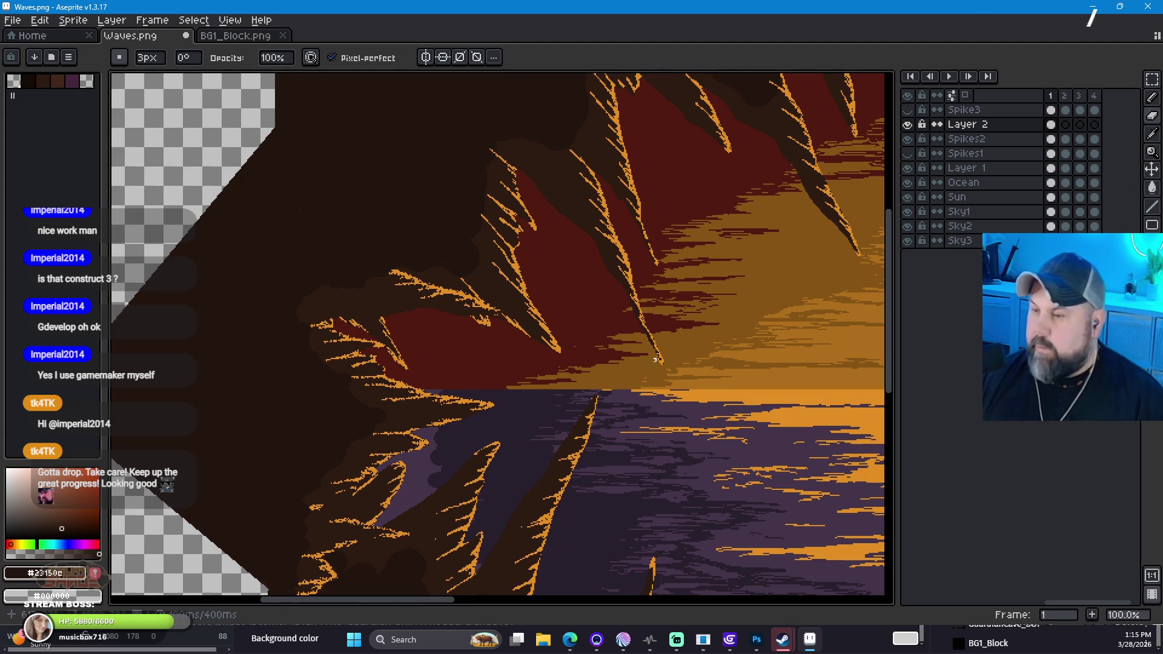
{"action": "scroll", "coordinate": [605, 384], "scroll_direction": "down", "scroll_amount": 2}
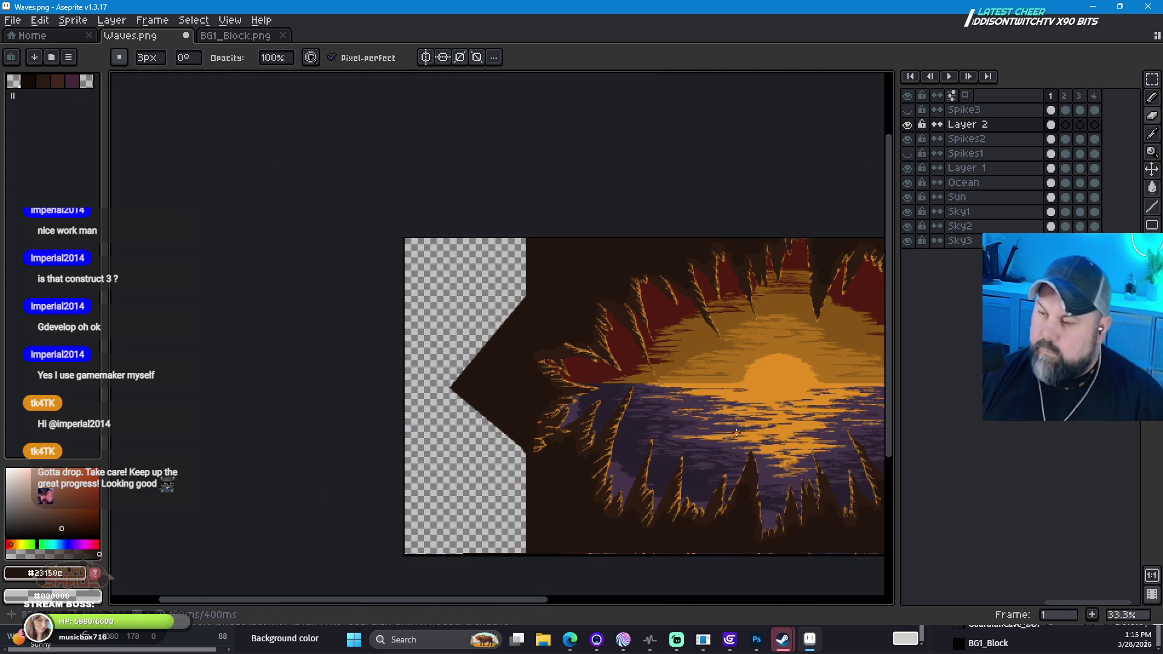
{"action": "scroll", "coordinate": [576, 463], "scroll_direction": "up", "scroll_amount": 2}
{"action": "scroll", "coordinate": [576, 462], "scroll_direction": "up", "scroll_amount": 1}
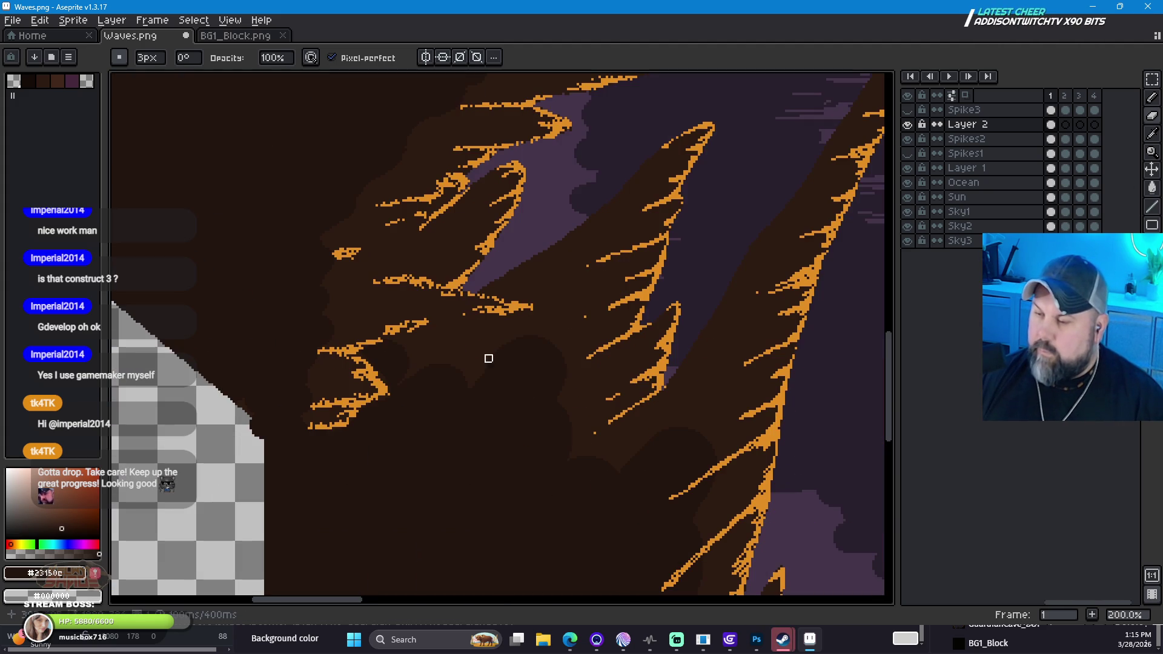
Step: Paint stray orange specks brown, then sample #2d1b12 from the cave wall
{"action": "mouse_move", "coordinate": [527, 308]}
{"action": "left_mouse_down"}
{"action": "mouse_move", "coordinate": [501, 299]}
{"action": "mouse_move", "coordinate": [457, 312]}
{"action": "mouse_move", "coordinate": [483, 302]}
{"action": "left_mouse_up"}
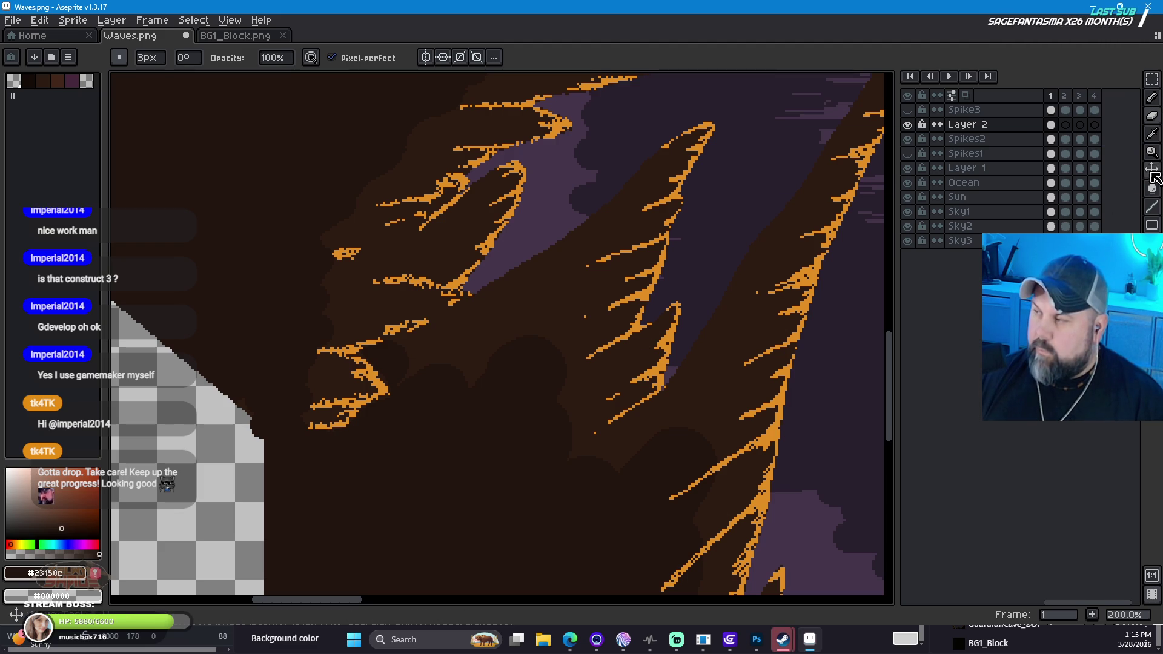
{"action": "key", "text": "i"}
{"action": "left_click", "coordinate": [665, 273]}
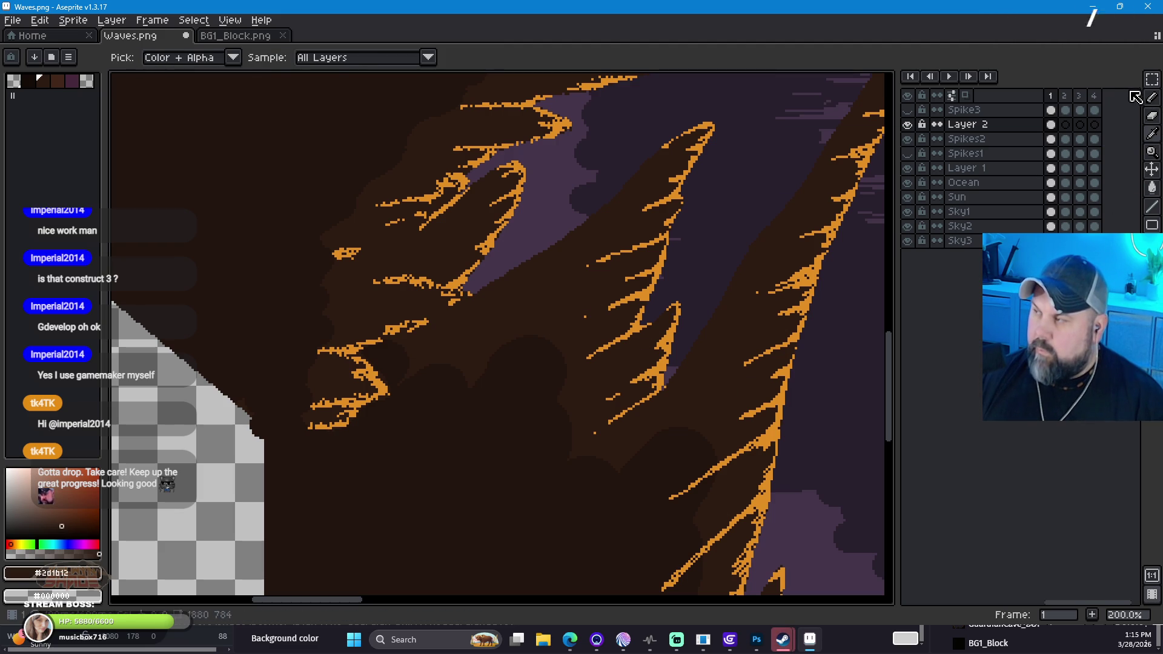
Step: With the 12px round brush, paint out orange pixels on the left and lower-left spikes
{"action": "key", "text": "b"}
{"action": "left_click_drag", "start_coordinate": [394, 327], "coordinate": [379, 331]}
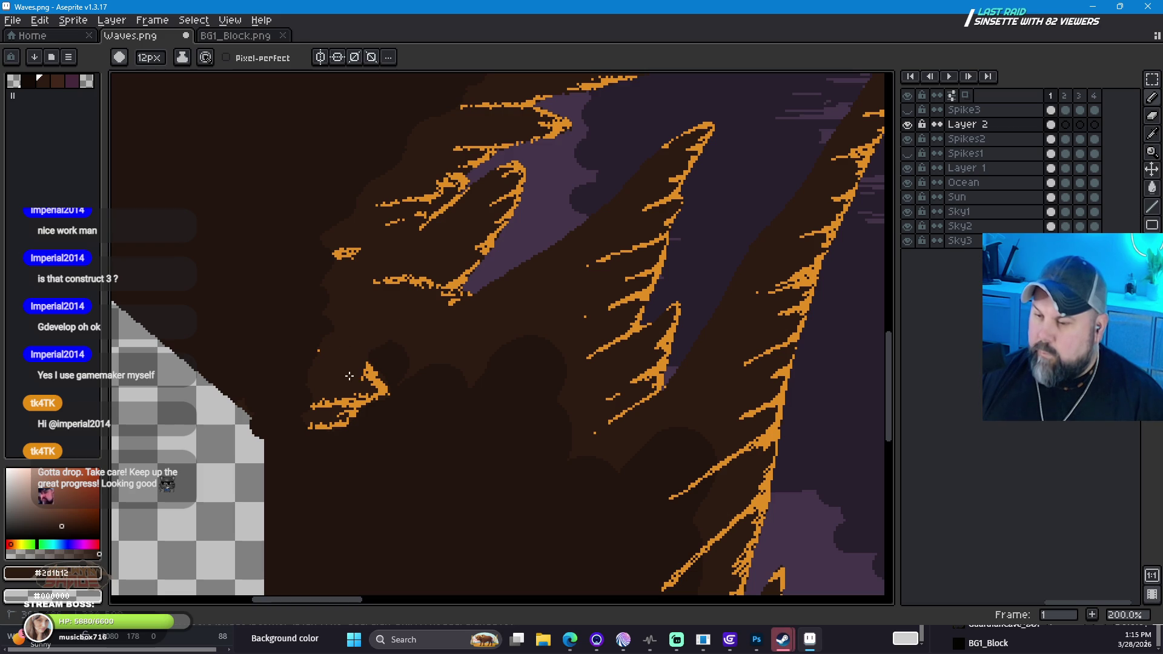
{"action": "left_click_drag", "start_coordinate": [375, 398], "coordinate": [332, 407]}
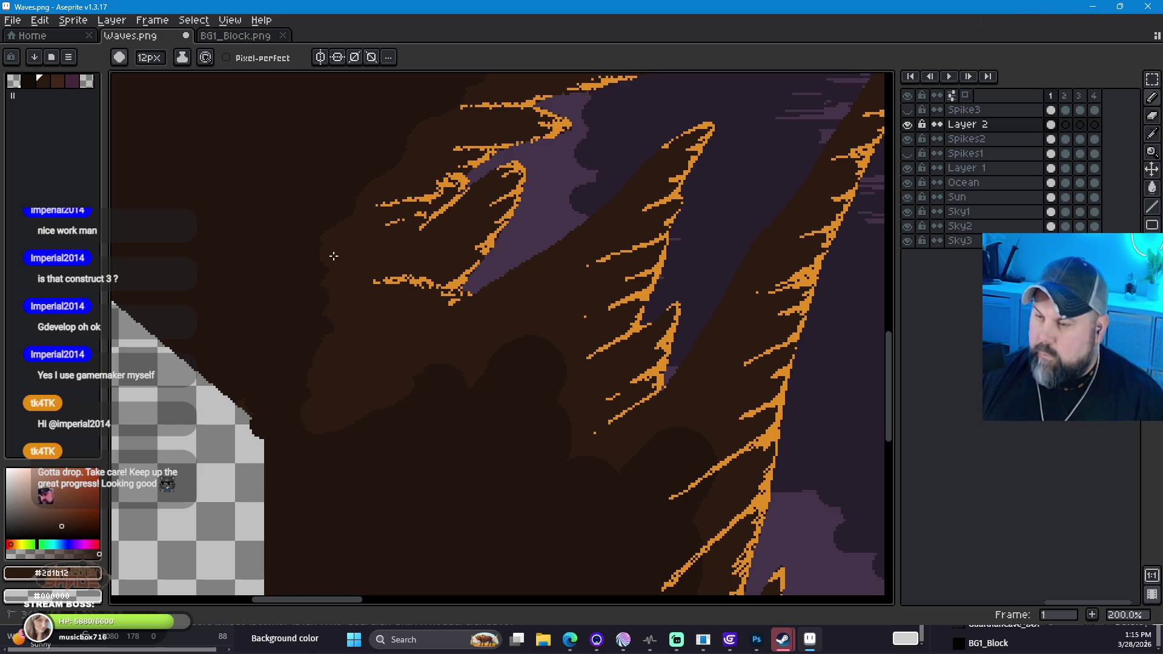
{"action": "scroll", "coordinate": [511, 252], "scroll_direction": "down", "scroll_amount": 1}
{"action": "mouse_move", "coordinate": [704, 212]}
{"action": "left_mouse_down"}
{"action": "mouse_move", "coordinate": [614, 301]}
{"action": "mouse_move", "coordinate": [529, 351]}
{"action": "mouse_move", "coordinate": [511, 393]}
{"action": "mouse_move", "coordinate": [462, 399]}
{"action": "mouse_move", "coordinate": [436, 420]}
{"action": "mouse_move", "coordinate": [527, 379]}
{"action": "mouse_move", "coordinate": [449, 351]}
{"action": "mouse_move", "coordinate": [257, 351]}
{"action": "left_mouse_up"}
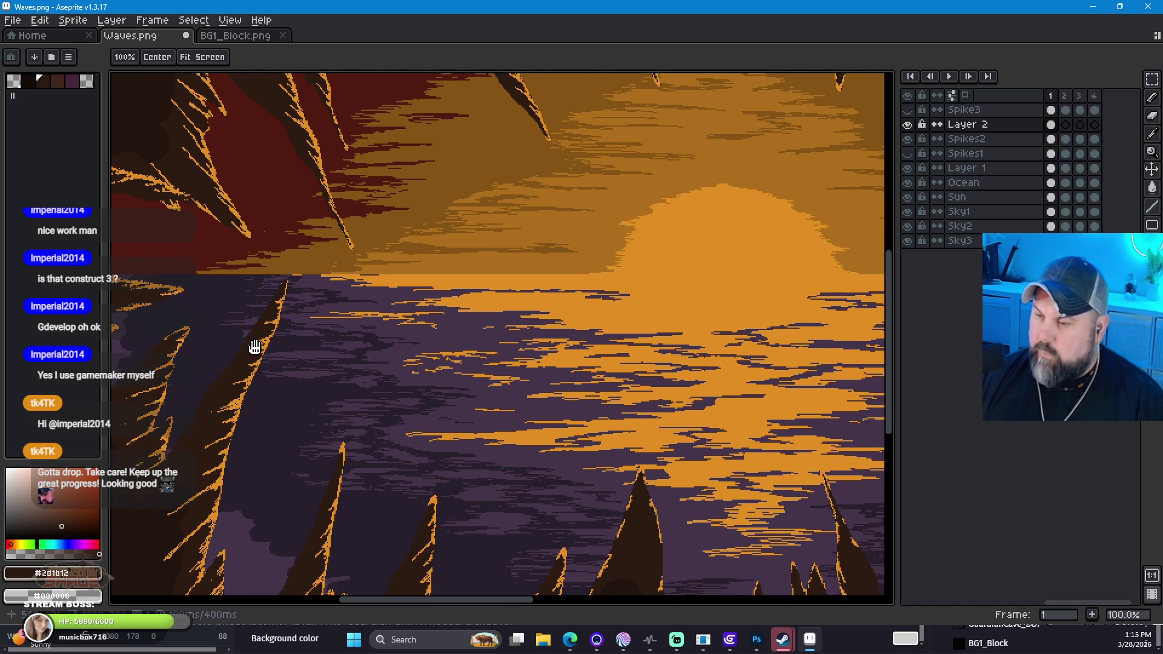
{"action": "scroll", "coordinate": [527, 382], "scroll_direction": "down", "scroll_amount": 2}
{"action": "mouse_move", "coordinate": [683, 406]}
{"action": "left_mouse_down"}
{"action": "mouse_move", "coordinate": [584, 372]}
{"action": "mouse_move", "coordinate": [545, 373]}
{"action": "left_mouse_up"}
{"action": "scroll", "coordinate": [382, 373], "scroll_direction": "up", "scroll_amount": 1}
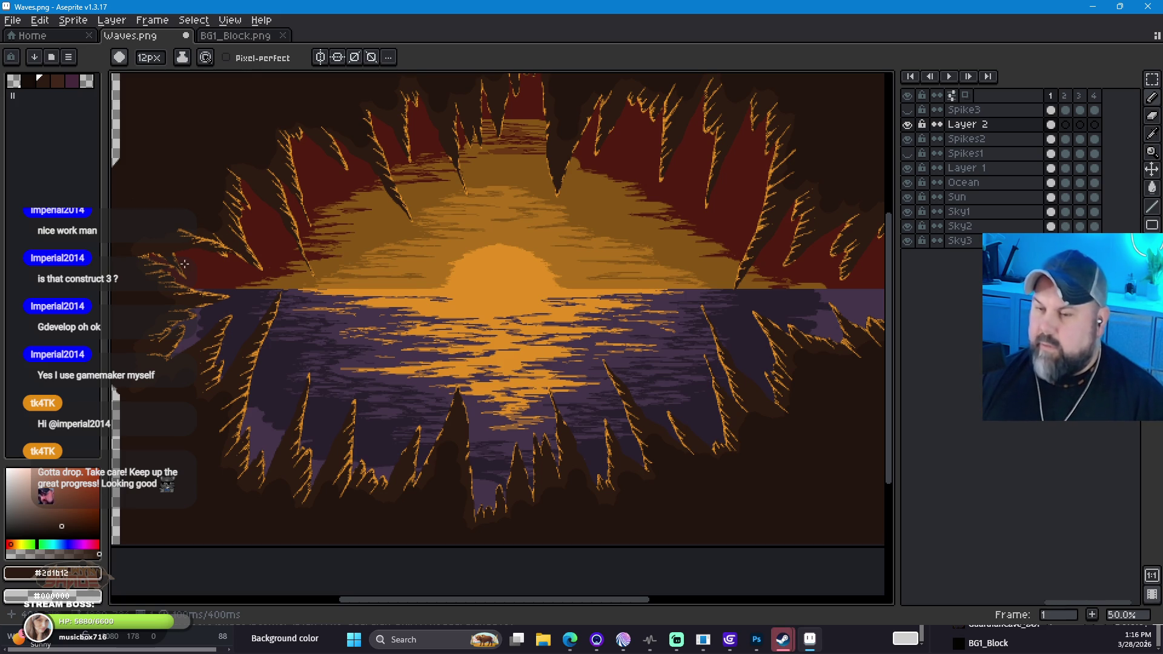
{"action": "scroll", "coordinate": [186, 260], "scroll_direction": "up", "scroll_amount": 2}
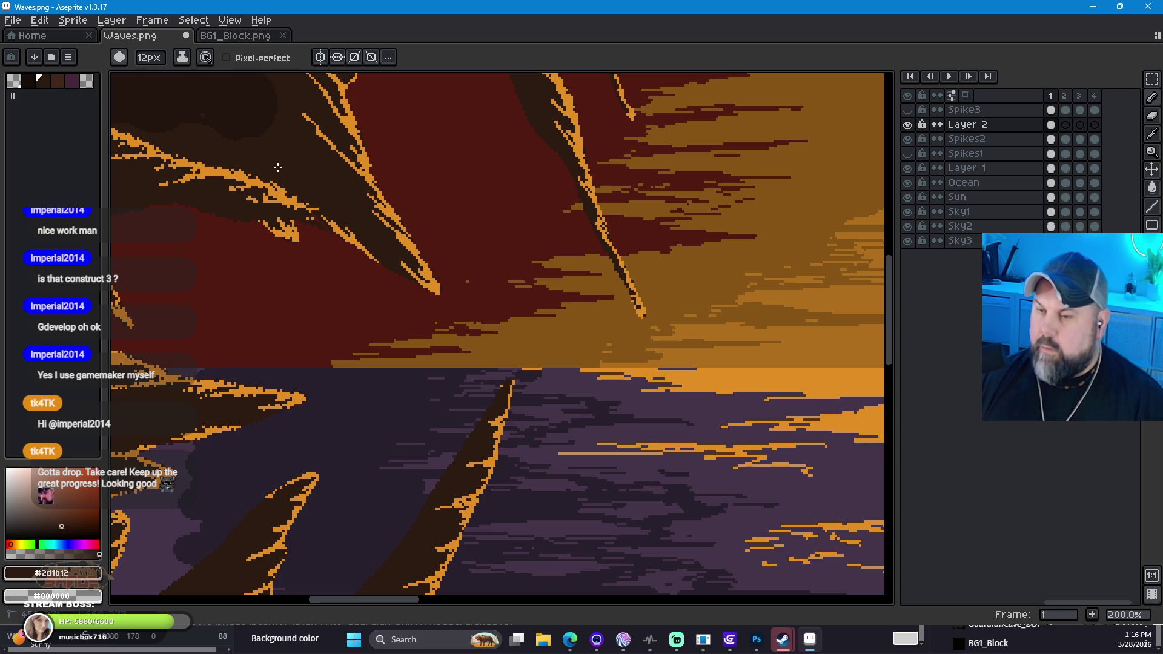
{"action": "scroll", "coordinate": [424, 345], "scroll_direction": "down", "scroll_amount": 2}
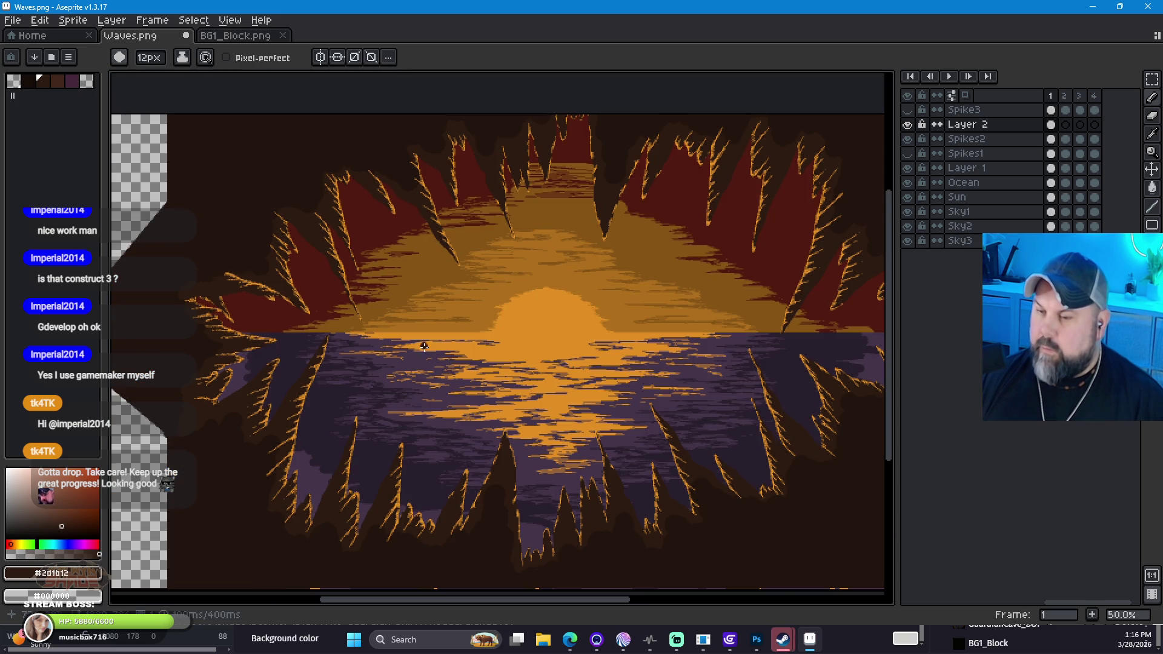
{"action": "scroll", "coordinate": [229, 265], "scroll_direction": "up", "scroll_amount": 3}
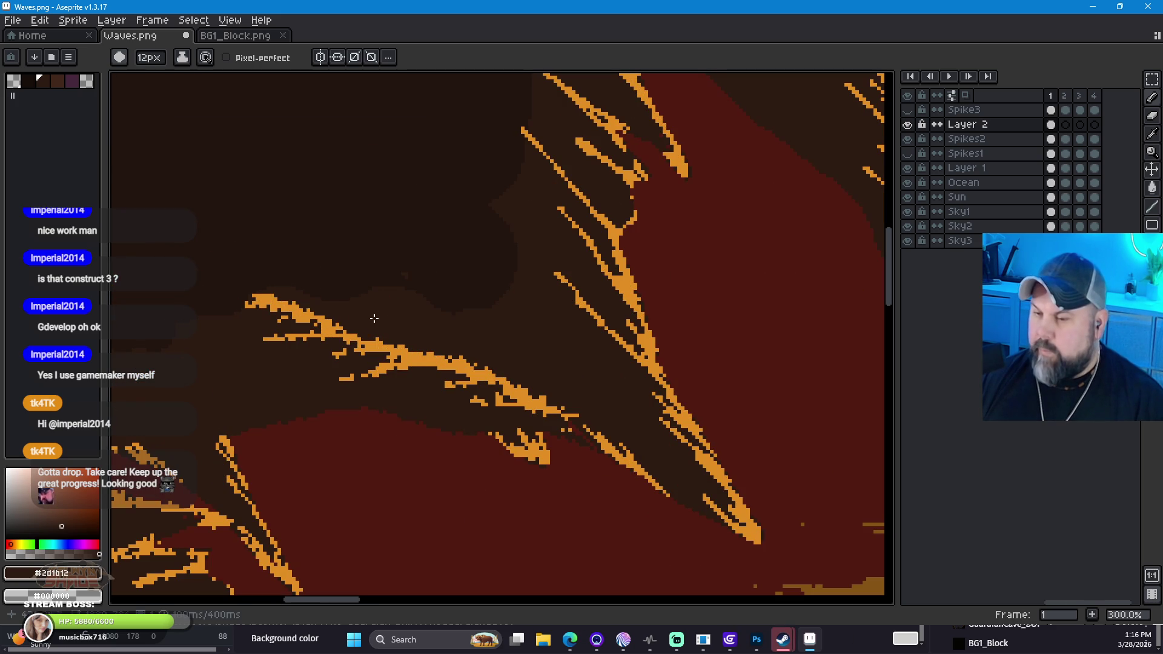
Step: Break the remaining orange streak with brown across its middle and left end
{"action": "left_click_drag", "start_coordinate": [482, 370], "coordinate": [417, 359]}
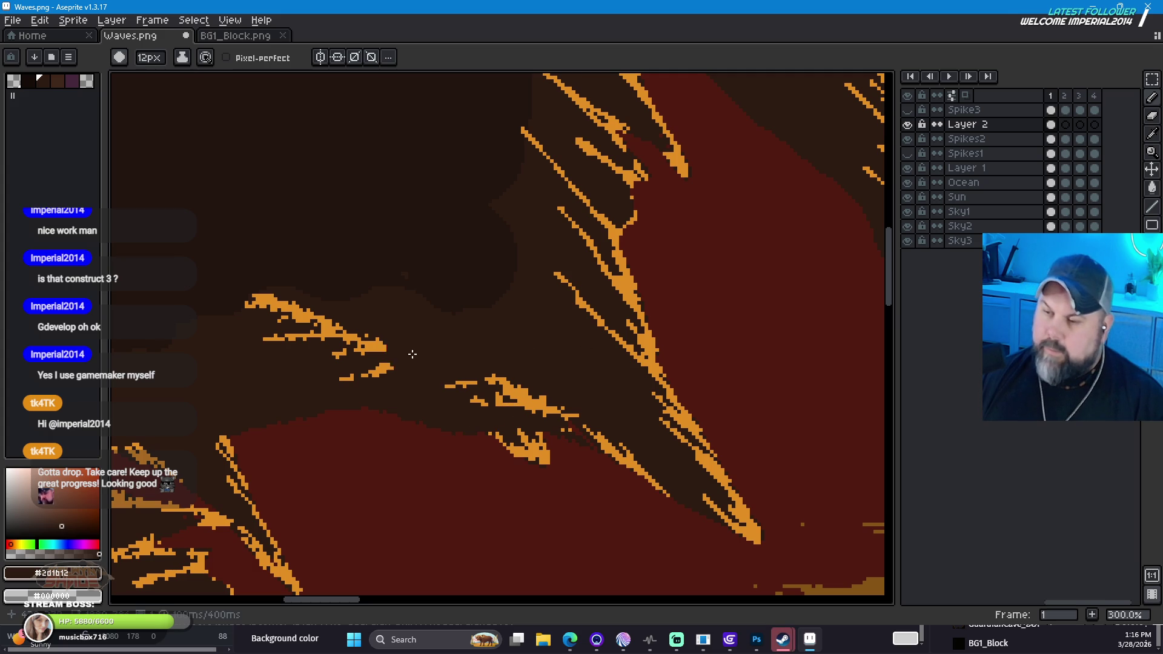
{"action": "mouse_move", "coordinate": [258, 301]}
{"action": "left_mouse_down"}
{"action": "mouse_move", "coordinate": [268, 315]}
{"action": "mouse_move", "coordinate": [303, 312]}
{"action": "left_mouse_up"}
{"action": "scroll", "coordinate": [732, 466], "scroll_direction": "down", "scroll_amount": 2}
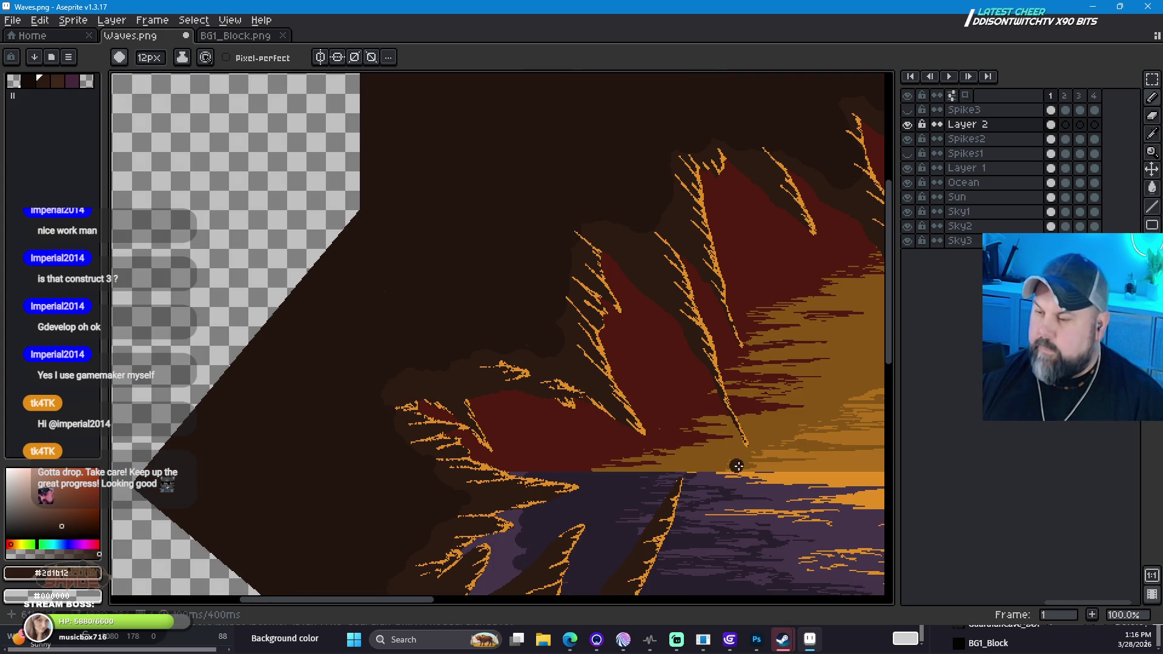
{"action": "scroll", "coordinate": [732, 466], "scroll_direction": "down", "scroll_amount": 2}
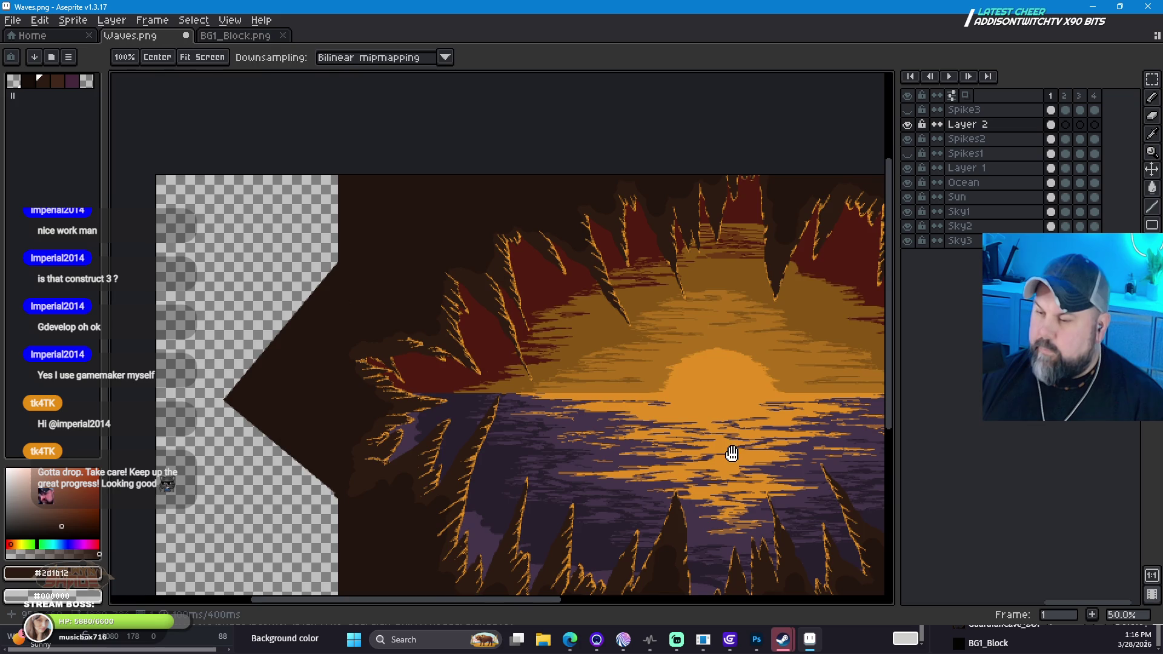
{"action": "mouse_move", "coordinate": [732, 454]}
{"action": "left_mouse_down"}
{"action": "mouse_move", "coordinate": [576, 408]}
{"action": "mouse_move", "coordinate": [527, 371]}
{"action": "mouse_move", "coordinate": [529, 343]}
{"action": "mouse_move", "coordinate": [506, 335]}
{"action": "mouse_move", "coordinate": [516, 348]}
{"action": "left_mouse_up"}
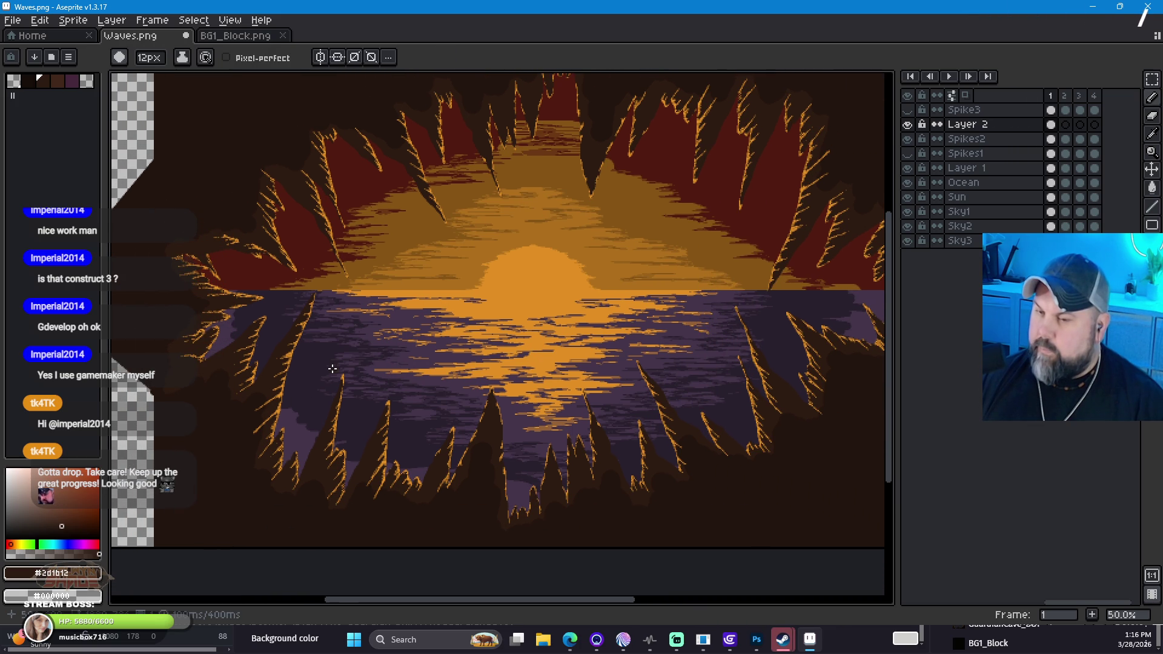
{"action": "scroll", "coordinate": [332, 371], "scroll_direction": "down", "scroll_amount": 1}
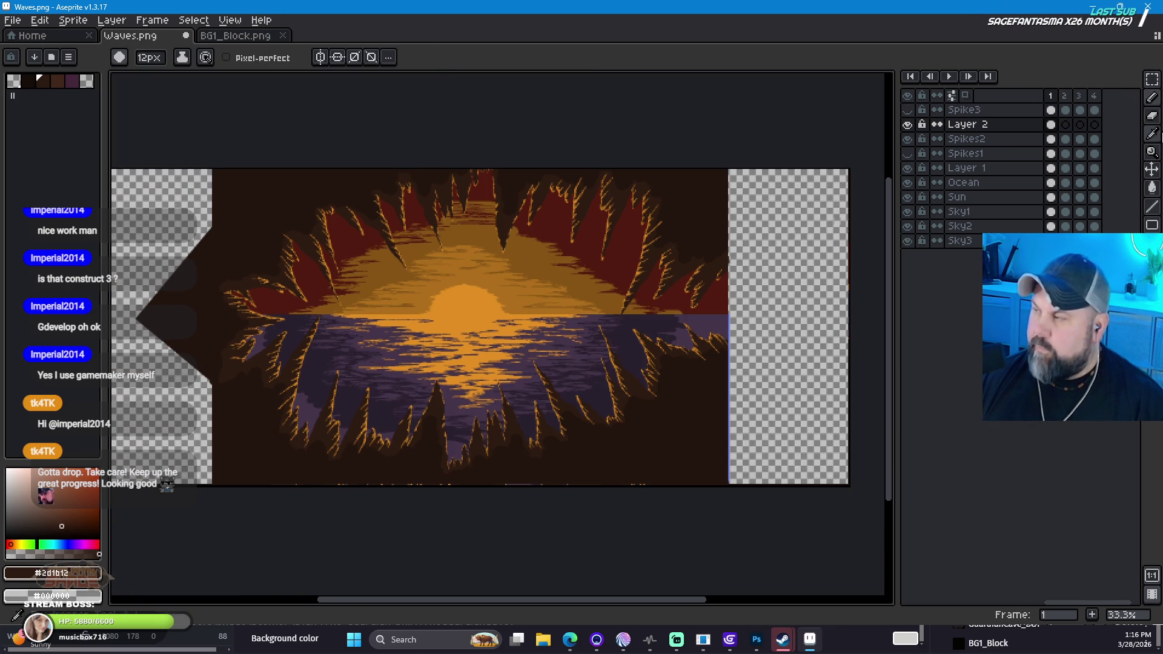
Step: Sample the #23150c brown and draw a dark stroke down from the top edge
{"action": "left_click", "coordinate": [1152, 133]}
{"action": "left_click", "coordinate": [271, 195]}
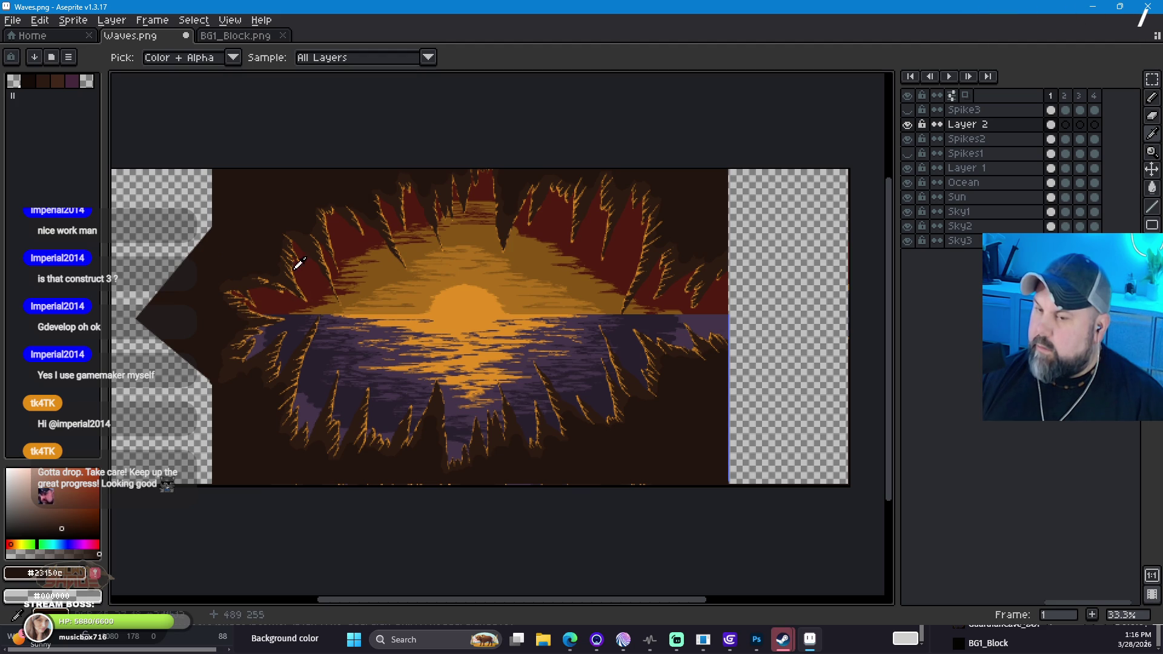
{"action": "key", "text": "space"}
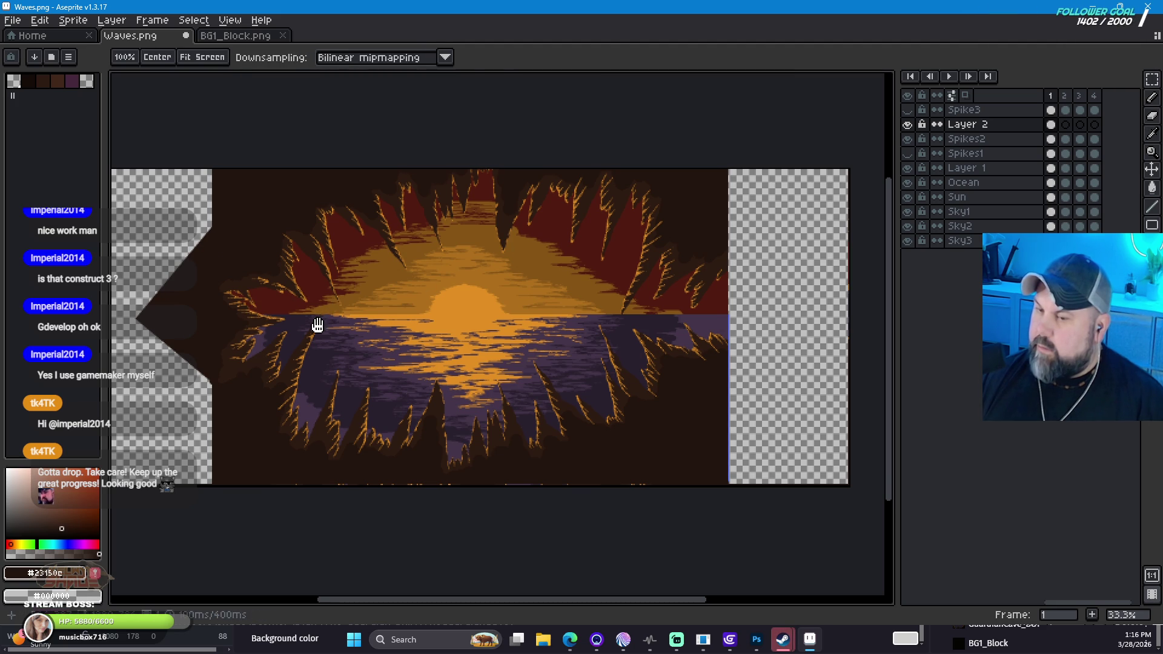
{"action": "left_click_drag", "start_coordinate": [317, 325], "coordinate": [448, 264]}
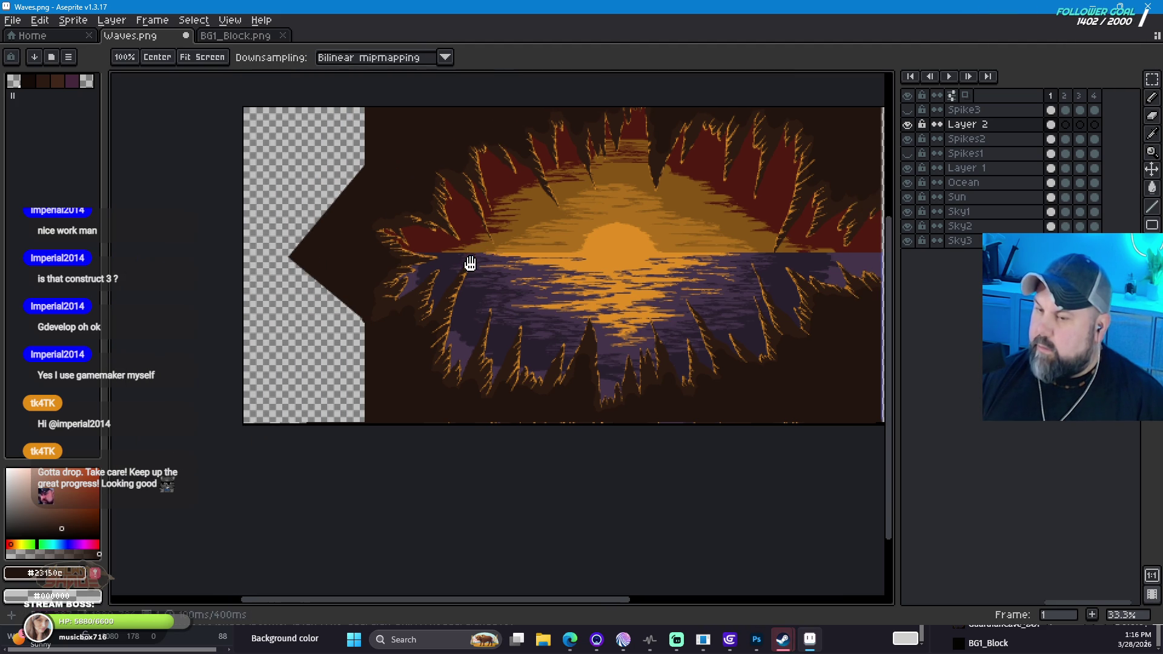
{"action": "left_click", "coordinate": [1157, 100]}
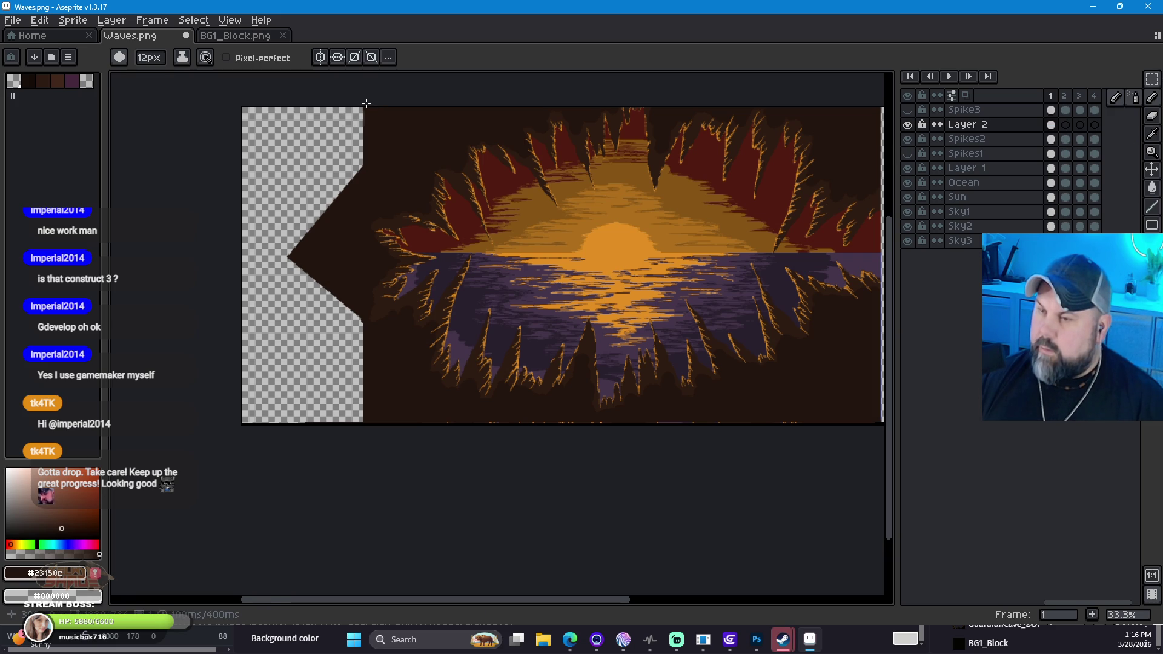
{"action": "left_click_drag", "start_coordinate": [365, 103], "coordinate": [326, 233]}
Step: Marquee the left-edge strip, bucket-fill it dark brown, and deselect
{"action": "key", "text": "m"}
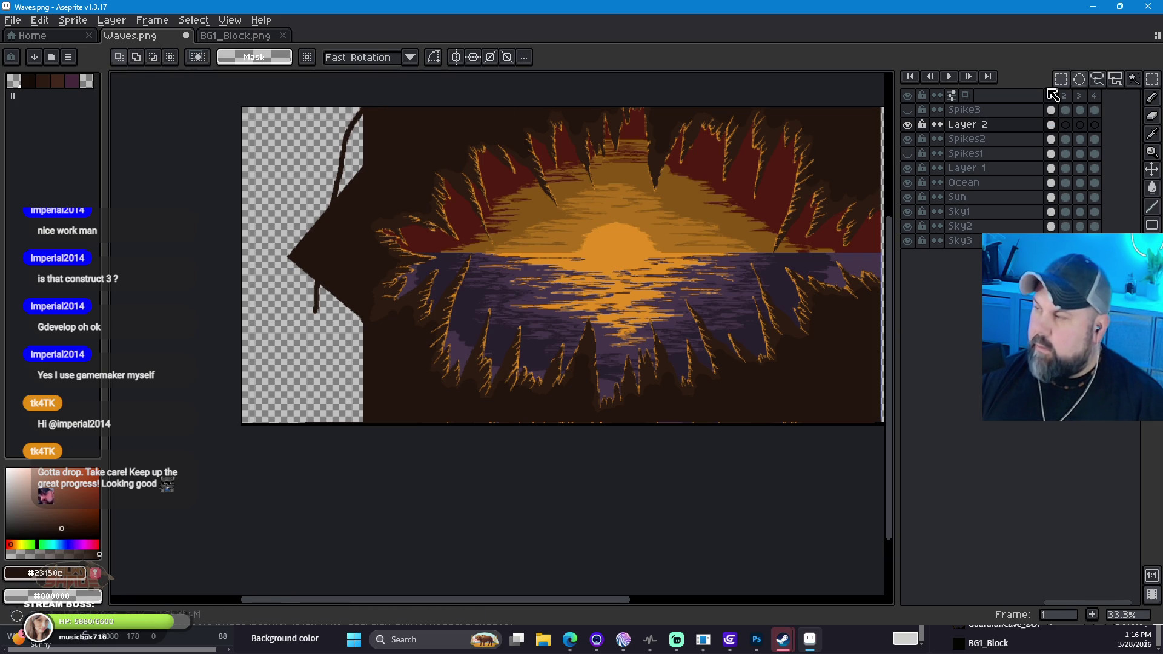
{"action": "mouse_move", "coordinate": [366, 103]}
{"action": "left_mouse_down"}
{"action": "mouse_move", "coordinate": [334, 230]}
{"action": "mouse_move", "coordinate": [218, 463]}
{"action": "left_mouse_up"}
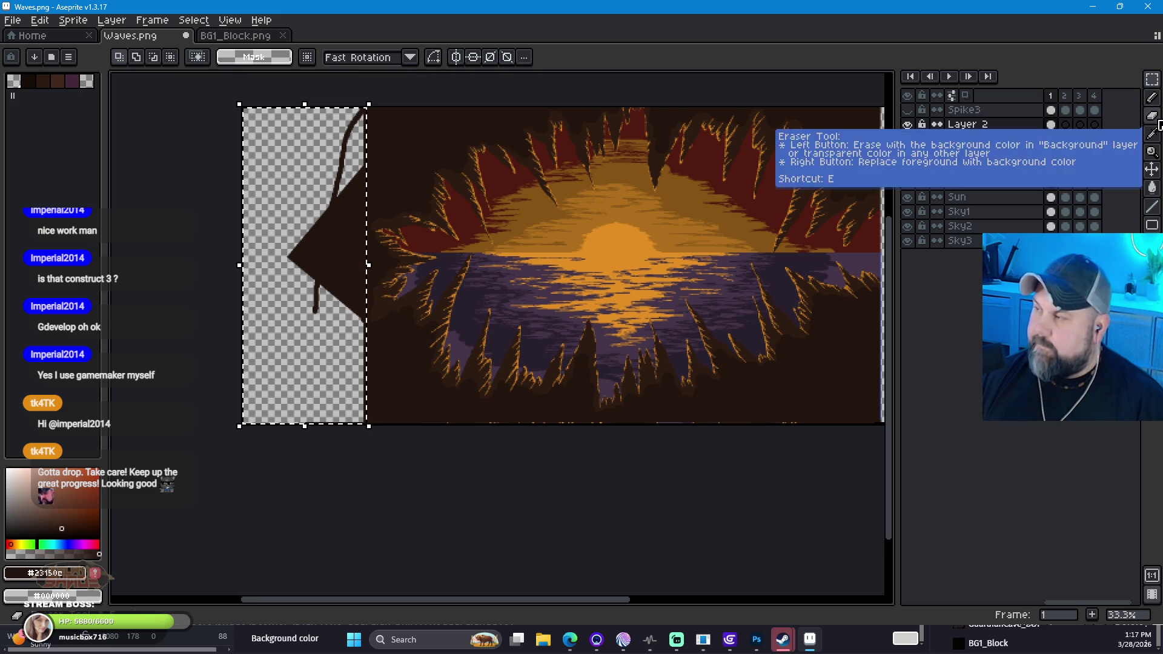
{"action": "left_click", "coordinate": [1154, 188]}
{"action": "left_click", "coordinate": [306, 161]}
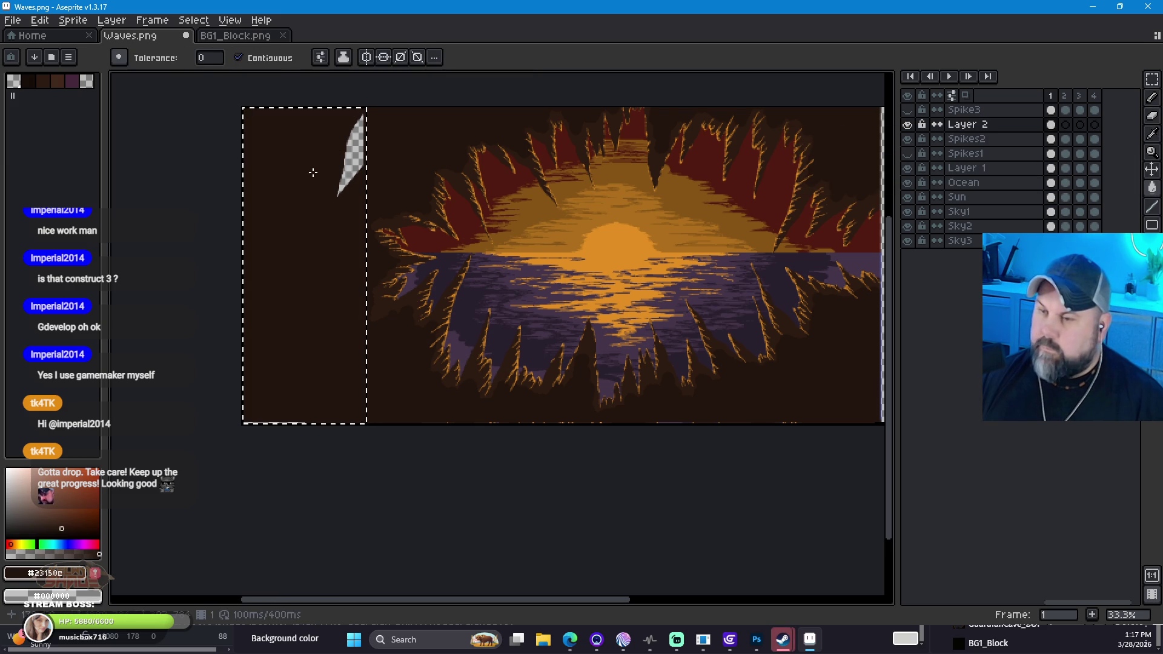
{"action": "left_click", "coordinate": [356, 157]}
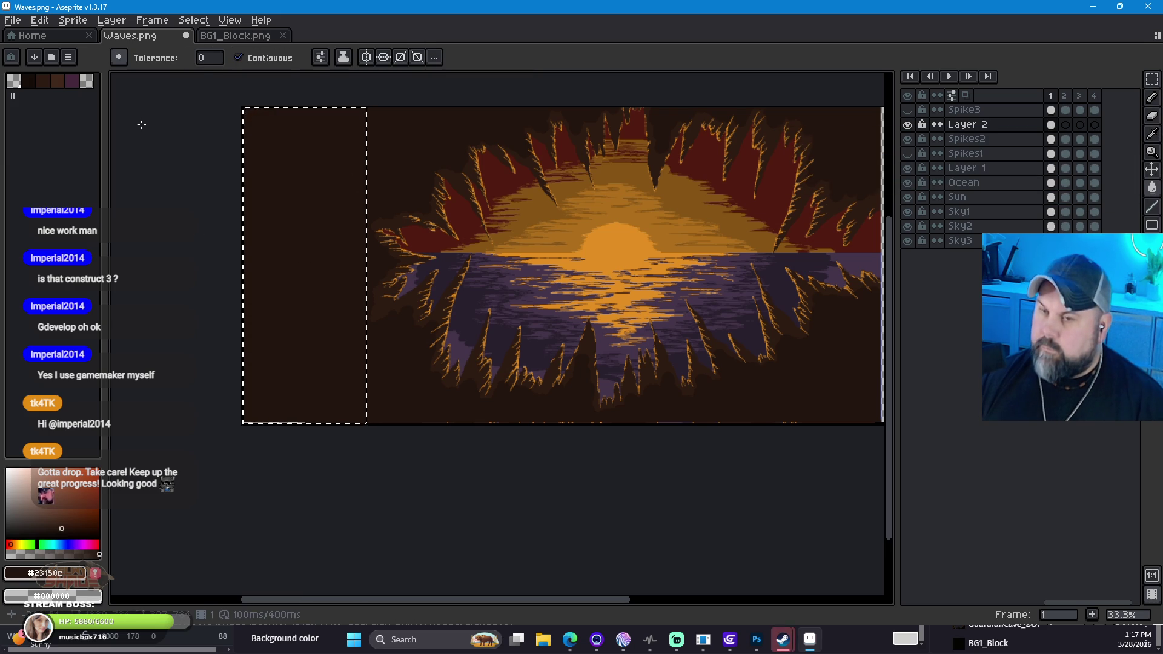
{"action": "left_click", "coordinate": [1152, 89]}
{"action": "left_click", "coordinate": [195, 193]}
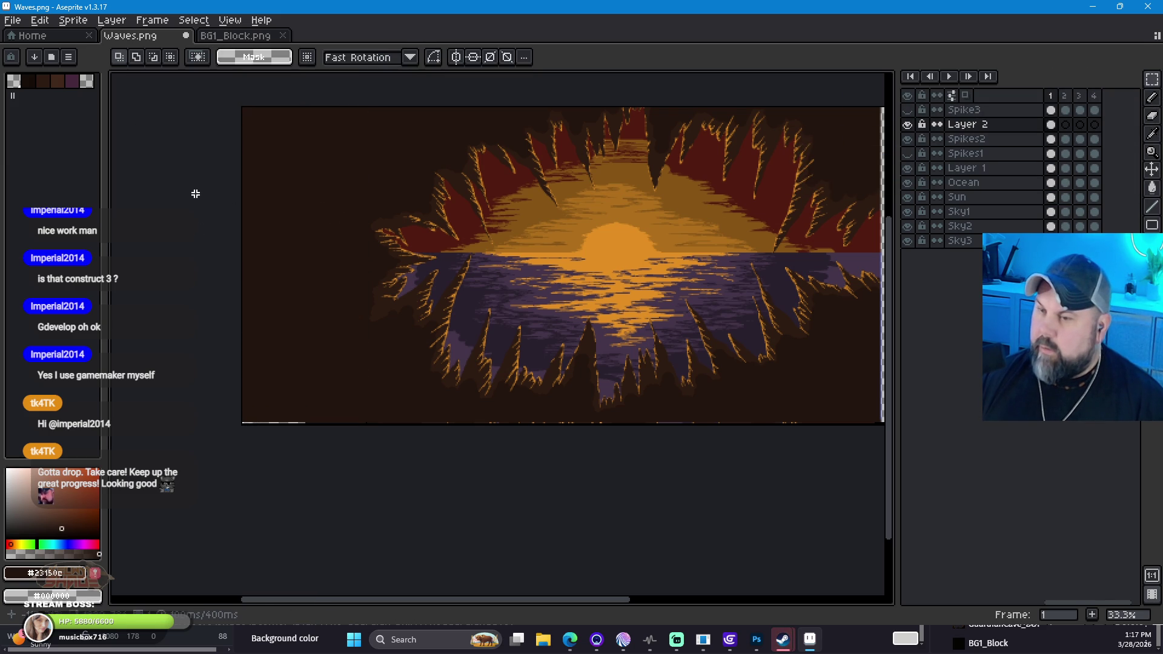
Step: Zoom and pan to the lower purple-and-orange area and the image's right edge
{"action": "left_click", "coordinate": [1152, 99]}
{"action": "scroll", "coordinate": [371, 228], "scroll_direction": "up", "scroll_amount": 2}
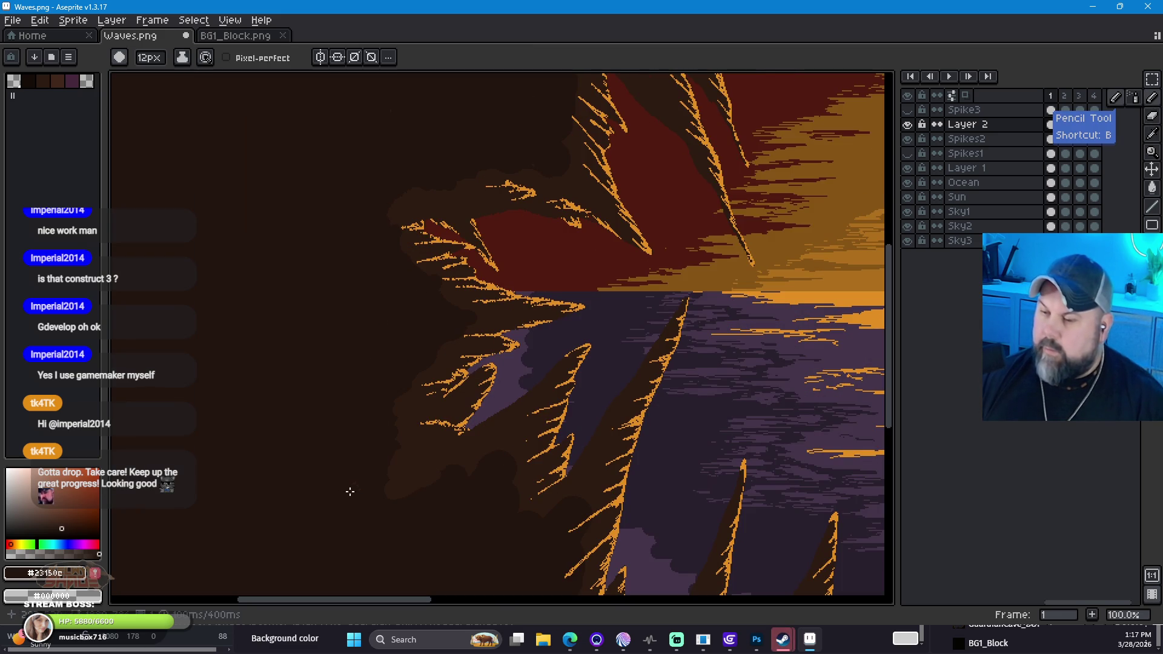
{"action": "left_click_drag", "start_coordinate": [322, 311], "coordinate": [324, 493]}
{"action": "mouse_move", "coordinate": [339, 267]}
{"action": "left_mouse_down"}
{"action": "mouse_move", "coordinate": [369, 388]}
{"action": "mouse_move", "coordinate": [688, 218]}
{"action": "mouse_move", "coordinate": [392, 216]}
{"action": "left_mouse_up"}
{"action": "left_click_drag", "start_coordinate": [418, 424], "coordinate": [418, 252]}
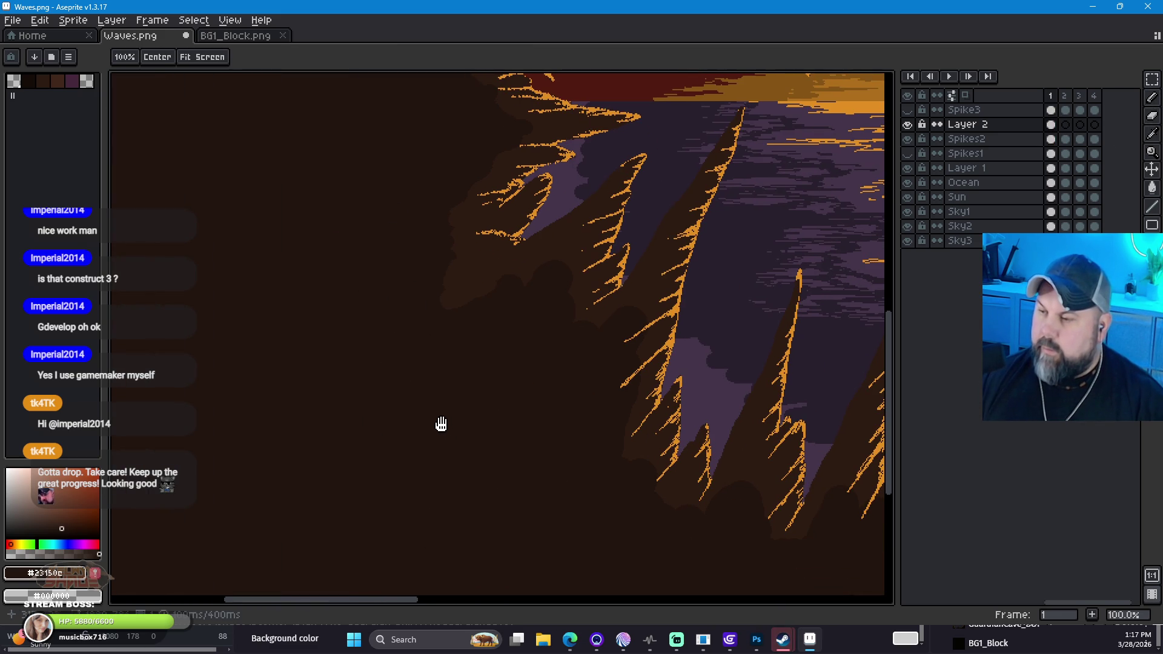
{"action": "scroll", "coordinate": [539, 407], "scroll_direction": "down", "scroll_amount": 2}
{"action": "mouse_move", "coordinate": [778, 379]}
{"action": "left_mouse_down"}
{"action": "mouse_move", "coordinate": [727, 350]}
{"action": "mouse_move", "coordinate": [600, 358]}
{"action": "mouse_move", "coordinate": [574, 340]}
{"action": "mouse_move", "coordinate": [558, 379]}
{"action": "mouse_move", "coordinate": [591, 351]}
{"action": "mouse_move", "coordinate": [576, 342]}
{"action": "mouse_move", "coordinate": [594, 389]}
{"action": "left_mouse_up"}
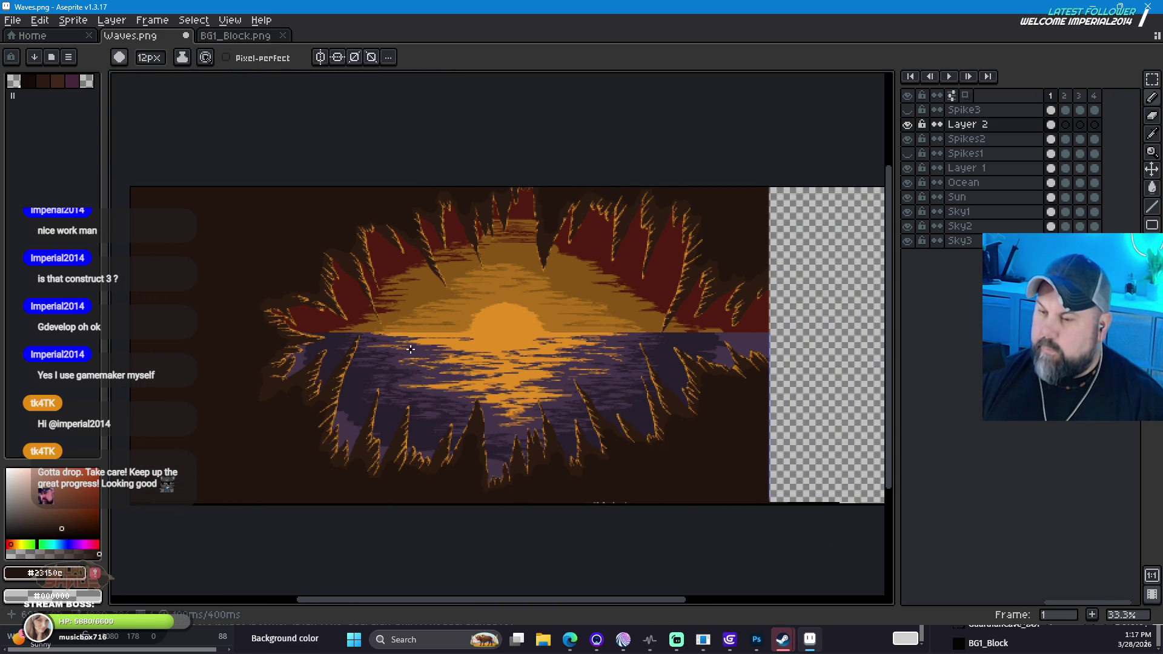
{"action": "scroll", "coordinate": [567, 409], "scroll_direction": "up", "scroll_amount": 1}
{"action": "scroll", "coordinate": [419, 362], "scroll_direction": "up", "scroll_amount": 1}
{"action": "scroll", "coordinate": [436, 383], "scroll_direction": "down", "scroll_amount": 1}
{"action": "mouse_move", "coordinate": [436, 384]}
{"action": "left_mouse_down"}
{"action": "mouse_move", "coordinate": [543, 345]}
{"action": "mouse_move", "coordinate": [410, 363]}
{"action": "mouse_move", "coordinate": [382, 384]}
{"action": "mouse_move", "coordinate": [409, 359]}
{"action": "mouse_move", "coordinate": [384, 338]}
{"action": "mouse_move", "coordinate": [448, 330]}
{"action": "mouse_move", "coordinate": [455, 366]}
{"action": "left_mouse_up"}
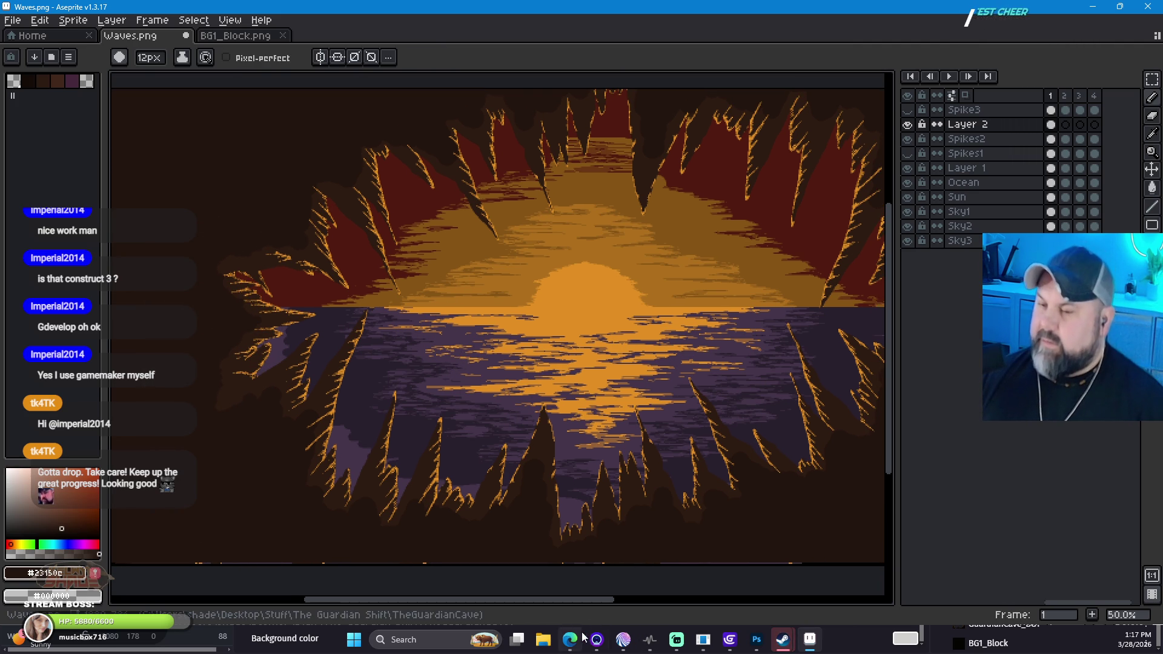
Step: Paint over the orange spike's lower tip in dark brown with the Pencil
{"action": "key", "text": "space"}
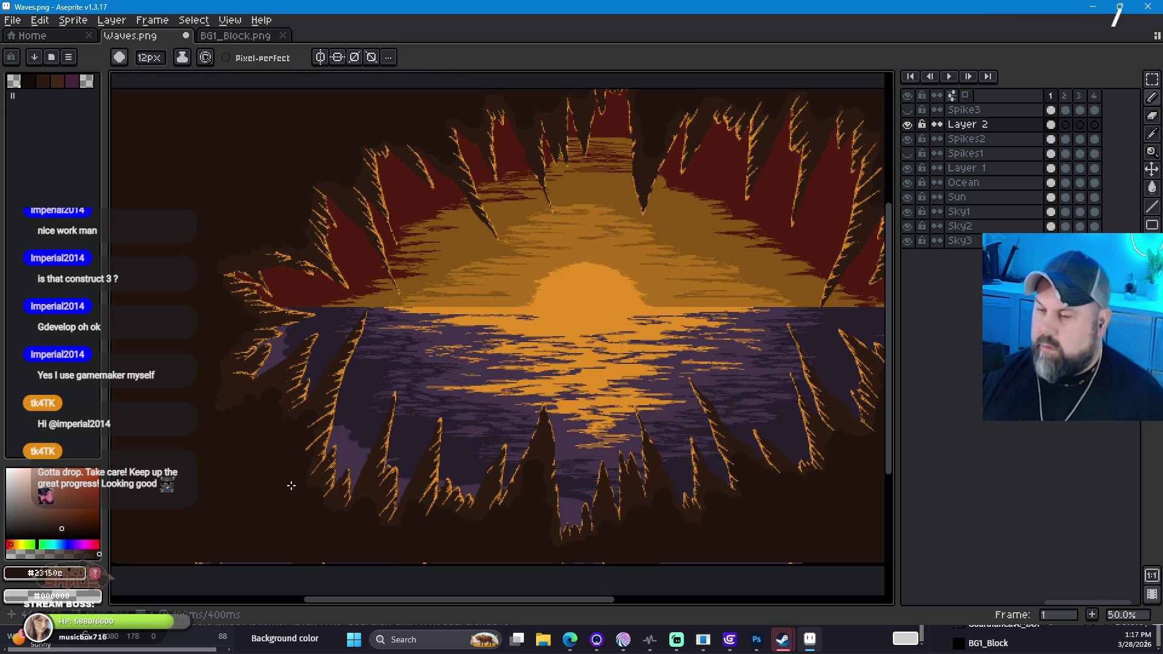
{"action": "scroll", "coordinate": [292, 485], "scroll_direction": "up", "scroll_amount": 4}
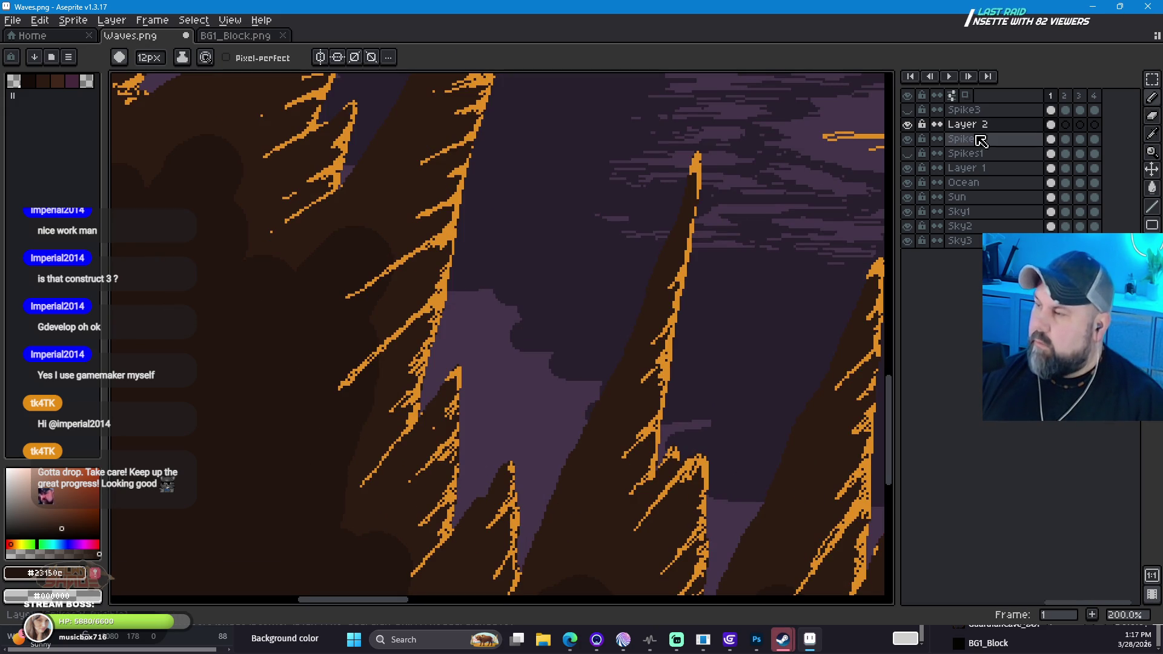
{"action": "left_click", "coordinate": [1154, 131]}
{"action": "left_click", "coordinate": [1155, 100]}
{"action": "left_click_drag", "start_coordinate": [333, 392], "coordinate": [366, 357]}
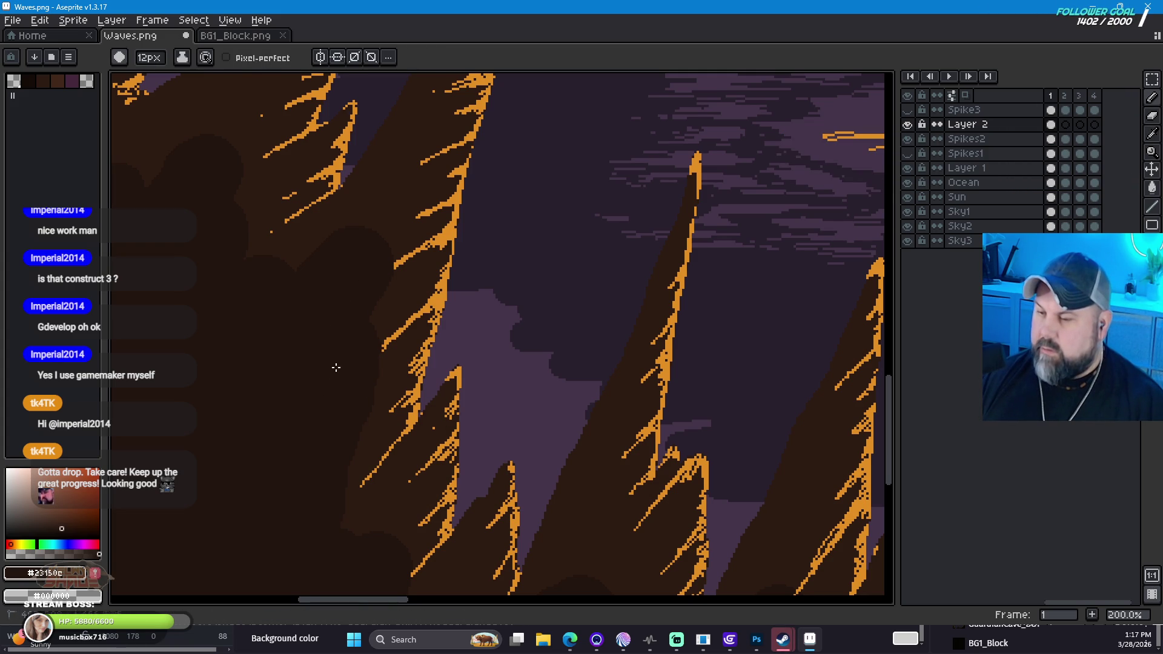
{"action": "scroll", "coordinate": [243, 350], "scroll_direction": "down", "scroll_amount": 2}
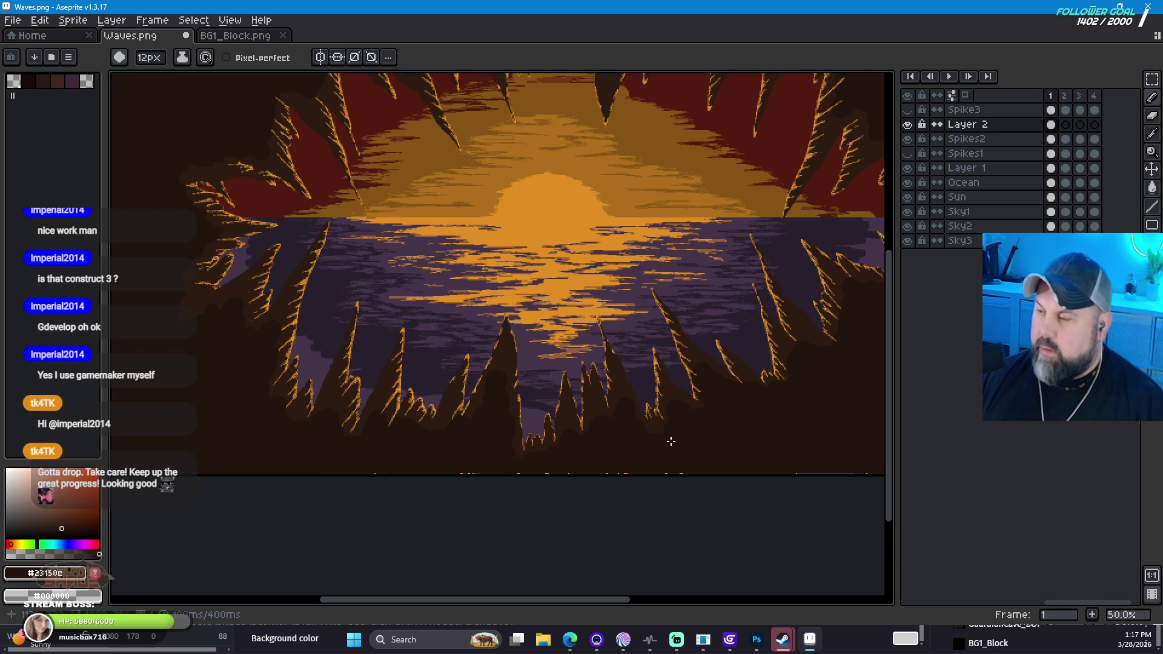
Step: Bring the upper-left spikes into view and undo the last pencil stroke
{"action": "scroll", "coordinate": [661, 441], "scroll_direction": "up", "scroll_amount": 2}
{"action": "mouse_move", "coordinate": [306, 387]}
{"action": "left_mouse_down"}
{"action": "mouse_move", "coordinate": [548, 374]}
{"action": "mouse_move", "coordinate": [581, 388]}
{"action": "left_mouse_up"}
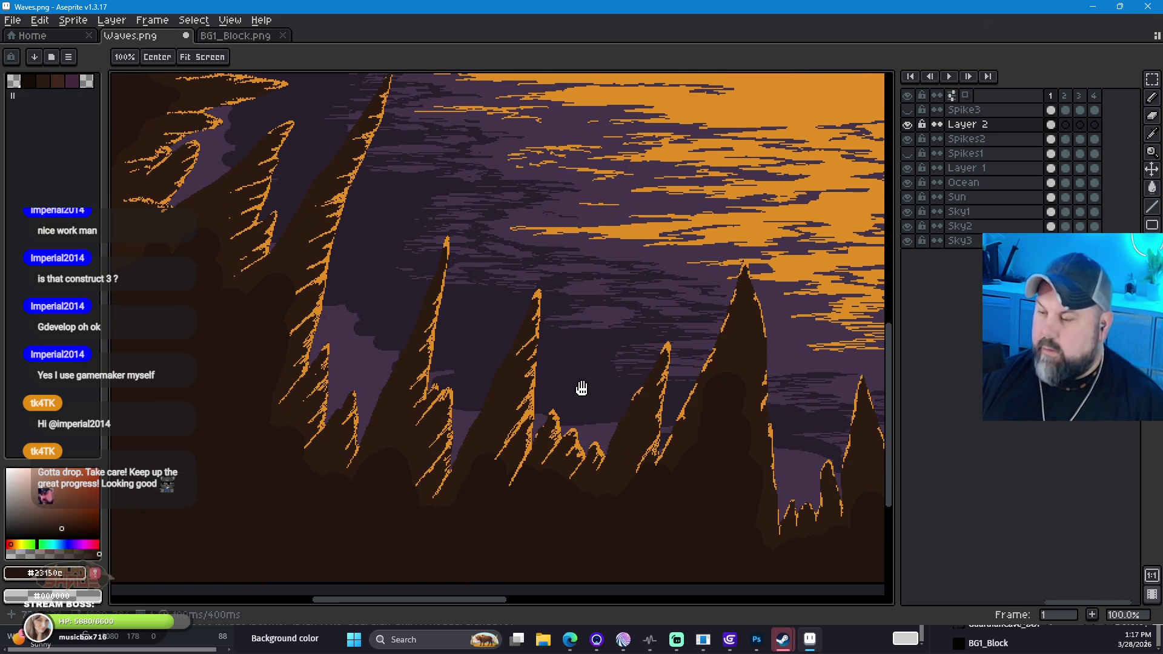
{"action": "key", "text": "b"}
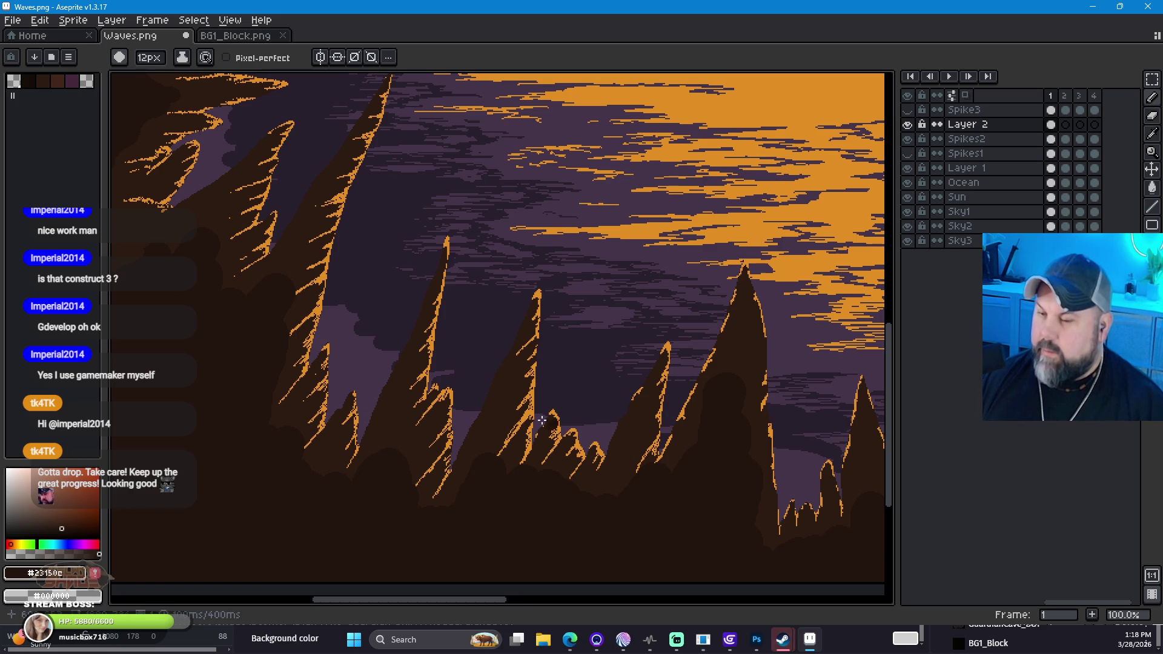
{"action": "key", "text": "space"}
{"action": "scroll", "coordinate": [460, 261], "scroll_direction": "up", "scroll_amount": 3}
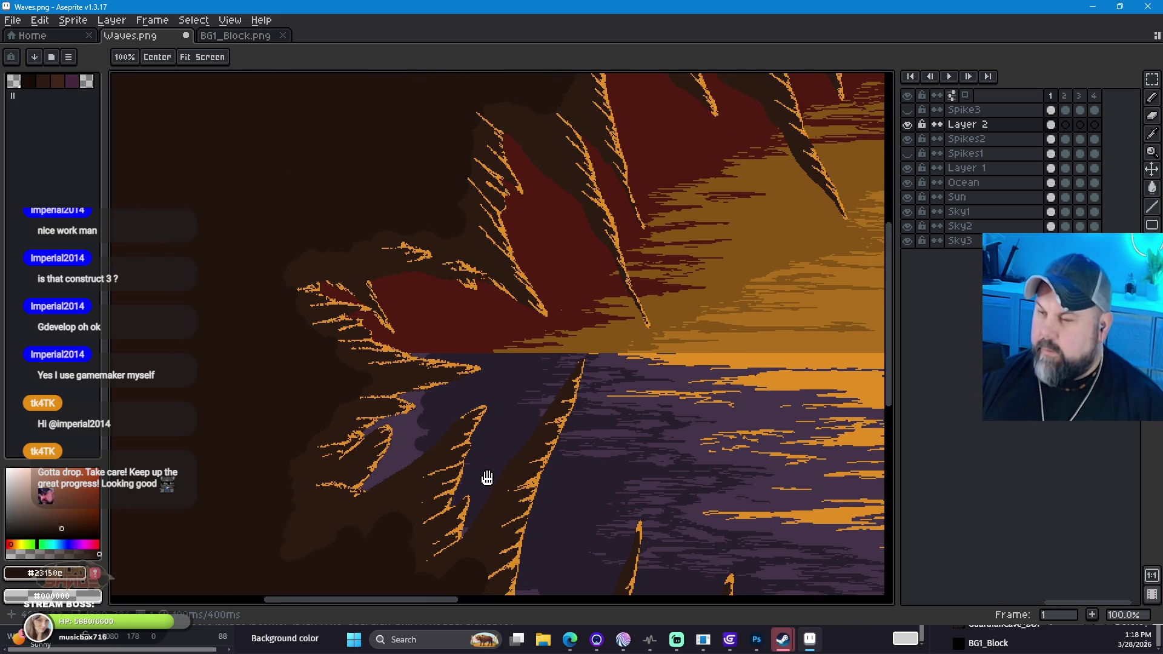
{"action": "mouse_move", "coordinate": [712, 308]}
{"action": "left_mouse_down"}
{"action": "mouse_move", "coordinate": [582, 387]}
{"action": "mouse_move", "coordinate": [545, 350]}
{"action": "left_mouse_up"}
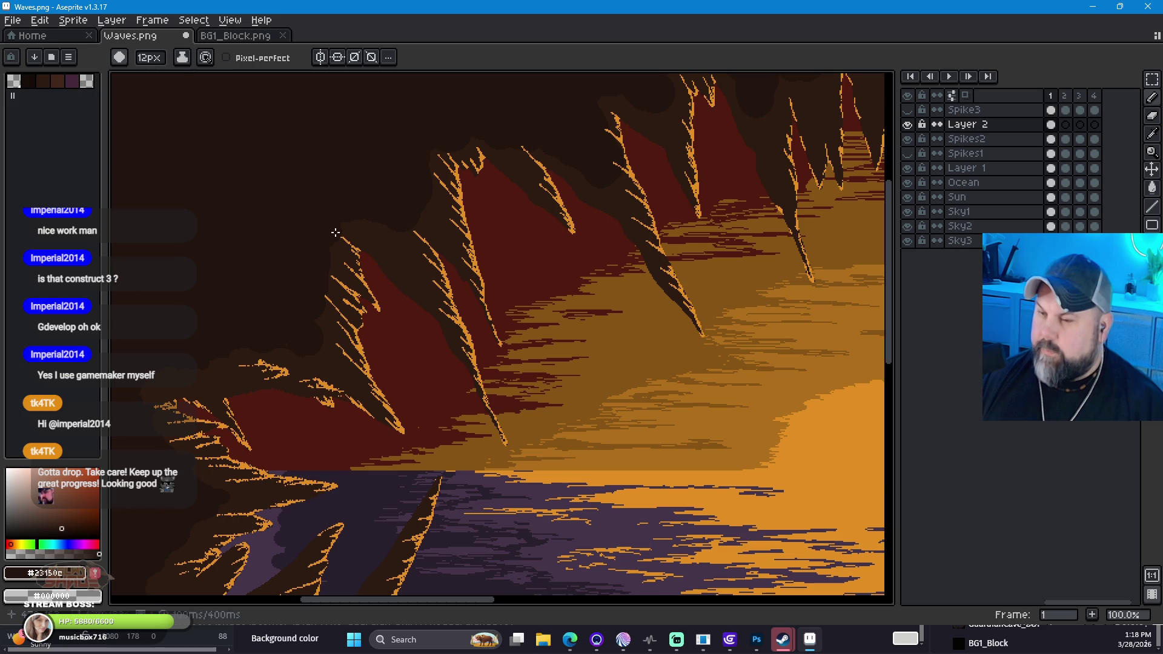
{"action": "scroll", "coordinate": [727, 247], "scroll_direction": "up", "scroll_amount": 3}
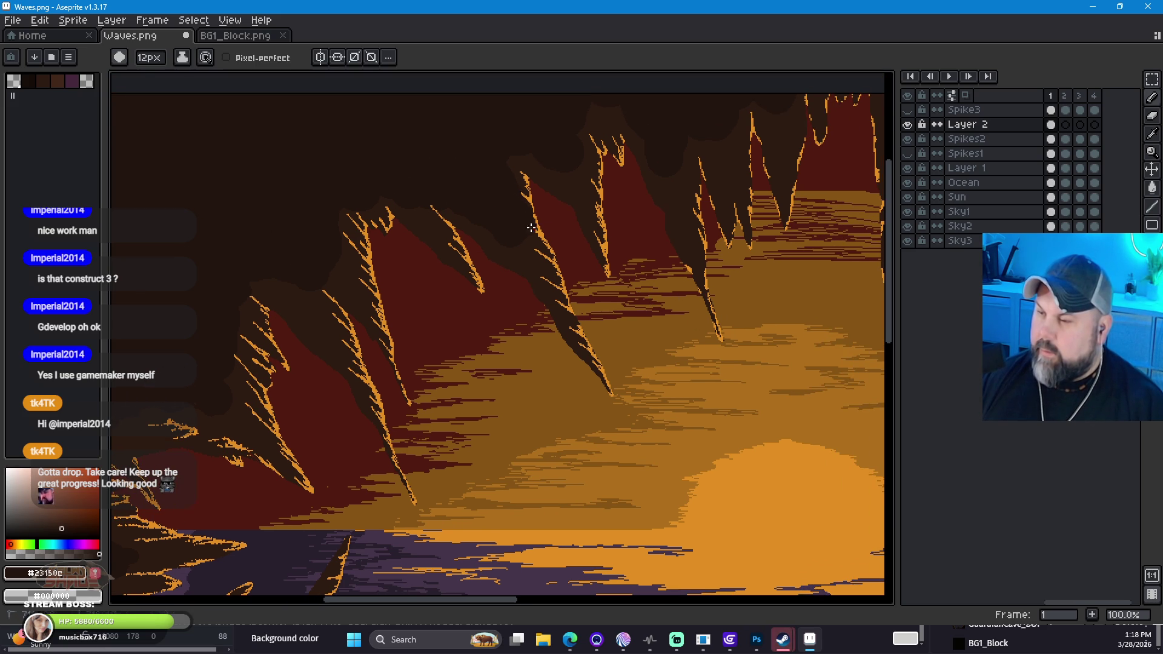
{"action": "key", "text": "ctrl+z"}
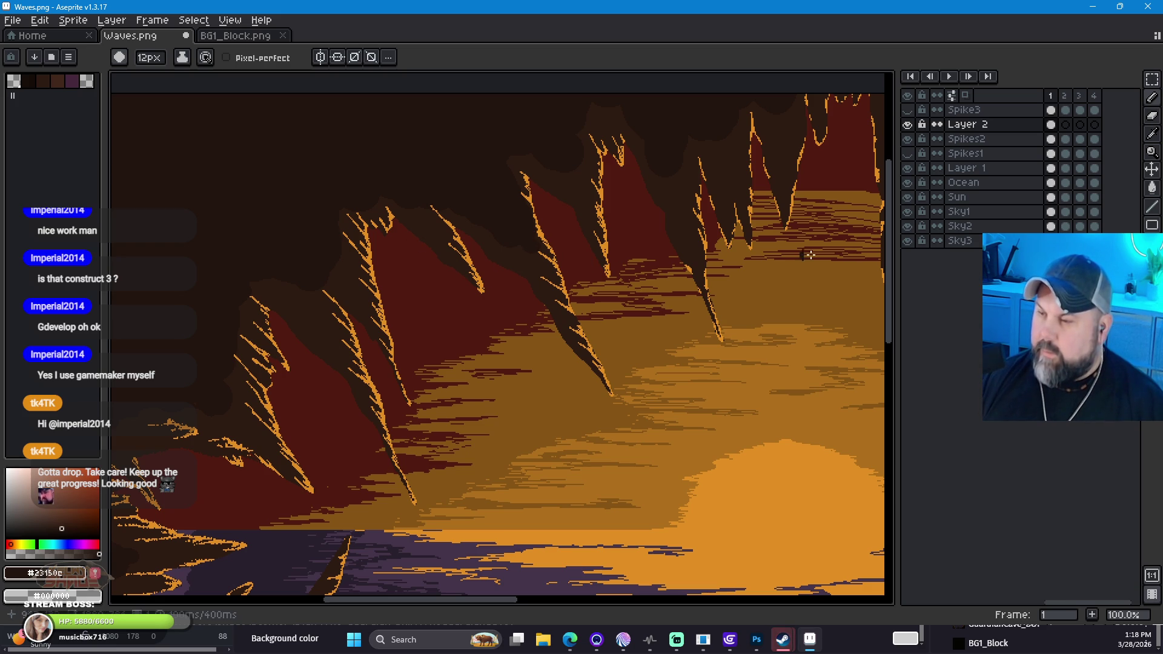
Step: Pan across the lower sea spikes, upper spike tips and right edge to inspect them
{"action": "left_click_drag", "start_coordinate": [778, 288], "coordinate": [741, 288]}
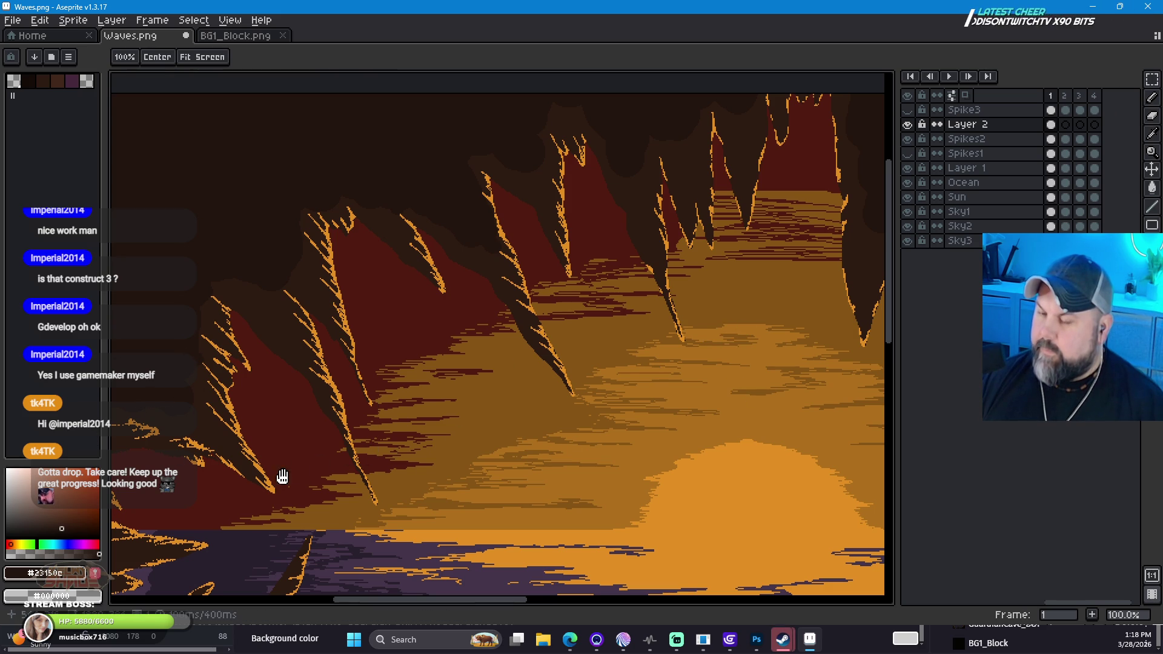
{"action": "scroll", "coordinate": [480, 304], "scroll_direction": "up", "scroll_amount": 3}
{"action": "scroll", "coordinate": [512, 316], "scroll_direction": "up", "scroll_amount": 1}
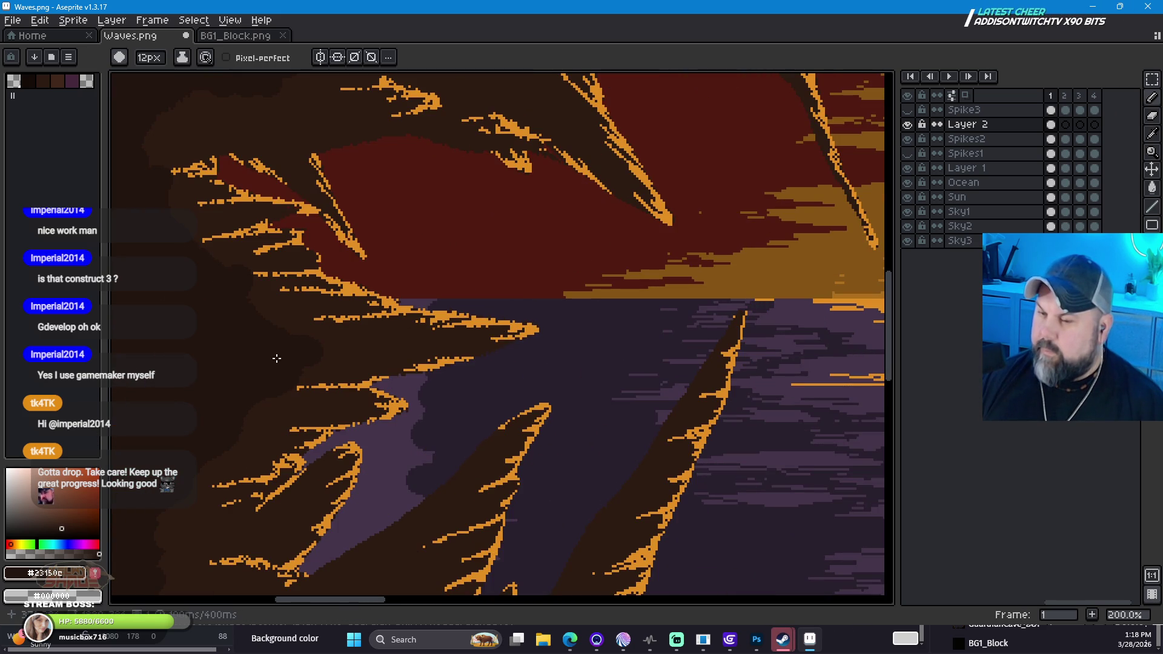
{"action": "mouse_move", "coordinate": [326, 476]}
{"action": "left_mouse_down"}
{"action": "mouse_move", "coordinate": [459, 436]}
{"action": "mouse_move", "coordinate": [548, 213]}
{"action": "mouse_move", "coordinate": [613, 391]}
{"action": "mouse_move", "coordinate": [555, 301]}
{"action": "left_mouse_up"}
{"action": "mouse_move", "coordinate": [688, 340]}
{"action": "left_mouse_down"}
{"action": "mouse_move", "coordinate": [606, 285]}
{"action": "mouse_move", "coordinate": [633, 207]}
{"action": "mouse_move", "coordinate": [606, 227]}
{"action": "left_mouse_up"}
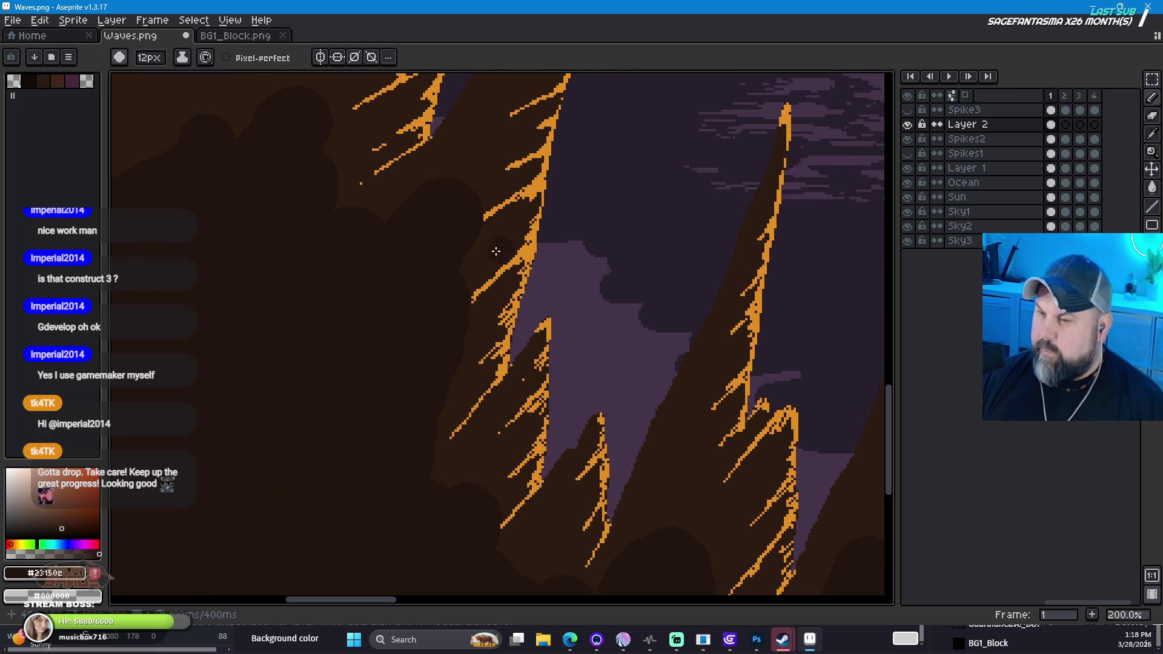
{"action": "mouse_move", "coordinate": [638, 424]}
{"action": "left_mouse_down"}
{"action": "mouse_move", "coordinate": [514, 288]}
{"action": "mouse_move", "coordinate": [431, 267]}
{"action": "left_mouse_up"}
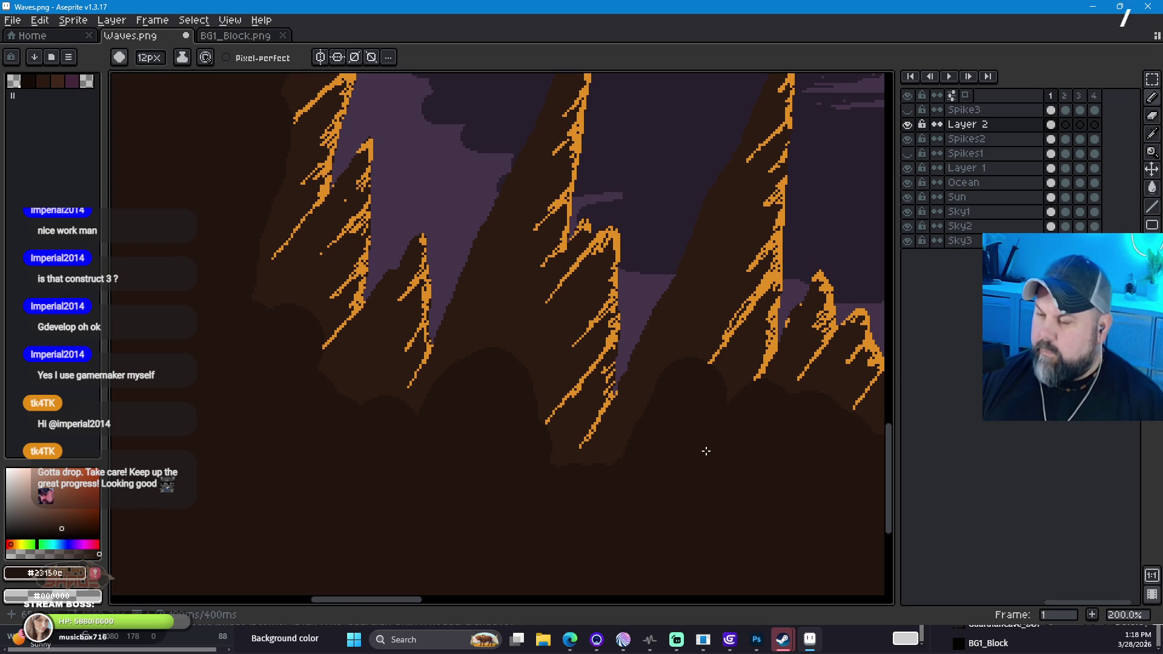
{"action": "left_click_drag", "start_coordinate": [680, 446], "coordinate": [519, 472]}
{"action": "mouse_move", "coordinate": [691, 410]}
{"action": "left_mouse_down"}
{"action": "mouse_move", "coordinate": [456, 477]}
{"action": "mouse_move", "coordinate": [470, 499]}
{"action": "mouse_move", "coordinate": [509, 304]}
{"action": "mouse_move", "coordinate": [763, 400]}
{"action": "mouse_move", "coordinate": [579, 432]}
{"action": "mouse_move", "coordinate": [454, 480]}
{"action": "mouse_move", "coordinate": [644, 346]}
{"action": "mouse_move", "coordinate": [634, 417]}
{"action": "left_mouse_up"}
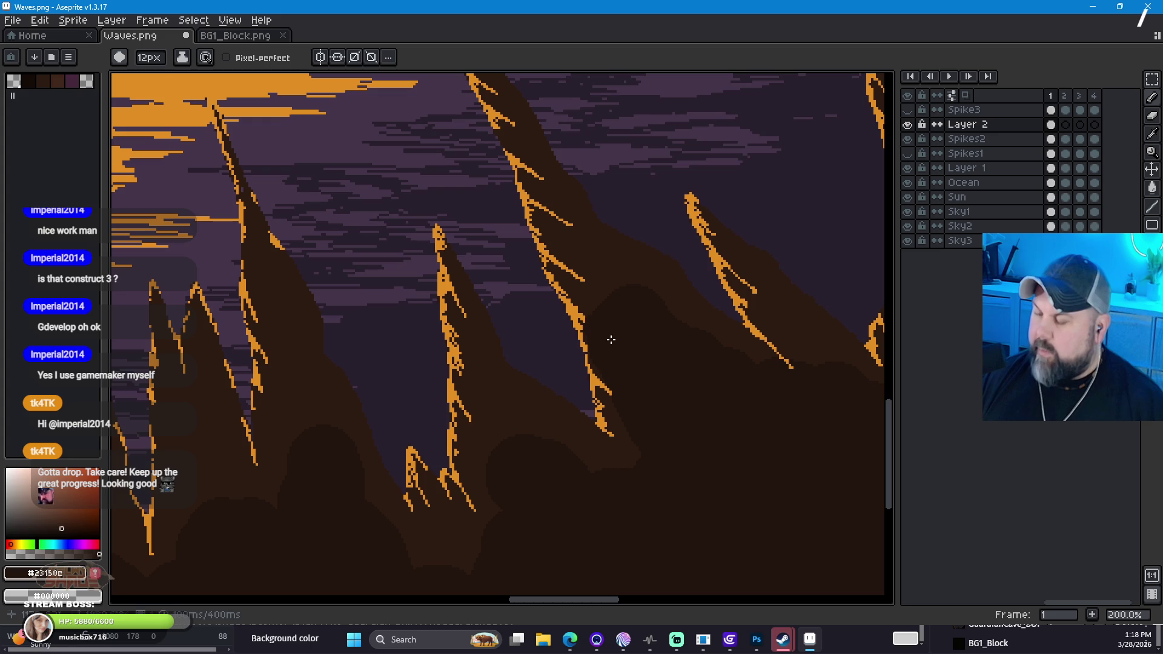
{"action": "mouse_move", "coordinate": [732, 442]}
{"action": "left_mouse_down"}
{"action": "mouse_move", "coordinate": [475, 345]}
{"action": "mouse_move", "coordinate": [430, 408]}
{"action": "mouse_move", "coordinate": [455, 349]}
{"action": "left_mouse_up"}
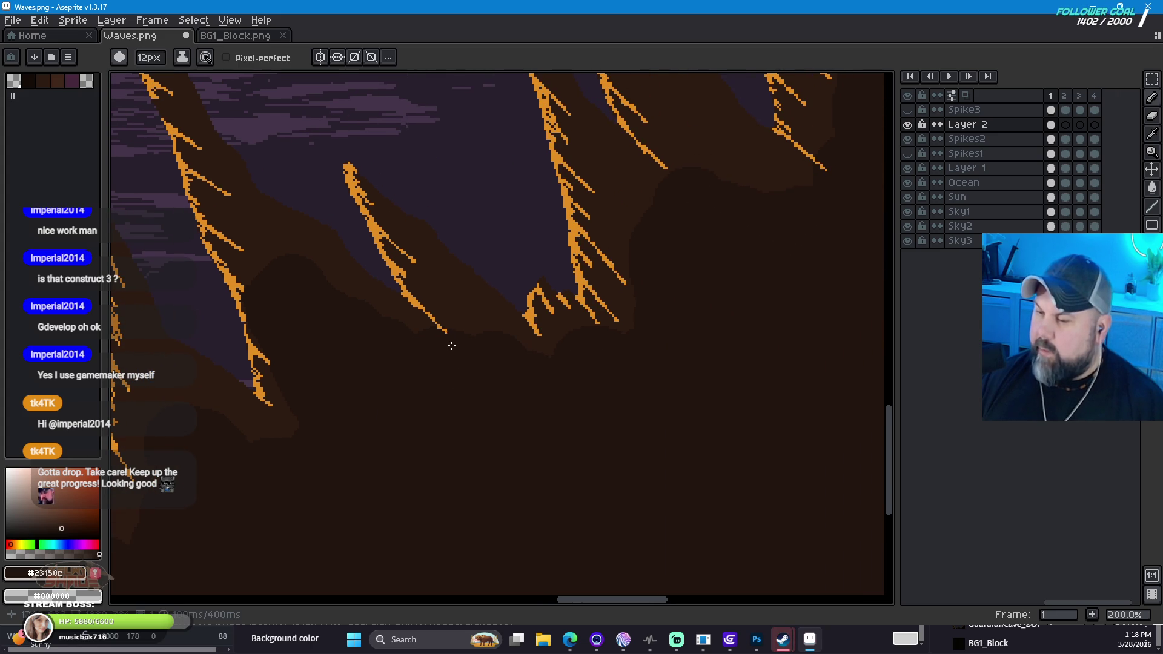
{"action": "mouse_move", "coordinate": [662, 329]}
{"action": "left_mouse_down"}
{"action": "mouse_move", "coordinate": [547, 431]}
{"action": "mouse_move", "coordinate": [447, 469]}
{"action": "left_mouse_up"}
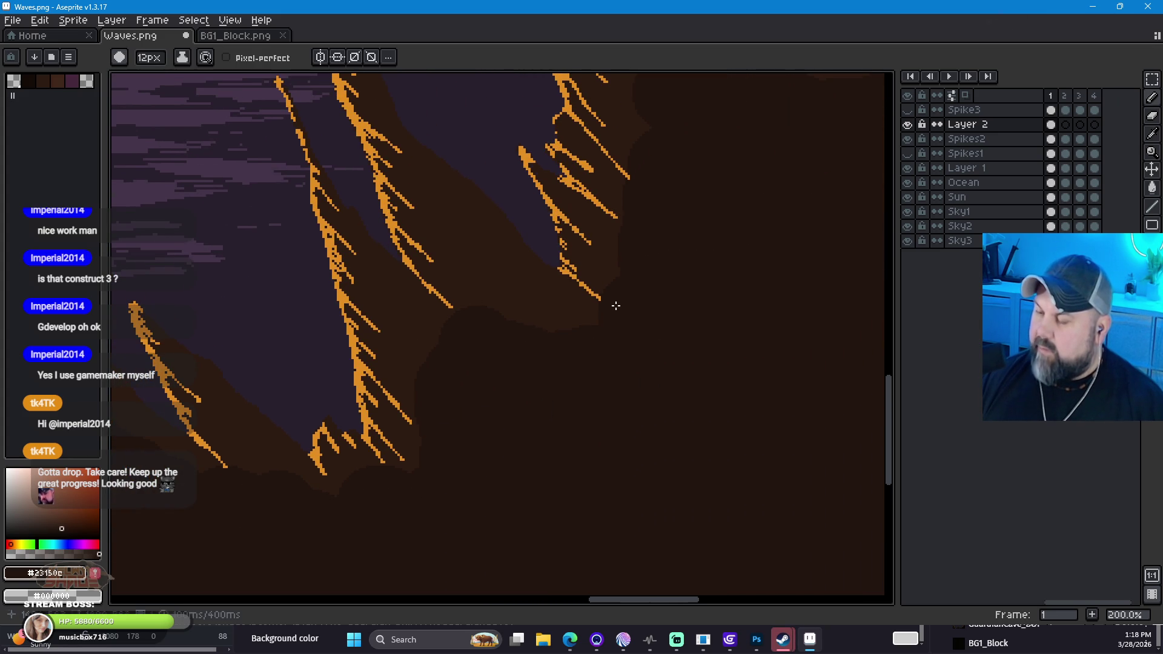
{"action": "mouse_move", "coordinate": [701, 212]}
{"action": "left_mouse_down"}
{"action": "mouse_move", "coordinate": [657, 441]}
{"action": "mouse_move", "coordinate": [751, 421]}
{"action": "left_mouse_up"}
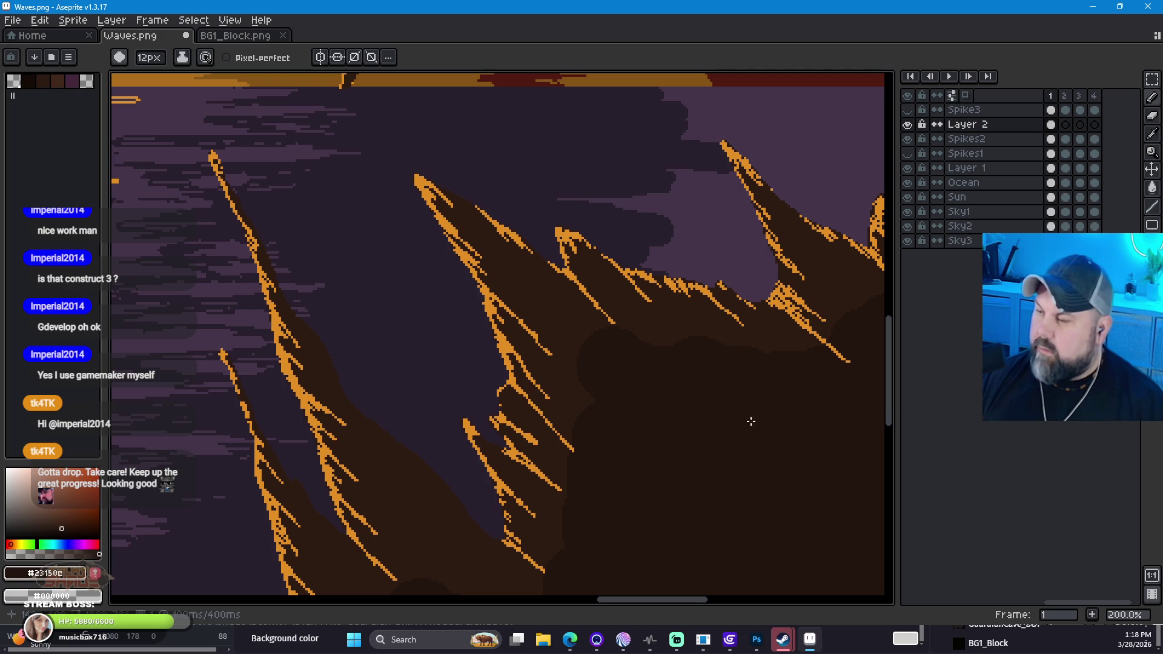
{"action": "mouse_move", "coordinate": [835, 353]}
{"action": "left_mouse_down"}
{"action": "mouse_move", "coordinate": [735, 304]}
{"action": "mouse_move", "coordinate": [374, 379]}
{"action": "mouse_move", "coordinate": [464, 396]}
{"action": "left_mouse_up"}
{"action": "scroll", "coordinate": [464, 396], "scroll_direction": "down", "scroll_amount": 2}
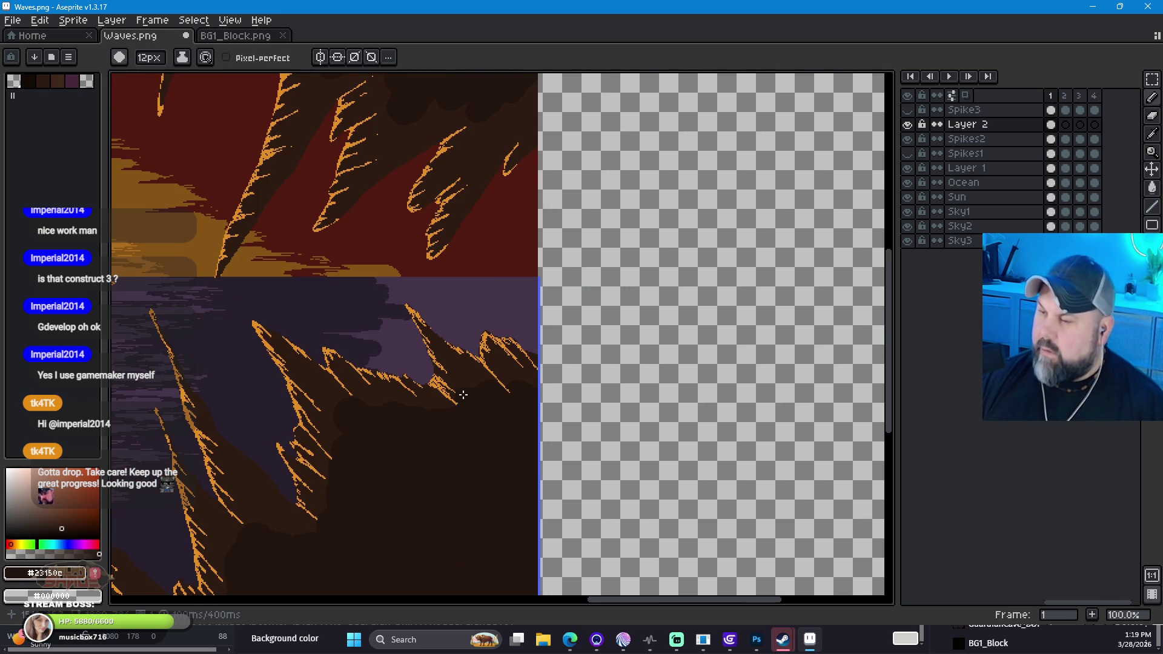
{"action": "mouse_move", "coordinate": [529, 256]}
{"action": "left_mouse_down"}
{"action": "mouse_move", "coordinate": [508, 340]}
{"action": "mouse_move", "coordinate": [545, 433]}
{"action": "mouse_move", "coordinate": [616, 468]}
{"action": "left_mouse_up"}
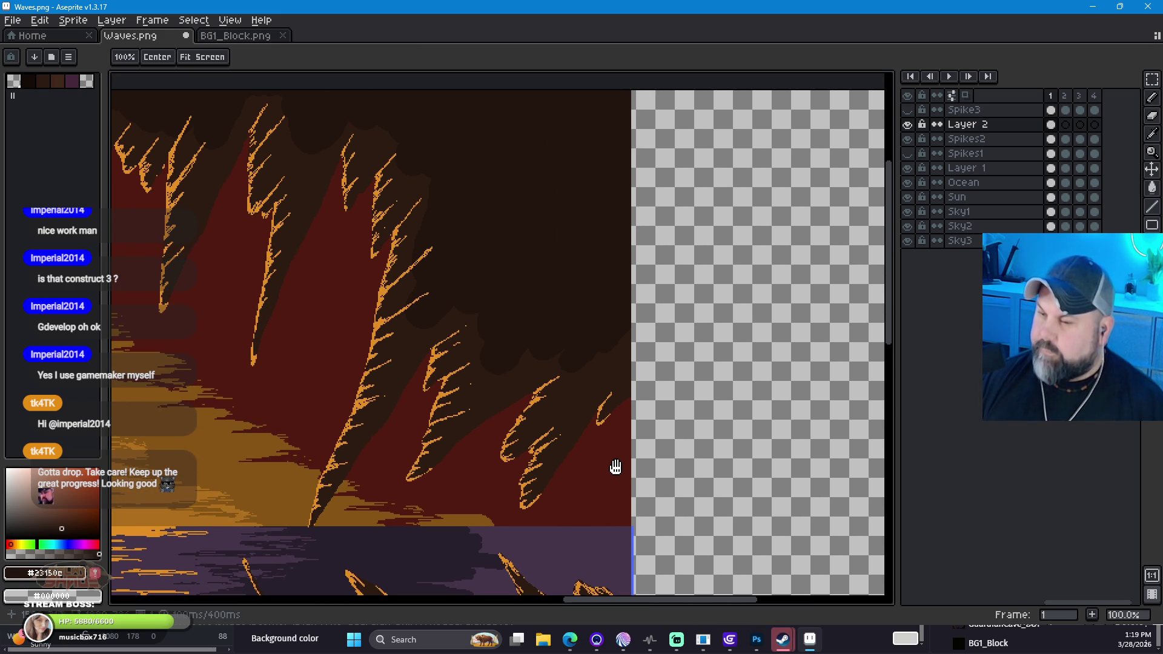
{"action": "key", "text": "space"}
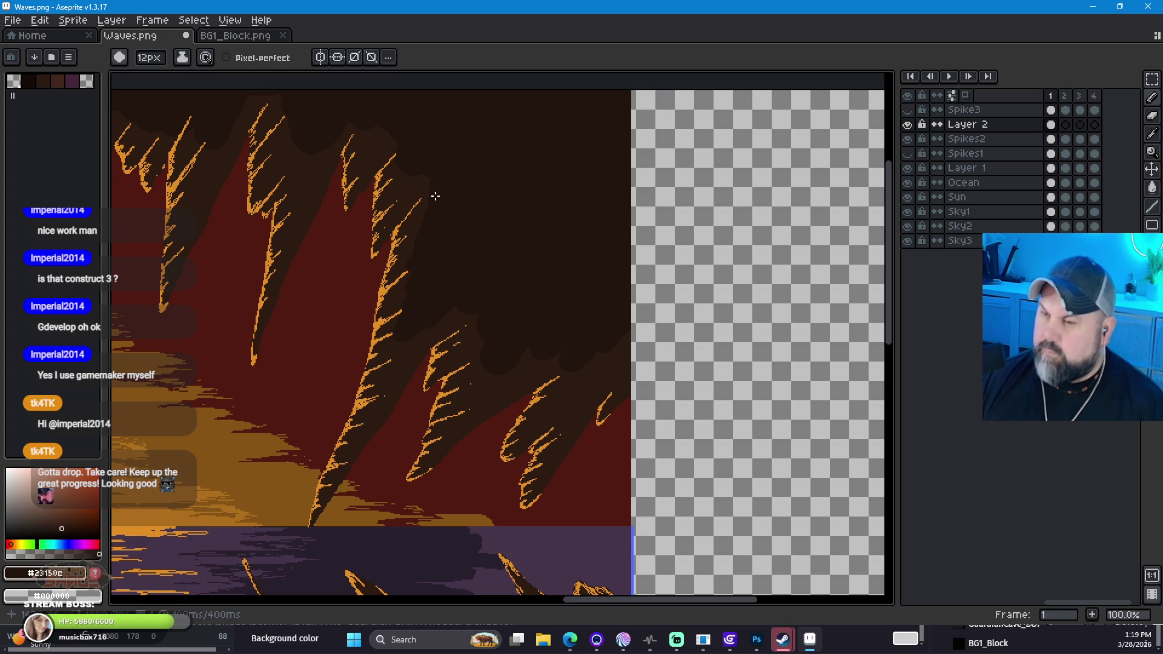
{"action": "scroll", "coordinate": [340, 257], "scroll_direction": "down", "scroll_amount": 3}
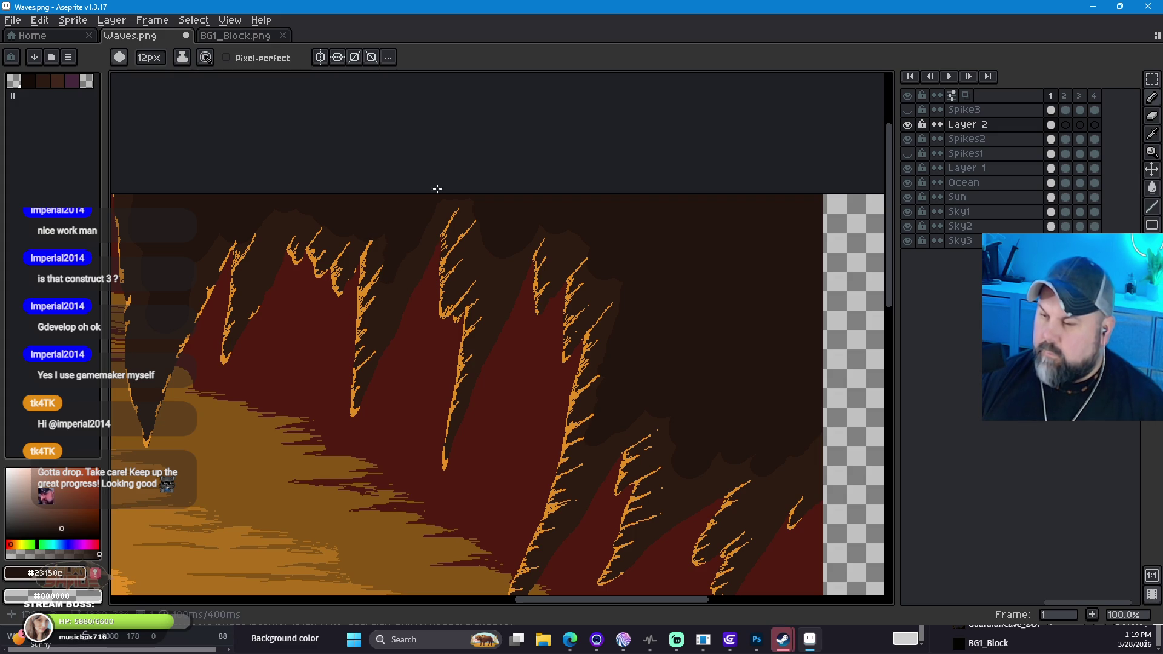
{"action": "mouse_move", "coordinate": [241, 388]}
{"action": "left_mouse_down"}
{"action": "mouse_move", "coordinate": [332, 366]}
{"action": "mouse_move", "coordinate": [435, 400]}
{"action": "left_mouse_up"}
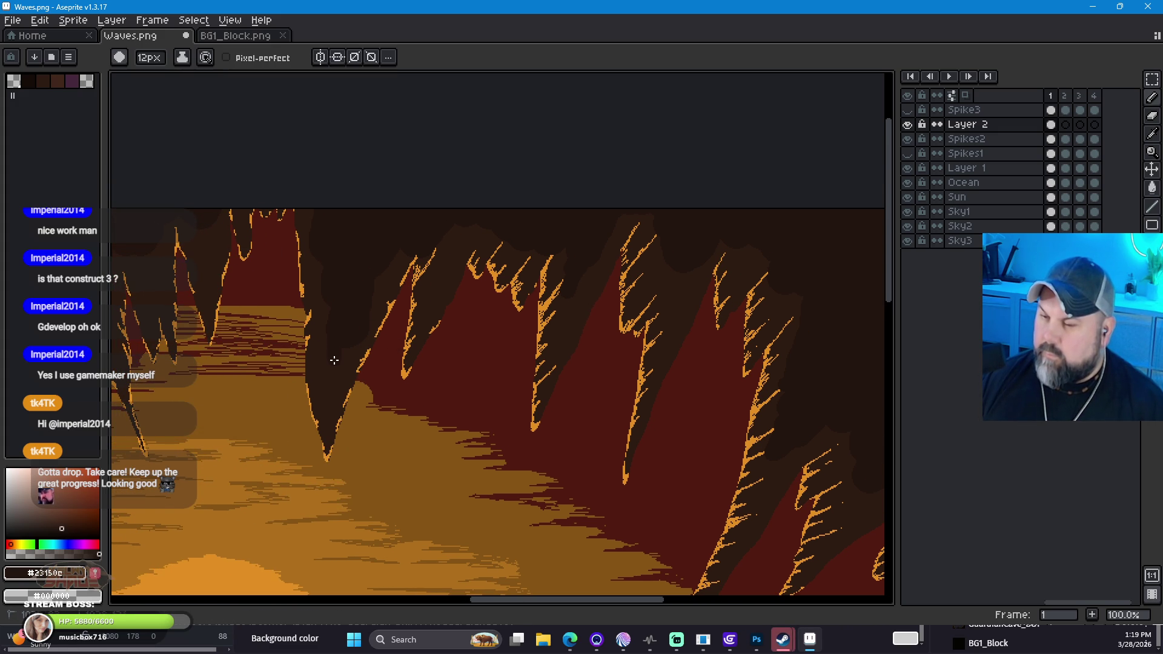
{"action": "left_click_drag", "start_coordinate": [267, 317], "coordinate": [375, 346]}
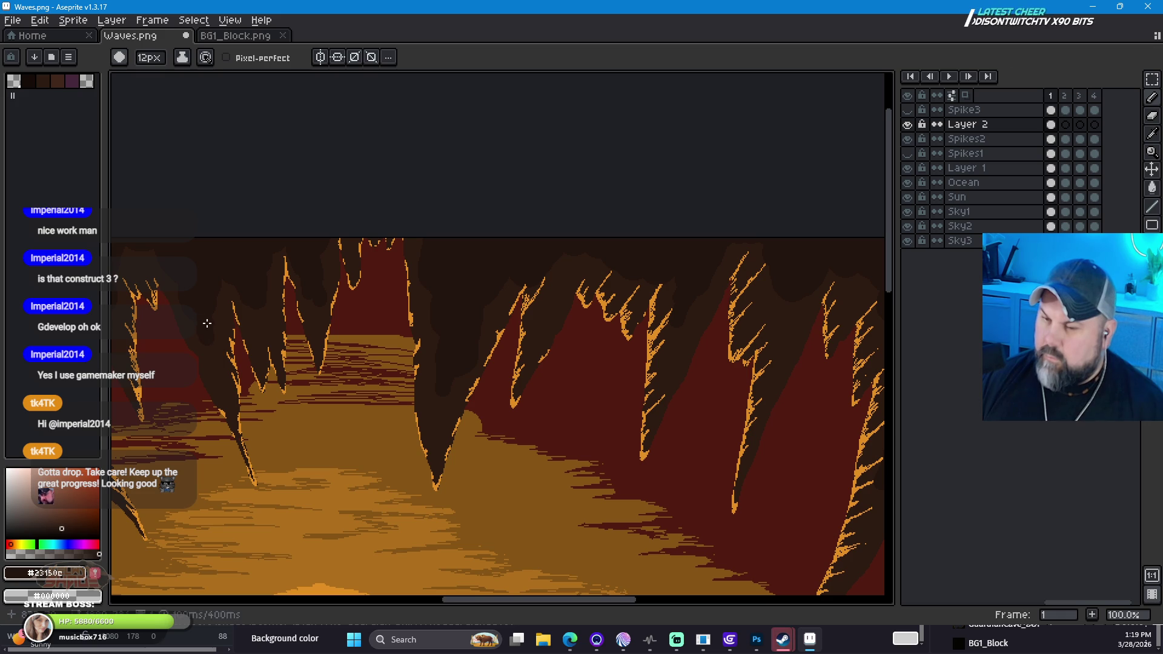
{"action": "scroll", "coordinate": [285, 415], "scroll_direction": "left", "scroll_amount": 5}
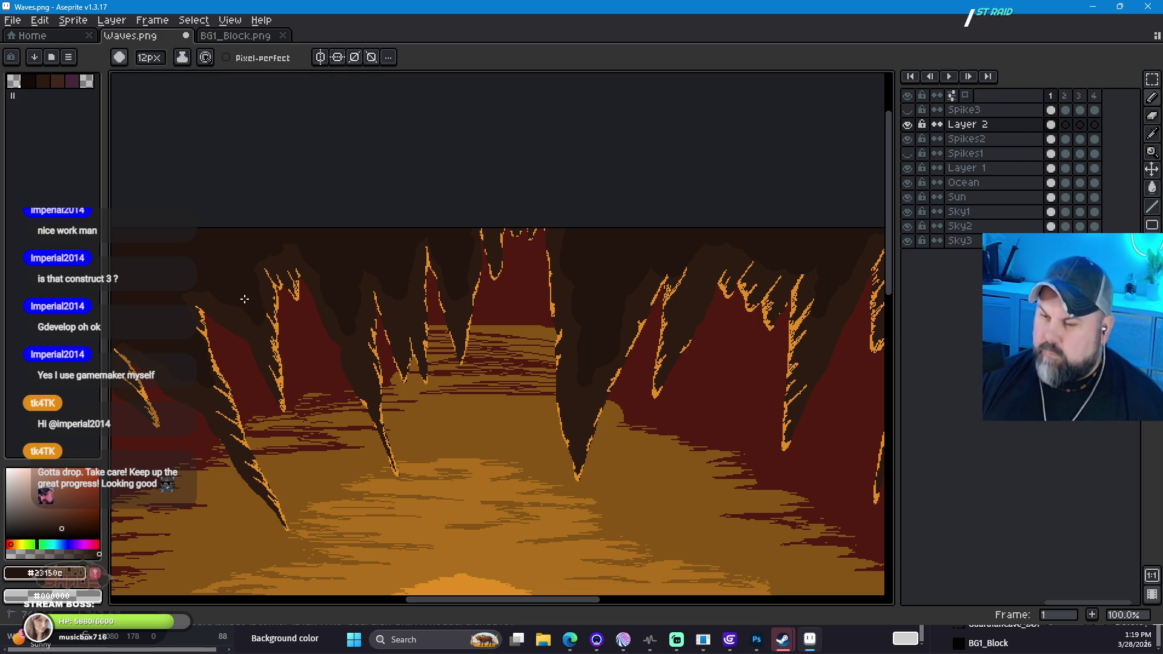
{"action": "key", "text": "space"}
{"action": "left_click_drag", "start_coordinate": [428, 293], "coordinate": [437, 301]}
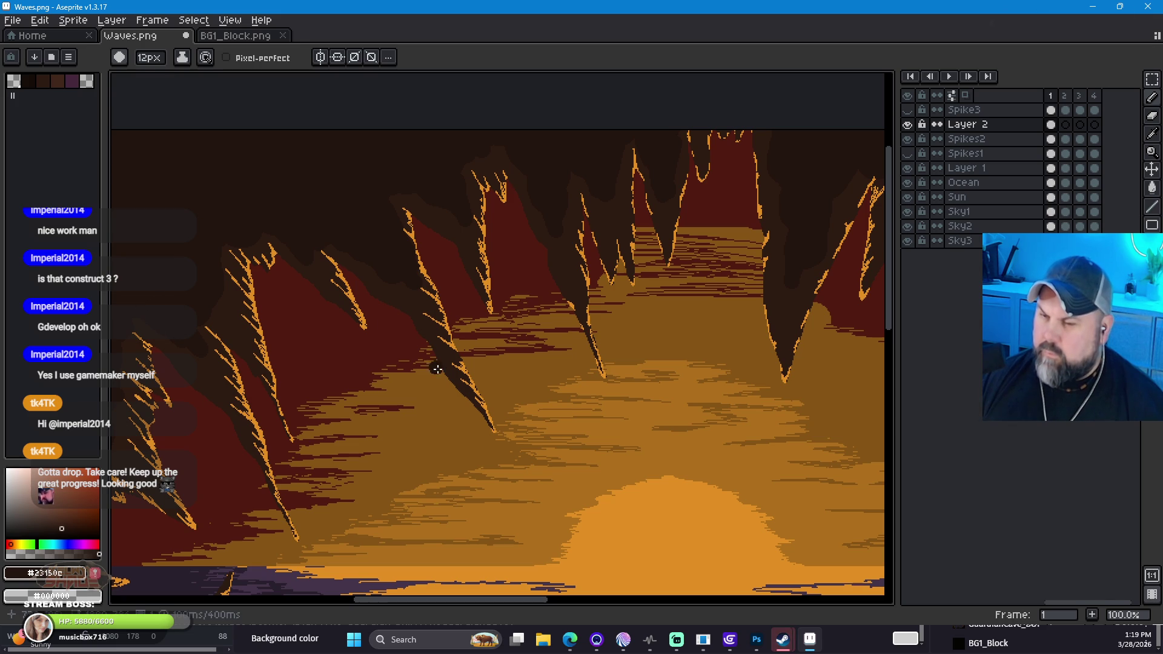
{"action": "scroll", "coordinate": [594, 405], "scroll_direction": "down", "scroll_amount": 1}
{"action": "left_click_drag", "start_coordinate": [664, 493], "coordinate": [496, 304]}
{"action": "mouse_move", "coordinate": [418, 394]}
{"action": "left_mouse_down"}
{"action": "mouse_move", "coordinate": [398, 371]}
{"action": "mouse_move", "coordinate": [478, 467]}
{"action": "mouse_move", "coordinate": [358, 402]}
{"action": "left_mouse_up"}
{"action": "left_click_drag", "start_coordinate": [701, 447], "coordinate": [545, 444]}
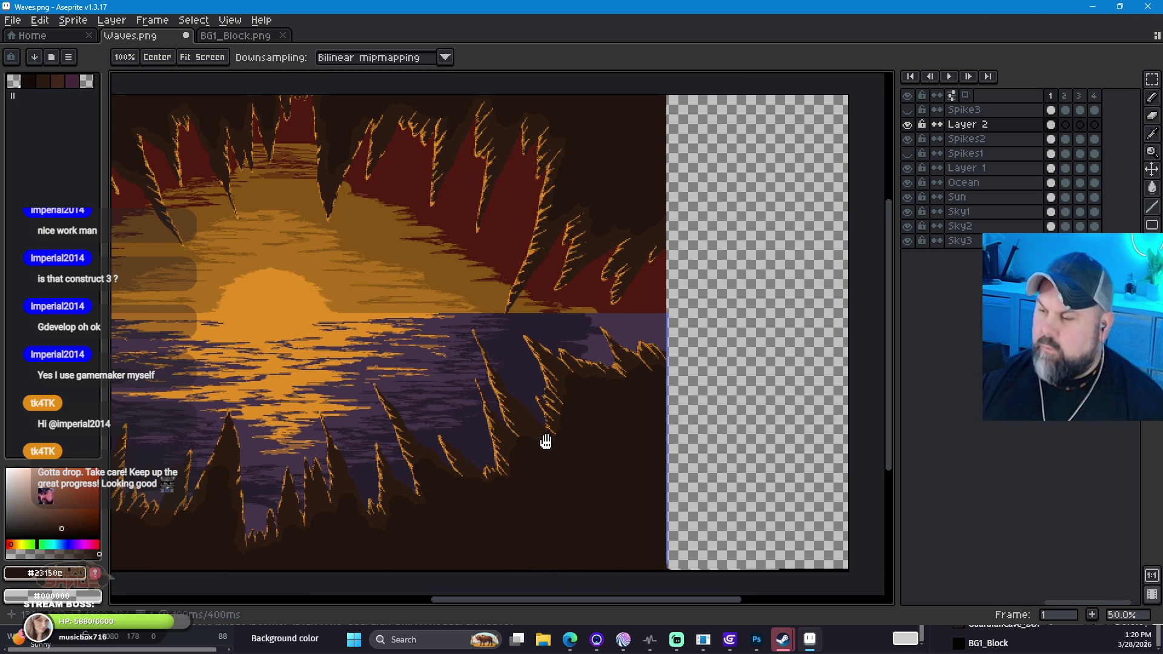
{"action": "key", "text": "b"}
{"action": "scroll", "coordinate": [638, 232], "scroll_direction": "up", "scroll_amount": 2}
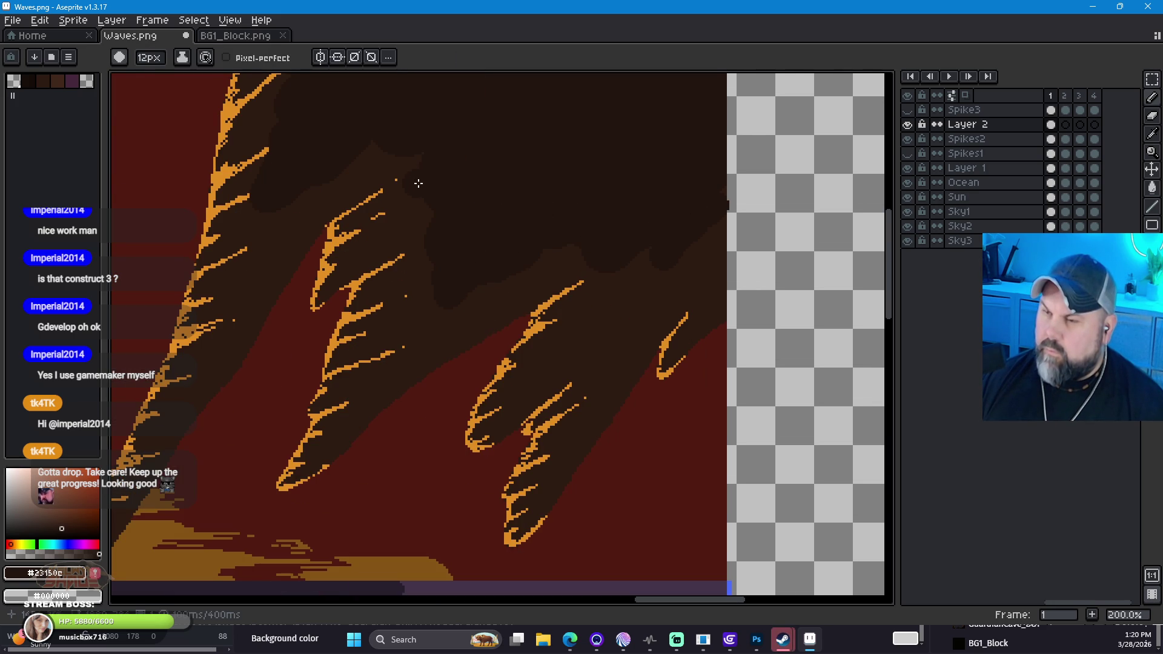
{"action": "mouse_move", "coordinate": [573, 181]}
{"action": "left_mouse_down"}
{"action": "mouse_move", "coordinate": [321, 194]}
{"action": "mouse_move", "coordinate": [527, 117]}
{"action": "mouse_move", "coordinate": [389, 236]}
{"action": "mouse_move", "coordinate": [505, 400]}
{"action": "mouse_move", "coordinate": [423, 326]}
{"action": "left_mouse_up"}
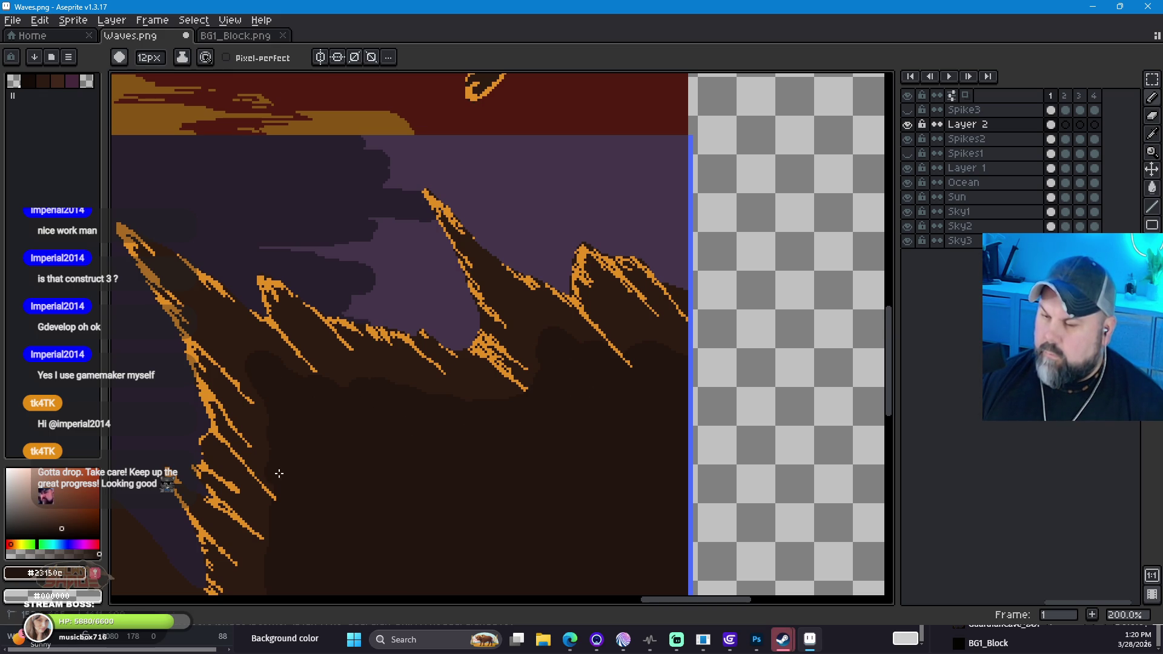
{"action": "mouse_move", "coordinate": [350, 553]}
{"action": "left_mouse_down"}
{"action": "mouse_move", "coordinate": [402, 420]}
{"action": "mouse_move", "coordinate": [340, 349]}
{"action": "left_mouse_up"}
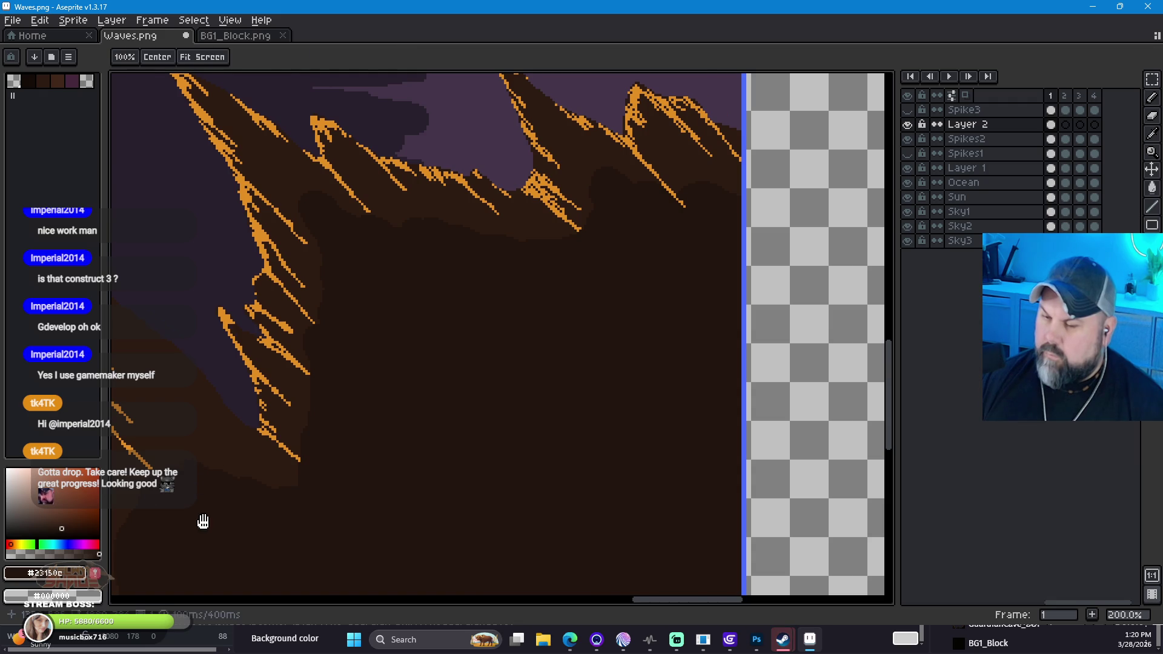
{"action": "left_click_drag", "start_coordinate": [197, 519], "coordinate": [488, 333]}
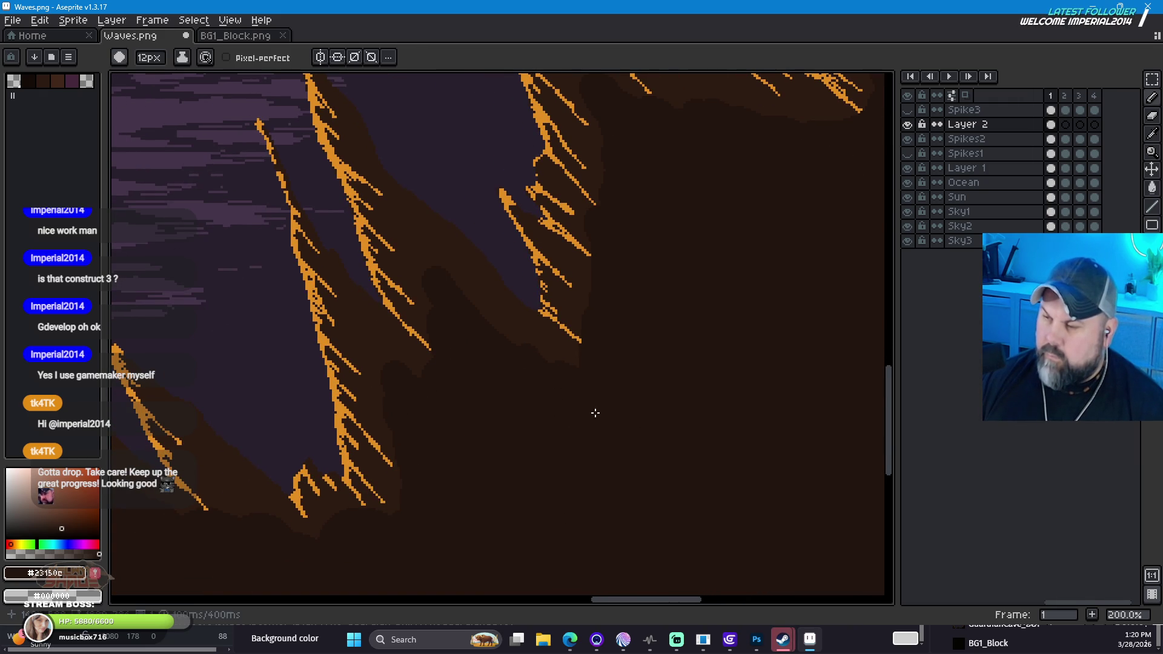
{"action": "scroll", "coordinate": [592, 400], "scroll_direction": "down", "scroll_amount": 5}
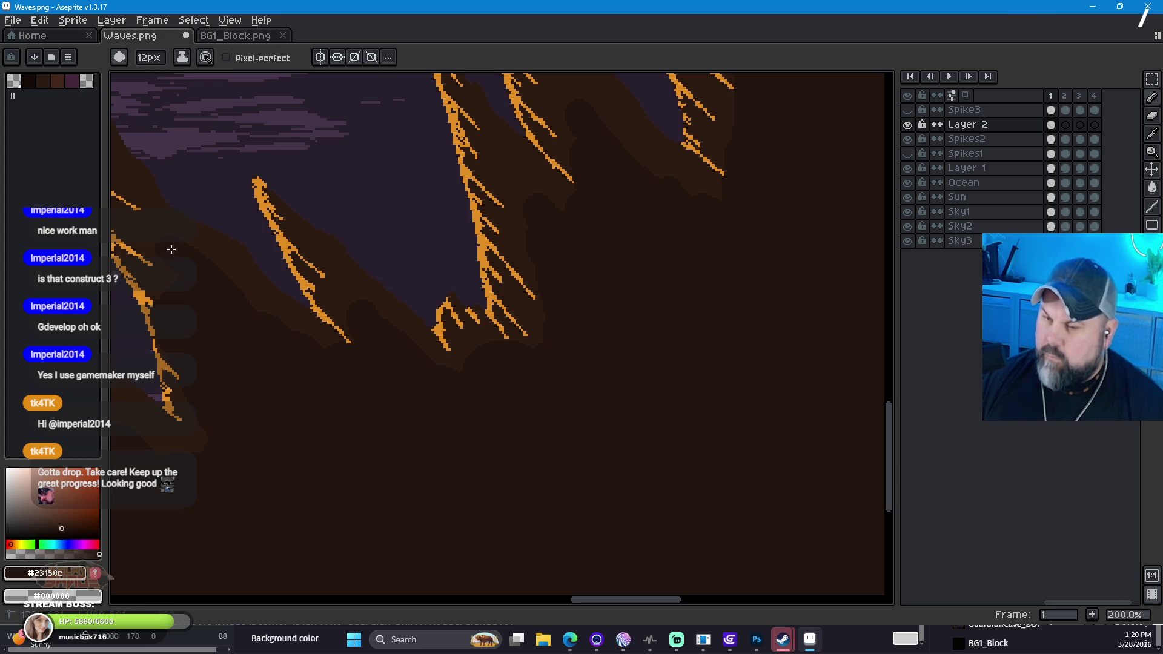
{"action": "scroll", "coordinate": [674, 380], "scroll_direction": "left", "scroll_amount": 5}
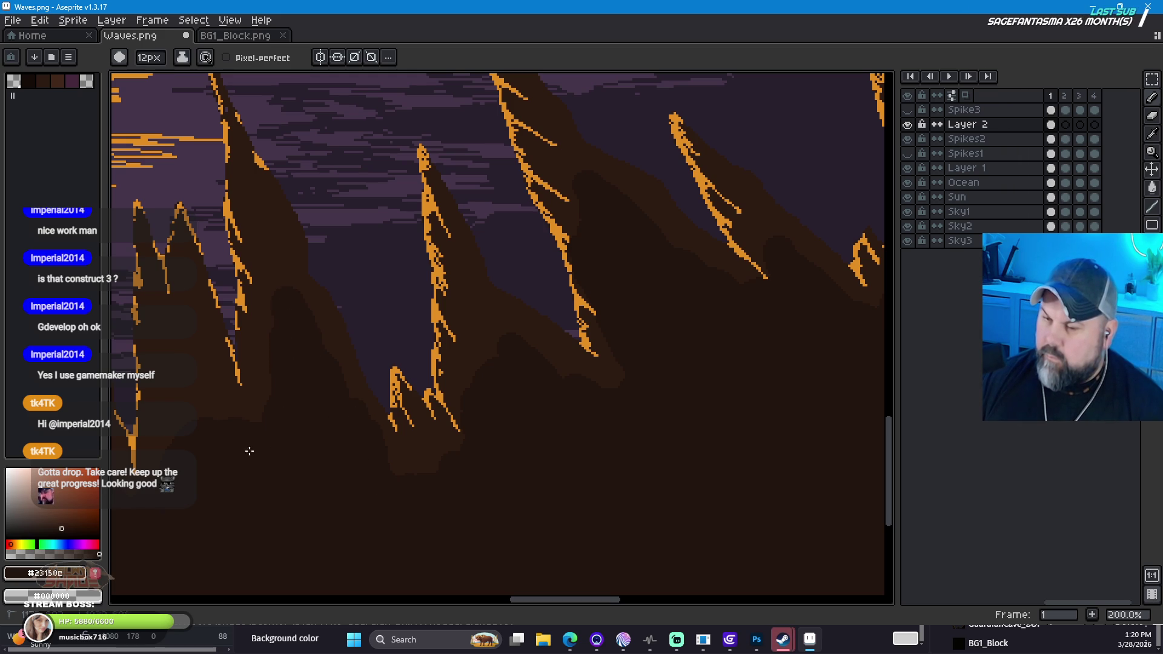
{"action": "mouse_move", "coordinate": [181, 514]}
{"action": "left_mouse_down"}
{"action": "mouse_move", "coordinate": [431, 460]}
{"action": "mouse_move", "coordinate": [700, 324]}
{"action": "left_mouse_up"}
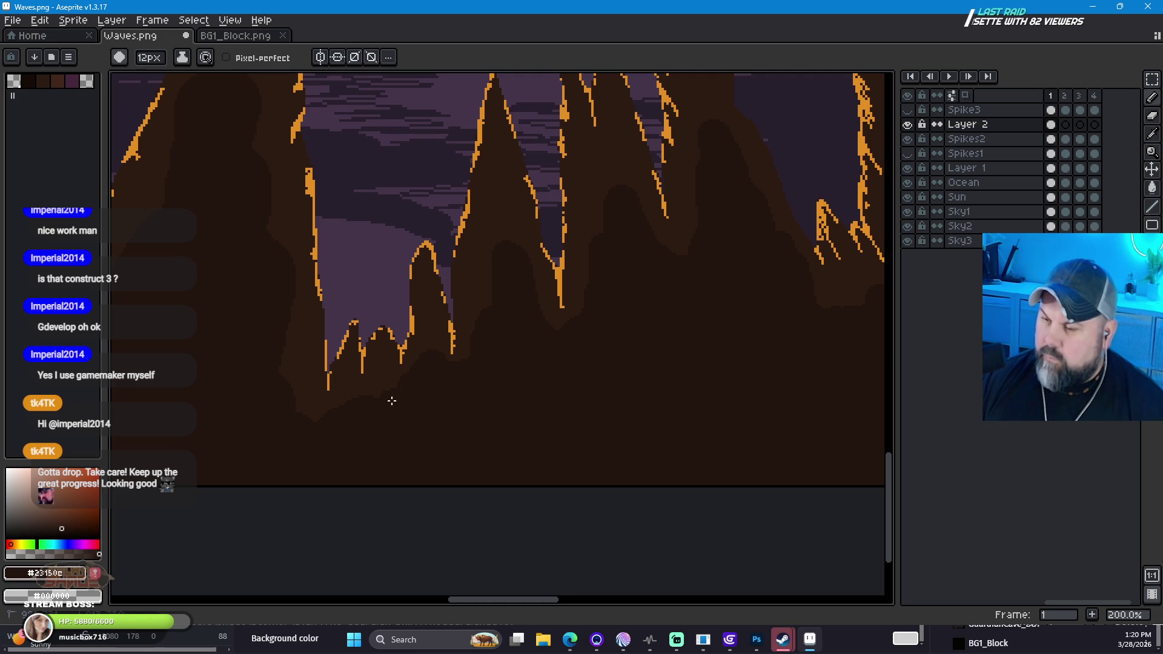
{"action": "left_click_drag", "start_coordinate": [262, 259], "coordinate": [327, 363]}
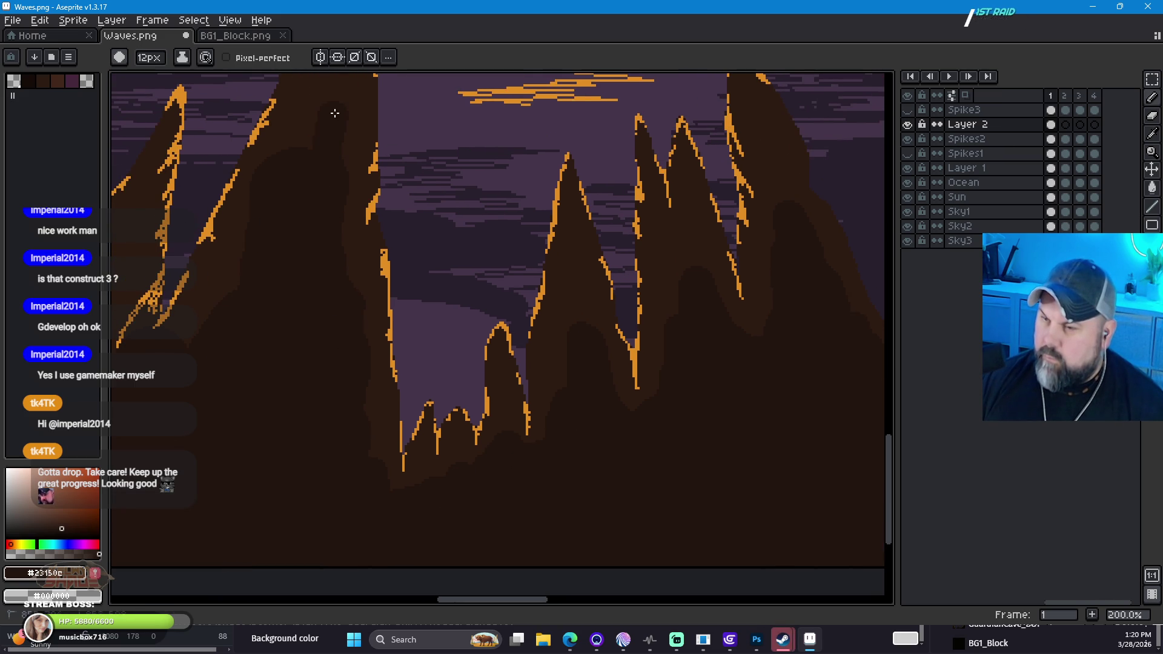
{"action": "left_click_drag", "start_coordinate": [278, 423], "coordinate": [481, 337]}
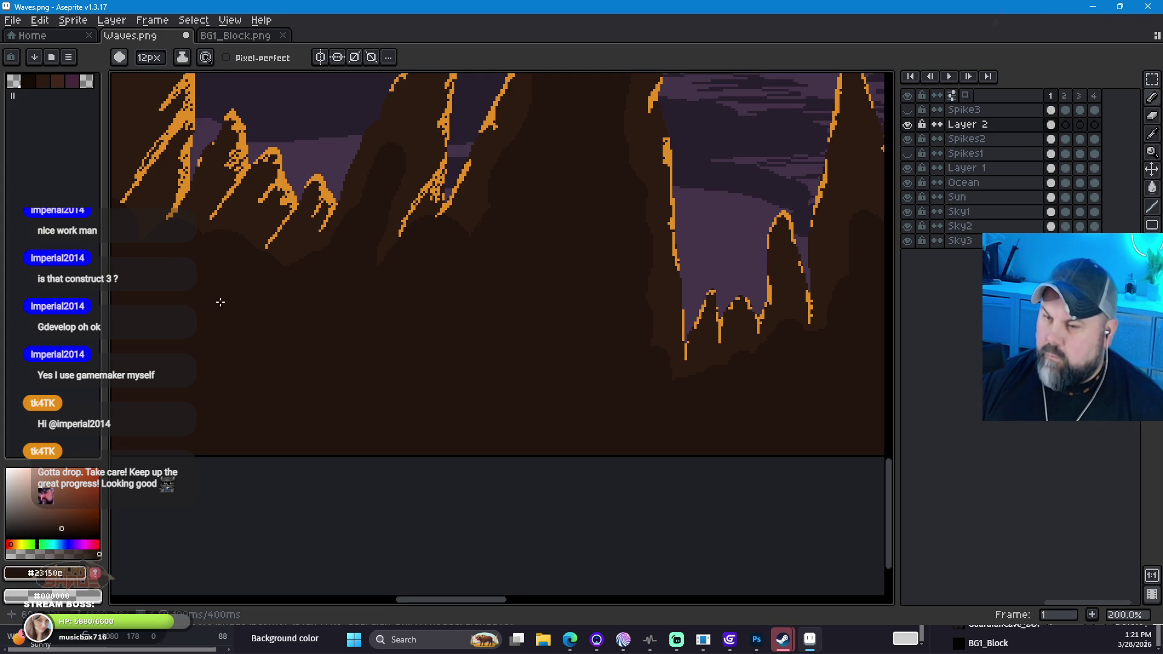
{"action": "mouse_move", "coordinate": [208, 307]}
{"action": "left_mouse_down"}
{"action": "mouse_move", "coordinate": [493, 446]}
{"action": "mouse_move", "coordinate": [683, 508]}
{"action": "left_mouse_up"}
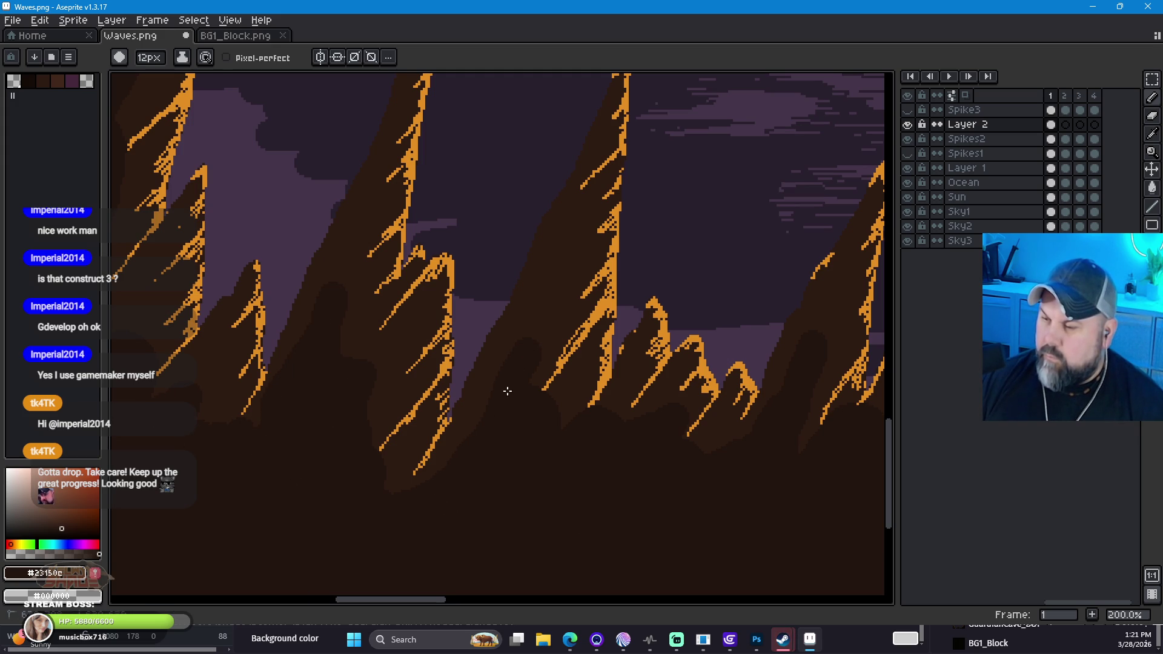
{"action": "left_click_drag", "start_coordinate": [285, 506], "coordinate": [688, 493]}
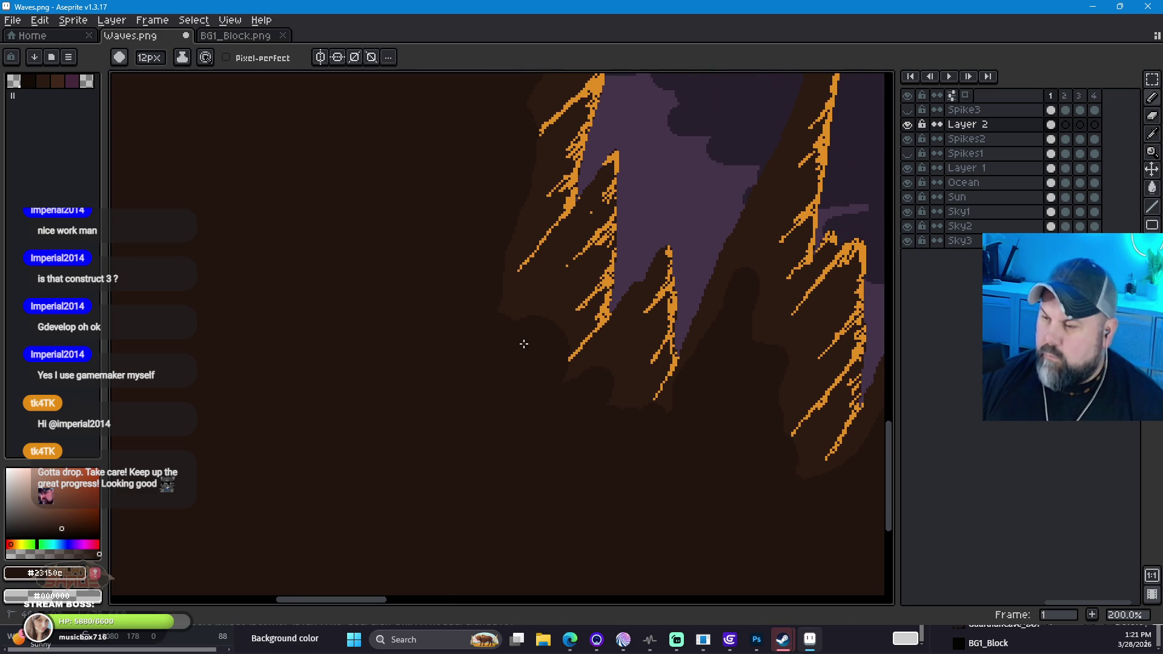
{"action": "scroll", "coordinate": [495, 454], "scroll_direction": "down", "scroll_amount": 4}
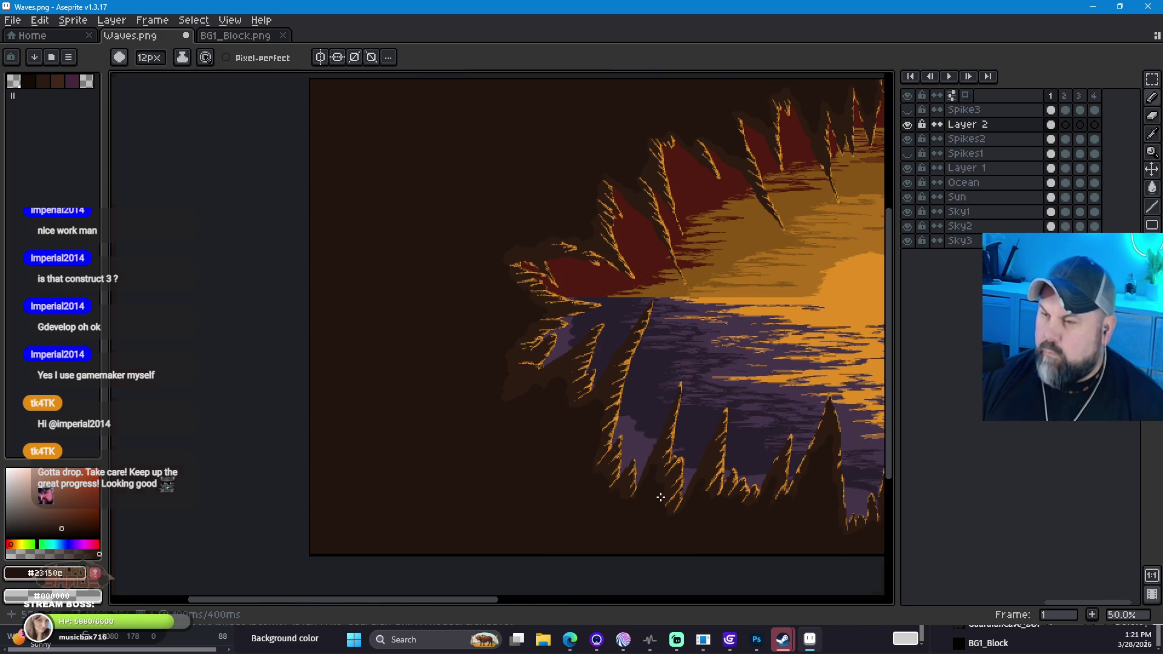
Step: Recentre the artwork and make Spikes2 the active layer
{"action": "left_click_drag", "start_coordinate": [758, 462], "coordinate": [371, 330]}
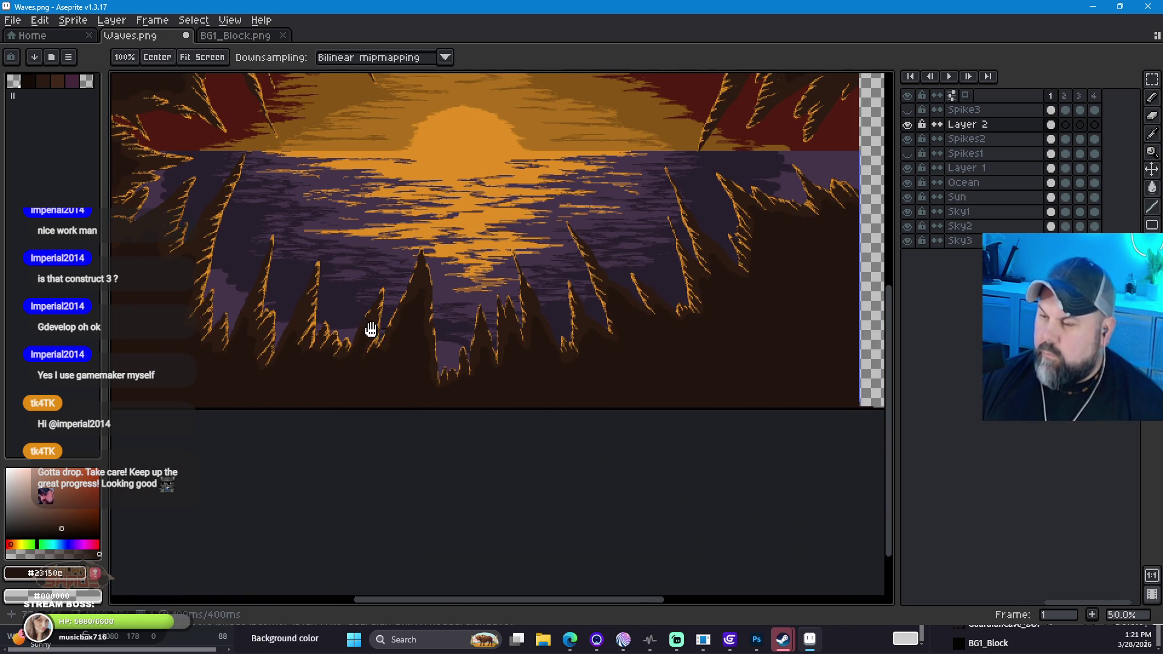
{"action": "scroll", "coordinate": [515, 235], "scroll_direction": "down", "scroll_amount": 1}
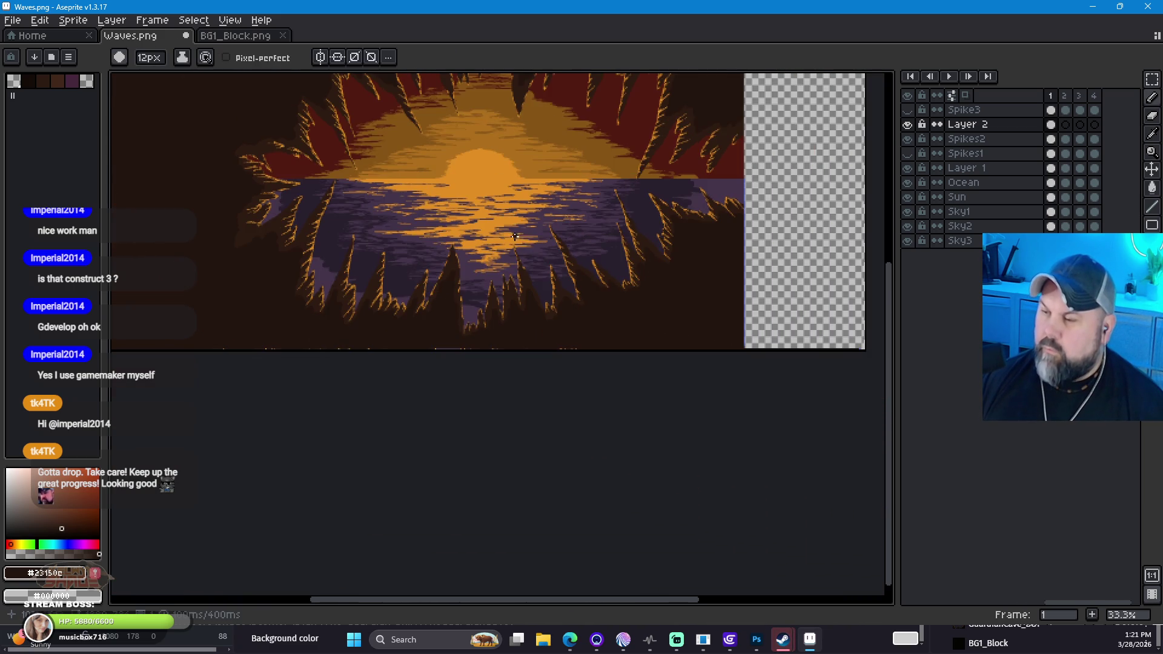
{"action": "scroll", "coordinate": [516, 230], "scroll_direction": "up", "scroll_amount": 1}
{"action": "mouse_move", "coordinate": [509, 173]}
{"action": "left_mouse_down"}
{"action": "mouse_move", "coordinate": [628, 354]}
{"action": "mouse_move", "coordinate": [592, 311]}
{"action": "mouse_move", "coordinate": [531, 284]}
{"action": "left_mouse_up"}
{"action": "scroll", "coordinate": [531, 284], "scroll_direction": "down", "scroll_amount": 1}
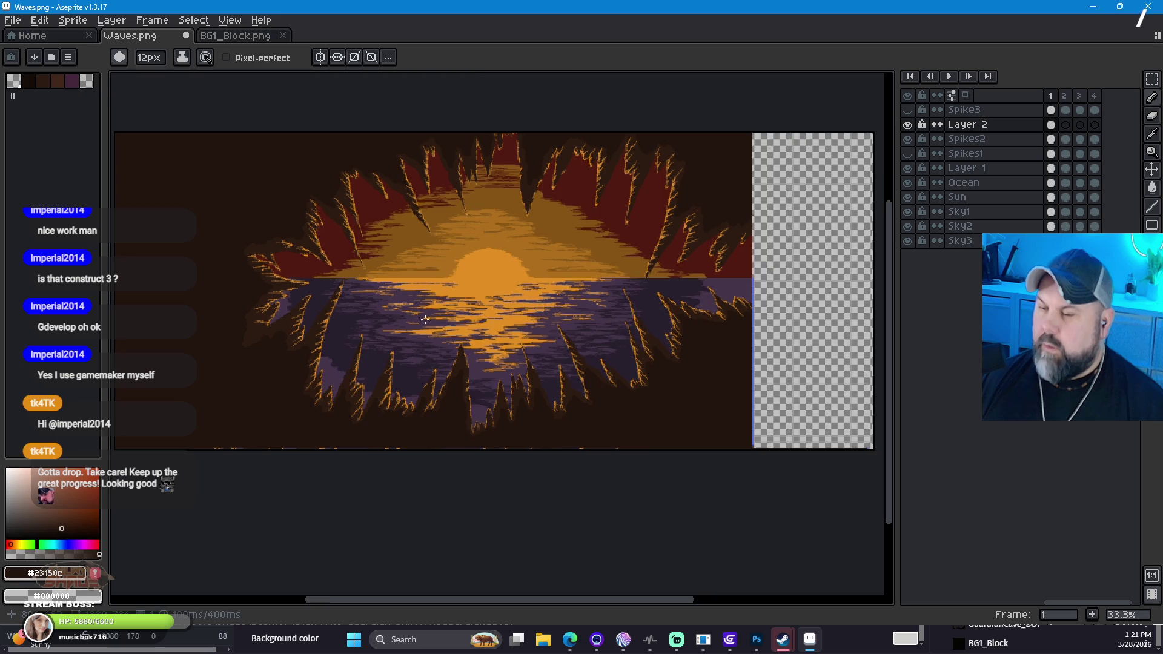
{"action": "scroll", "coordinate": [415, 321], "scroll_direction": "up", "scroll_amount": 1}
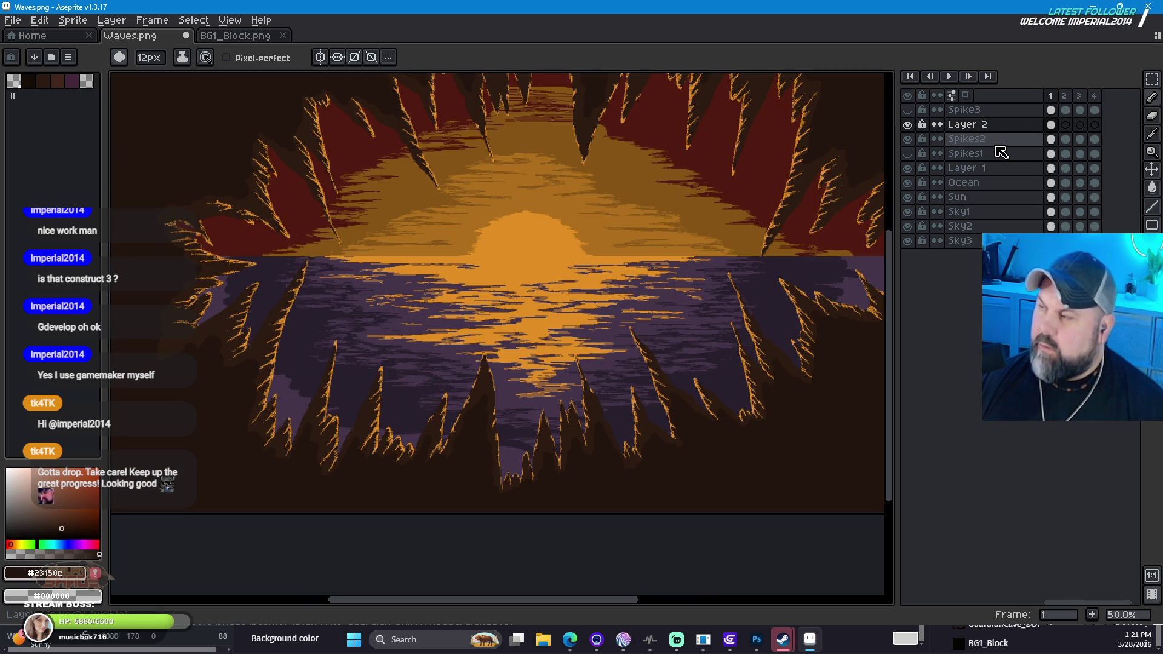
{"action": "left_click", "coordinate": [978, 141]}
{"action": "key", "text": "space"}
{"action": "mouse_move", "coordinate": [803, 209]}
{"action": "left_mouse_down"}
{"action": "mouse_move", "coordinate": [517, 208]}
{"action": "mouse_move", "coordinate": [475, 239]}
{"action": "mouse_move", "coordinate": [573, 259]}
{"action": "mouse_move", "coordinate": [846, 202]}
{"action": "mouse_move", "coordinate": [673, 203]}
{"action": "mouse_move", "coordinate": [737, 221]}
{"action": "mouse_move", "coordinate": [683, 220]}
{"action": "mouse_move", "coordinate": [766, 213]}
{"action": "left_mouse_up"}
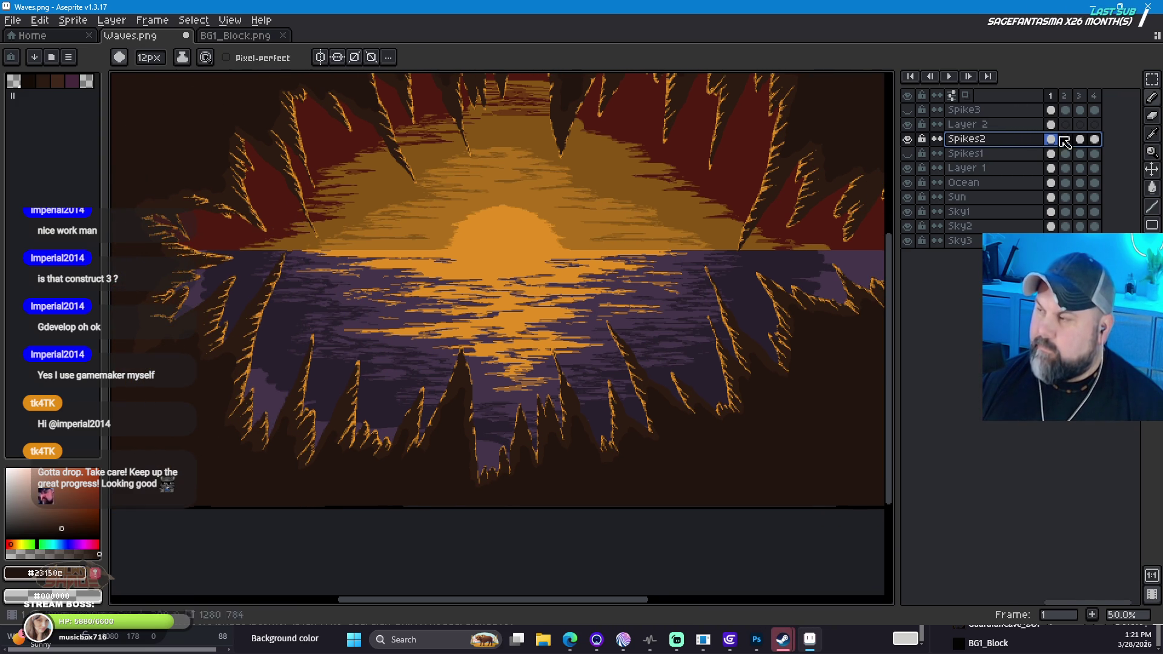
Step: Hide Spikes2, then on Layer 2 select a block of the dark left wall
{"action": "left_click", "coordinate": [908, 139]}
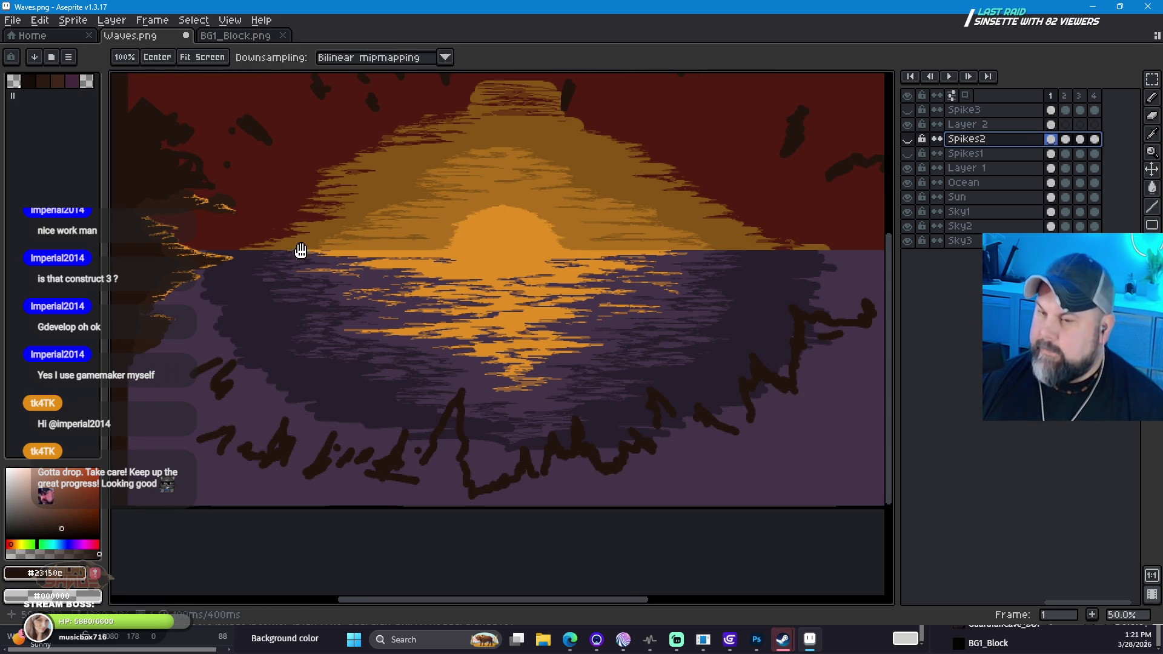
{"action": "left_click_drag", "start_coordinate": [299, 252], "coordinate": [545, 242]}
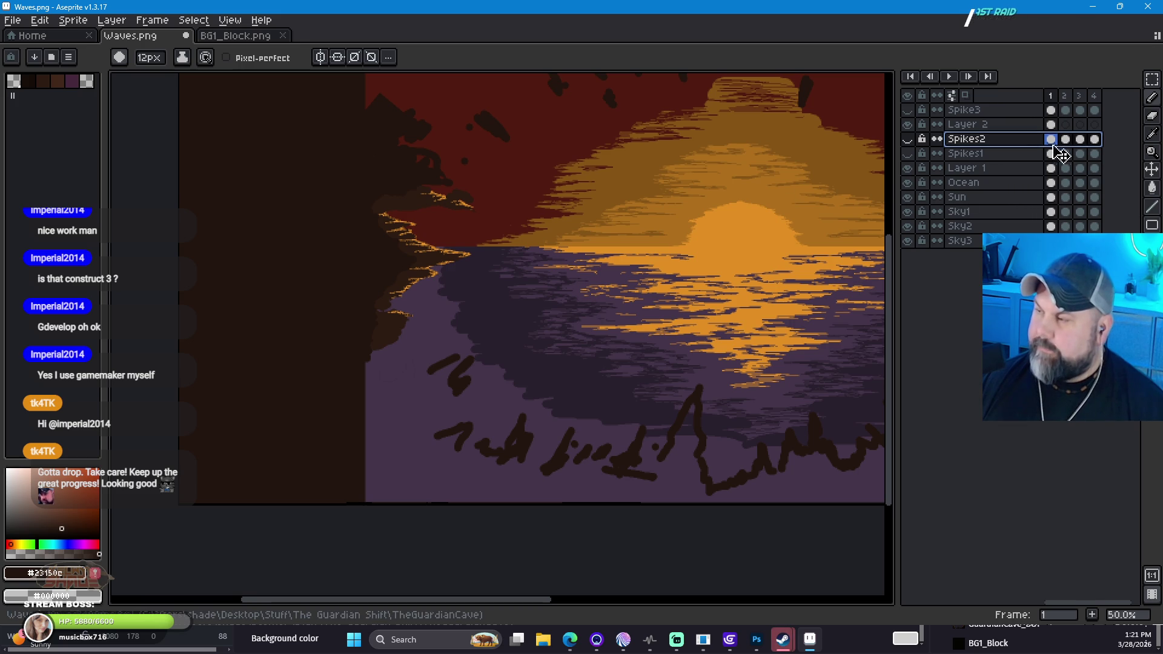
{"action": "left_click", "coordinate": [1052, 127]}
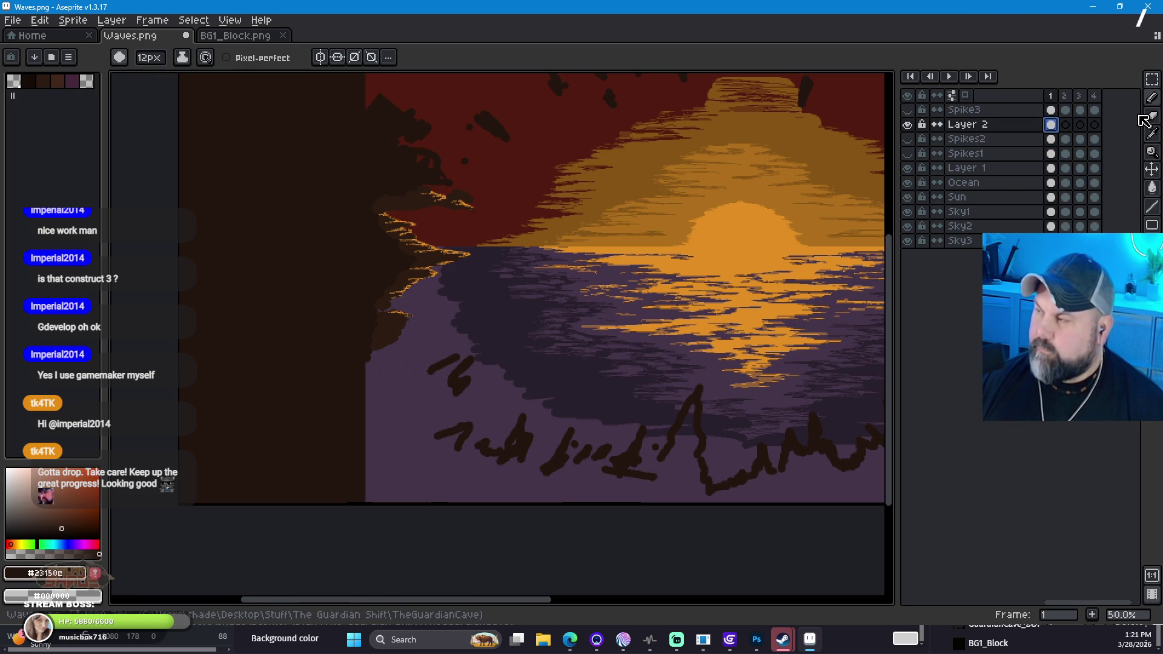
{"action": "key", "text": "shift+q"}
{"action": "mouse_move", "coordinate": [329, 146]}
{"action": "left_mouse_down"}
{"action": "mouse_move", "coordinate": [416, 233]}
{"action": "mouse_move", "coordinate": [498, 353]}
{"action": "mouse_move", "coordinate": [487, 349]}
{"action": "left_mouse_up"}
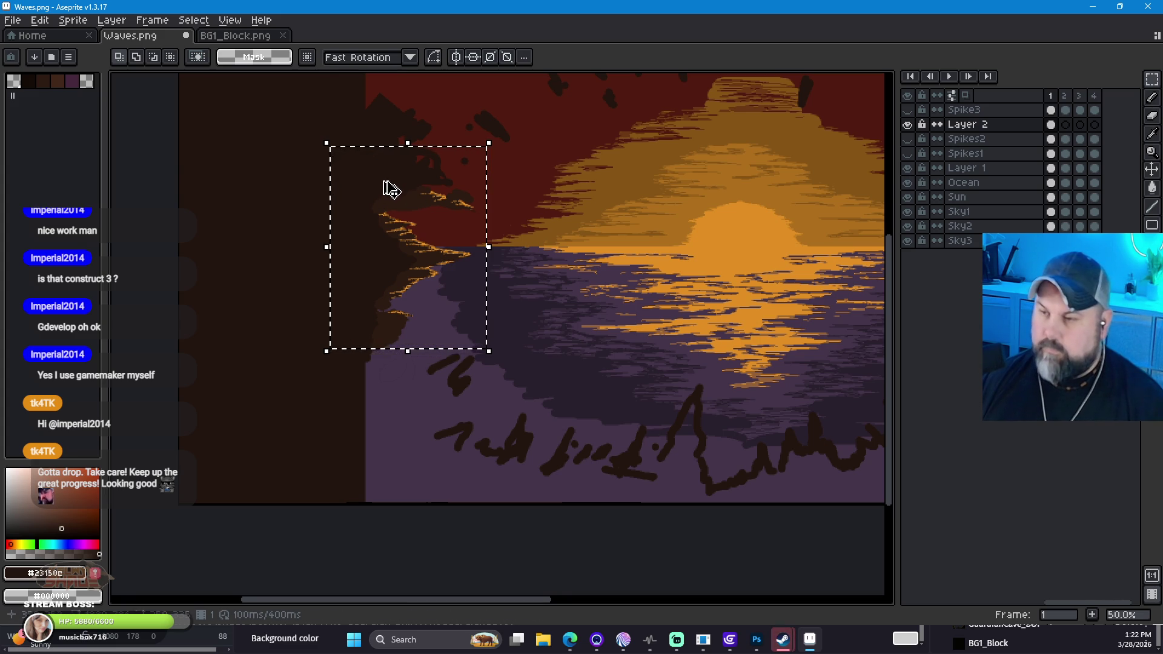
Step: Drag the selected rock block over the sun and show Spikes2 again
{"action": "mouse_move", "coordinate": [414, 194]}
{"action": "left_mouse_down"}
{"action": "mouse_move", "coordinate": [591, 210]}
{"action": "mouse_move", "coordinate": [785, 196]}
{"action": "left_mouse_up"}
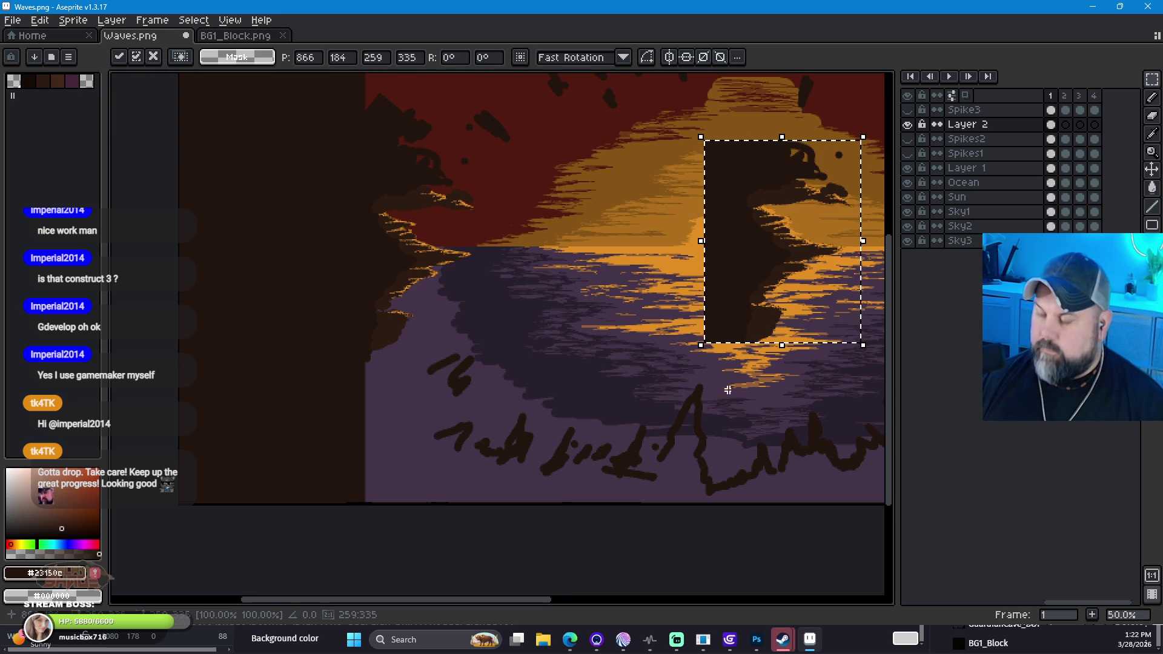
{"action": "left_click", "coordinate": [908, 140]}
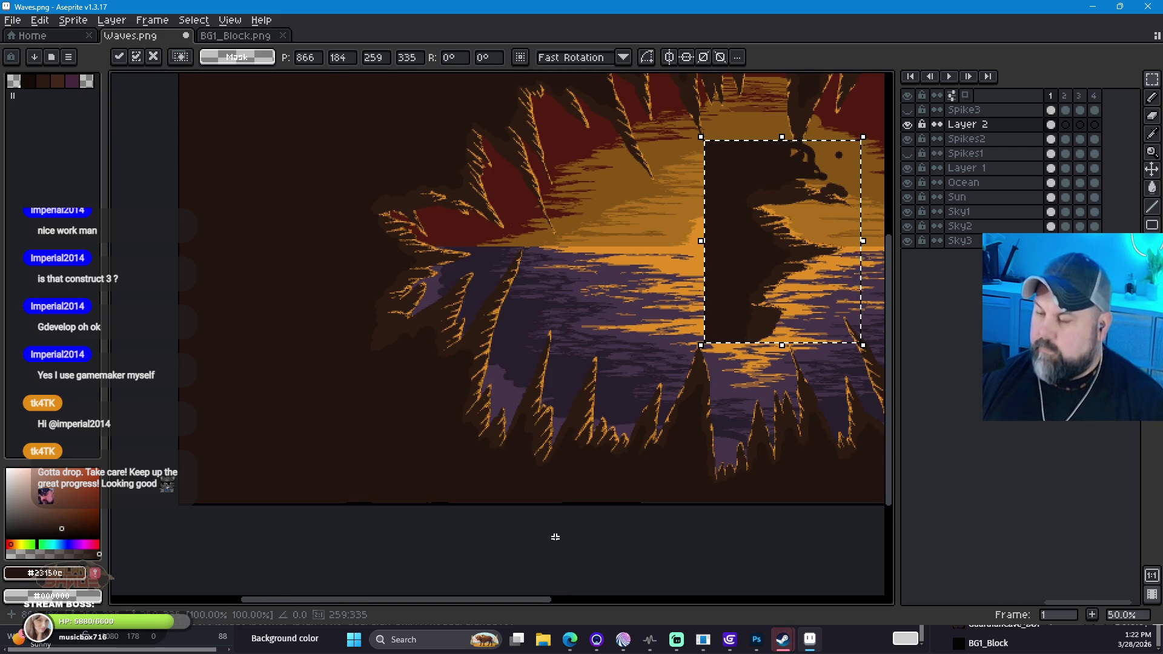
{"action": "left_click_drag", "start_coordinate": [536, 611], "coordinate": [695, 612]}
{"action": "left_click_drag", "start_coordinate": [587, 610], "coordinate": [644, 606]}
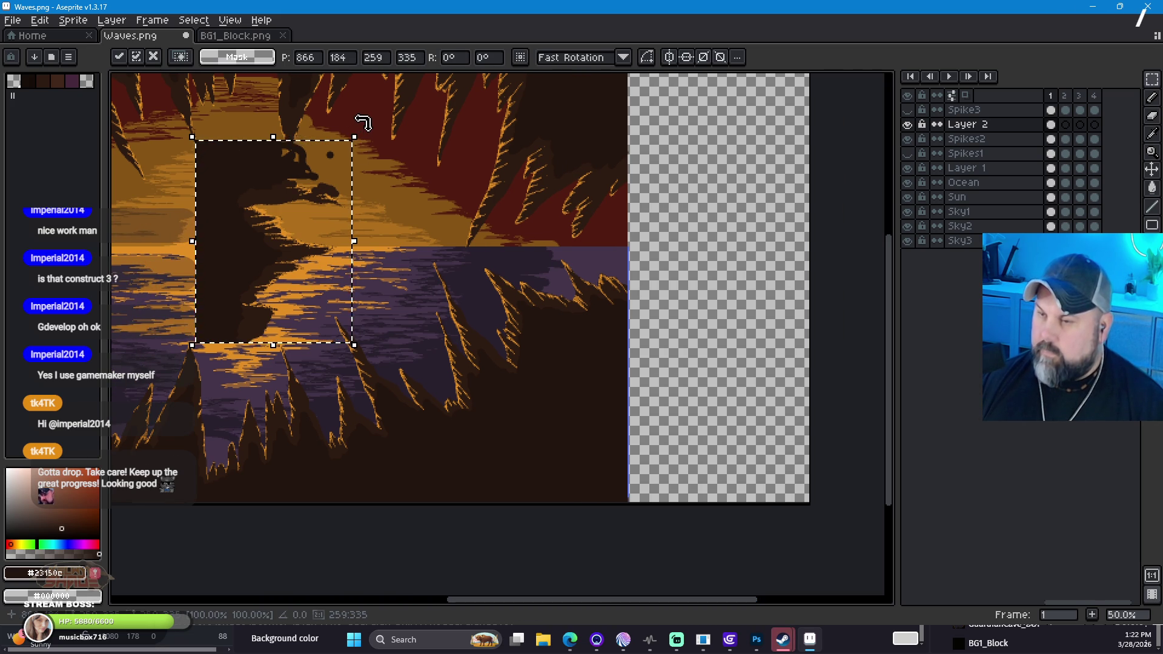
Step: Rotate the block 180°, move it to the right edge, and commit it
{"action": "mouse_move", "coordinate": [364, 123]}
{"action": "left_mouse_down"}
{"action": "mouse_move", "coordinate": [150, 260]}
{"action": "mouse_move", "coordinate": [220, 322]}
{"action": "mouse_move", "coordinate": [213, 333]}
{"action": "left_mouse_up"}
{"action": "mouse_move", "coordinate": [325, 234]}
{"action": "left_mouse_down"}
{"action": "mouse_move", "coordinate": [317, 244]}
{"action": "mouse_move", "coordinate": [571, 236]}
{"action": "mouse_move", "coordinate": [638, 247]}
{"action": "mouse_move", "coordinate": [649, 264]}
{"action": "mouse_move", "coordinate": [628, 257]}
{"action": "left_mouse_up"}
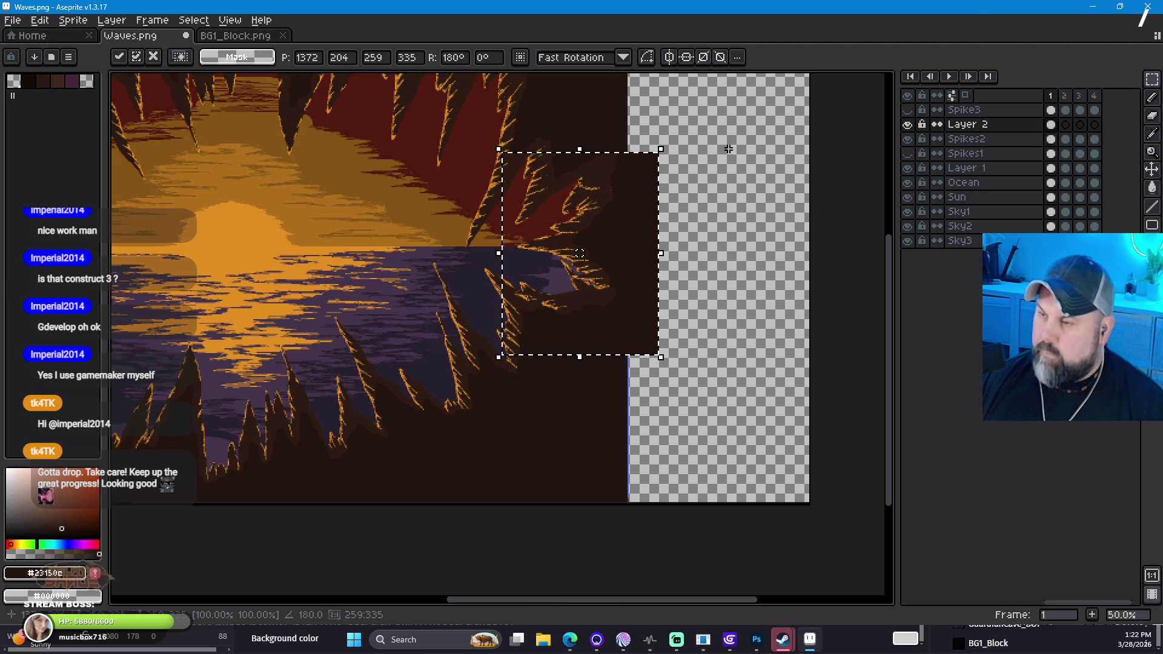
{"action": "key", "text": "ctrl+d"}
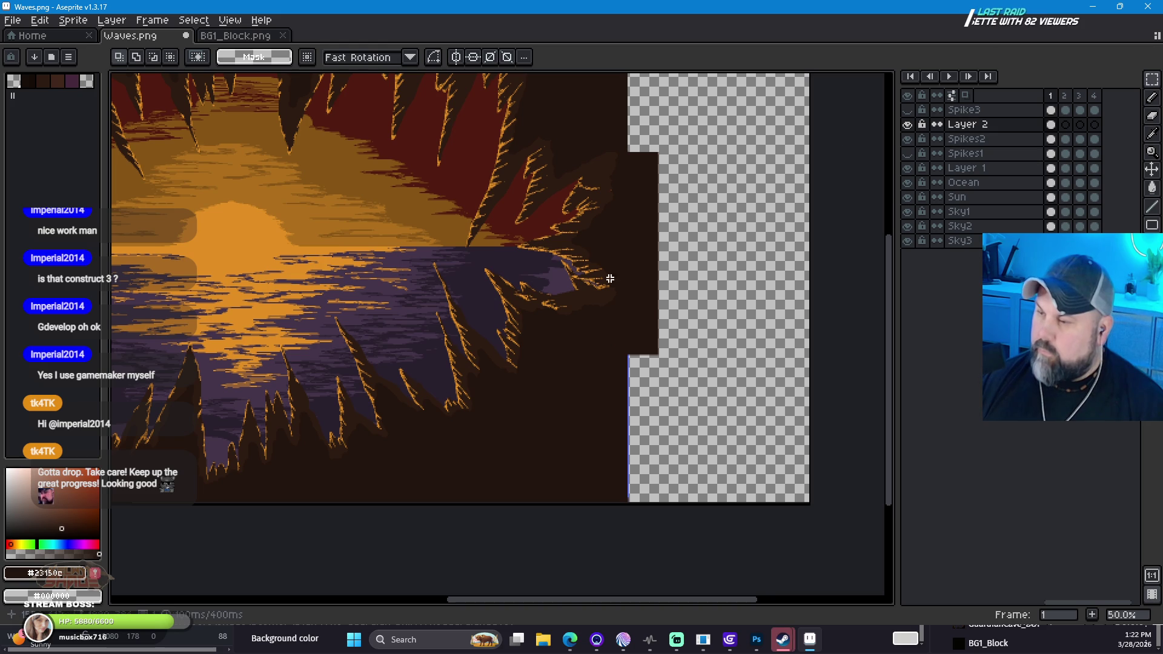
{"action": "scroll", "coordinate": [602, 293], "scroll_direction": "up", "scroll_amount": 1}
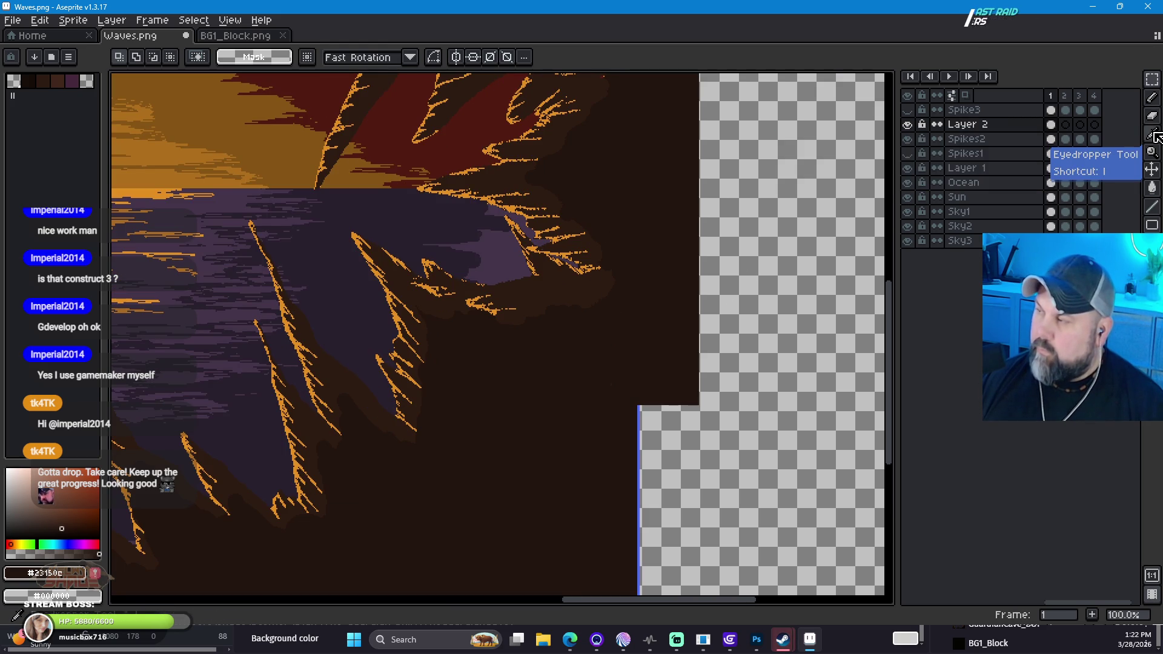
Step: Sample the dark brown #2d1b12 from the cave wall and return to the Pencil
{"action": "left_click", "coordinate": [1155, 104]}
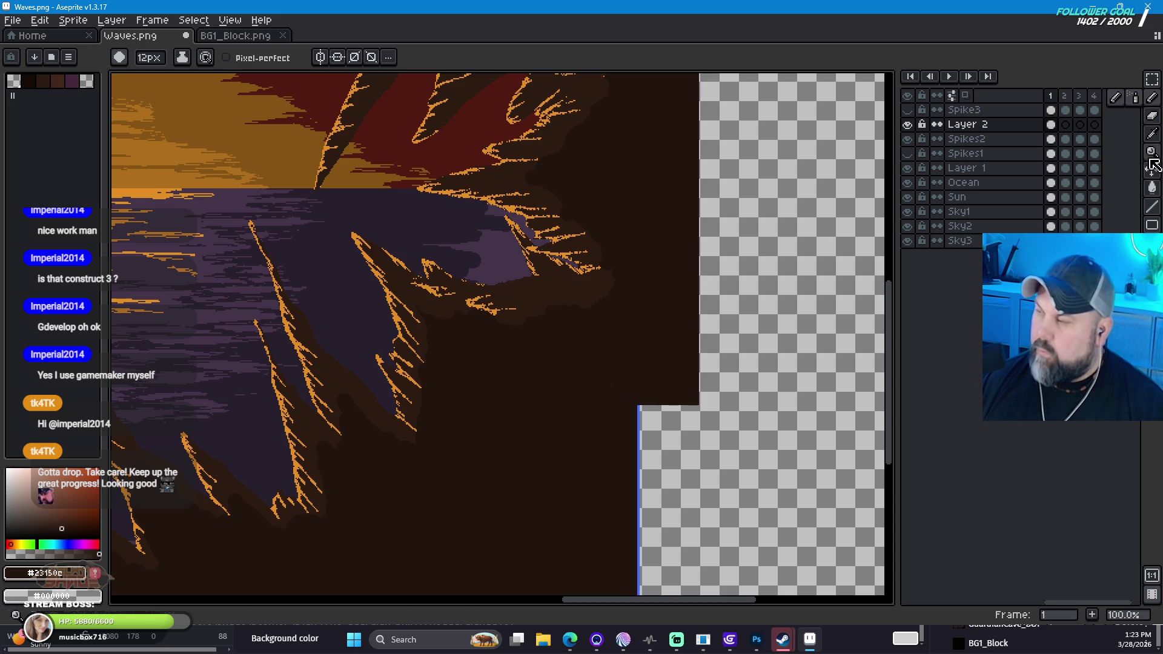
{"action": "key", "text": "i"}
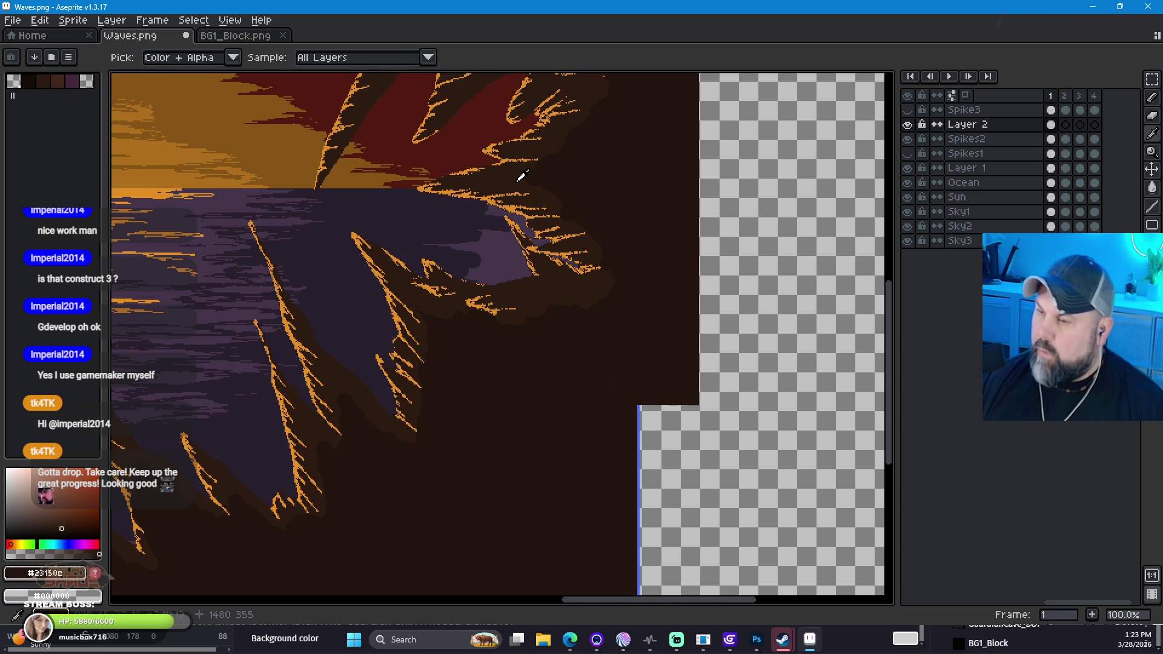
{"action": "left_click", "coordinate": [519, 179]}
{"action": "key", "text": "b"}
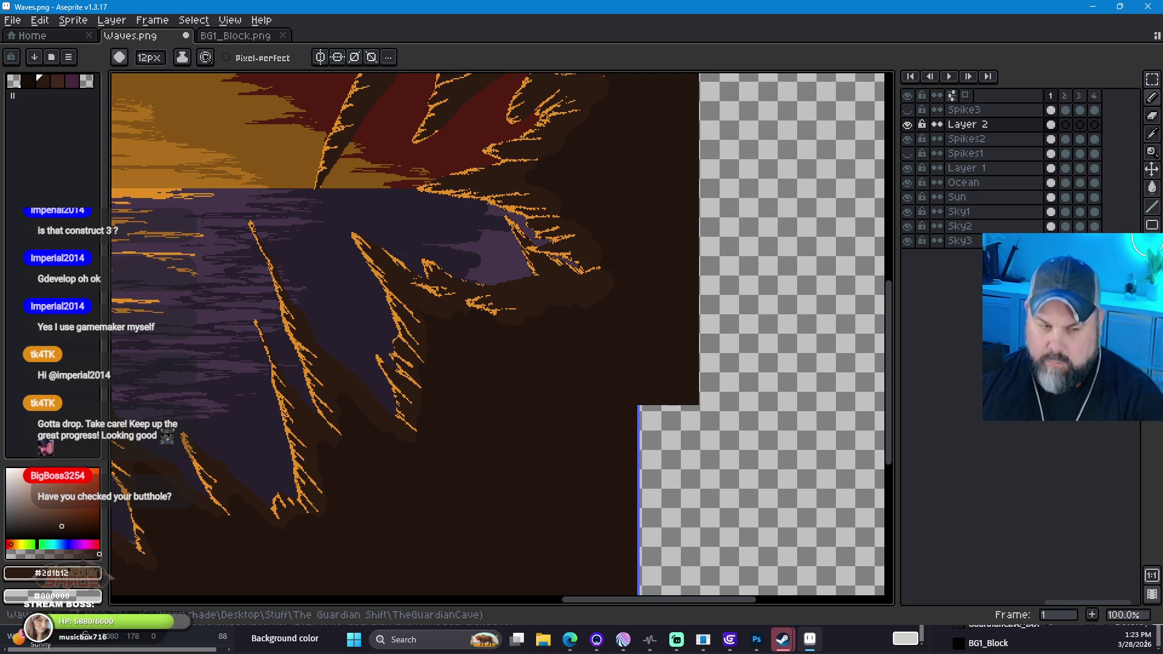
{"action": "key", "text": "alt+Tab"}
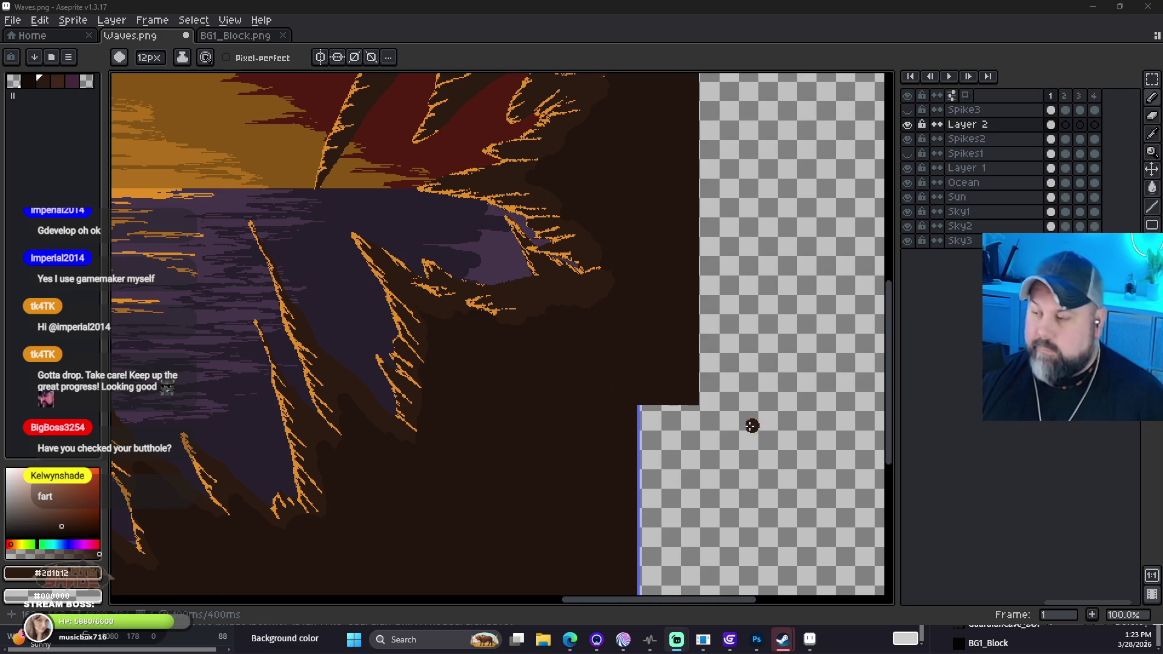
{"action": "scroll", "coordinate": [573, 275], "scroll_direction": "up", "scroll_amount": 2}
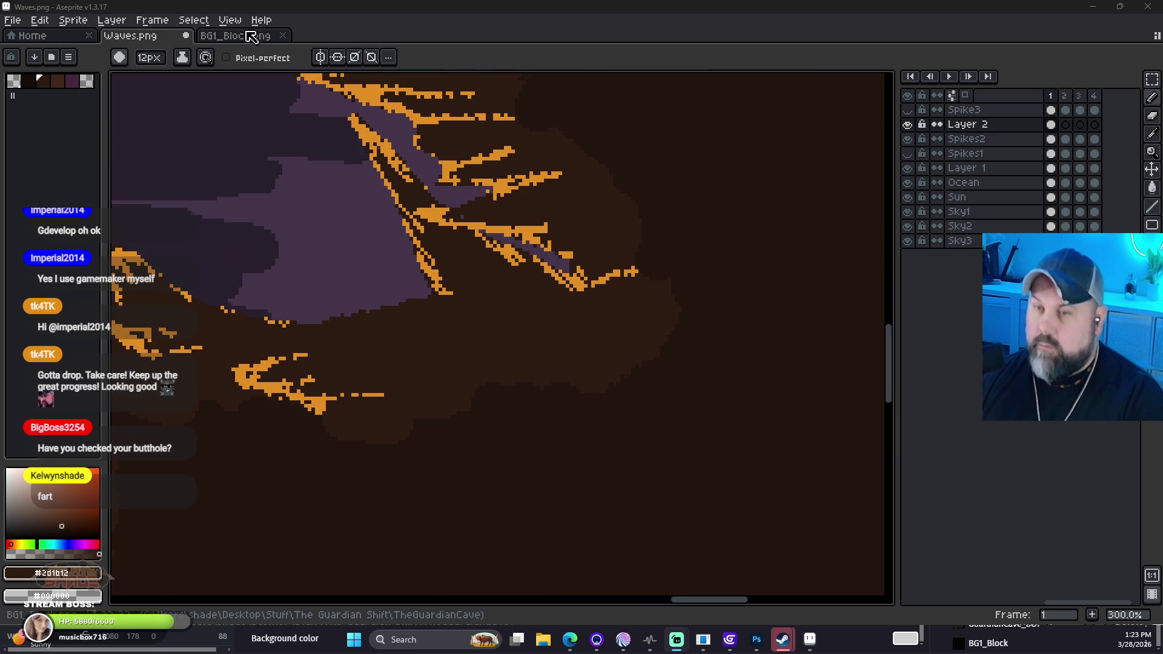
Step: Set the brush size to 8px and paint over the stray orange stroke tips in dark brown
{"action": "left_click", "coordinate": [151, 58]}
{"action": "key", "text": "ctrl+Tab"}
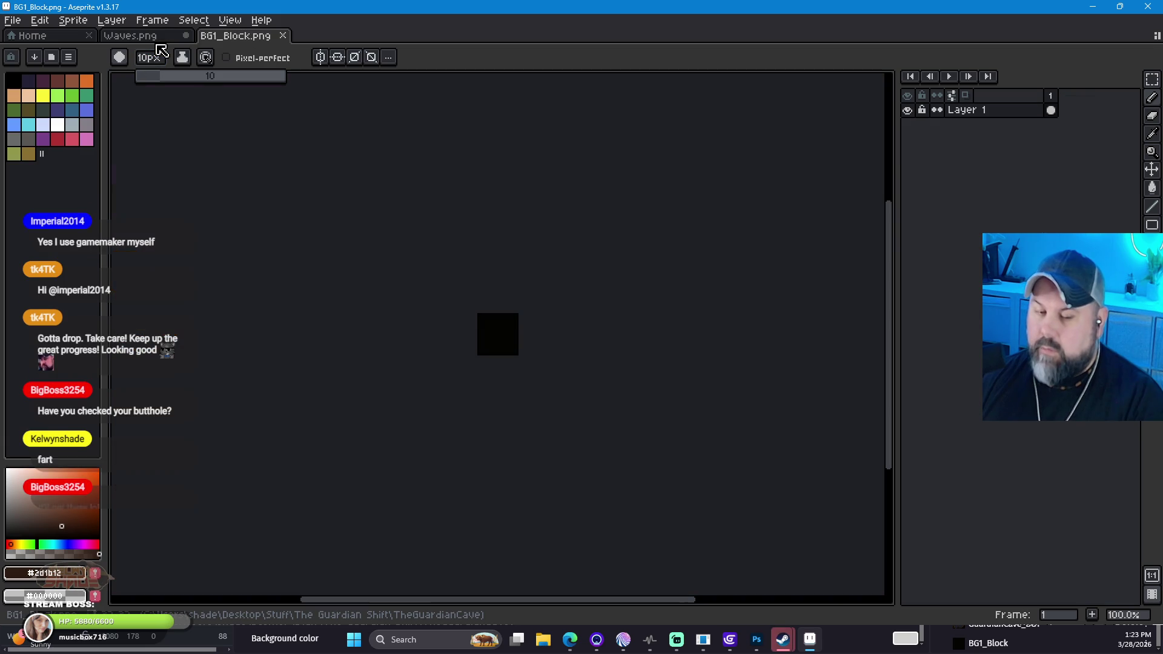
{"action": "key", "text": "ctrl+shift+Tab"}
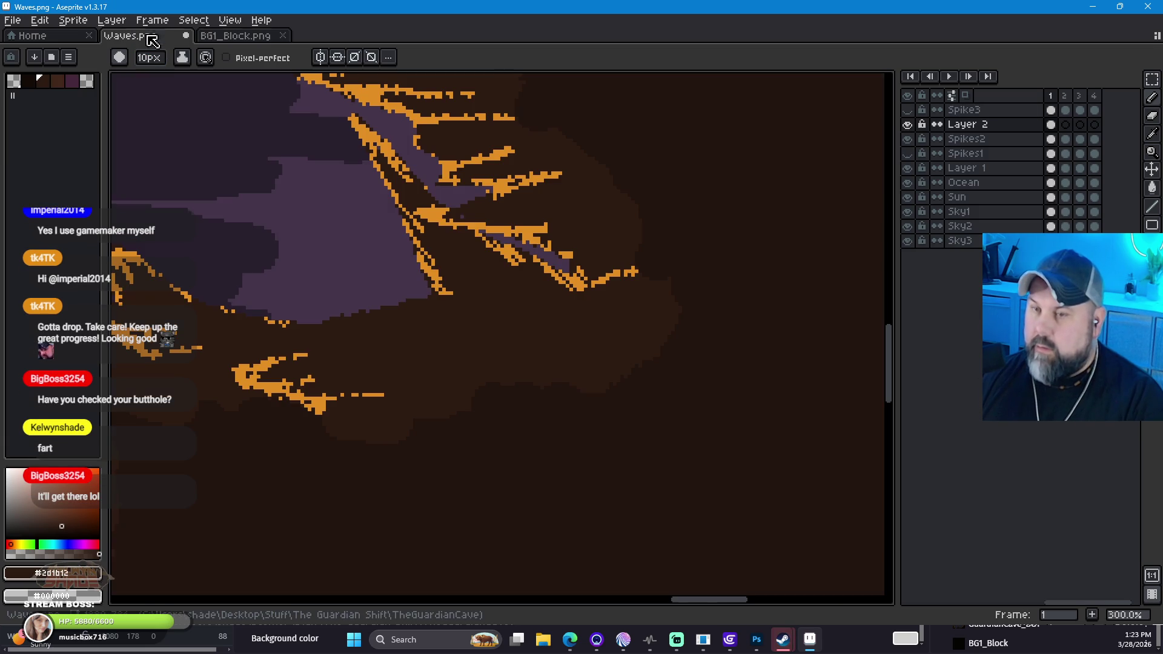
{"action": "left_click", "coordinate": [151, 58]}
{"action": "left_click_drag", "start_coordinate": [161, 71], "coordinate": [156, 71]}
{"action": "left_click_drag", "start_coordinate": [440, 209], "coordinate": [428, 219]}
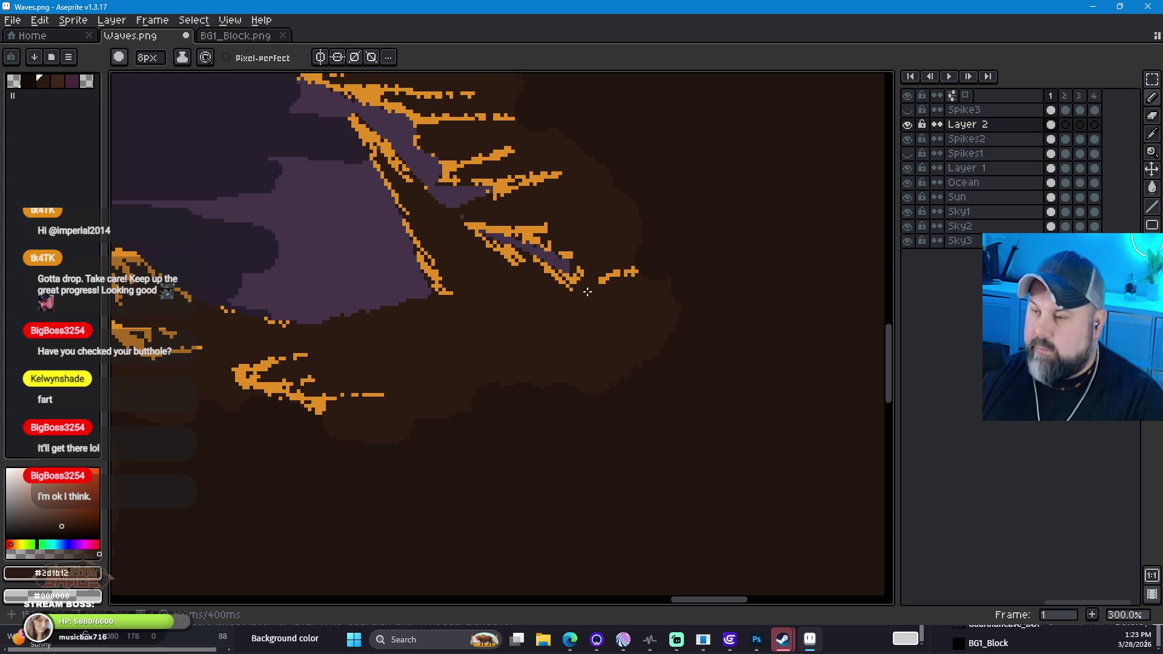
Step: Paint over the purple streak, spike ends and the upper orange tip in dark brown
{"action": "scroll", "coordinate": [565, 257], "scroll_direction": "down", "scroll_amount": 2}
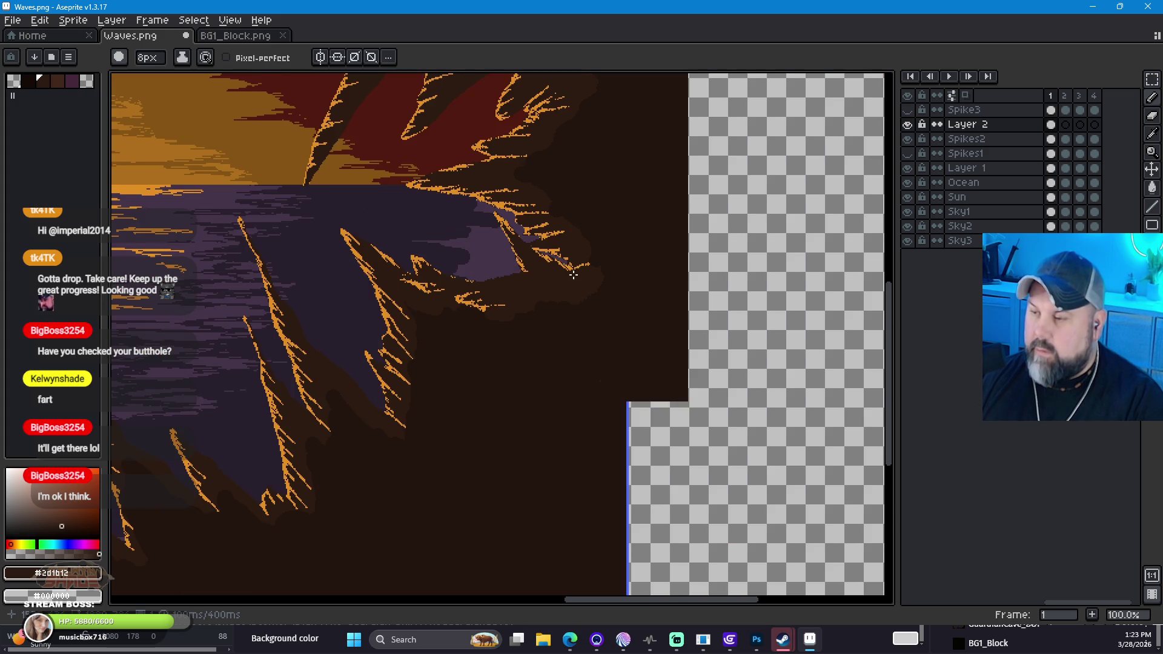
{"action": "scroll", "coordinate": [573, 274], "scroll_direction": "up", "scroll_amount": 1}
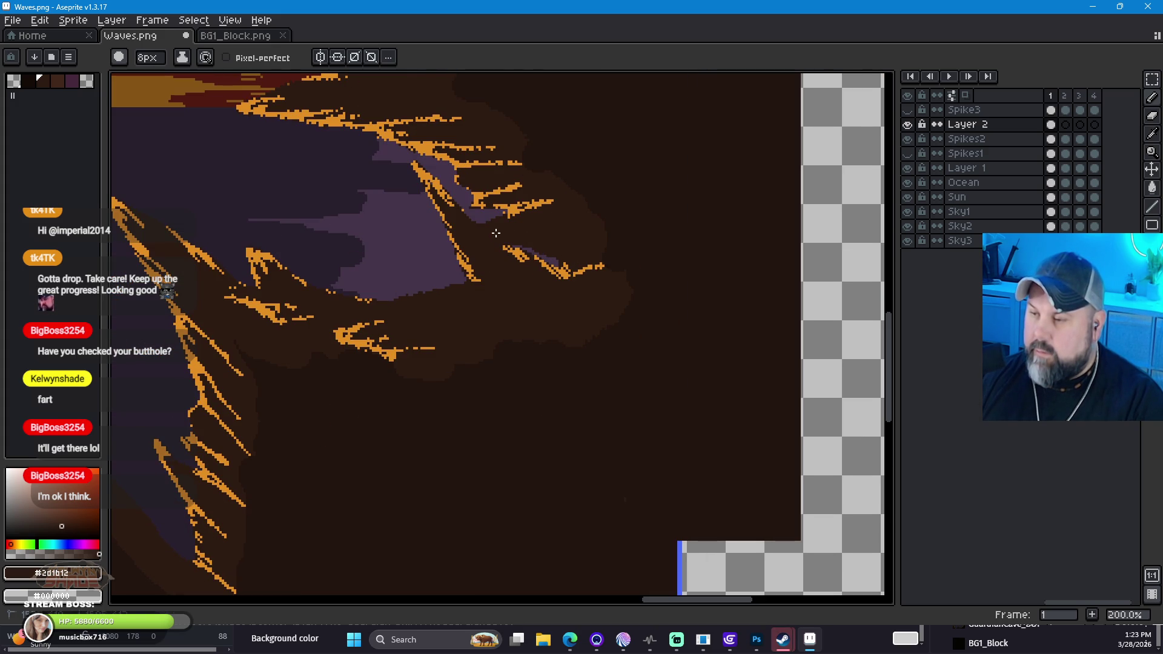
{"action": "mouse_move", "coordinate": [553, 252]}
{"action": "left_mouse_down"}
{"action": "mouse_move", "coordinate": [539, 262]}
{"action": "mouse_move", "coordinate": [596, 273]}
{"action": "left_mouse_up"}
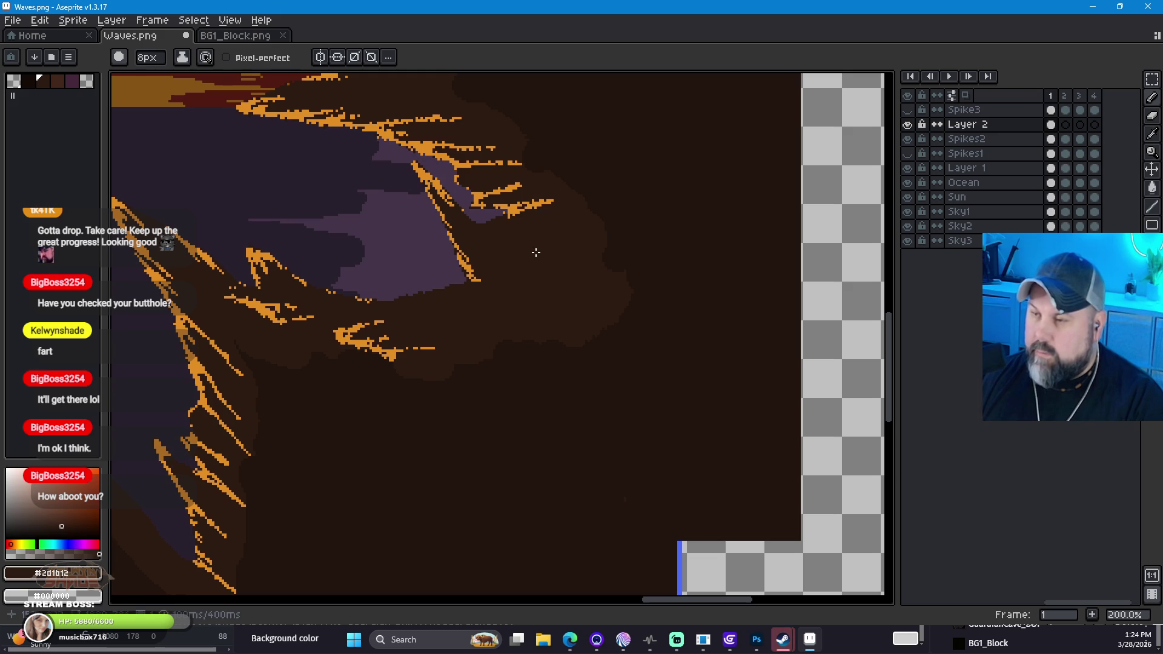
{"action": "key", "text": "space"}
{"action": "mouse_move", "coordinate": [455, 203]}
{"action": "left_mouse_down"}
{"action": "mouse_move", "coordinate": [567, 358]}
{"action": "mouse_move", "coordinate": [592, 454]}
{"action": "left_mouse_up"}
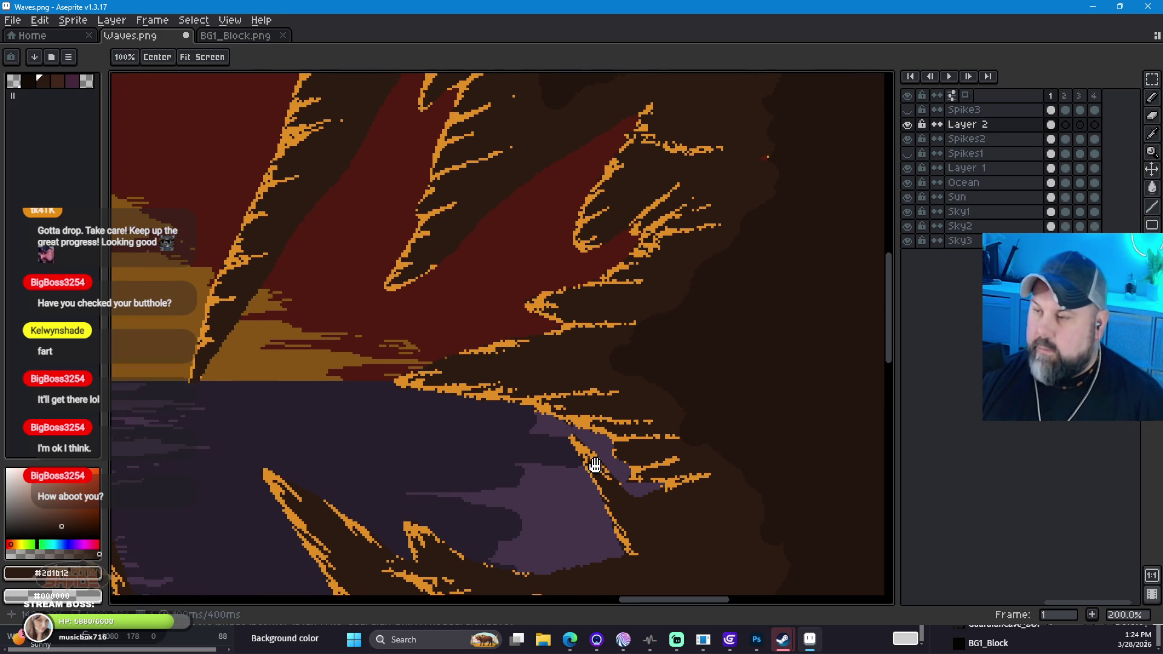
{"action": "left_click_drag", "start_coordinate": [634, 220], "coordinate": [572, 209]}
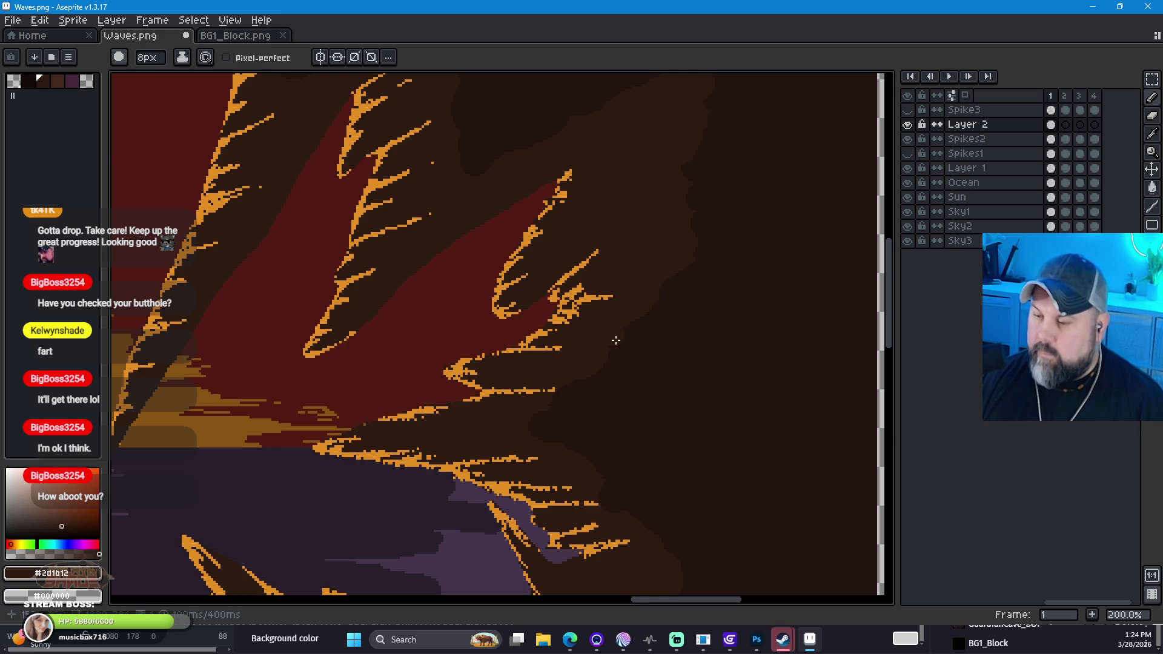
{"action": "scroll", "coordinate": [401, 421], "scroll_direction": "down", "scroll_amount": 1}
{"action": "scroll", "coordinate": [420, 423], "scroll_direction": "down", "scroll_amount": 2}
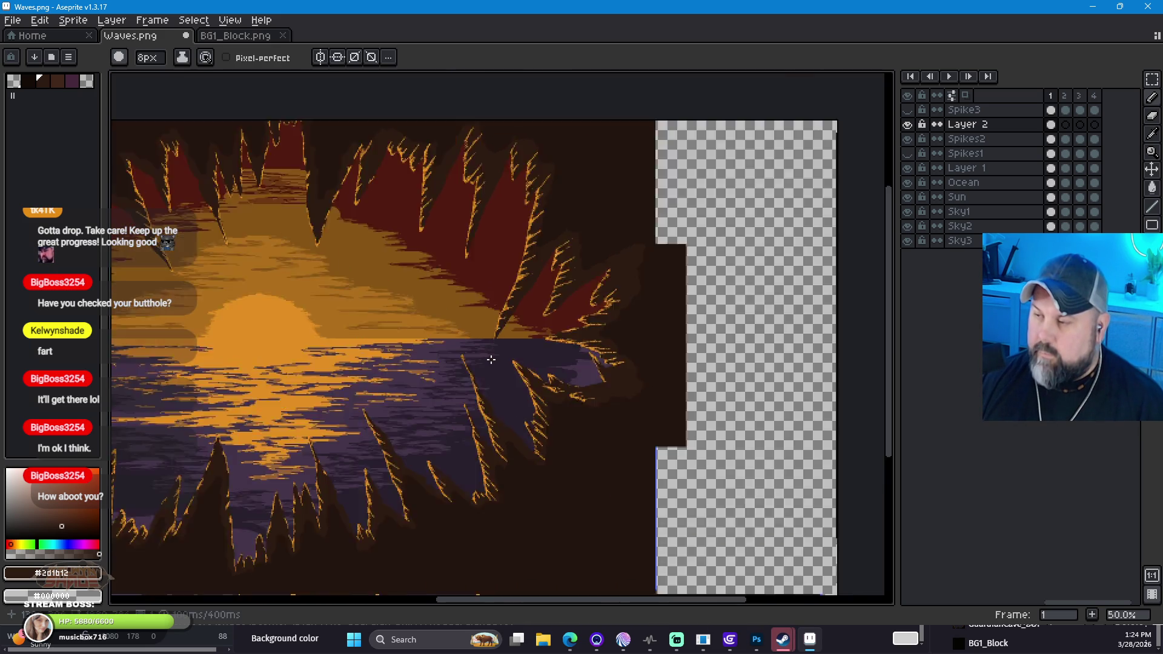
{"action": "scroll", "coordinate": [490, 360], "scroll_direction": "down", "scroll_amount": 1}
{"action": "mouse_move", "coordinate": [415, 390]}
{"action": "left_mouse_down"}
{"action": "mouse_move", "coordinate": [633, 322]}
{"action": "mouse_move", "coordinate": [561, 338]}
{"action": "mouse_move", "coordinate": [543, 314]}
{"action": "mouse_move", "coordinate": [585, 275]}
{"action": "left_mouse_up"}
{"action": "key", "text": "b"}
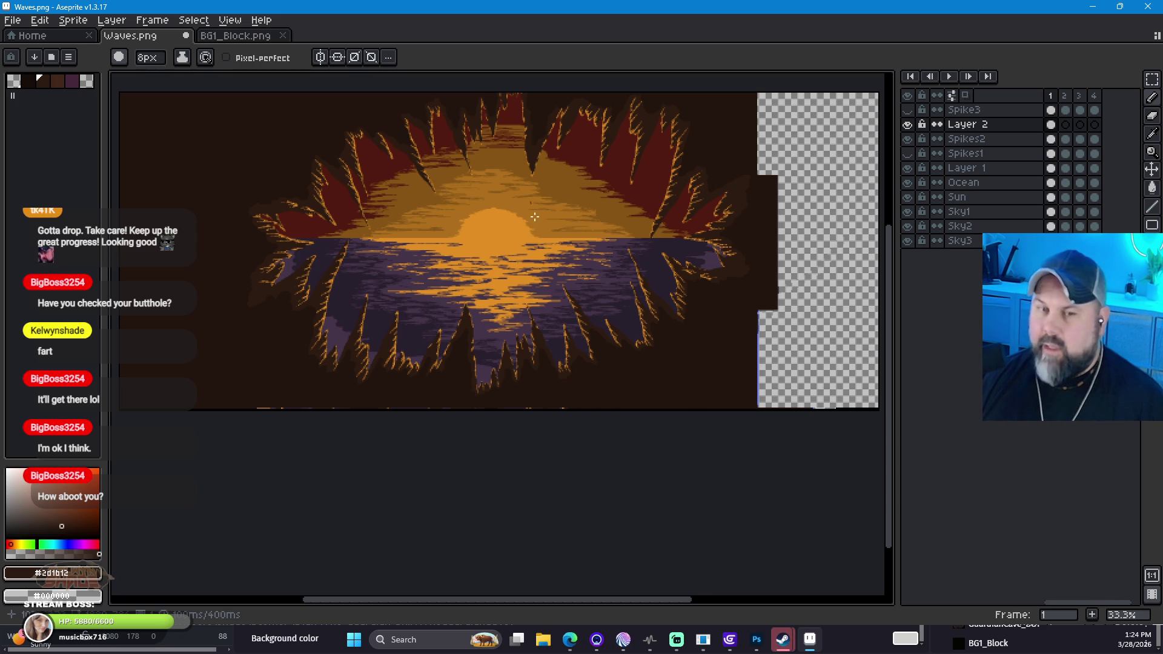
Step: Sample the darker brown #23150c from the wall and set the brush size to 11px
{"action": "scroll", "coordinate": [550, 224], "scroll_direction": "up", "scroll_amount": 1}
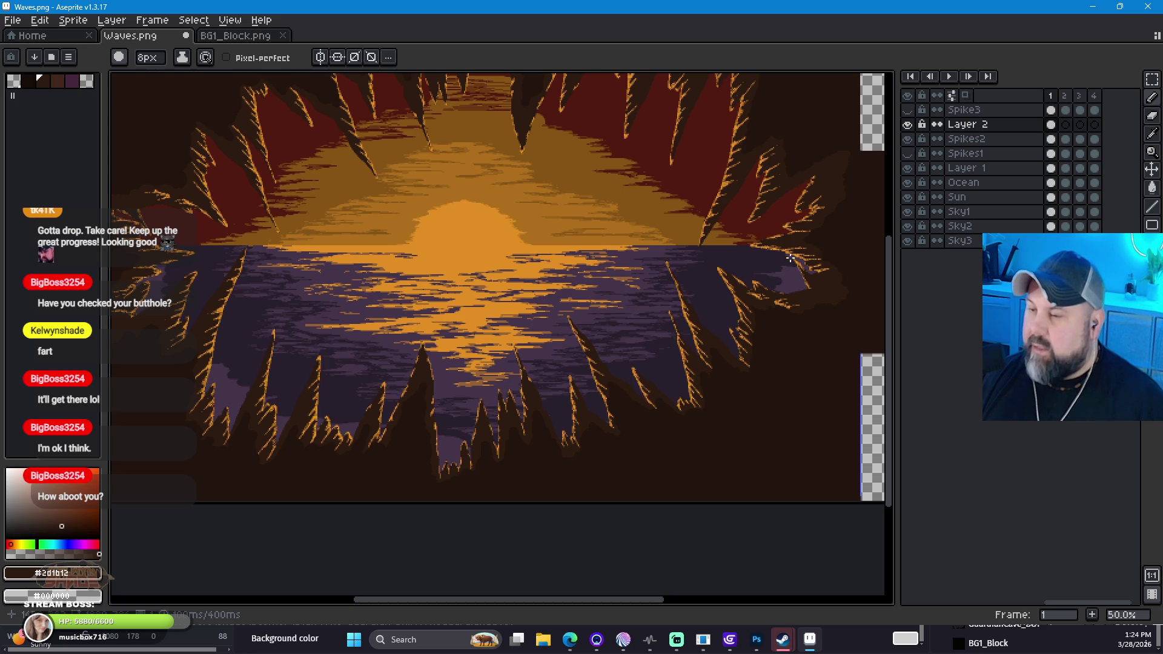
{"action": "key", "text": "space"}
{"action": "mouse_move", "coordinate": [795, 265]}
{"action": "left_mouse_down"}
{"action": "mouse_move", "coordinate": [576, 272]}
{"action": "mouse_move", "coordinate": [528, 358]}
{"action": "left_mouse_up"}
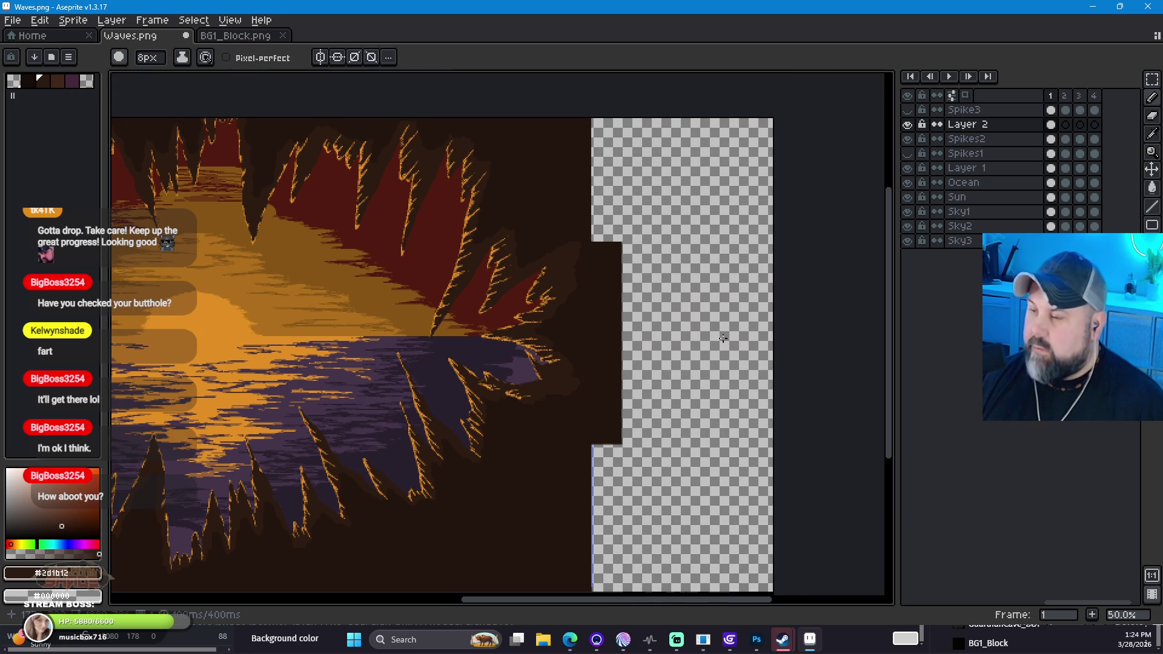
{"action": "scroll", "coordinate": [765, 364], "scroll_direction": "up", "scroll_amount": 1}
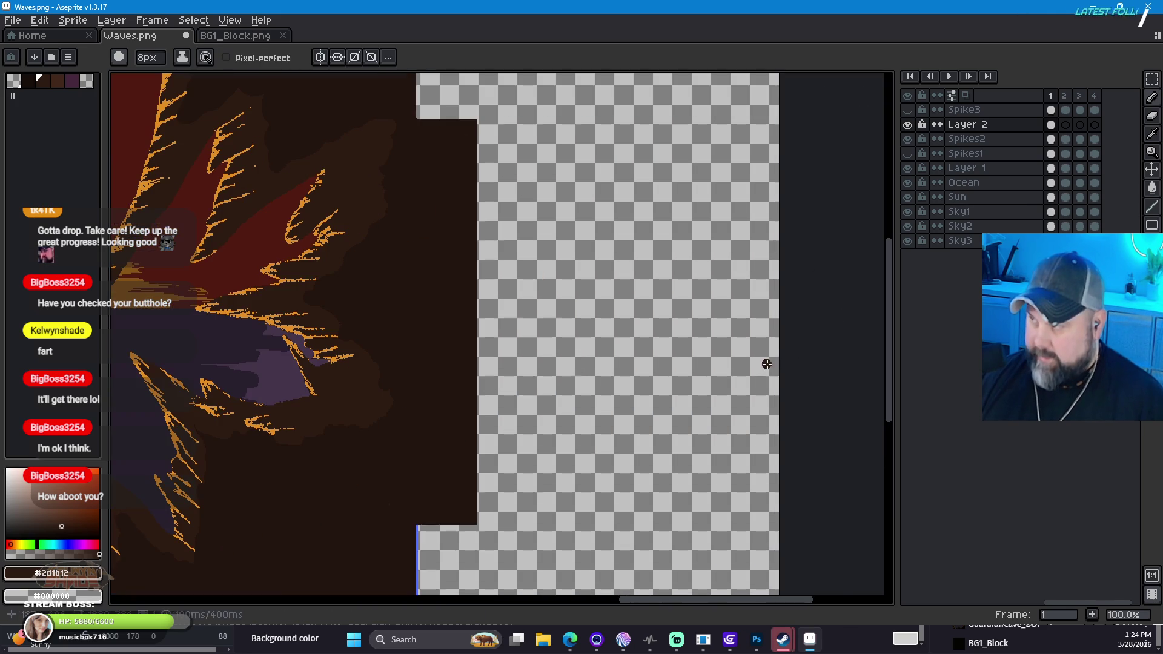
{"action": "left_click", "coordinate": [1152, 137]}
{"action": "left_click", "coordinate": [406, 149]}
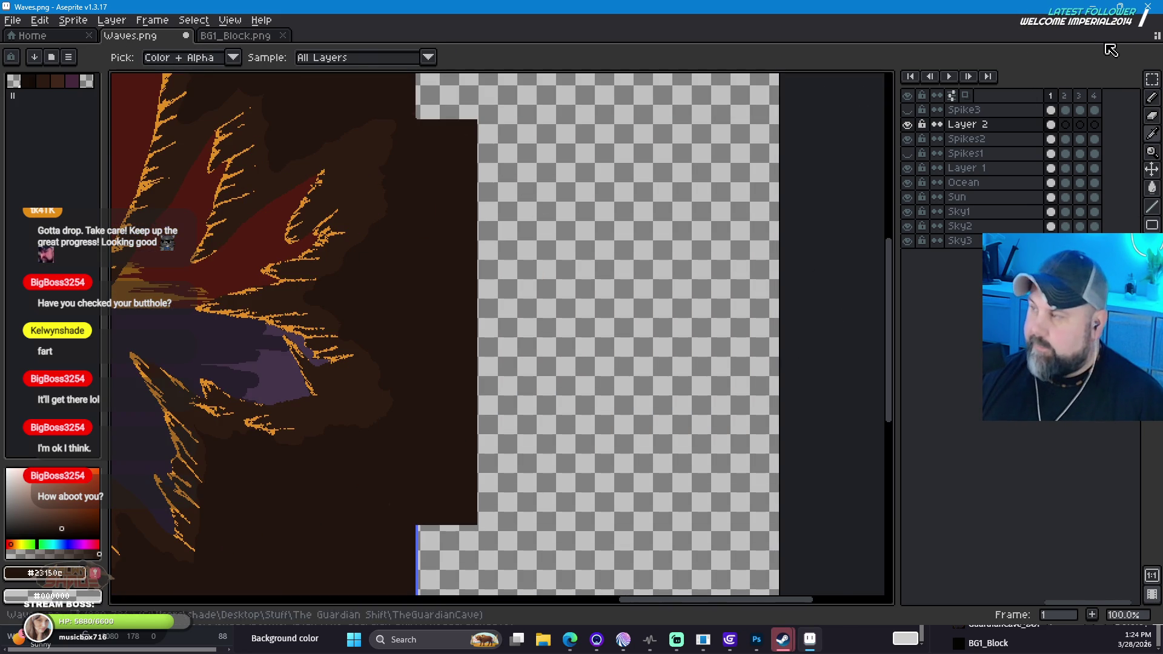
{"action": "key", "text": "b"}
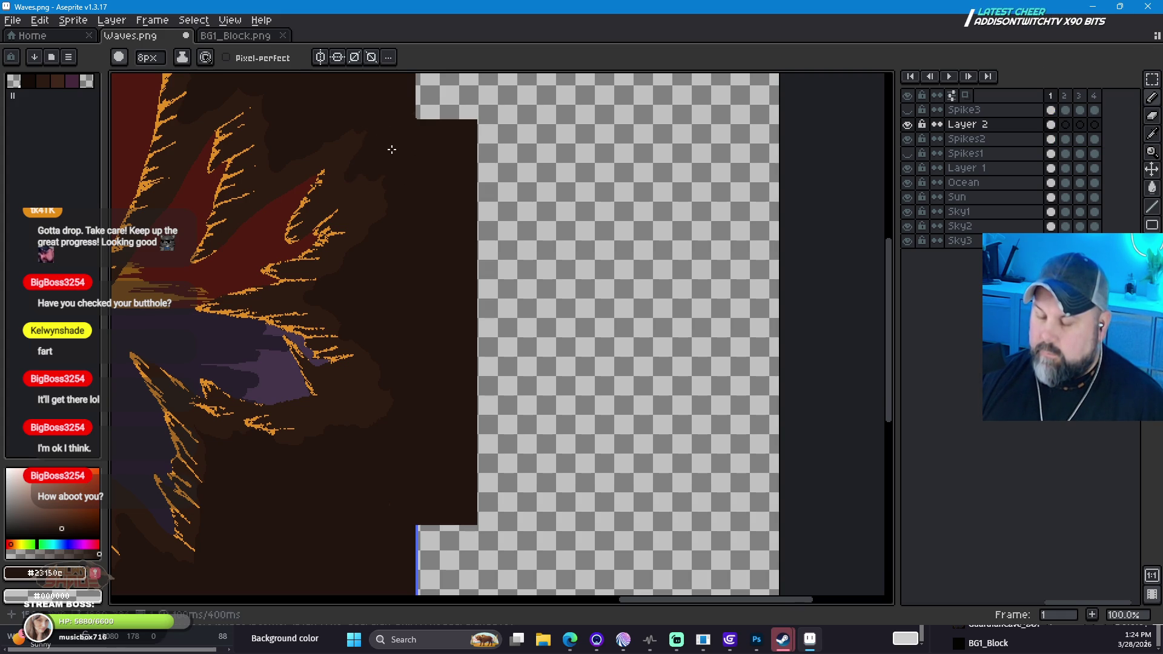
{"action": "left_click", "coordinate": [149, 59]}
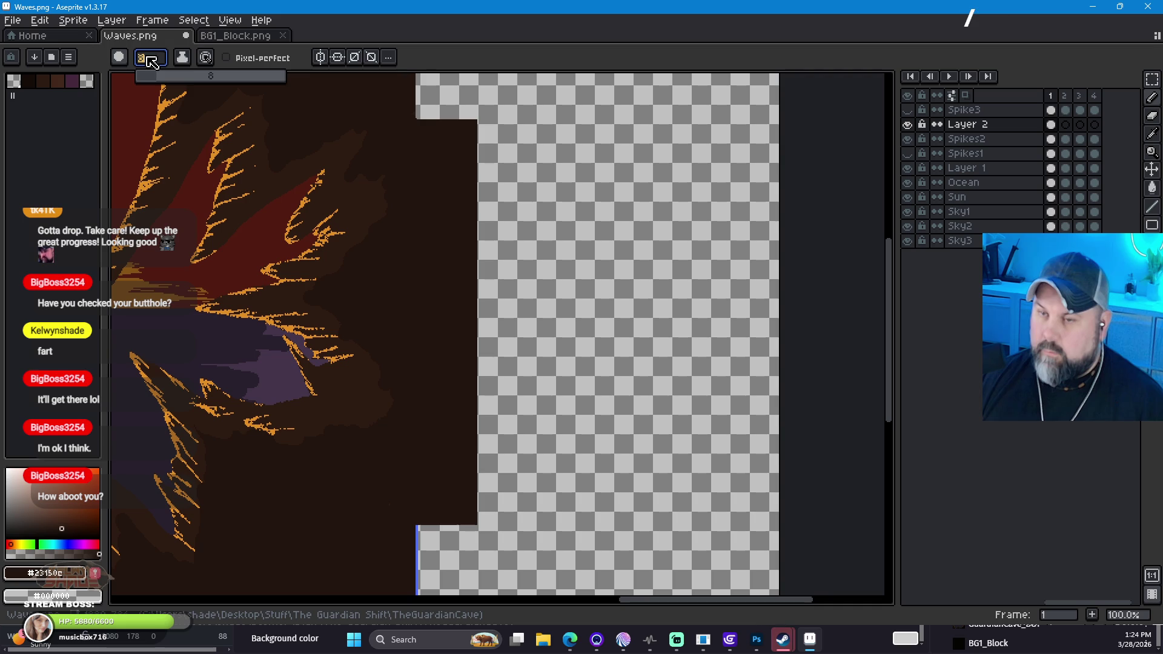
{"action": "type", "text": "11"}
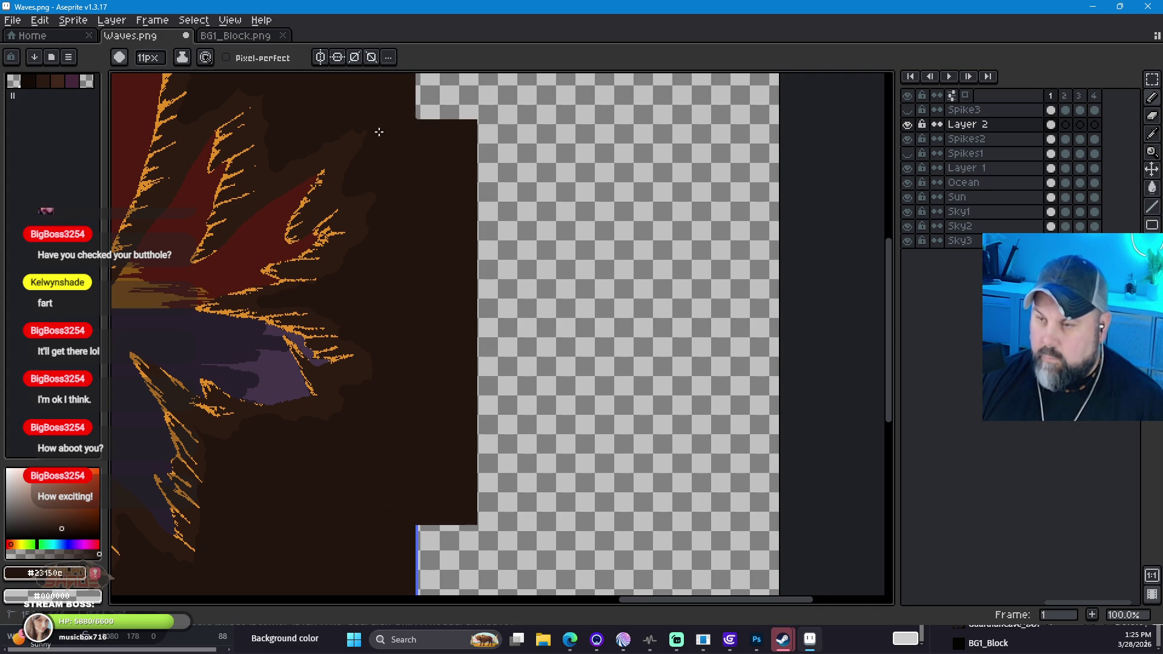
Step: Draw a rectangular selection over the transparent strip along the artwork's right edge
{"action": "left_click_drag", "start_coordinate": [345, 127], "coordinate": [499, 212]}
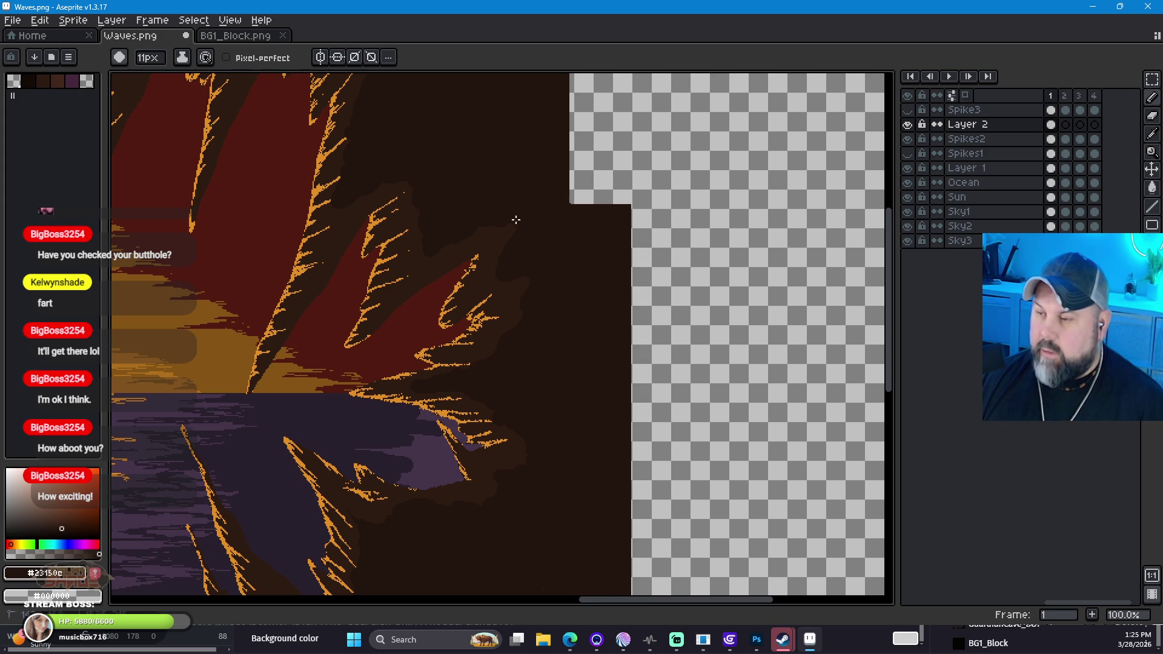
{"action": "mouse_move", "coordinate": [449, 177]}
{"action": "left_mouse_down"}
{"action": "mouse_move", "coordinate": [555, 317]}
{"action": "mouse_move", "coordinate": [602, 325]}
{"action": "mouse_move", "coordinate": [644, 285]}
{"action": "left_mouse_up"}
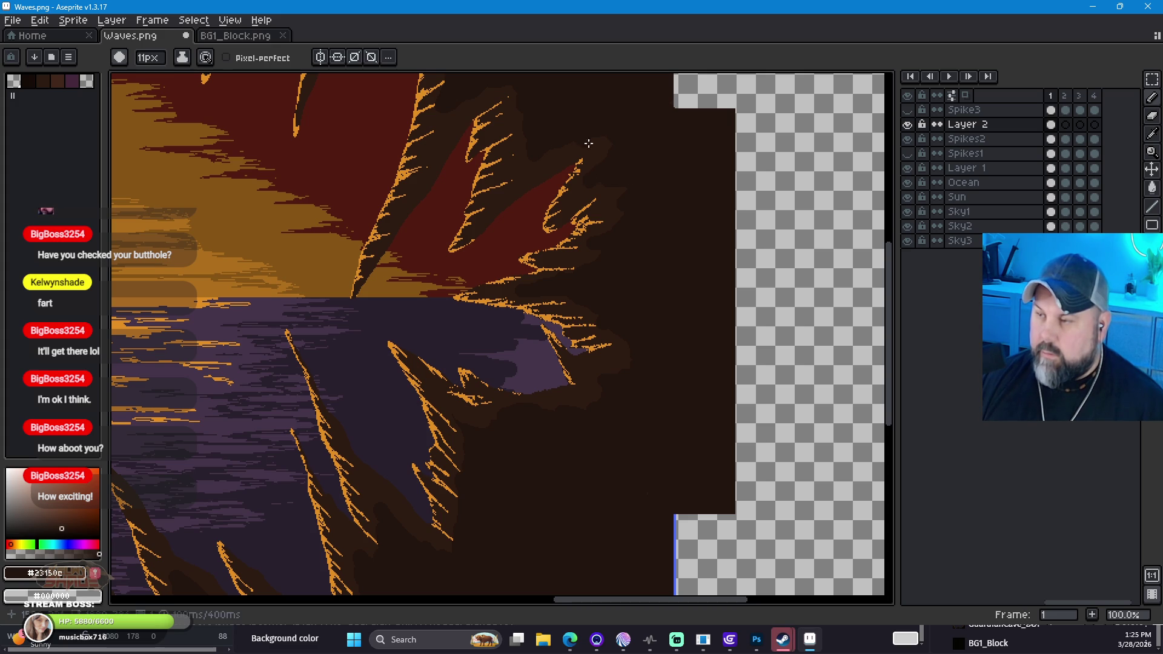
{"action": "scroll", "coordinate": [649, 330], "scroll_direction": "down", "scroll_amount": 1}
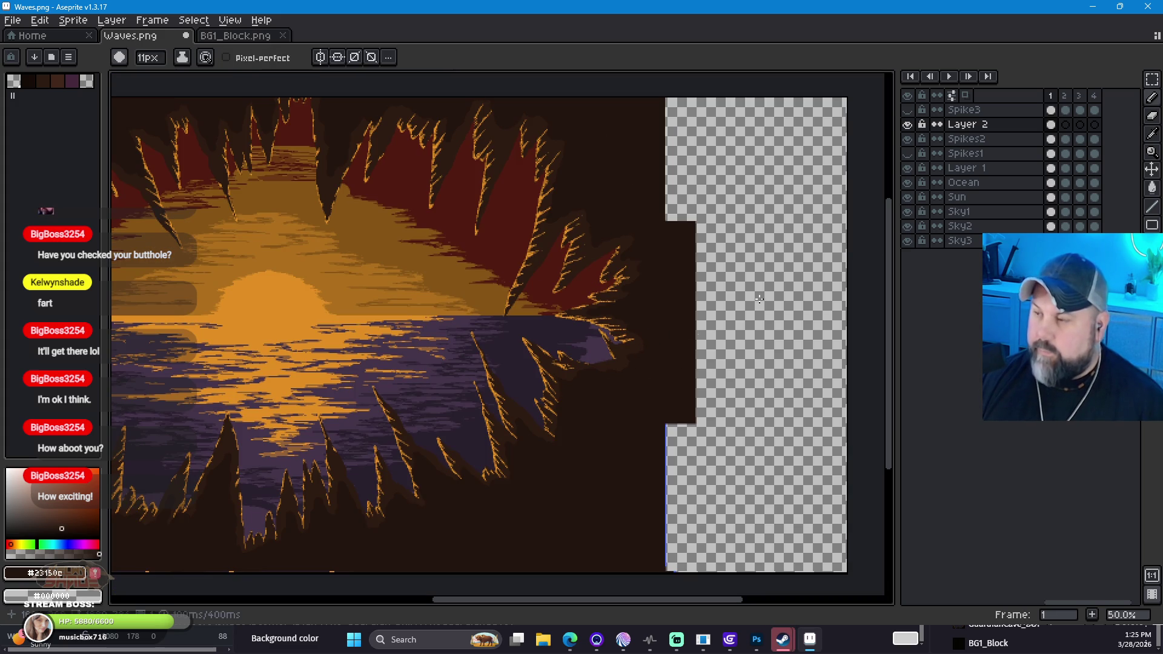
{"action": "left_click", "coordinate": [1152, 79]}
{"action": "mouse_move", "coordinate": [653, 91]}
{"action": "left_mouse_down"}
{"action": "mouse_move", "coordinate": [783, 419]}
{"action": "mouse_move", "coordinate": [866, 581]}
{"action": "left_mouse_up"}
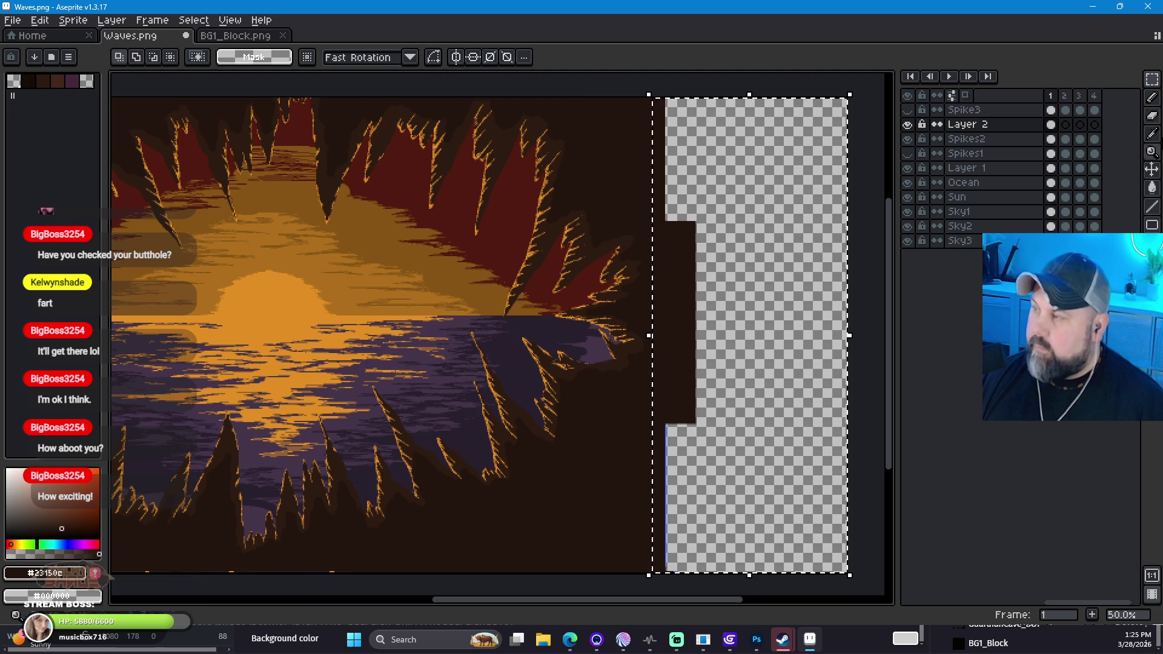
Step: Paint-bucket the right-edge selection solid dark brown, then deselect with Ctrl+D
{"action": "left_click", "coordinate": [1151, 188]}
{"action": "left_click", "coordinate": [730, 213]}
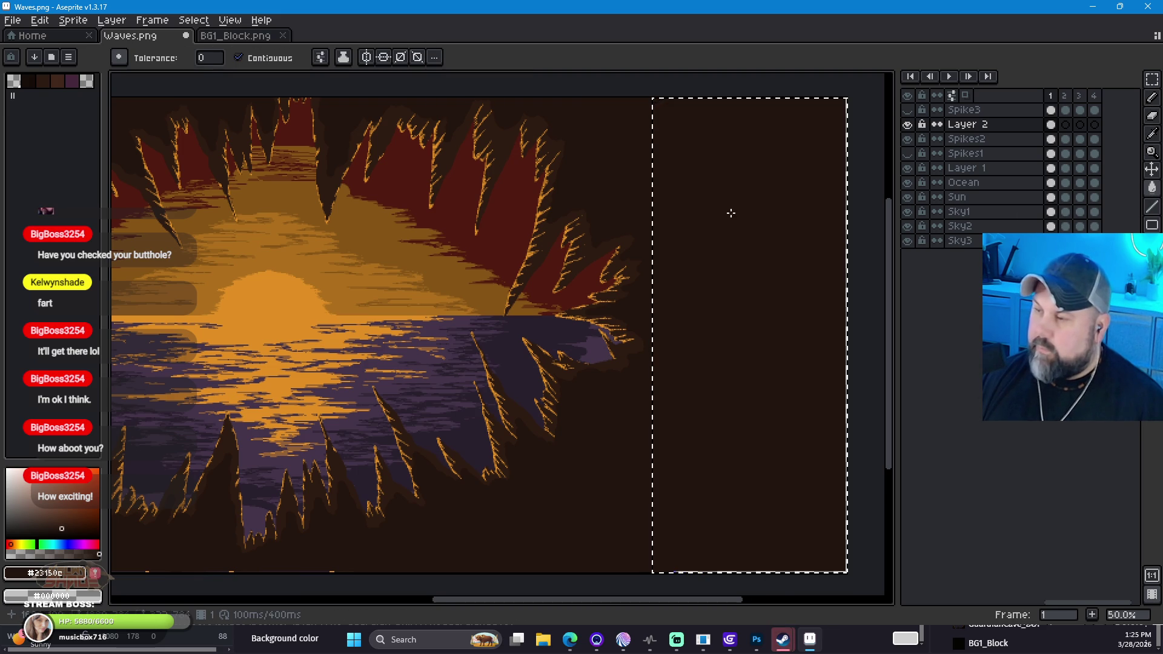
{"action": "scroll", "coordinate": [731, 213], "scroll_direction": "down", "scroll_amount": 1}
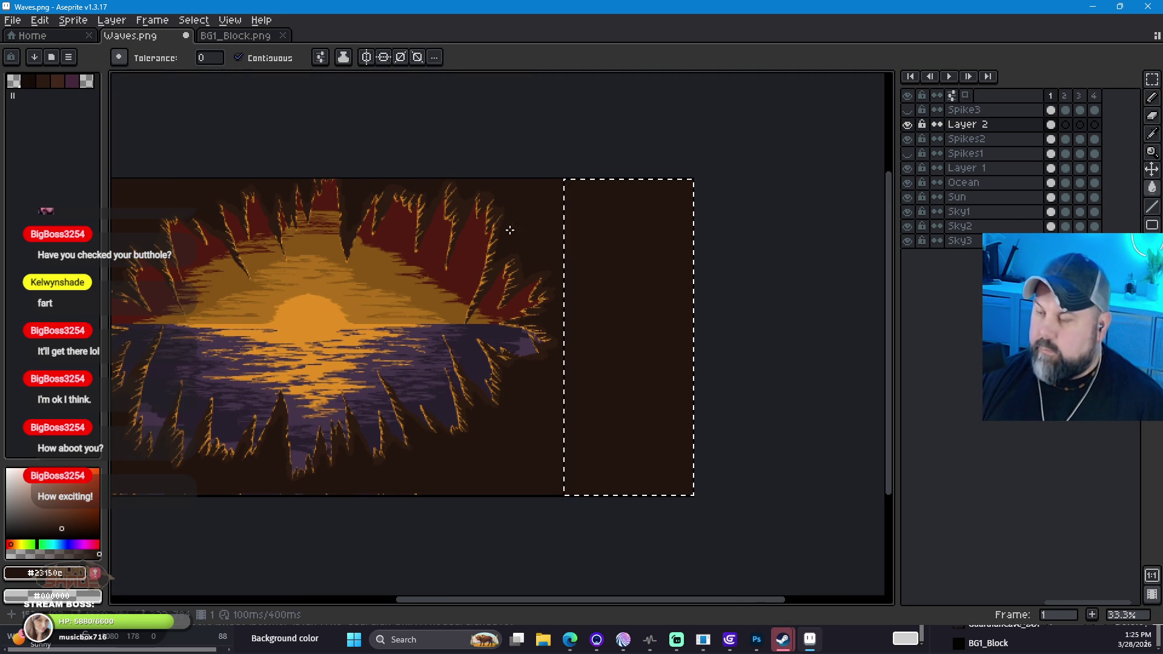
{"action": "left_click", "coordinate": [1152, 97]}
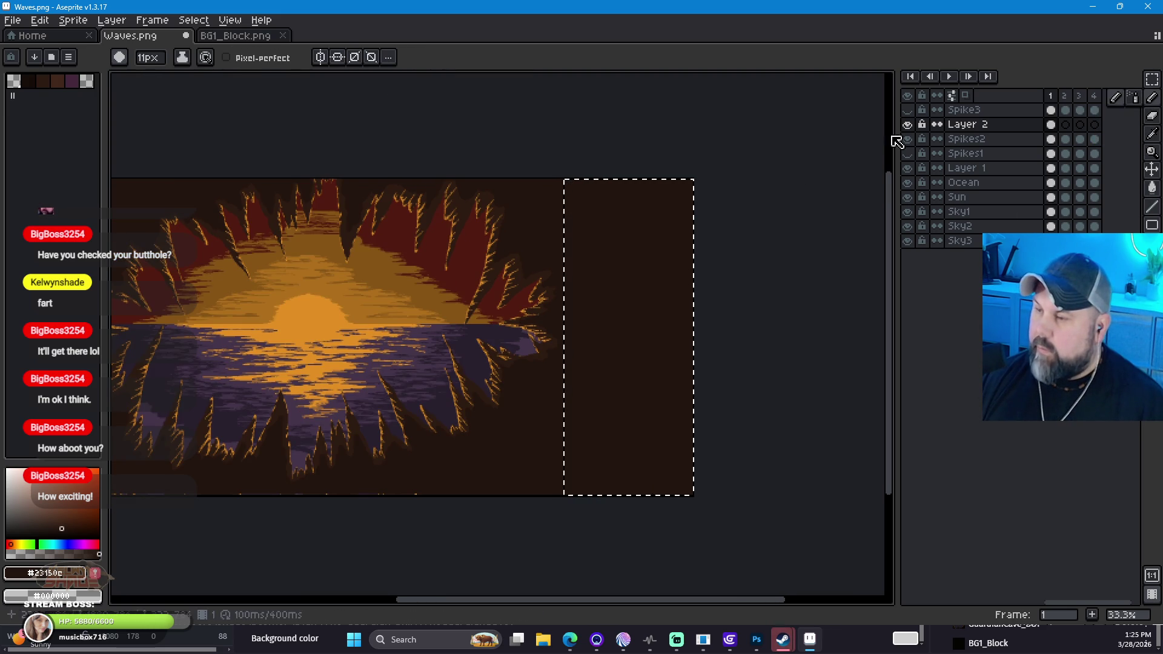
{"action": "key", "text": "m"}
{"action": "key", "text": "ctrl+d"}
{"action": "mouse_move", "coordinate": [453, 307]}
{"action": "left_mouse_down"}
{"action": "mouse_move", "coordinate": [439, 309]}
{"action": "mouse_move", "coordinate": [610, 304]}
{"action": "mouse_move", "coordinate": [535, 294]}
{"action": "left_mouse_up"}
{"action": "left_click_drag", "start_coordinate": [416, 319], "coordinate": [478, 298]}
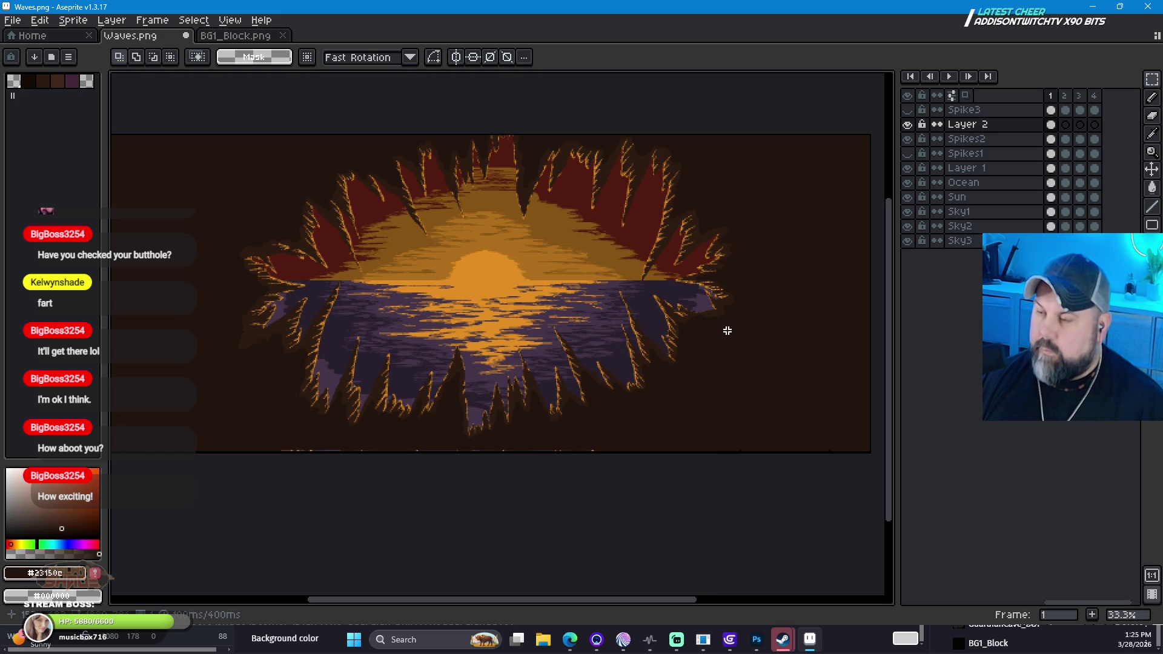
{"action": "mouse_move", "coordinate": [691, 327]}
{"action": "left_mouse_down"}
{"action": "mouse_move", "coordinate": [768, 270]}
{"action": "mouse_move", "coordinate": [742, 366]}
{"action": "mouse_move", "coordinate": [730, 366]}
{"action": "left_mouse_up"}
{"action": "key", "text": "m"}
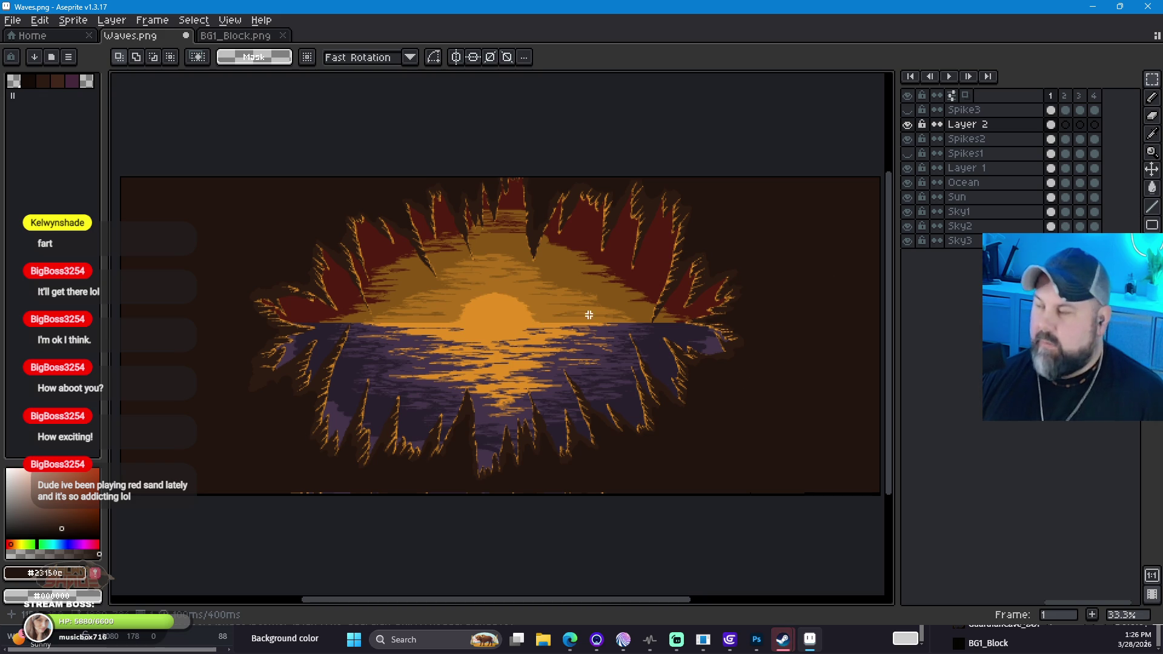
Step: Preview Spike3, Spikes2 and Layer 2 by toggling their visibility, leaving Spikes1 shown
{"action": "left_click", "coordinate": [907, 138]}
{"action": "left_click", "coordinate": [907, 124]}
{"action": "left_click", "coordinate": [907, 110]}
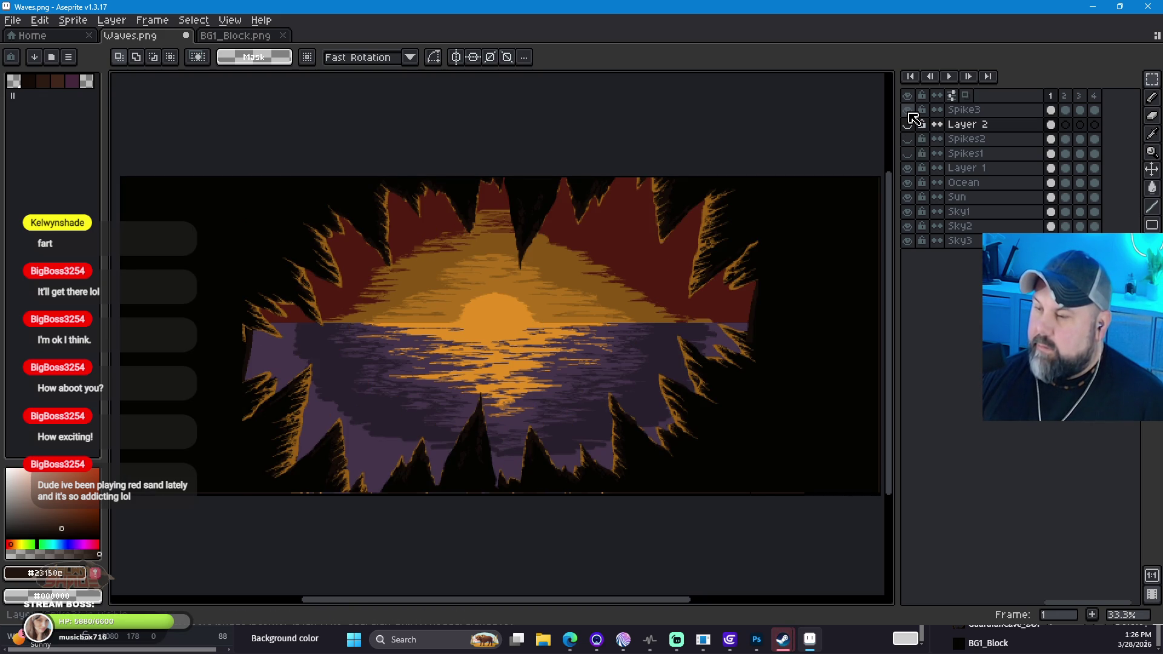
{"action": "left_click", "coordinate": [908, 111]}
{"action": "left_click", "coordinate": [908, 124]}
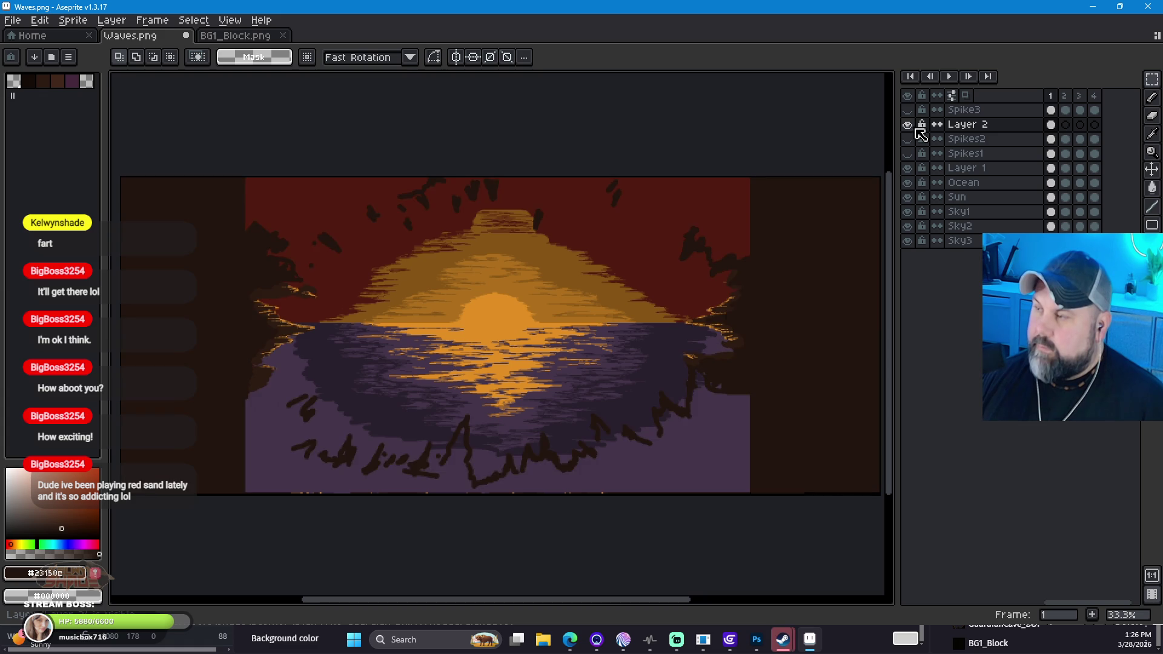
{"action": "left_click", "coordinate": [907, 139]}
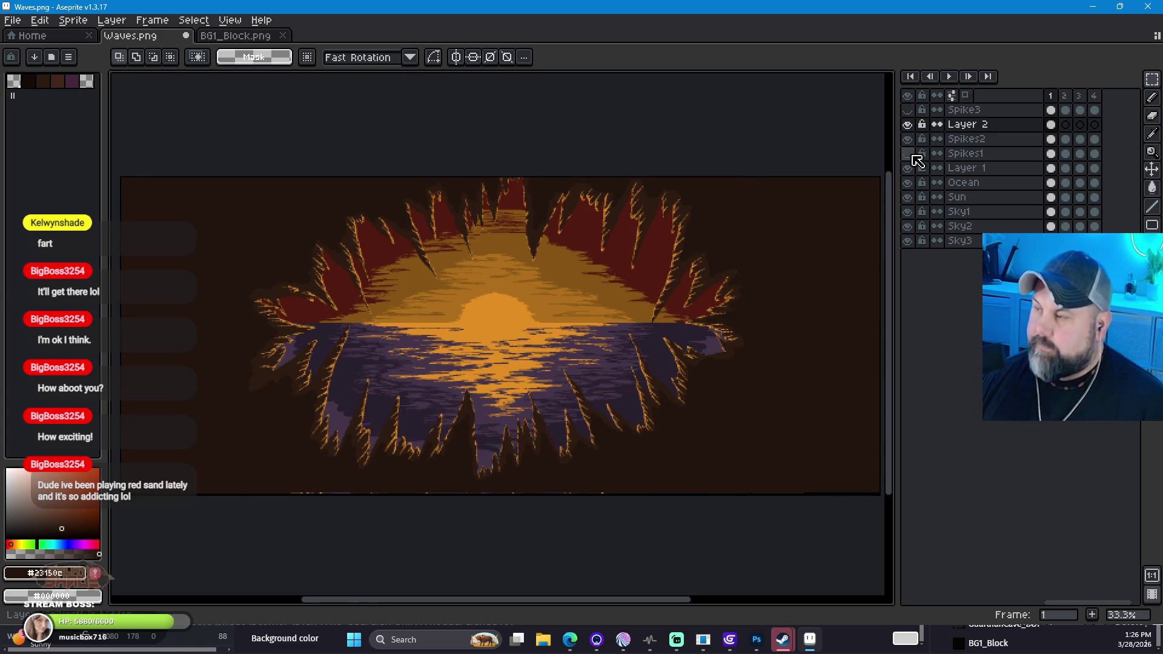
{"action": "left_click", "coordinate": [907, 139]}
{"action": "left_click", "coordinate": [906, 124]}
{"action": "left_click", "coordinate": [907, 154]}
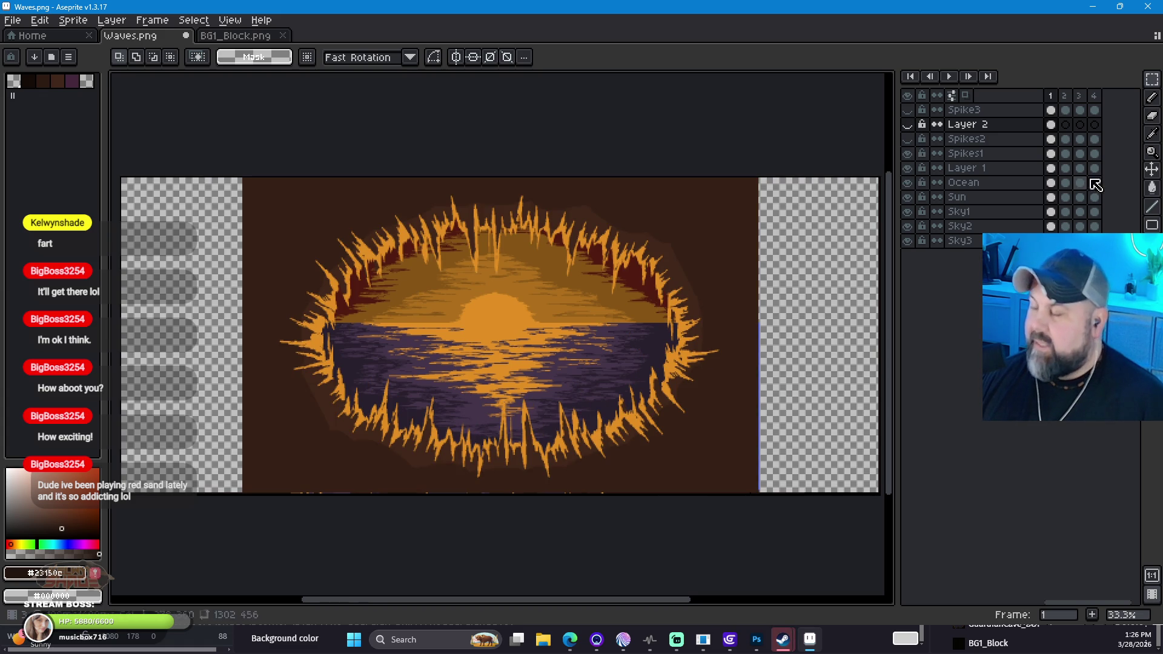
Step: Sample the canvas's dark brown as the colour and switch to the Paint Bucket
{"action": "left_click", "coordinate": [1152, 152]}
{"action": "left_click", "coordinate": [307, 211]}
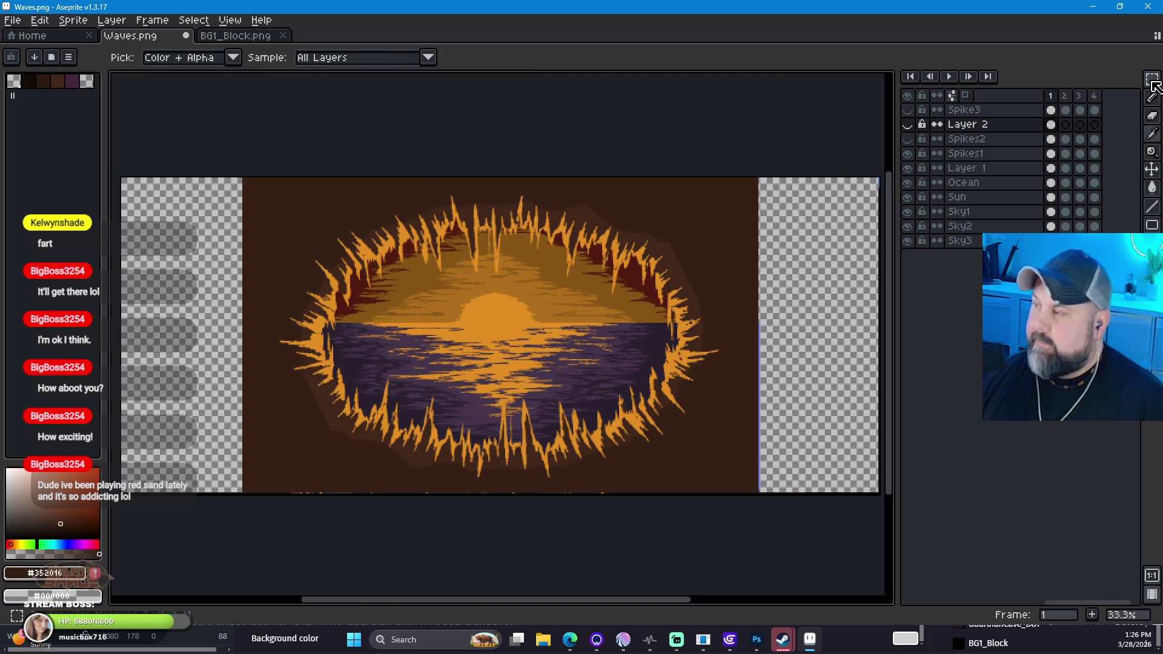
{"action": "left_click", "coordinate": [1151, 187]}
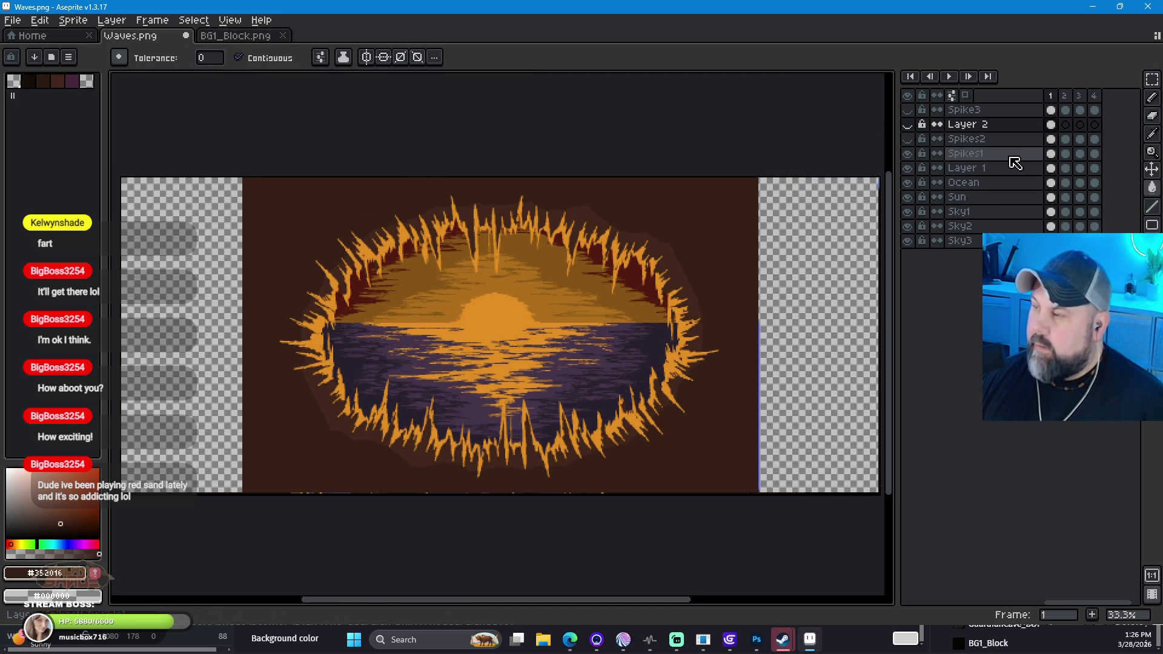
{"action": "left_click", "coordinate": [1050, 153]}
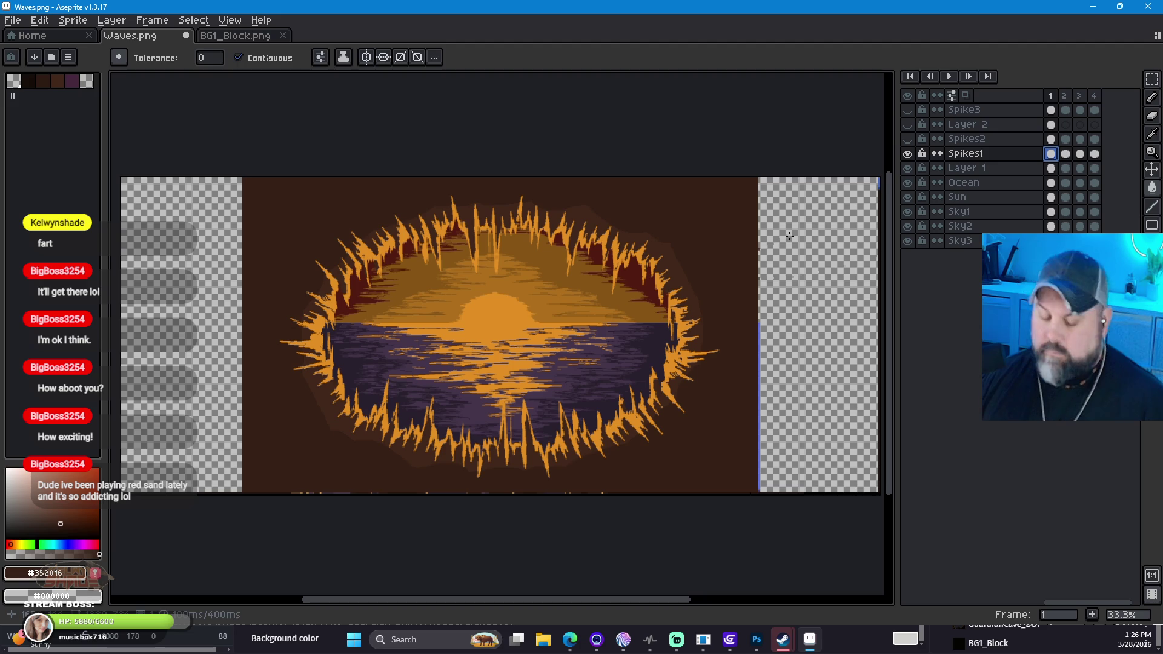
{"action": "left_click", "coordinate": [799, 273], "text": "ctrl"}
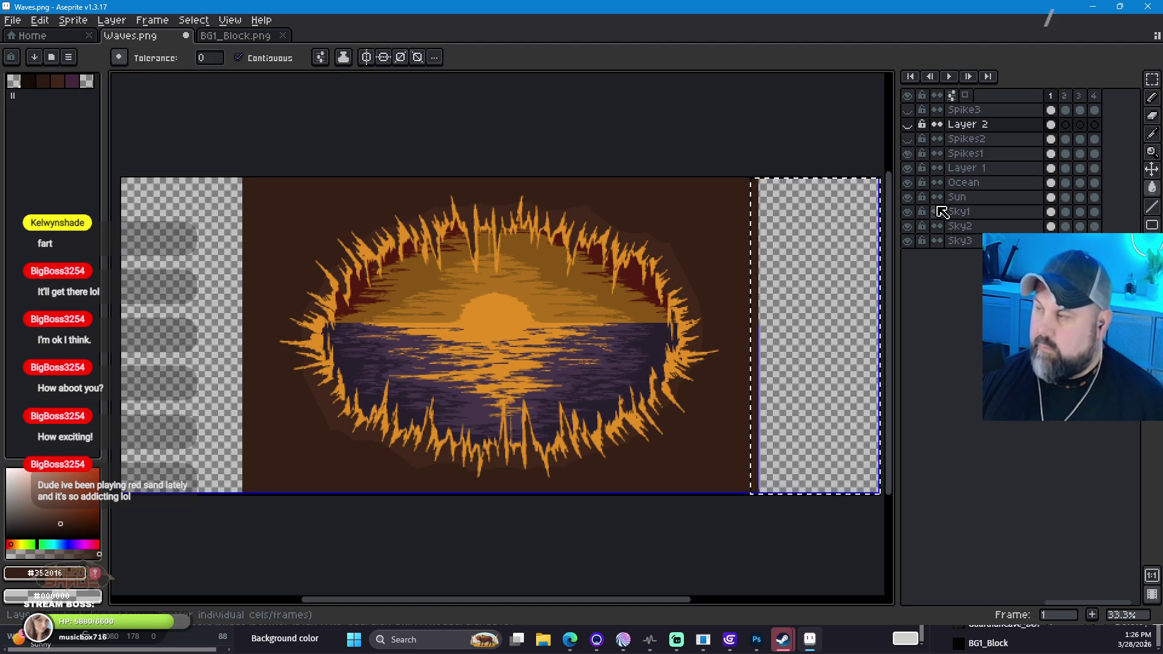
Step: Preview the Spikes2 and Spike3 layers over the sunset, then hide Spike3 again
{"action": "left_click", "coordinate": [908, 139]}
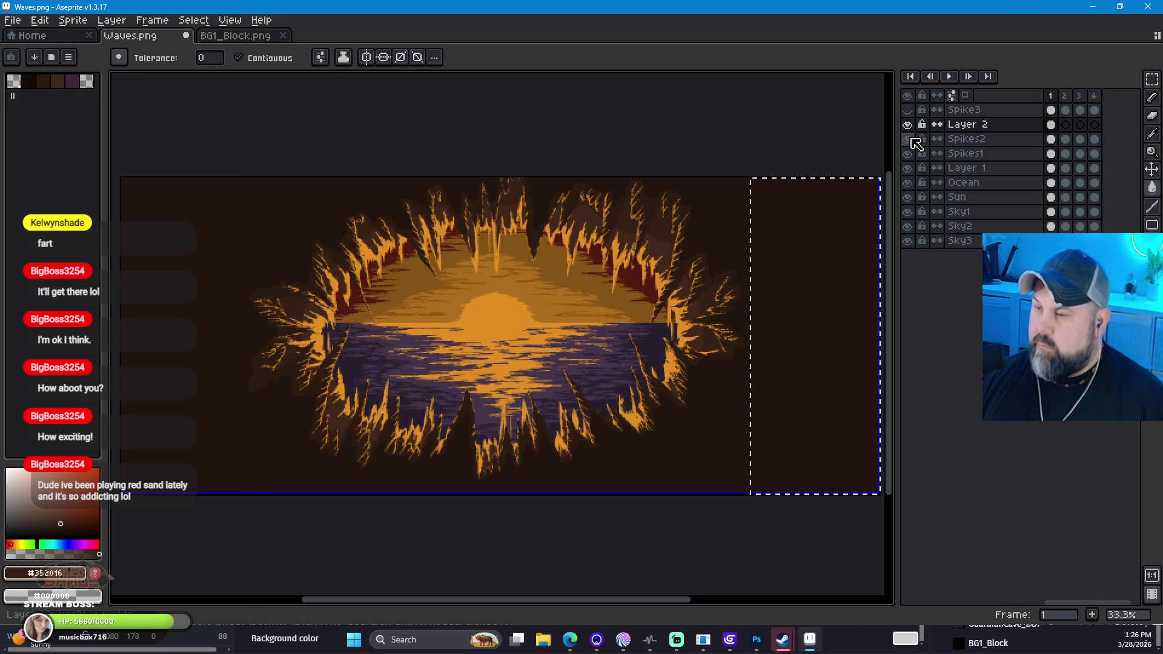
{"action": "left_click", "coordinate": [908, 140]}
{"action": "left_click", "coordinate": [908, 125]}
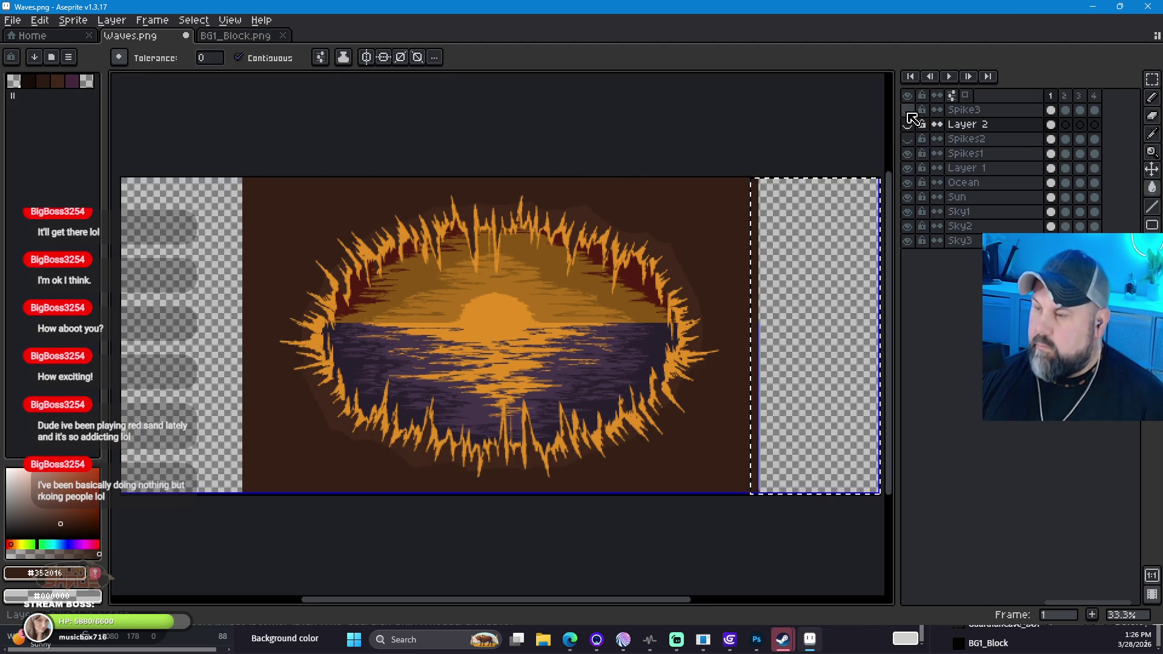
{"action": "left_click", "coordinate": [908, 110]}
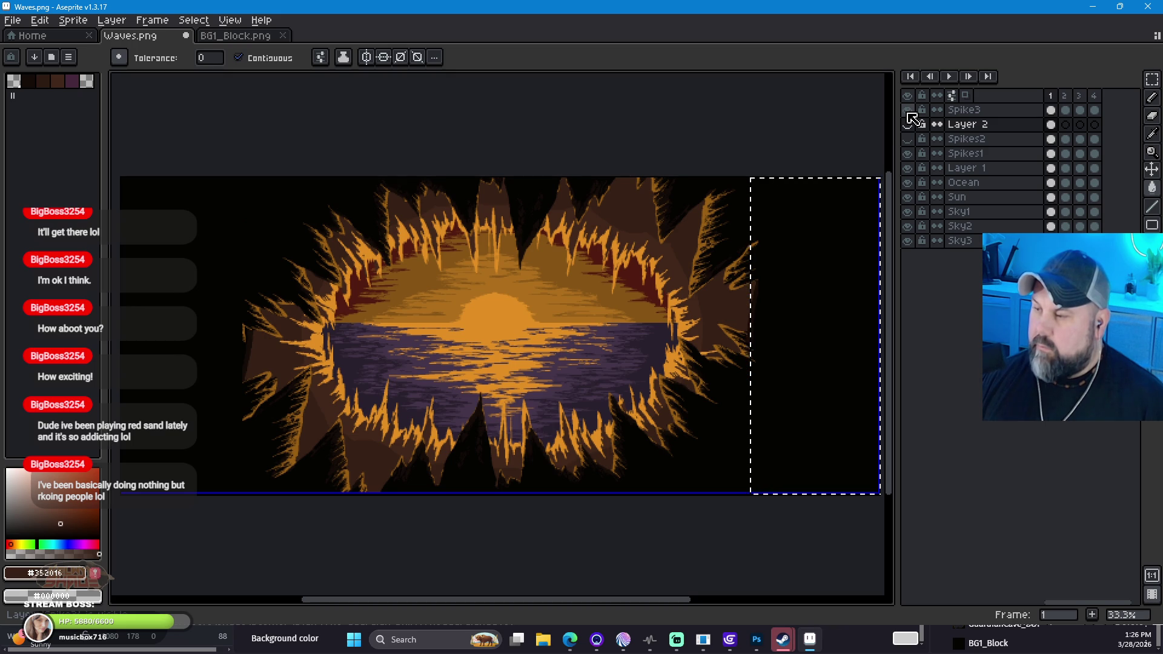
{"action": "left_click", "coordinate": [908, 113]}
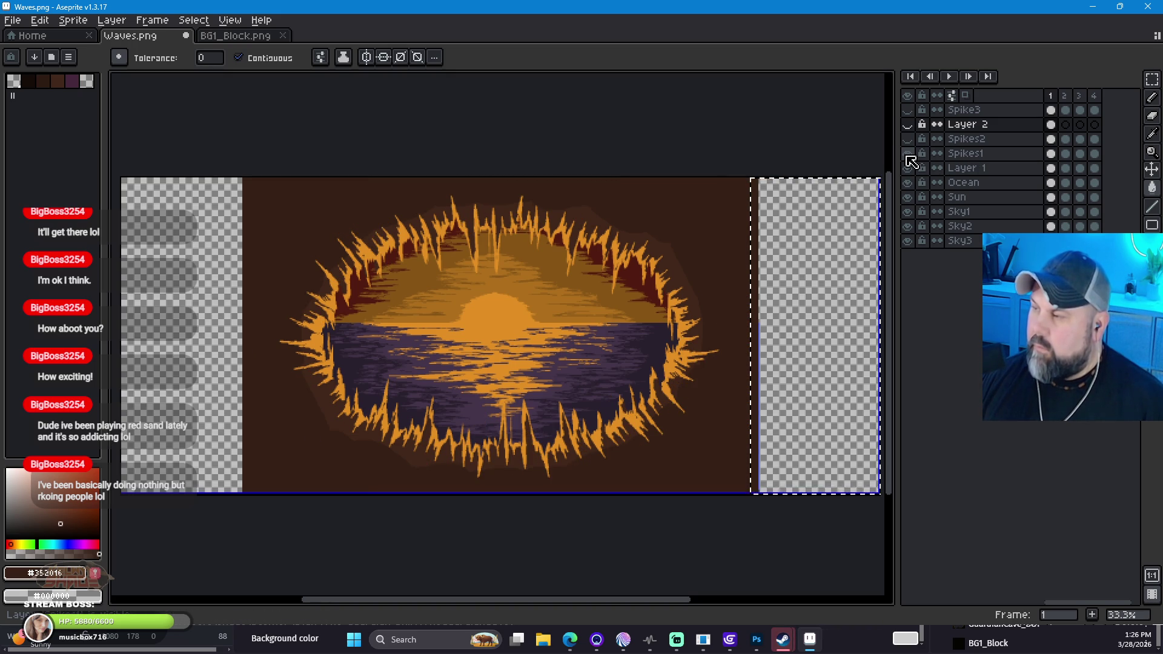
Step: On the Spikes1 layer, bucket-fill the right strip, deselect, then bucket-fill the left strip brown
{"action": "left_click", "coordinate": [963, 155]}
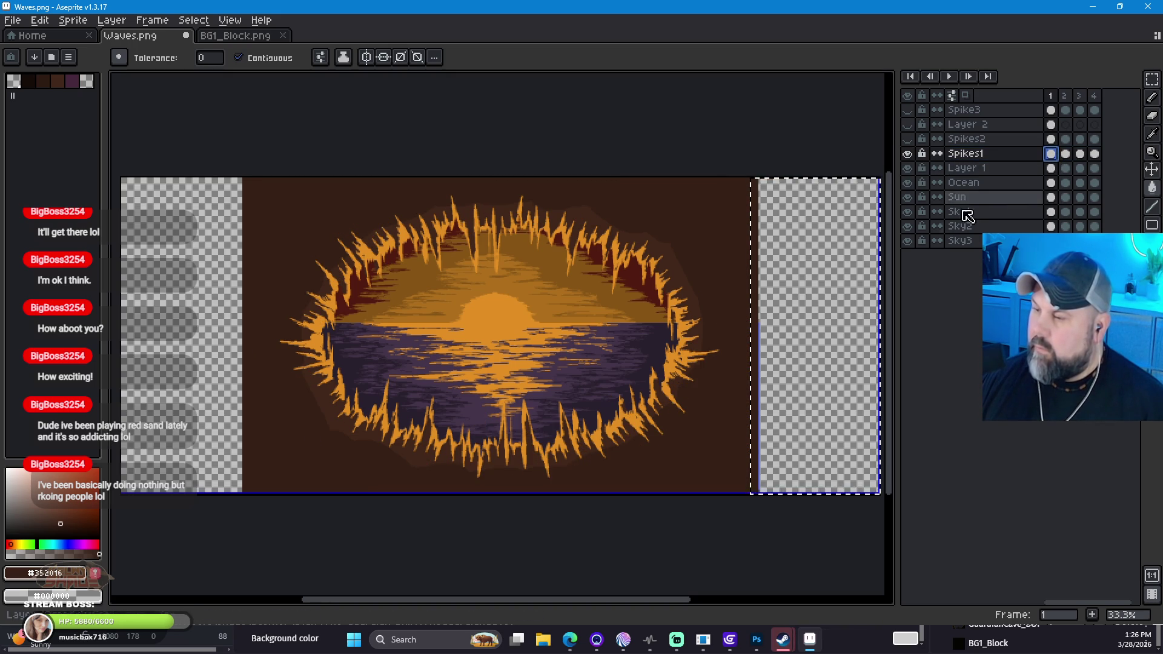
{"action": "left_click", "coordinate": [825, 238]}
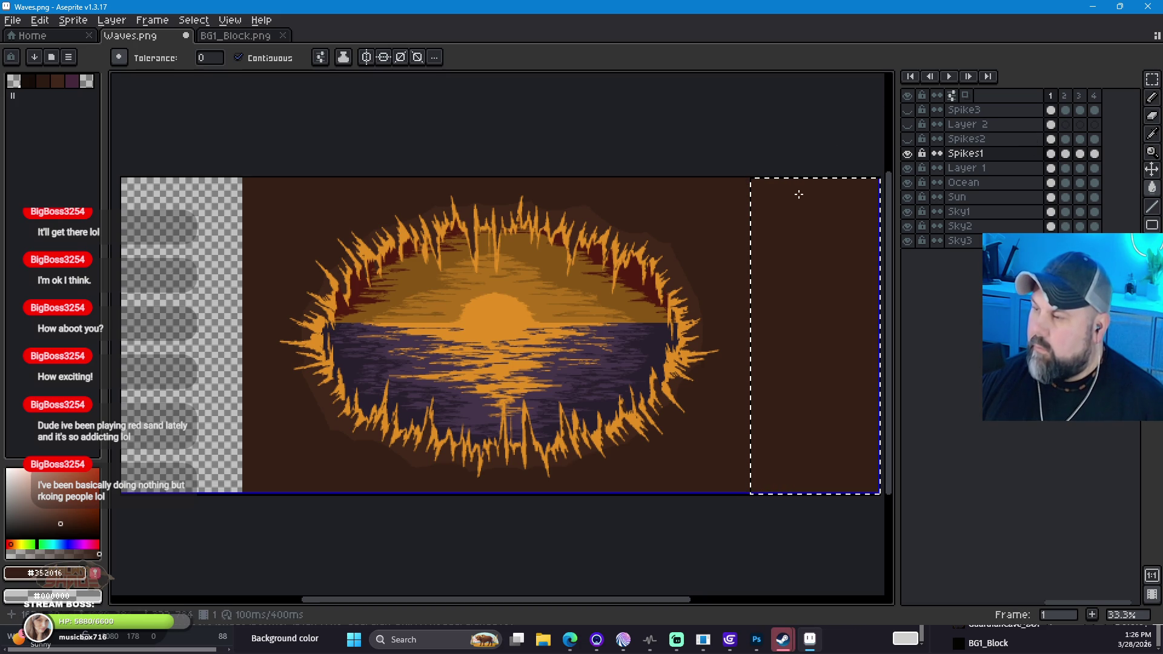
{"action": "key", "text": "m"}
{"action": "key", "text": "ctrl+d"}
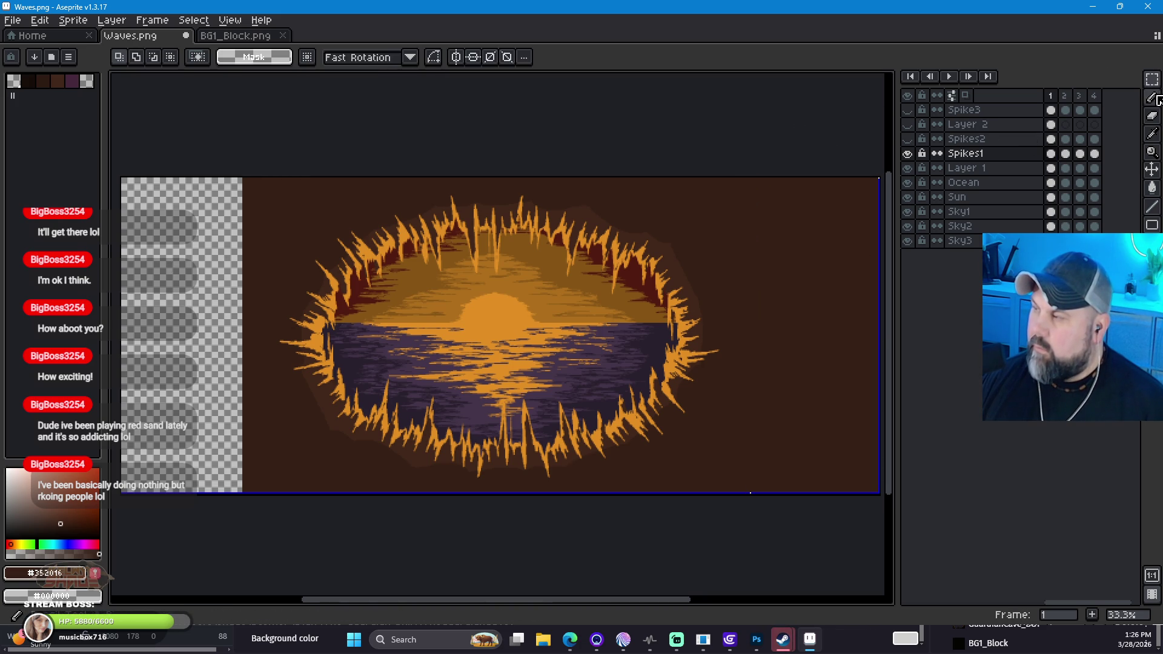
{"action": "left_click", "coordinate": [1152, 188]}
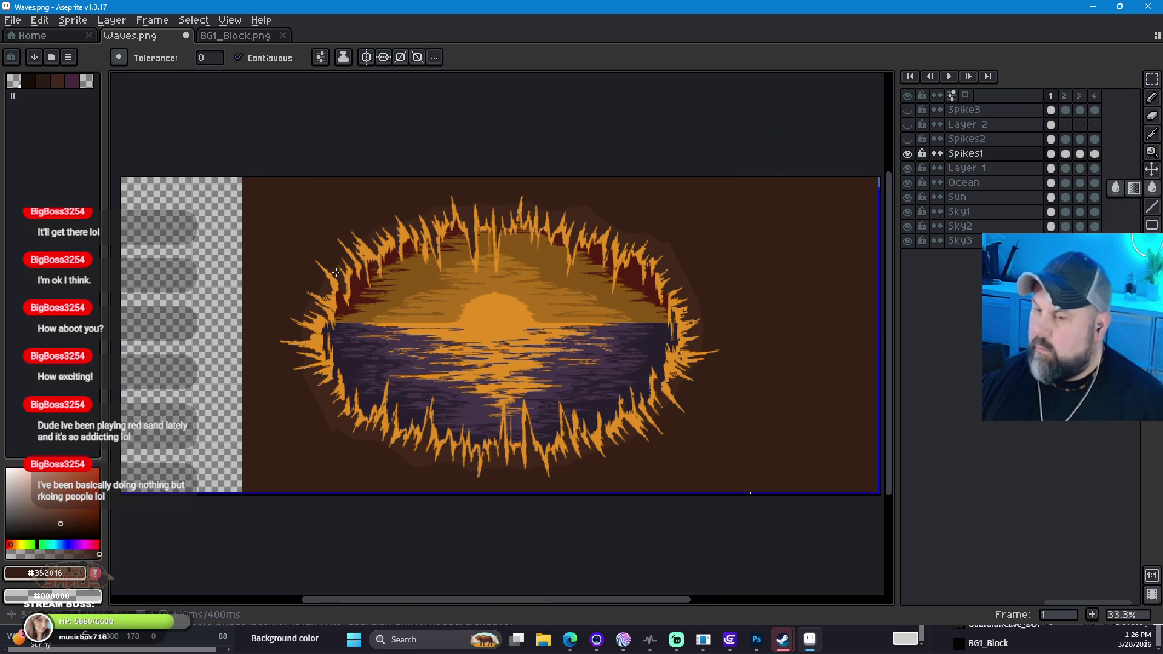
{"action": "left_click", "coordinate": [167, 251]}
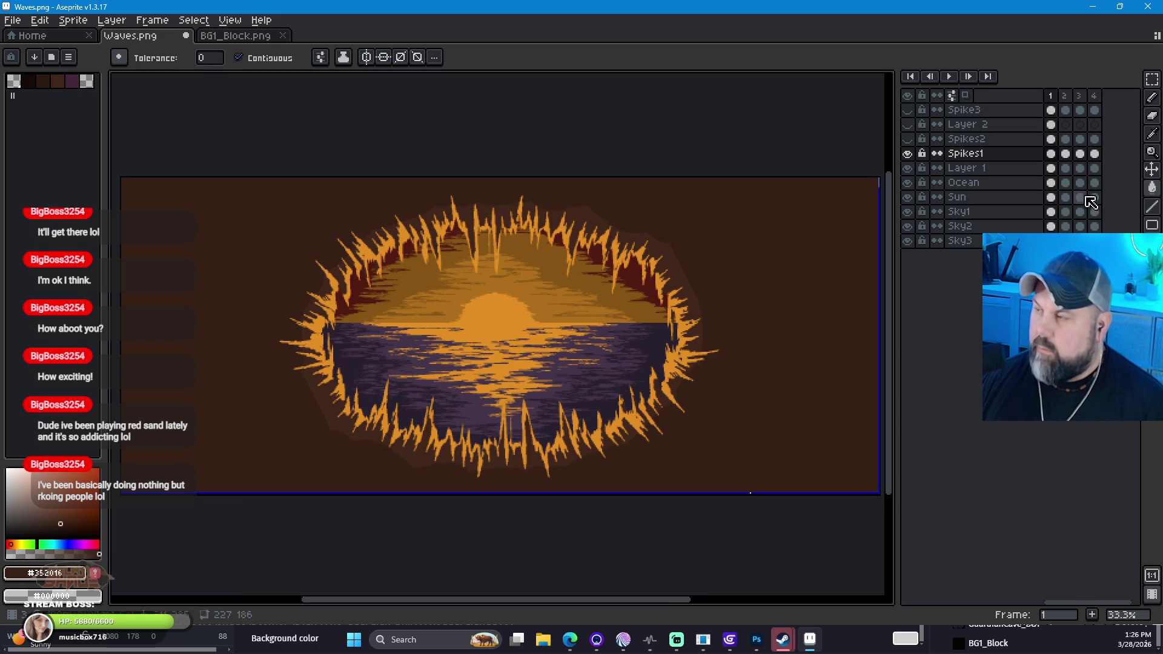
Step: Hide the Sky3, Sky2, Sky1, Sun, Ocean and Layer 1 sunset layers
{"action": "scroll", "coordinate": [770, 332], "scroll_direction": "down", "scroll_amount": 1}
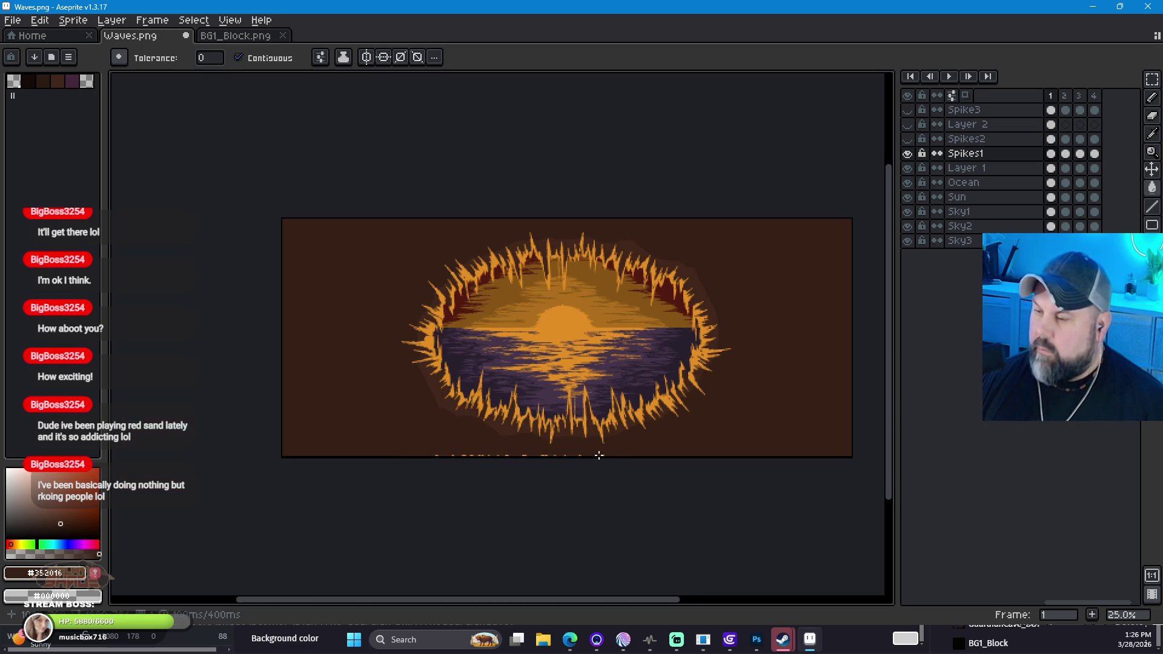
{"action": "scroll", "coordinate": [553, 479], "scroll_direction": "up", "scroll_amount": 1}
{"action": "scroll", "coordinate": [562, 446], "scroll_direction": "up", "scroll_amount": 1}
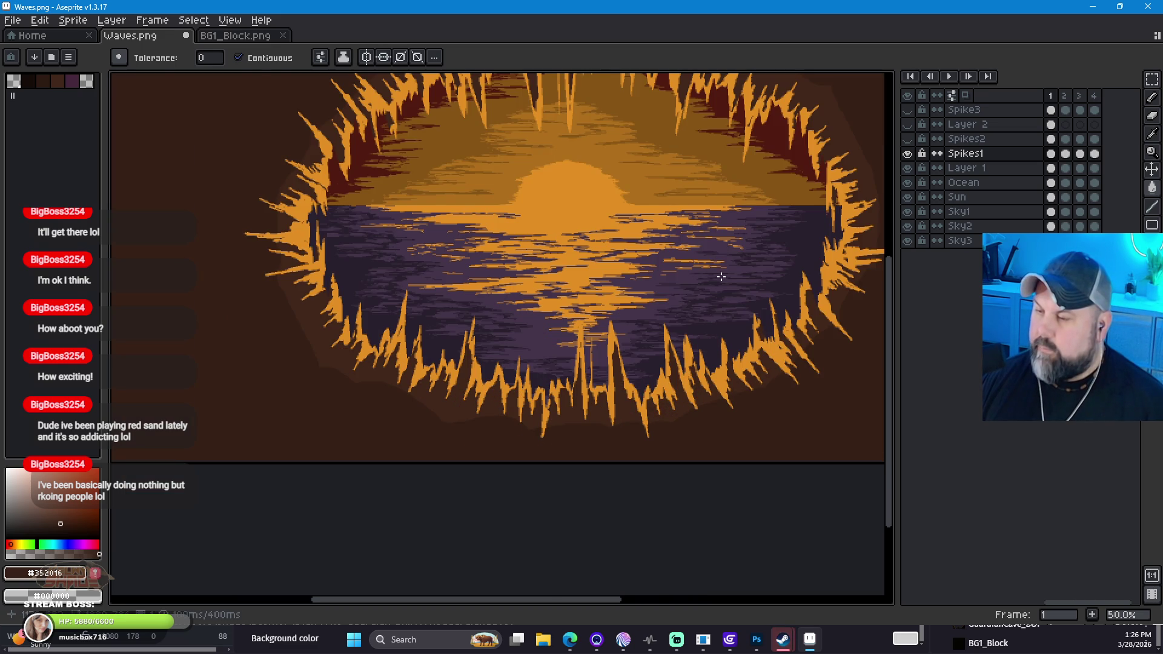
{"action": "mouse_move", "coordinate": [753, 203]}
{"action": "left_mouse_down"}
{"action": "mouse_move", "coordinate": [442, 322]}
{"action": "mouse_move", "coordinate": [800, 281]}
{"action": "mouse_move", "coordinate": [660, 279]}
{"action": "left_mouse_up"}
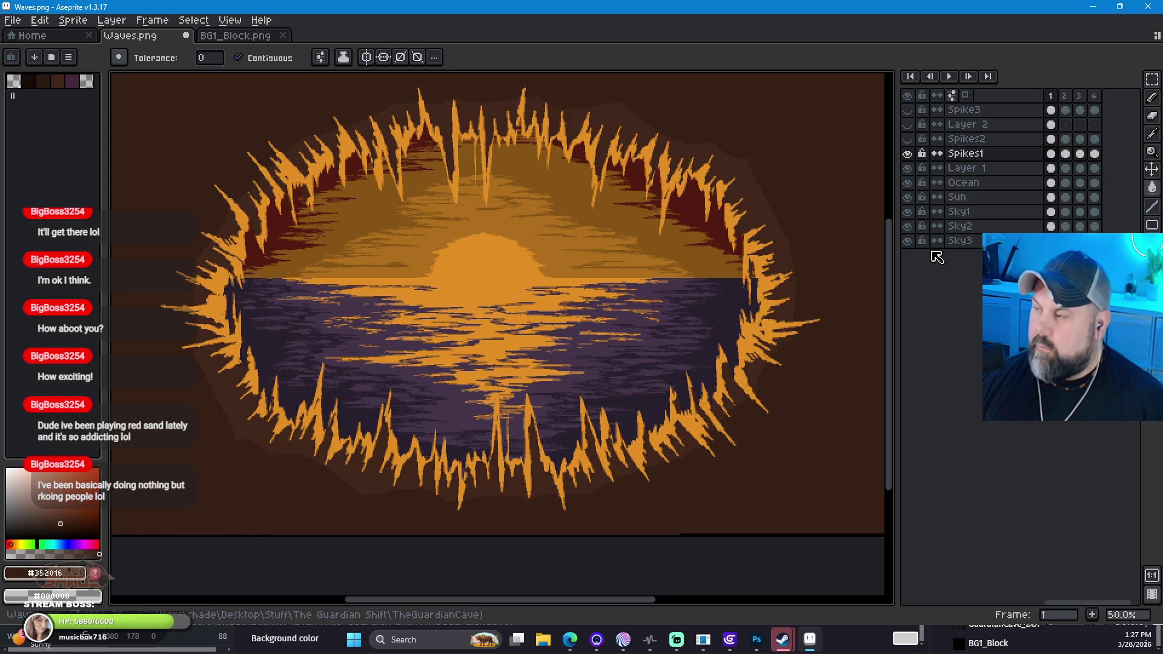
{"action": "left_click", "coordinate": [908, 241]}
{"action": "left_click", "coordinate": [908, 225]}
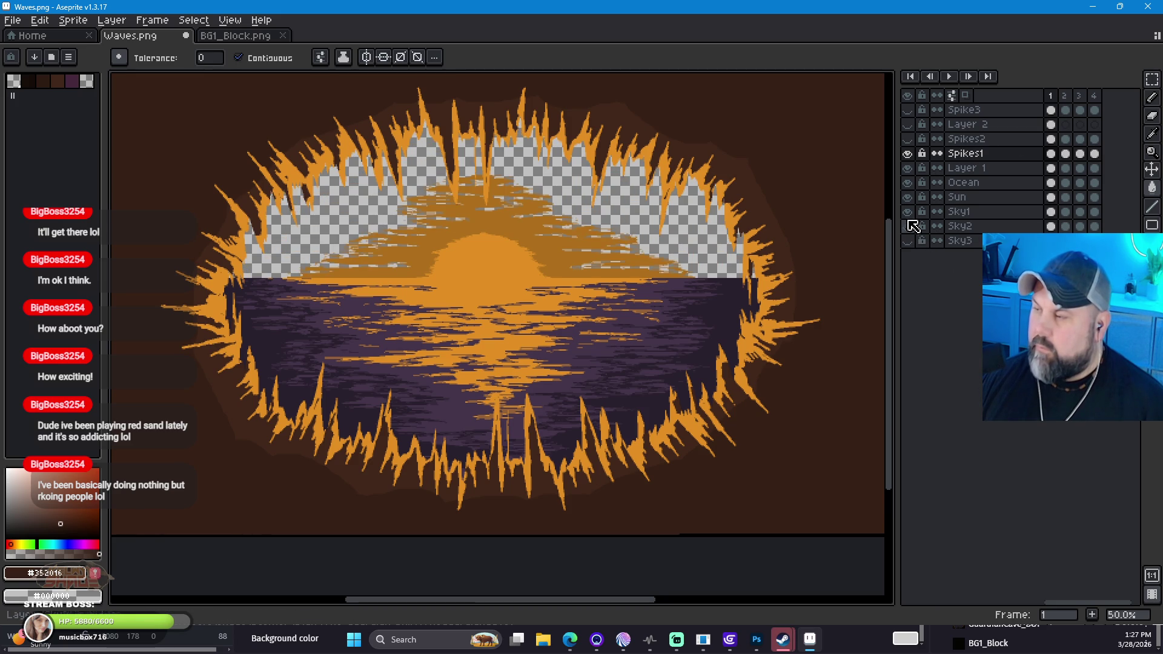
{"action": "left_click", "coordinate": [908, 211]}
{"action": "left_click", "coordinate": [908, 197]}
{"action": "left_click", "coordinate": [908, 183]}
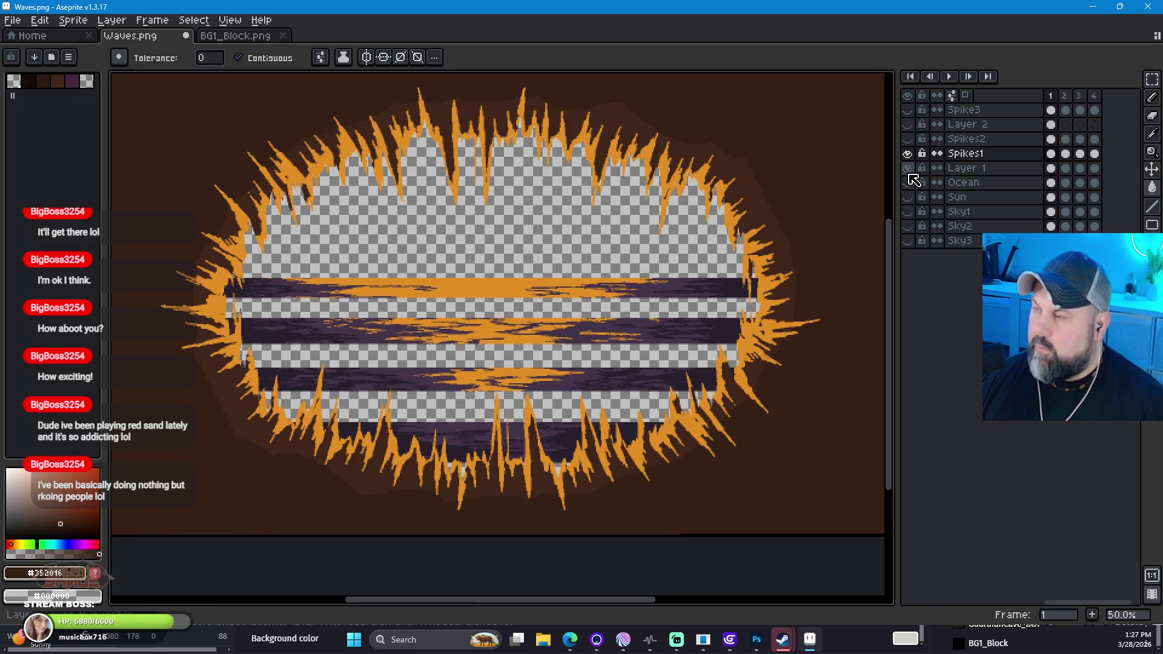
{"action": "left_click", "coordinate": [908, 182]}
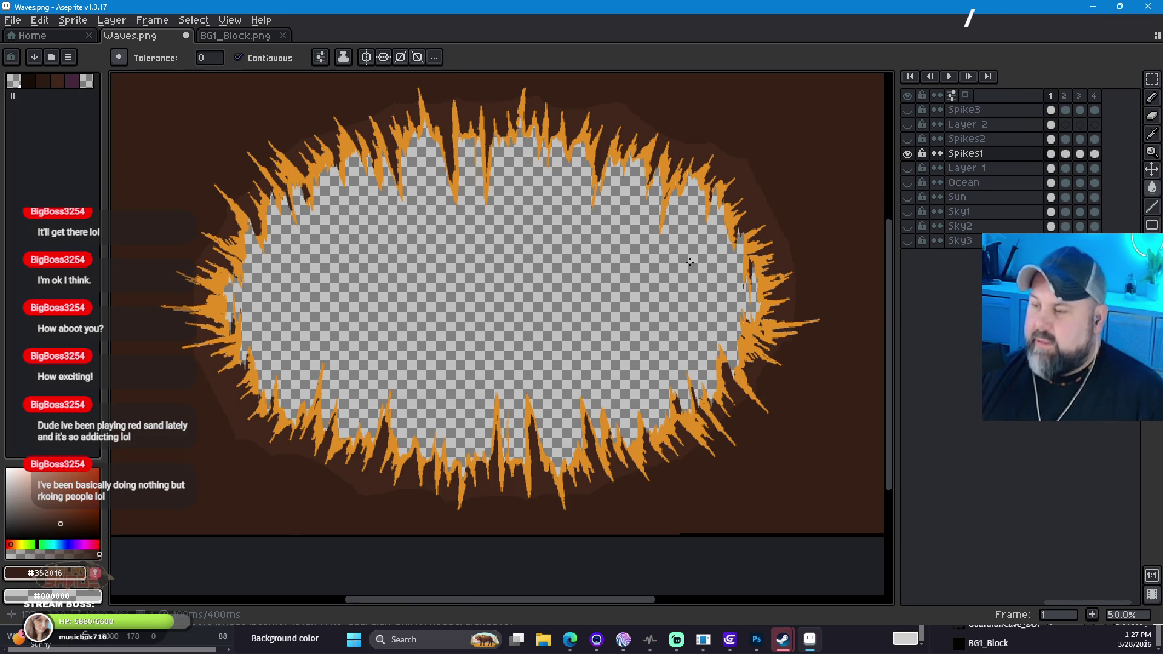
Step: Compare Spikes1, Spikes2 and Layer 2, leaving only the Spike3 layer visible
{"action": "left_click", "coordinate": [908, 155]}
{"action": "left_click", "coordinate": [907, 139]}
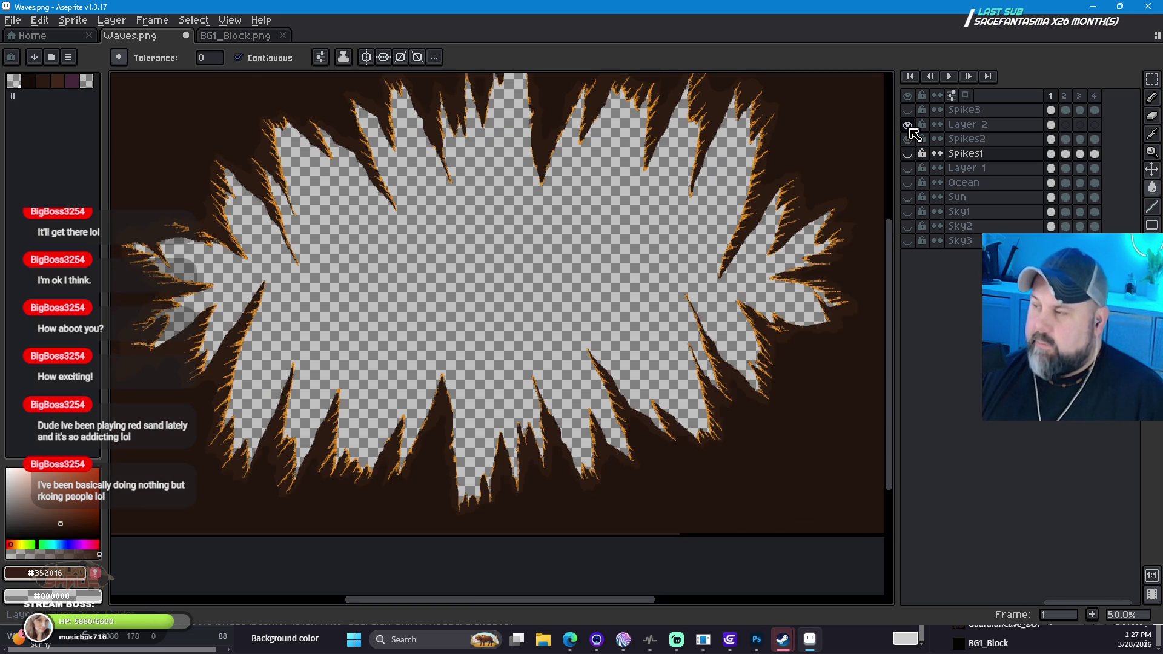
{"action": "left_click", "coordinate": [909, 139]}
{"action": "left_click", "coordinate": [908, 137]}
{"action": "left_click", "coordinate": [908, 130]}
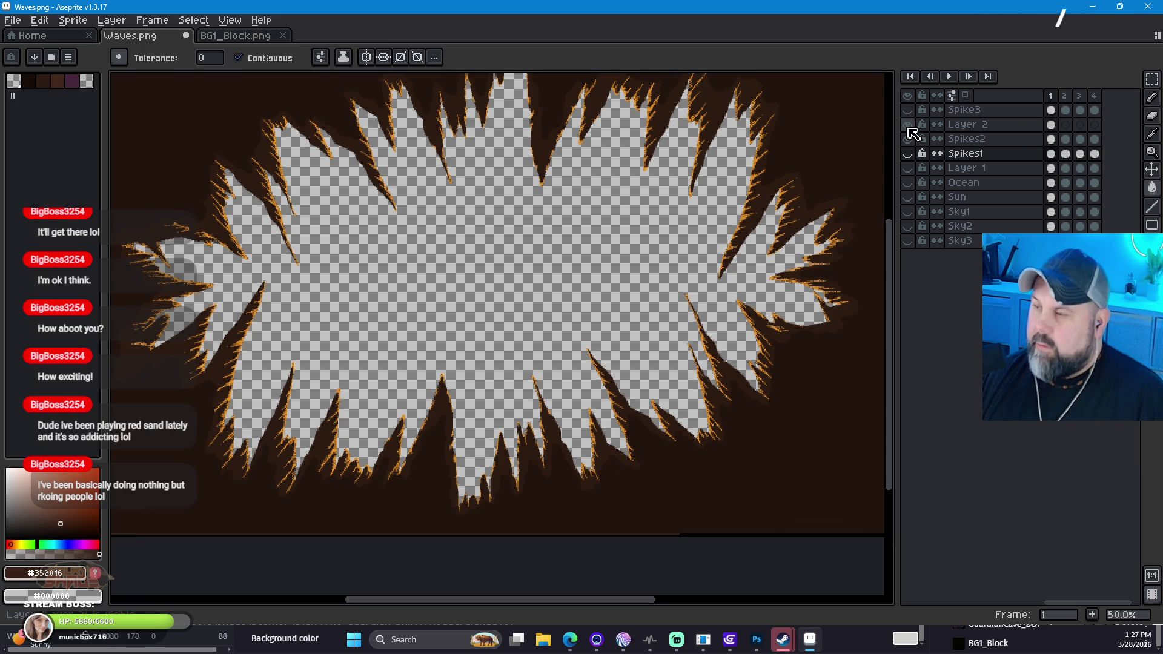
{"action": "scroll", "coordinate": [787, 212], "scroll_direction": "down", "scroll_amount": 1}
{"action": "mouse_move", "coordinate": [787, 221]}
{"action": "left_mouse_down"}
{"action": "mouse_move", "coordinate": [686, 267]}
{"action": "mouse_move", "coordinate": [718, 268]}
{"action": "left_mouse_up"}
{"action": "left_click", "coordinate": [909, 138]}
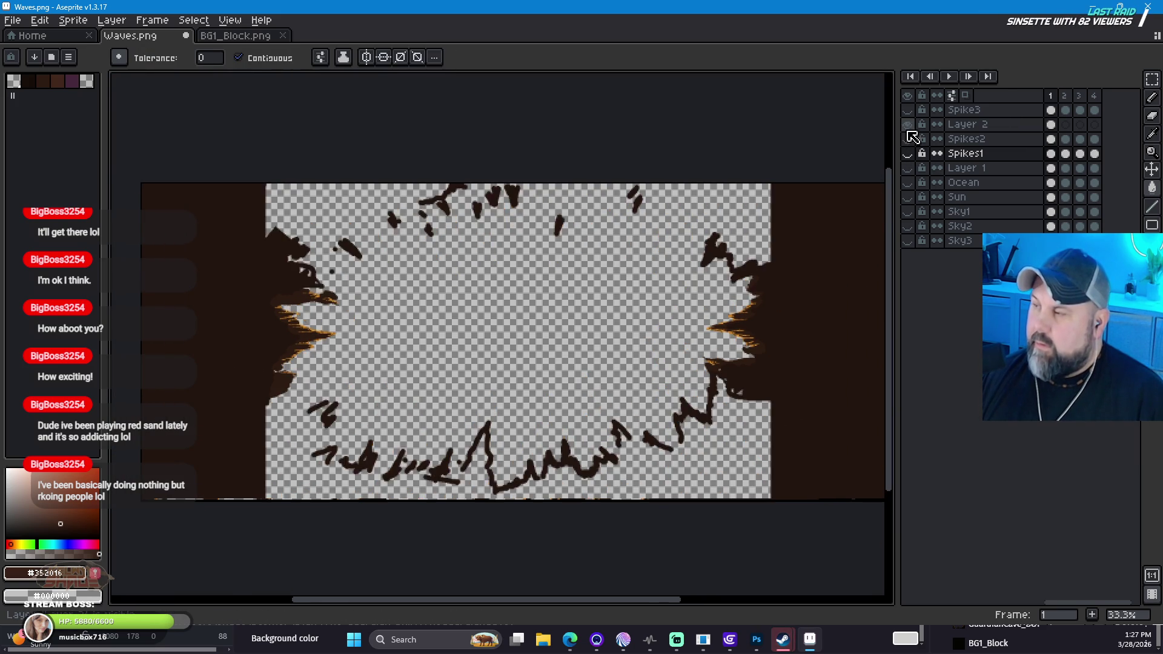
{"action": "left_click", "coordinate": [908, 124]}
{"action": "left_click", "coordinate": [908, 109]}
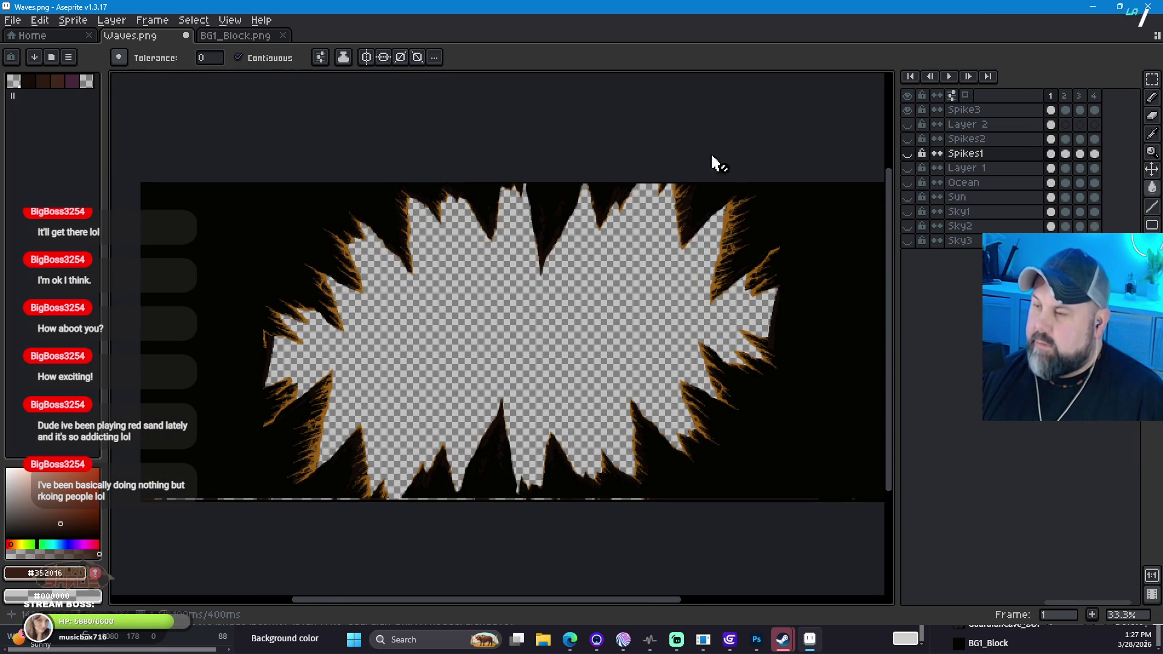
Step: Save without flattening to PNG, then Save As UpdatedWalls_3-28-26.ase to keep the layers
{"action": "left_click", "coordinate": [23, 25]}
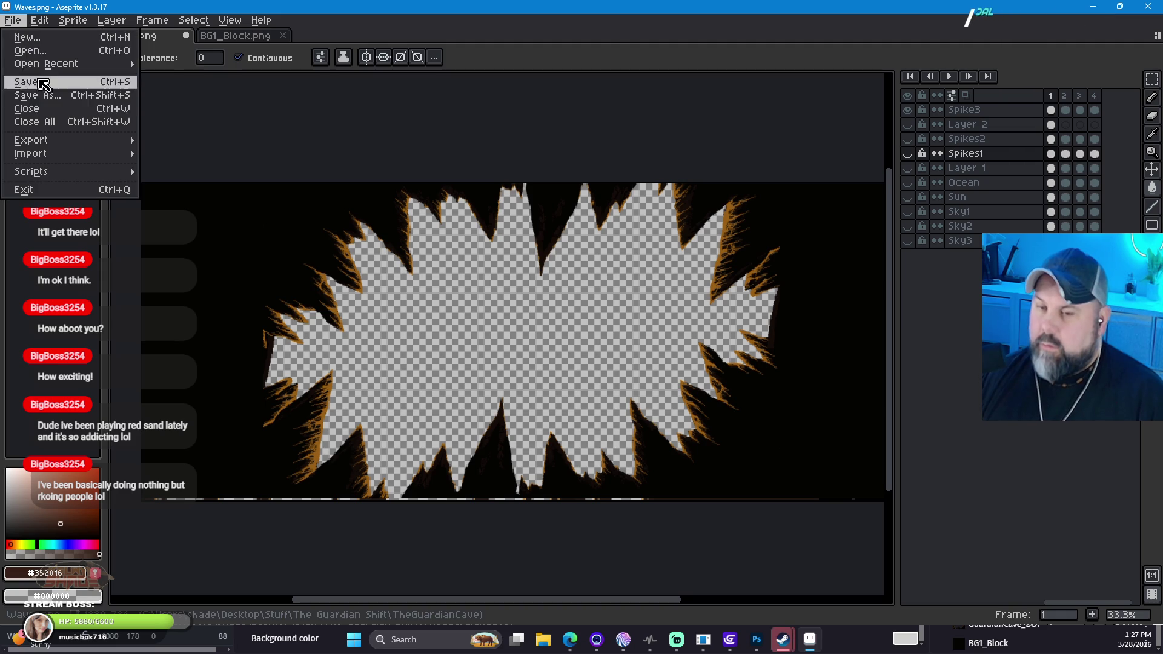
{"action": "left_click", "coordinate": [68, 87]}
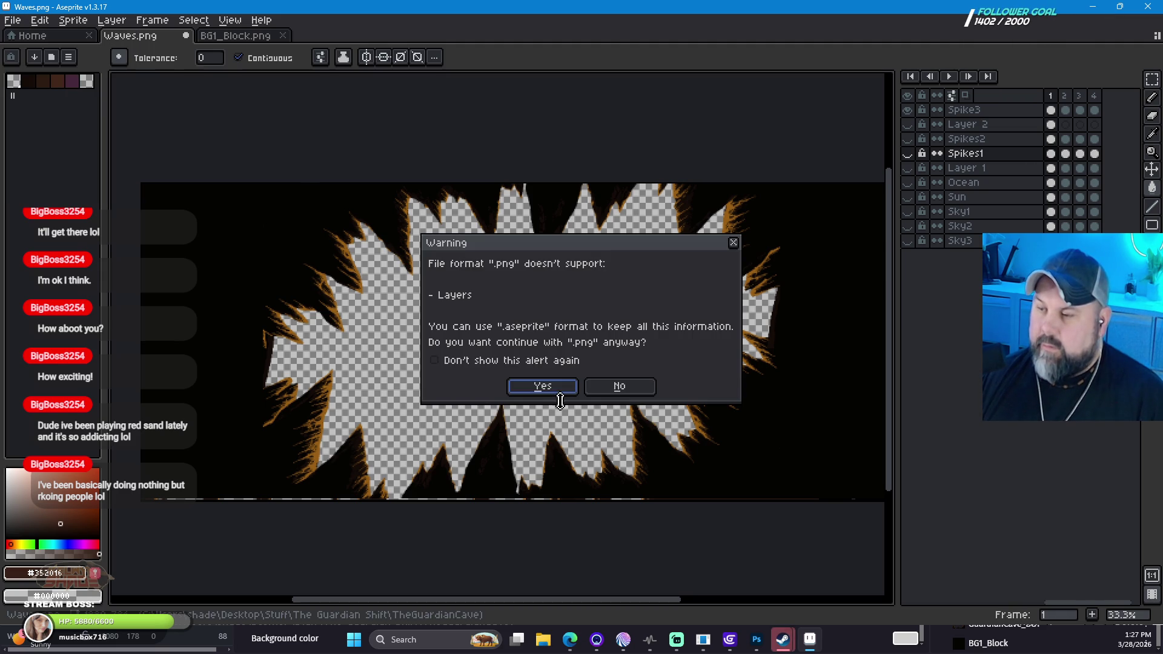
{"action": "left_click", "coordinate": [617, 387]}
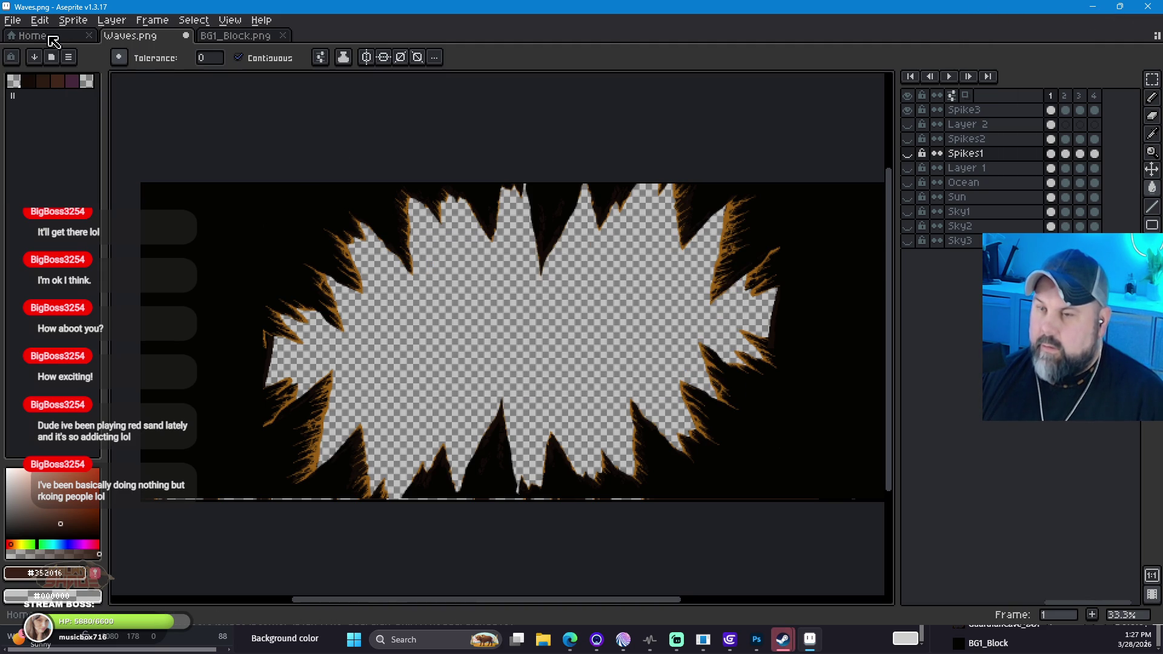
{"action": "left_click", "coordinate": [13, 21]}
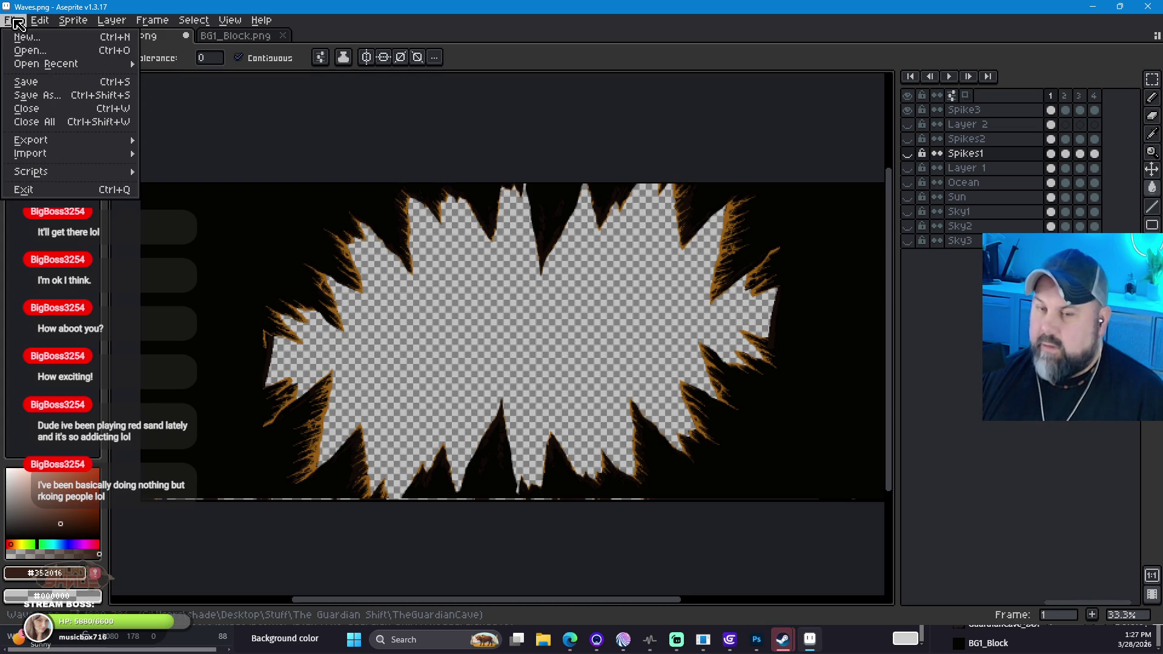
{"action": "left_click", "coordinate": [82, 99]}
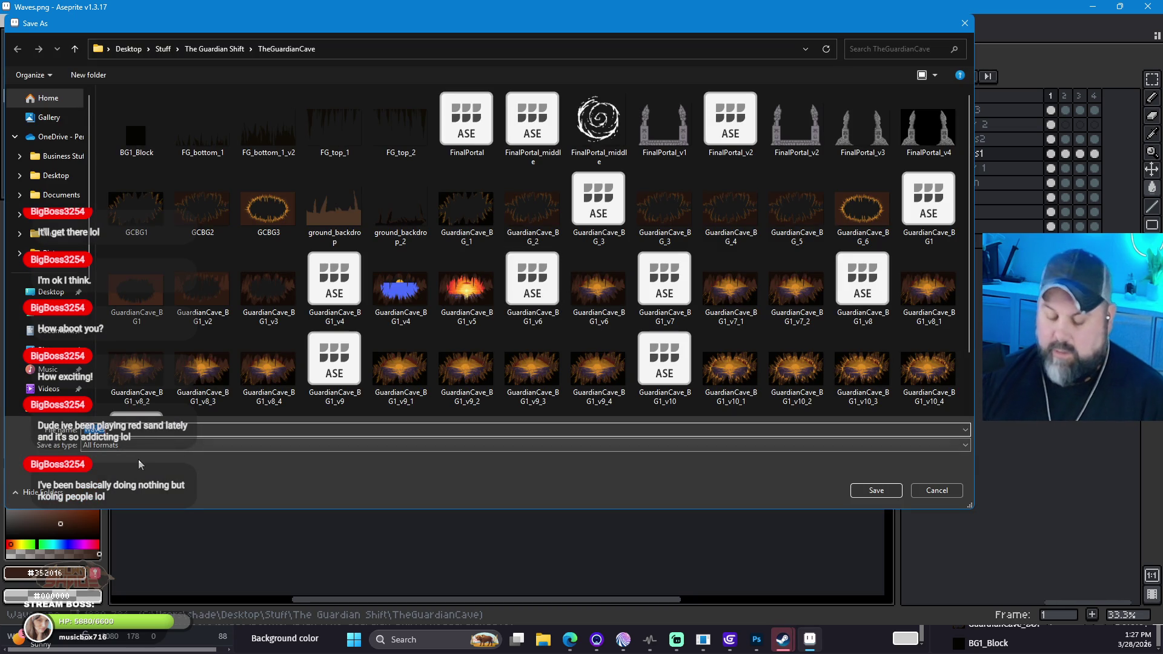
{"action": "type", "text": "BG2"}
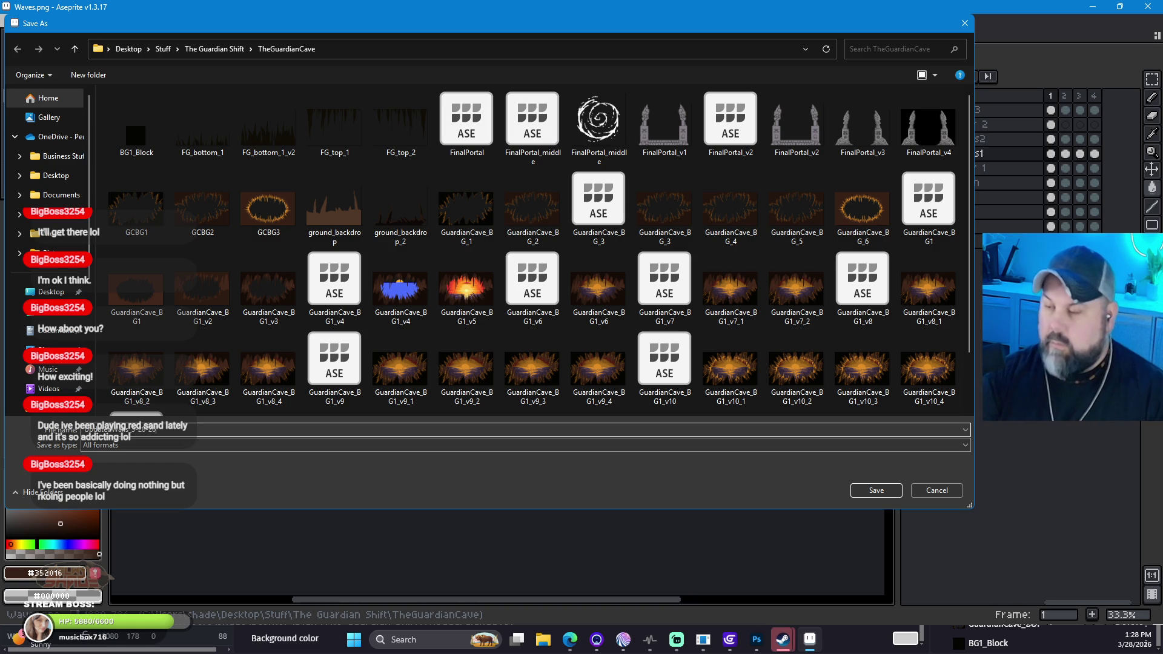
{"action": "key", "text": "Return"}
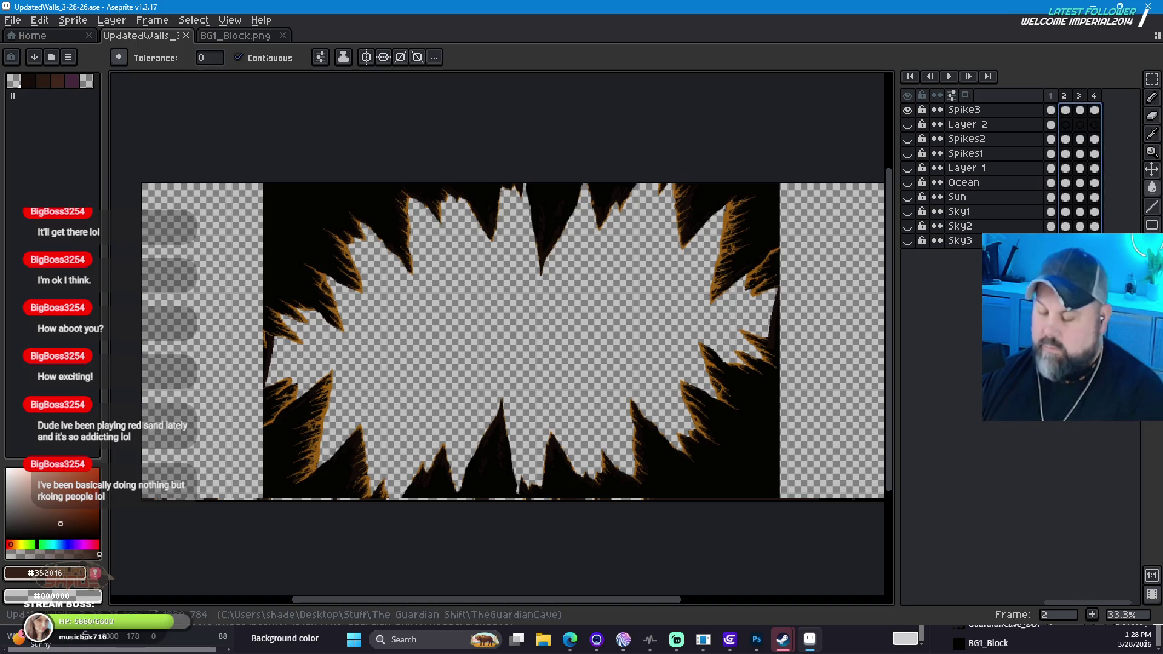
Step: Delete frames 4, 3 and 2 to leave one frame, then fill black around the right spikes brown
{"action": "left_click", "coordinate": [1094, 96]}
{"action": "right_click", "coordinate": [1099, 99]}
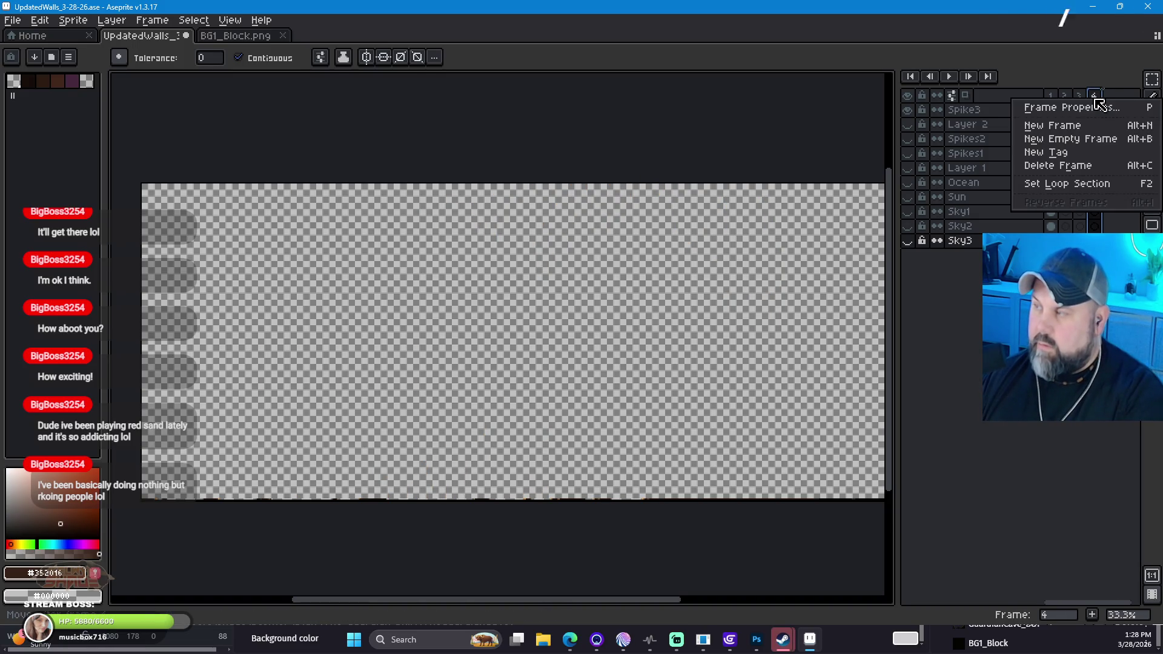
{"action": "left_click", "coordinate": [1106, 172]}
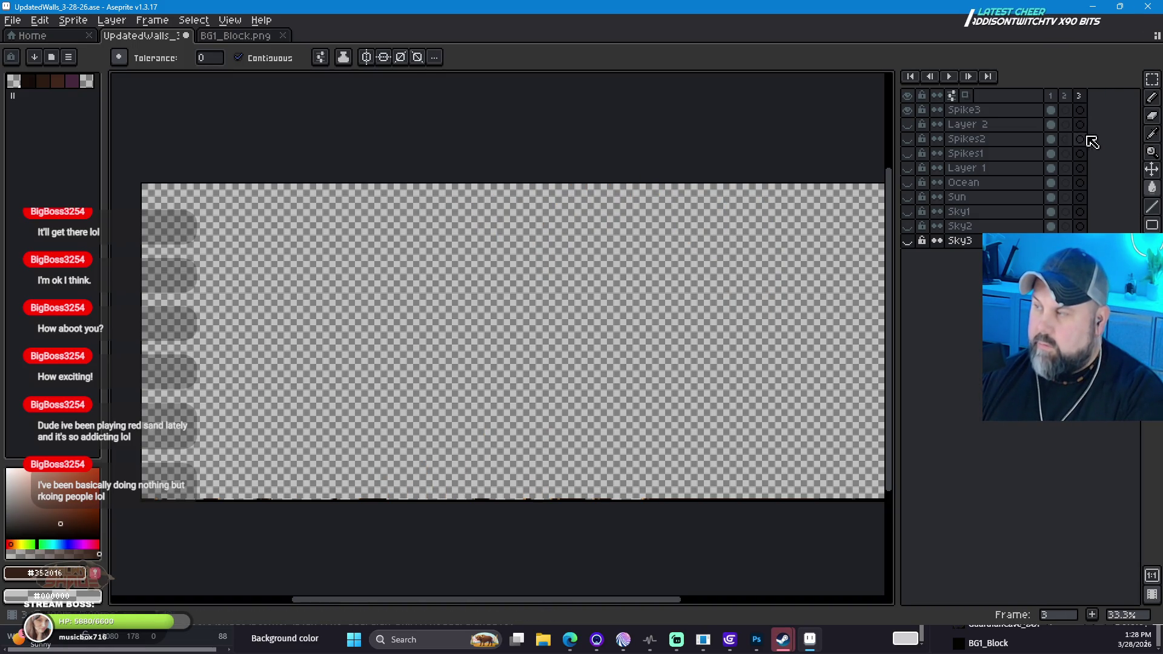
{"action": "right_click", "coordinate": [1080, 98]}
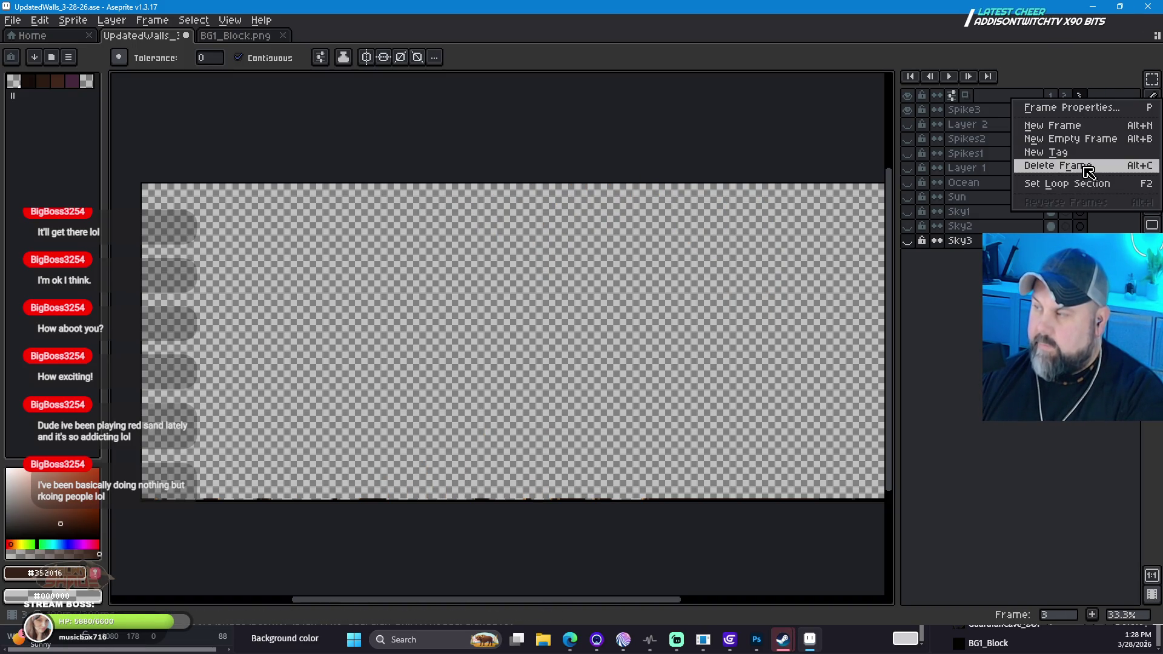
{"action": "left_click", "coordinate": [1088, 171]}
{"action": "right_click", "coordinate": [1063, 98]}
{"action": "left_click", "coordinate": [1102, 168]}
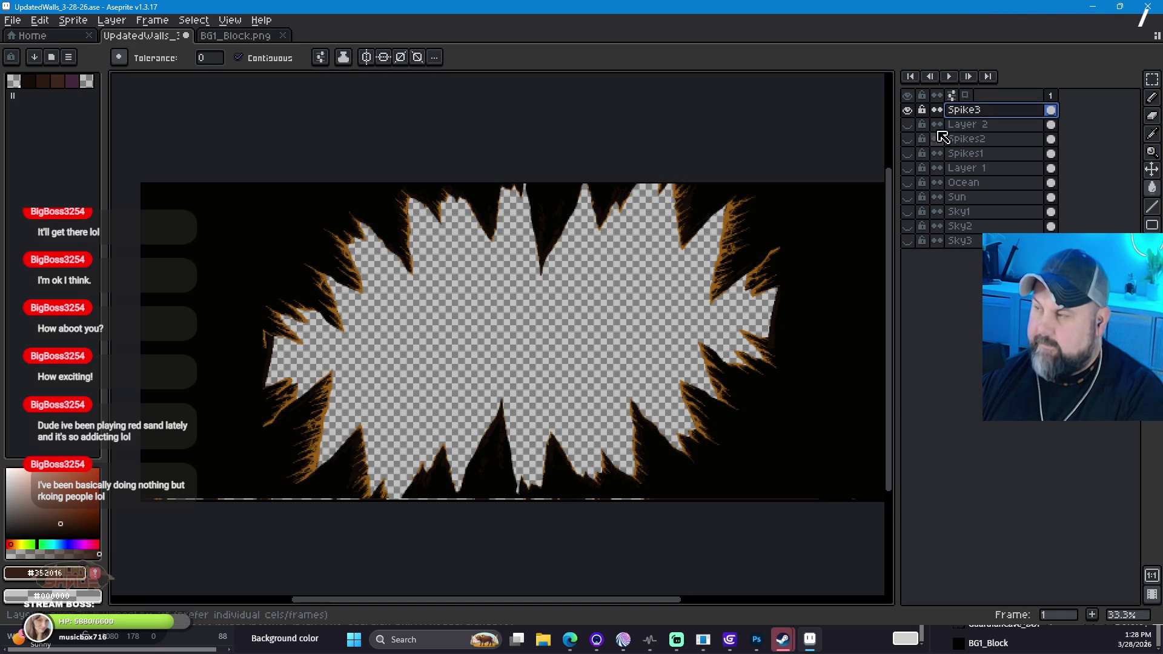
{"action": "left_click", "coordinate": [701, 110]}
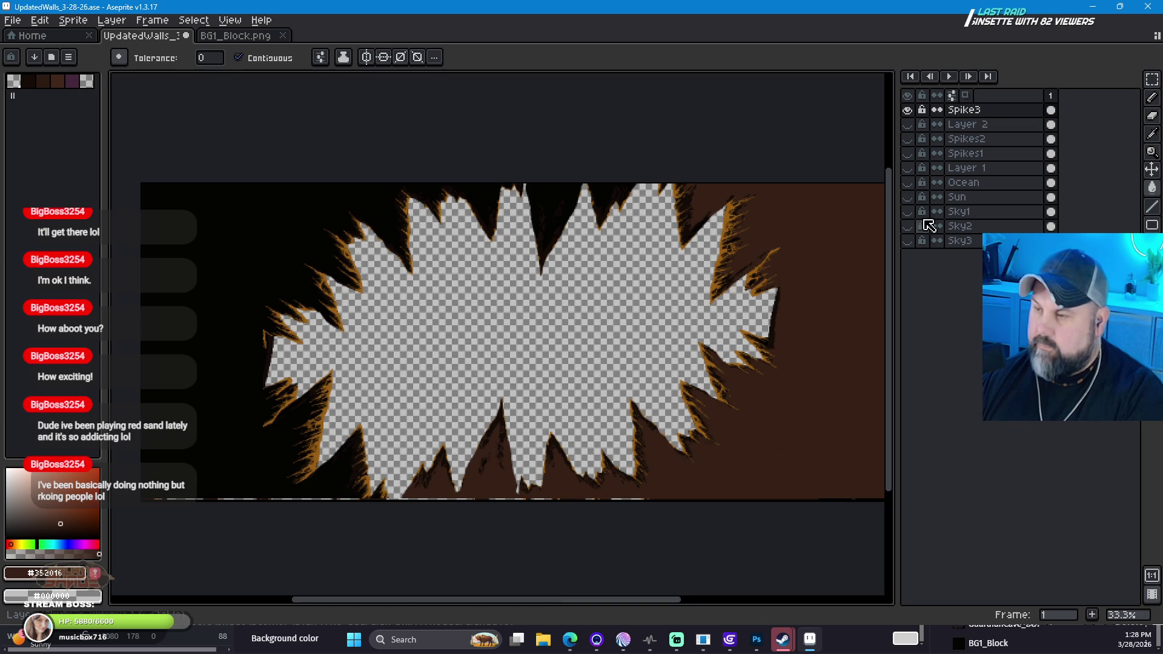
Step: Toggle Spike3, Layer 2, Spikes1 and Spikes2 visibility to compare, ending with only Spike3 shown
{"action": "left_click", "coordinate": [907, 110]}
{"action": "left_click", "coordinate": [907, 111]}
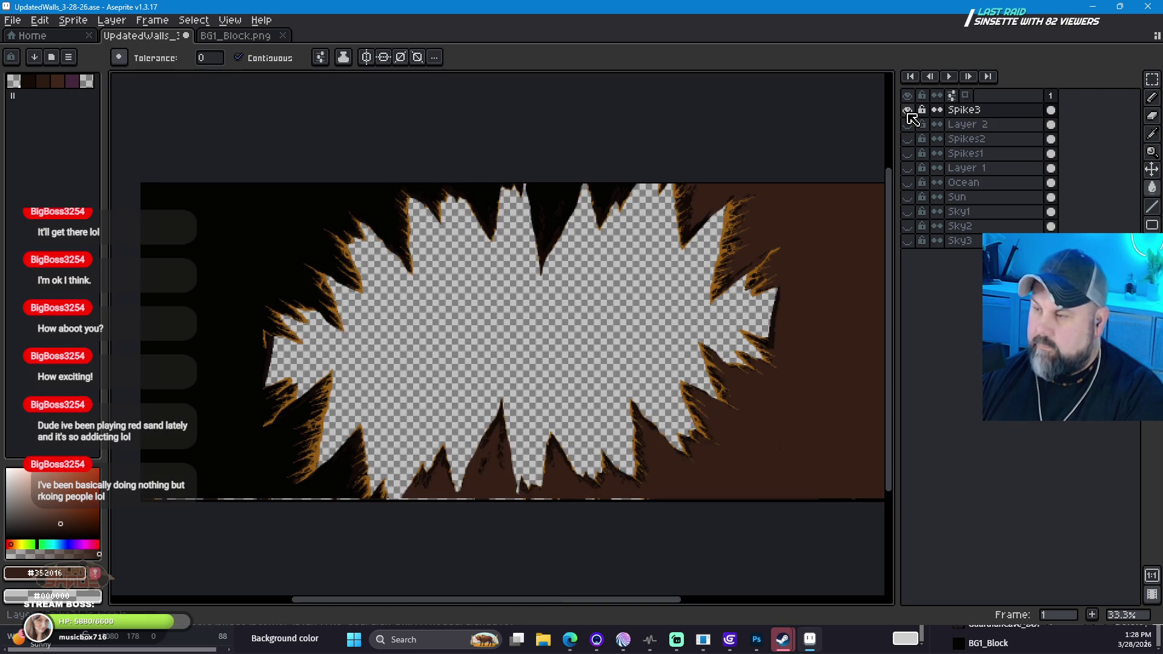
{"action": "left_click", "coordinate": [907, 125]}
{"action": "left_click", "coordinate": [908, 125]}
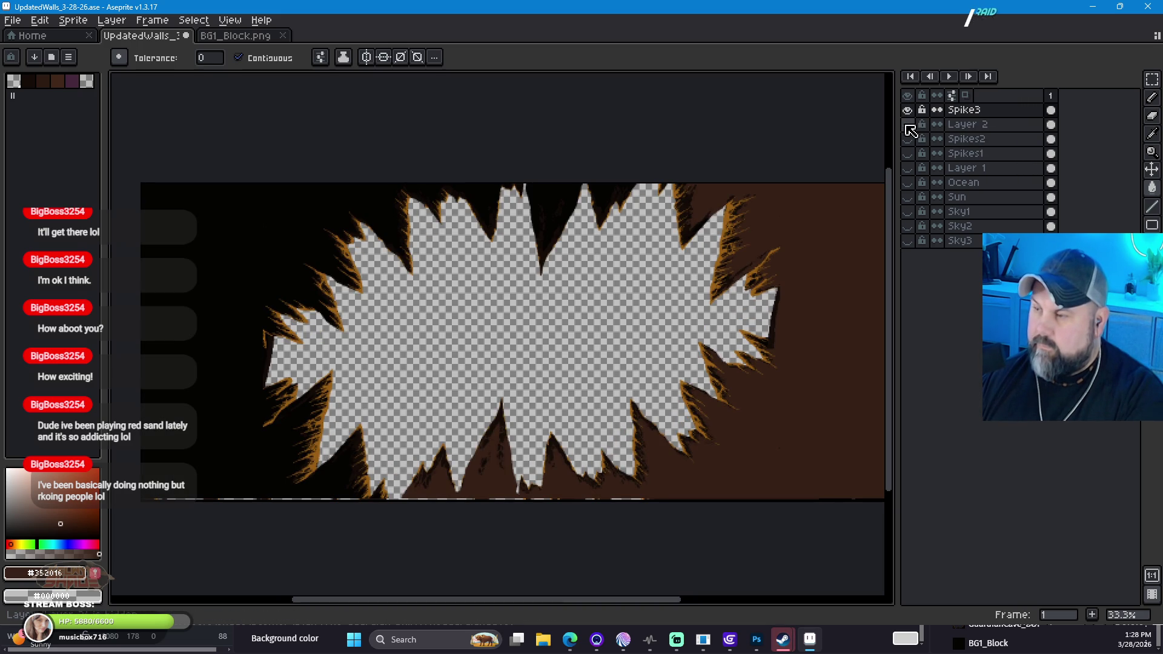
{"action": "left_click", "coordinate": [909, 97]}
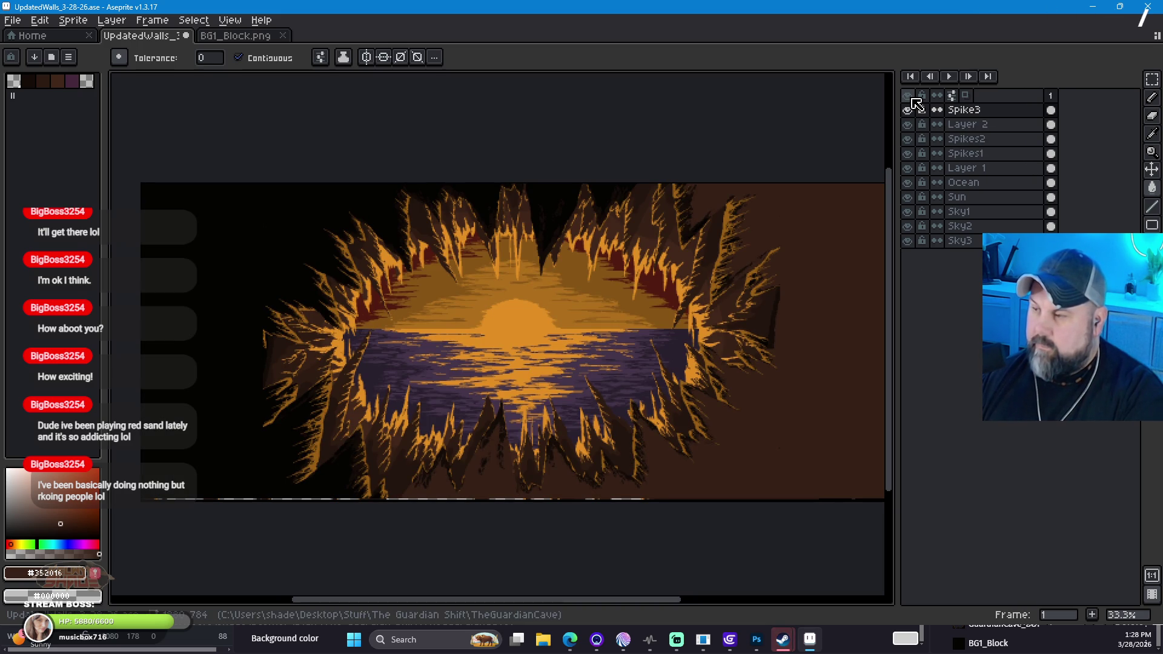
{"action": "left_click", "coordinate": [909, 97]}
{"action": "left_click", "coordinate": [909, 126]}
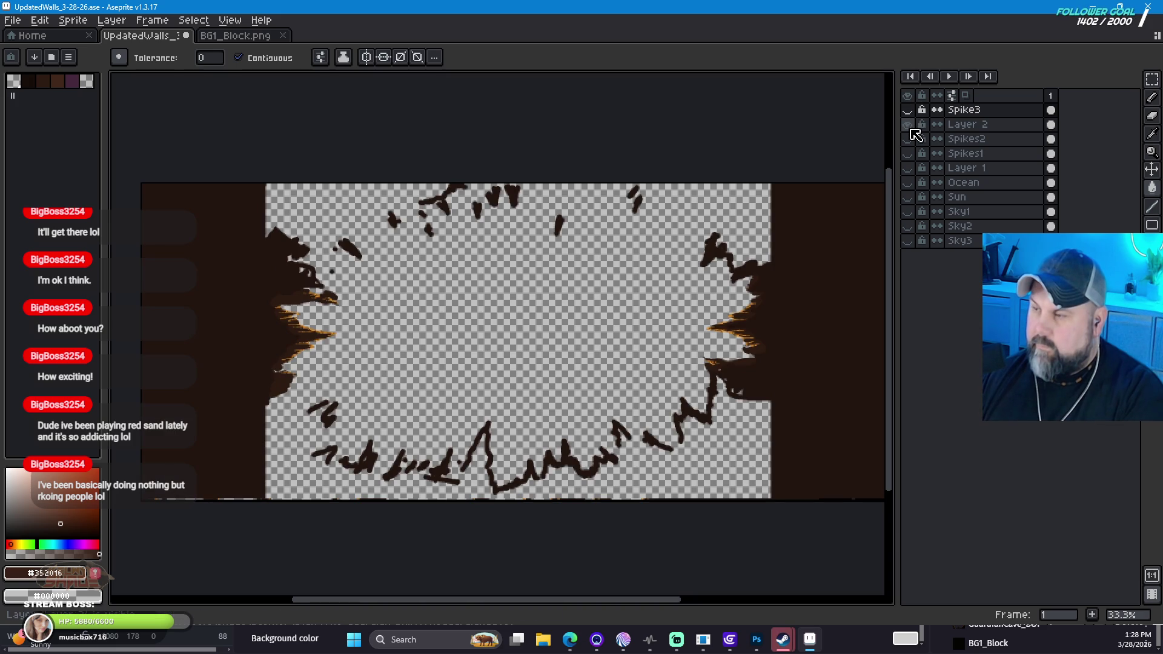
{"action": "left_click", "coordinate": [907, 110]}
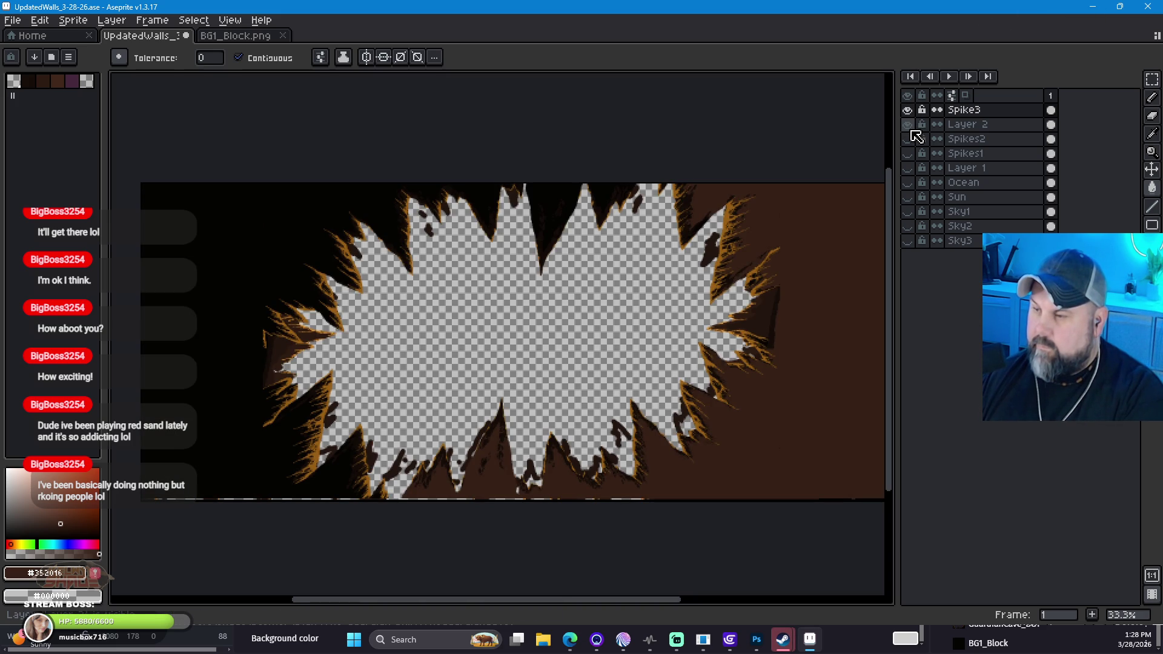
{"action": "left_click", "coordinate": [912, 129]}
{"action": "left_click", "coordinate": [907, 110]}
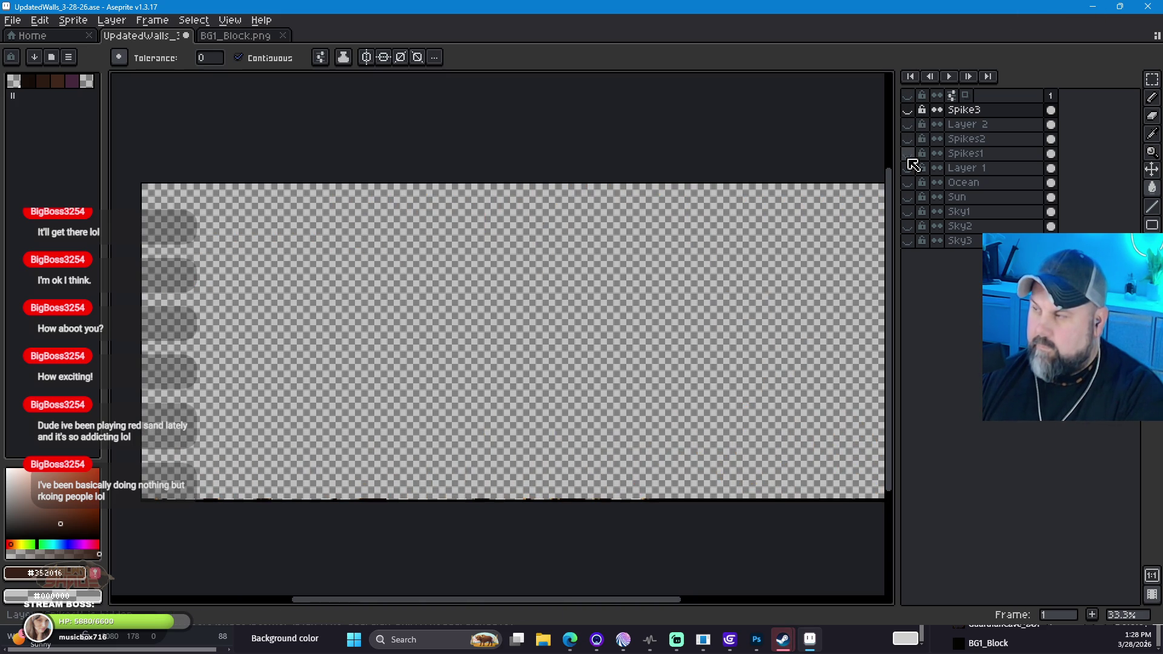
{"action": "left_click", "coordinate": [907, 153]}
{"action": "left_click", "coordinate": [908, 154]}
{"action": "left_click", "coordinate": [908, 139]}
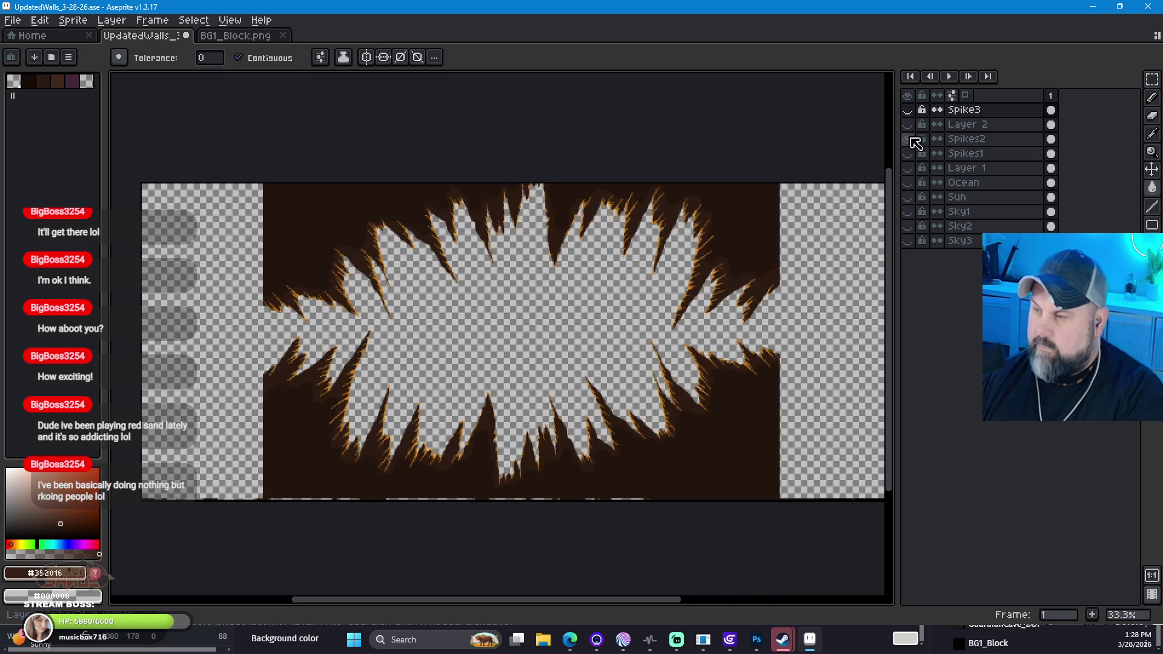
{"action": "left_click", "coordinate": [907, 125]}
{"action": "left_click", "coordinate": [911, 129]}
{"action": "left_click", "coordinate": [908, 112]}
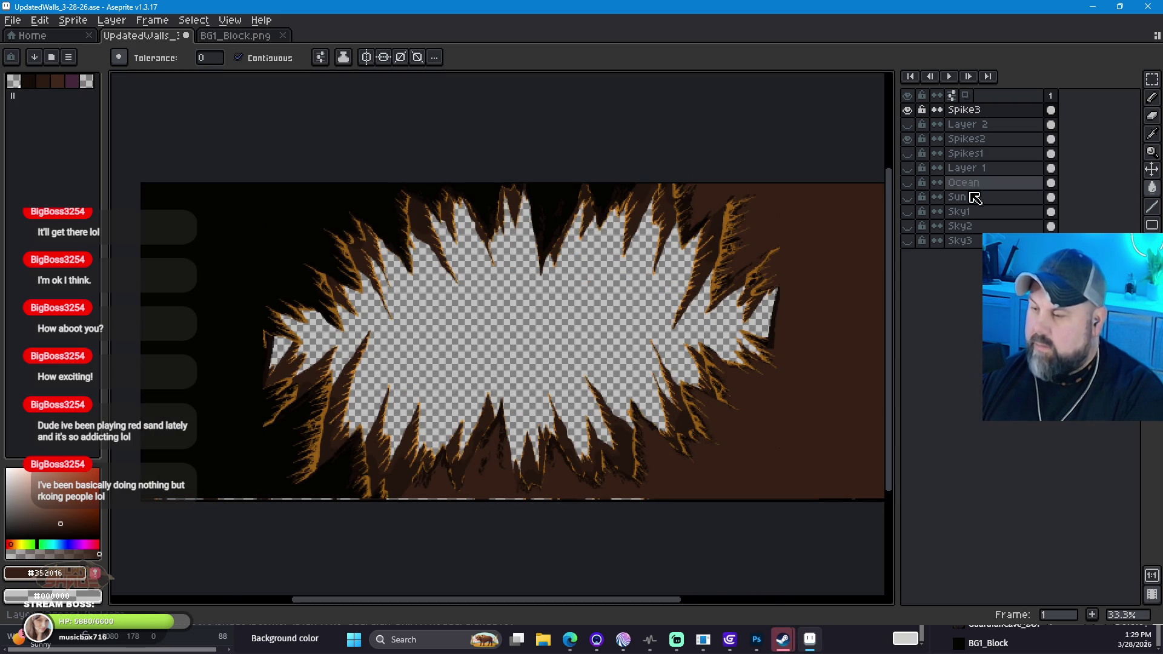
{"action": "left_click", "coordinate": [908, 139]}
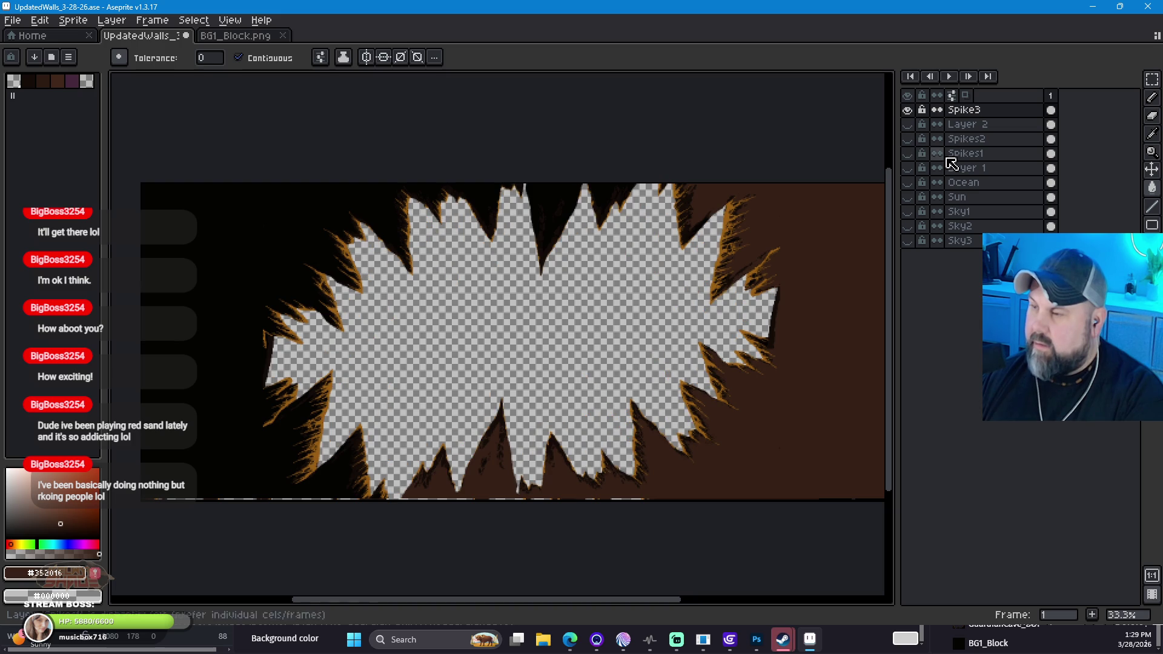
Step: Sample the near-black #040302 from the canvas and bucket-fill Spike3's brown right area with it
{"action": "left_click", "coordinate": [1152, 133]}
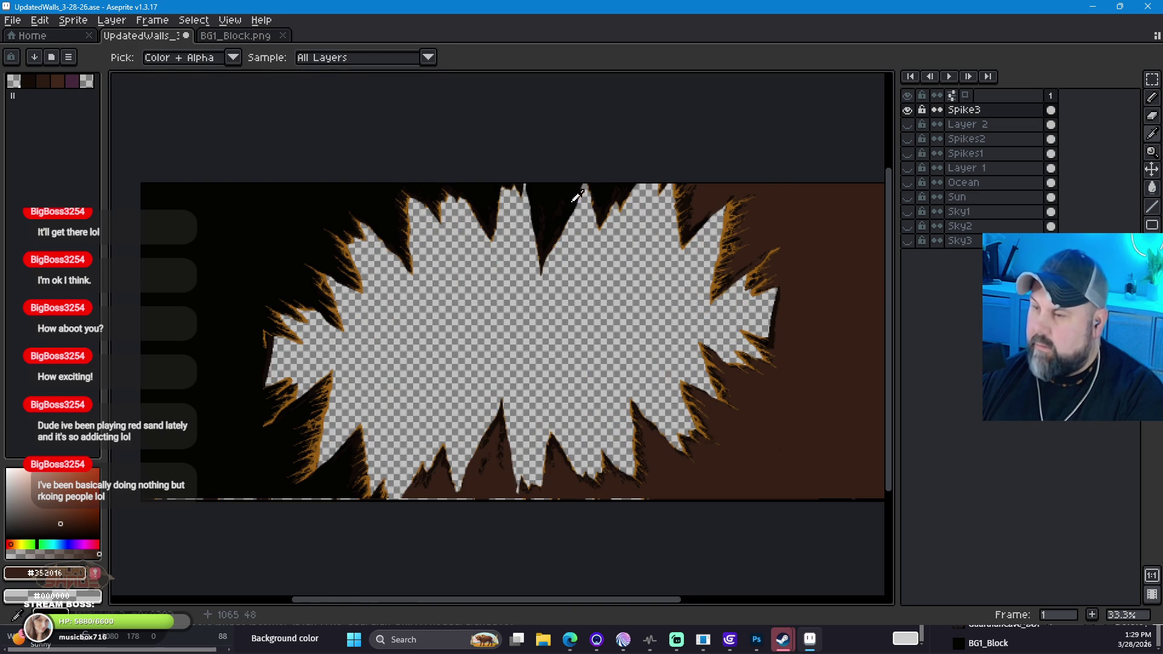
{"action": "left_click", "coordinate": [272, 202]}
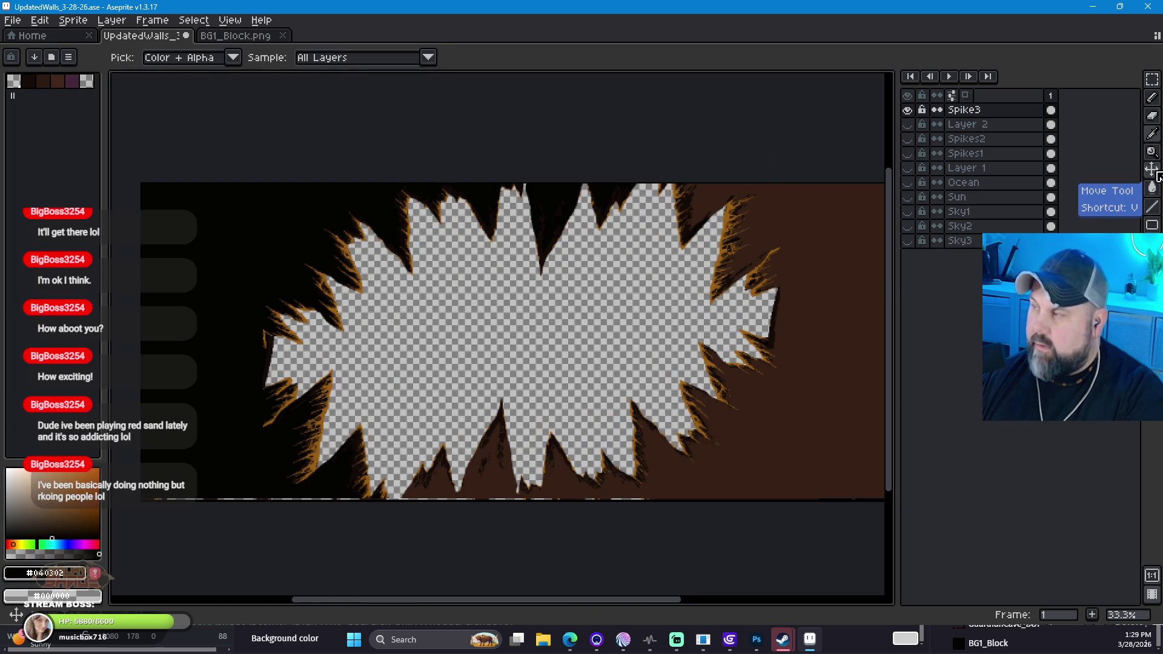
{"action": "left_click", "coordinate": [1152, 187]}
{"action": "left_click", "coordinate": [872, 242]}
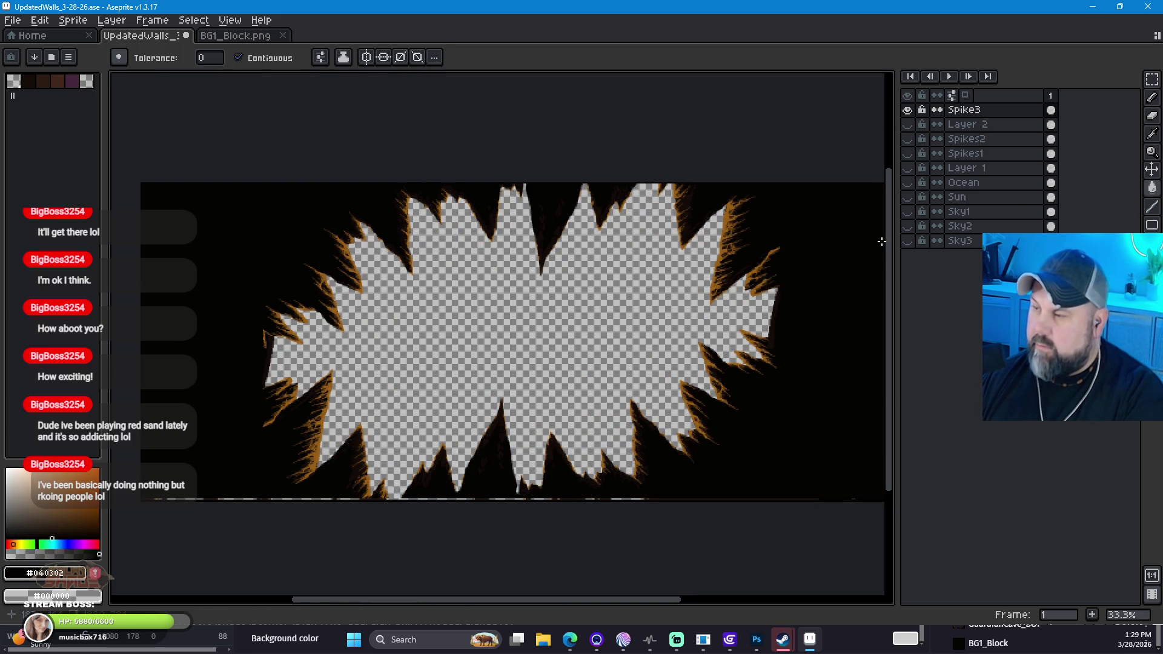
{"action": "scroll", "coordinate": [804, 275], "scroll_direction": "up", "scroll_amount": 1}
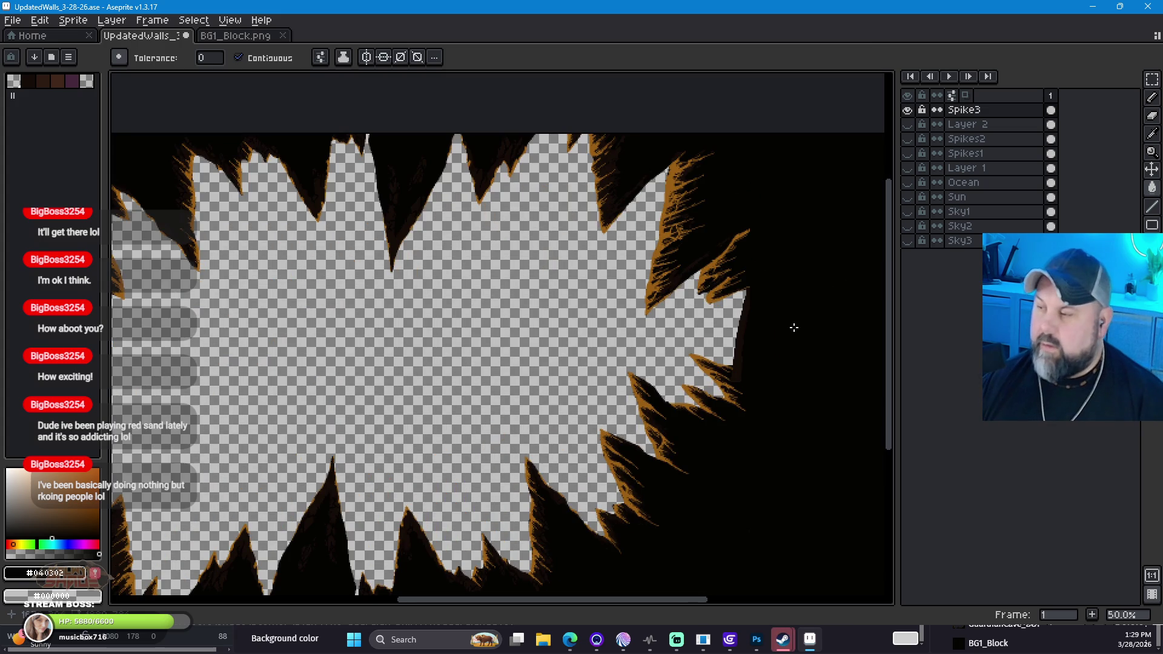
{"action": "scroll", "coordinate": [627, 414], "scroll_direction": "down", "scroll_amount": 1}
{"action": "mouse_move", "coordinate": [462, 371]}
{"action": "left_mouse_down"}
{"action": "mouse_move", "coordinate": [511, 306]}
{"action": "mouse_move", "coordinate": [505, 299]}
{"action": "left_mouse_up"}
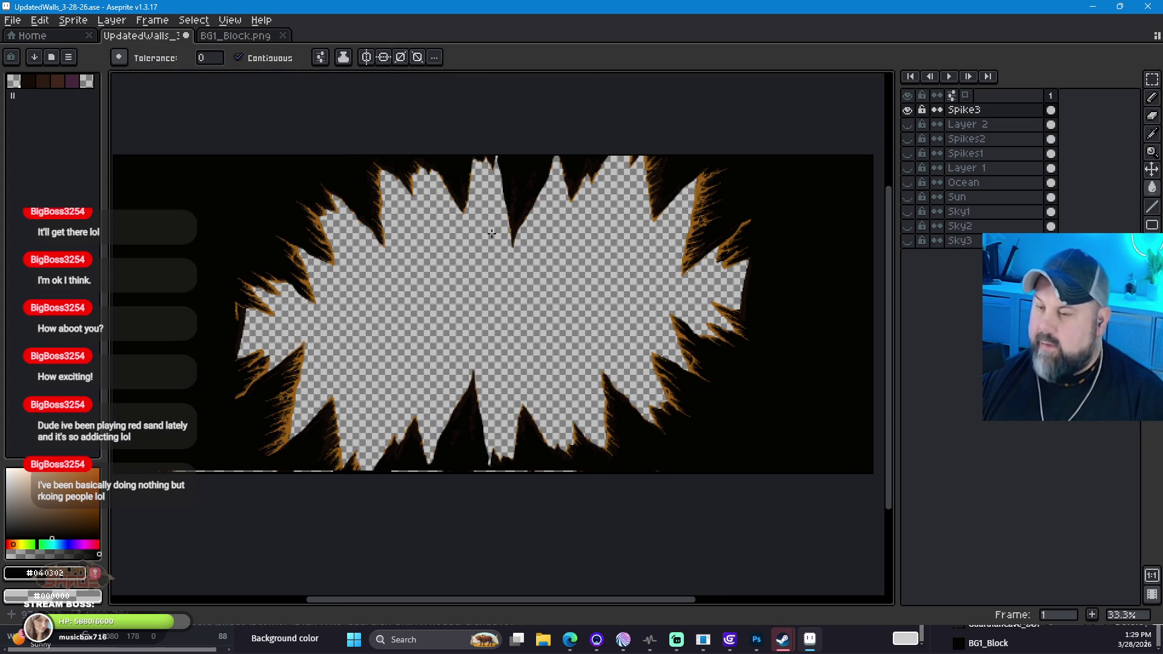
{"action": "left_click", "coordinate": [13, 20]}
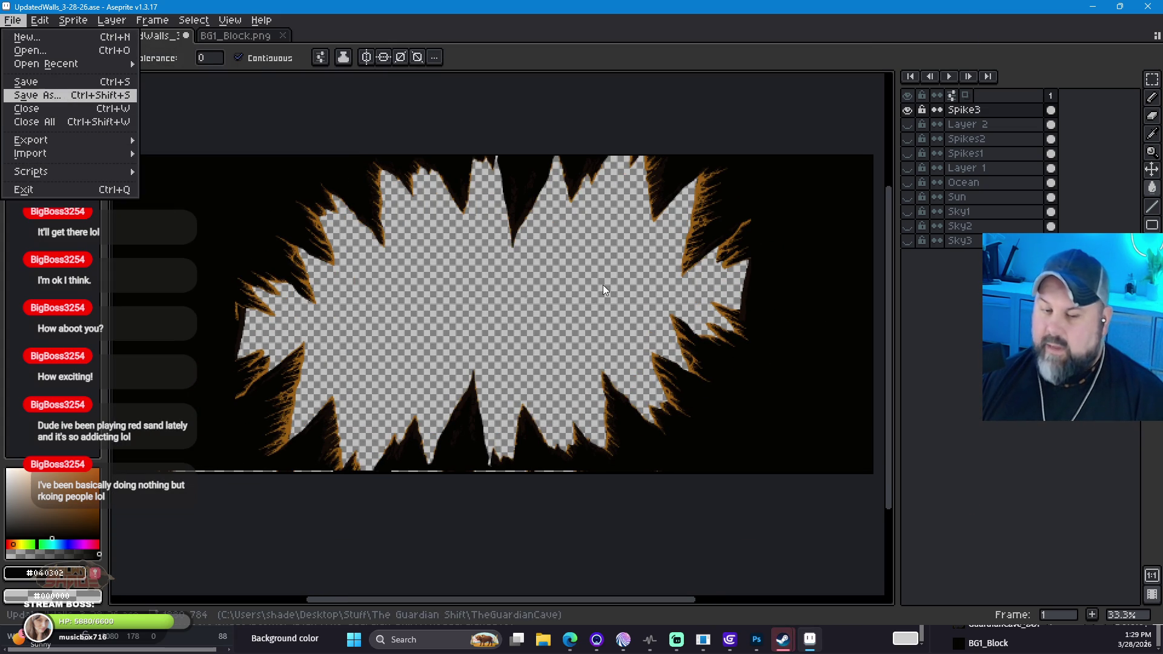
Step: Save Spike3 under the GCBG1 name with _v2 added, as PNG, accepting the flatten-layers warning
{"action": "key", "text": "Return"}
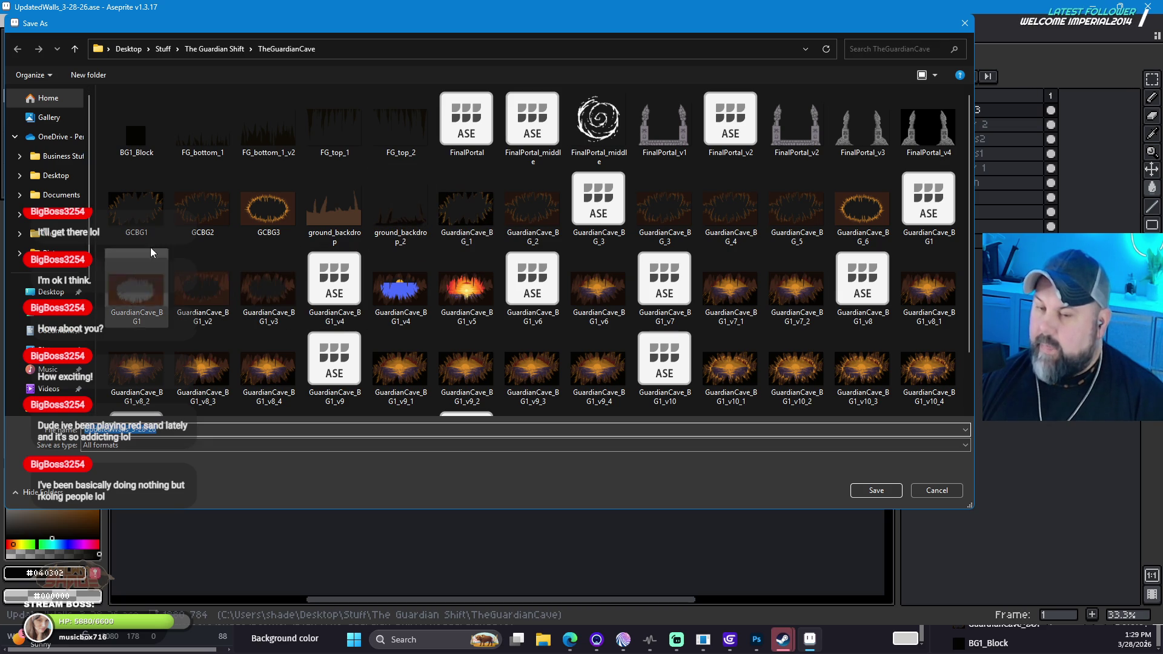
{"action": "left_click", "coordinate": [136, 206]}
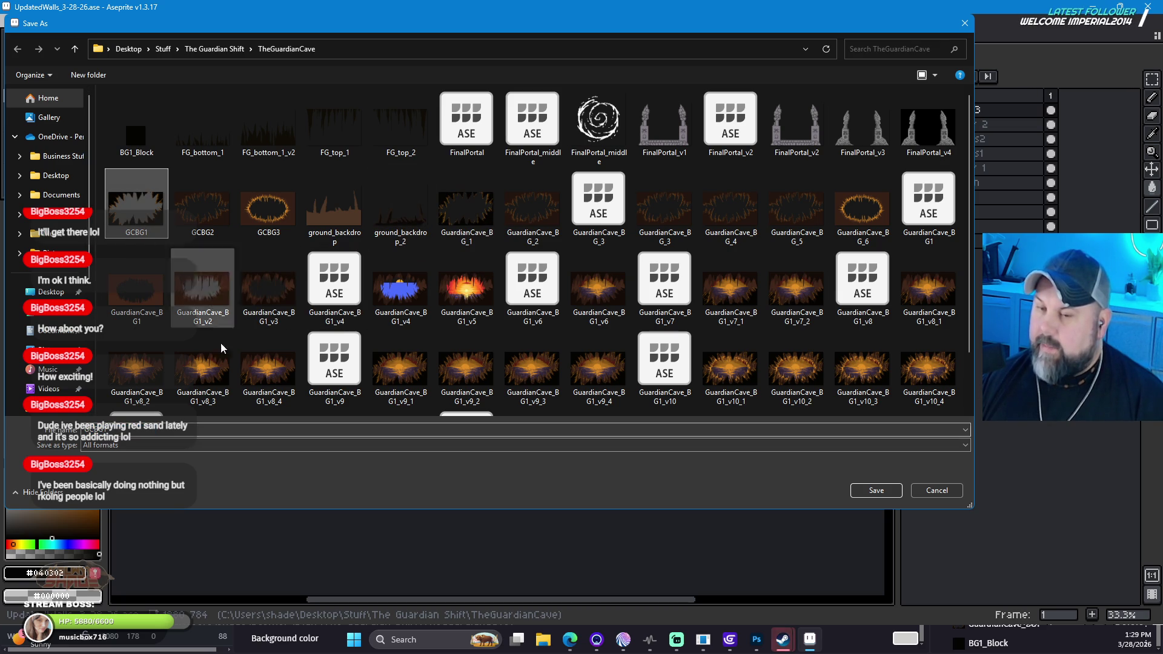
{"action": "double_click", "coordinate": [154, 430]}
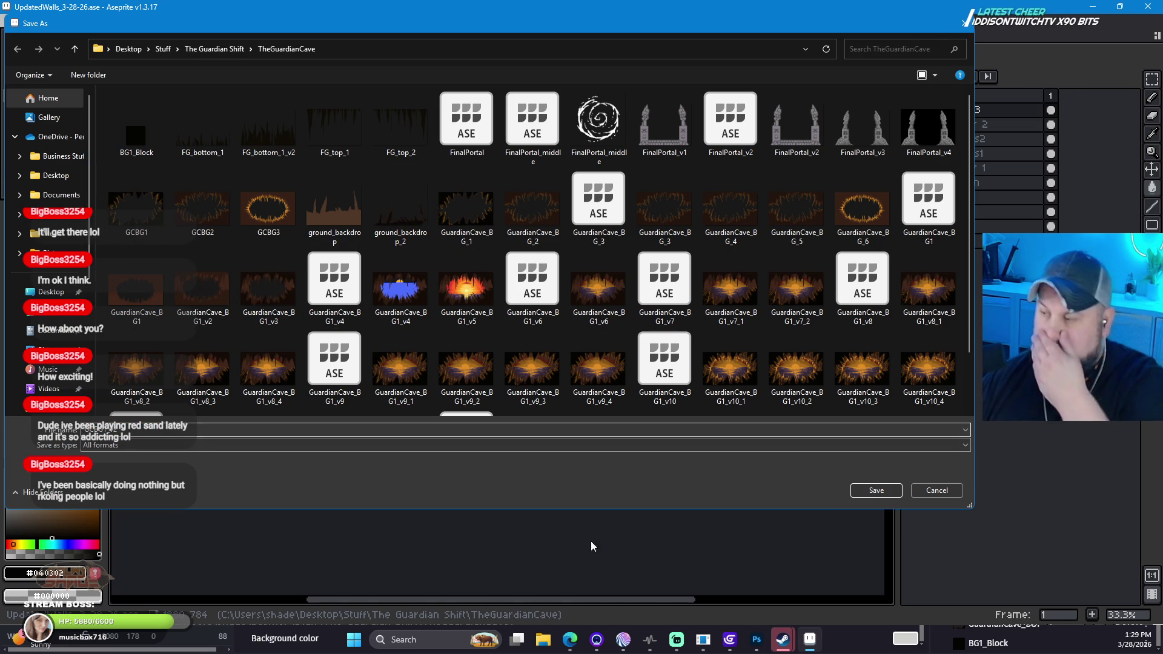
{"action": "left_click", "coordinate": [919, 447]}
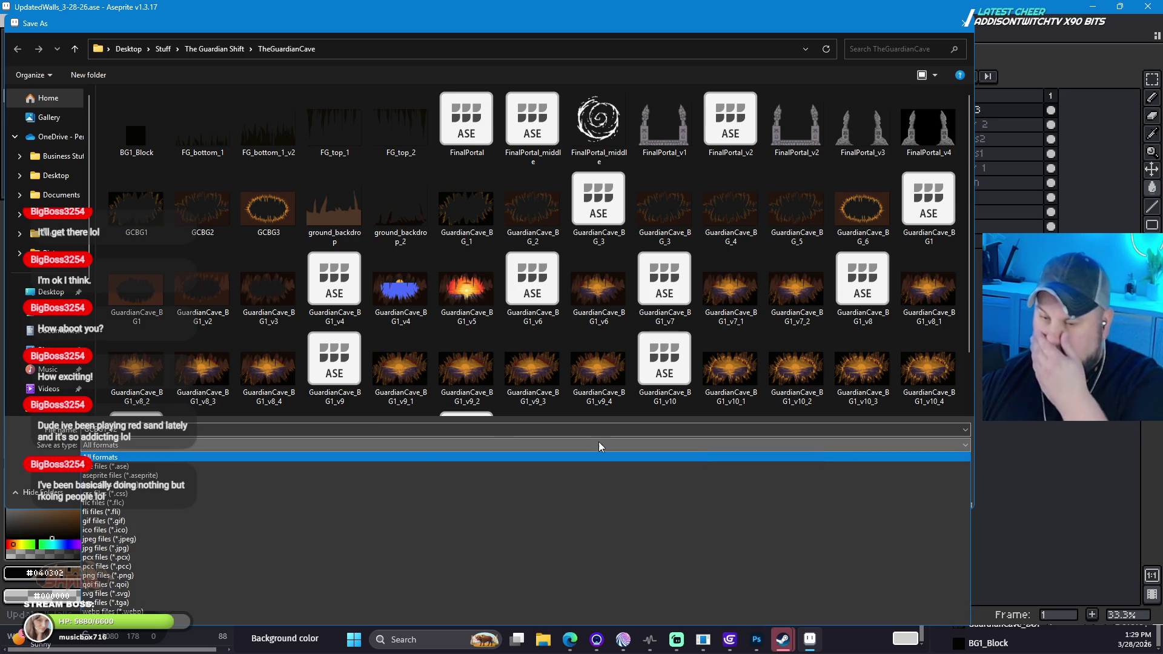
{"action": "left_click", "coordinate": [143, 575]}
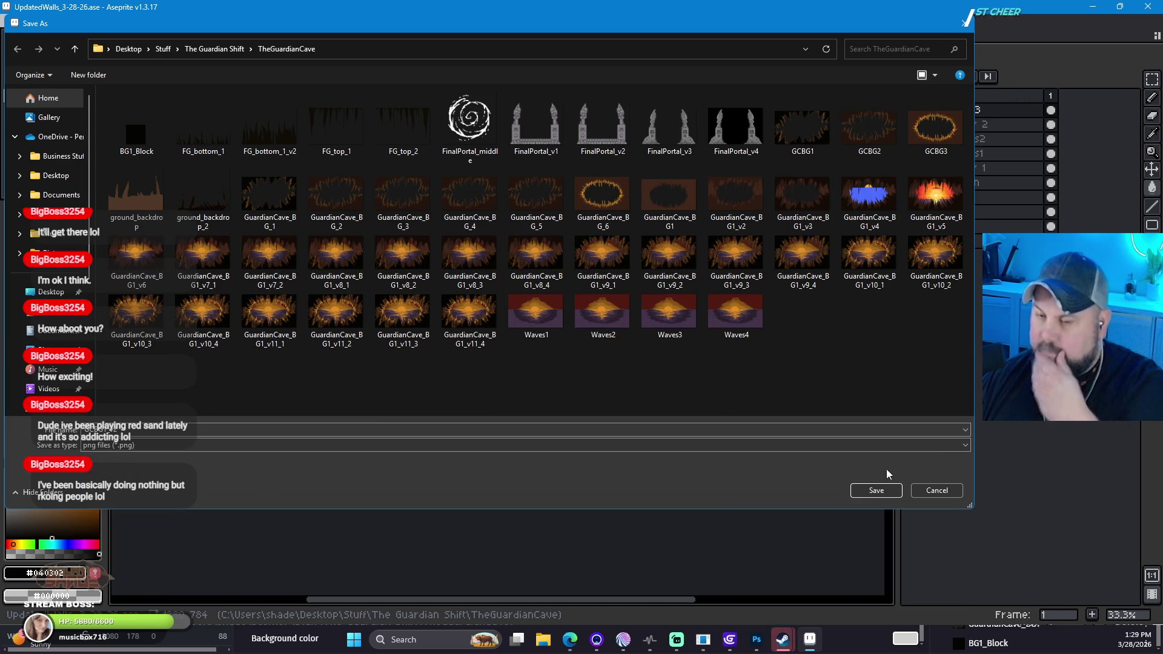
{"action": "left_click", "coordinate": [902, 490]}
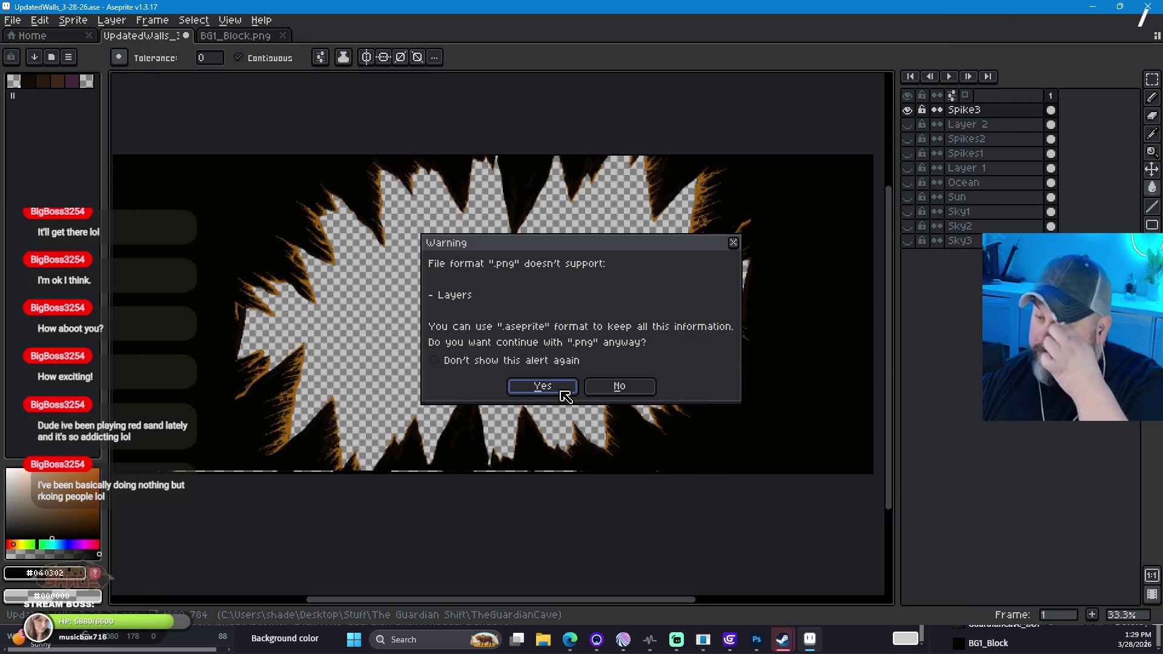
{"action": "left_click", "coordinate": [561, 392]}
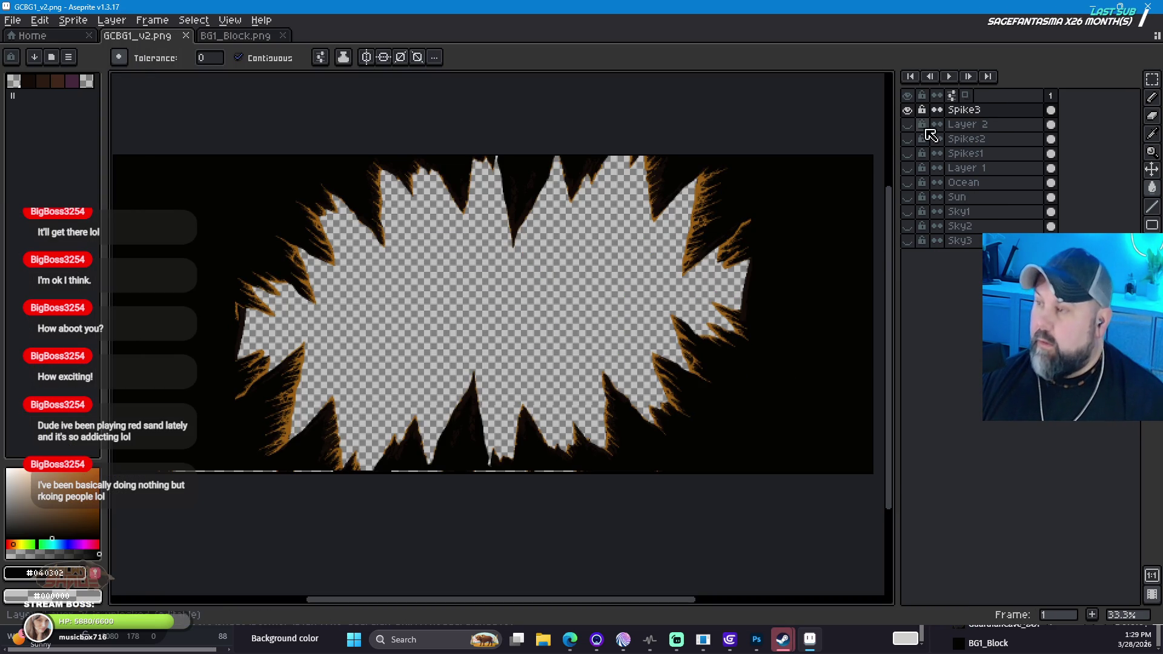
Step: Hide Spike3, show Layer 2 and Spikes2, and save the flattened image as GCBG2_v2.png
{"action": "left_click", "coordinate": [906, 110]}
{"action": "left_click", "coordinate": [906, 124]}
{"action": "left_click", "coordinate": [906, 139]}
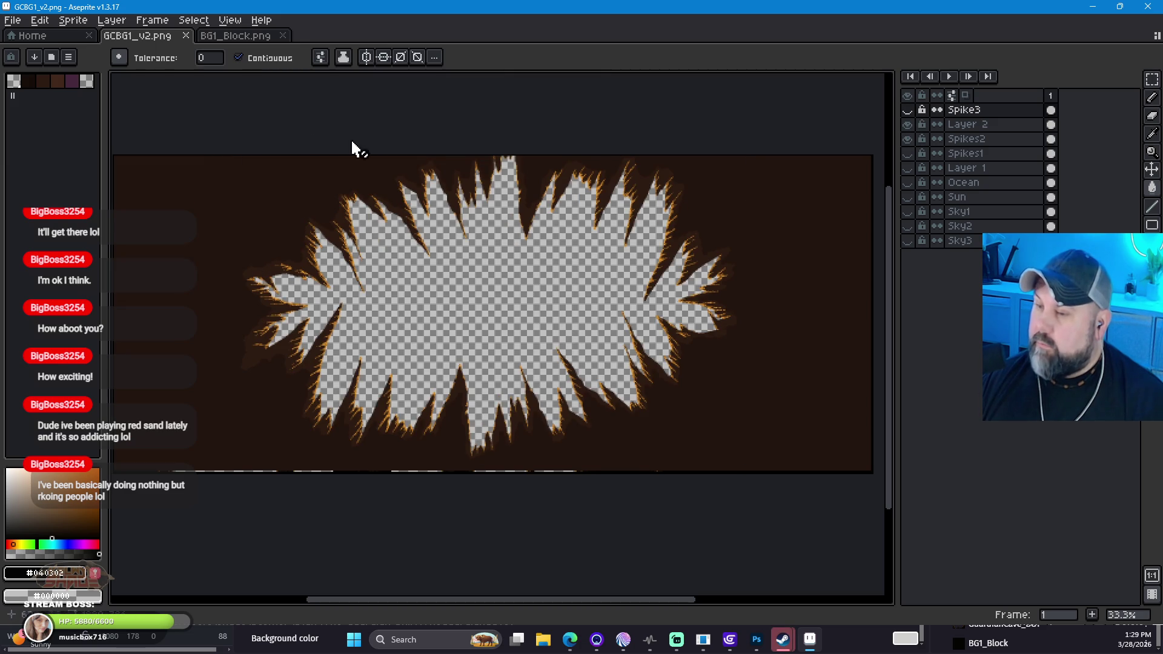
{"action": "left_click", "coordinate": [13, 20]}
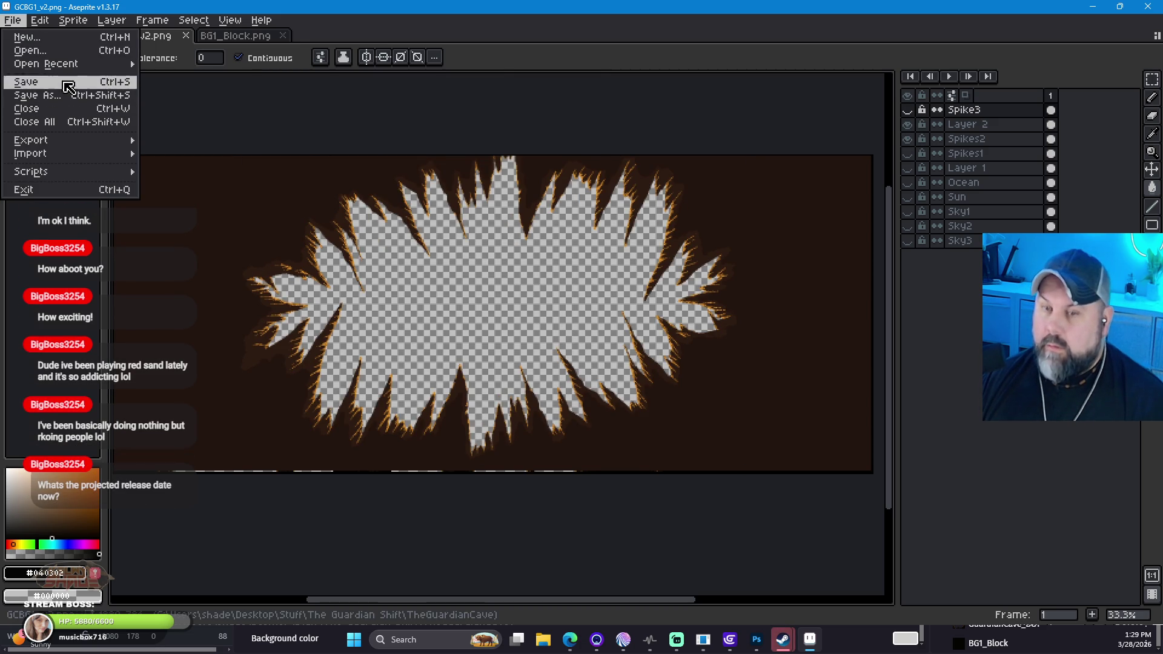
{"action": "left_click", "coordinate": [66, 102]}
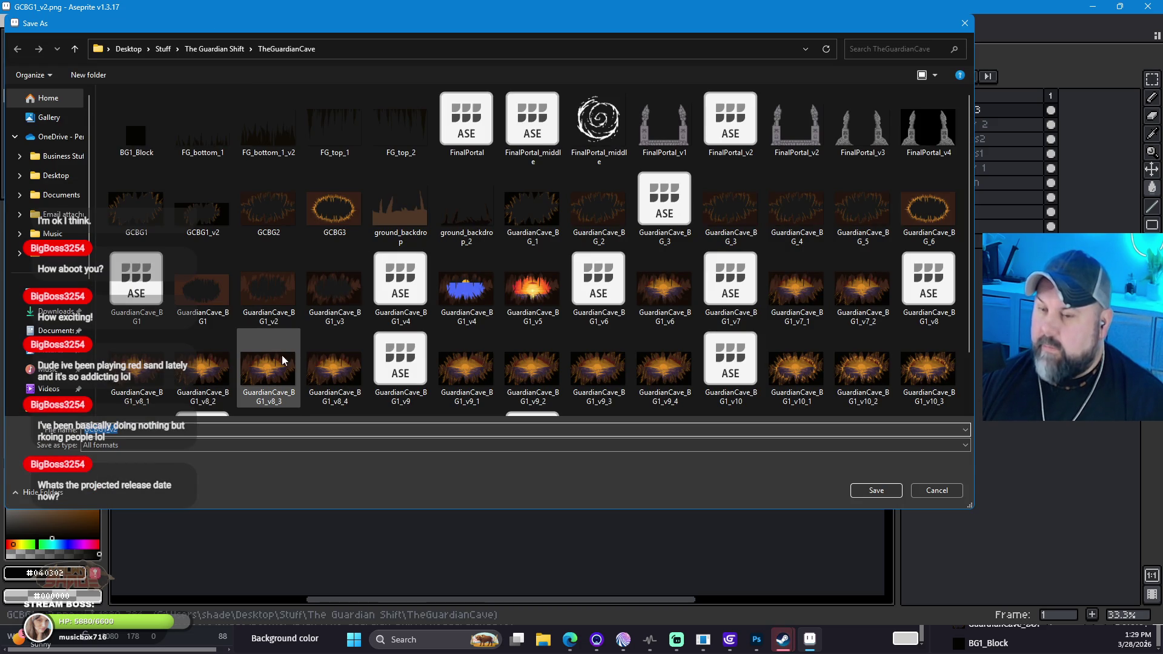
{"action": "left_click", "coordinate": [268, 209]}
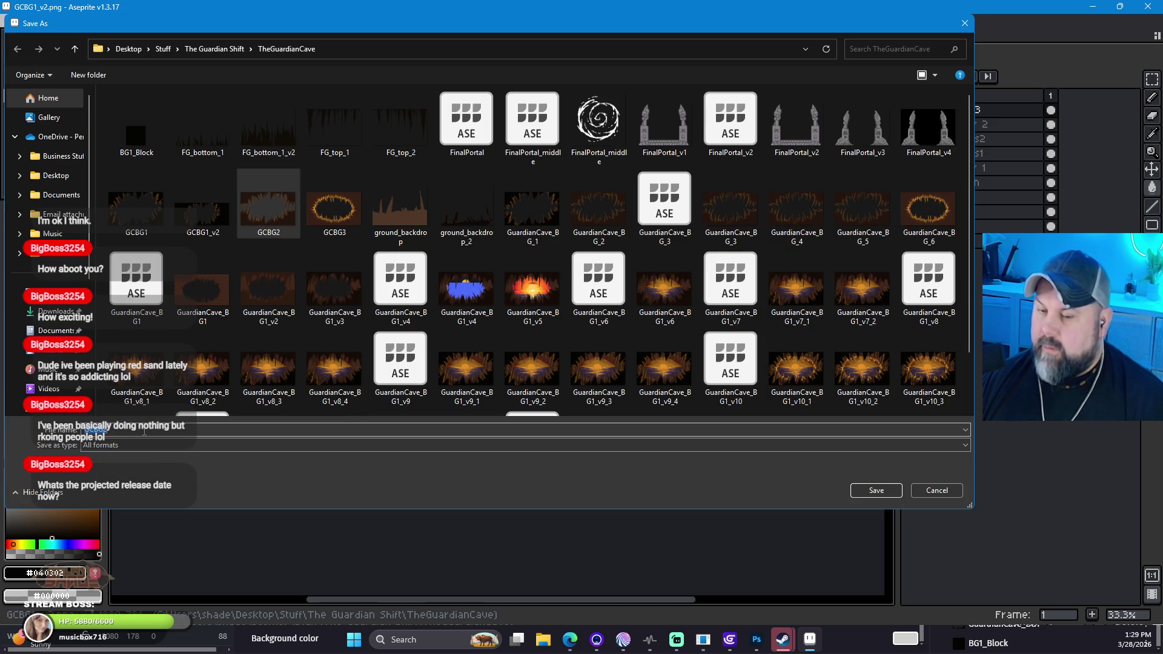
{"action": "type", "text": "_v2"}
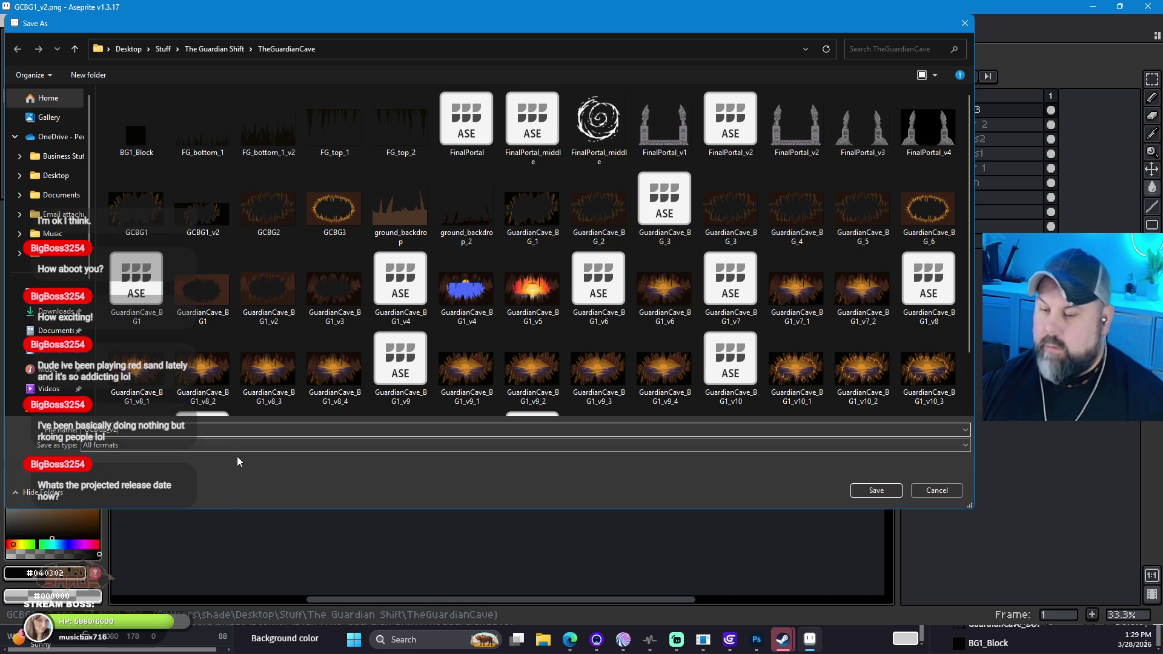
{"action": "left_click", "coordinate": [241, 445]}
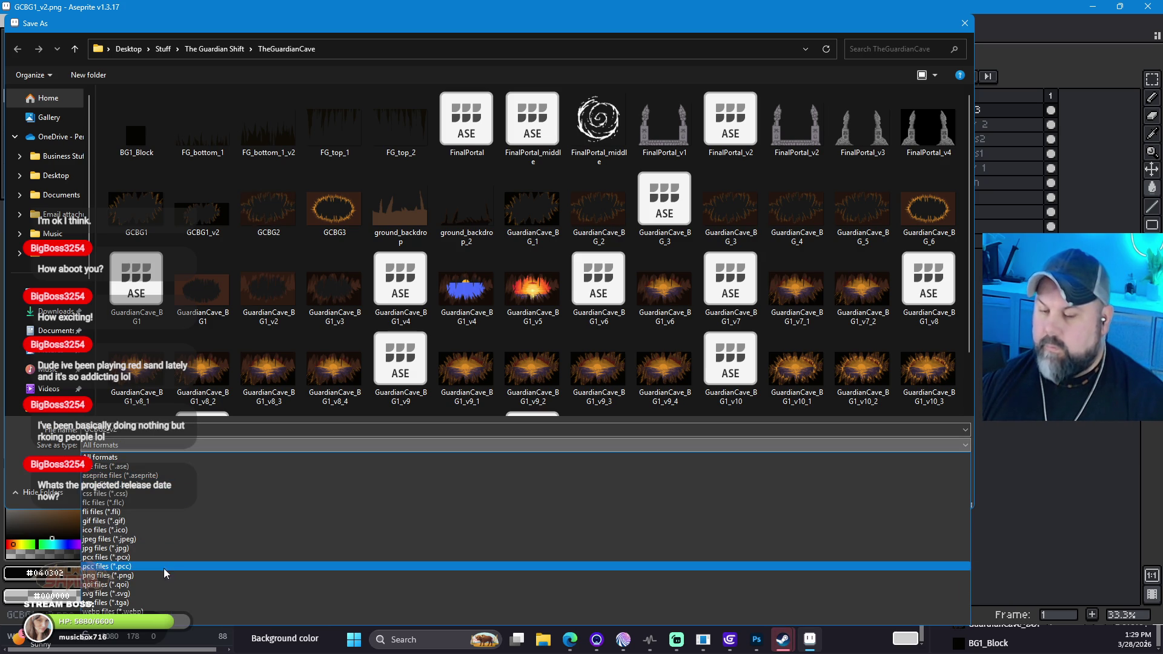
{"action": "left_click", "coordinate": [150, 578]}
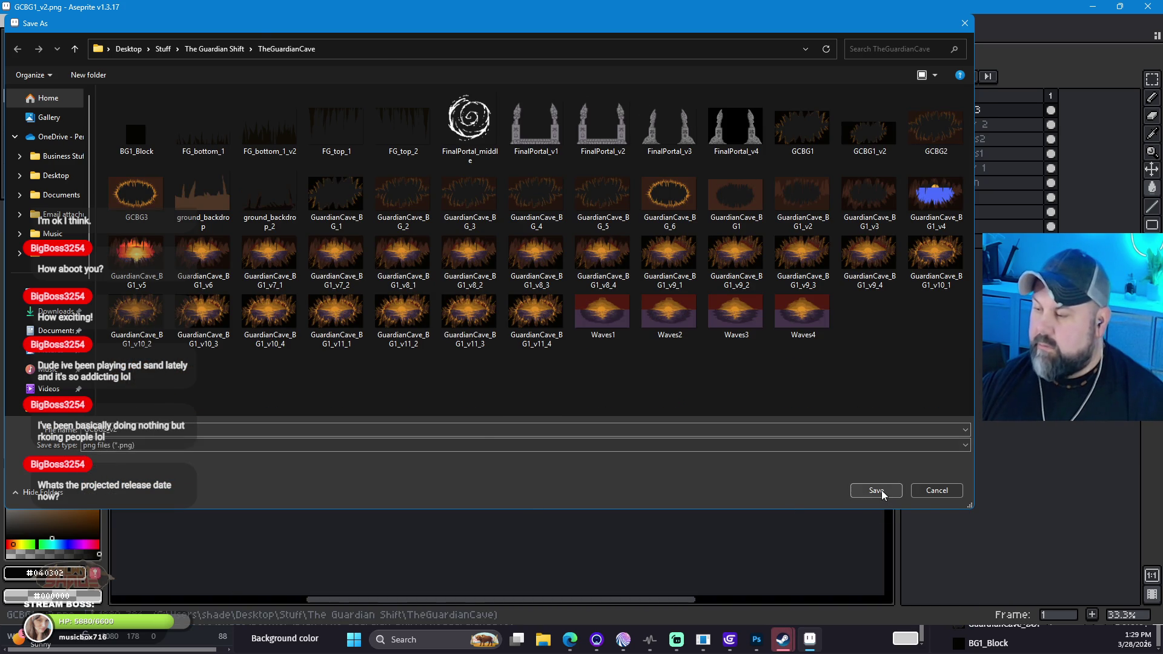
{"action": "left_click", "coordinate": [878, 492]}
{"action": "left_click", "coordinate": [552, 386]}
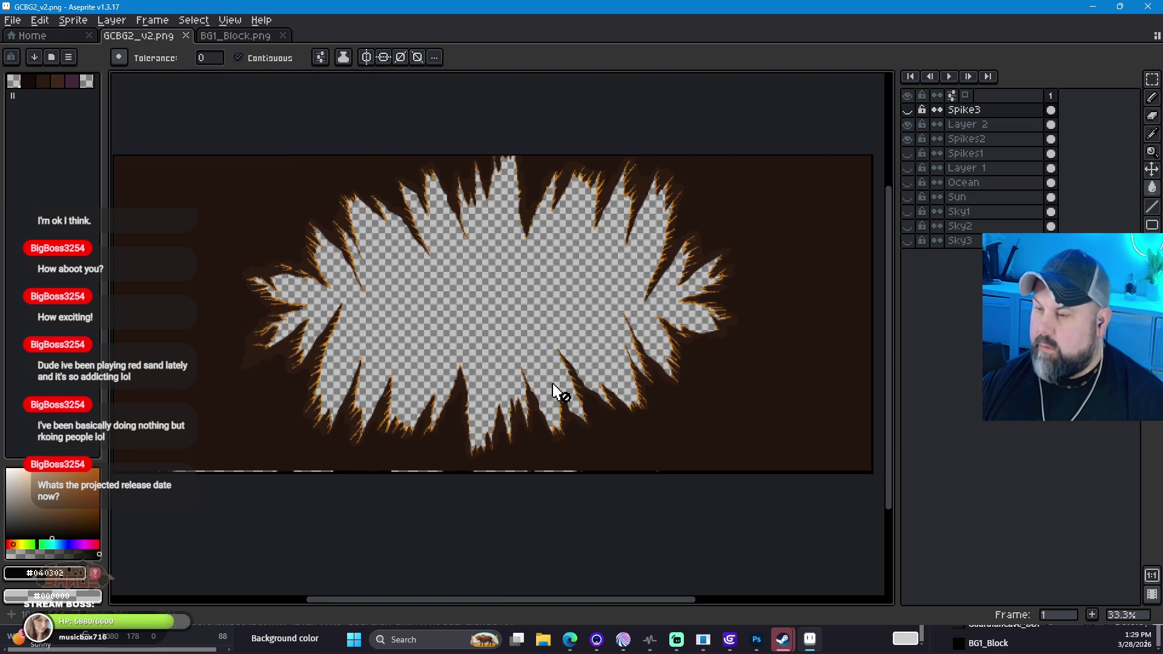
Step: Show only the orange Spikes1 ring and save it flattened as GCBG3_v2.png
{"action": "left_click", "coordinate": [906, 124]}
{"action": "left_click", "coordinate": [907, 139]}
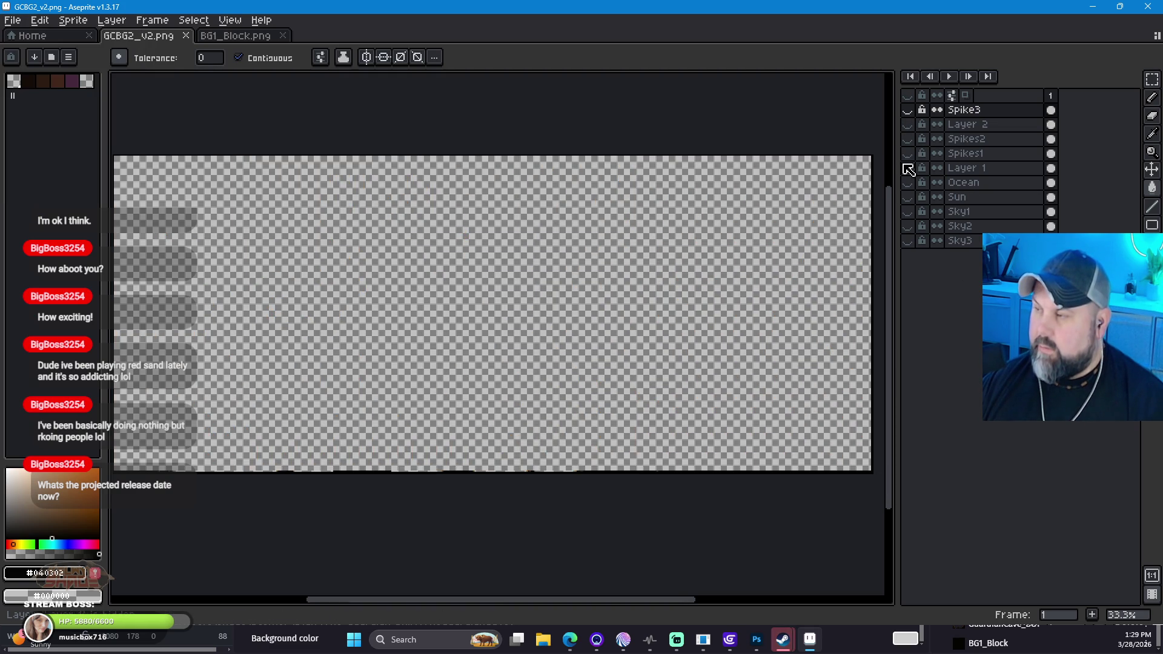
{"action": "left_click", "coordinate": [907, 153]}
{"action": "left_click", "coordinate": [16, 23]}
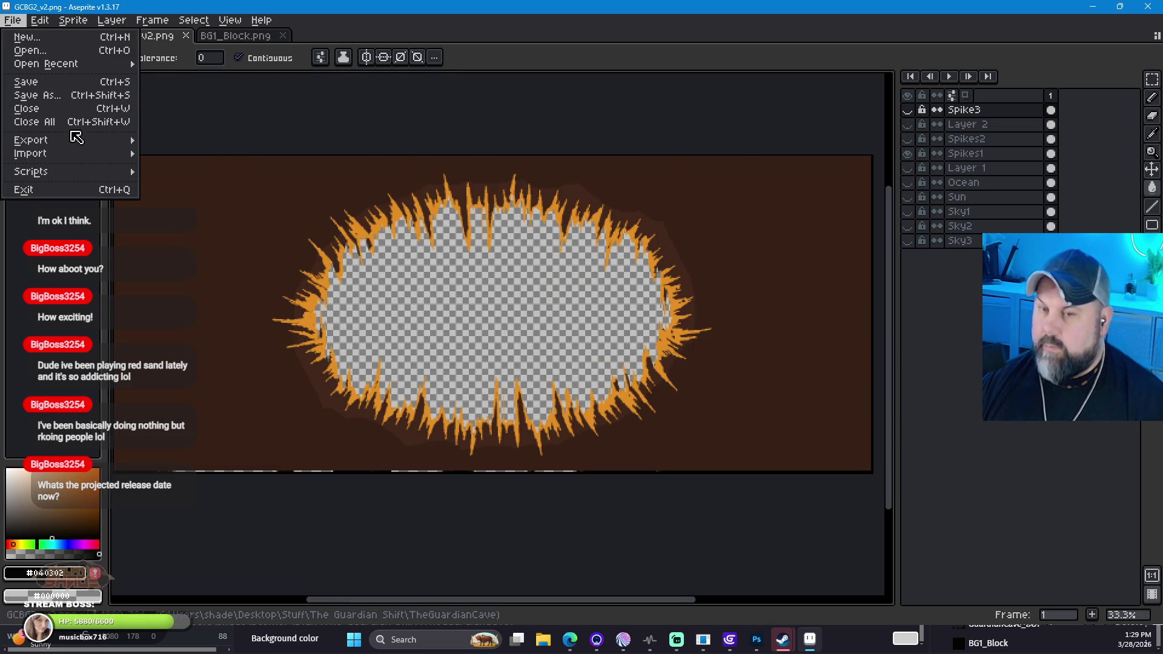
{"action": "key", "text": "Return"}
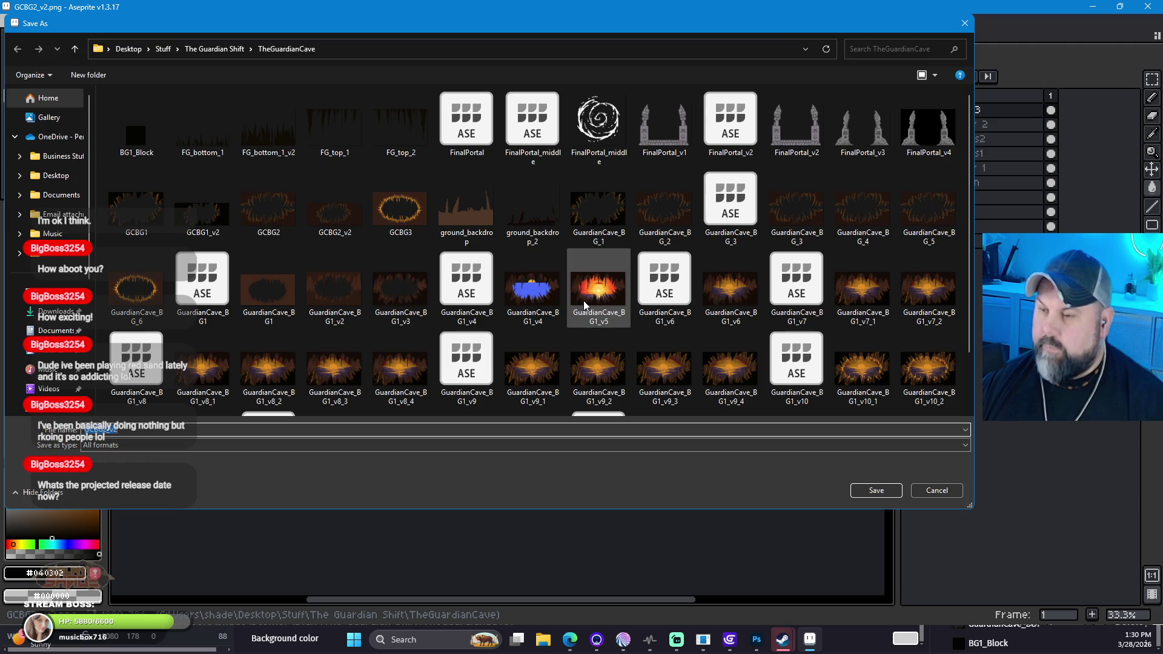
{"action": "left_click", "coordinate": [400, 206]}
{"action": "left_click", "coordinate": [154, 431]}
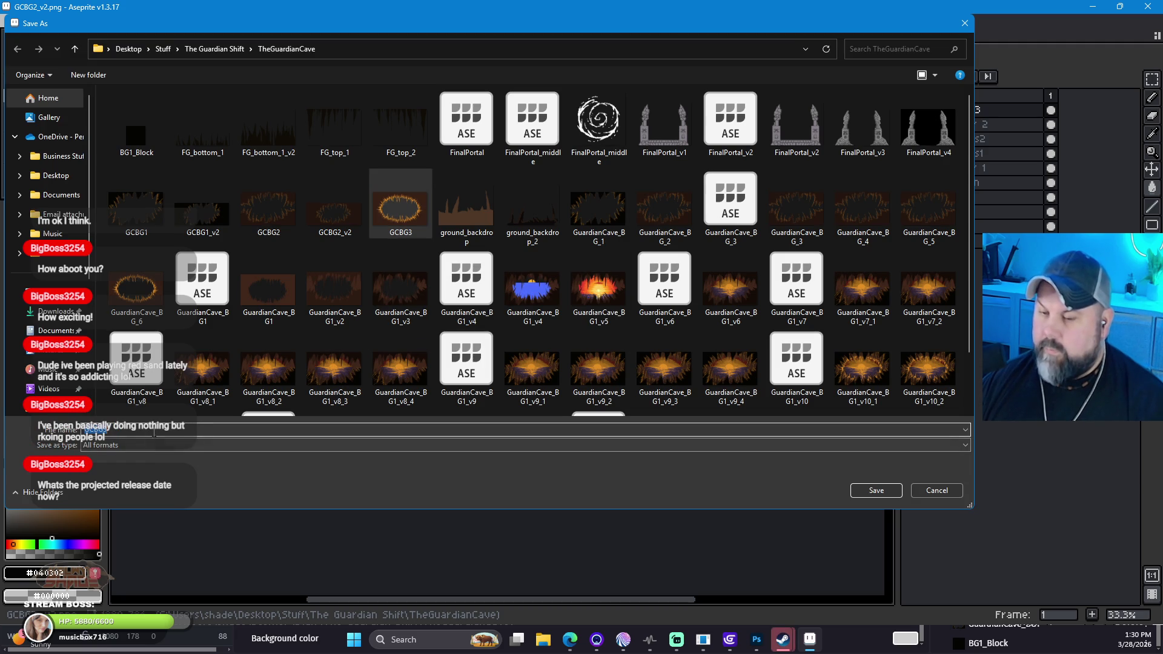
{"action": "key", "text": "BackSpace"}
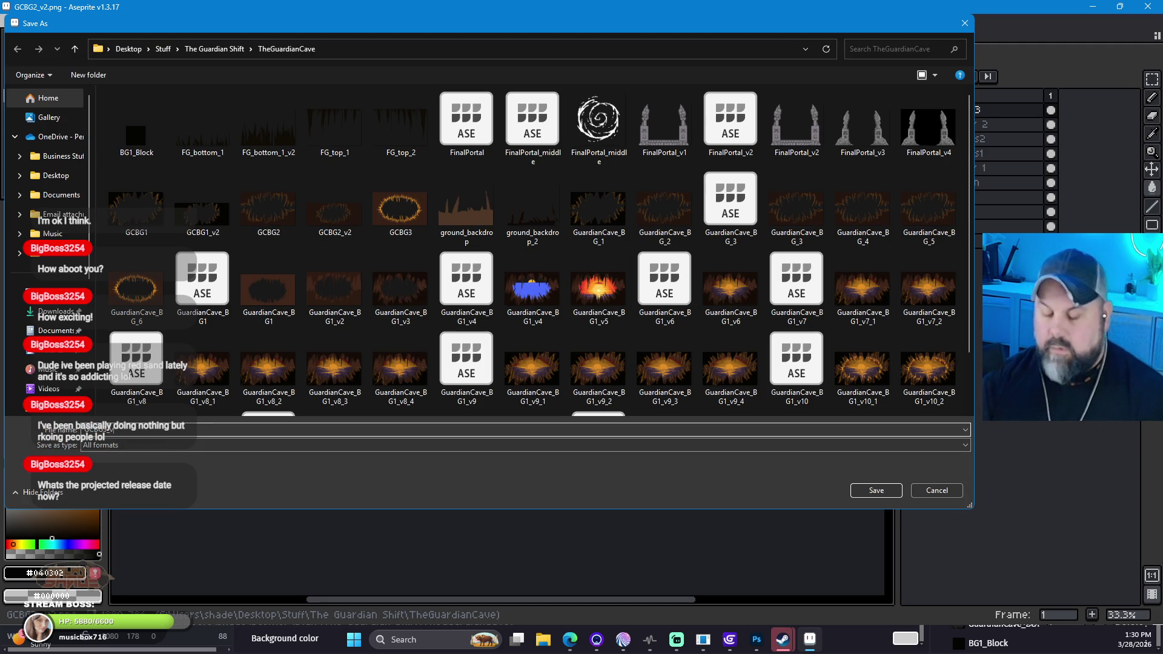
{"action": "left_click", "coordinate": [200, 445]}
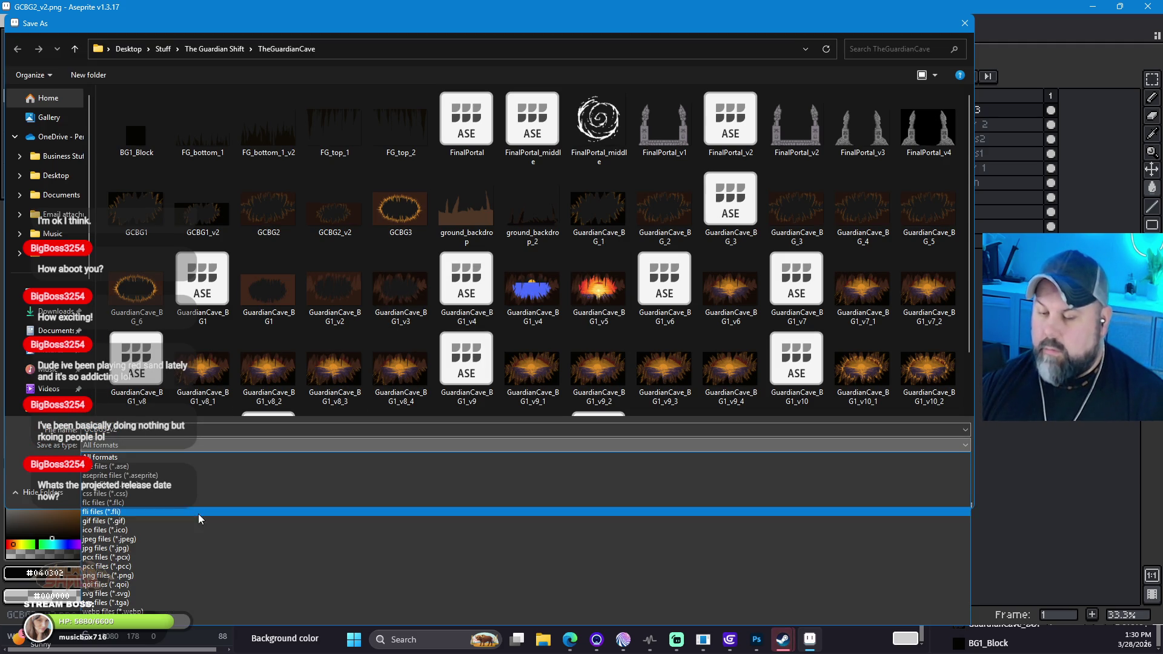
{"action": "left_click", "coordinate": [158, 571]}
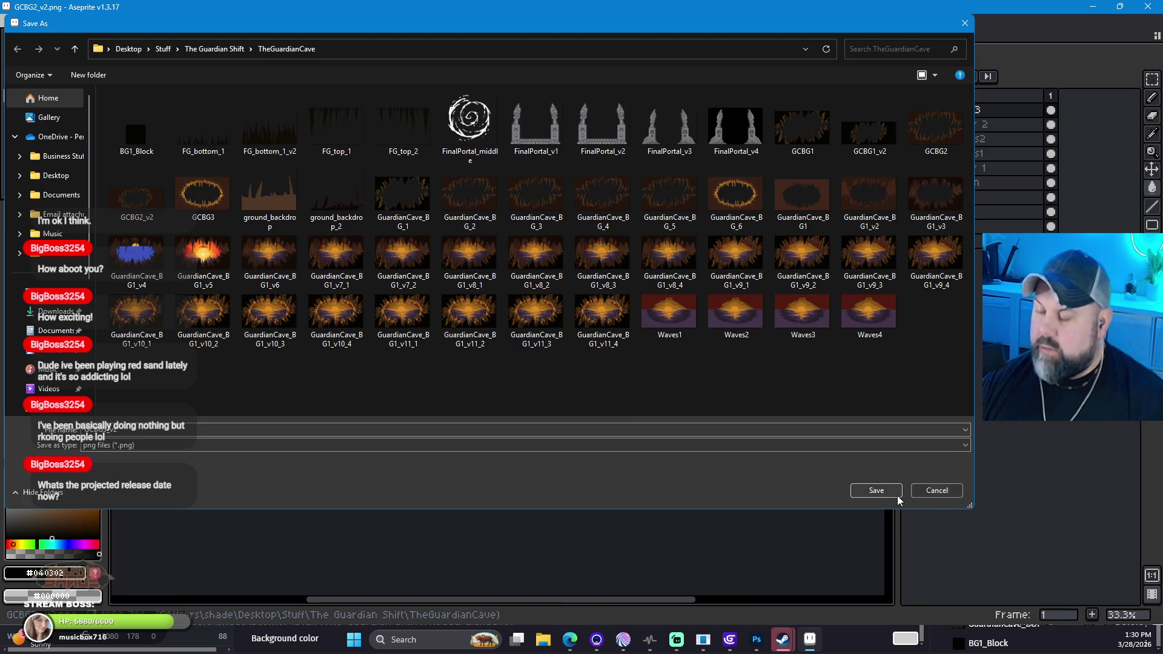
{"action": "left_click", "coordinate": [896, 495]}
{"action": "left_click", "coordinate": [567, 393]}
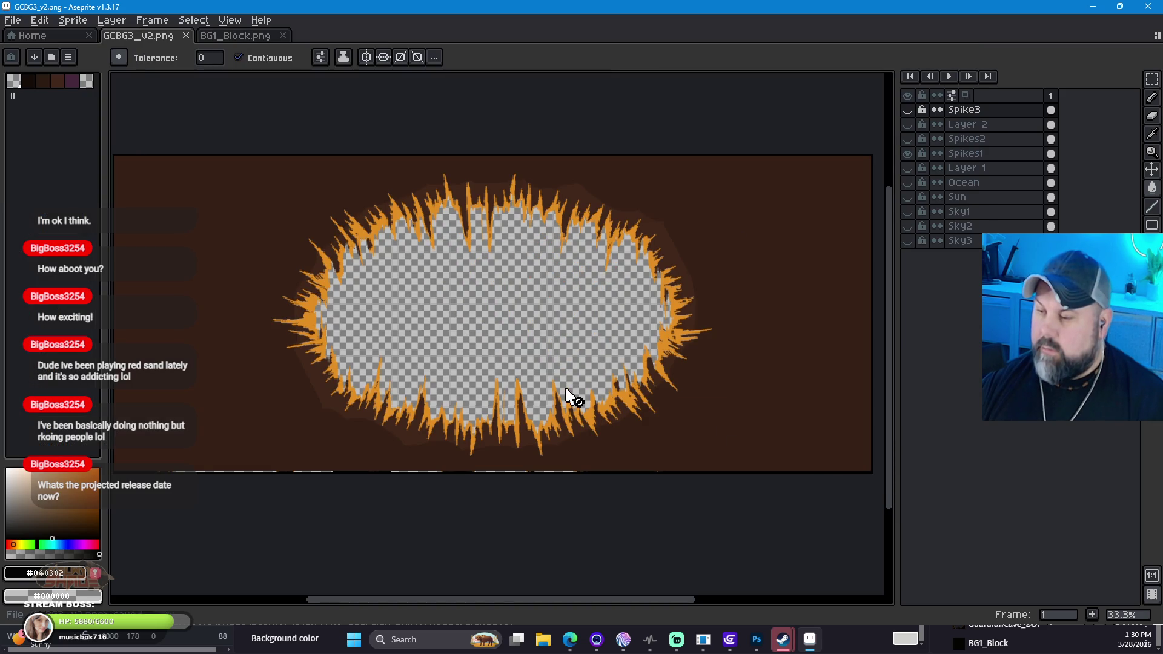
Step: In GDevelop, replace GuardianCave_BG1's old frame with the GCBG1_v2 image and apply
{"action": "key", "text": "alt+Tab"}
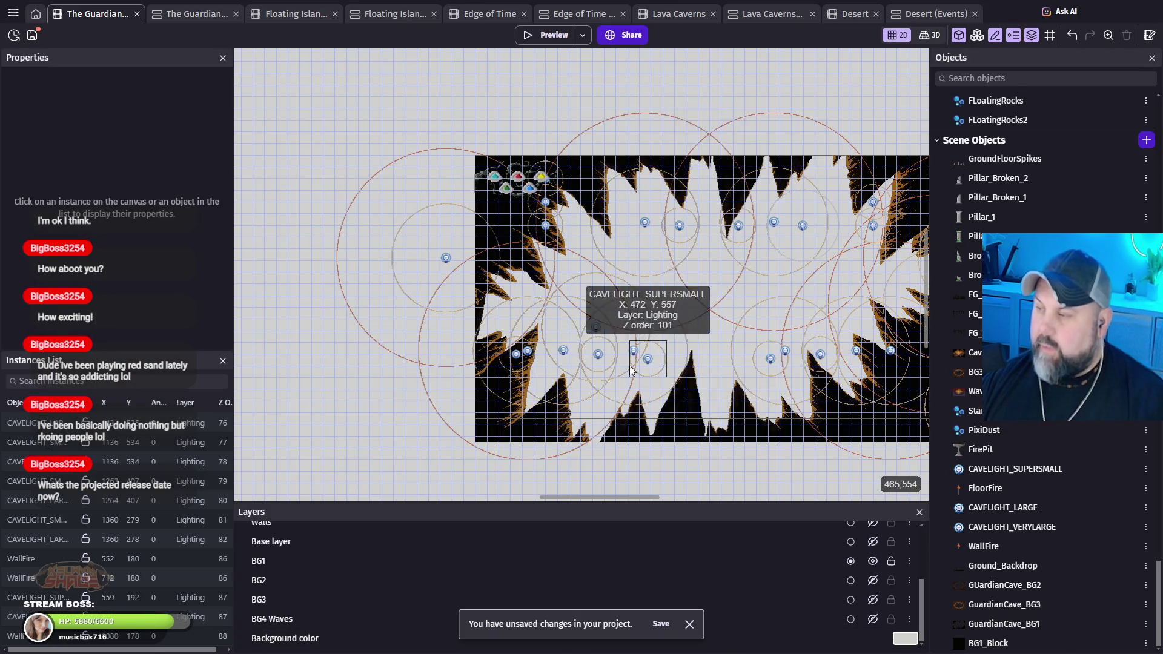
{"action": "left_click_drag", "start_coordinate": [771, 386], "coordinate": [635, 386]}
{"action": "double_click", "coordinate": [795, 191]}
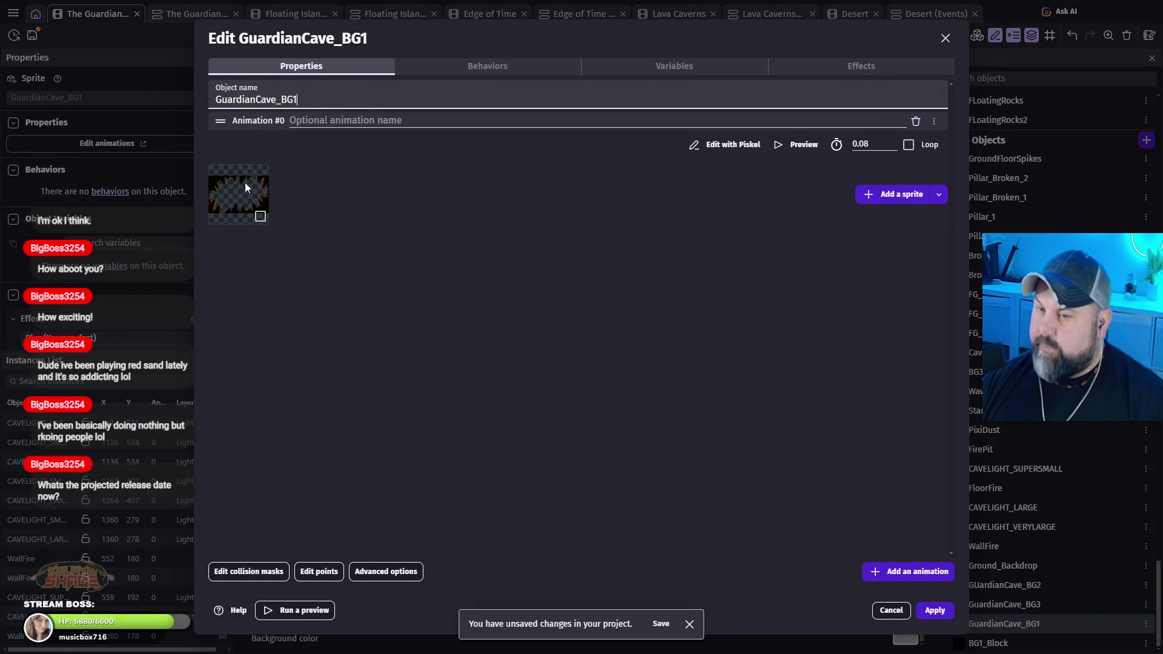
{"action": "right_click", "coordinate": [246, 184]}
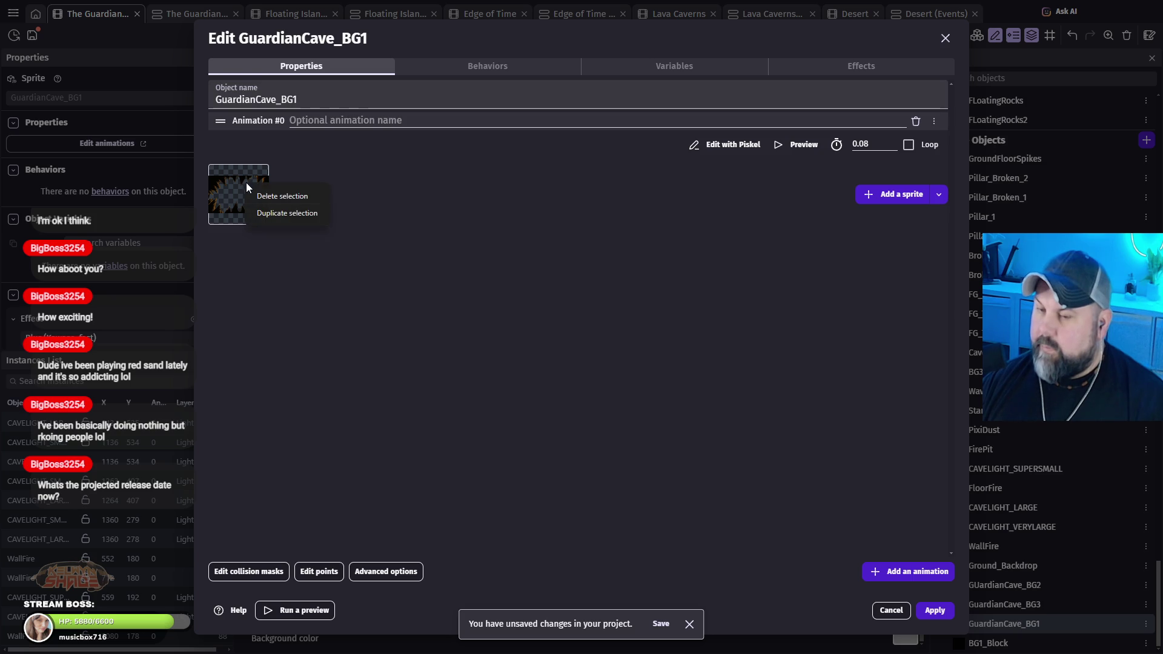
{"action": "left_click", "coordinate": [300, 197]}
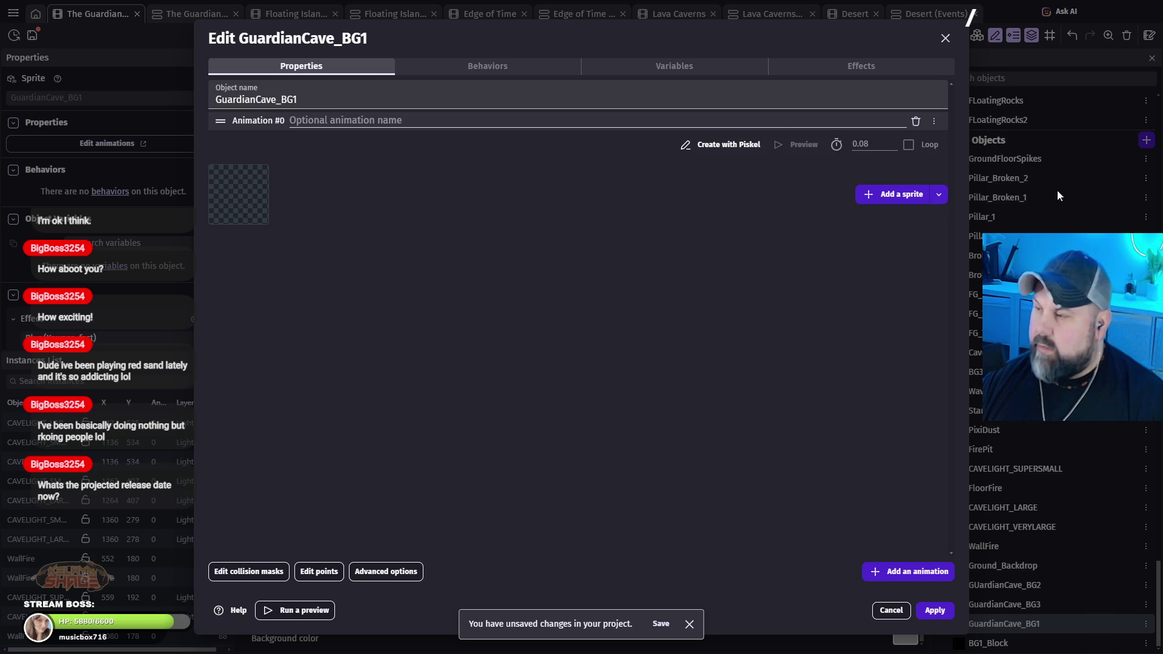
{"action": "left_click", "coordinate": [899, 195]}
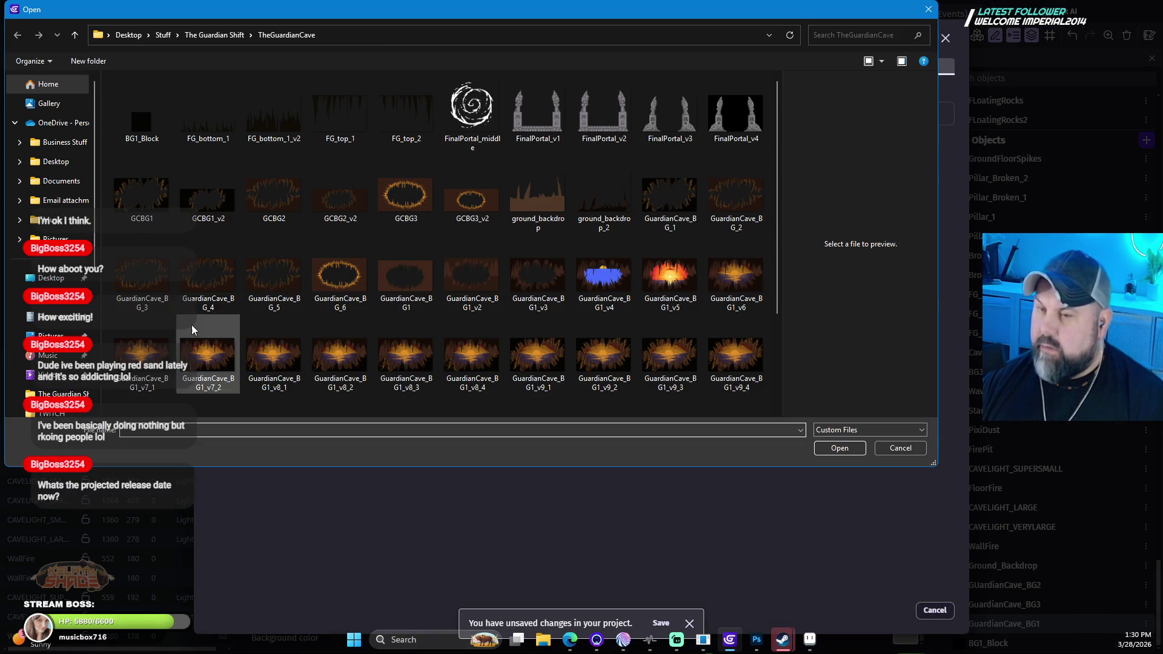
{"action": "left_click", "coordinate": [219, 183]}
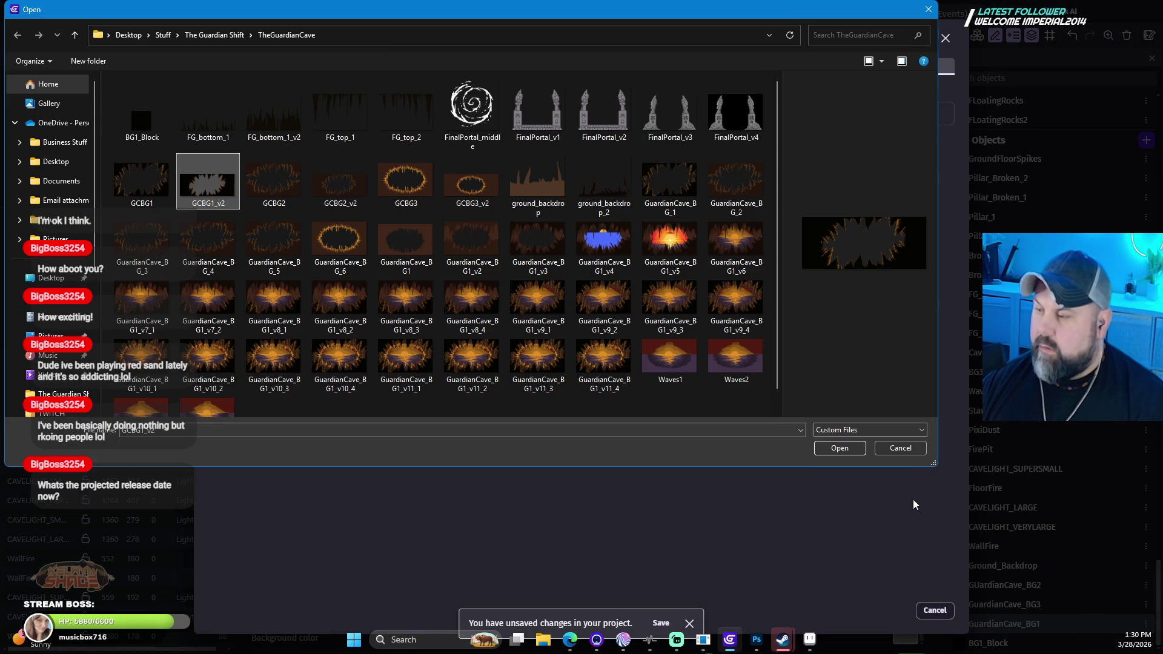
{"action": "left_click", "coordinate": [846, 449]}
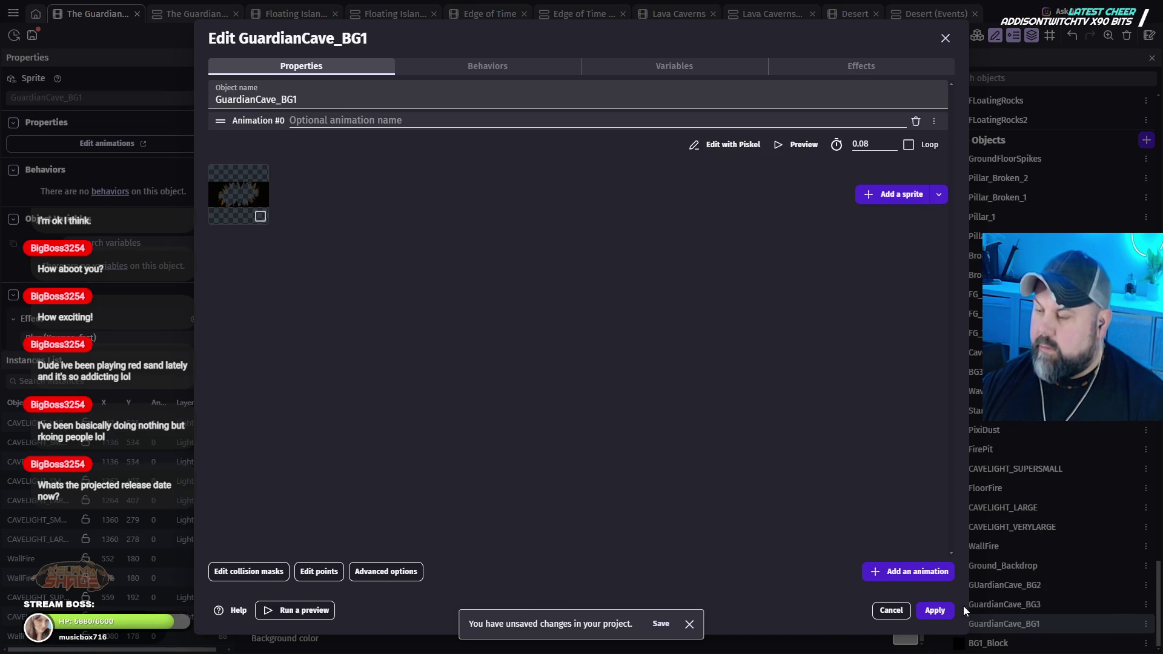
{"action": "left_click", "coordinate": [939, 610]}
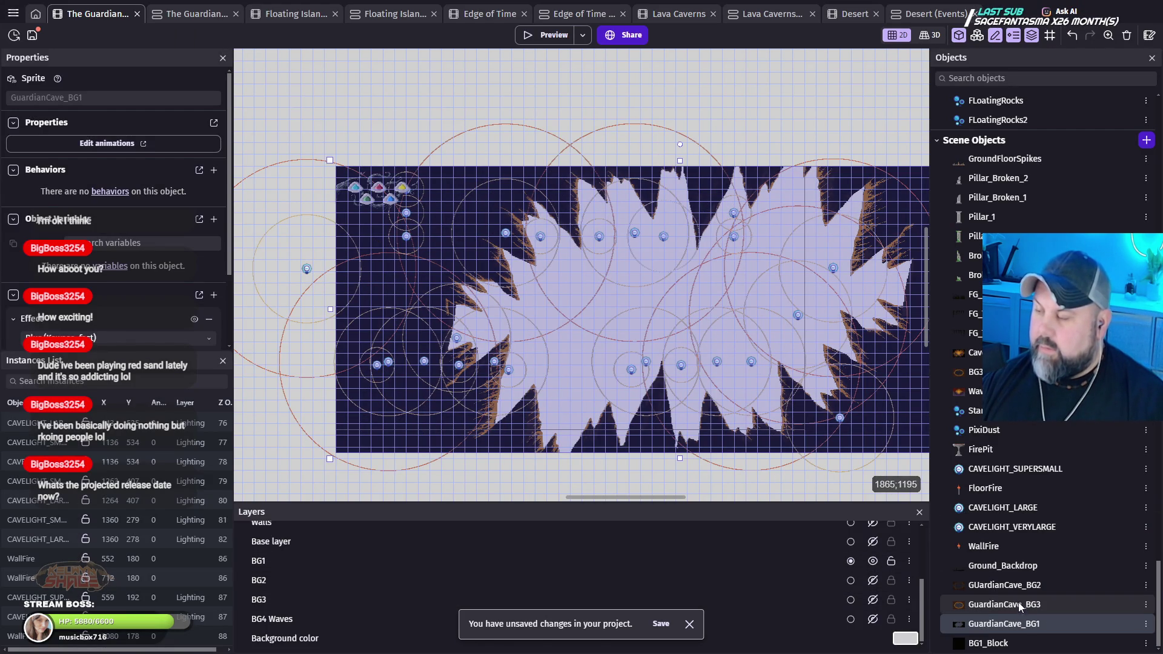
Step: Replace GUardianCave_BG2's old frame with the GCBG2_v2 image and apply
{"action": "double_click", "coordinate": [1007, 587]}
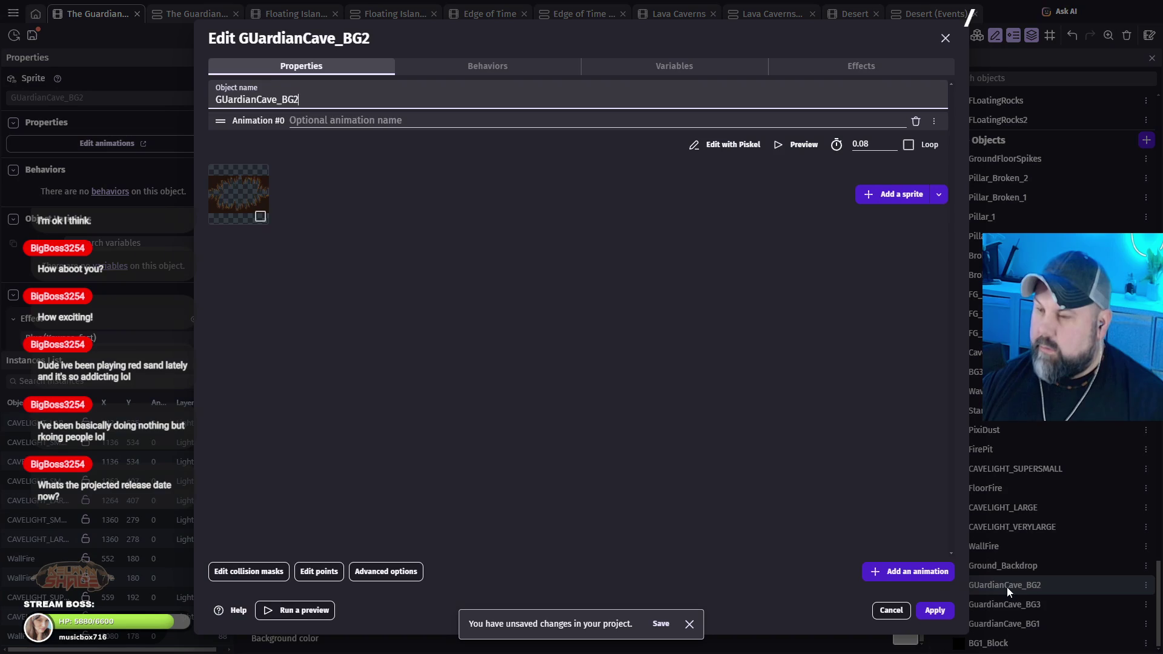
{"action": "right_click", "coordinate": [259, 180]}
{"action": "left_click", "coordinate": [310, 199]}
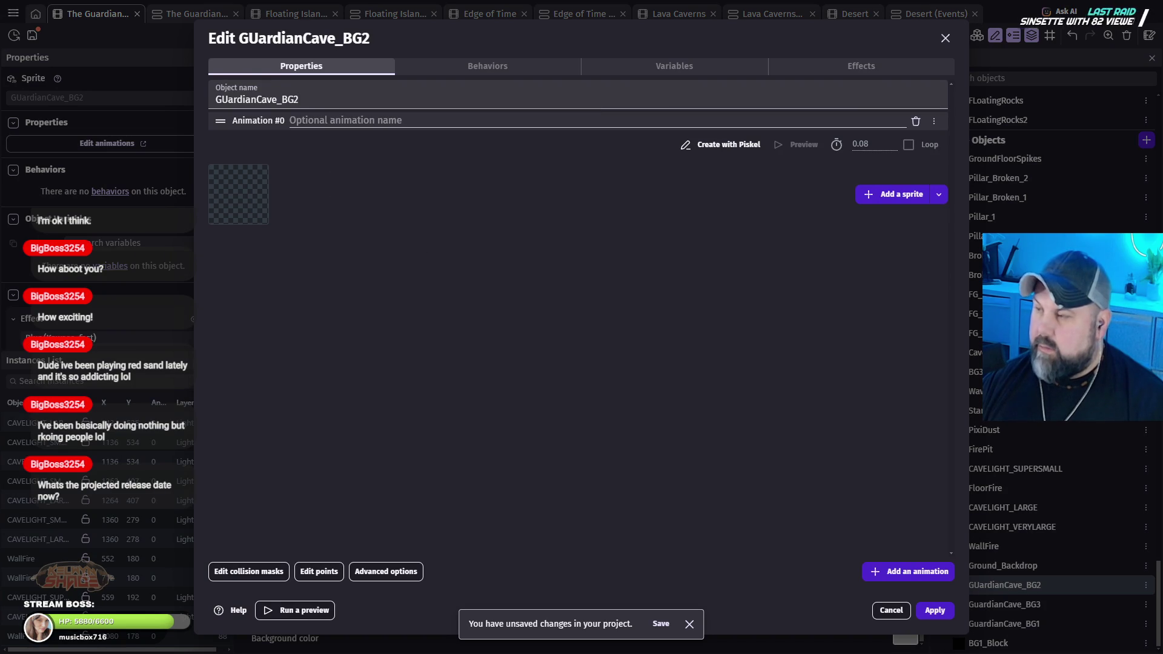
{"action": "left_click", "coordinate": [905, 197]}
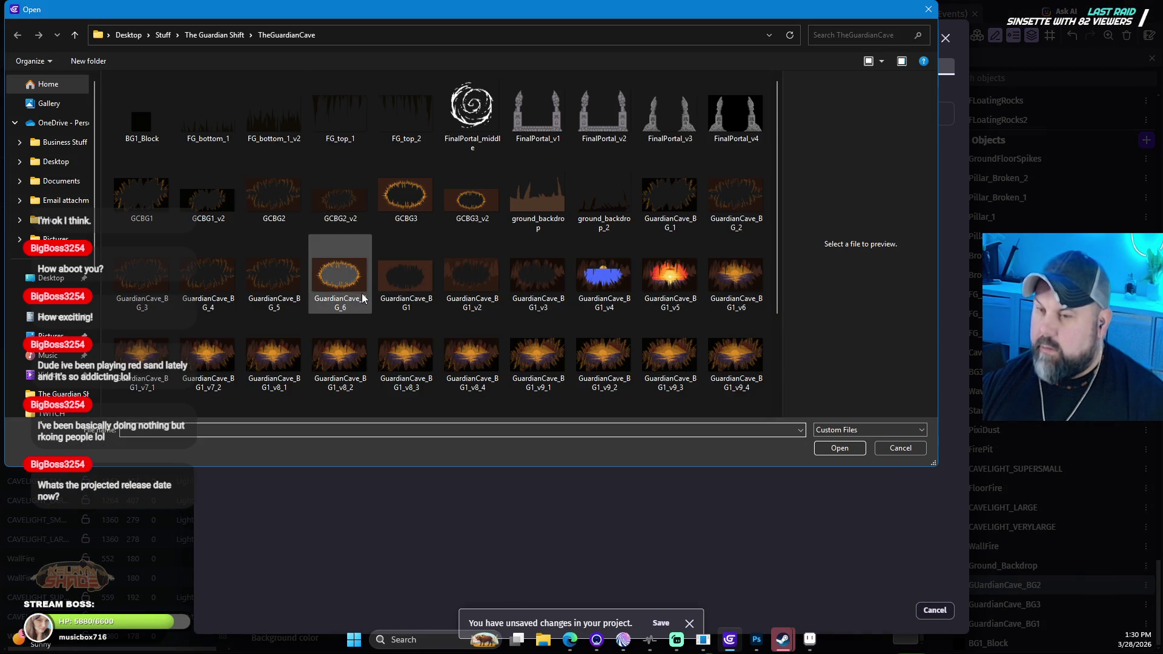
{"action": "left_click", "coordinate": [340, 197]}
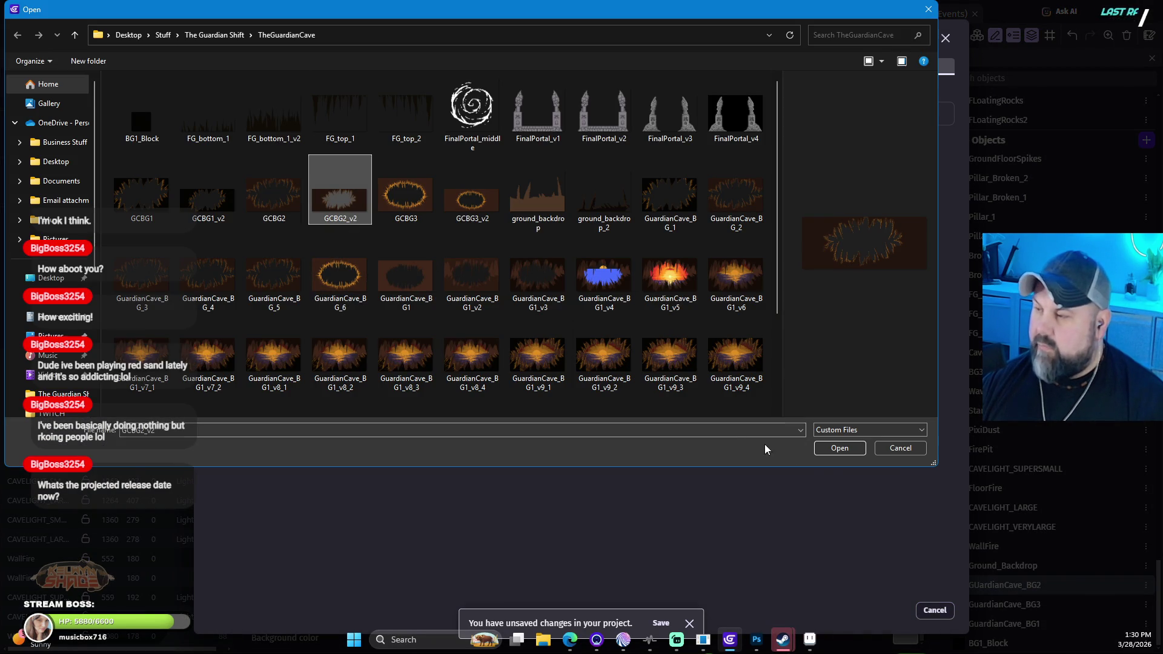
{"action": "left_click", "coordinate": [837, 451]}
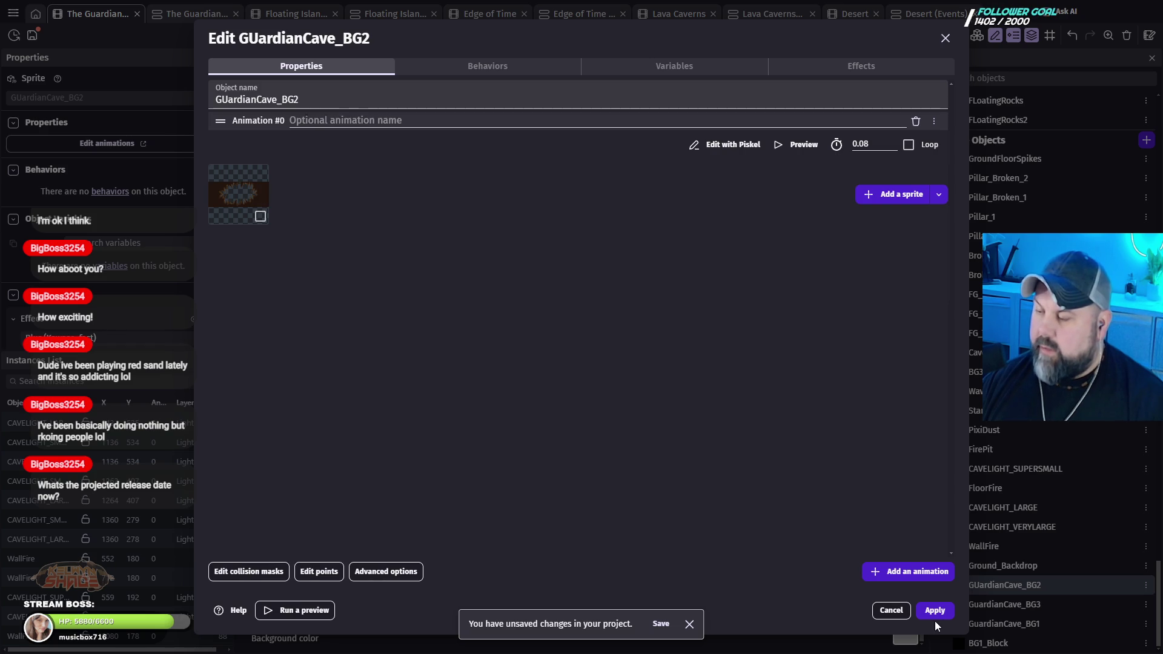
{"action": "left_click", "coordinate": [937, 616]}
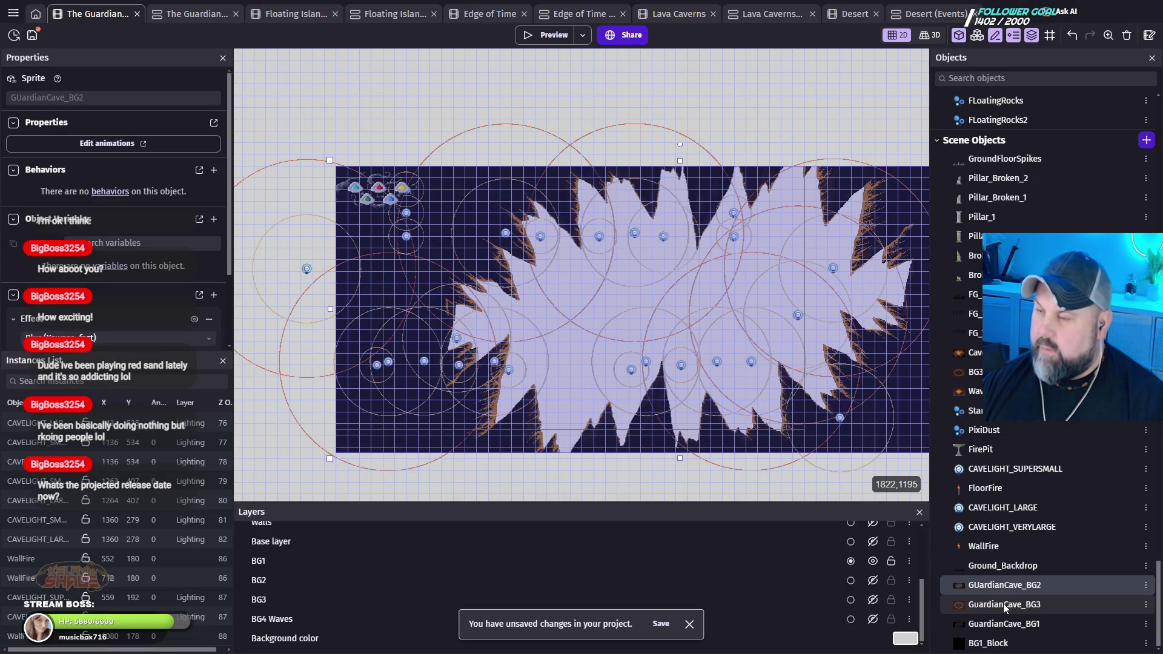
Step: Delete GuardianCave_BG3's old frame and load GCBG3_v2.png as its new image
{"action": "double_click", "coordinate": [1003, 606]}
{"action": "right_click", "coordinate": [231, 187]}
{"action": "left_click", "coordinate": [267, 197]}
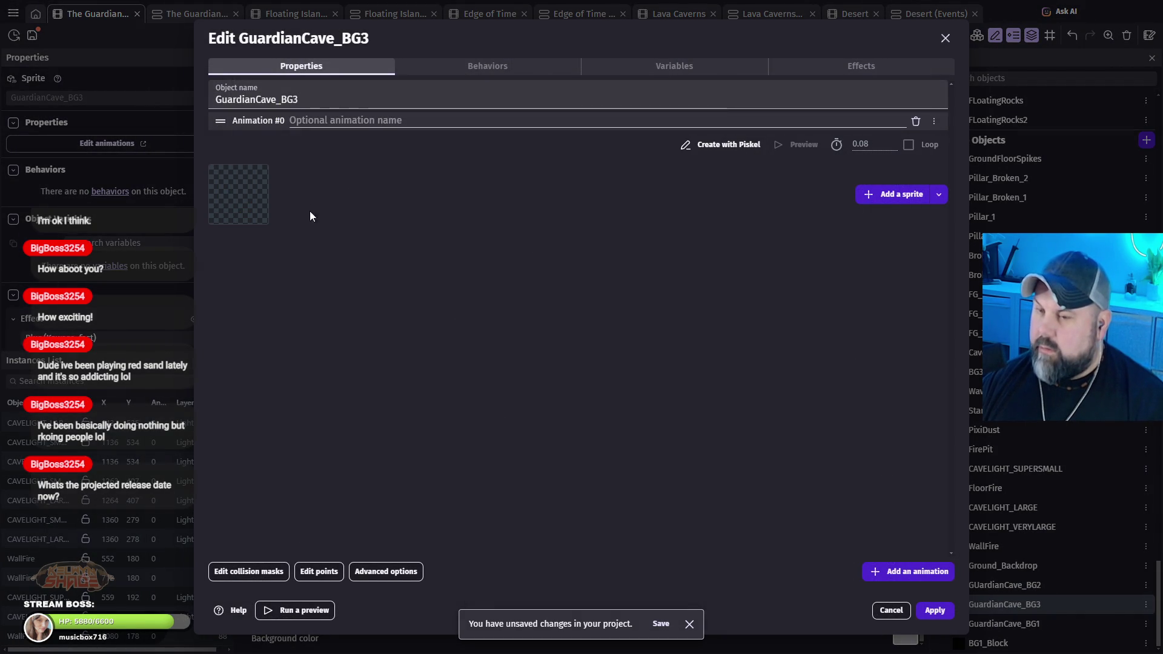
{"action": "left_click", "coordinate": [897, 194]}
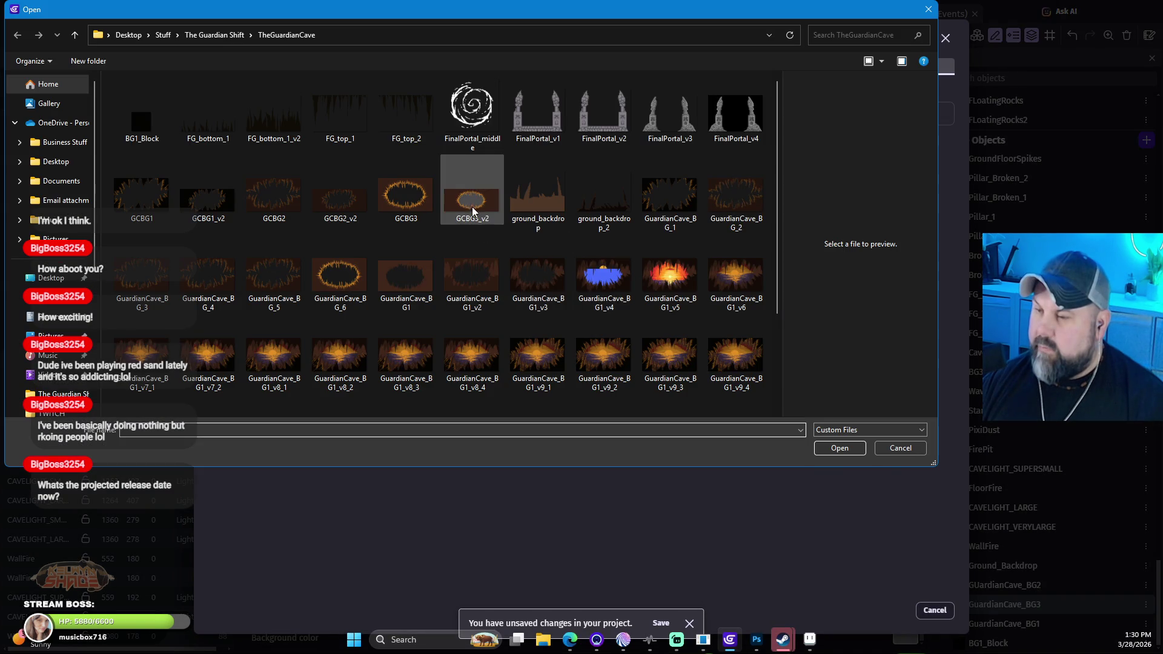
{"action": "left_click", "coordinate": [479, 207]}
{"action": "left_click", "coordinate": [841, 447]}
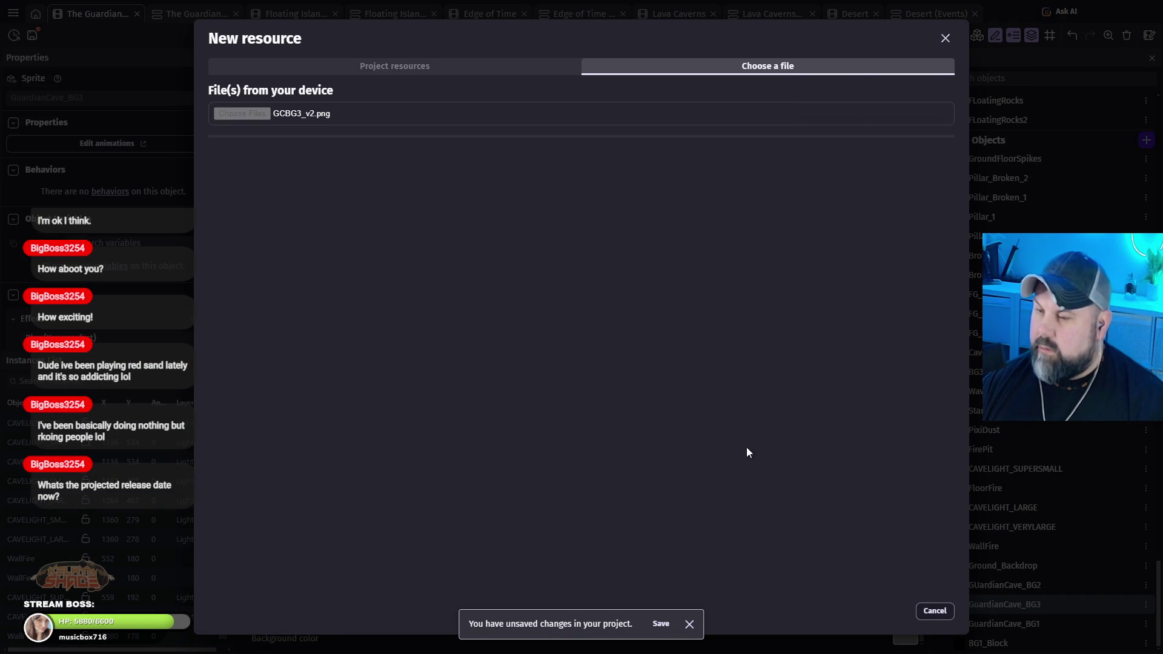
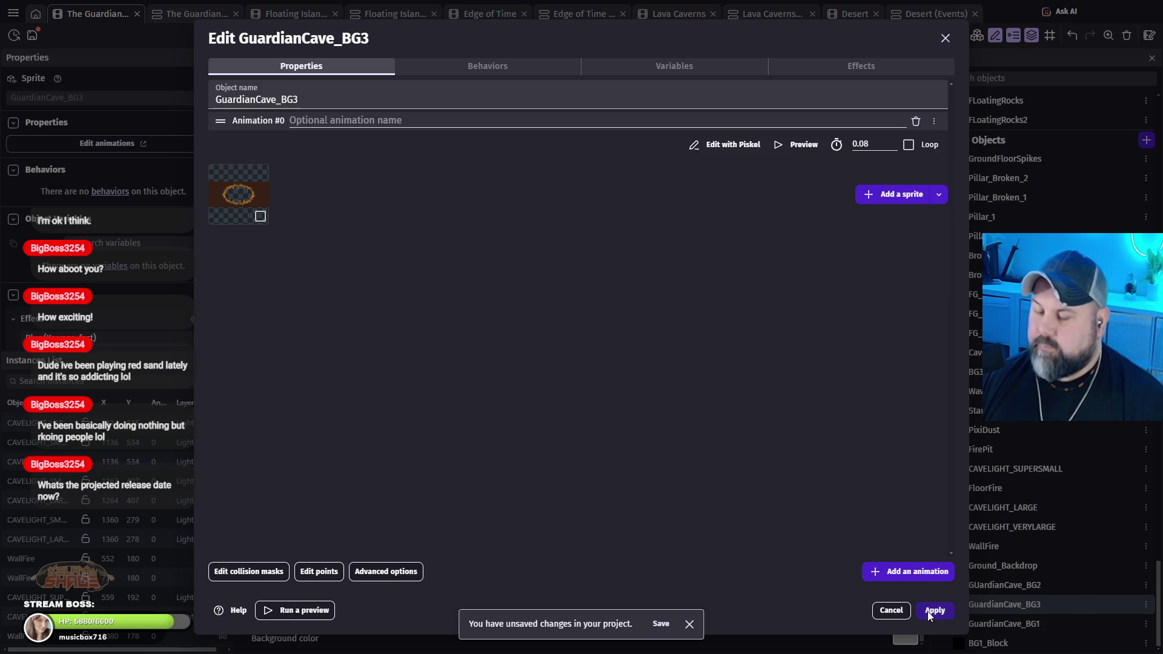
Step: Apply the BG3 object edits, unhide the BG4 Waves, BG3, BG2 and base layers, and preview
{"action": "left_click", "coordinate": [943, 612]}
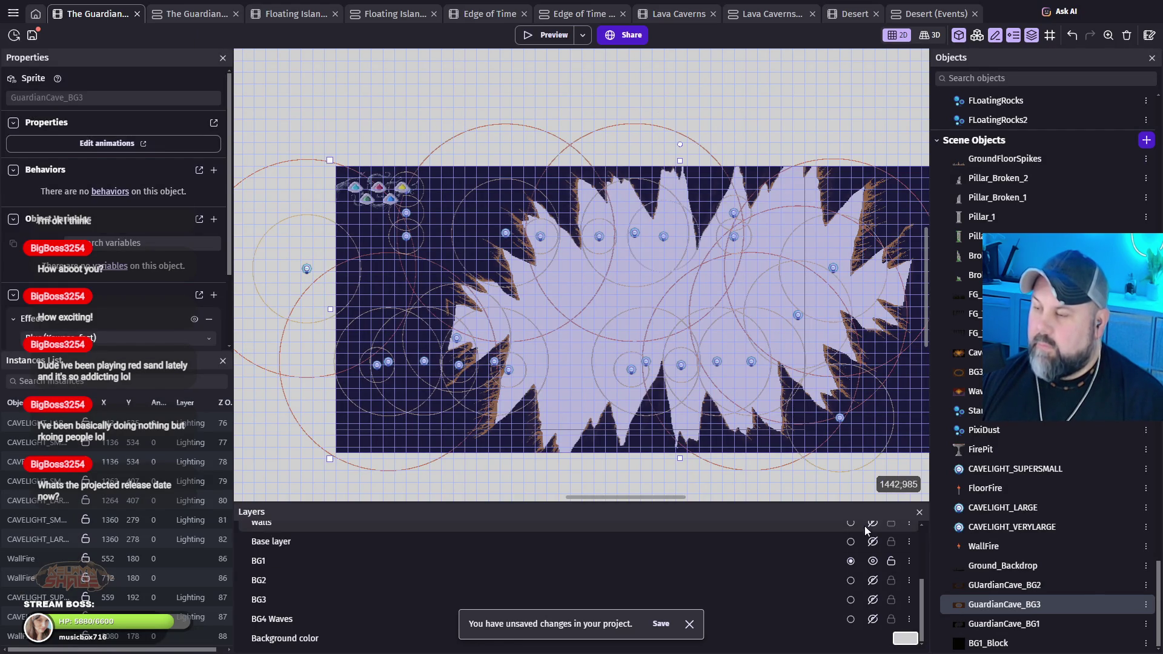
{"action": "left_click", "coordinate": [872, 600]}
{"action": "left_click", "coordinate": [874, 601]}
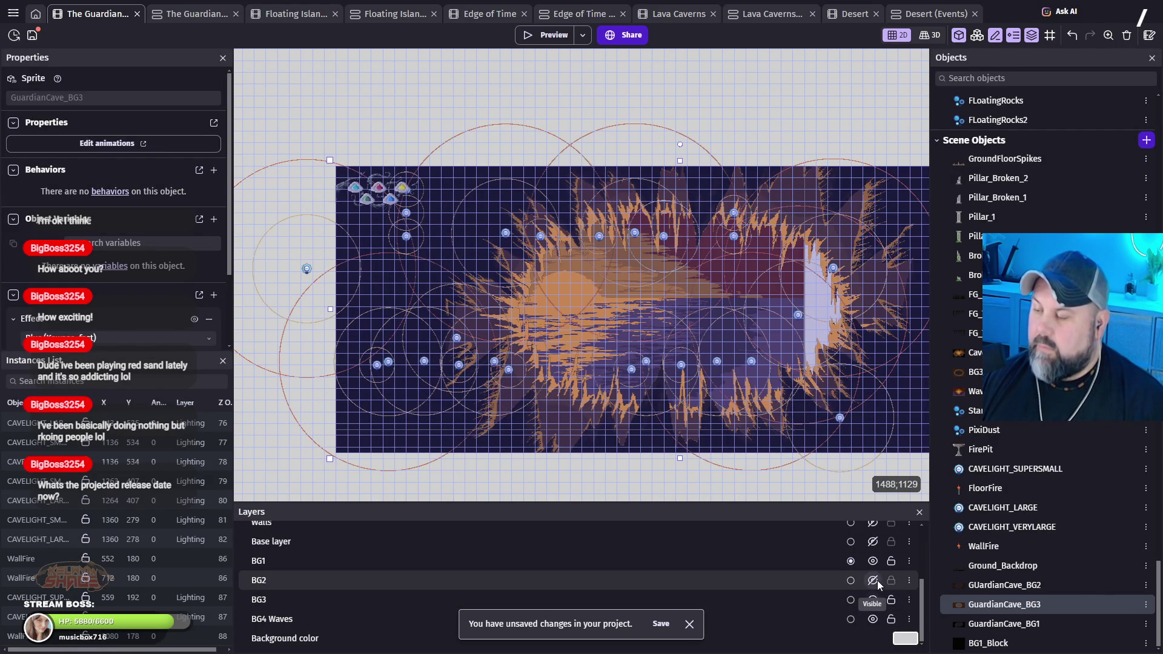
{"action": "left_click", "coordinate": [877, 580]}
{"action": "left_click", "coordinate": [872, 541]}
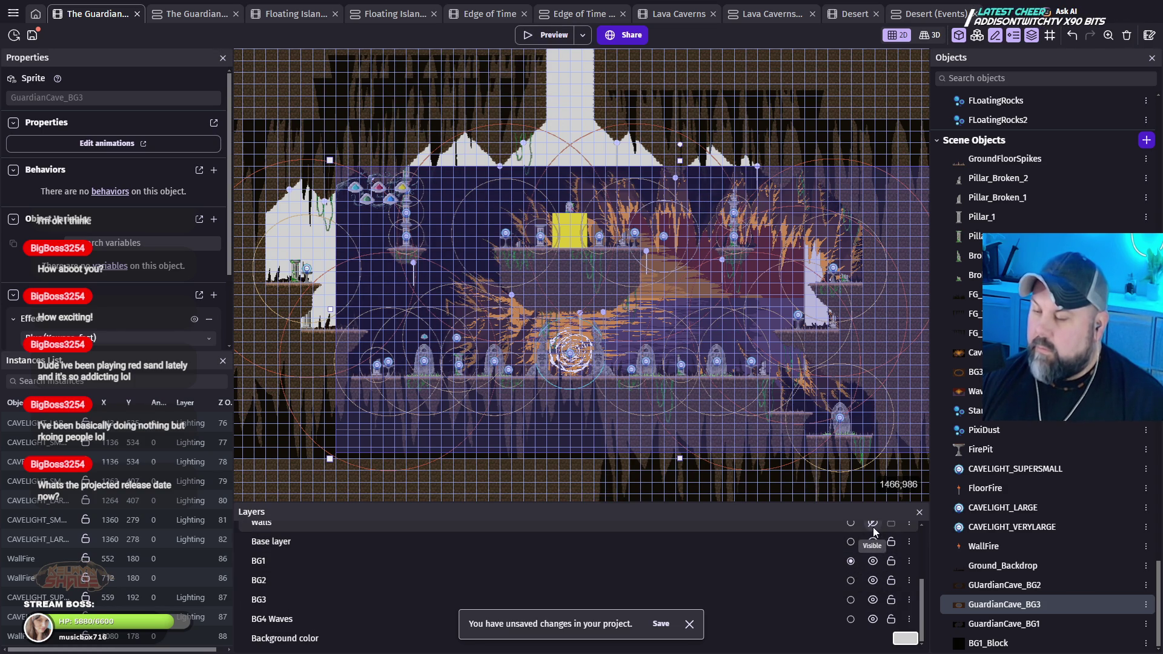
{"action": "left_click", "coordinate": [540, 38]}
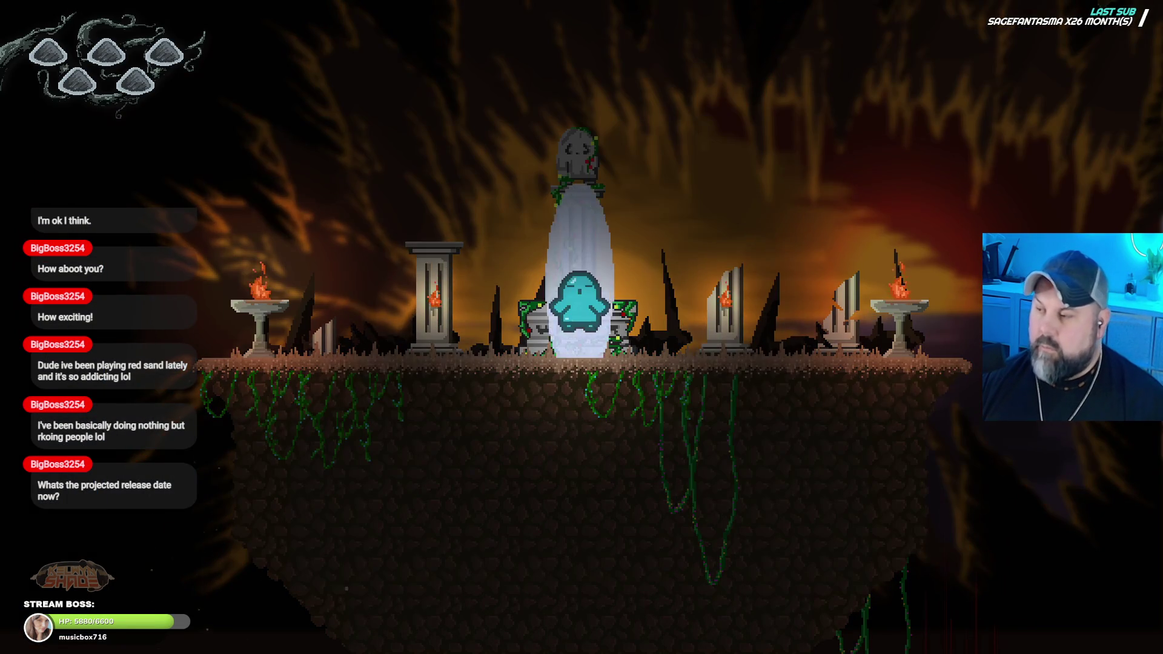
Step: Run and jump the character right and left around the shrine to watch the backgrounds scroll
{"action": "key", "text": "Right"}
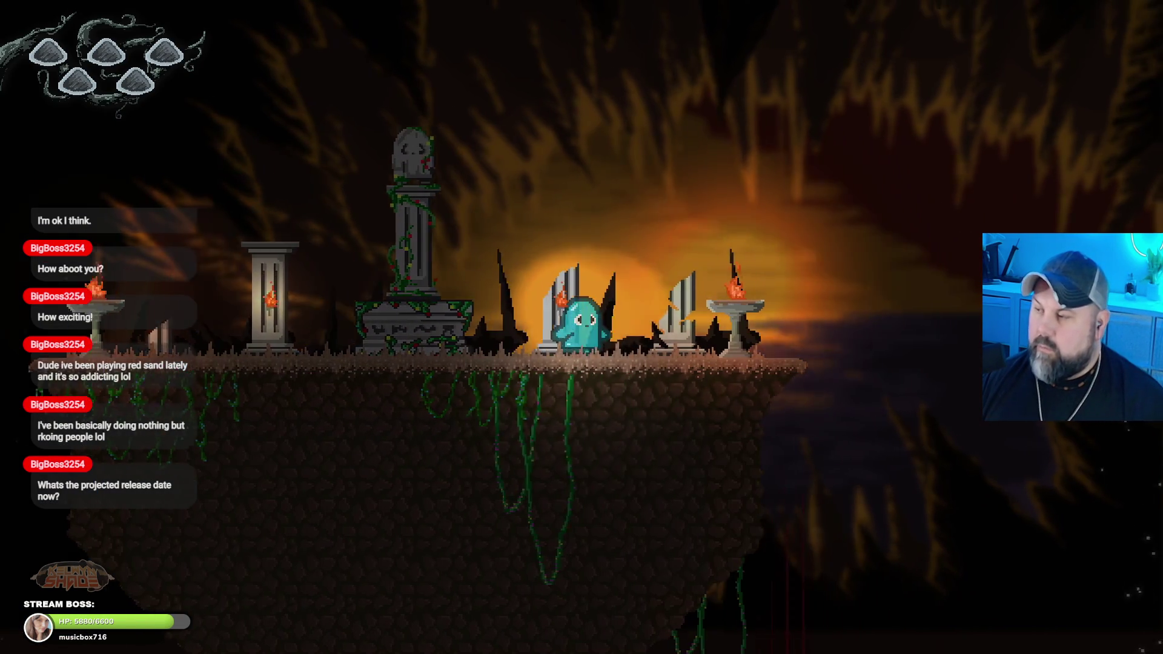
{"action": "key", "text": "space"}
{"action": "key", "text": "Right"}
{"action": "key", "text": "space"}
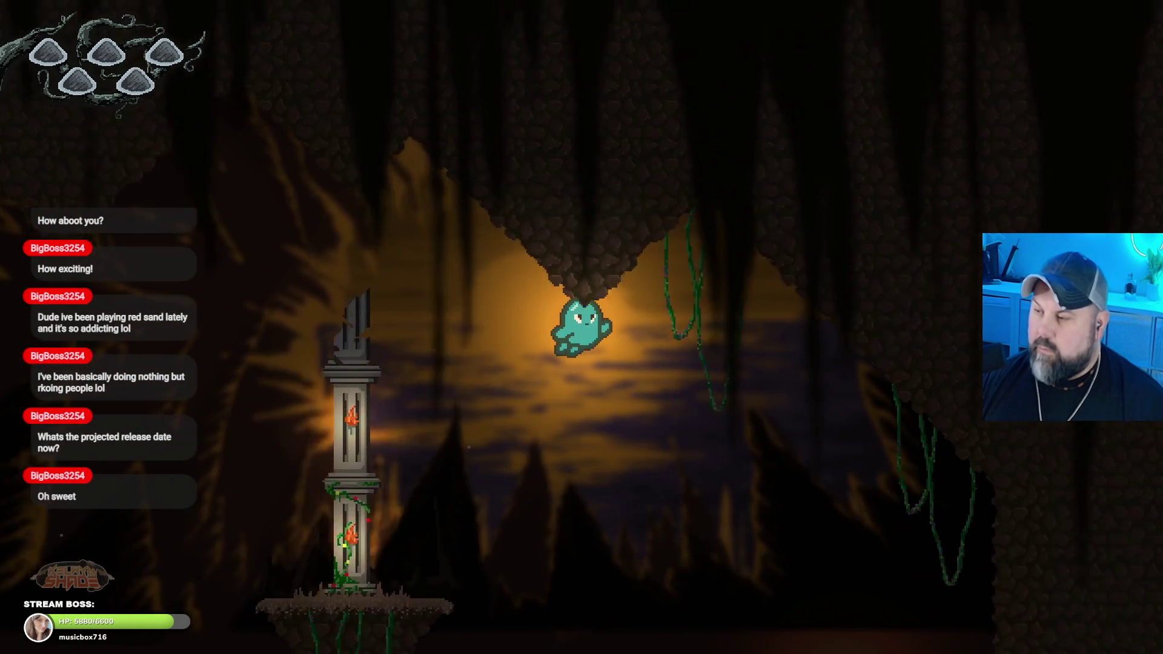
{"action": "key", "text": "Right"}
{"action": "key", "text": "space"}
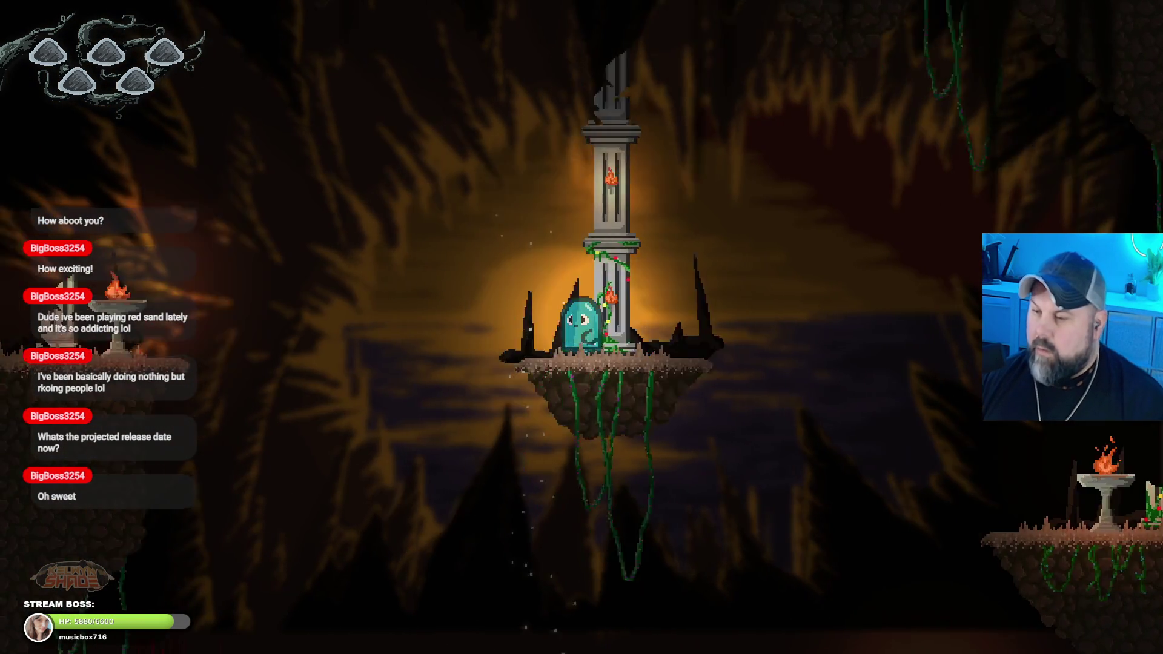
{"action": "key", "text": "Left"}
{"action": "key", "text": "Right"}
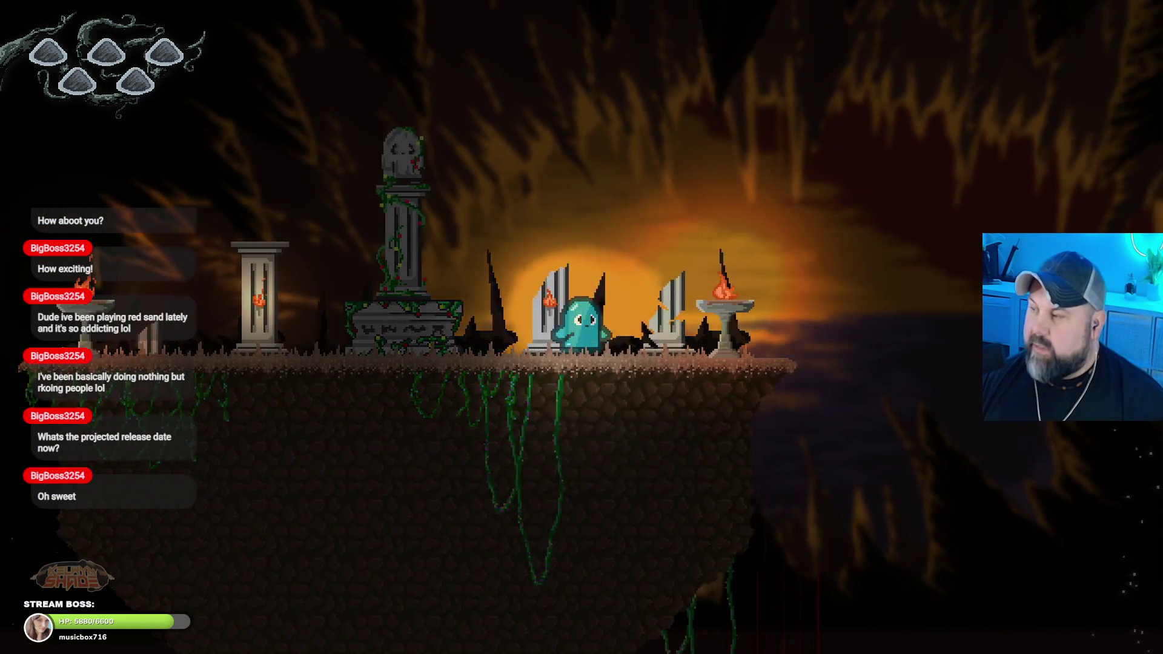
{"action": "key", "text": "space"}
{"action": "key", "text": "Right"}
{"action": "key", "text": "space"}
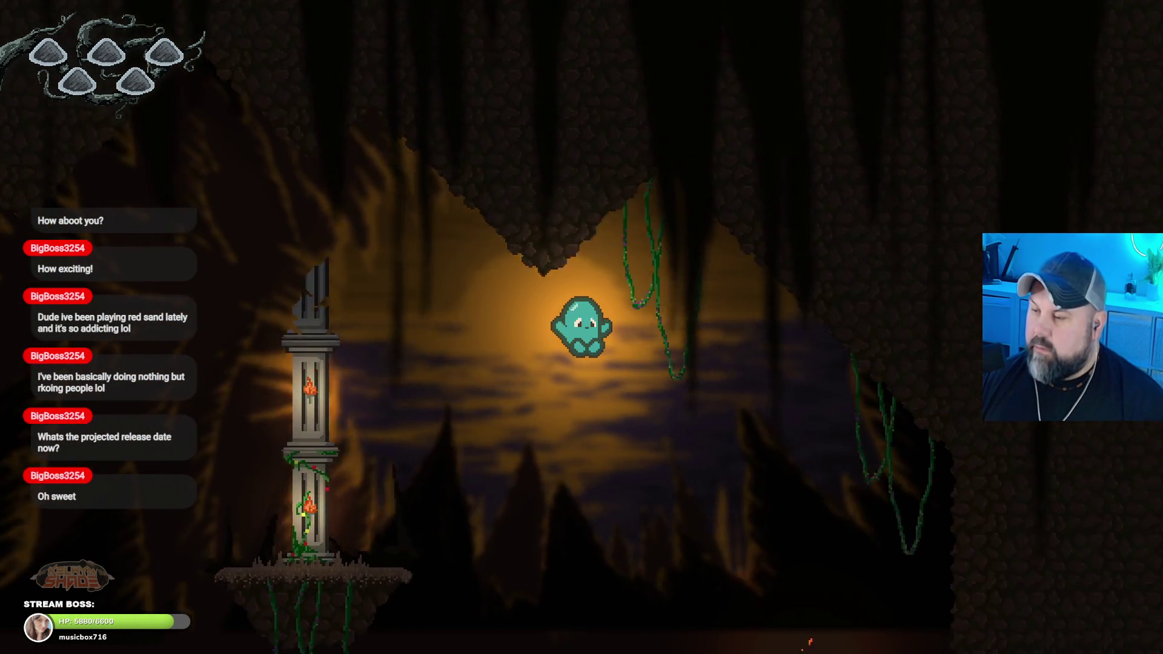
{"action": "key", "text": "Left"}
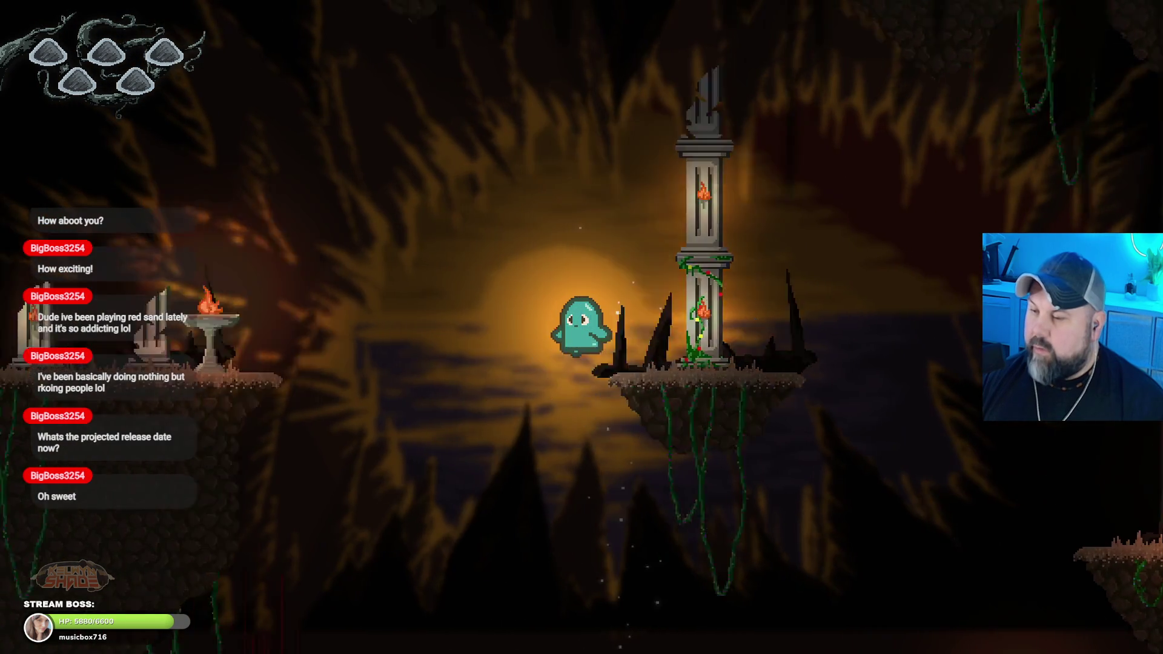
{"action": "key", "text": "Left"}
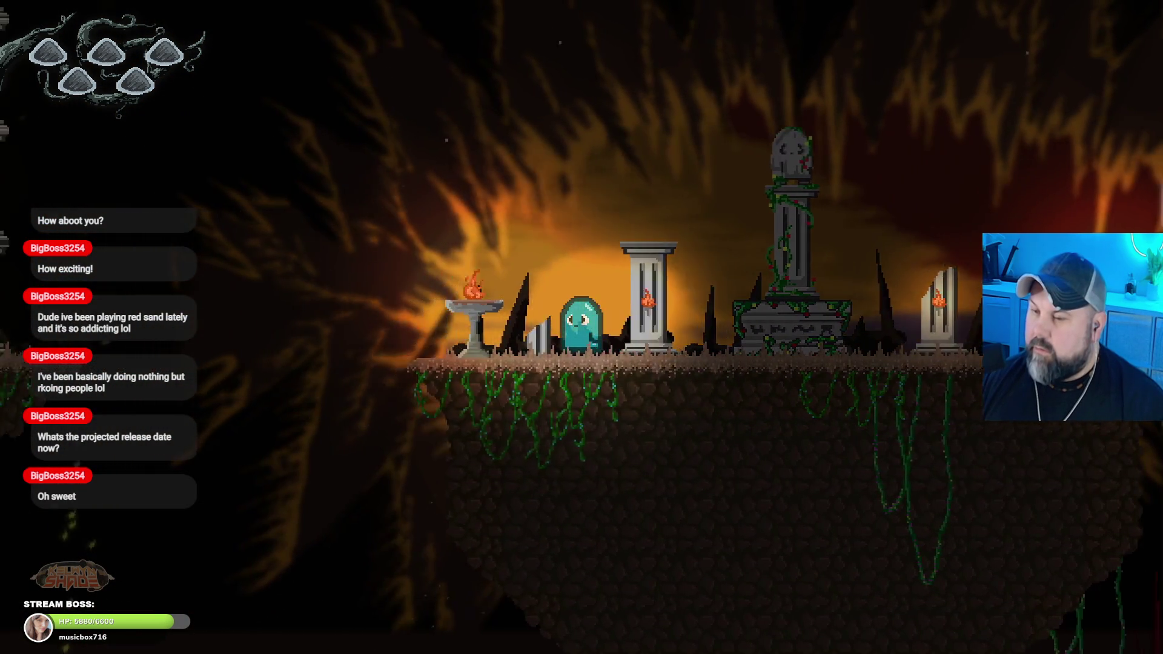
{"action": "key", "text": "Left"}
{"action": "key", "text": "space"}
Step: Jump across the floating islands to the torch-lit pillar, then exit fullscreen and close the preview
{"action": "key", "text": "Right"}
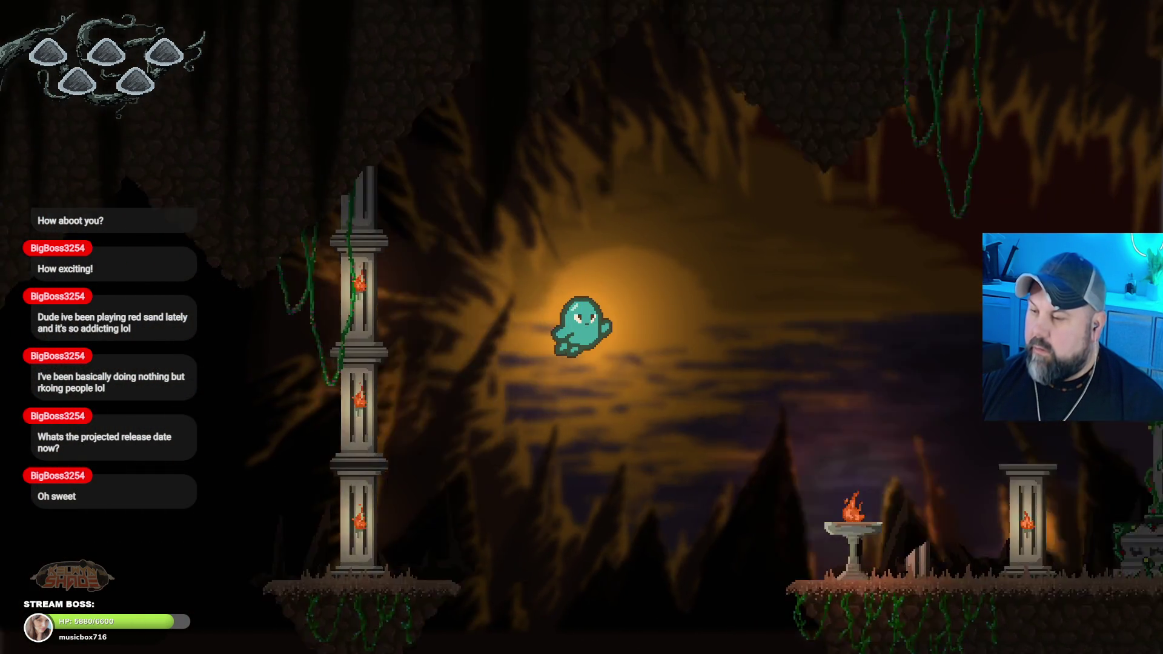
{"action": "key", "text": "Right"}
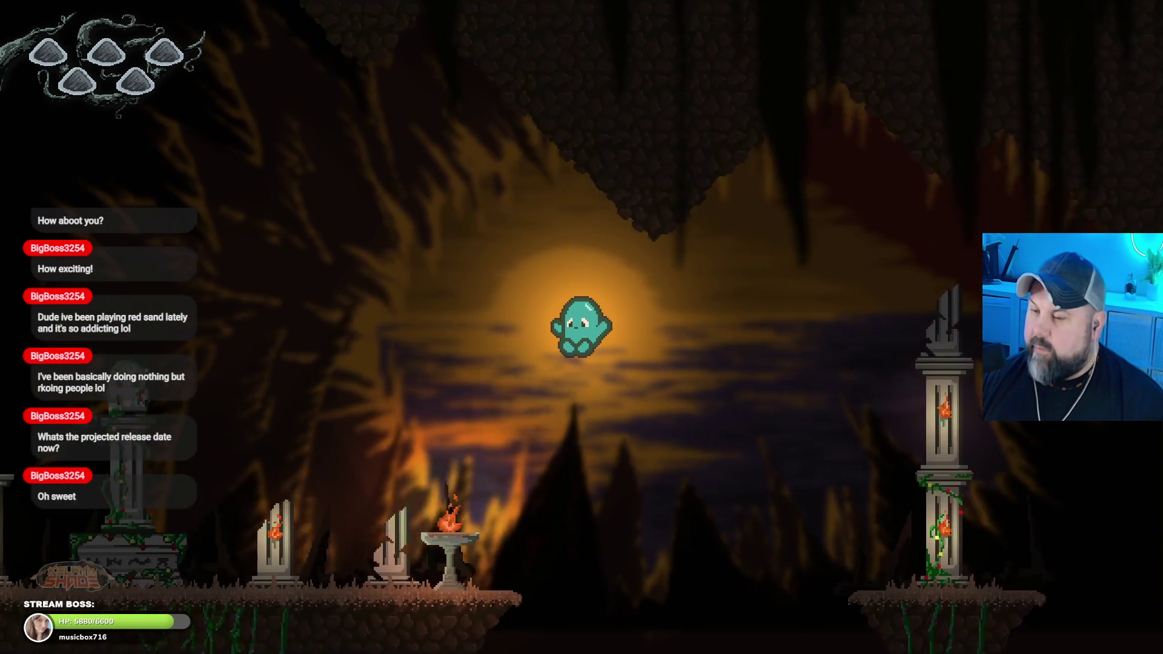
{"action": "key", "text": "Right"}
{"action": "key", "text": "space"}
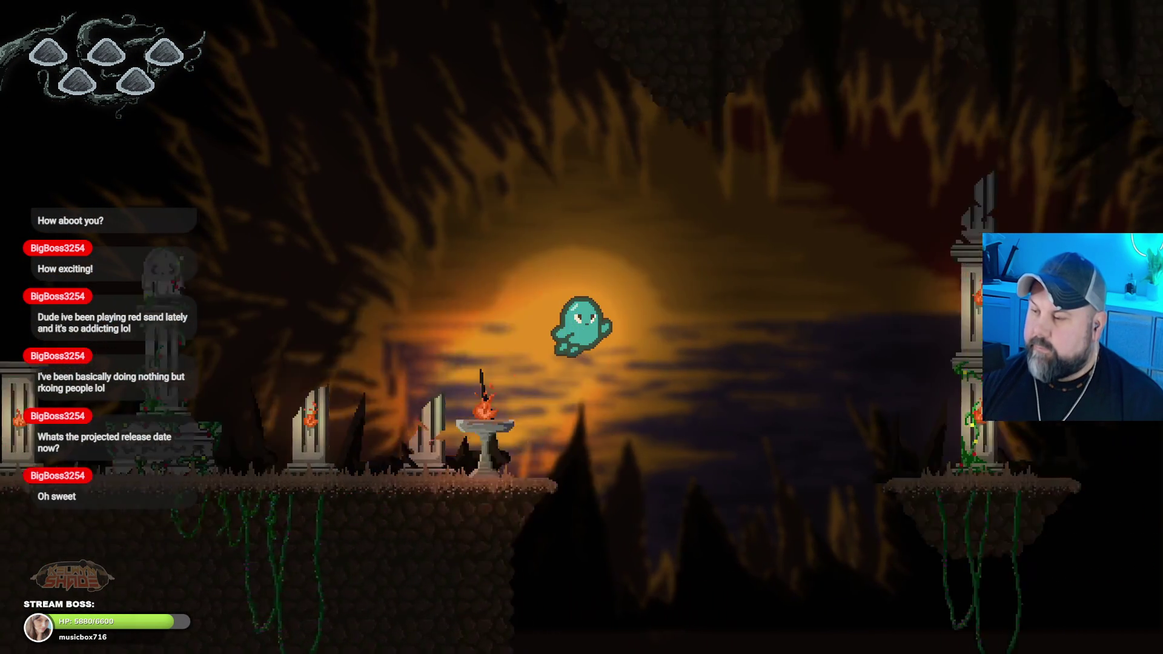
{"action": "key", "text": "Left"}
{"action": "key", "text": "space"}
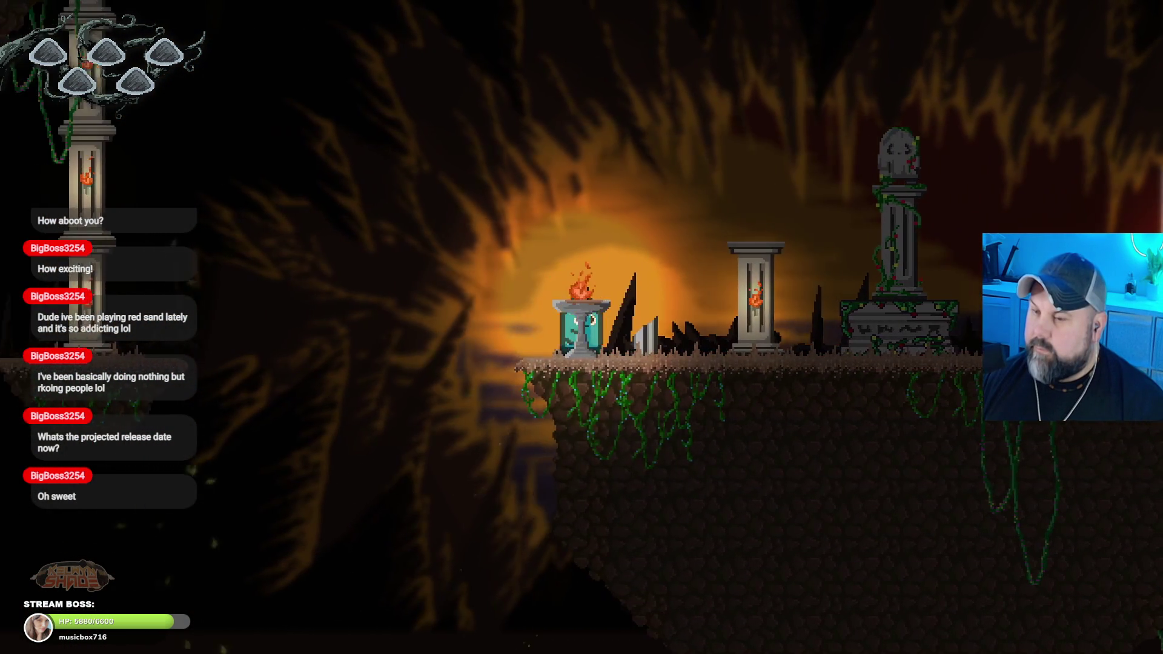
{"action": "key", "text": "space"}
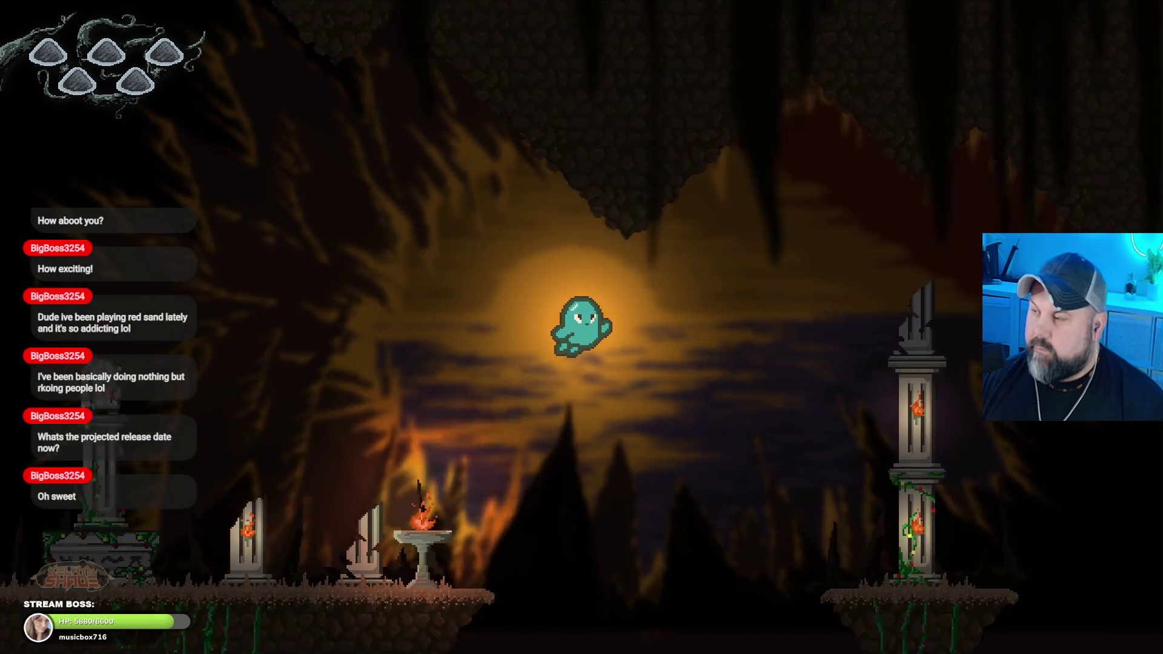
{"action": "key", "text": "Right"}
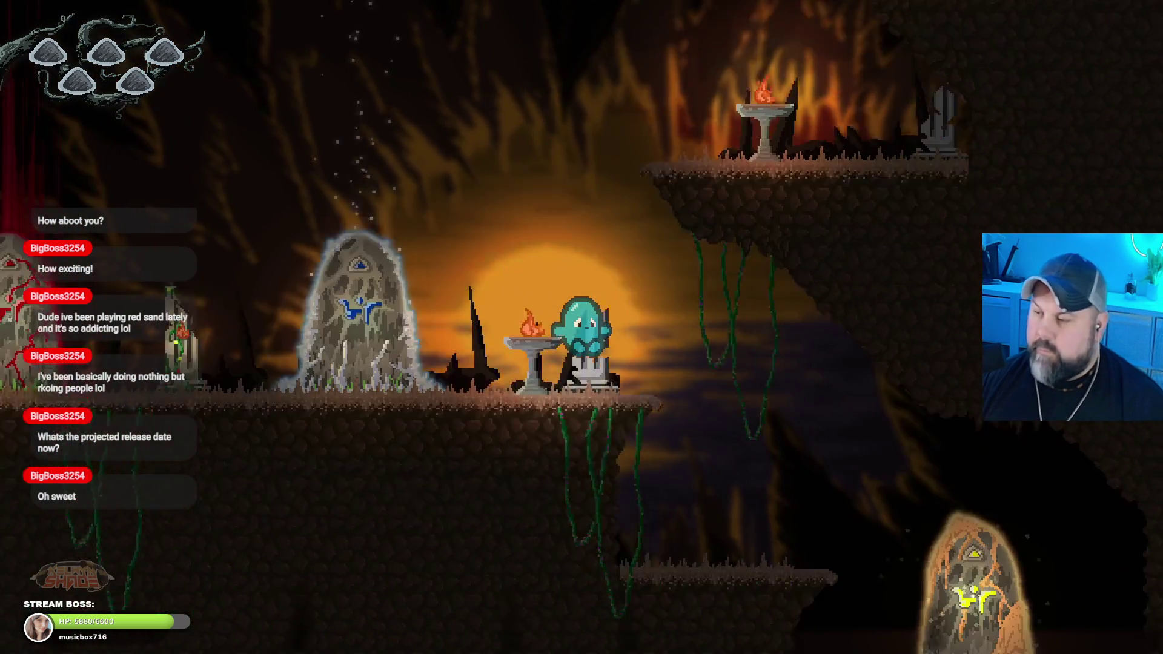
{"action": "key", "text": "space"}
{"action": "key", "text": "space"}
{"action": "key", "text": "Left"}
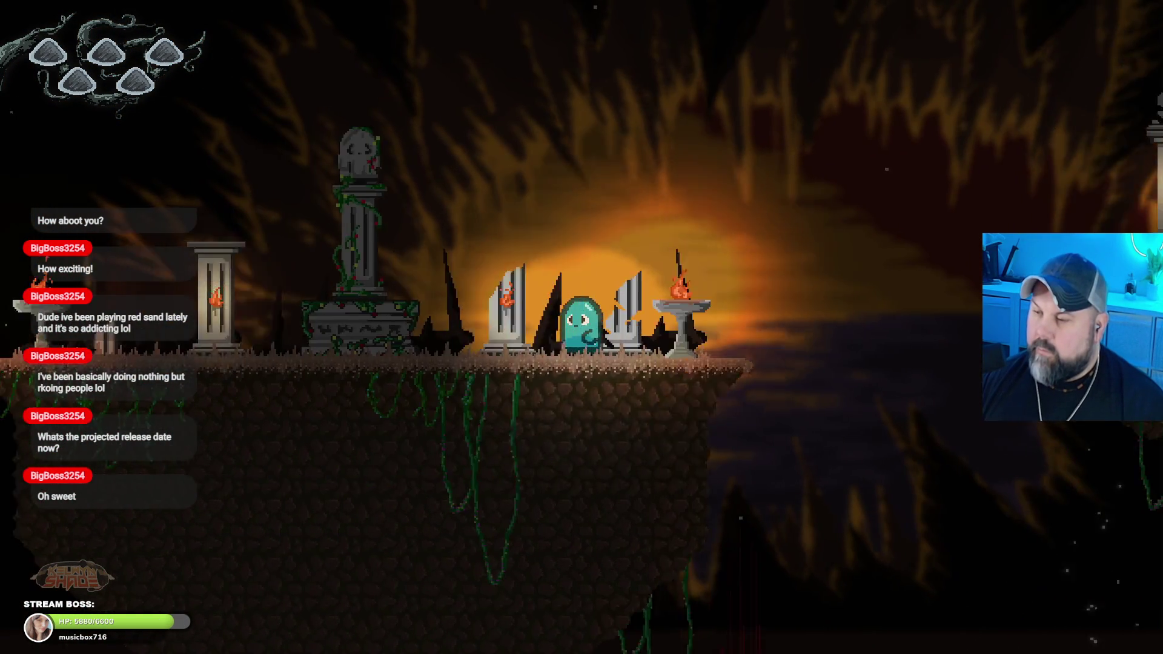
{"action": "key", "text": "space"}
{"action": "key", "text": "Left"}
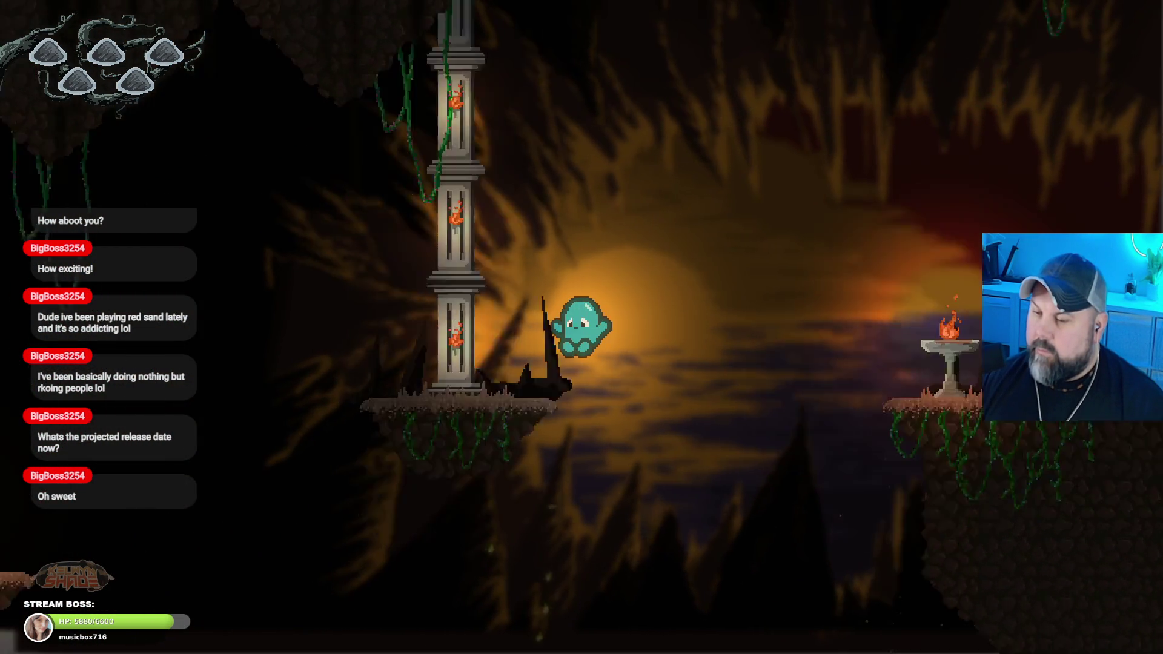
{"action": "key", "text": "Right"}
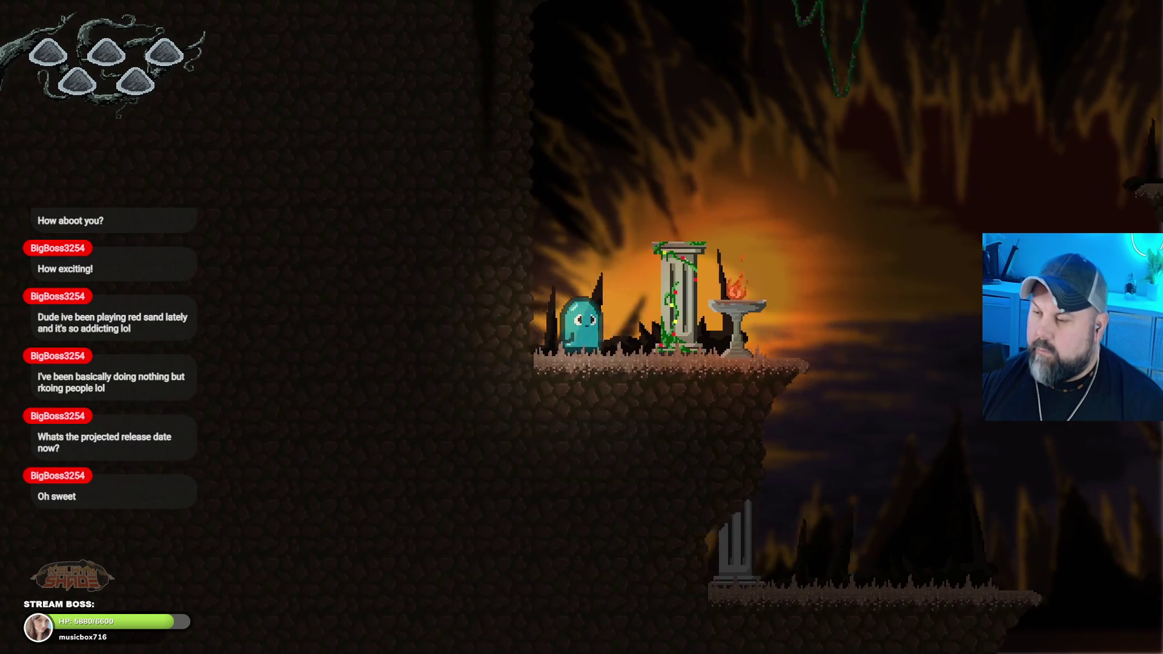
{"action": "key", "text": "space"}
{"action": "key", "text": "space"}
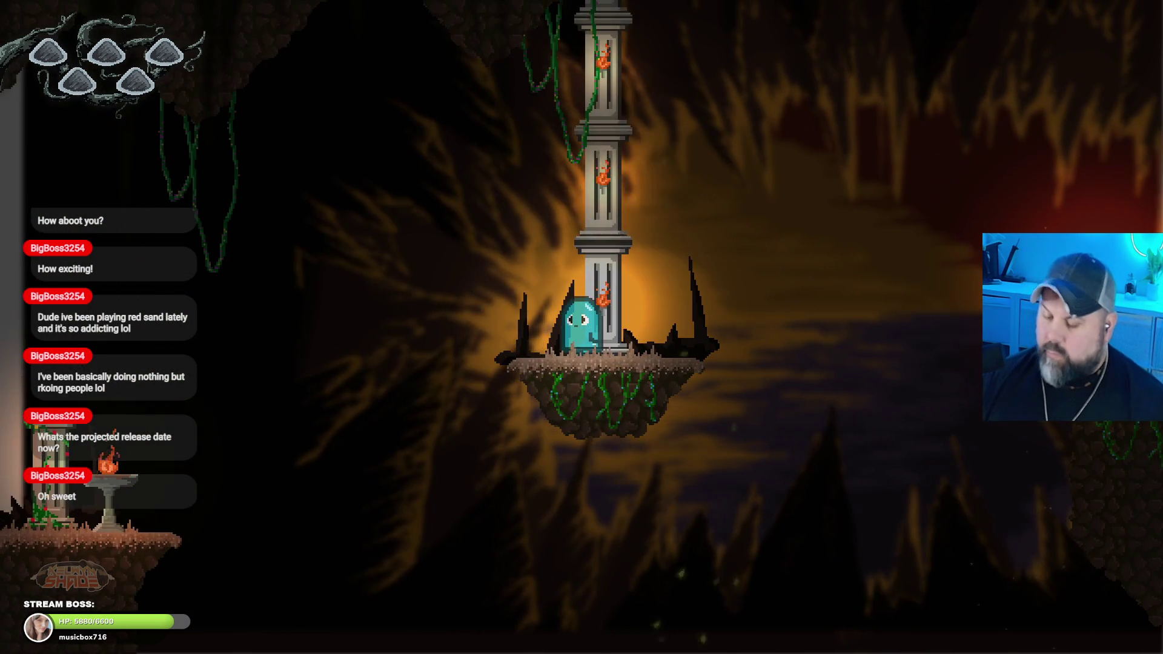
{"action": "key", "text": "Escape"}
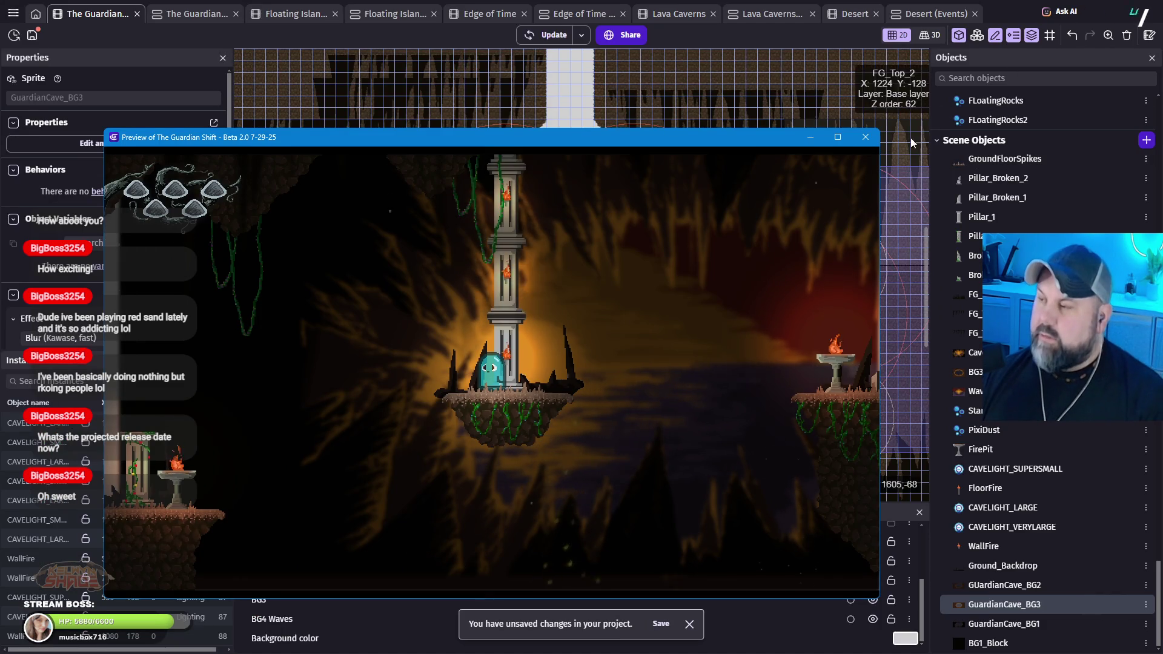
{"action": "left_click", "coordinate": [865, 139]}
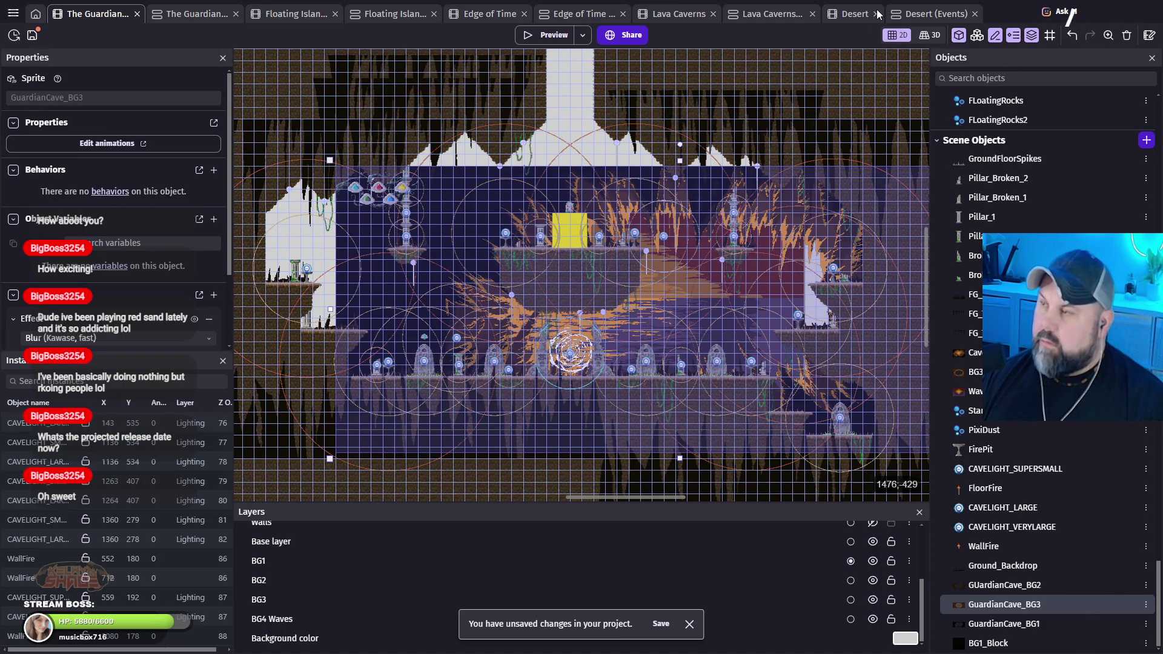
Step: In the event sheet, change the BG1 camera X to PlayerGhost.X() * 0.4 + 450 and preview
{"action": "left_click", "coordinate": [178, 13]}
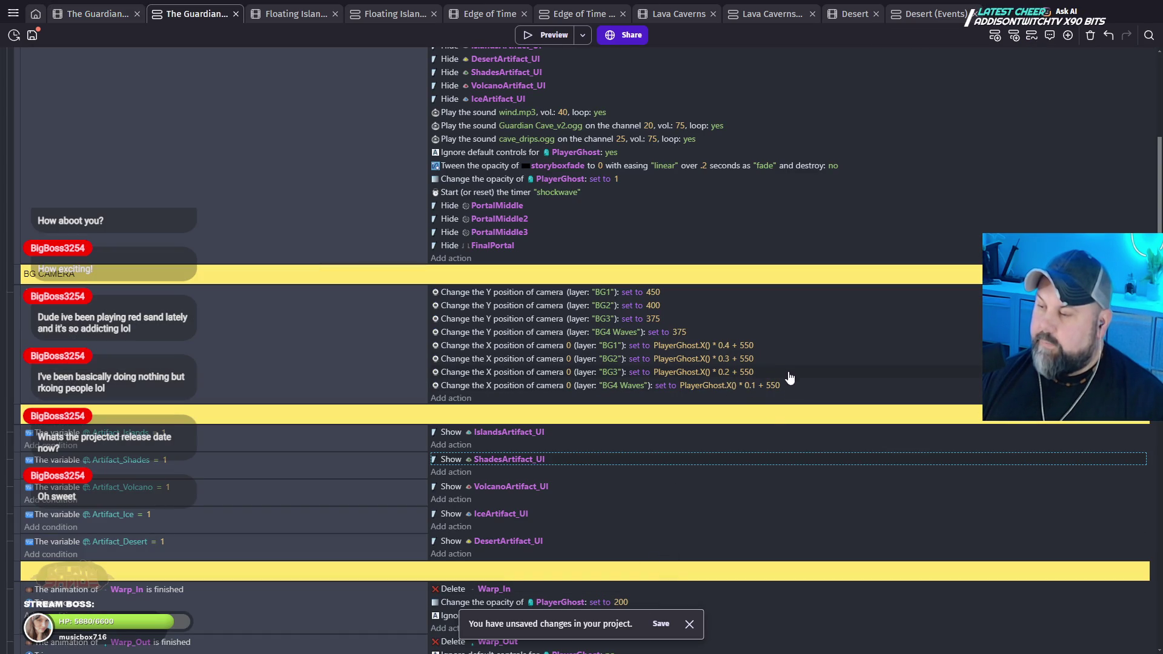
{"action": "left_click", "coordinate": [751, 347]}
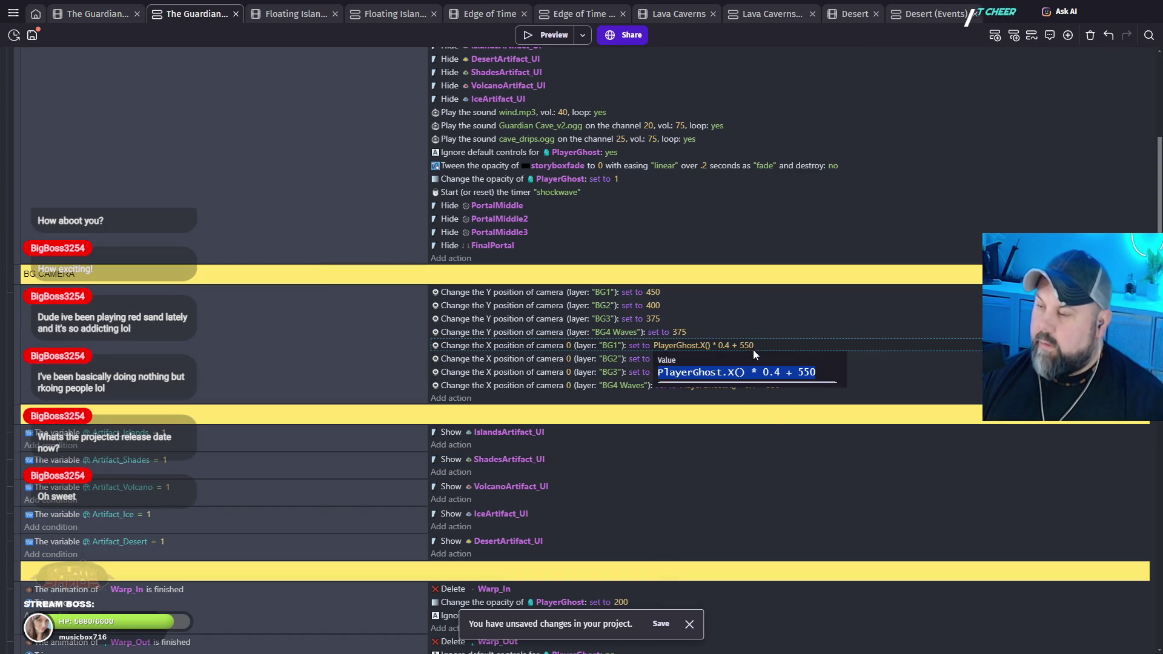
{"action": "left_click", "coordinate": [817, 373]}
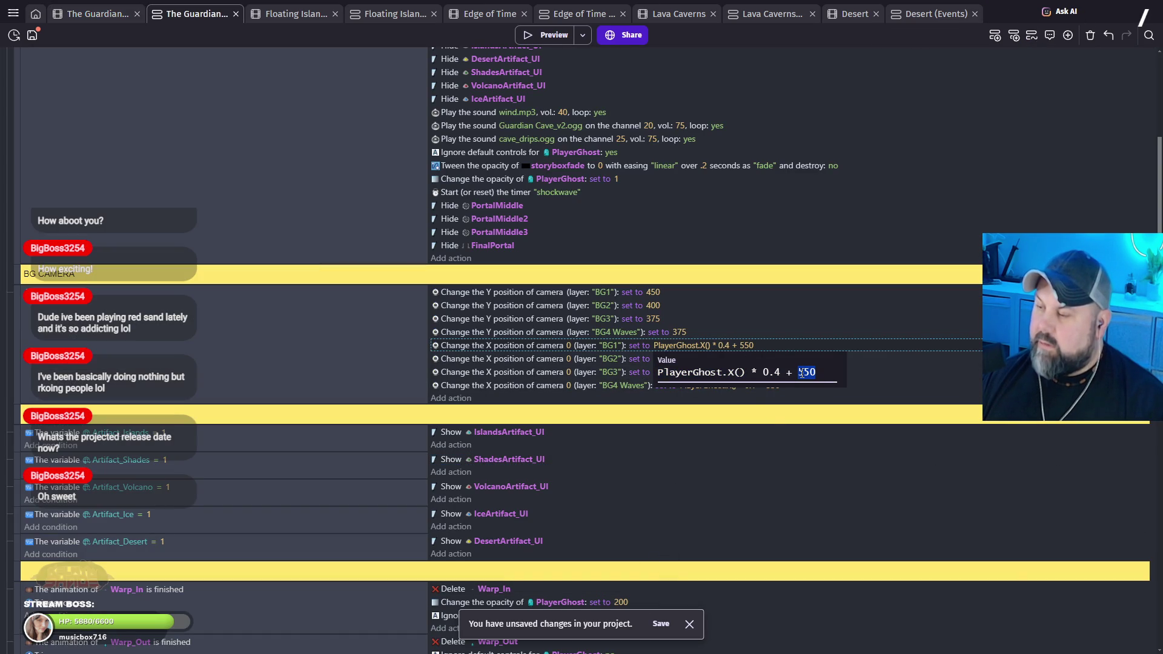
{"action": "type", "text": "450"}
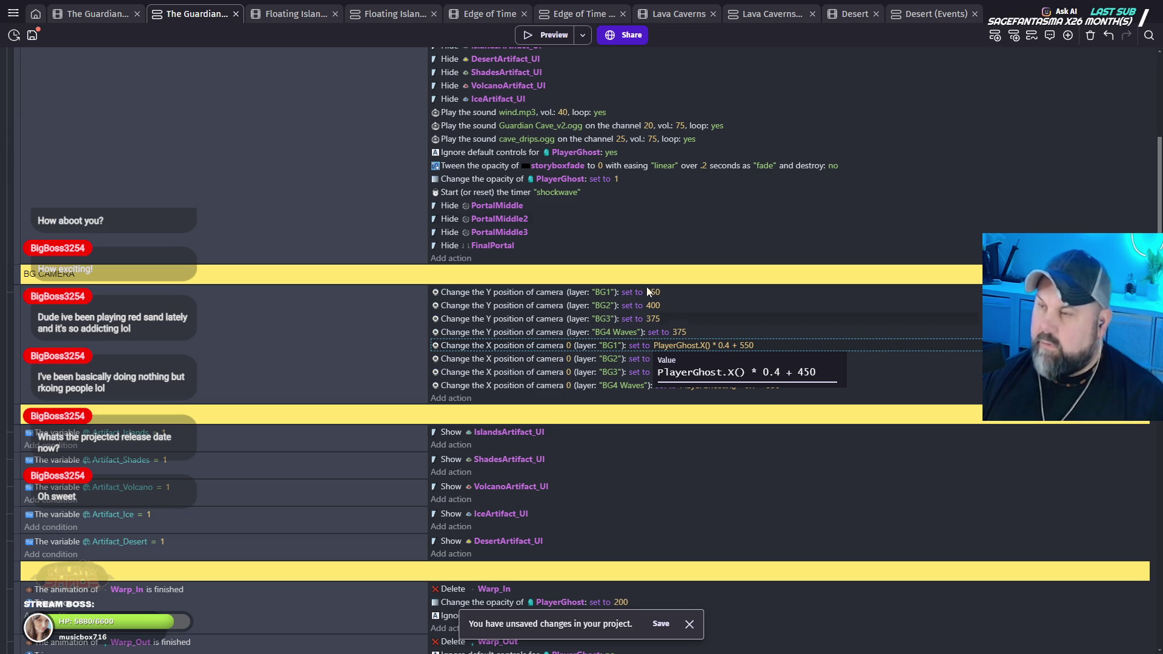
{"action": "left_click", "coordinate": [550, 35]}
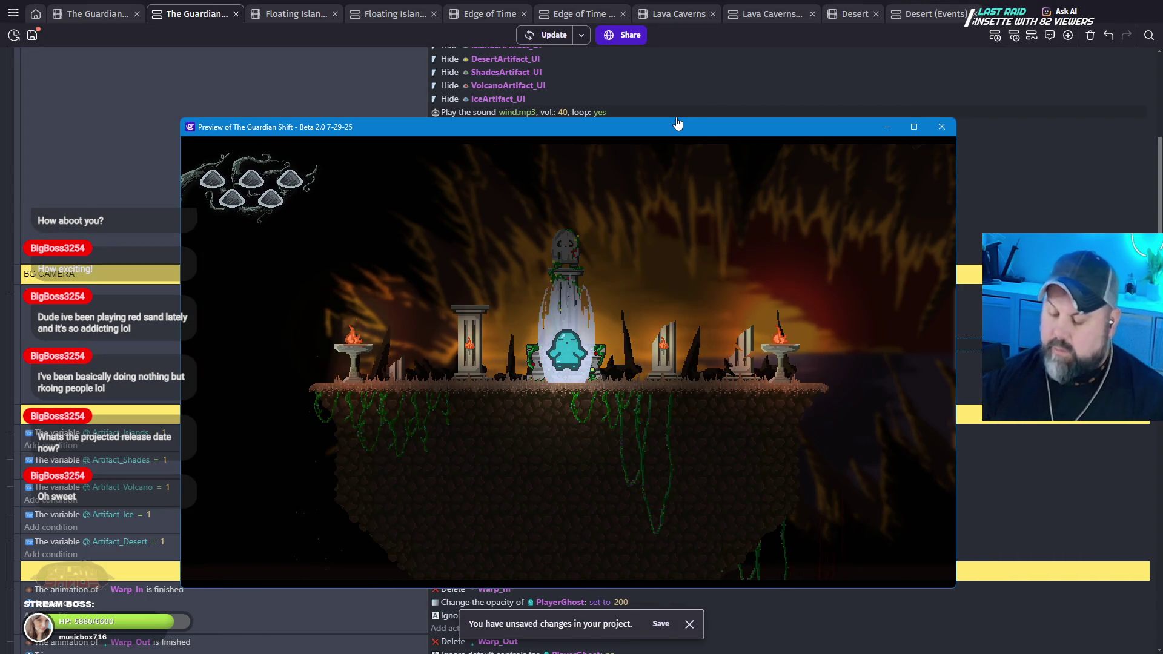
Step: Guide the ghost right across the cave, back left, and onto the pillar island, then close the preview
{"action": "key", "text": "Right"}
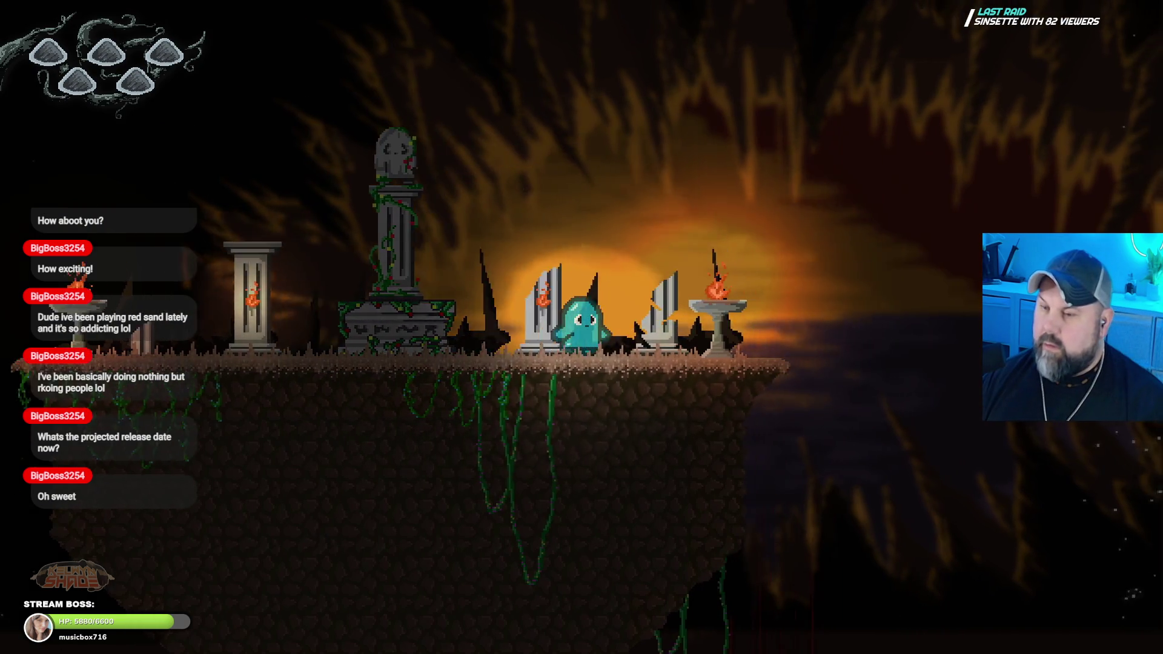
{"action": "key", "text": "Right"}
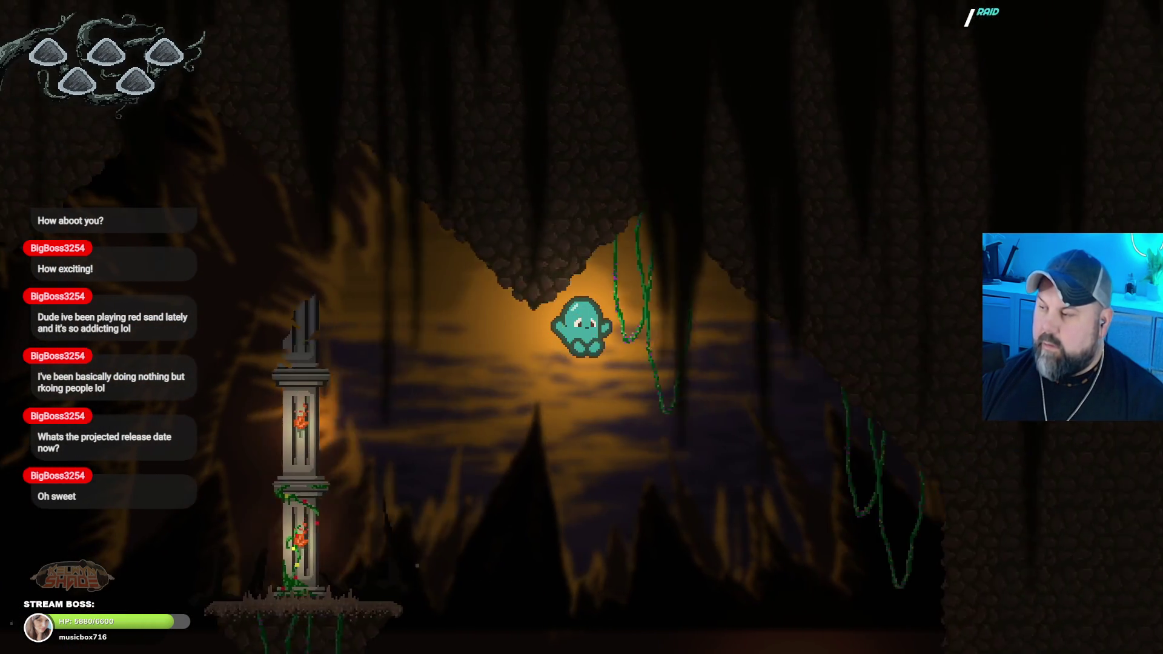
{"action": "key", "text": "Right"}
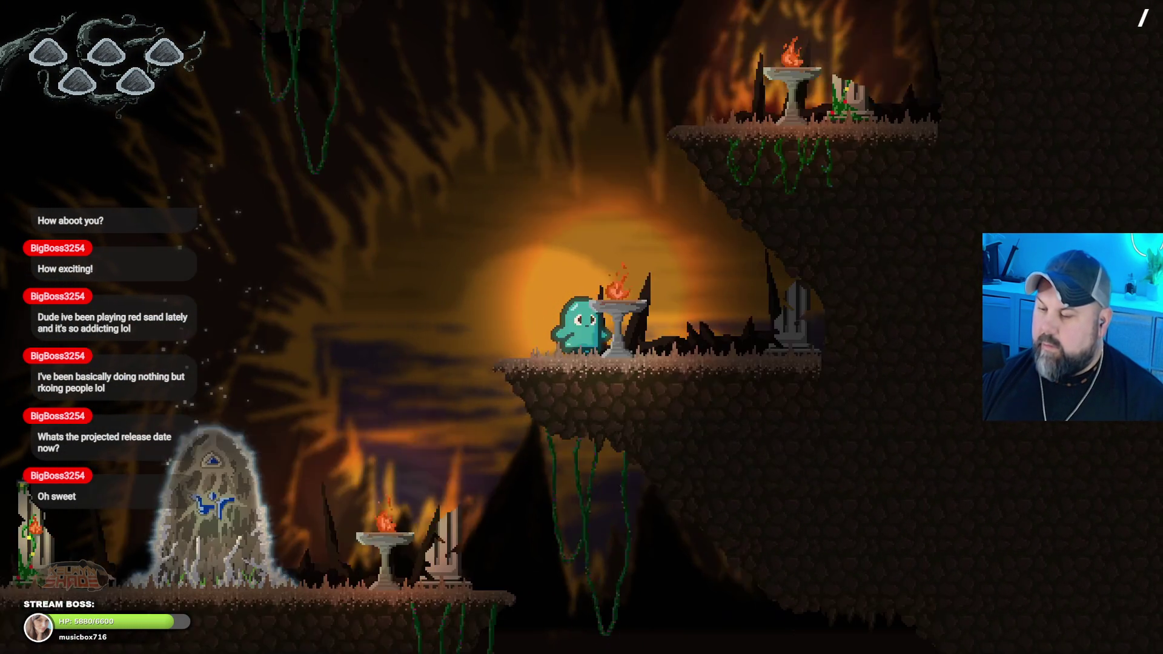
{"action": "key", "text": "Right"}
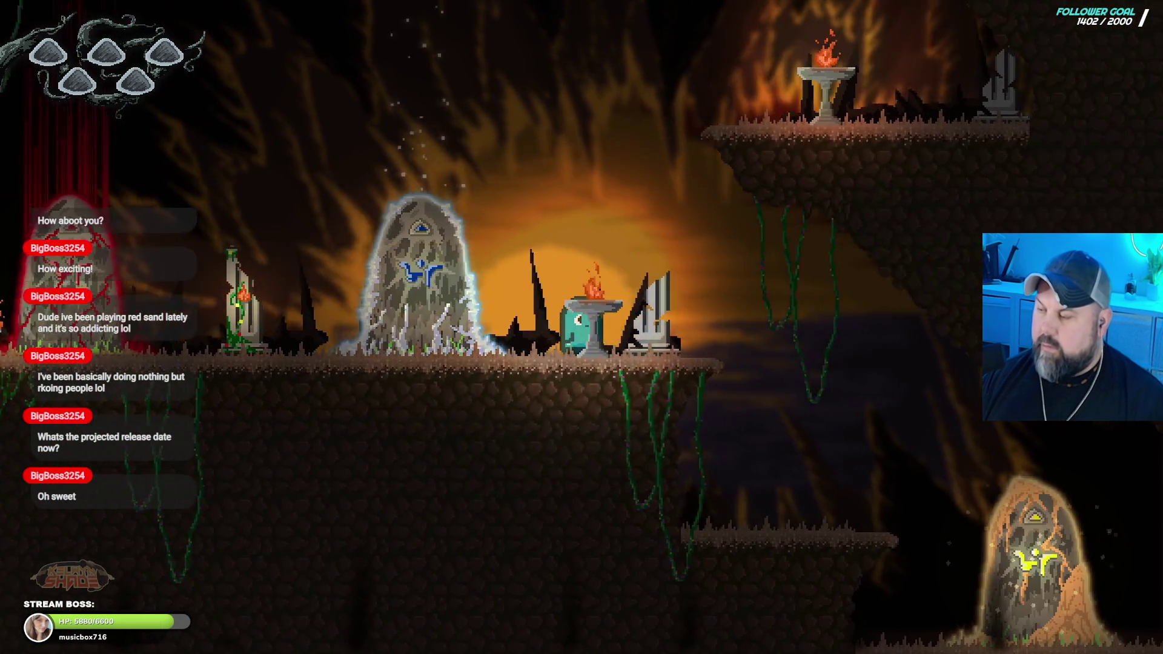
{"action": "key", "text": "Right"}
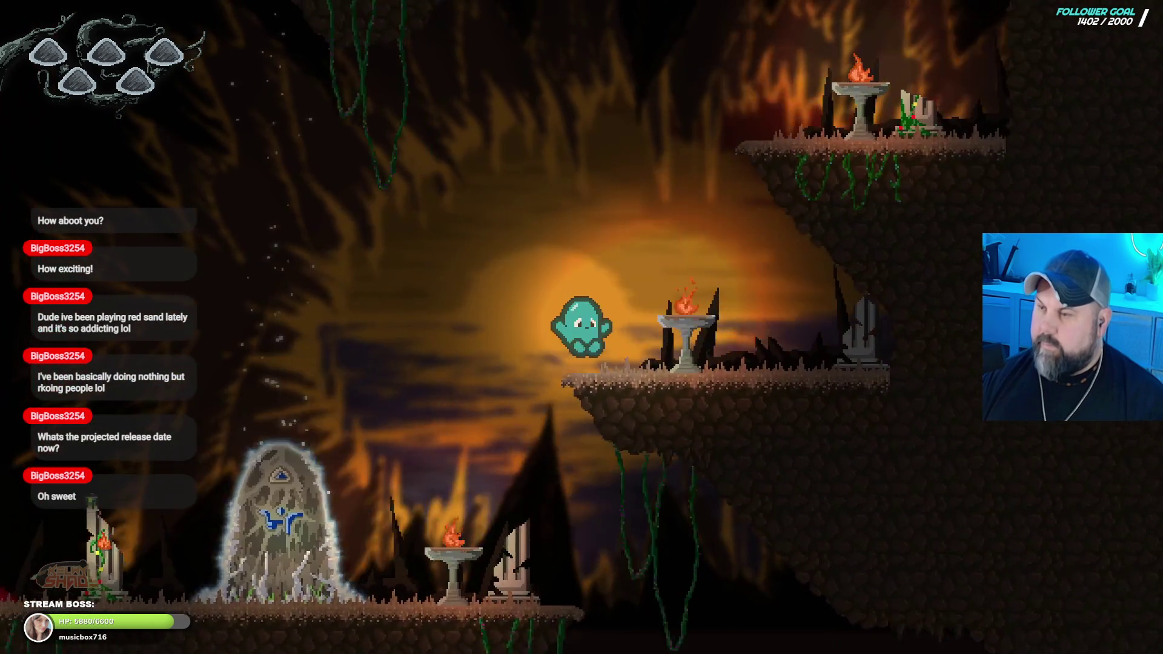
{"action": "key", "text": "Left"}
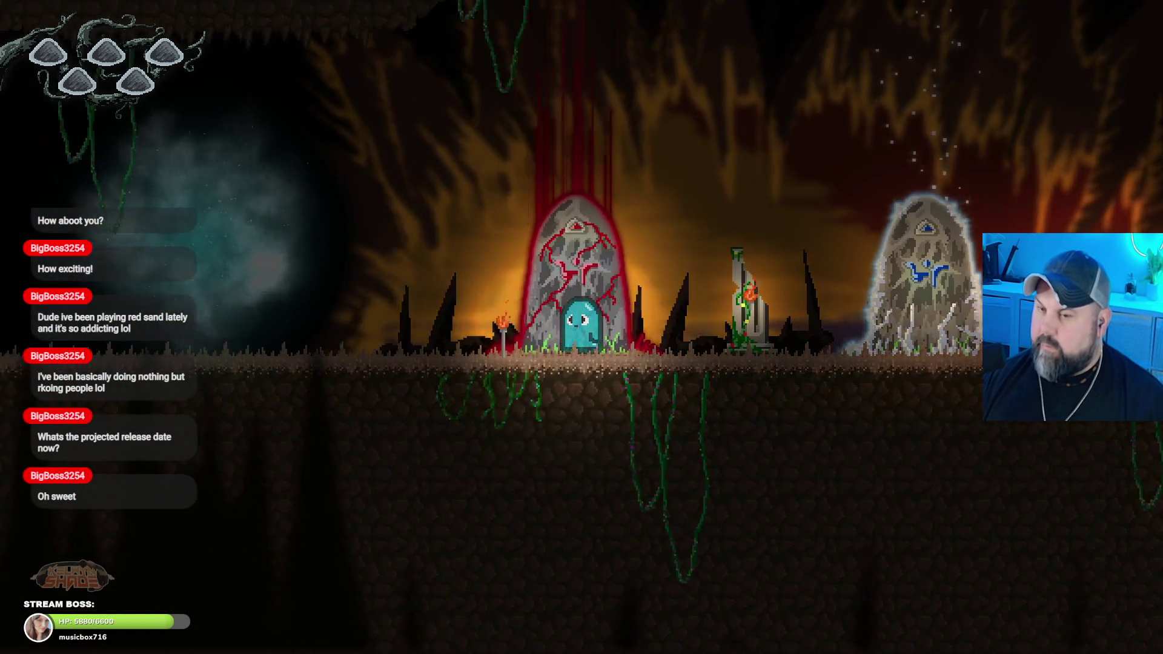
{"action": "key", "text": "Left"}
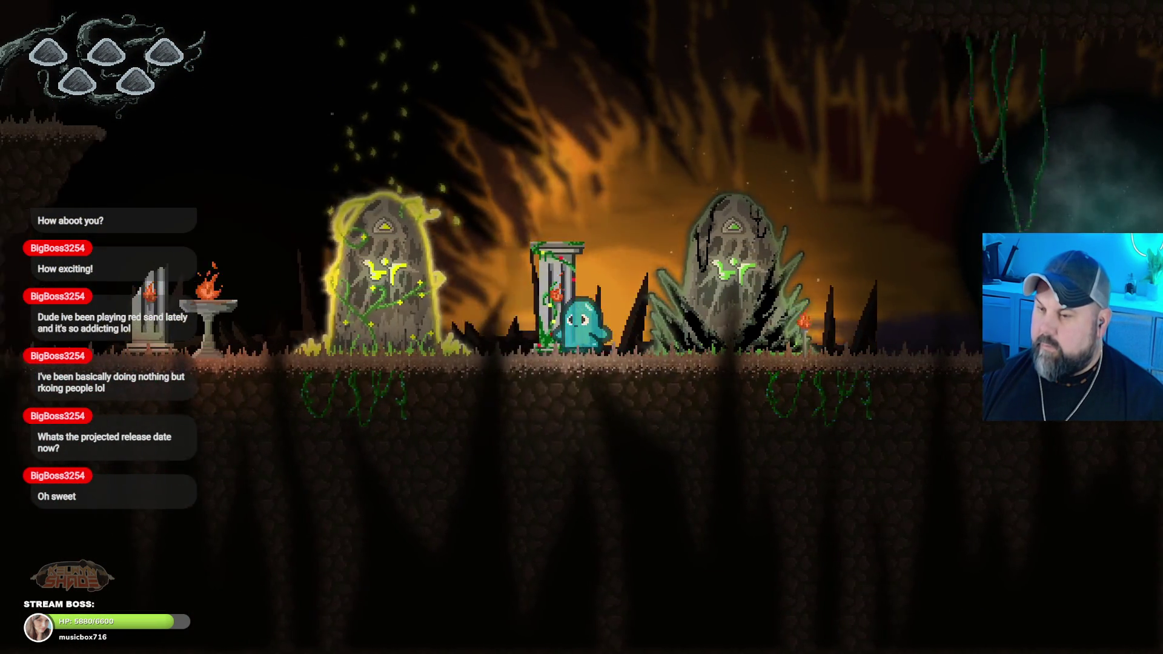
{"action": "key", "text": "Left"}
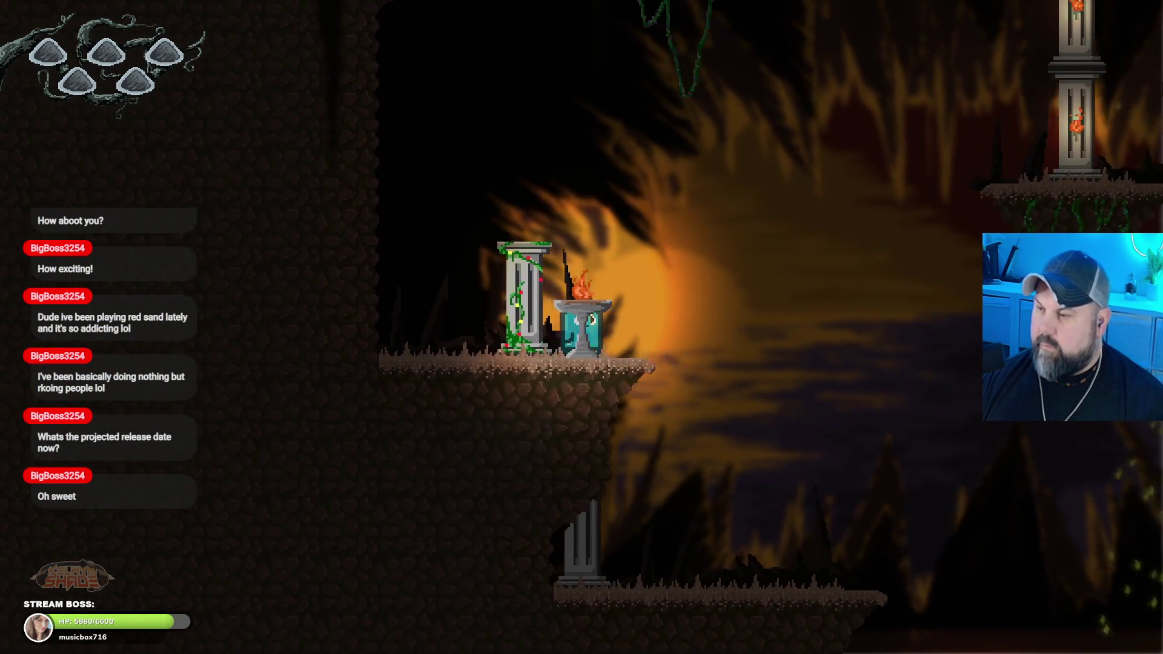
{"action": "key", "text": "Right"}
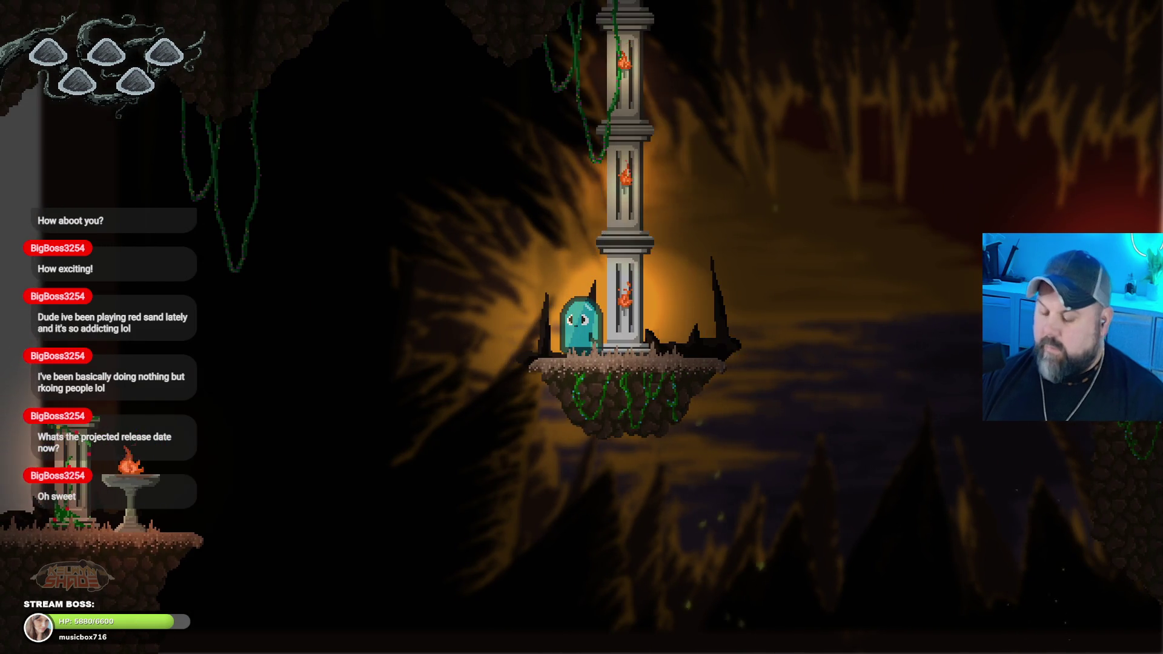
{"action": "key", "text": "Escape"}
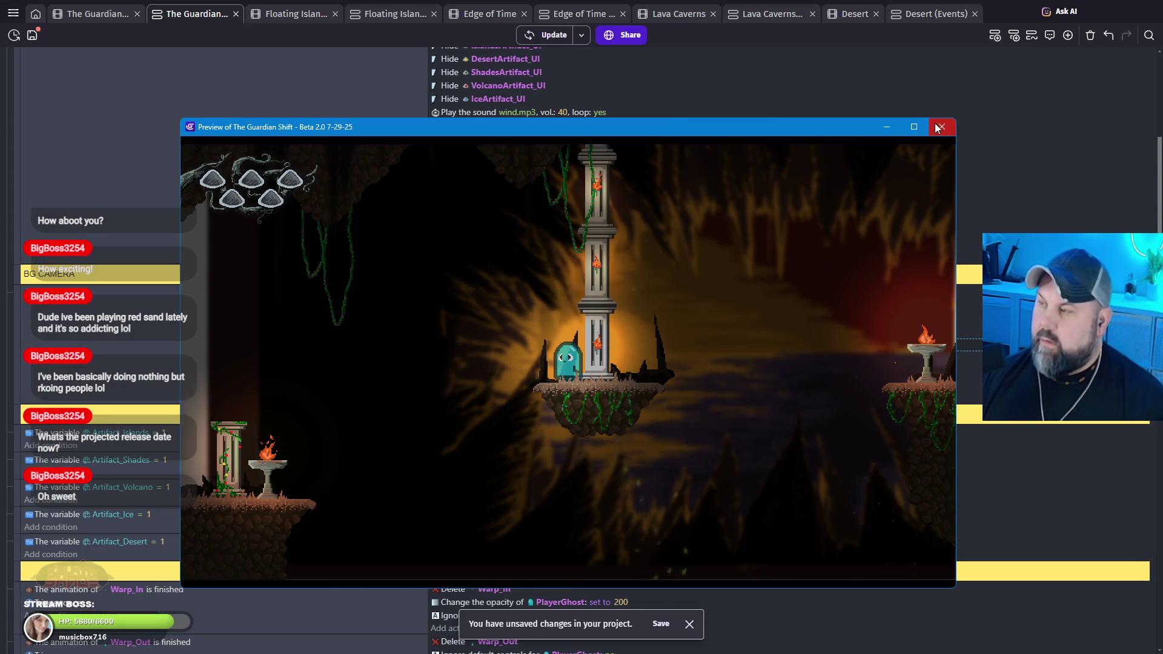
{"action": "left_click", "coordinate": [942, 127]}
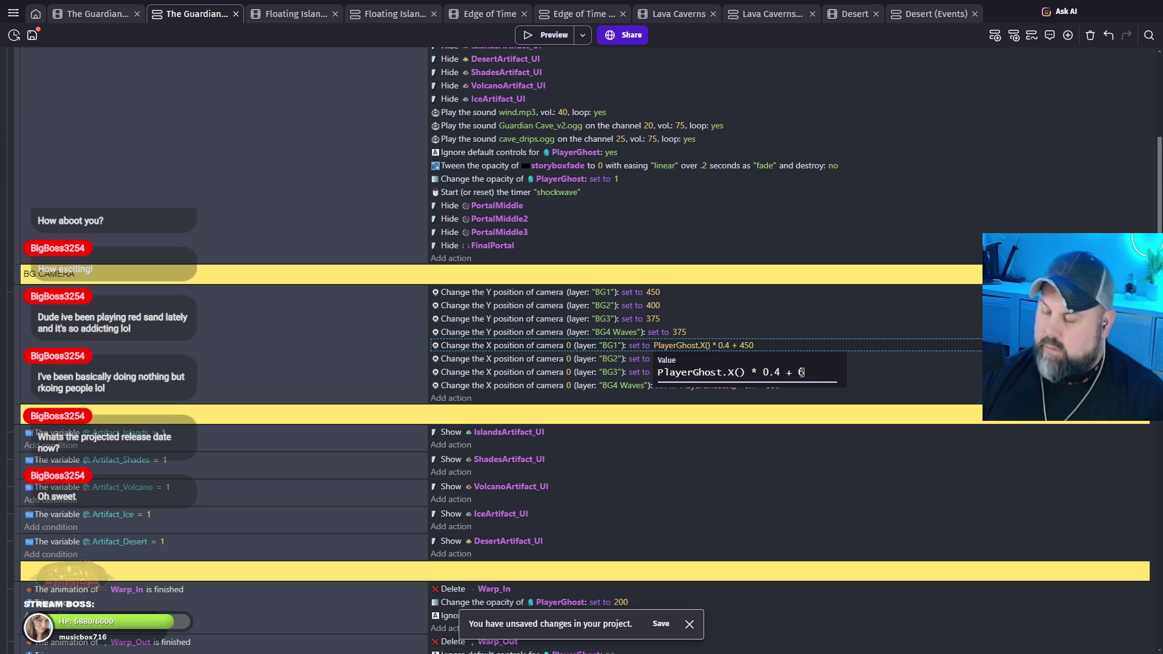
Step: Commit the BG1 camera X offset of PlayerGhost.X() * 0.4 + 600 and launch a new preview
{"action": "left_click", "coordinate": [558, 35]}
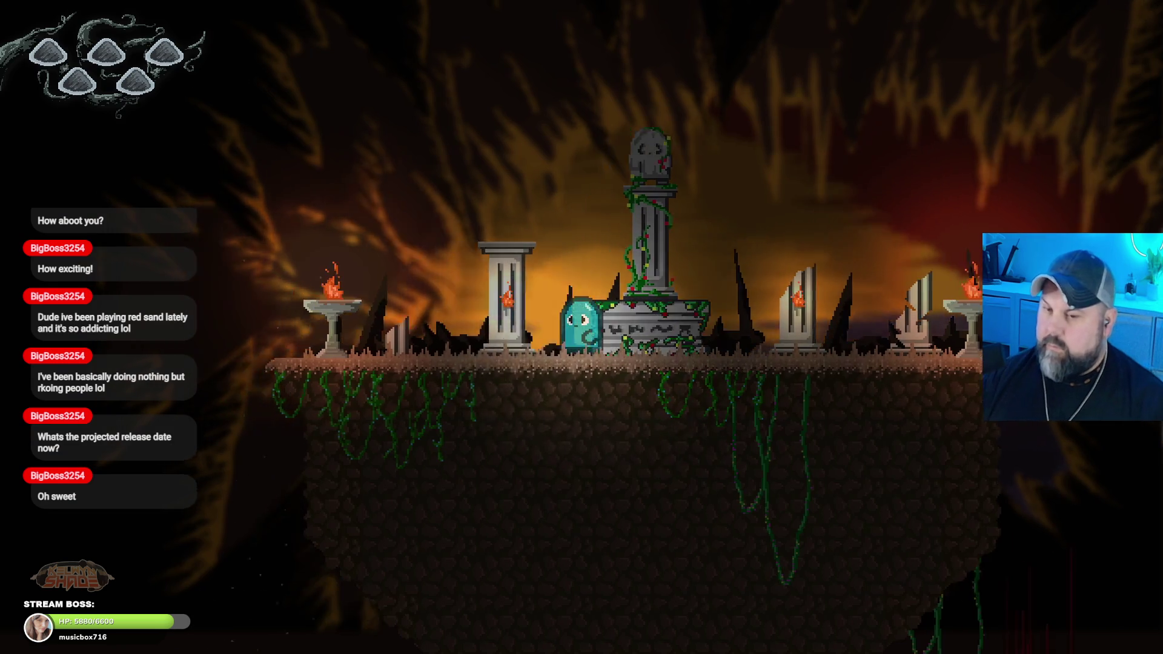
Step: Jump the ghost between cave platforms, grabbing the vine and pillar, to test the 600 offset
{"action": "key", "text": "Left"}
{"action": "key", "text": "space"}
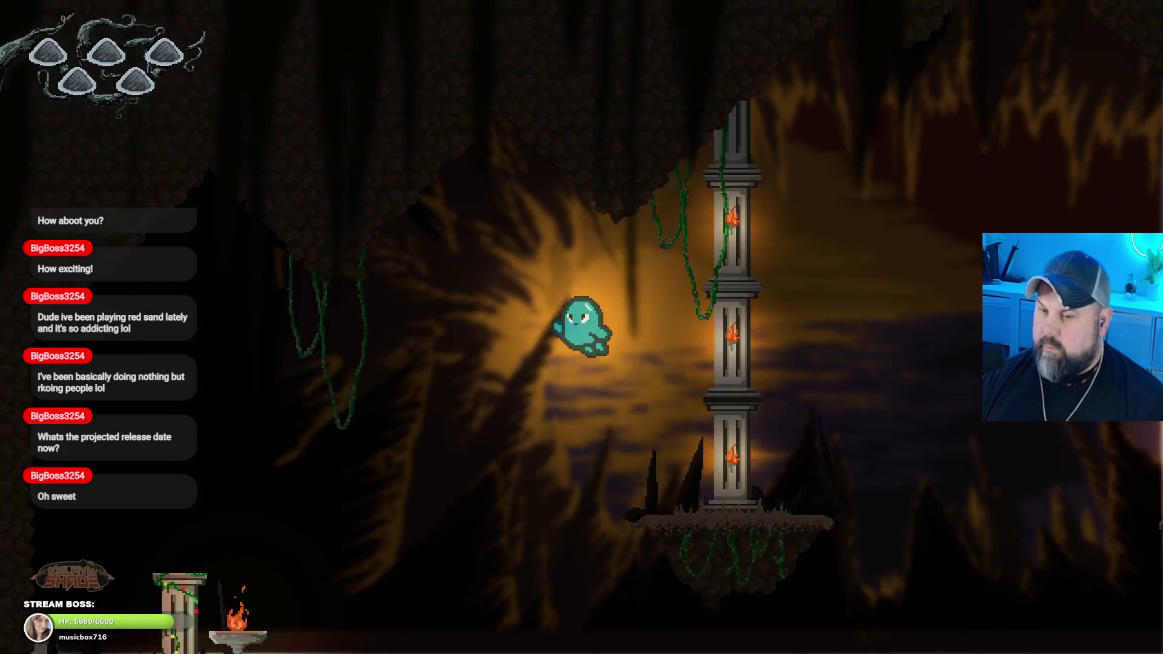
{"action": "key", "text": "Right"}
{"action": "key", "text": "space"}
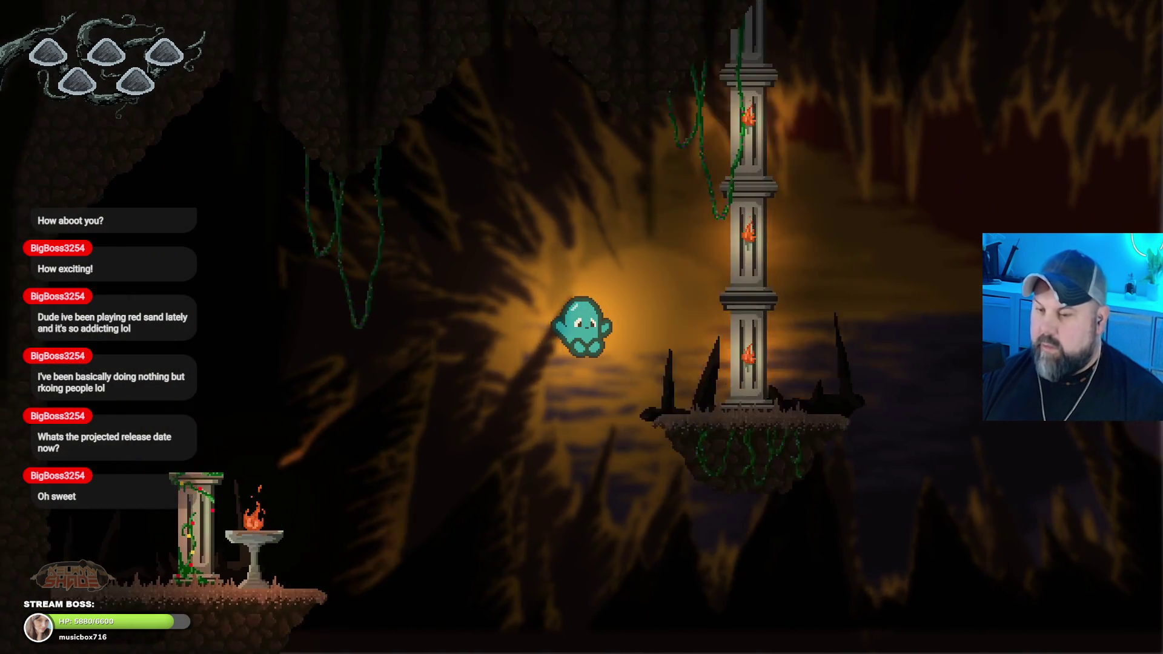
{"action": "key", "text": "space"}
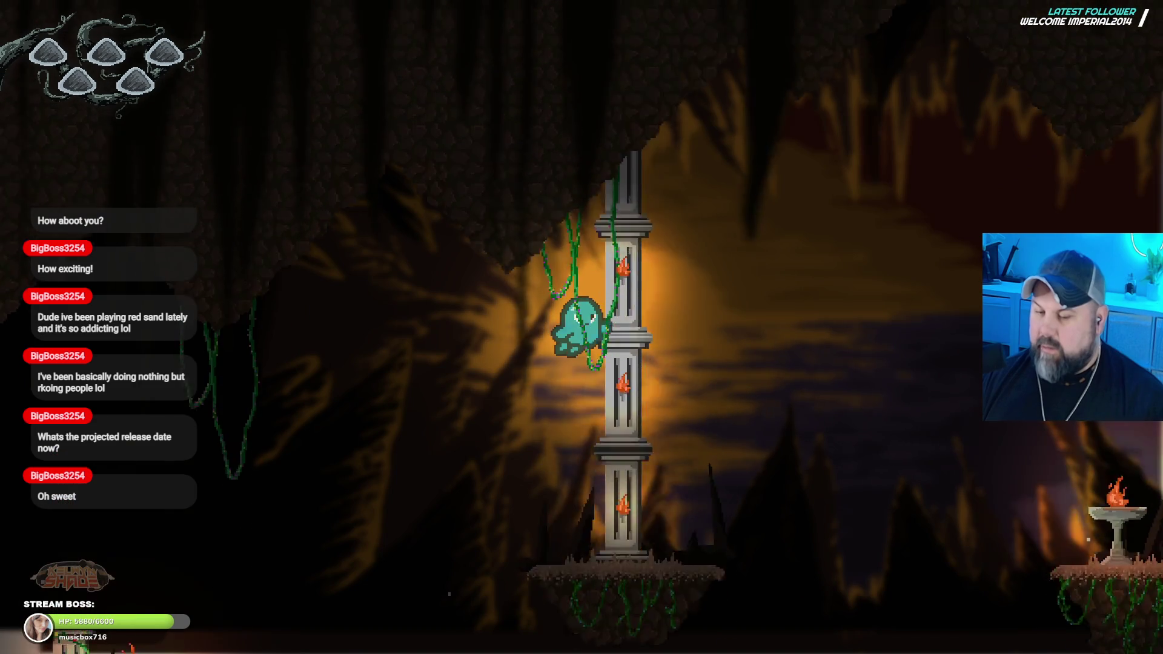
{"action": "key", "text": "space"}
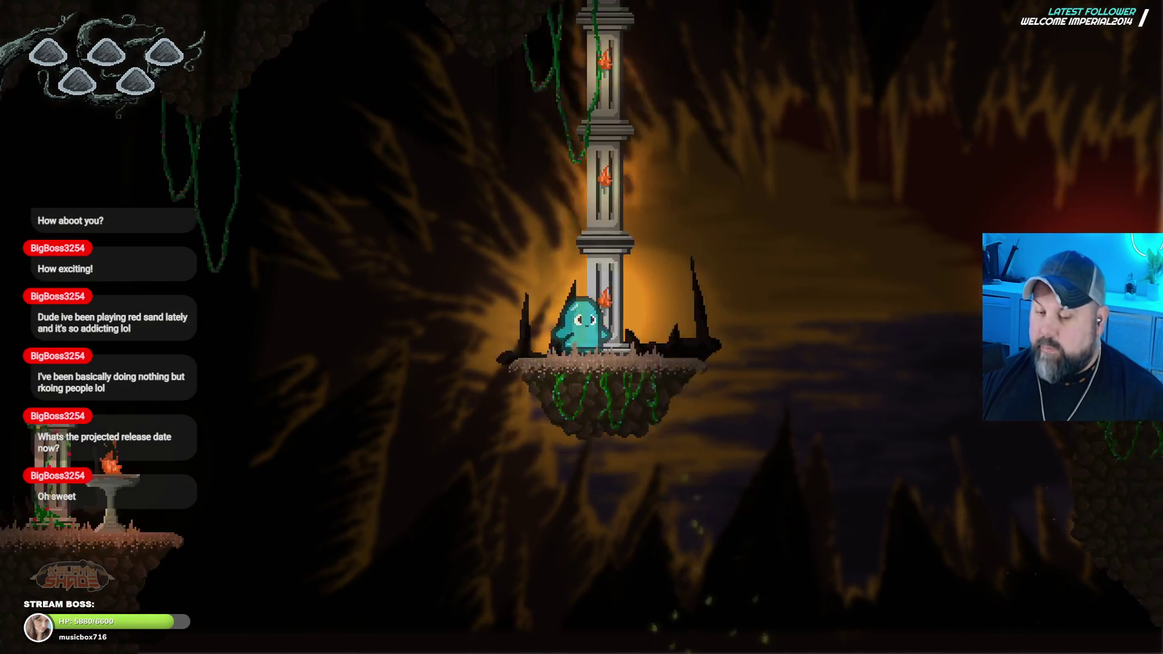
{"action": "key", "text": "space"}
{"action": "key", "text": "Left"}
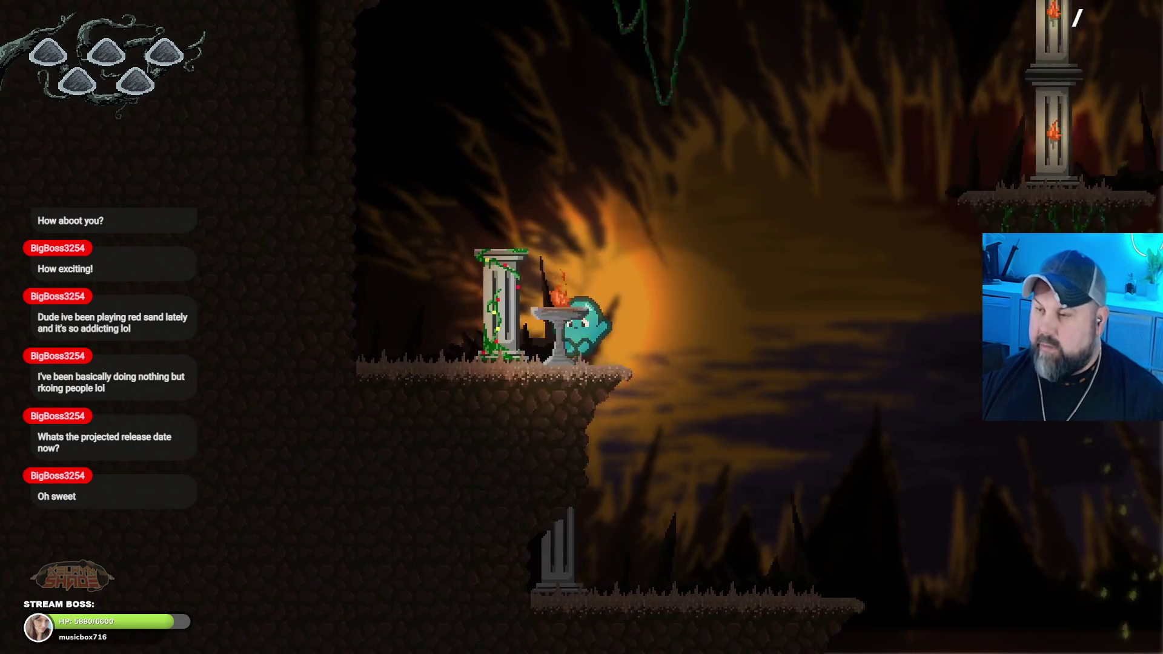
Step: Move the ghost past the dark orb and rune stone back to the shrine island, then exit fullscreen
{"action": "key", "text": "Right"}
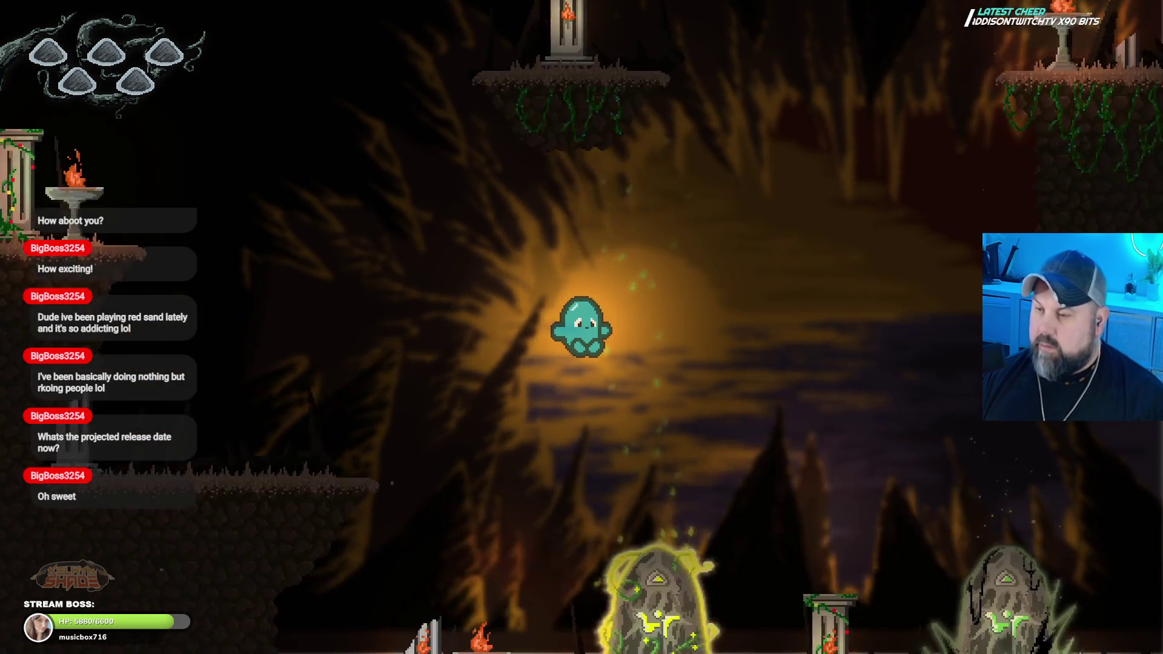
{"action": "key", "text": "Right"}
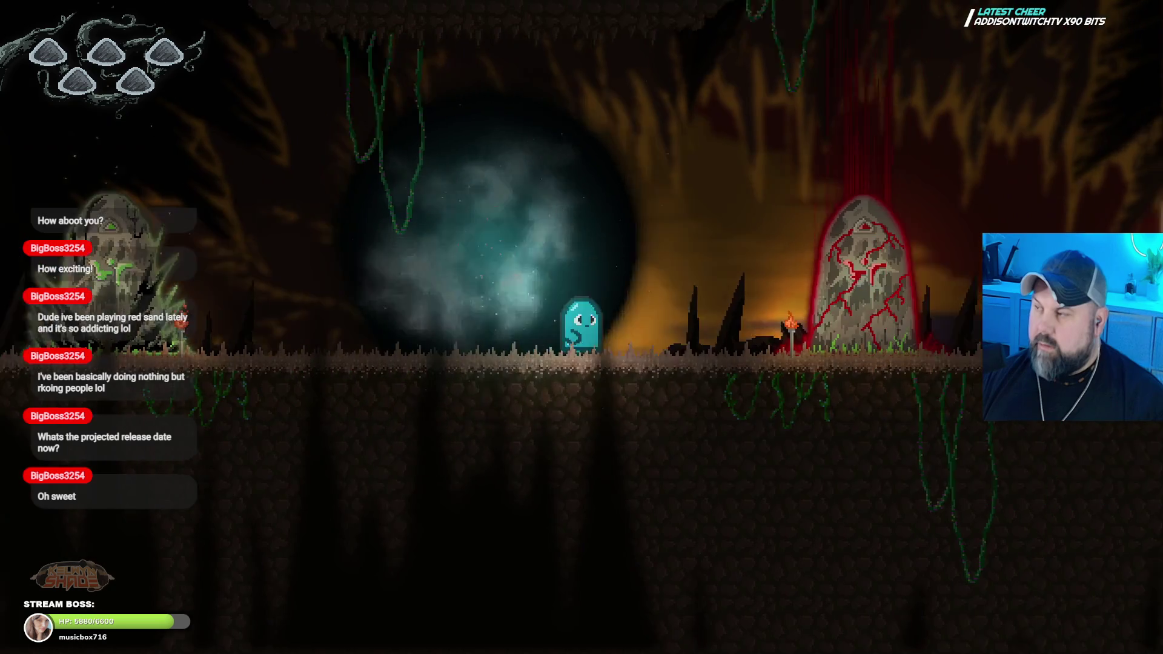
{"action": "key", "text": "Right"}
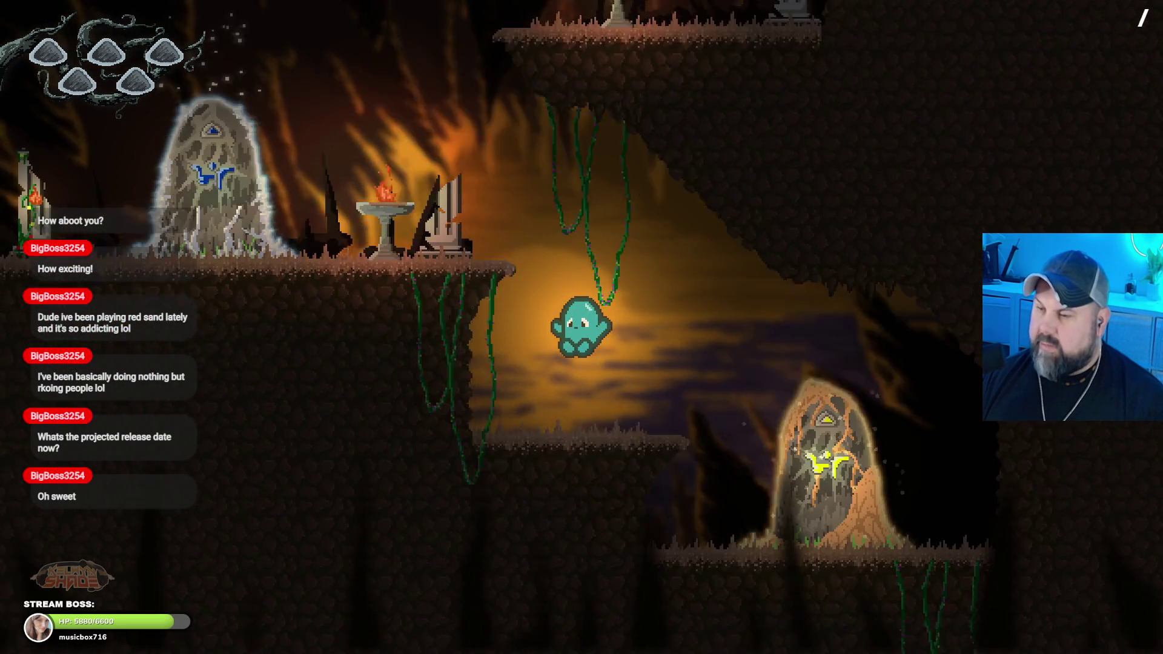
{"action": "key", "text": "space"}
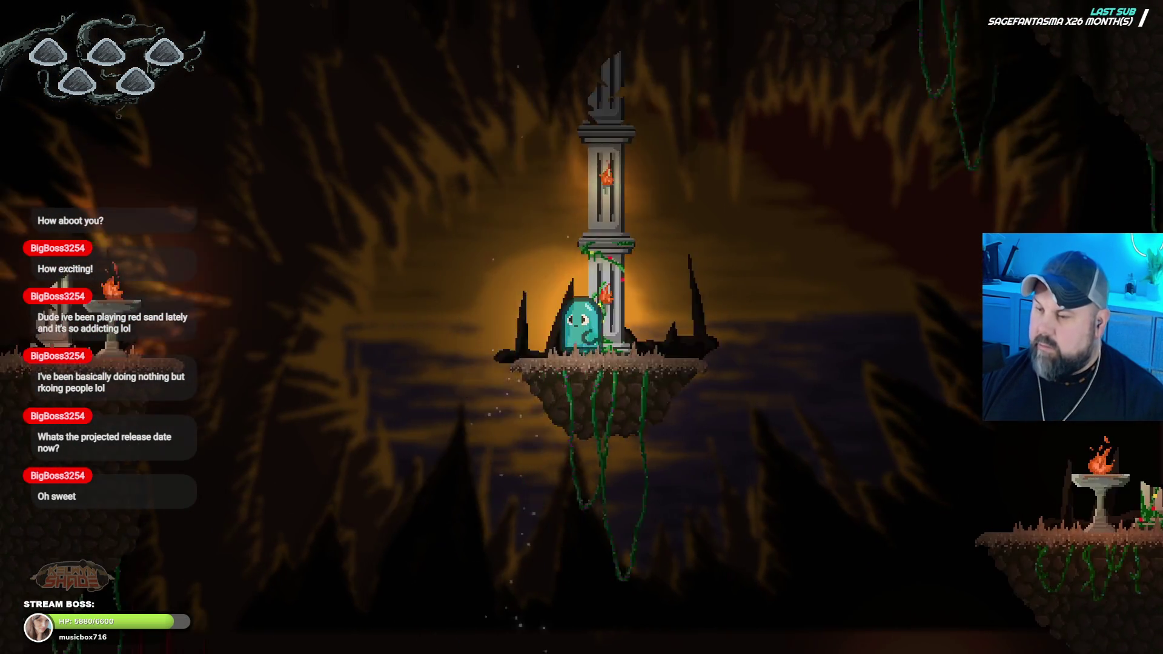
{"action": "key", "text": "Left"}
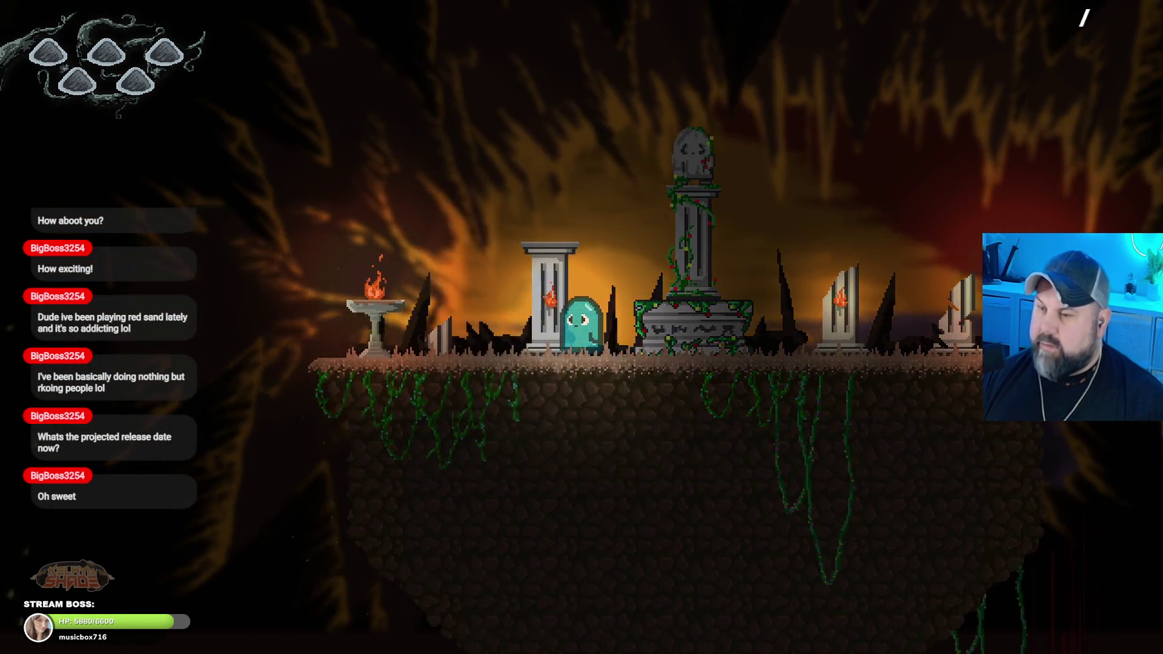
{"action": "key", "text": "Right"}
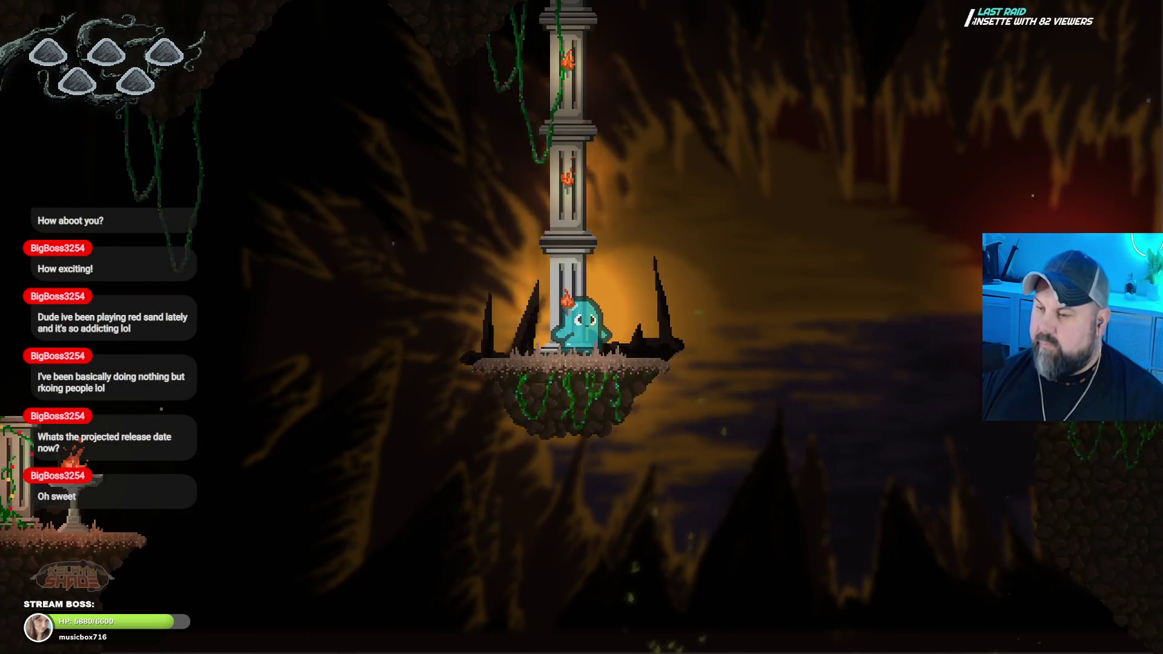
{"action": "key", "text": "space"}
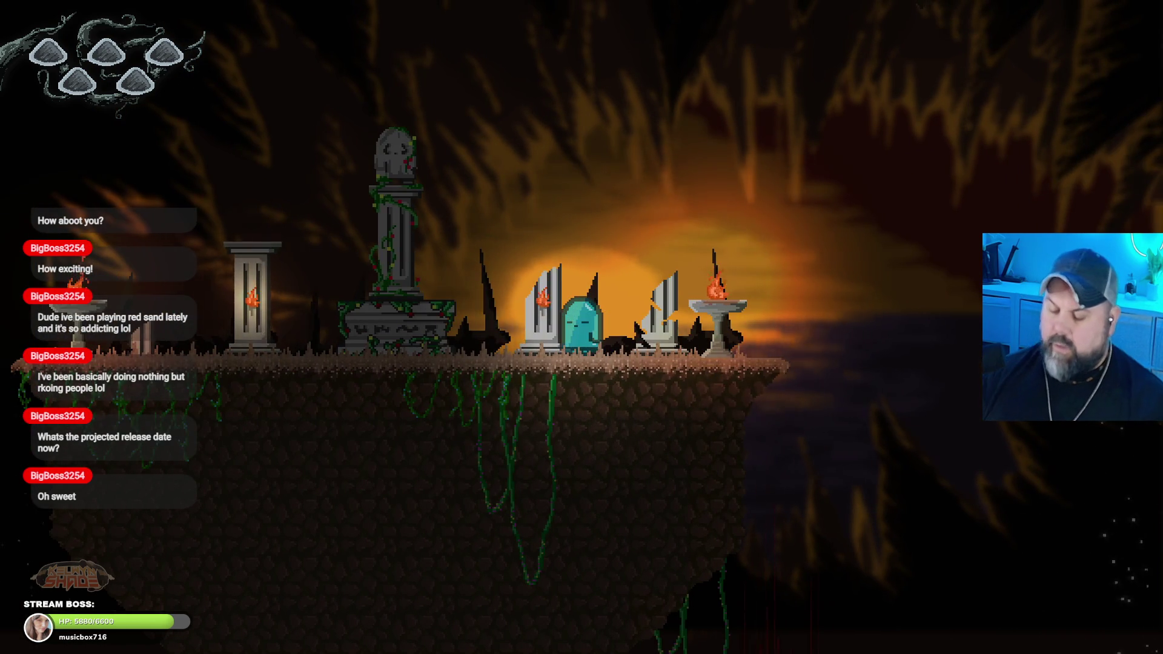
{"action": "key", "text": "Escape"}
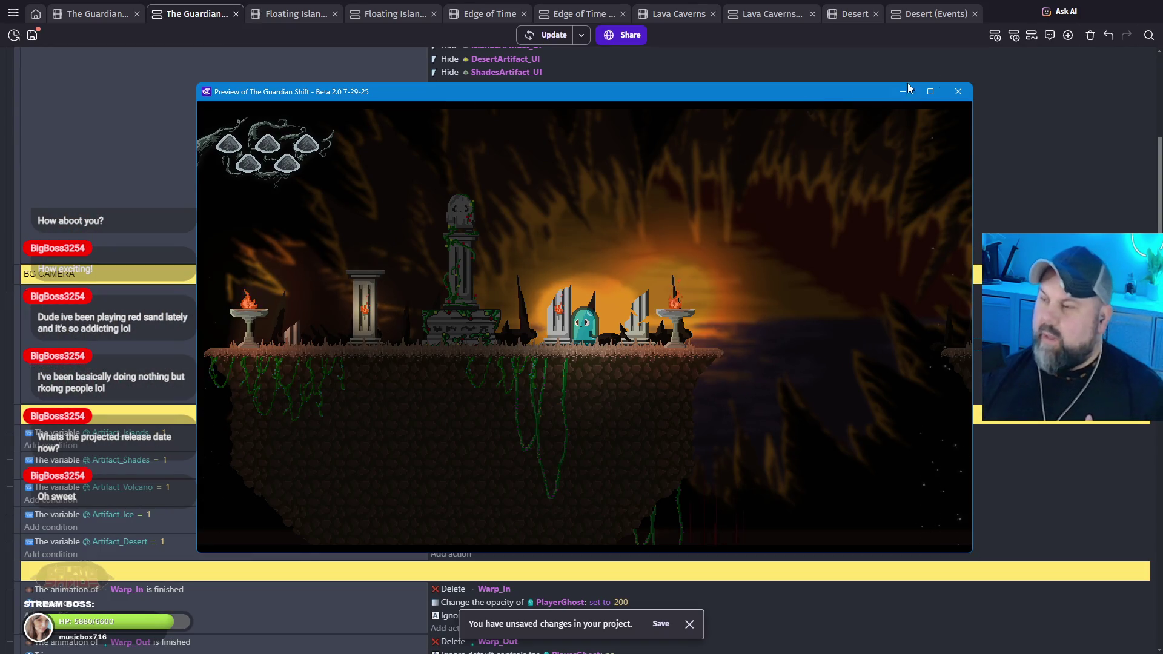
Step: Close the preview, change the BG1 camera Y position from 450 to 400, and preview again
{"action": "left_click", "coordinate": [956, 93]}
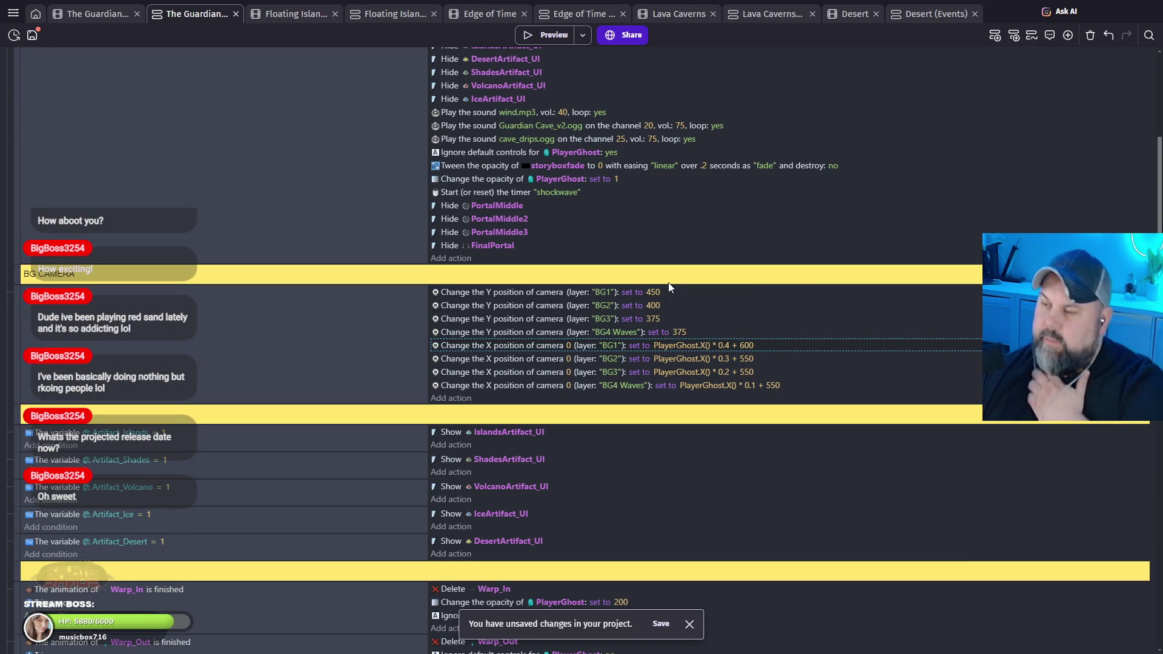
{"action": "left_click", "coordinate": [655, 293]}
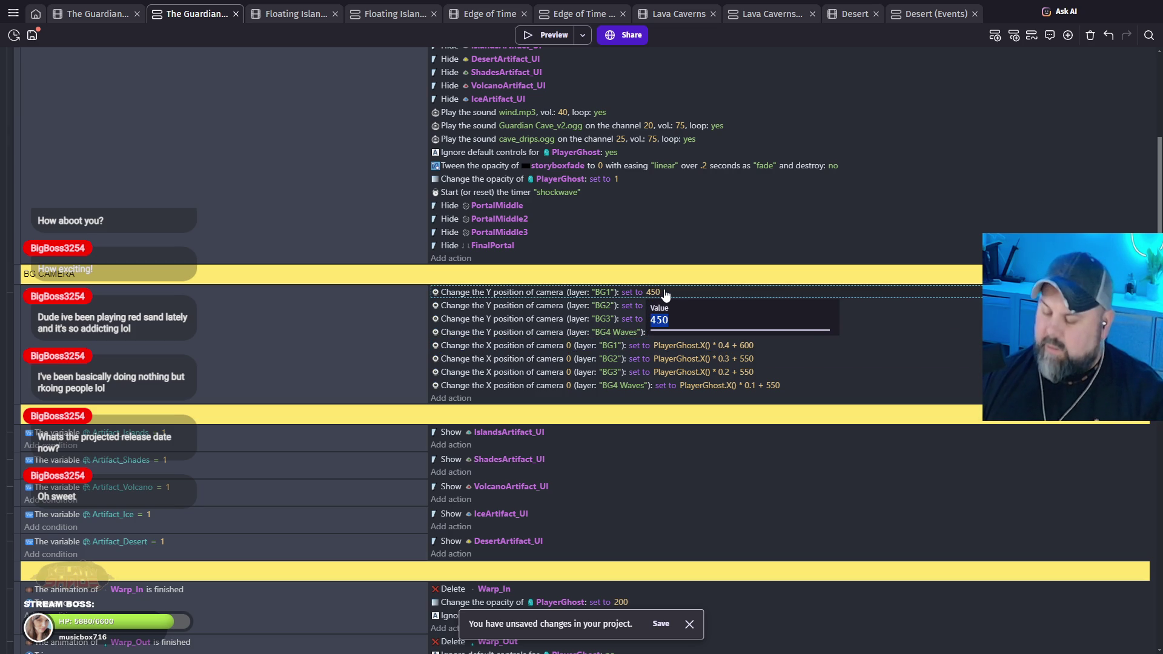
{"action": "left_click", "coordinate": [554, 34]}
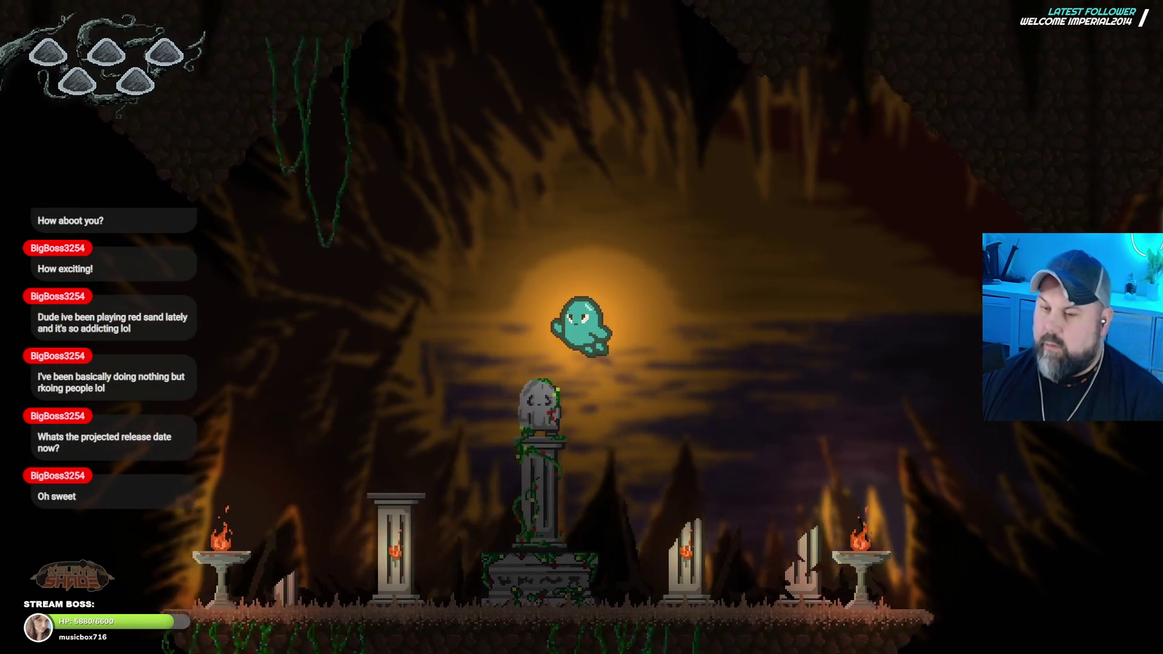
Step: Fly the ghost through the cave past the tombstone to the torch-lit pillar island, checking BG1 at Y 400
{"action": "key", "text": "Left"}
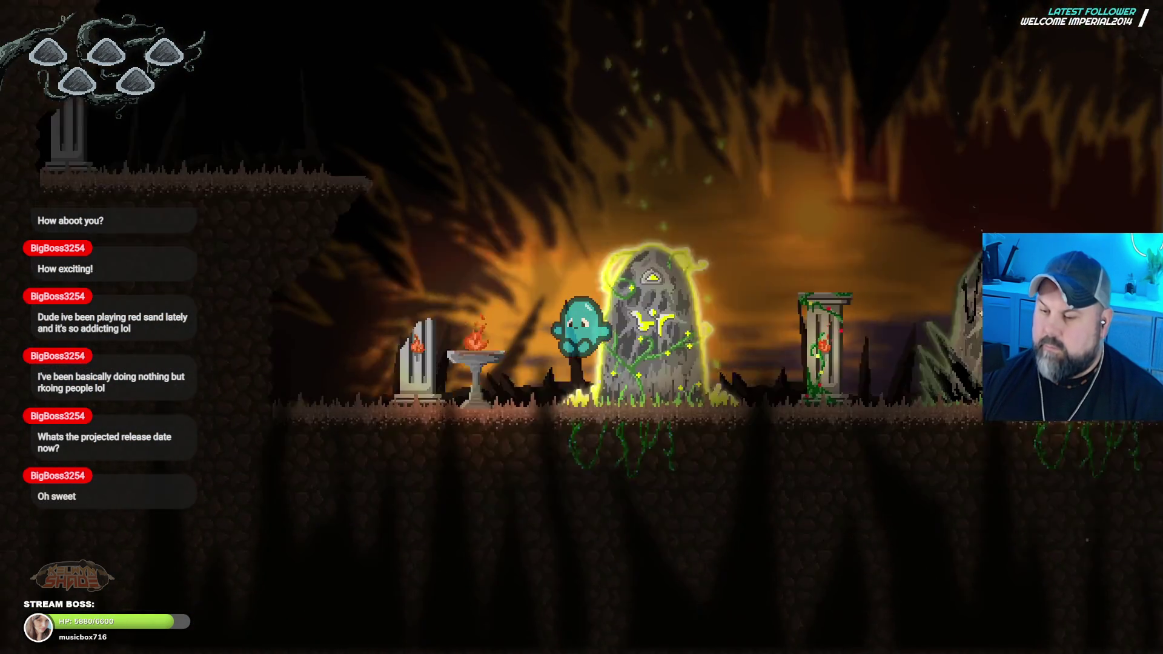
{"action": "key", "text": "Up"}
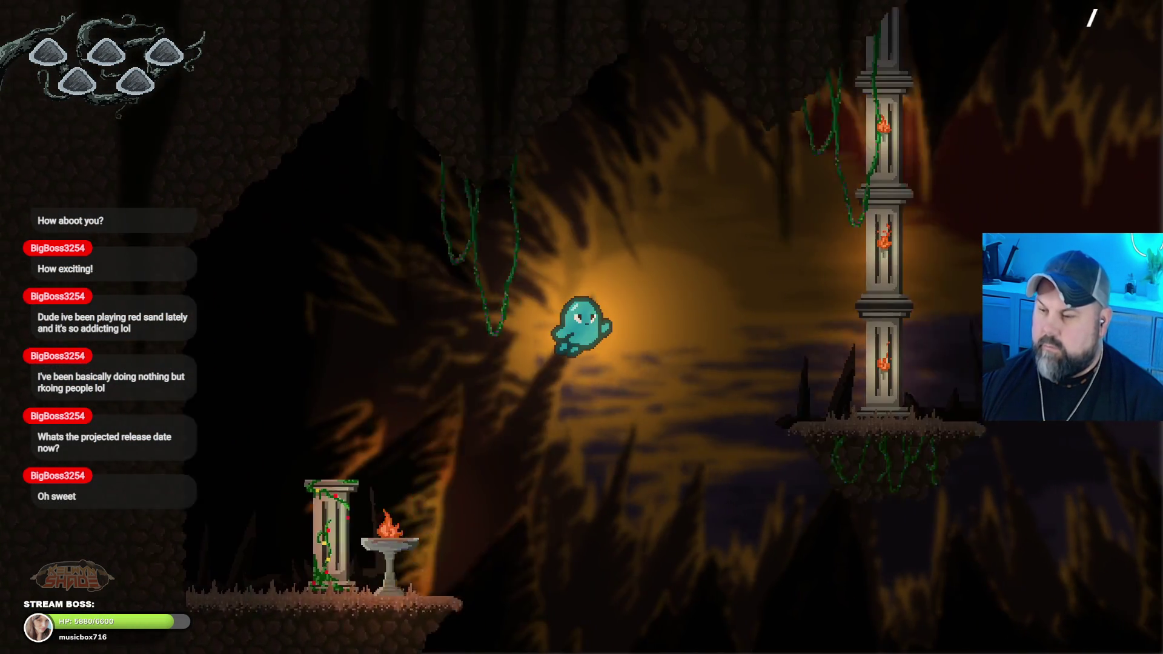
{"action": "key", "text": "Right"}
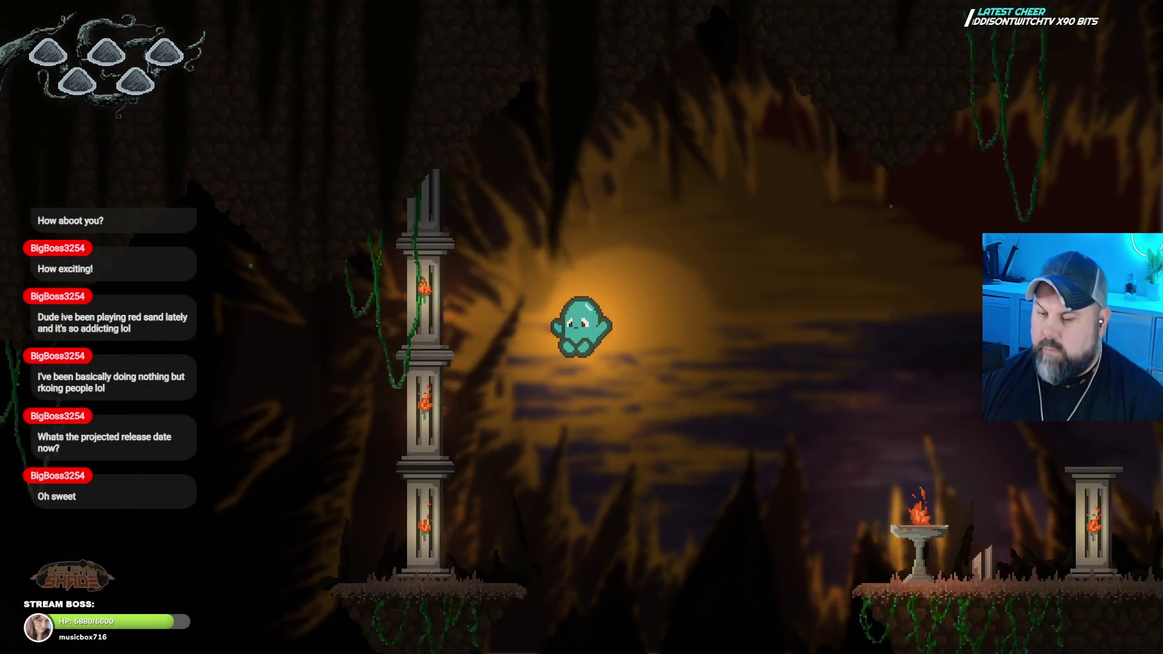
{"action": "key", "text": "Right"}
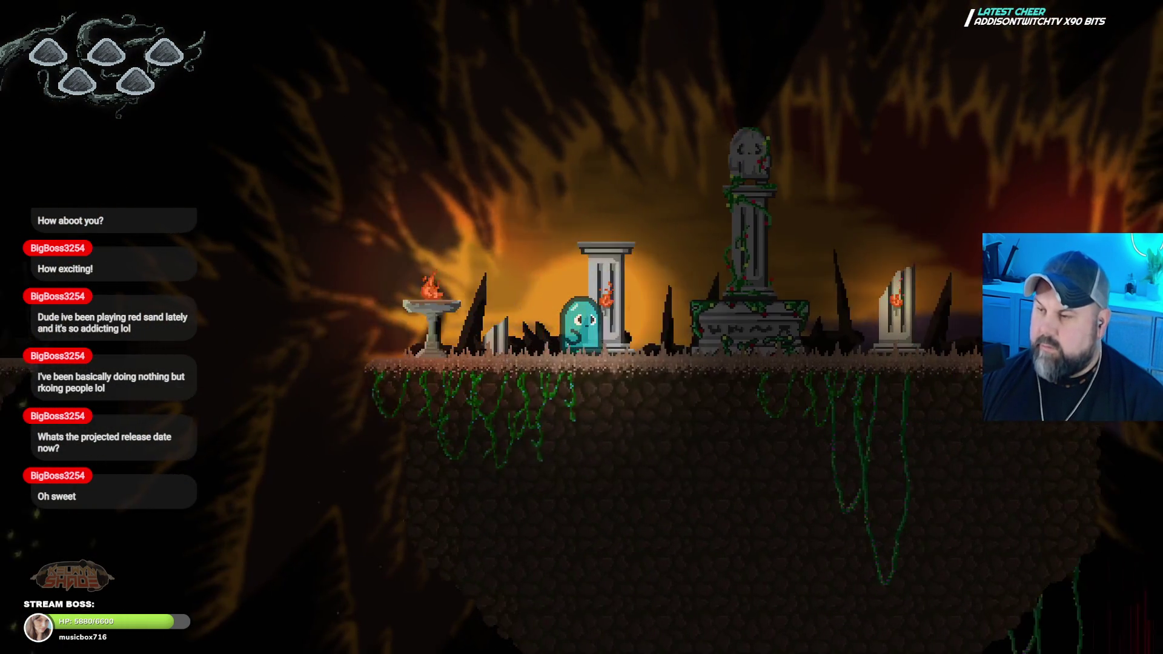
{"action": "key", "text": "Right"}
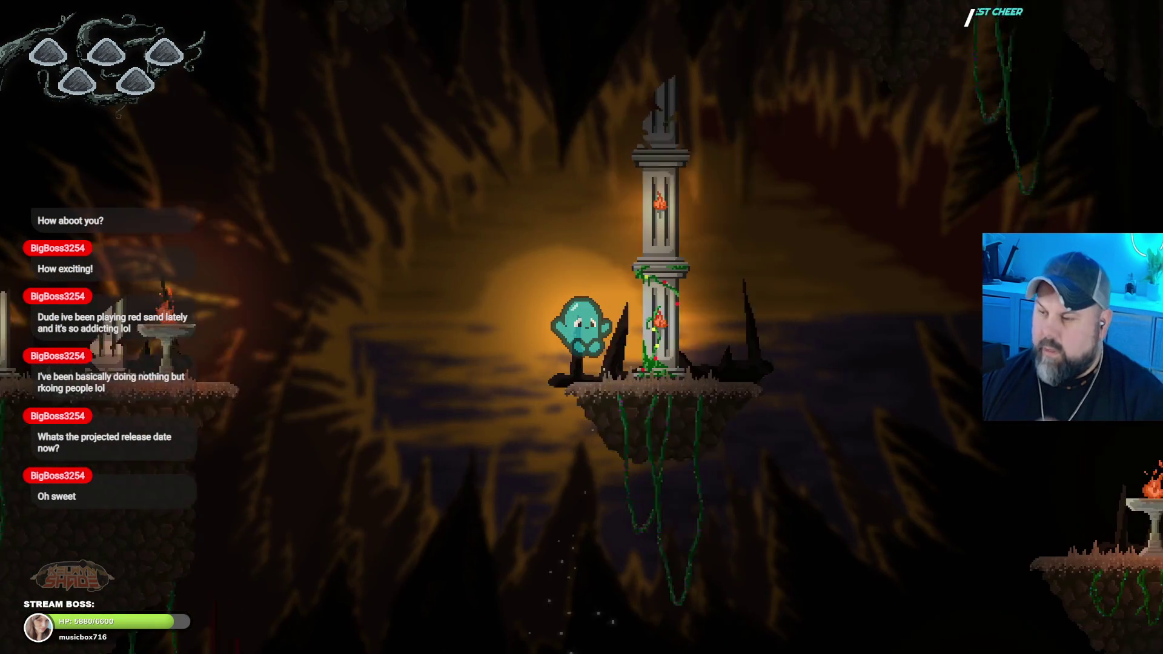
{"action": "key", "text": "Right"}
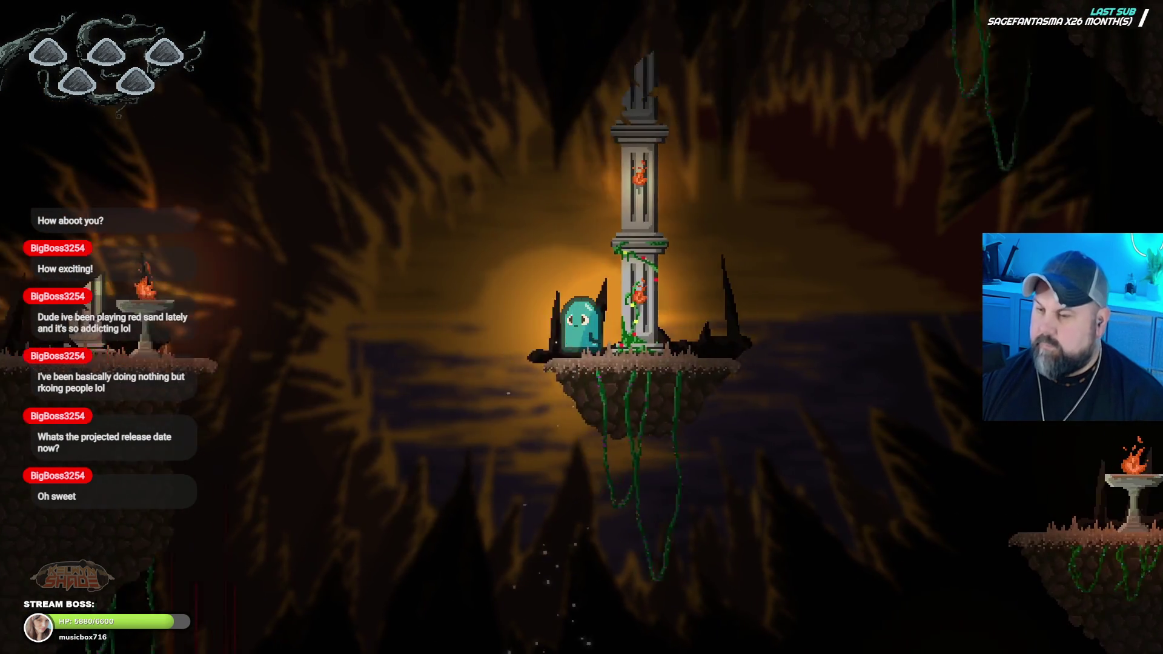
{"action": "key", "text": "Left"}
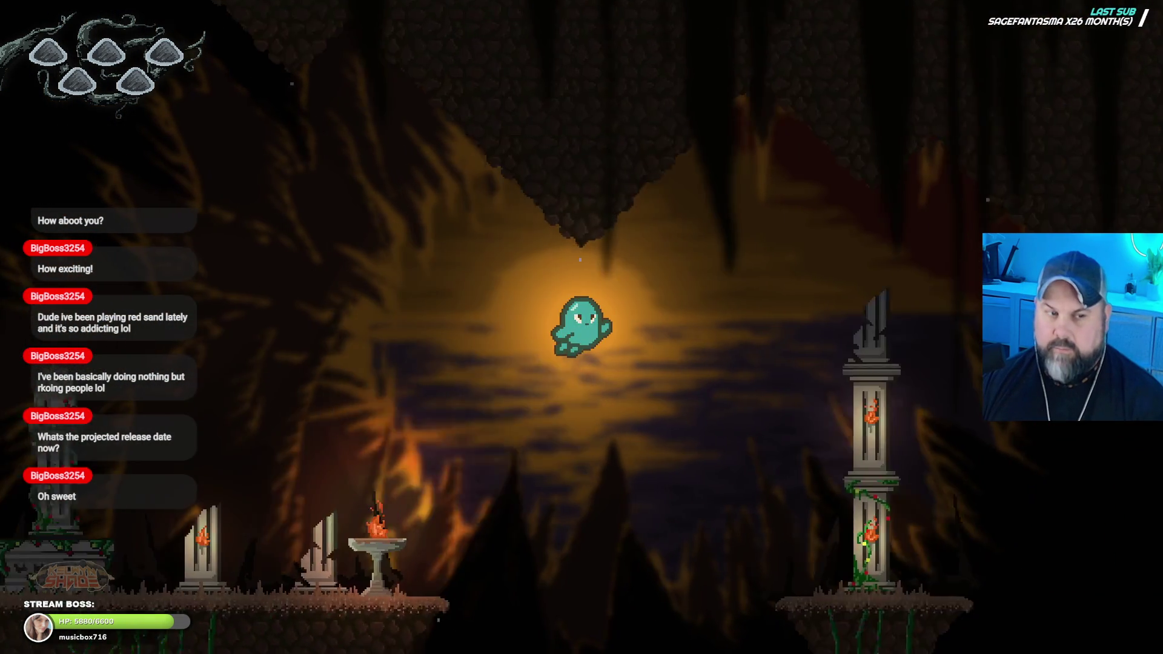
{"action": "key", "text": "Right"}
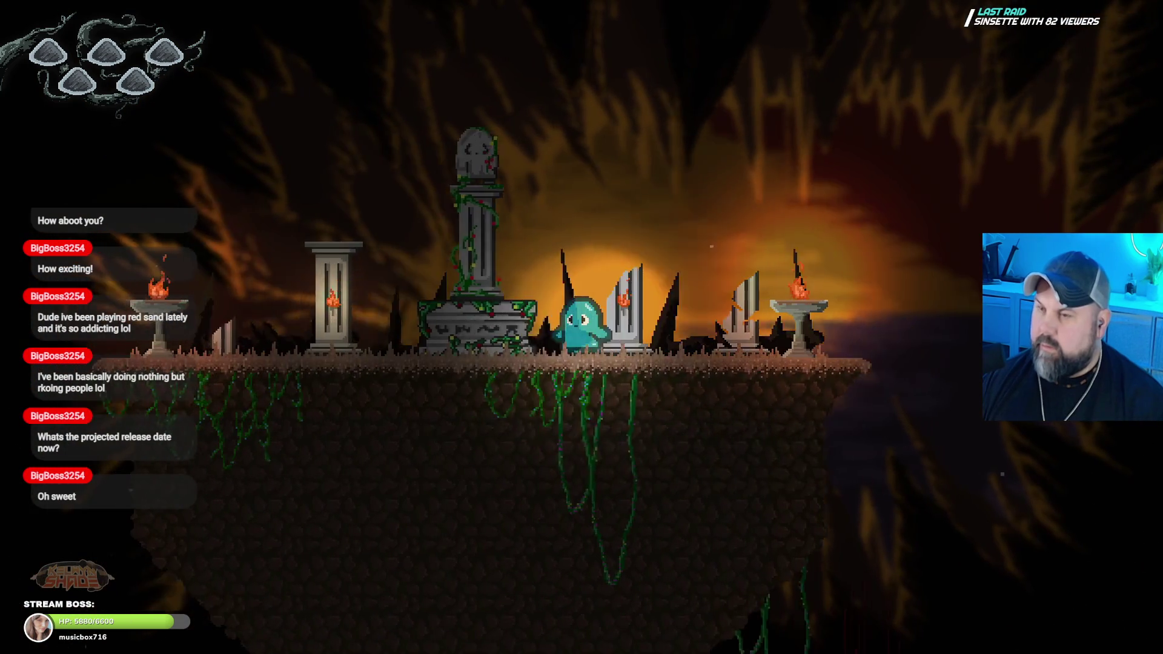
{"action": "key", "text": "Right"}
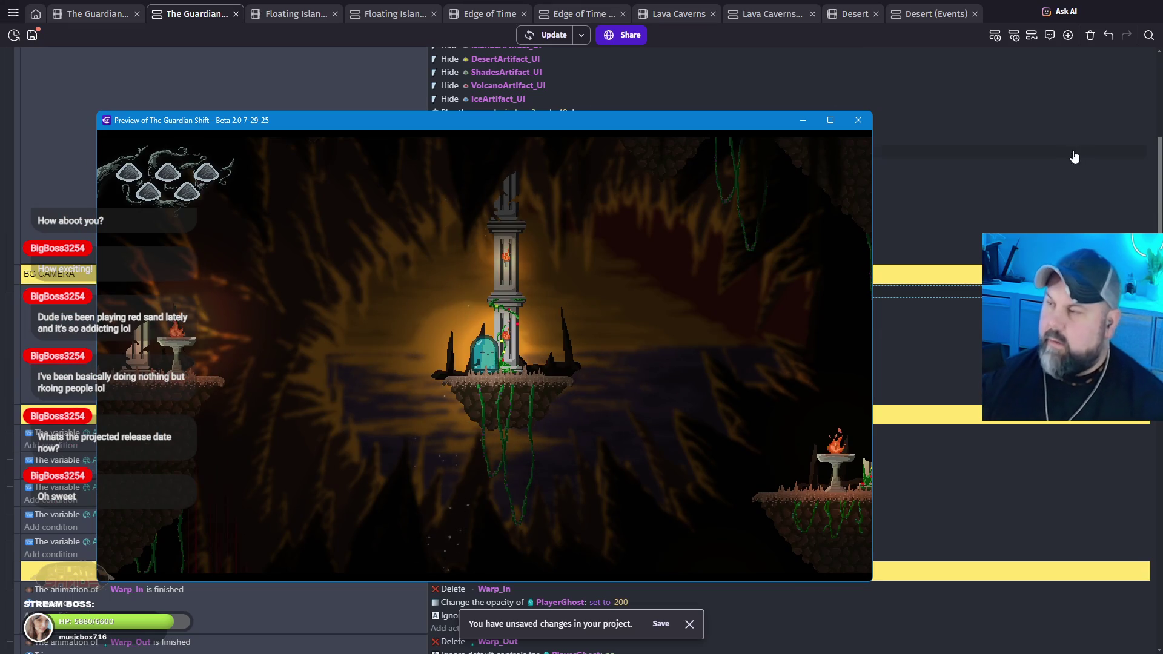
Step: Close the preview, change the BG4 Waves camera Y from 375 to 250, and relaunch the preview
{"action": "left_click", "coordinate": [858, 120]}
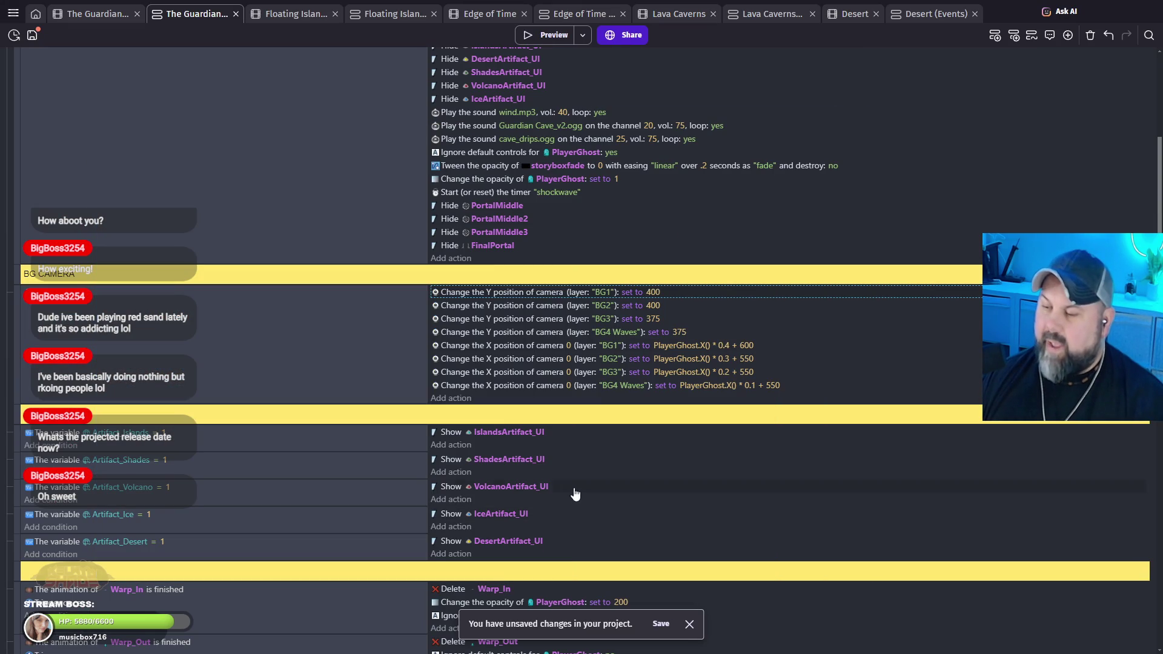
{"action": "left_click", "coordinate": [681, 334]}
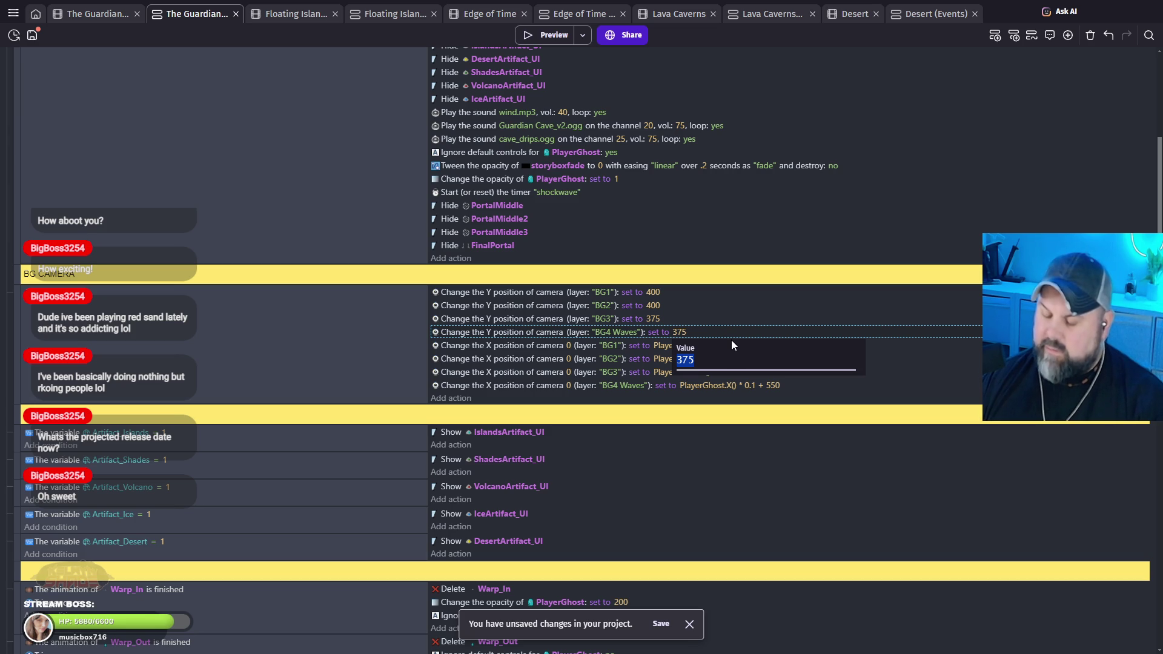
{"action": "type", "text": "250"}
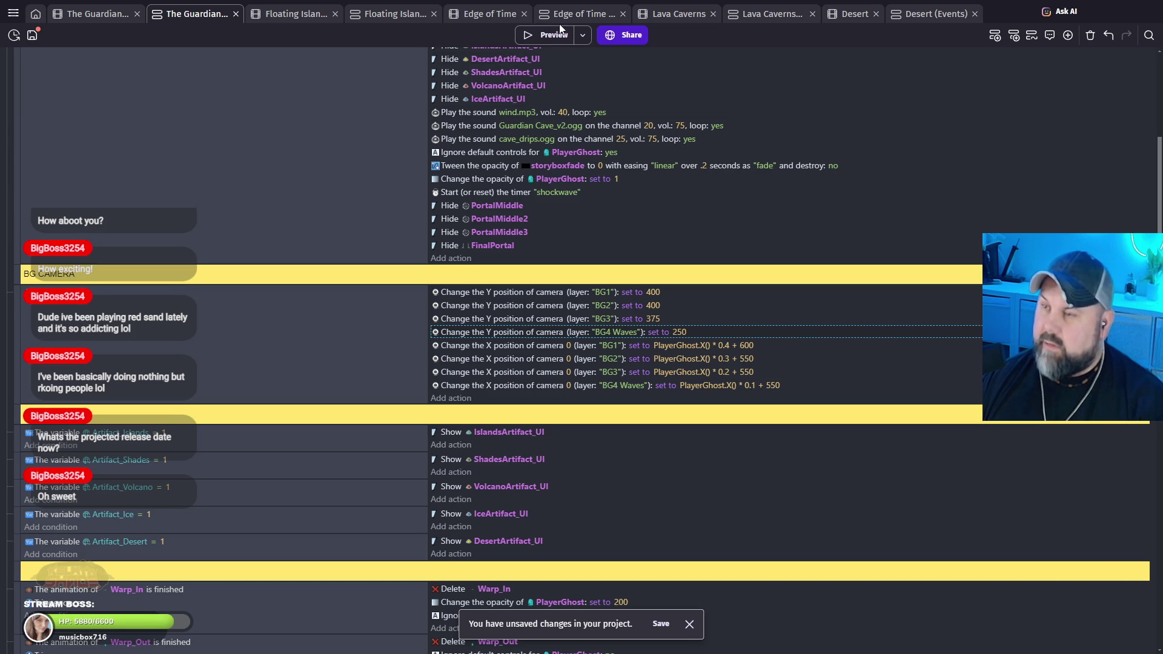
{"action": "left_click", "coordinate": [551, 39]}
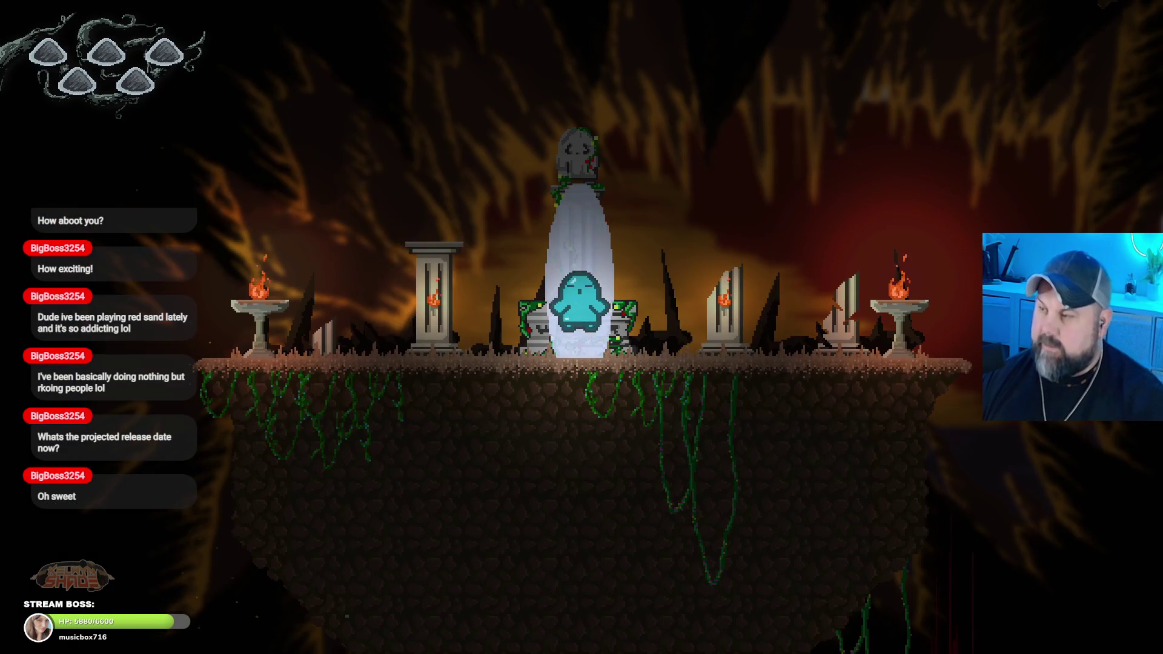
Step: Hop the ghost back and forth around the shrine to view the lowered BG4 Waves layer
{"action": "key", "text": "Right"}
{"action": "key", "text": "space"}
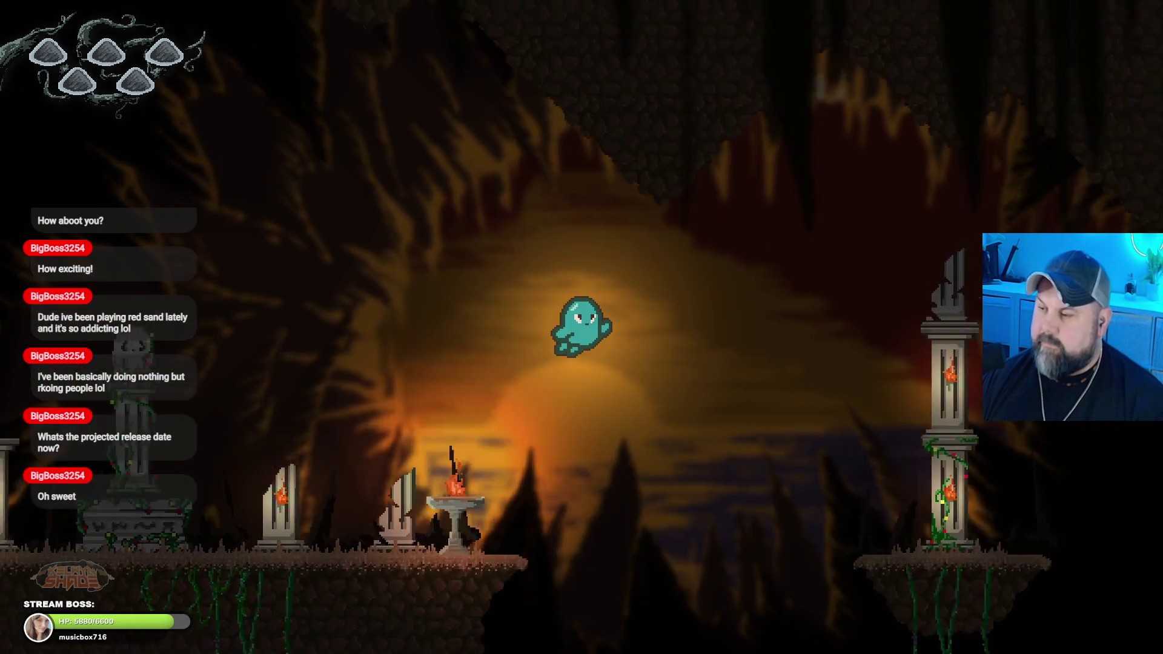
{"action": "key", "text": "Left"}
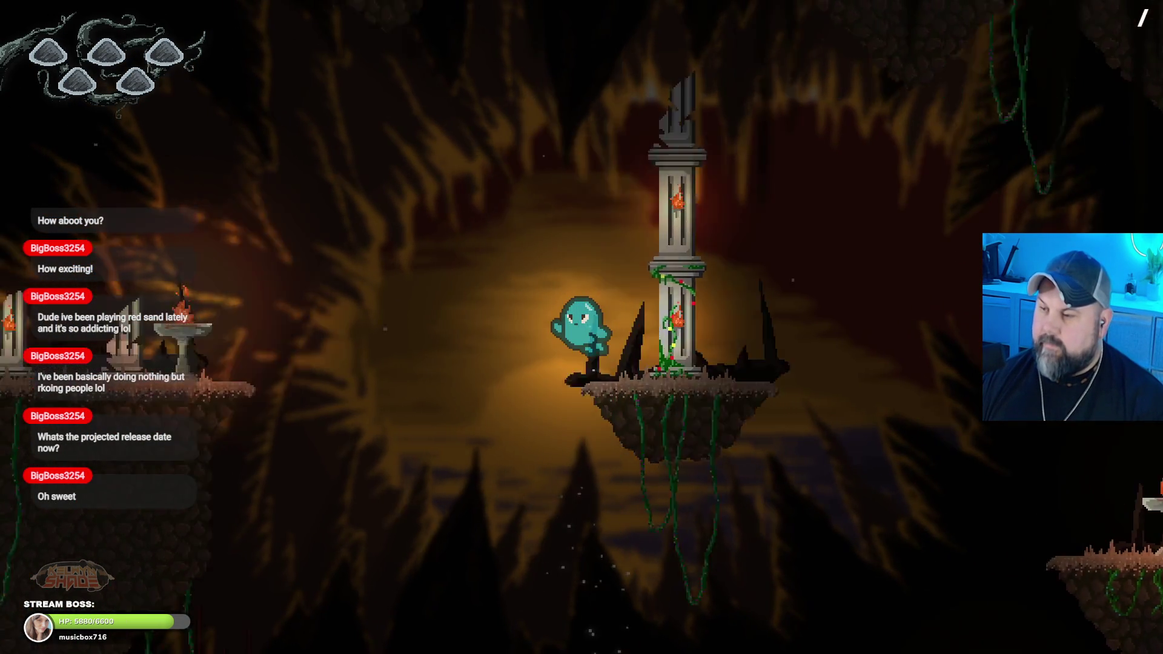
{"action": "key", "text": "space"}
{"action": "key", "text": "Right"}
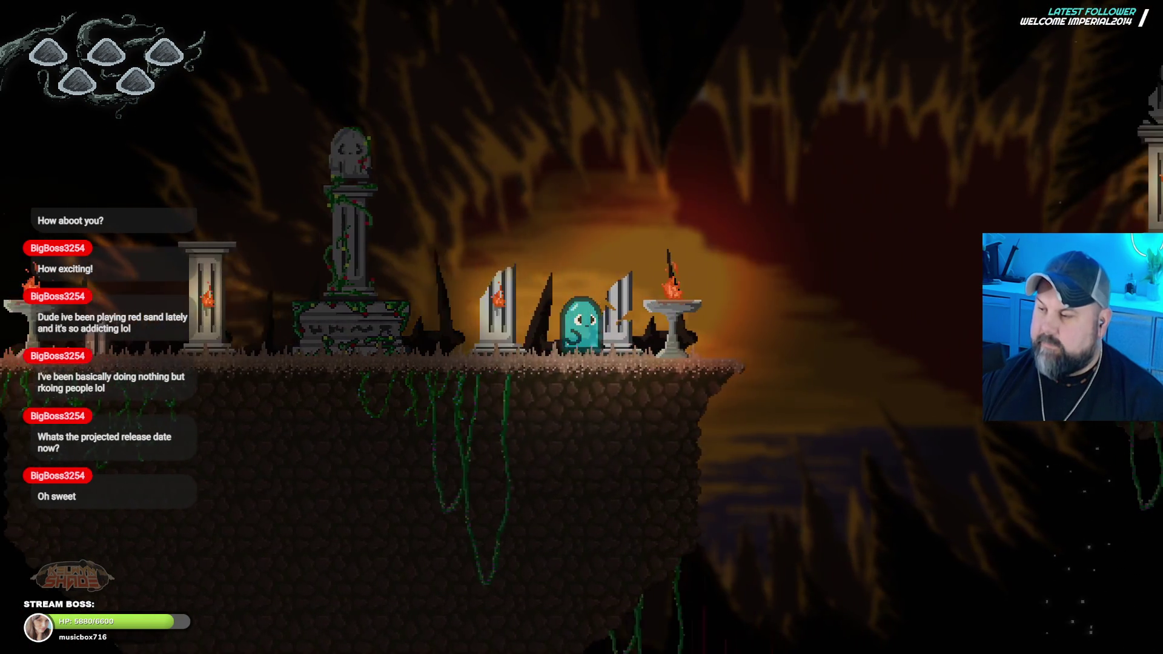
{"action": "key", "text": "space"}
{"action": "key", "text": "Right"}
{"action": "key", "text": "space"}
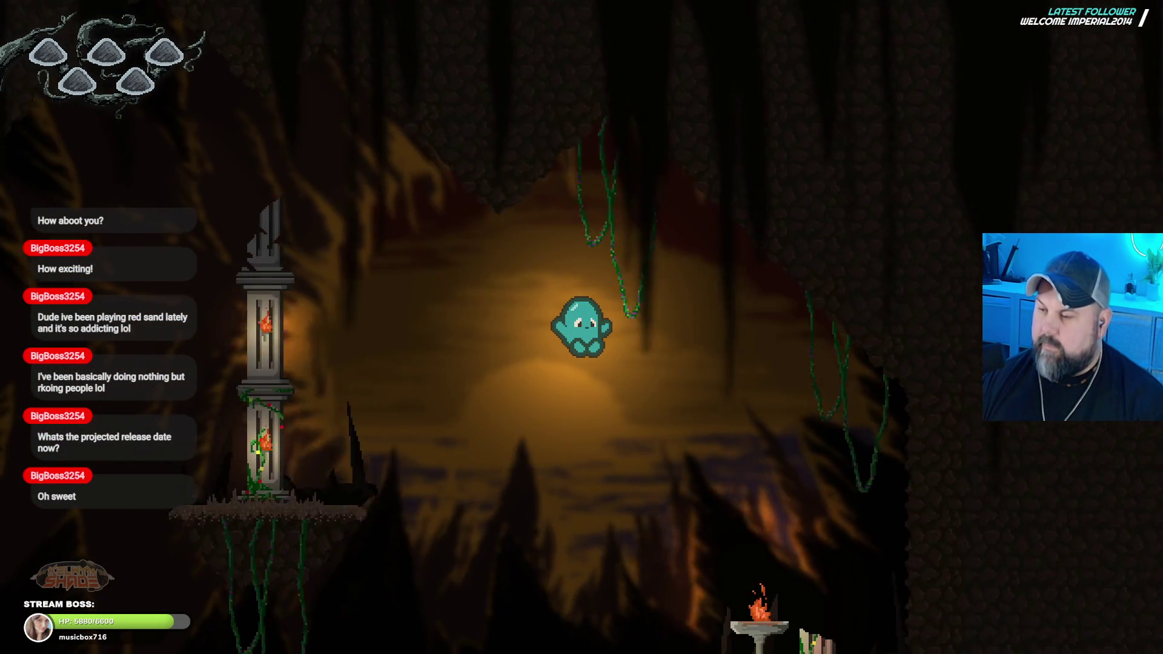
Step: Fly the ghost right through the cavern to the torch-lit pillar island, then leave full-screen with F11
{"action": "key", "text": "Up"}
{"action": "key", "text": "Right"}
{"action": "key", "text": "Right"}
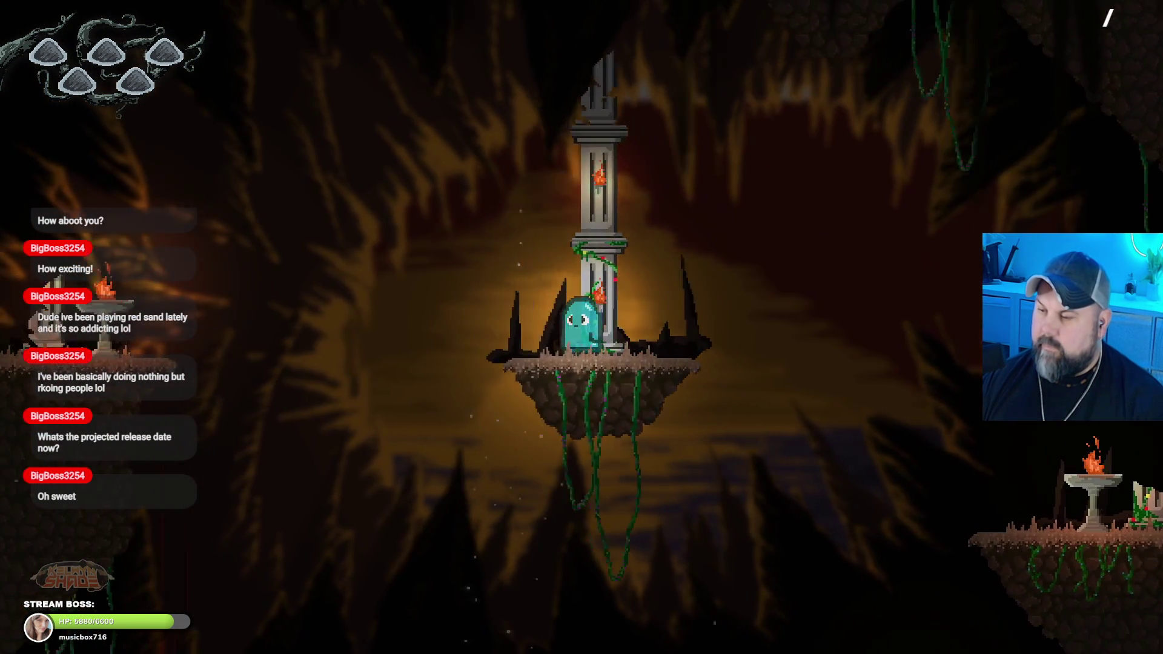
{"action": "key", "text": "Right"}
{"action": "key", "text": "Right"}
{"action": "key", "text": "Right"}
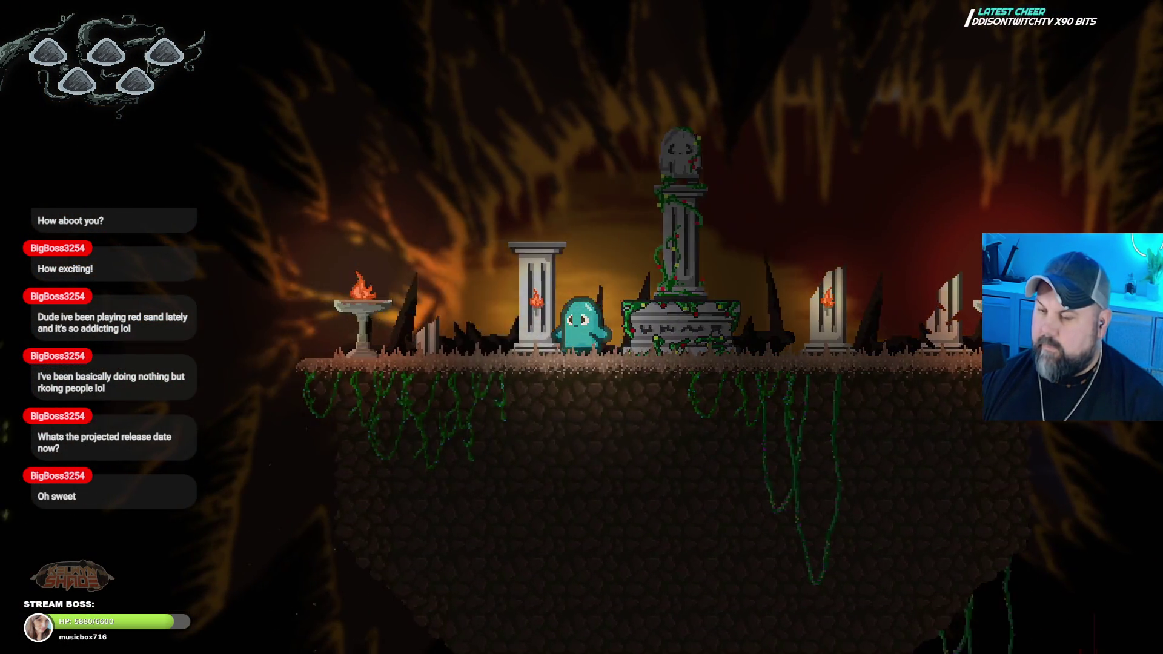
{"action": "key", "text": "Right"}
{"action": "key", "text": "Right"}
{"action": "key", "text": "Right"}
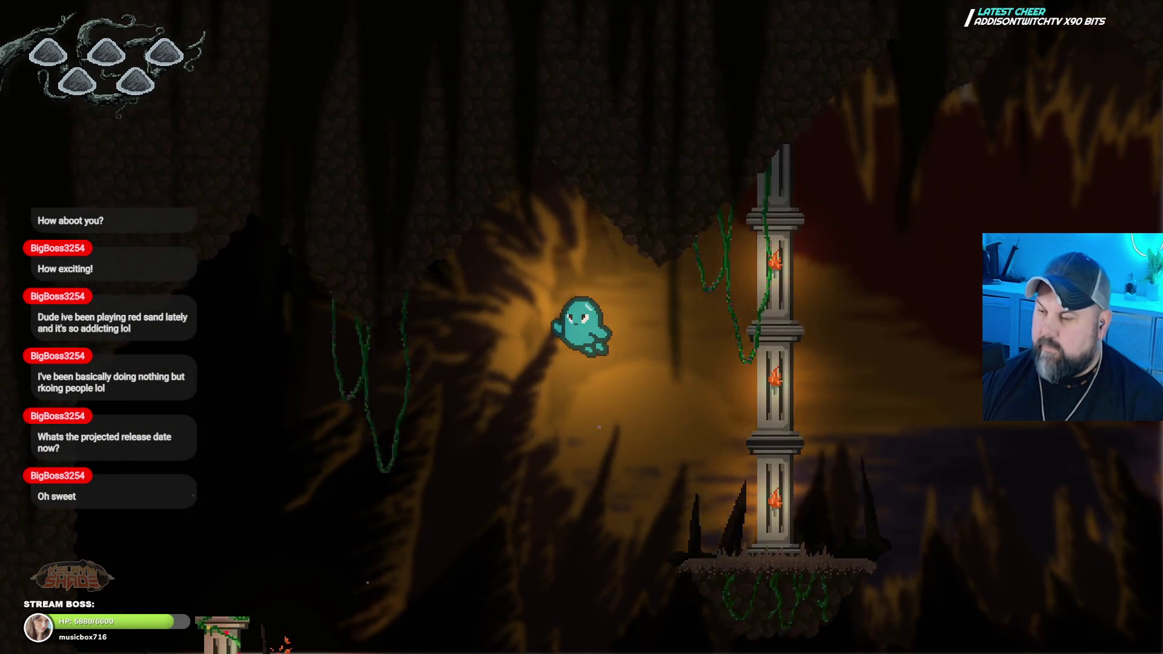
{"action": "key", "text": "Right"}
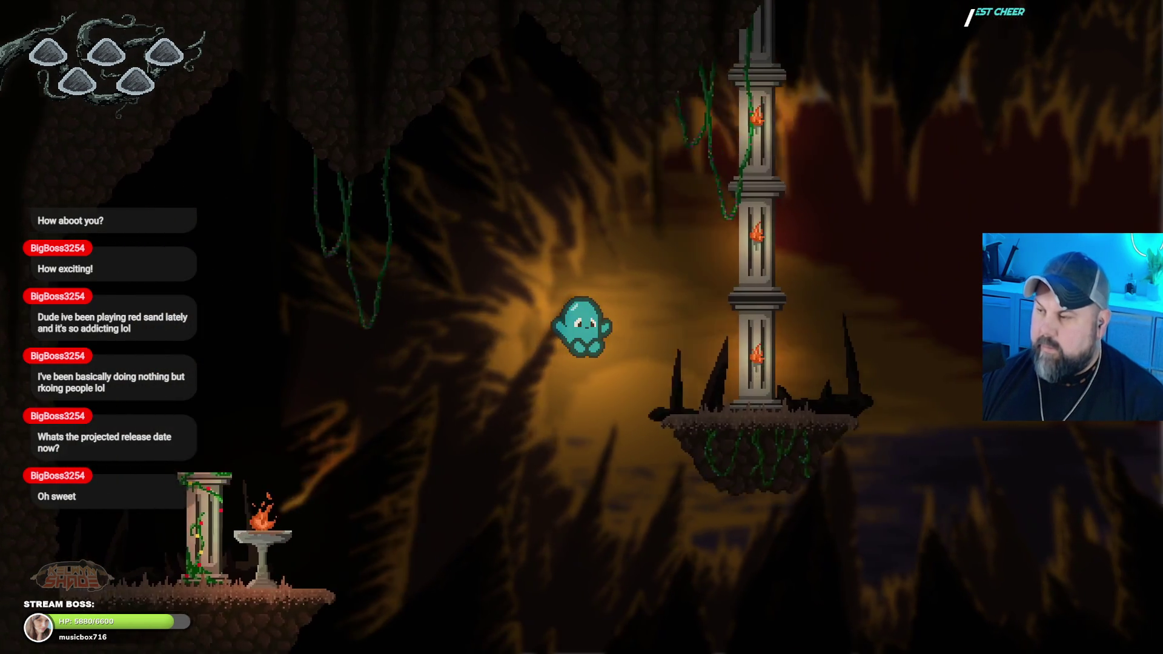
{"action": "key", "text": "Right"}
{"action": "key", "text": "Right"}
{"action": "key", "text": "Right"}
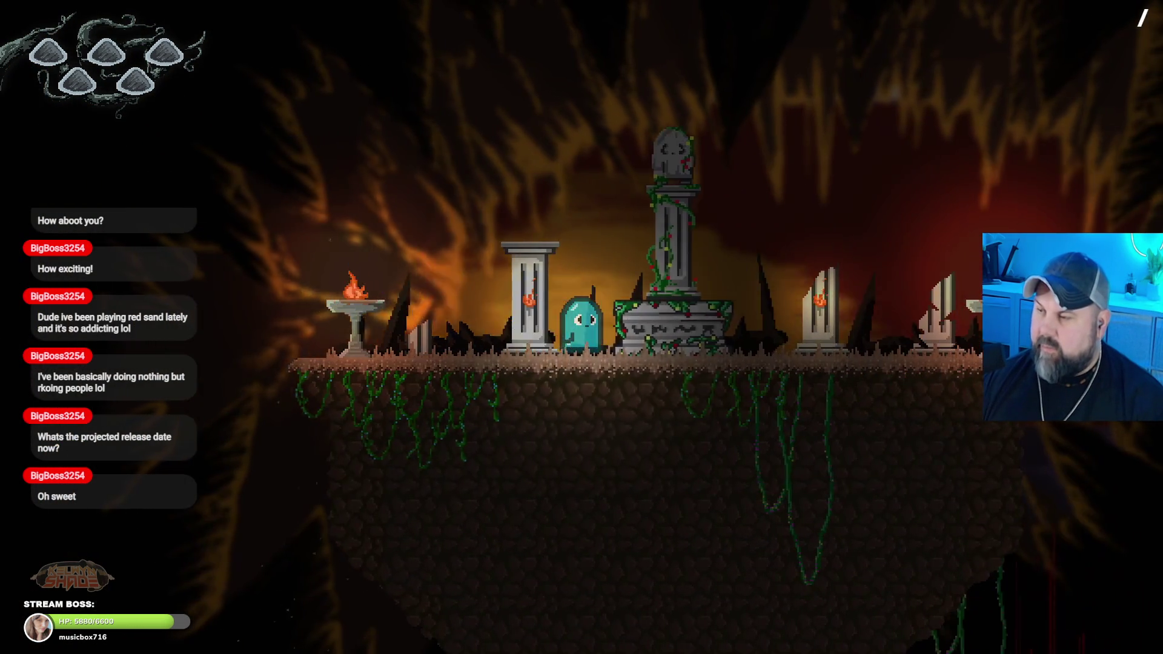
{"action": "key", "text": "Right"}
{"action": "key", "text": "Right"}
{"action": "key", "text": "Right"}
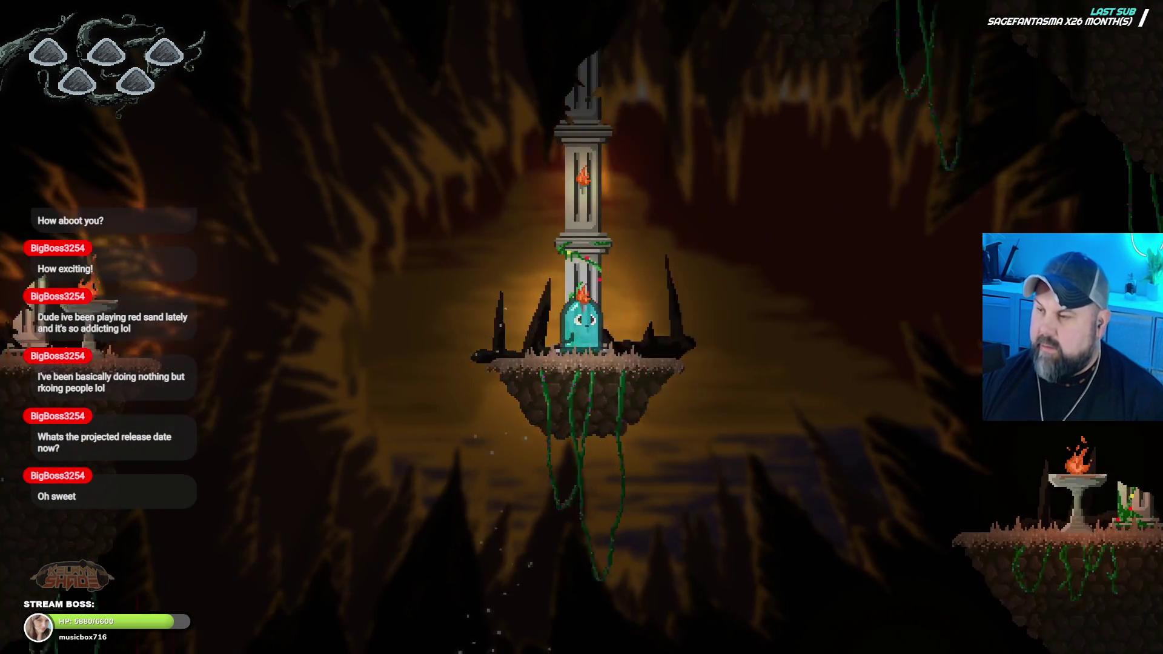
{"action": "key", "text": "Right"}
{"action": "key", "text": "Right"}
{"action": "key", "text": "Right"}
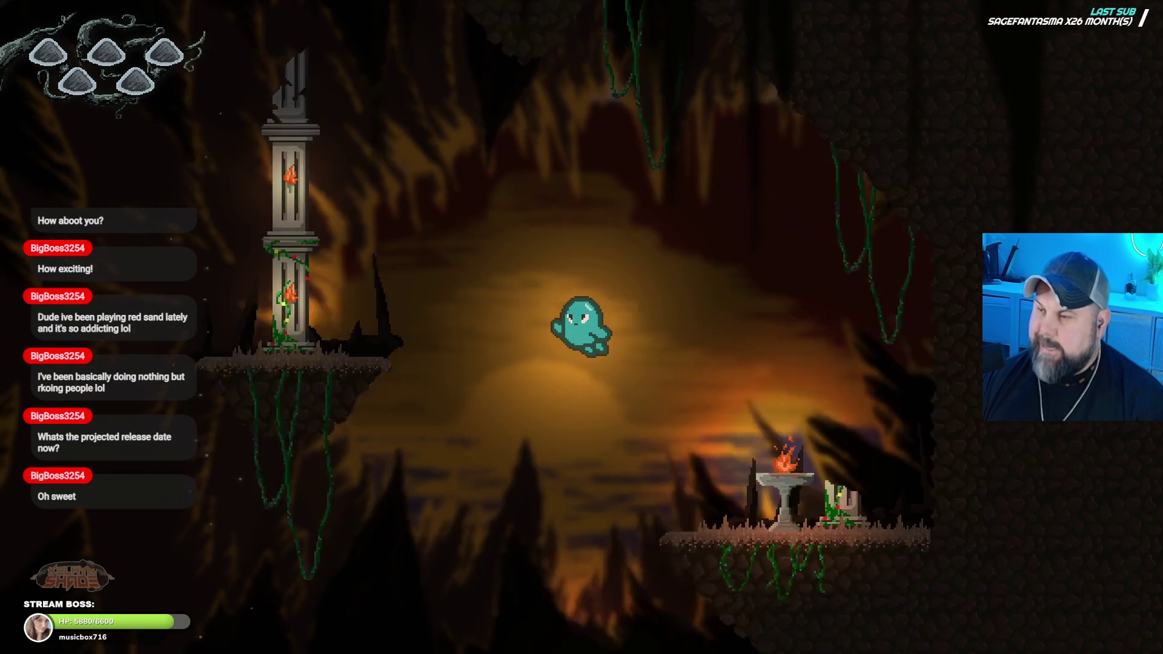
{"action": "key", "text": "Right"}
{"action": "key", "text": "Right"}
{"action": "key", "text": "Right"}
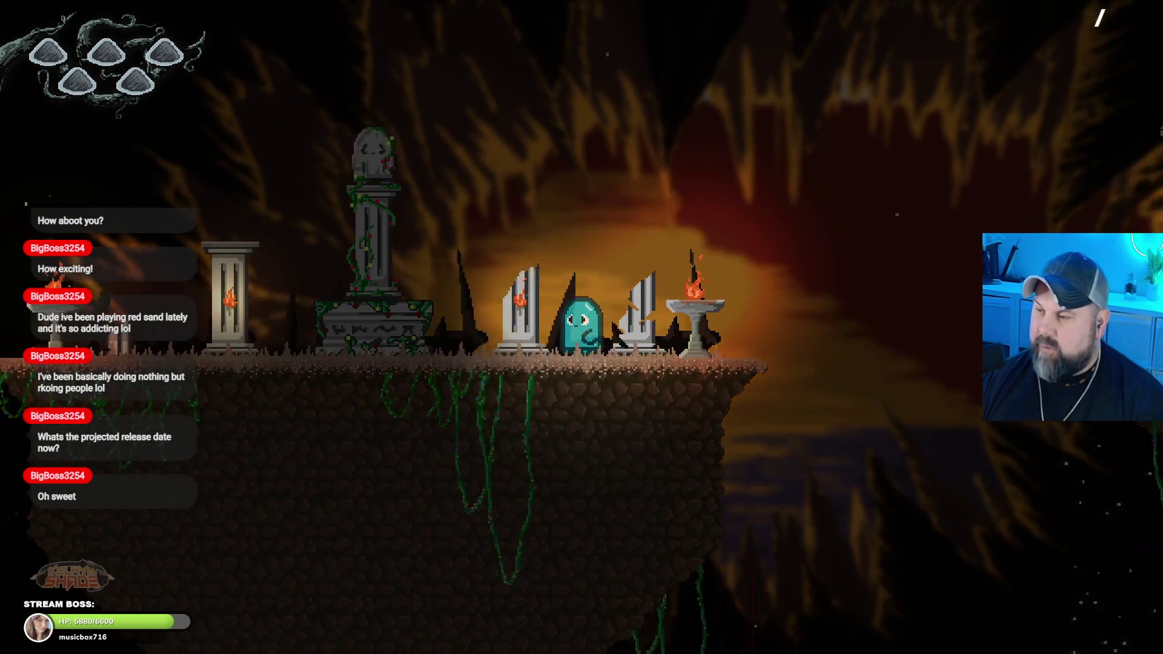
{"action": "key", "text": "Right"}
{"action": "key", "text": "Right"}
{"action": "key", "text": "Right"}
{"action": "key", "text": "F11"}
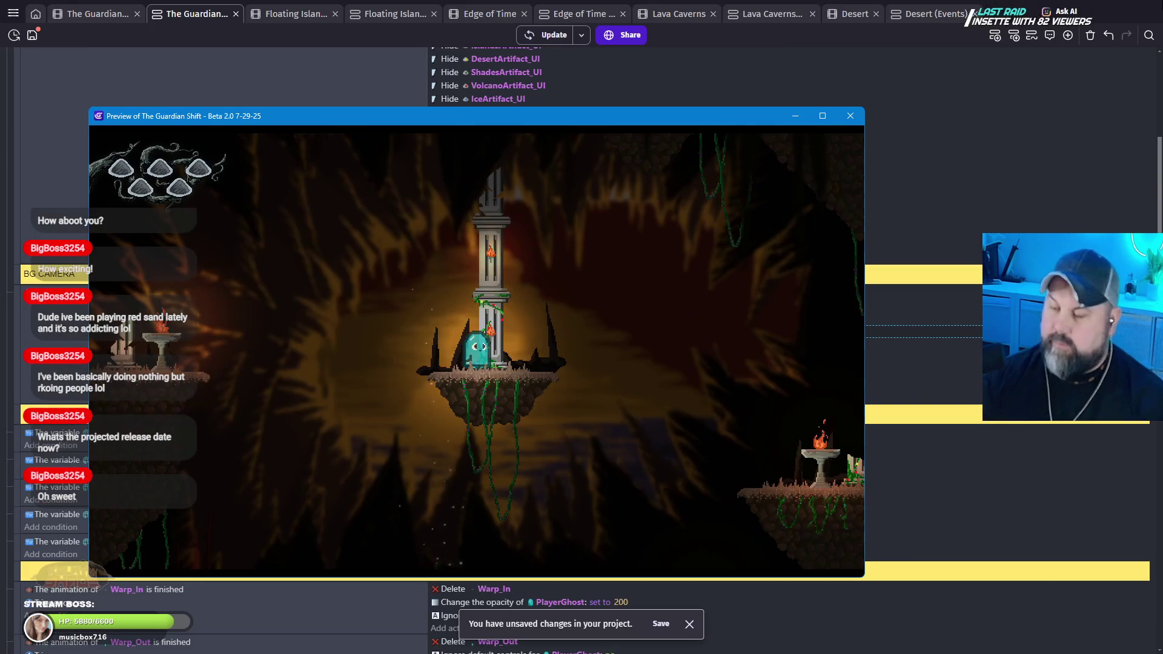
Step: Close the preview, check the BG4 Waves camera Y value of 250, and relaunch the preview
{"action": "left_click", "coordinate": [850, 116]}
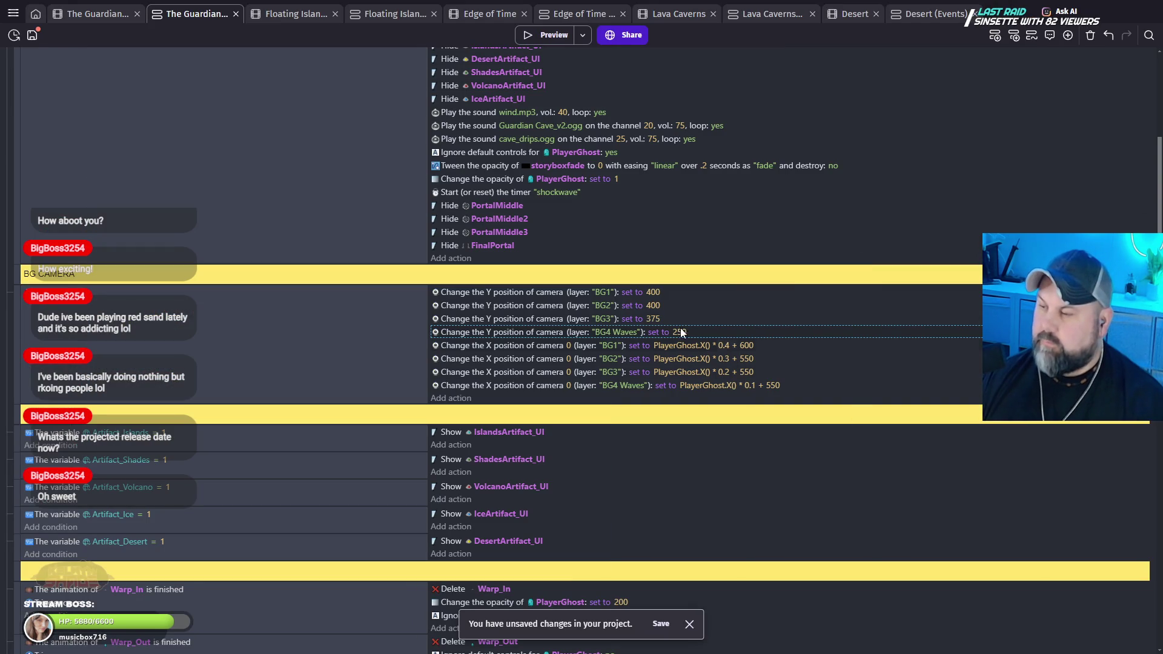
{"action": "left_click", "coordinate": [685, 332]}
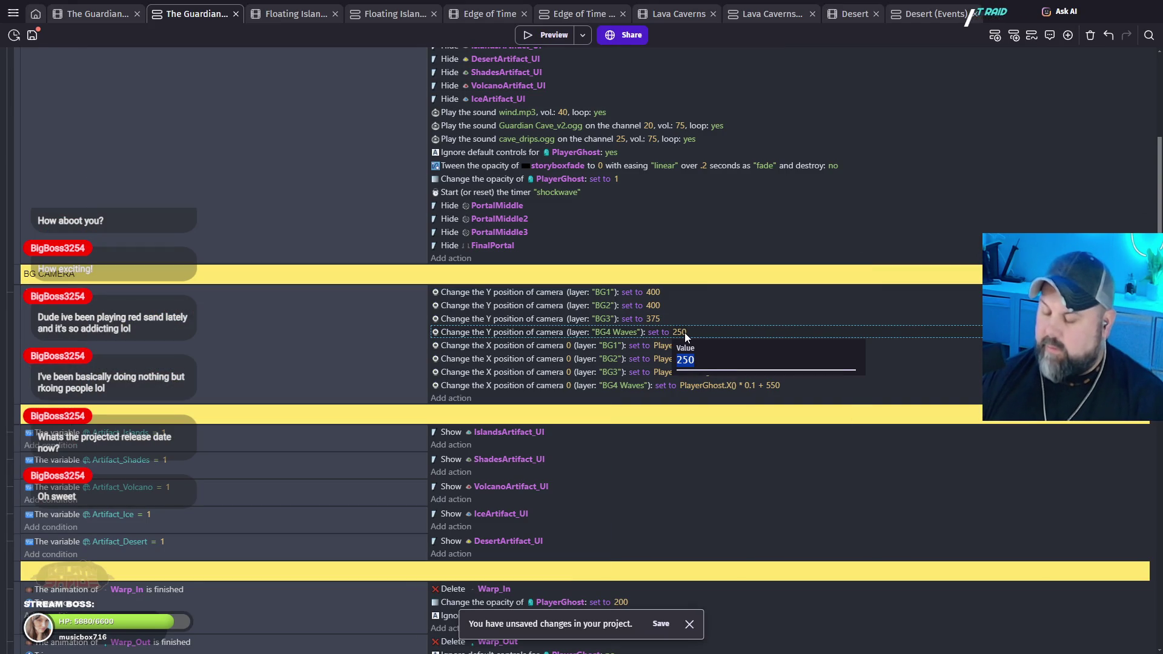
{"action": "left_click", "coordinate": [550, 40]}
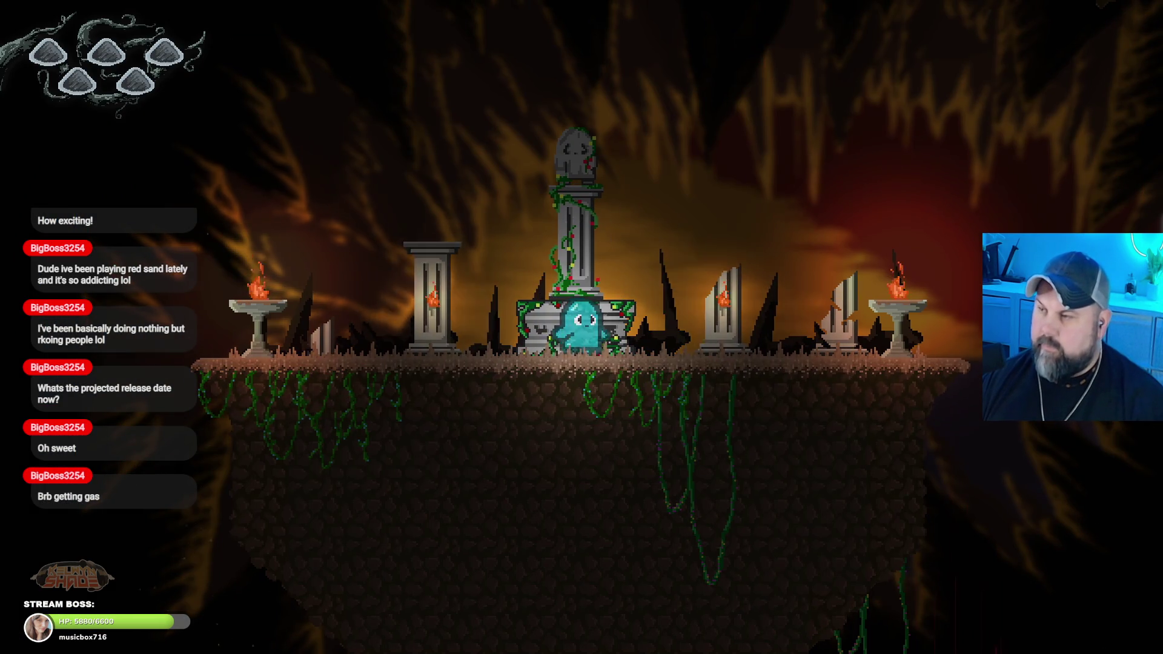
Step: Run and jump the ghost across the pillar and brazier ledges to the floating shrine island
{"action": "key", "text": "Right"}
{"action": "key", "text": "space"}
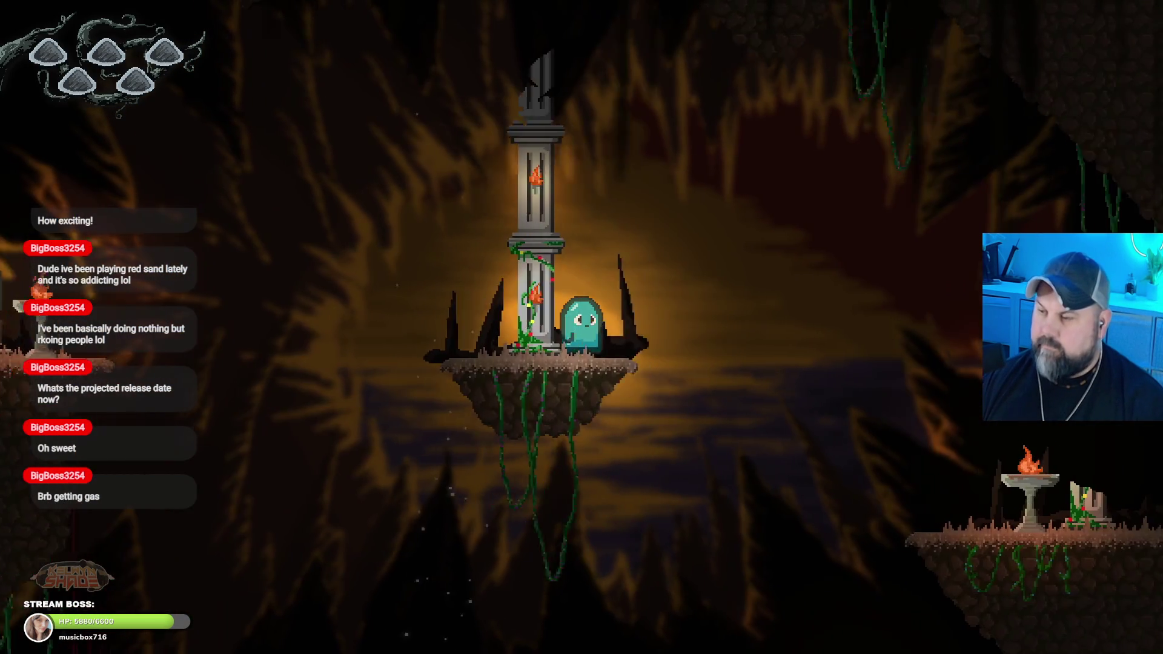
{"action": "key", "text": "Right"}
{"action": "key", "text": "space"}
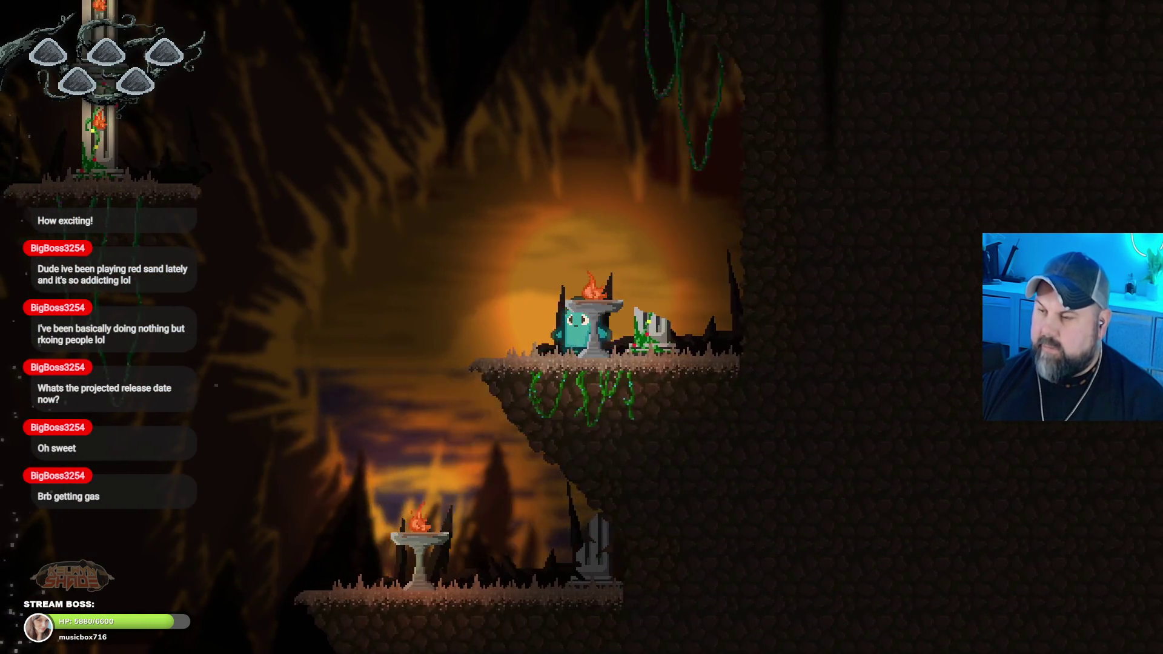
{"action": "key", "text": "Left"}
{"action": "key", "text": "space"}
{"action": "key", "text": "space"}
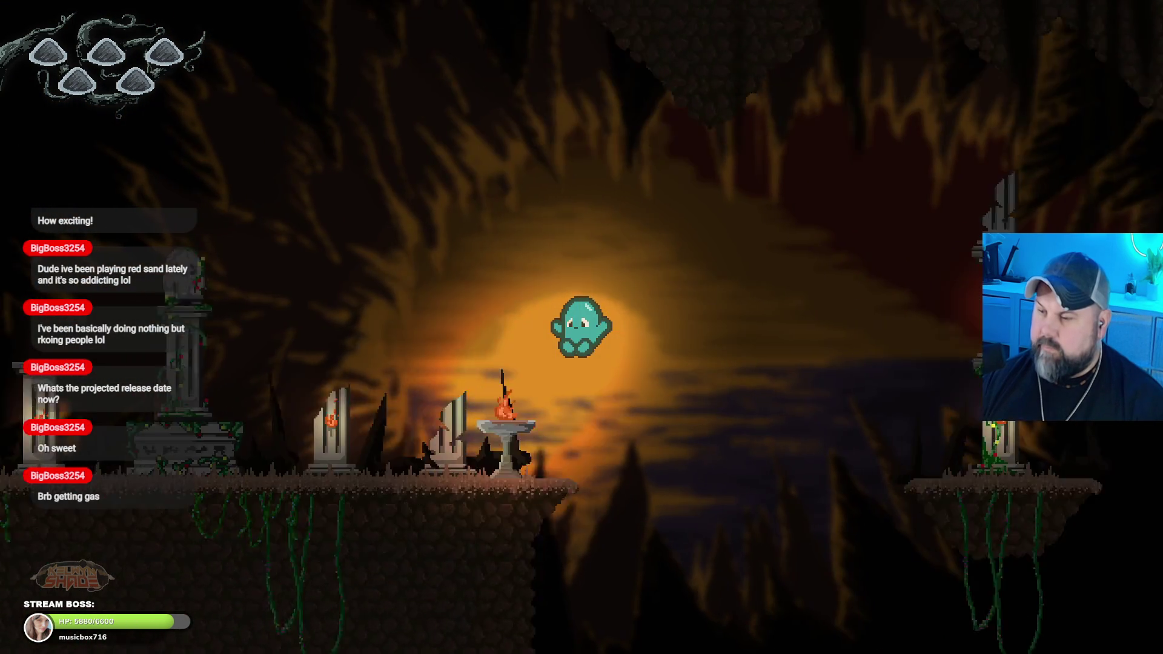
{"action": "key", "text": "Left"}
{"action": "key", "text": "space"}
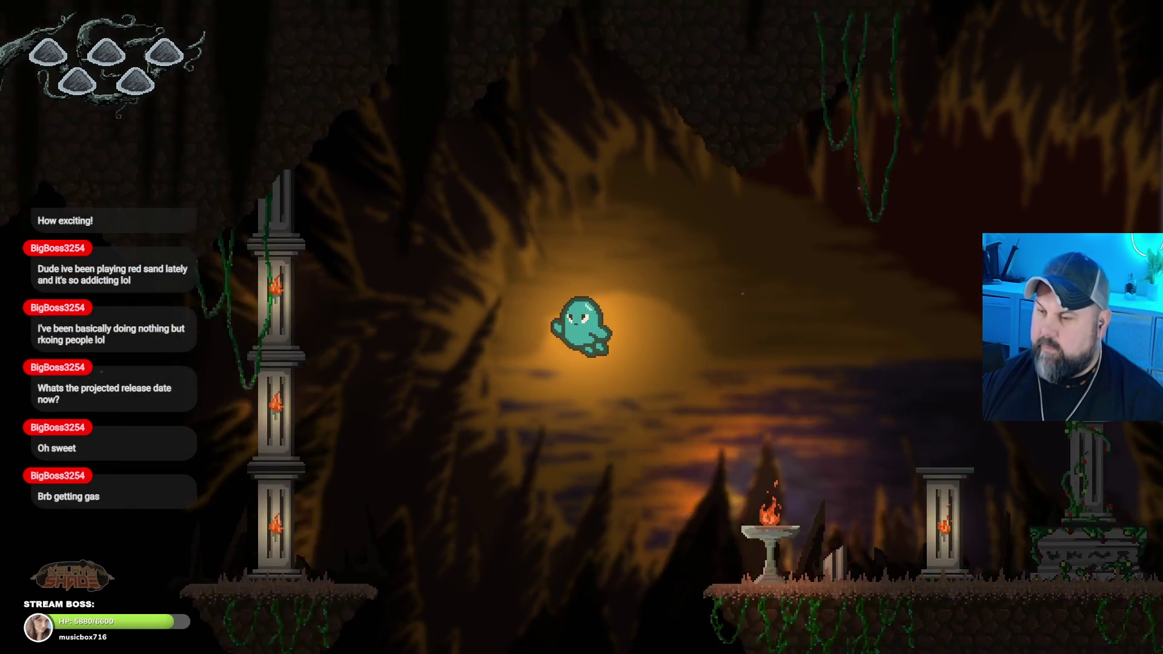
{"action": "key", "text": "Left"}
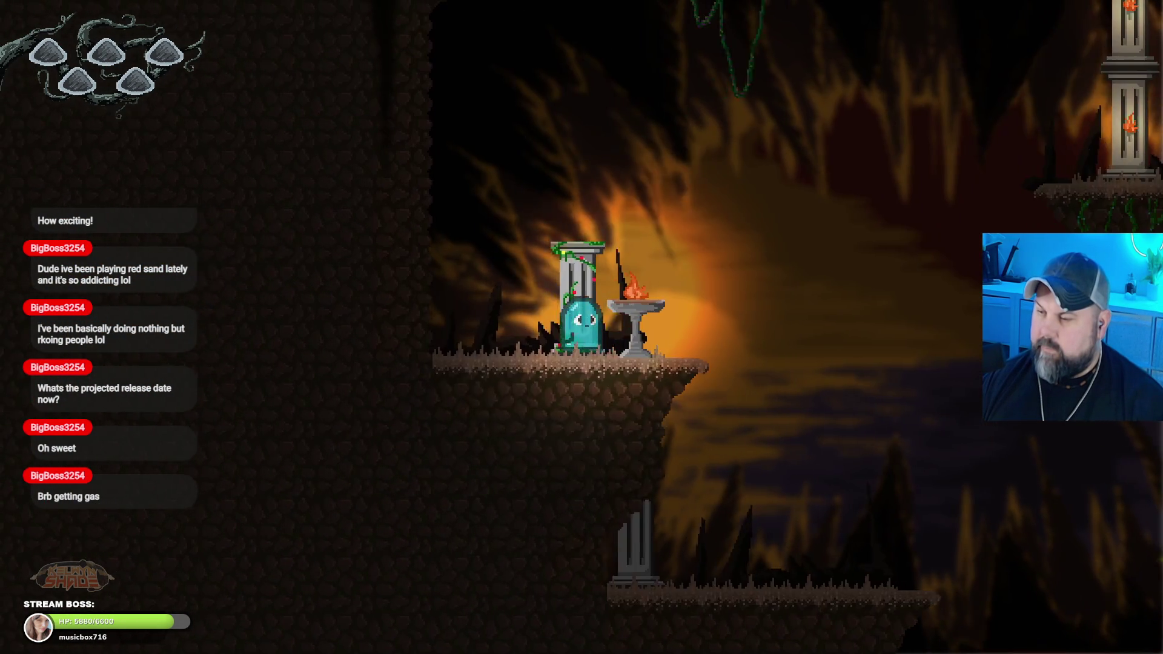
{"action": "key", "text": "Right"}
{"action": "key", "text": "space"}
{"action": "key", "text": "space"}
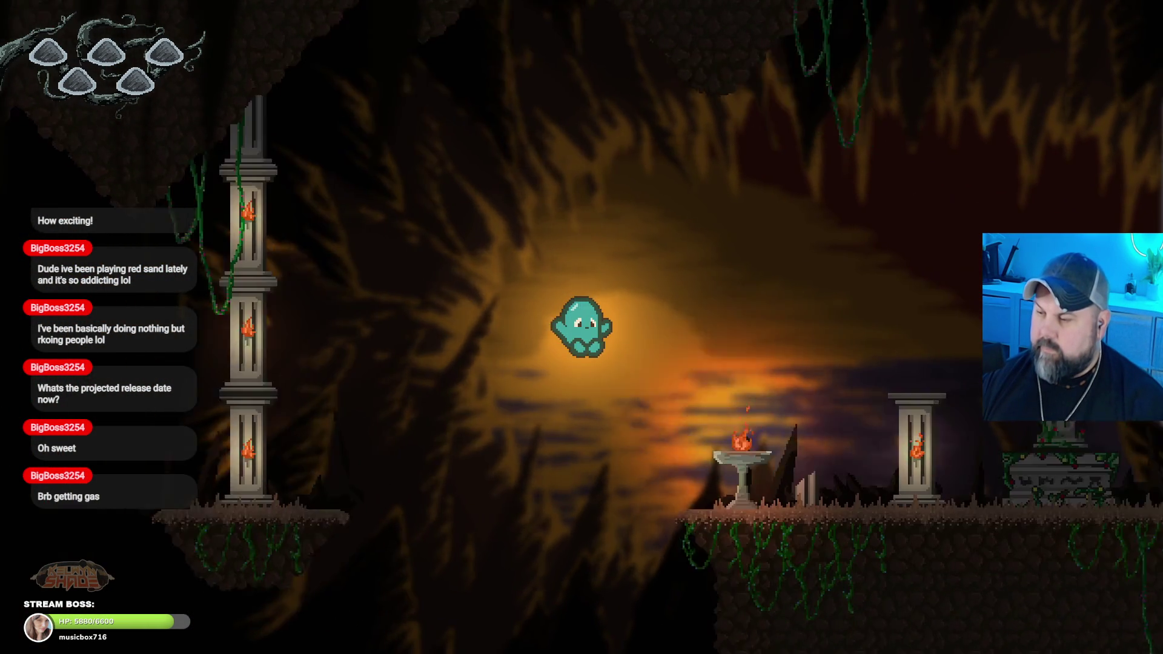
{"action": "key", "text": "Right"}
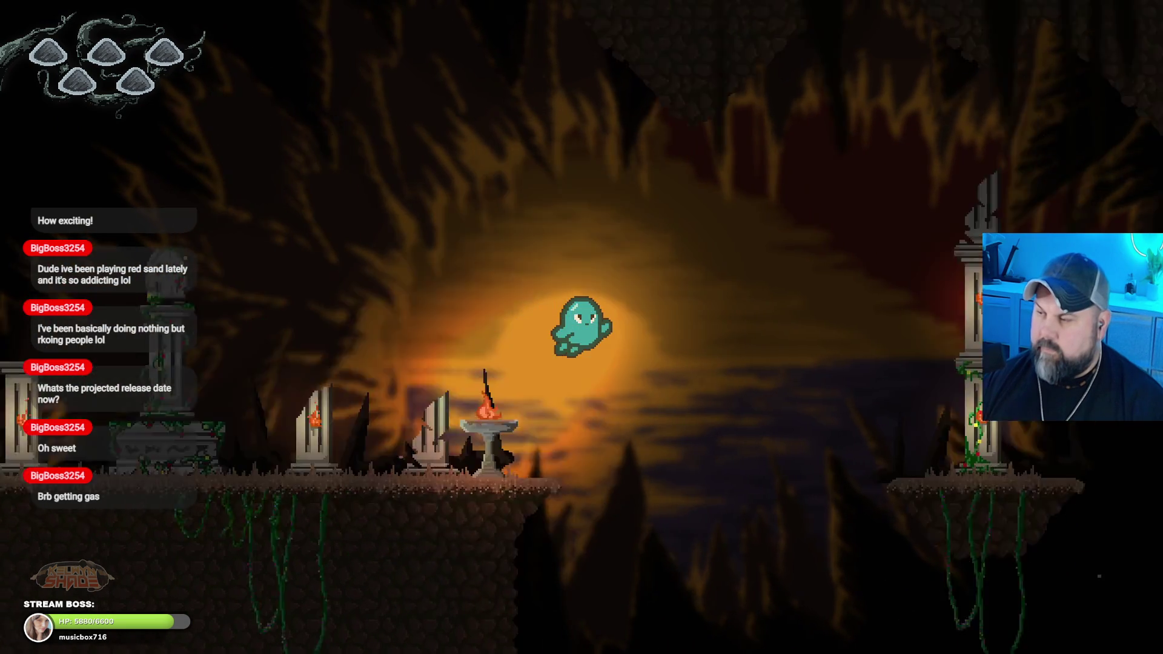
{"action": "key", "text": "Right"}
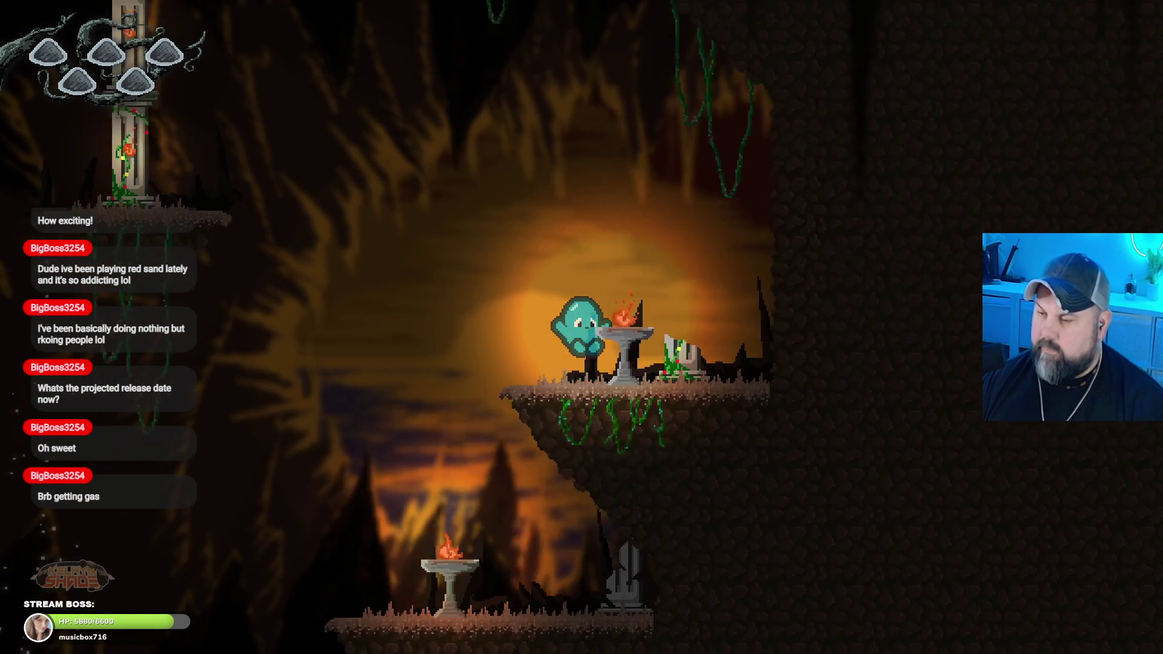
{"action": "key", "text": "Left"}
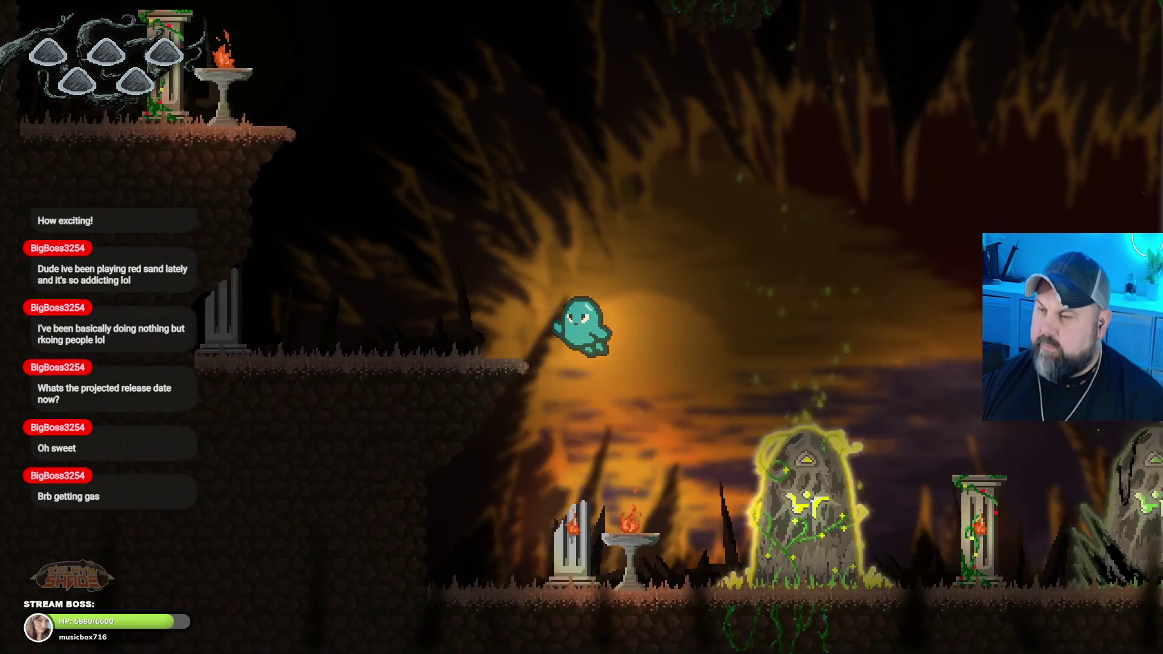
Step: Hop the ghost right to the brazier ledge and back left past the statue, then exit full screen
{"action": "key", "text": "Left"}
{"action": "key", "text": "Right"}
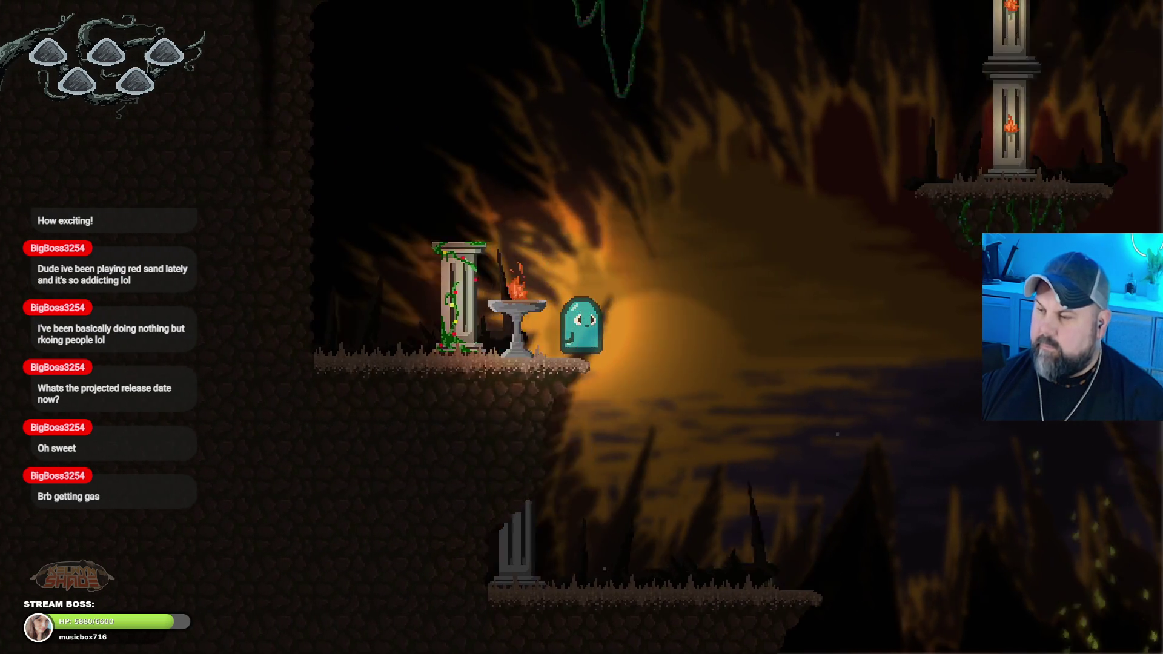
{"action": "key", "text": "space"}
{"action": "key", "text": "Right"}
{"action": "key", "text": "space"}
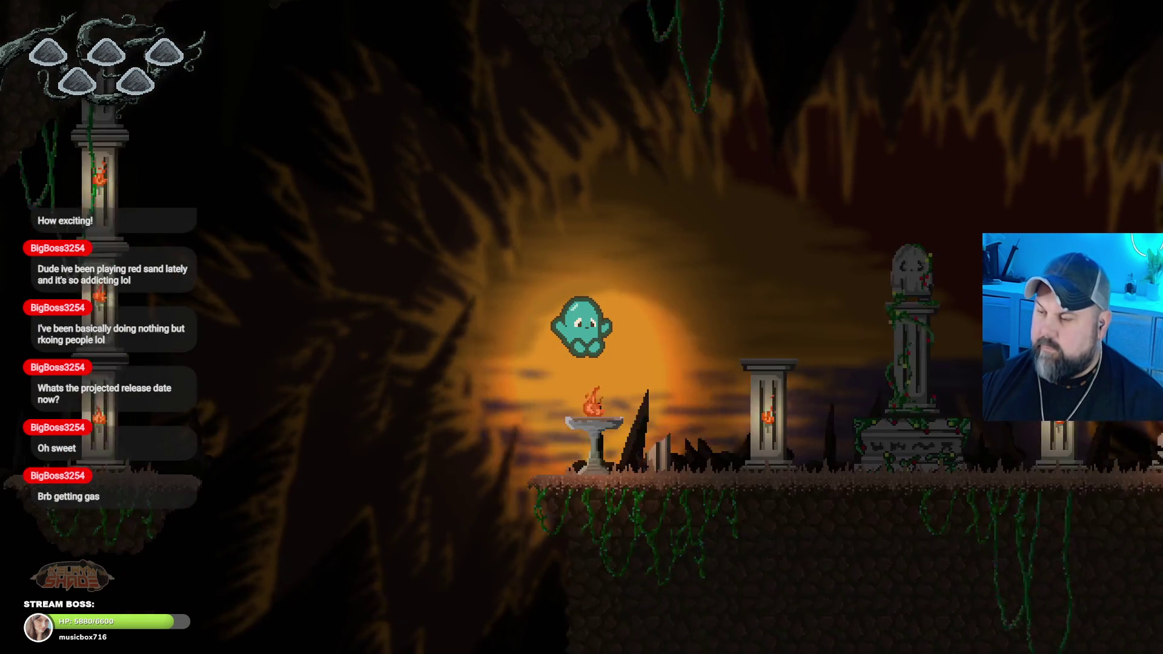
{"action": "key", "text": "Right"}
{"action": "key", "text": "space"}
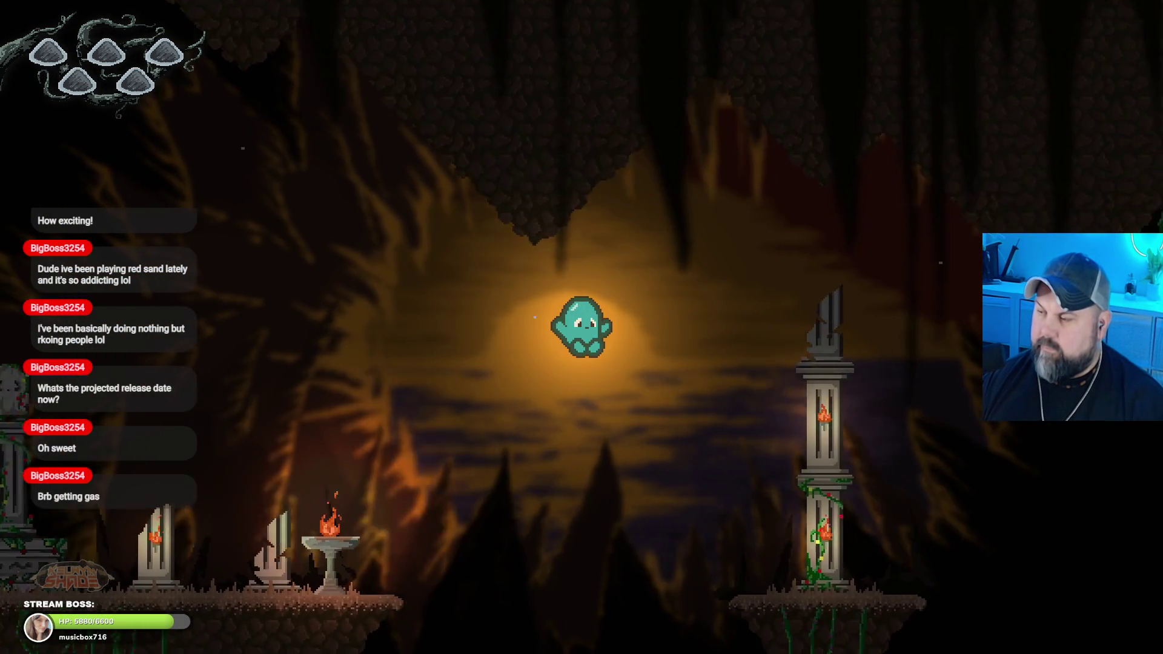
{"action": "key", "text": "Right"}
{"action": "key", "text": "space"}
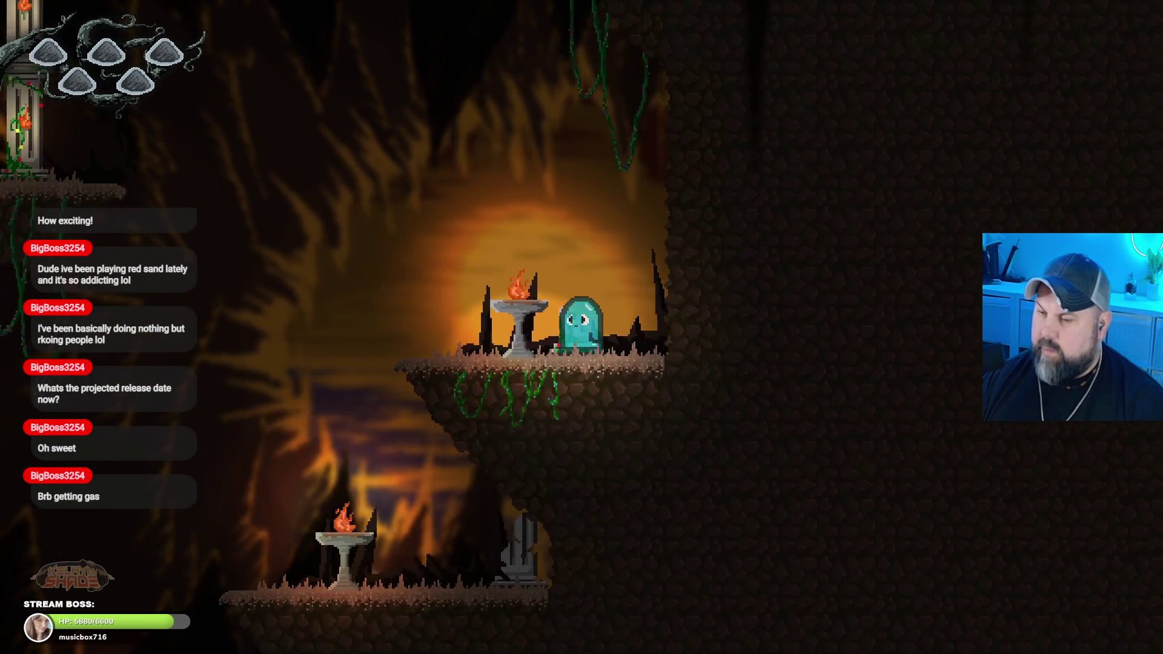
{"action": "key", "text": "Left"}
{"action": "key", "text": "space"}
{"action": "key", "text": "Left"}
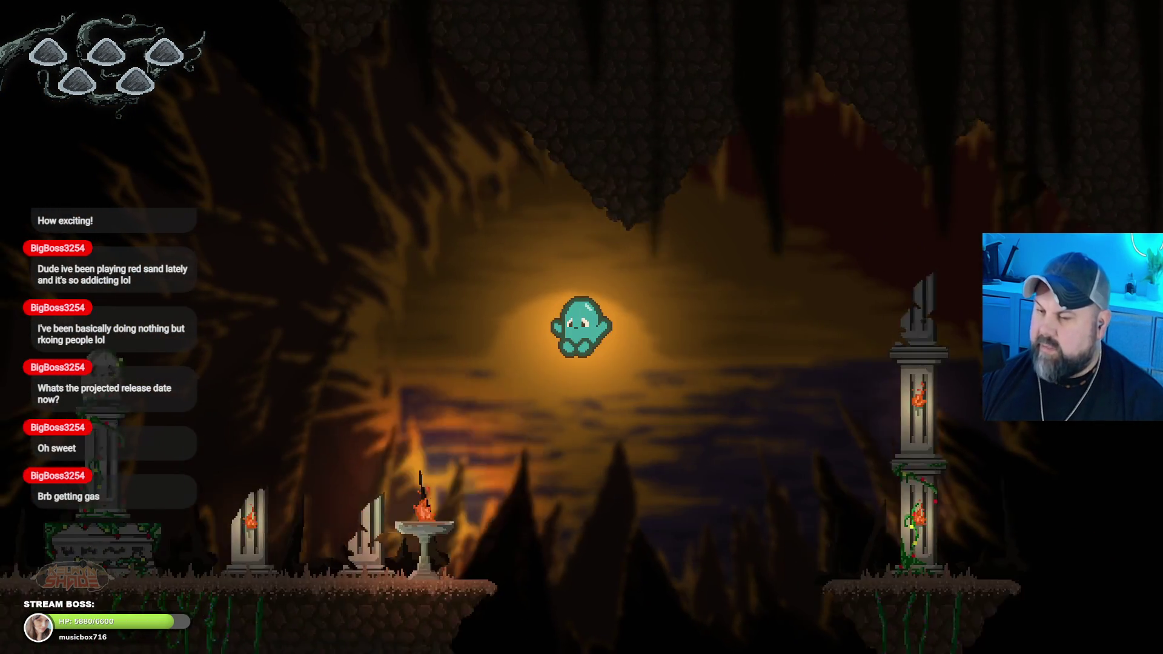
{"action": "key", "text": "Left"}
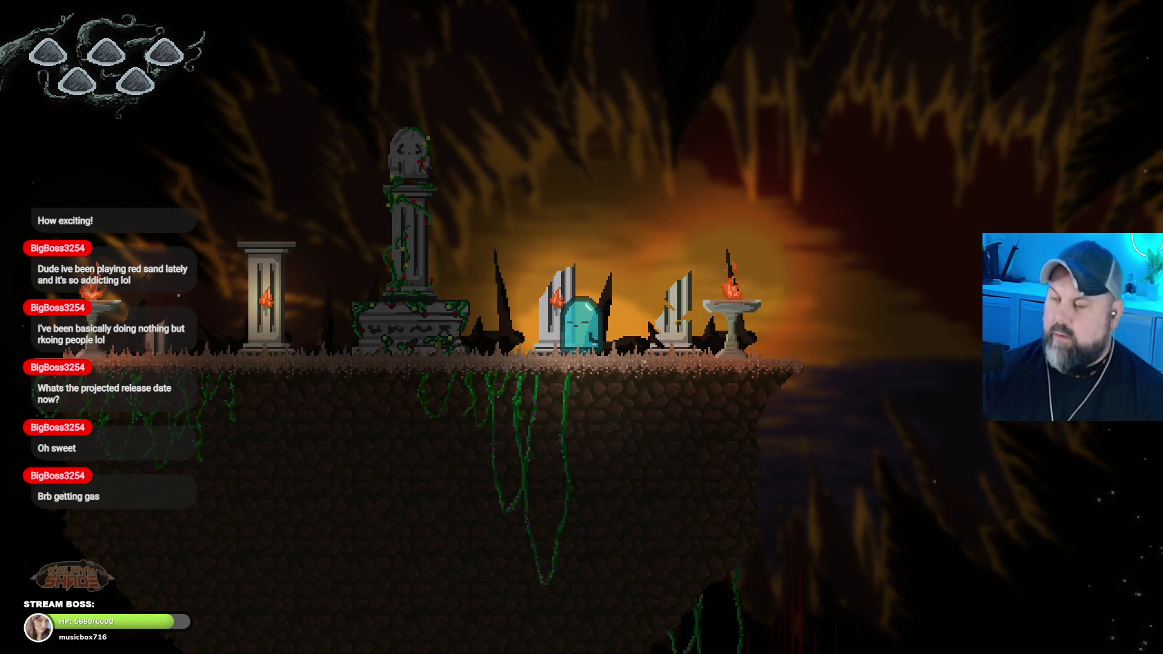
{"action": "key", "text": "F11"}
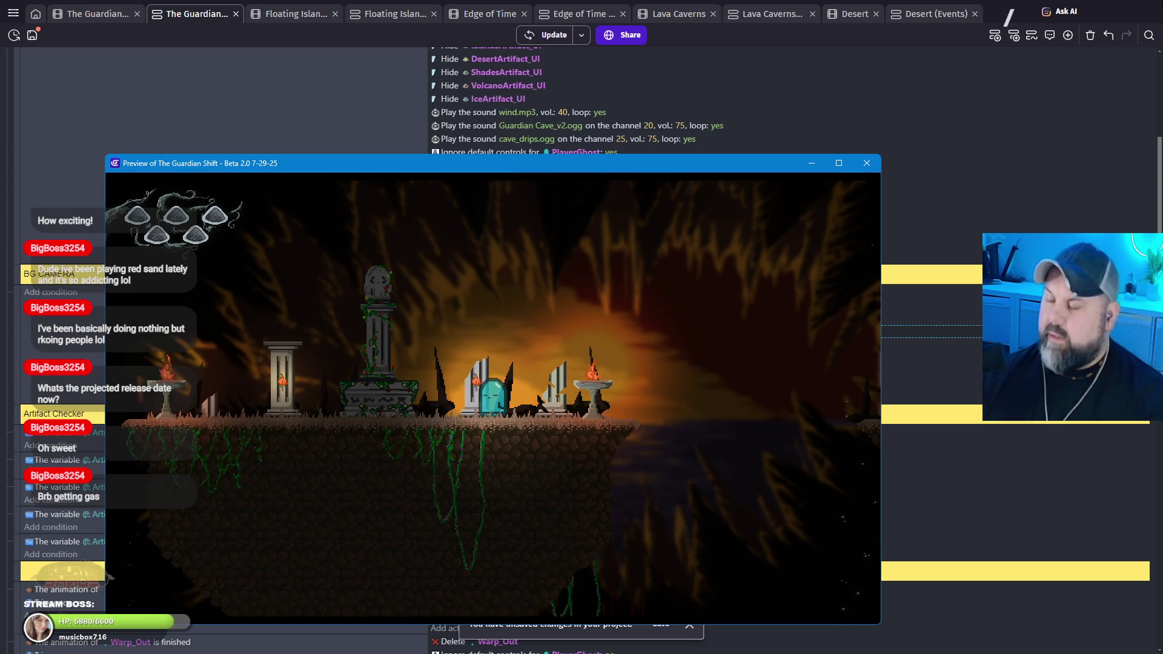
Step: Close the preview and change the BG2 camera X offset to PlayerGhost.X() * 0.3 + 400
{"action": "left_click", "coordinate": [867, 164]}
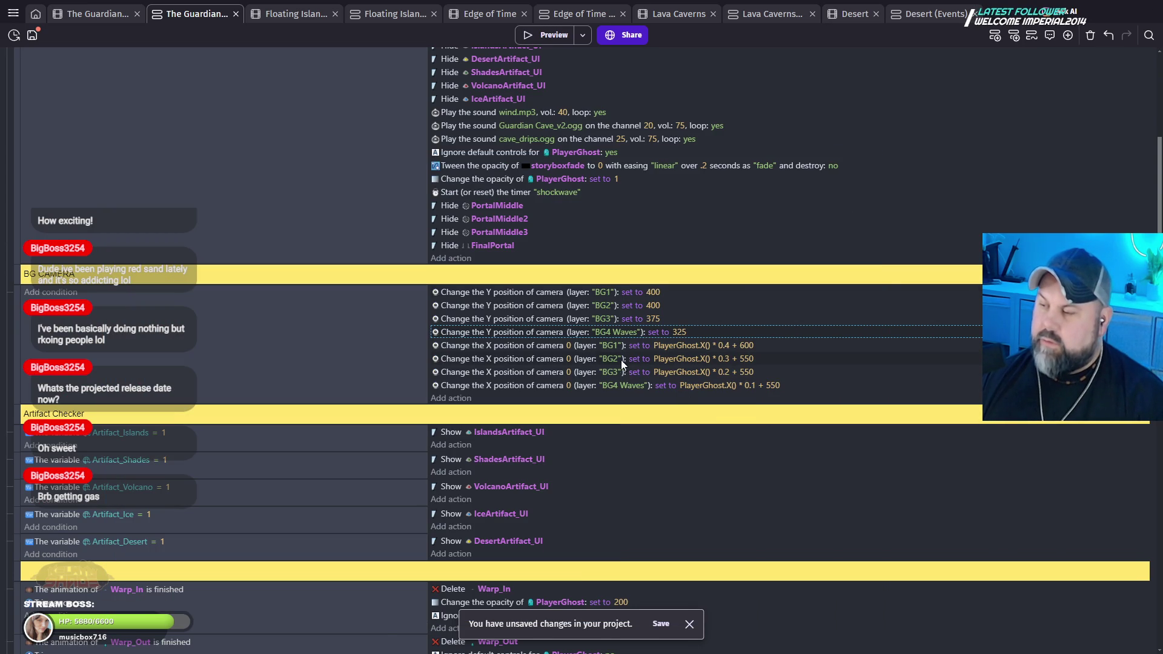
{"action": "left_click", "coordinate": [748, 359]}
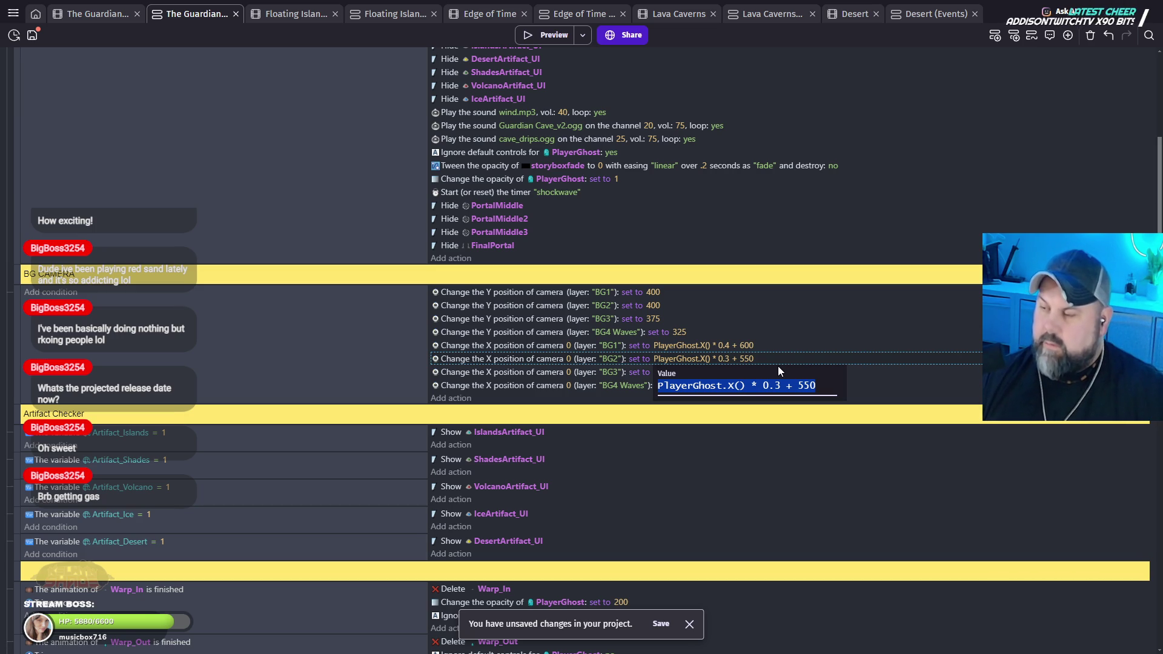
{"action": "type", "text": "400"}
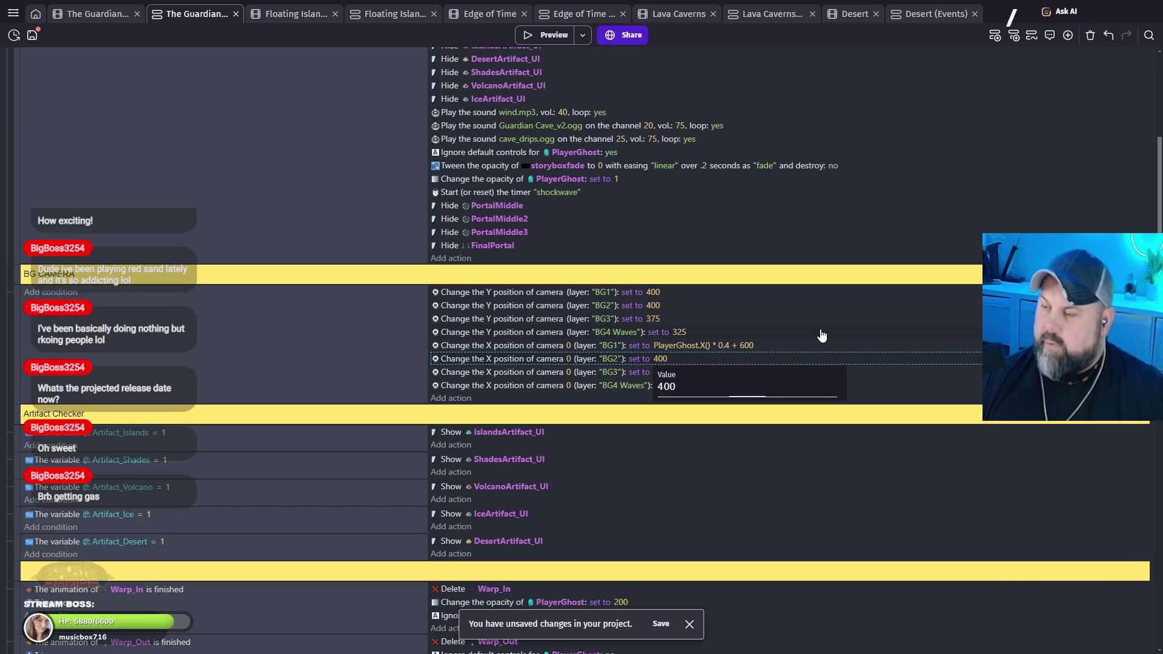
{"action": "left_click", "coordinate": [745, 337]}
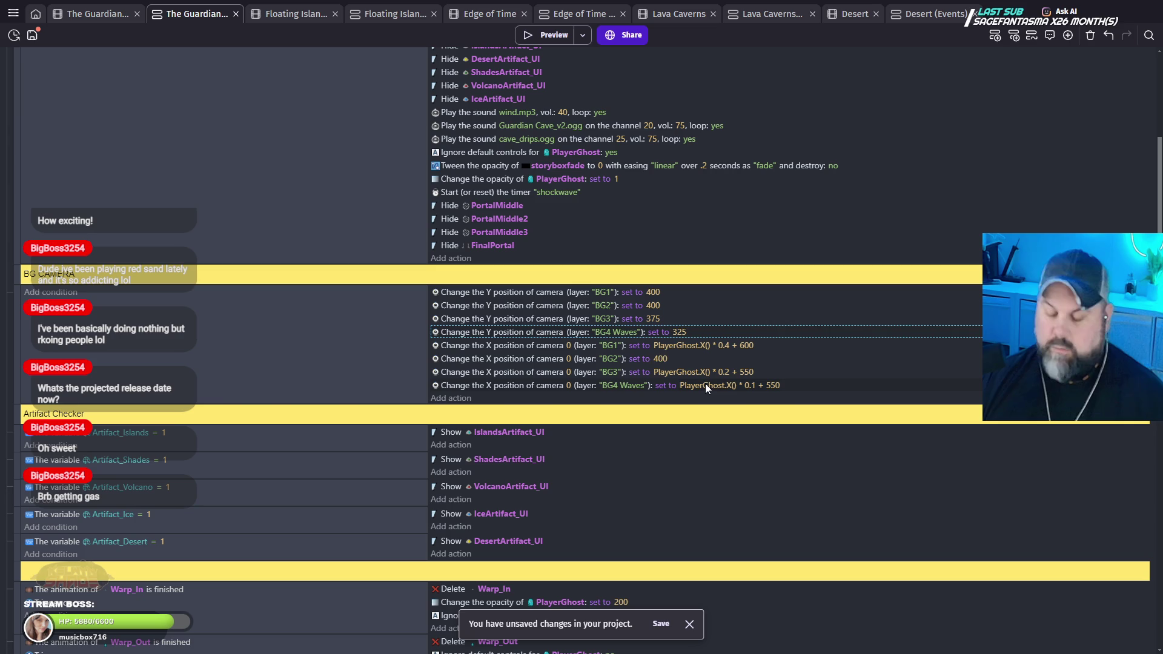
{"action": "key", "text": "ctrl+z"}
{"action": "left_click", "coordinate": [744, 358]}
{"action": "left_click", "coordinate": [817, 386]}
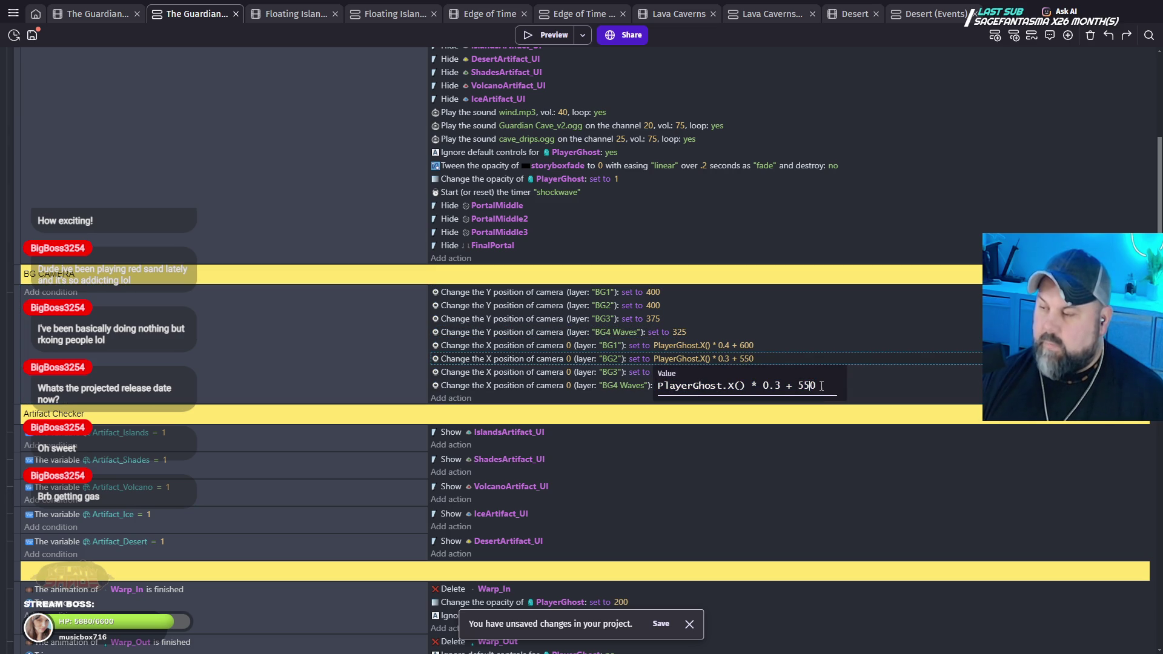
{"action": "left_click_drag", "start_coordinate": [804, 388], "coordinate": [797, 389]}
{"action": "type", "text": "400"}
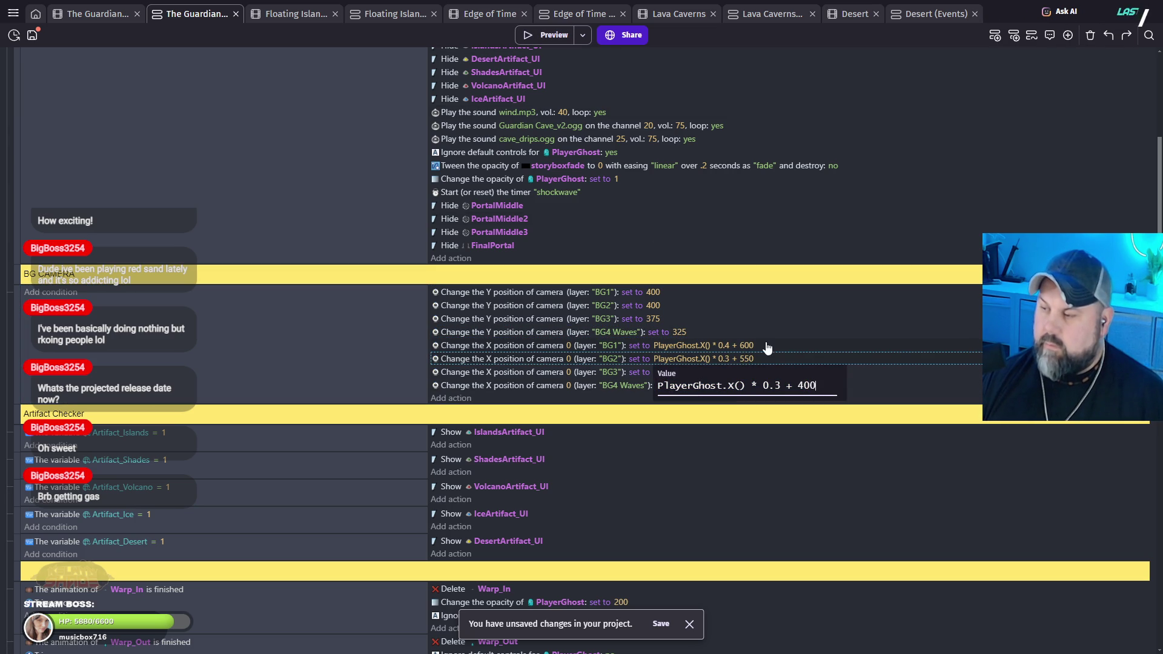
{"action": "left_click", "coordinate": [863, 433]}
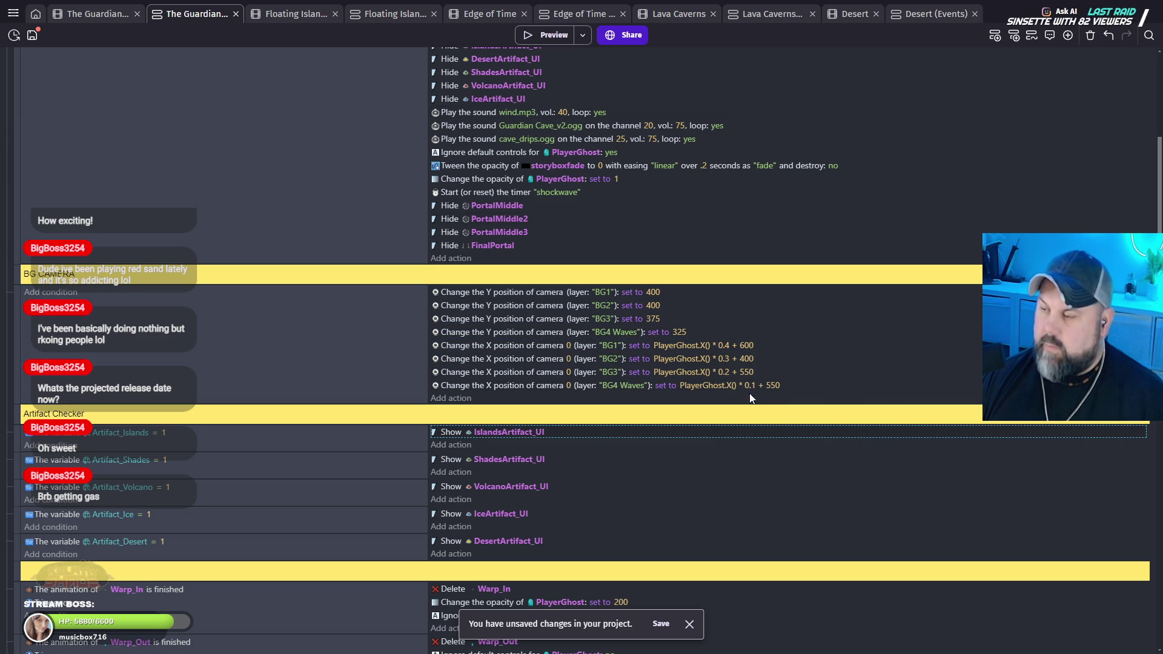
Step: Change the BG3 camera X offset to PlayerGhost.X() * 0.2 + 450 and relaunch the preview
{"action": "left_click", "coordinate": [742, 373]}
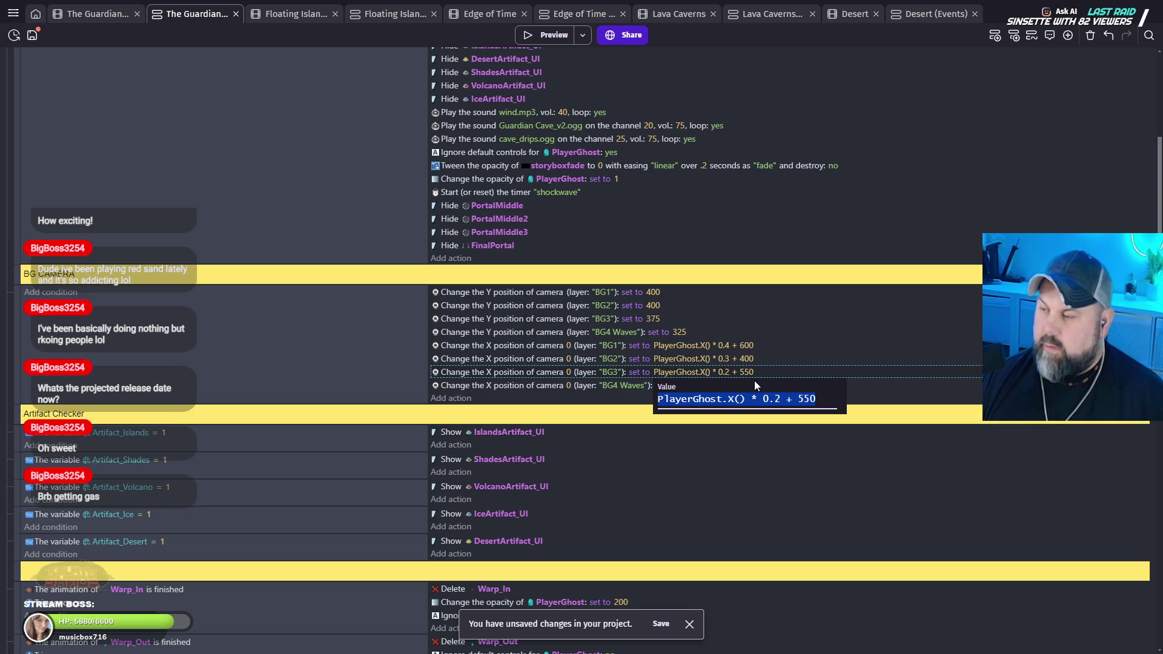
{"action": "left_click", "coordinate": [821, 403]}
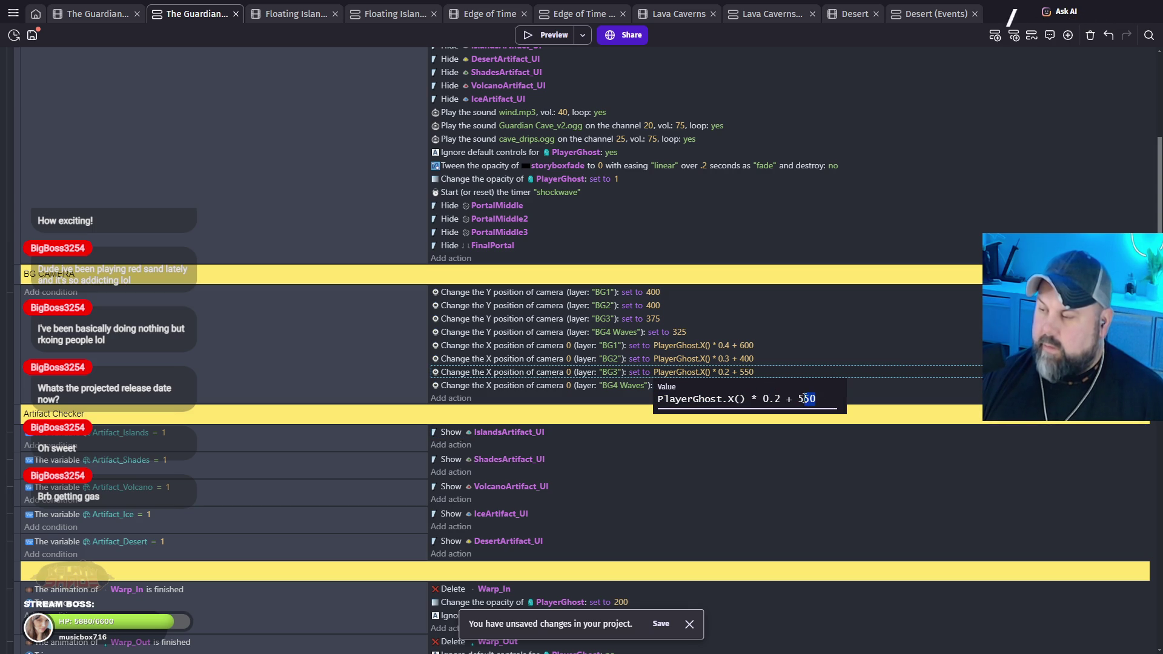
{"action": "type", "text": "450"}
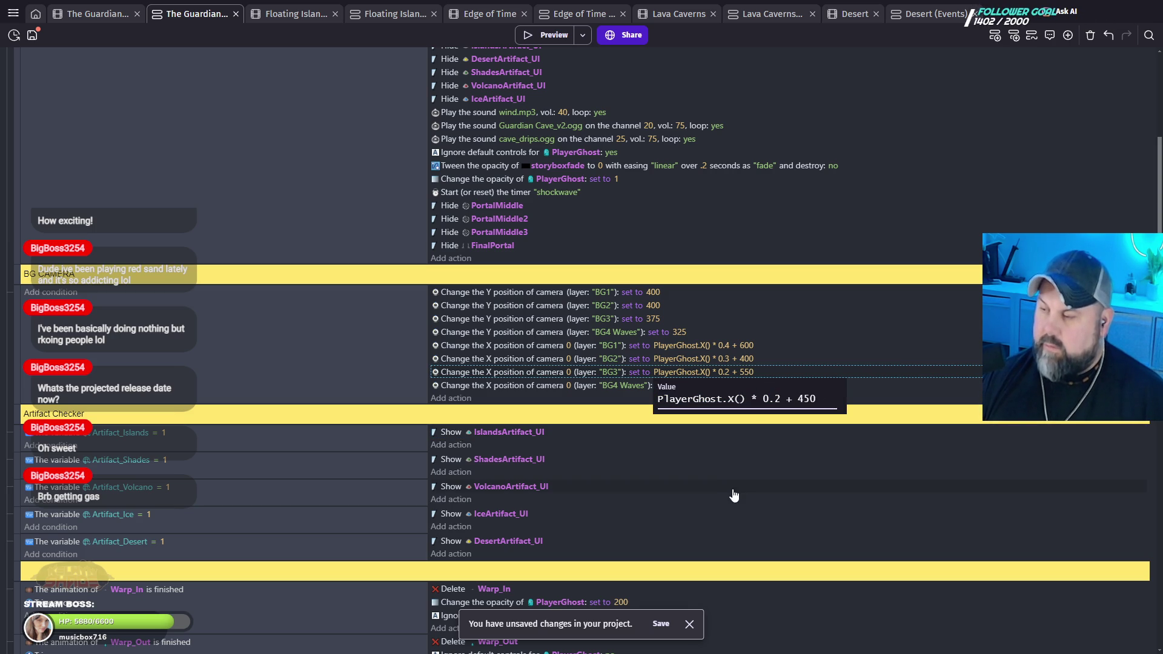
{"action": "left_click", "coordinate": [729, 486]}
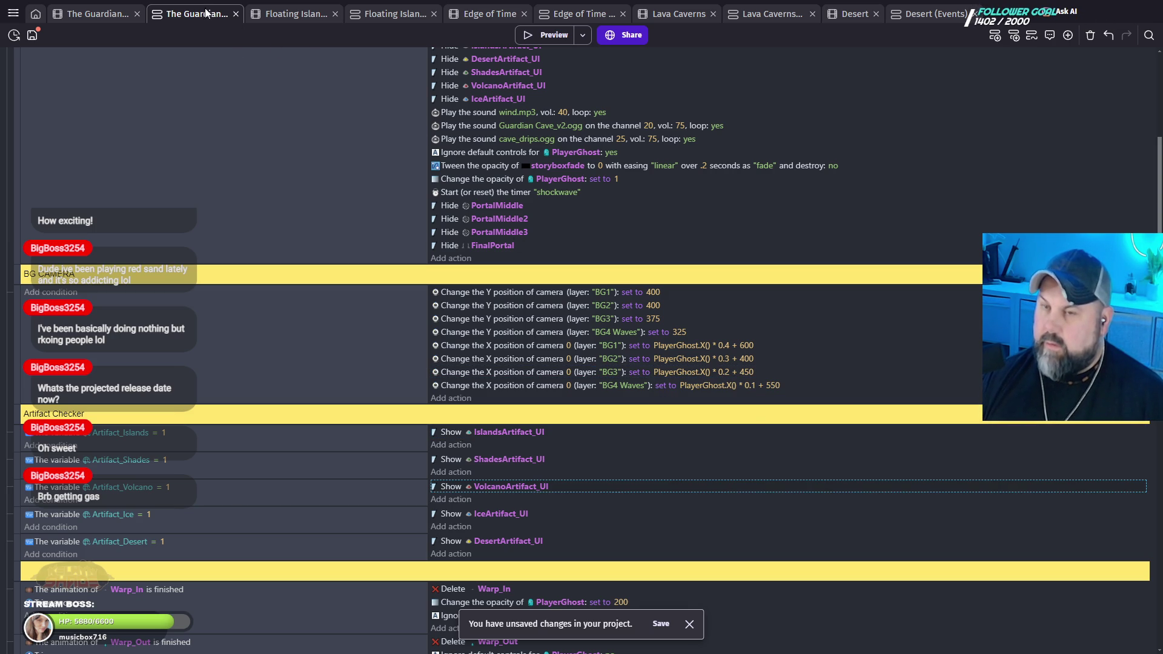
{"action": "left_click", "coordinate": [548, 35]}
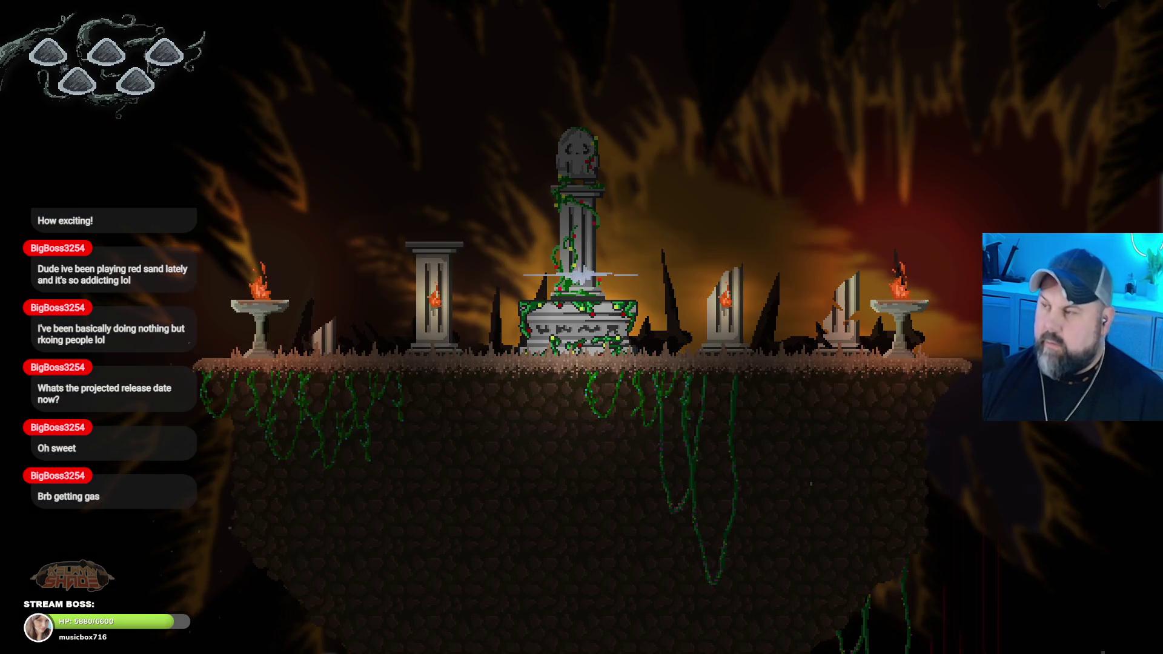
Step: Walk and jump the ghost out of the portal across the platforms to the shrine
{"action": "key", "text": "d"}
{"action": "key", "text": "space"}
{"action": "key", "text": "d"}
{"action": "key", "text": "space"}
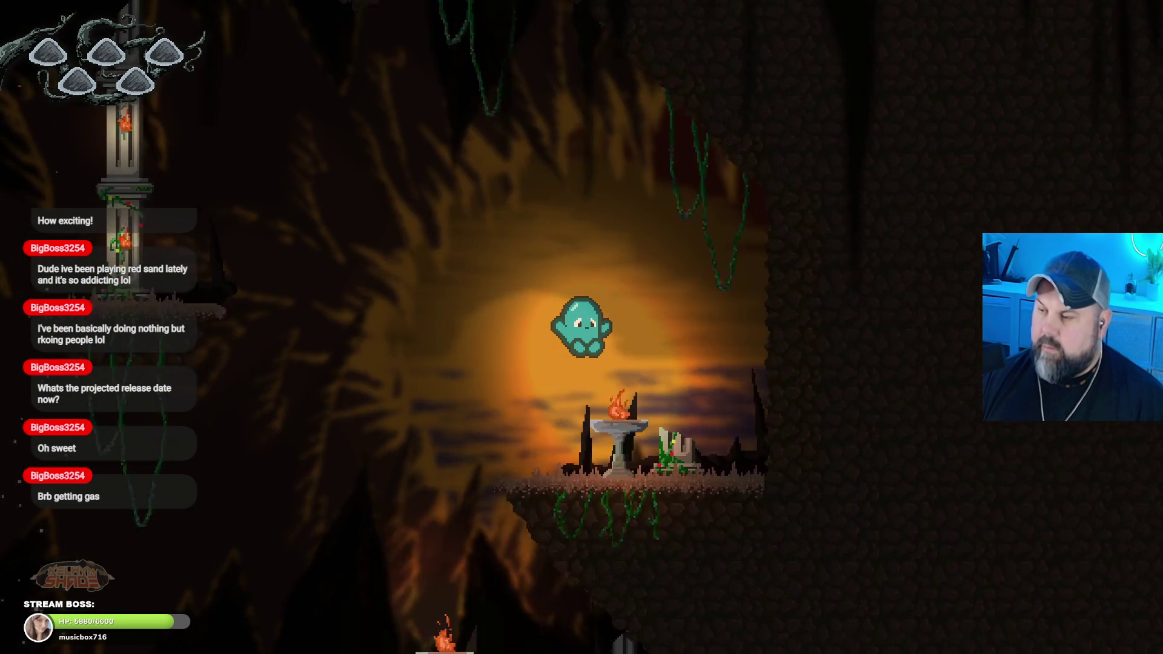
{"action": "key", "text": "d"}
{"action": "key", "text": "space"}
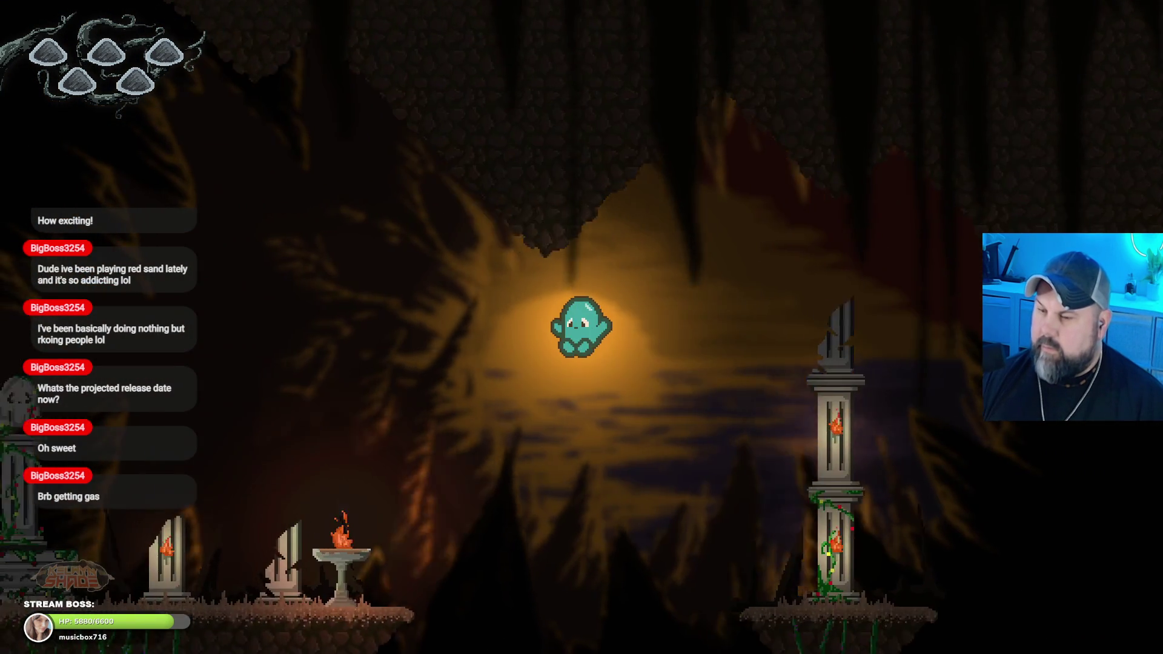
{"action": "key", "text": "a"}
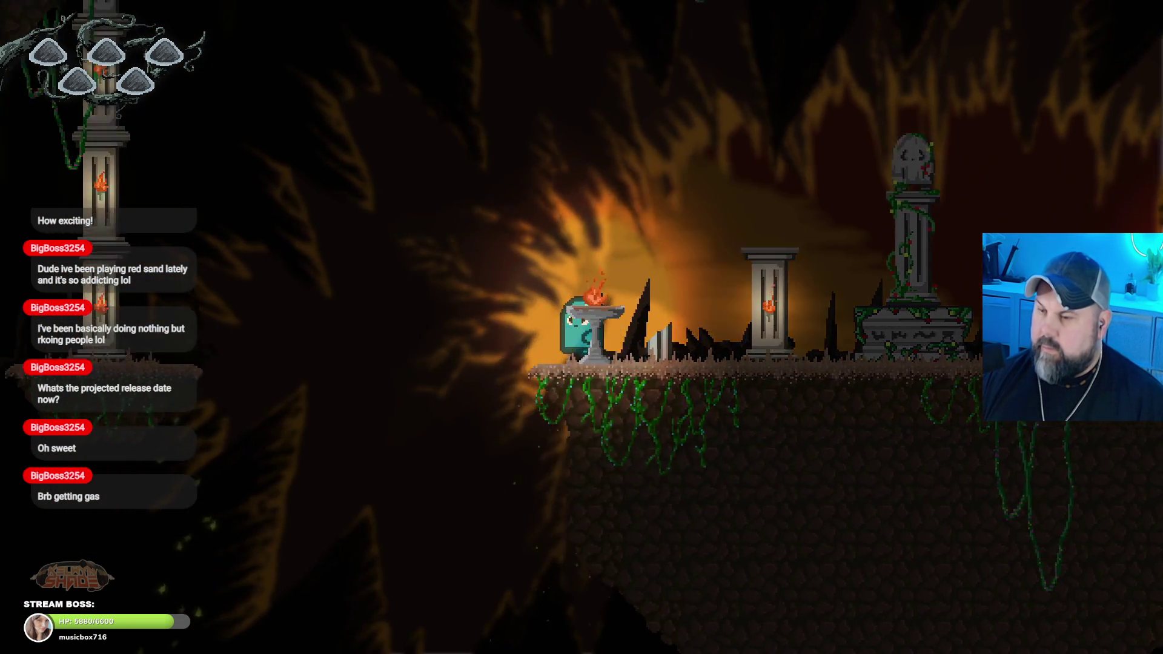
{"action": "key", "text": "d"}
{"action": "key", "text": "space"}
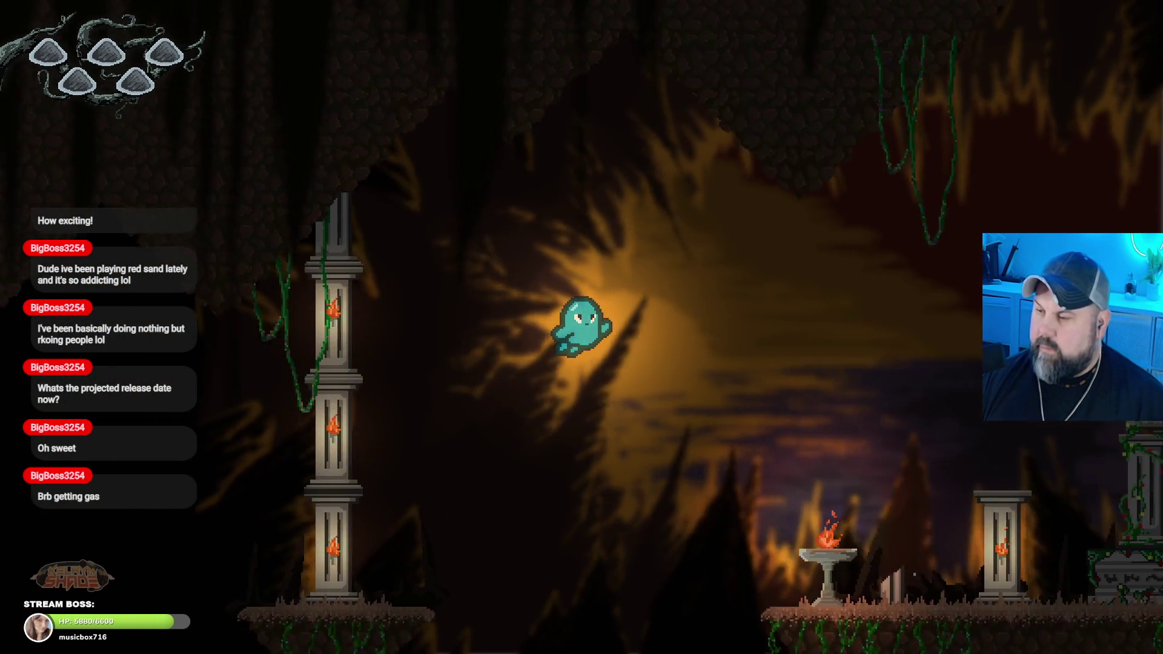
{"action": "key", "text": "d"}
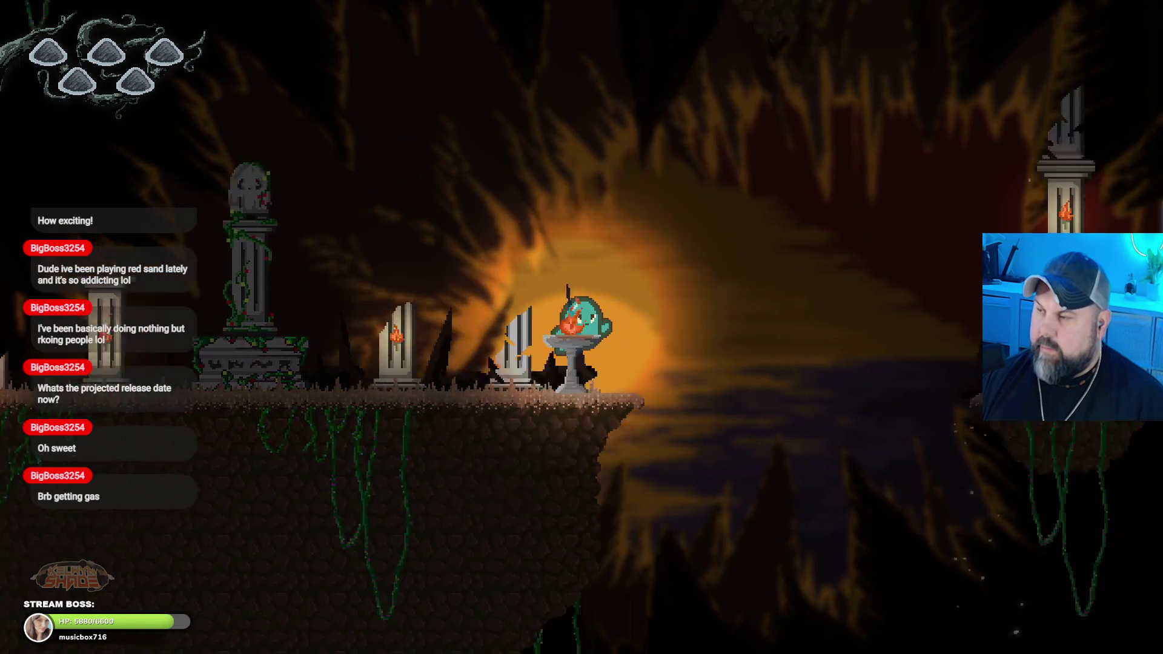
{"action": "key", "text": "space"}
{"action": "key", "text": "d"}
{"action": "key", "text": "space"}
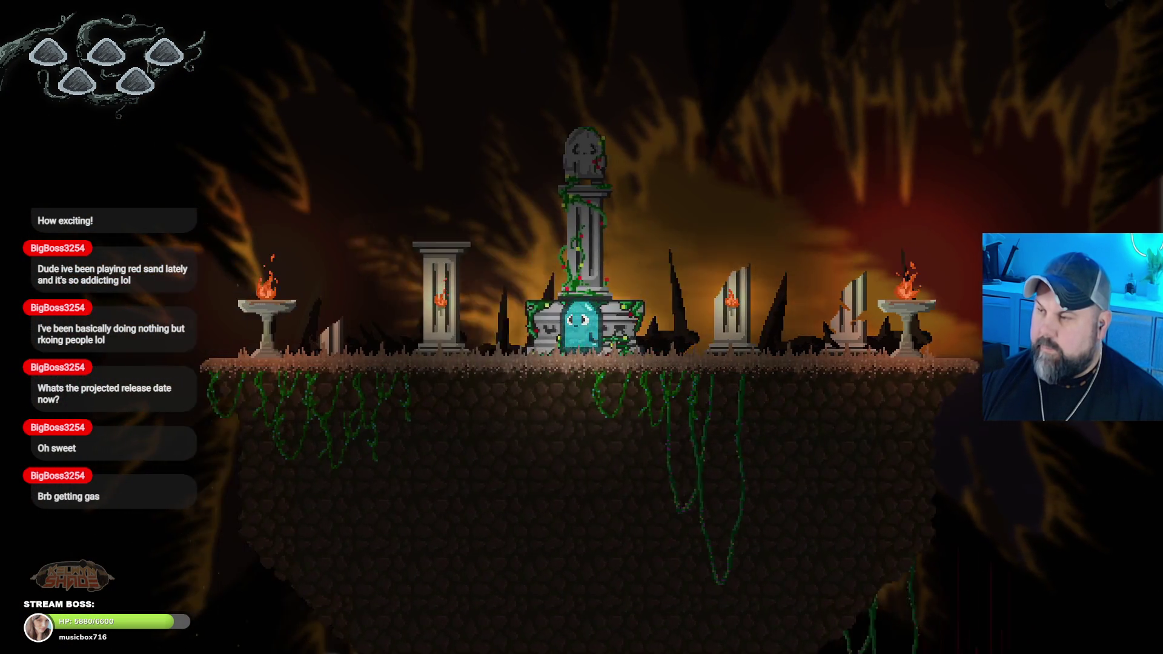
{"action": "key", "text": "a"}
{"action": "key", "text": "space"}
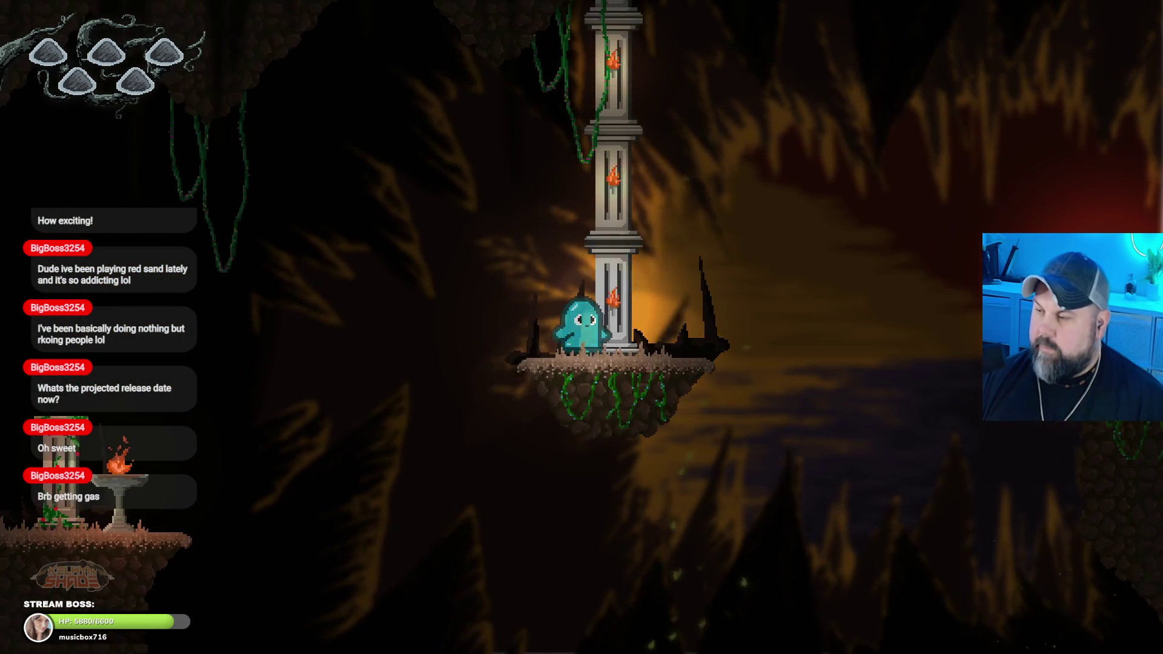
{"action": "key", "text": "d"}
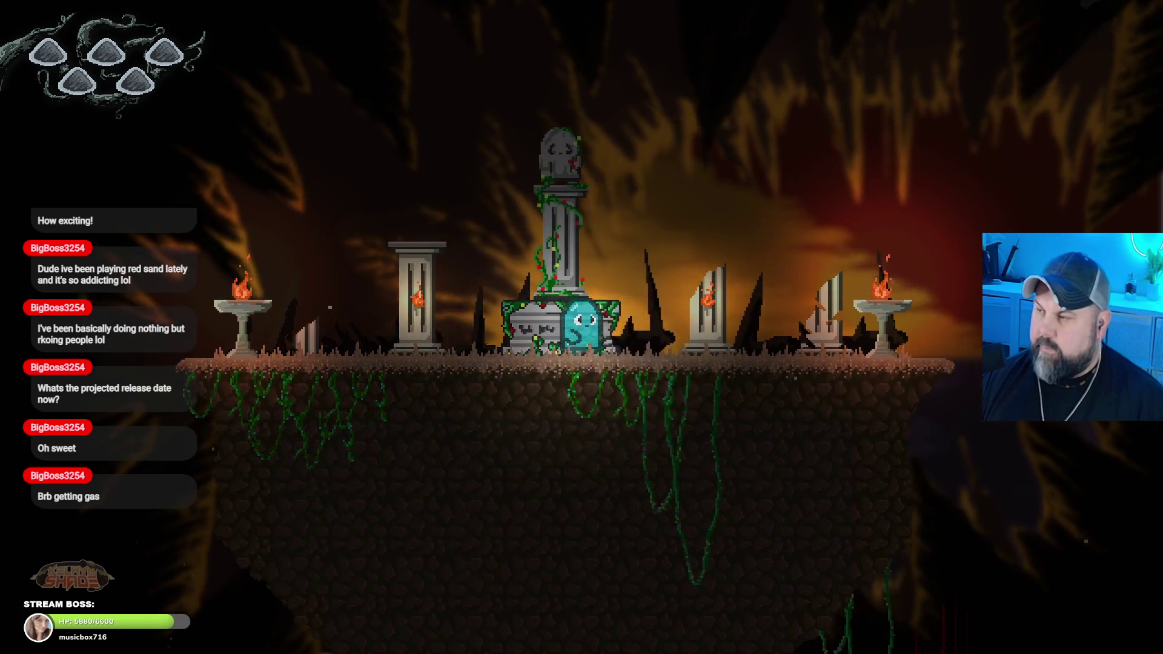
{"action": "key", "text": "space"}
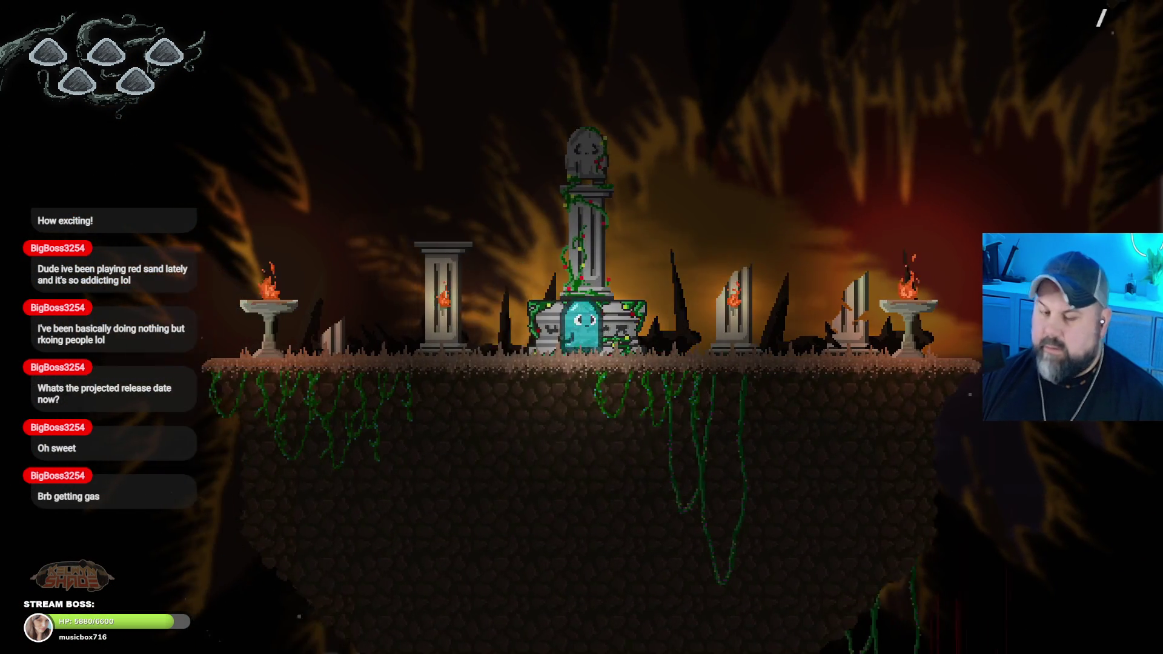
Step: Jump the ghost between the pillar platforms and back past the tombstones to the higher ledges
{"action": "key", "text": "space"}
{"action": "key", "text": "d"}
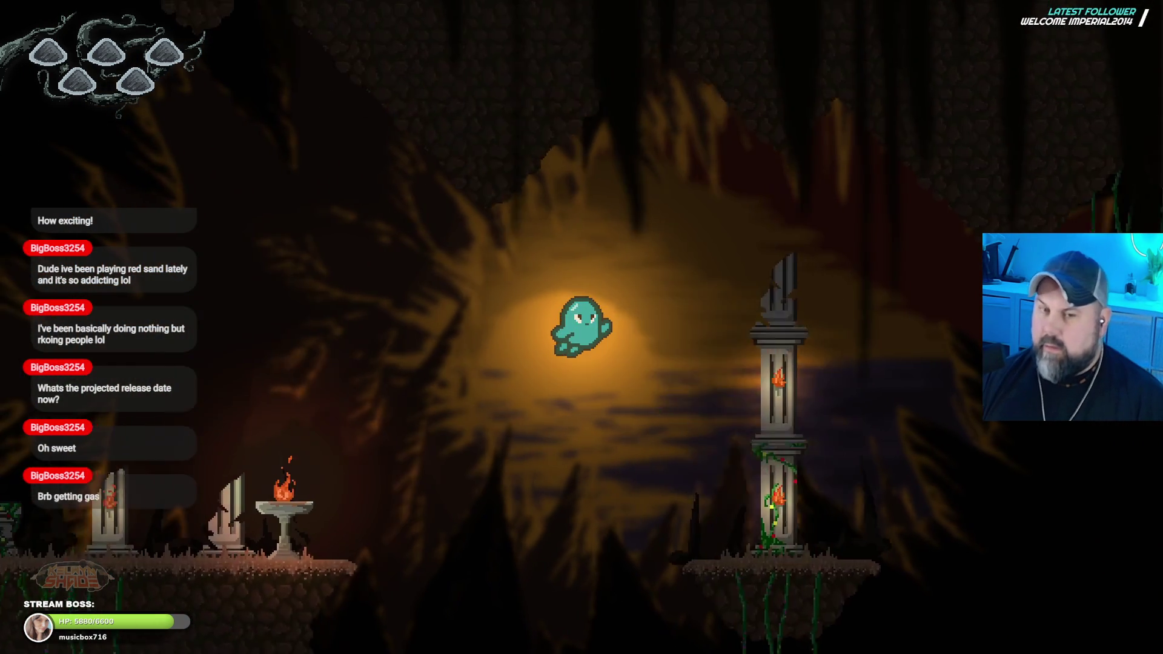
{"action": "key", "text": "d"}
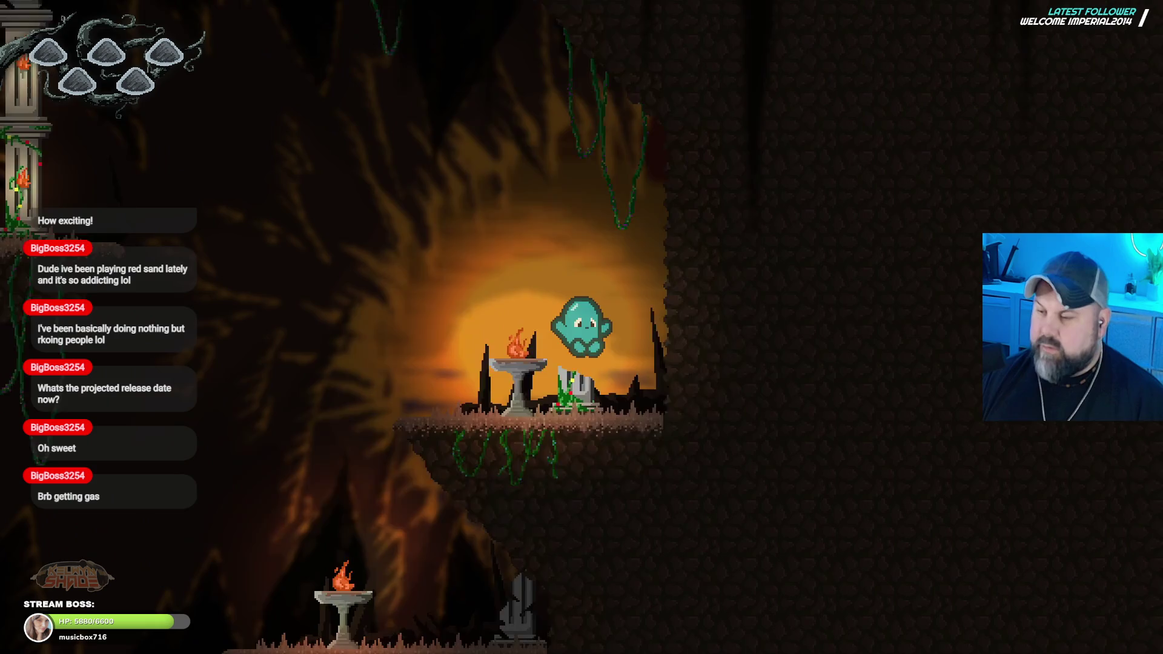
{"action": "key", "text": "space"}
{"action": "key", "text": "a"}
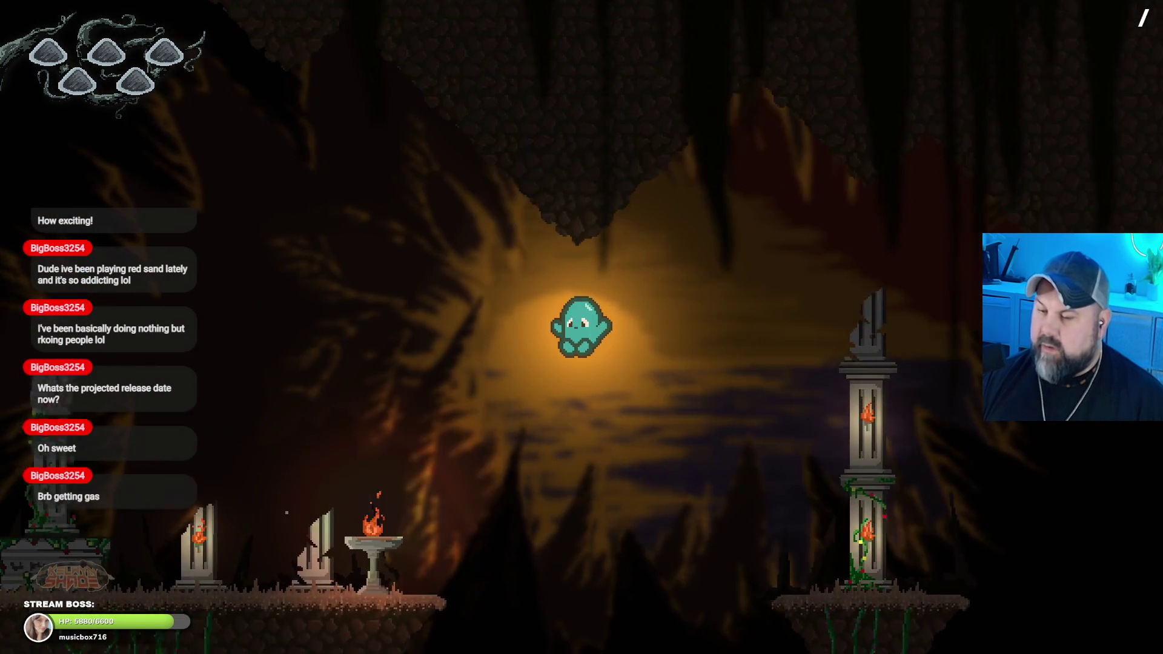
{"action": "key", "text": "d"}
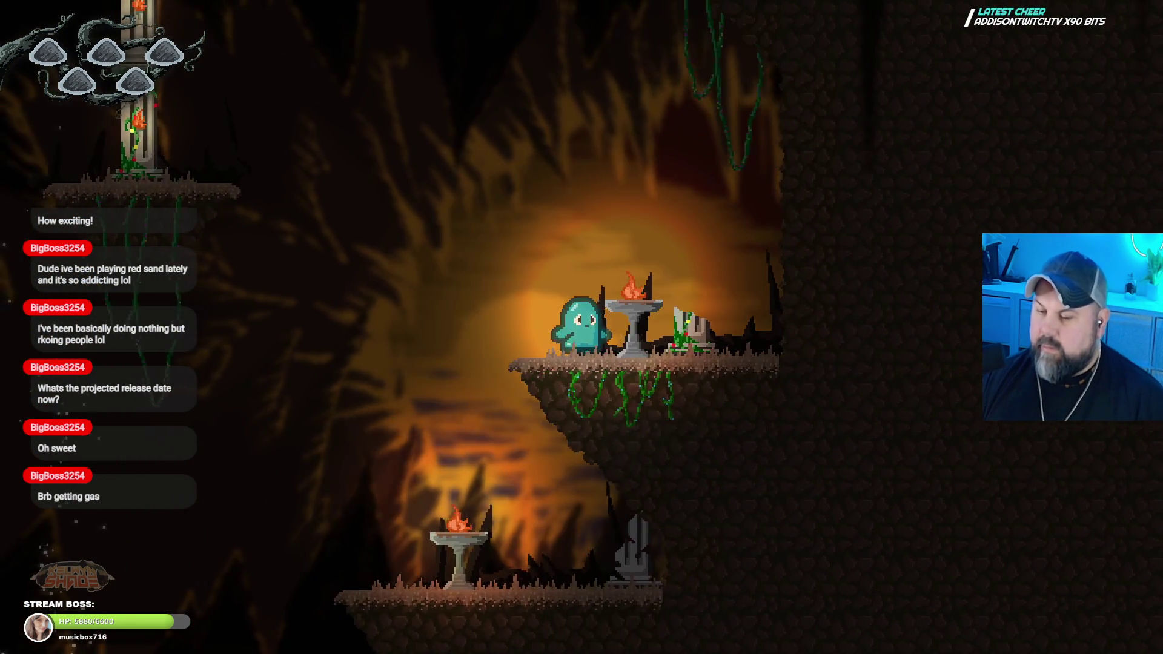
{"action": "key", "text": "space"}
{"action": "key", "text": "a"}
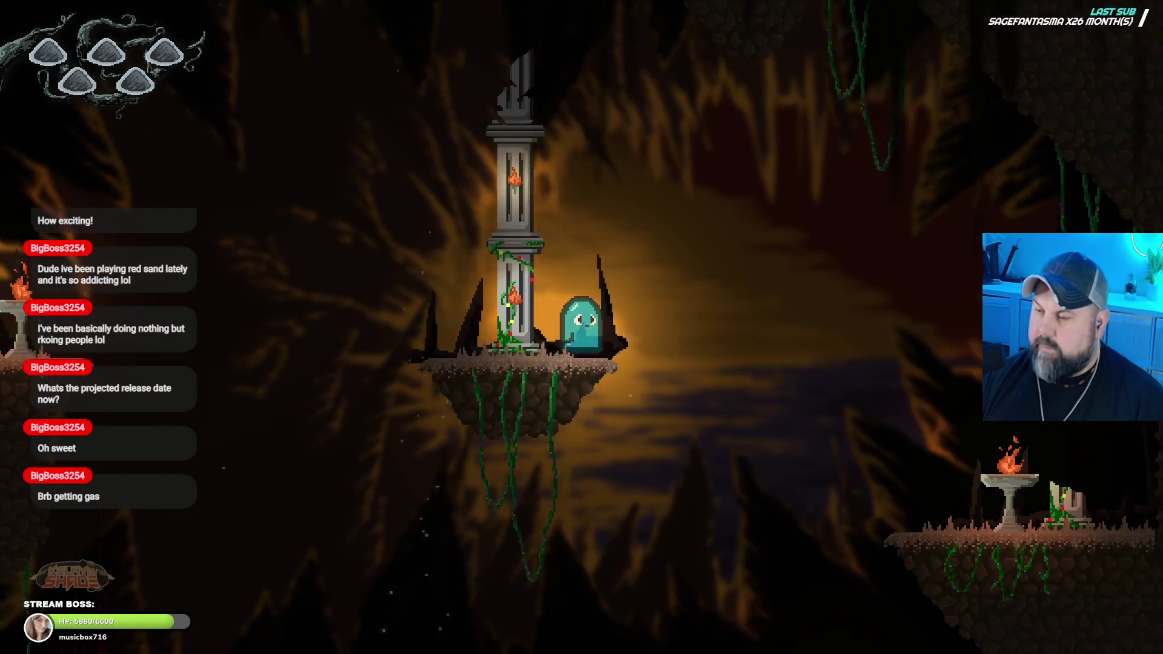
{"action": "key", "text": "a"}
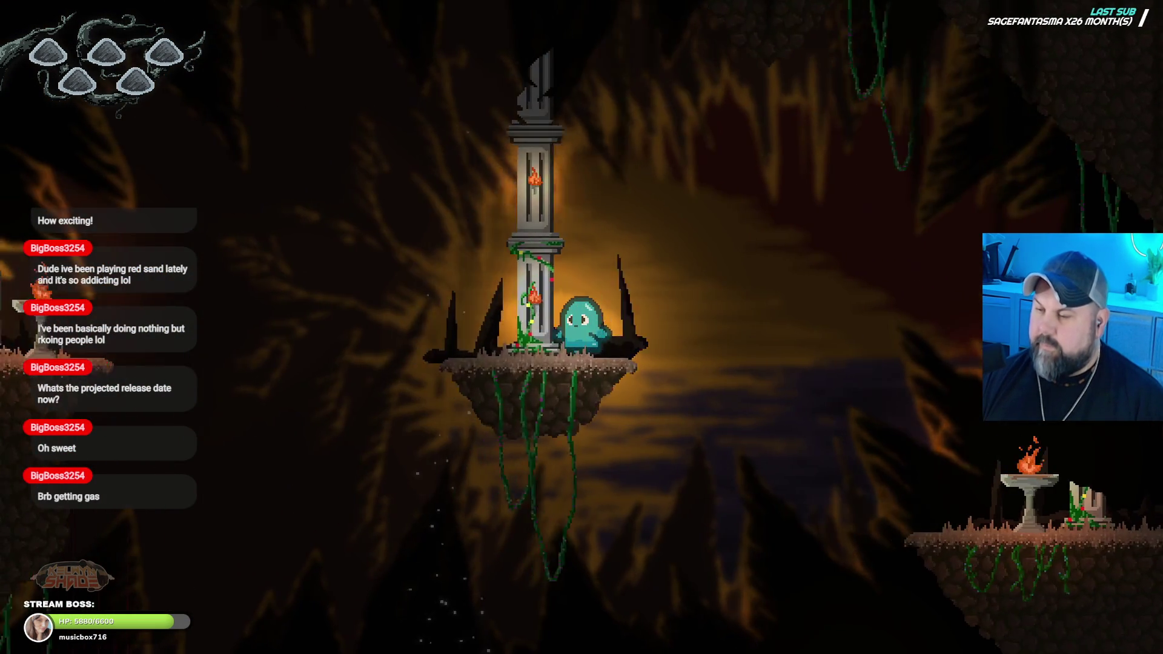
{"action": "key", "text": "a"}
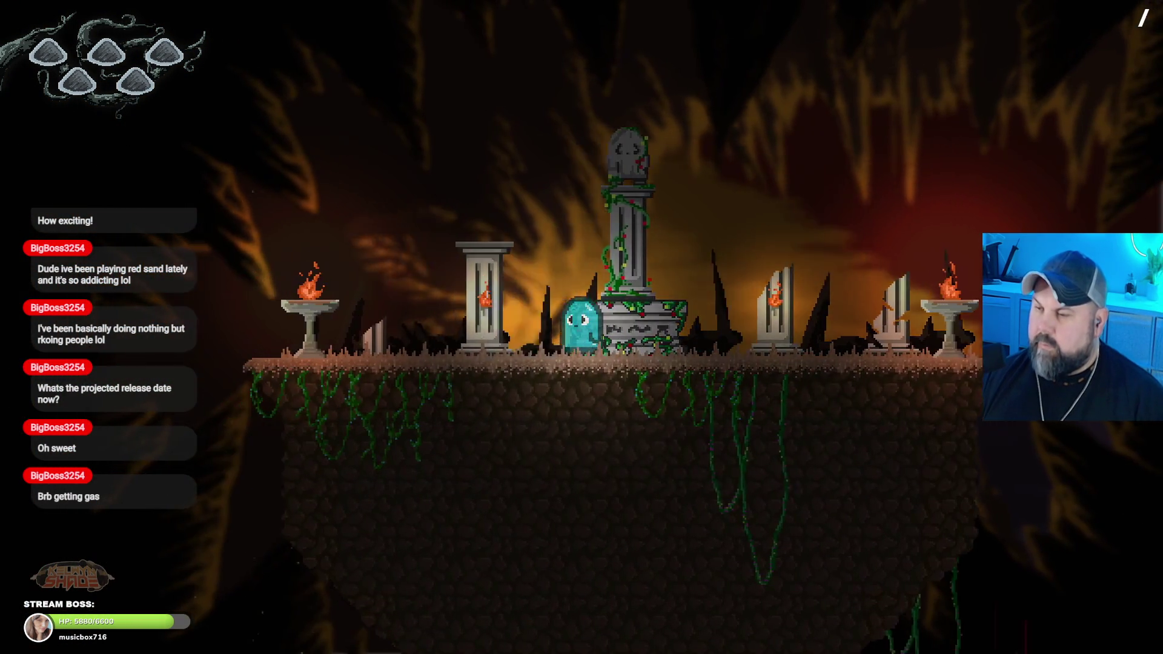
{"action": "key", "text": "space"}
{"action": "key", "text": "a"}
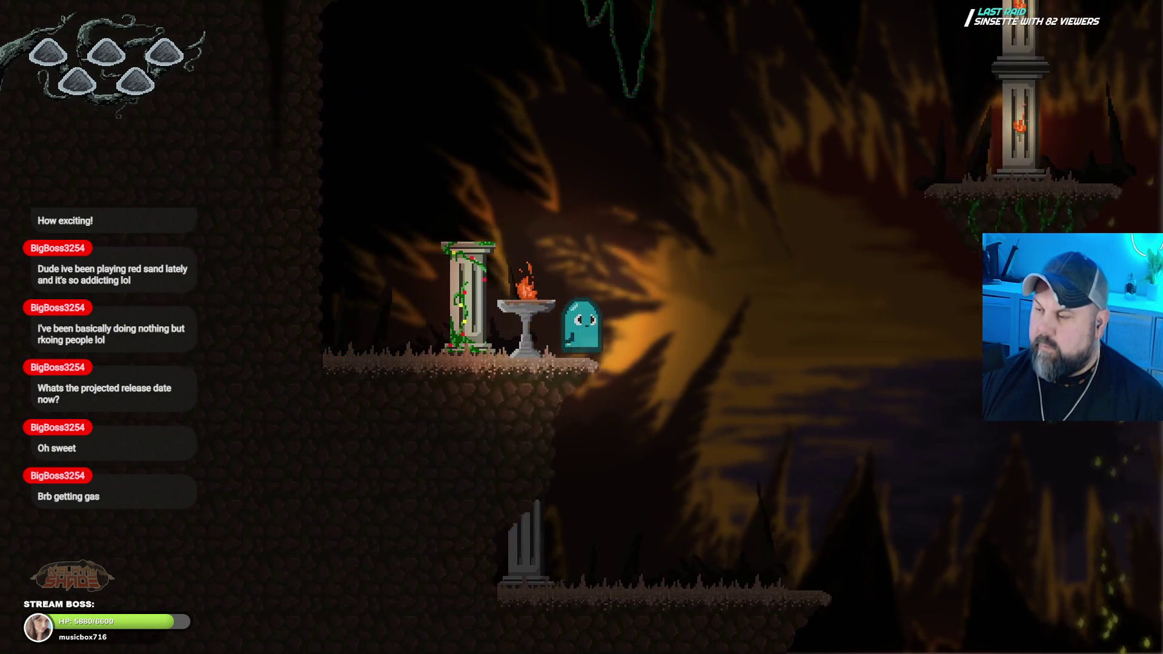
{"action": "key", "text": "d"}
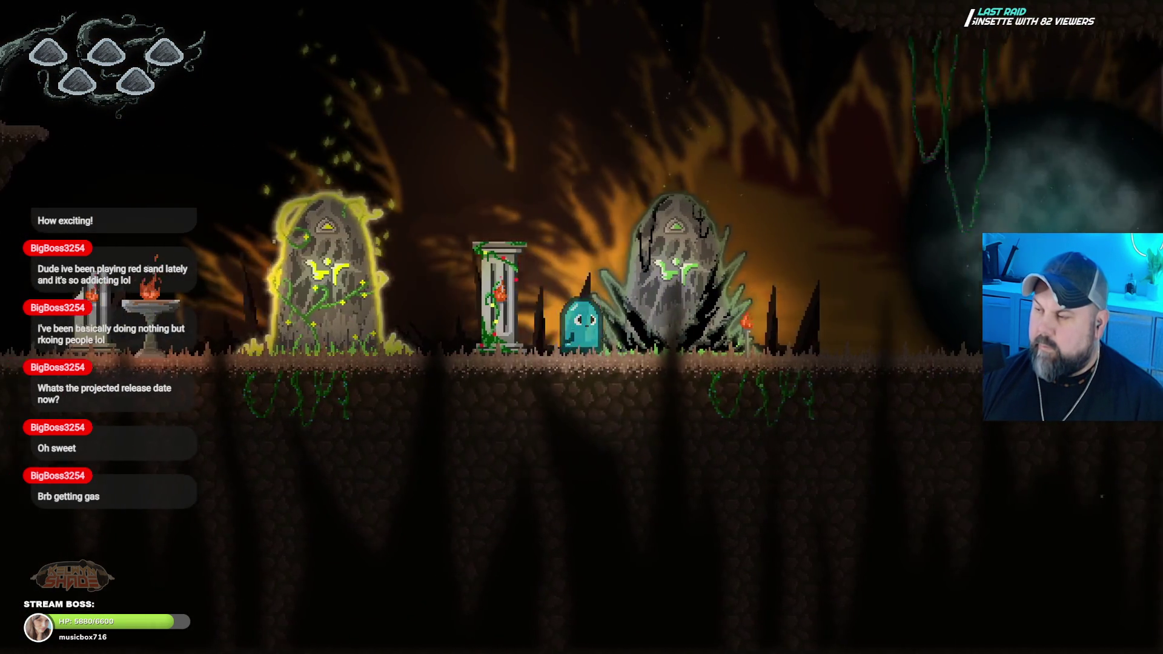
{"action": "key", "text": "d"}
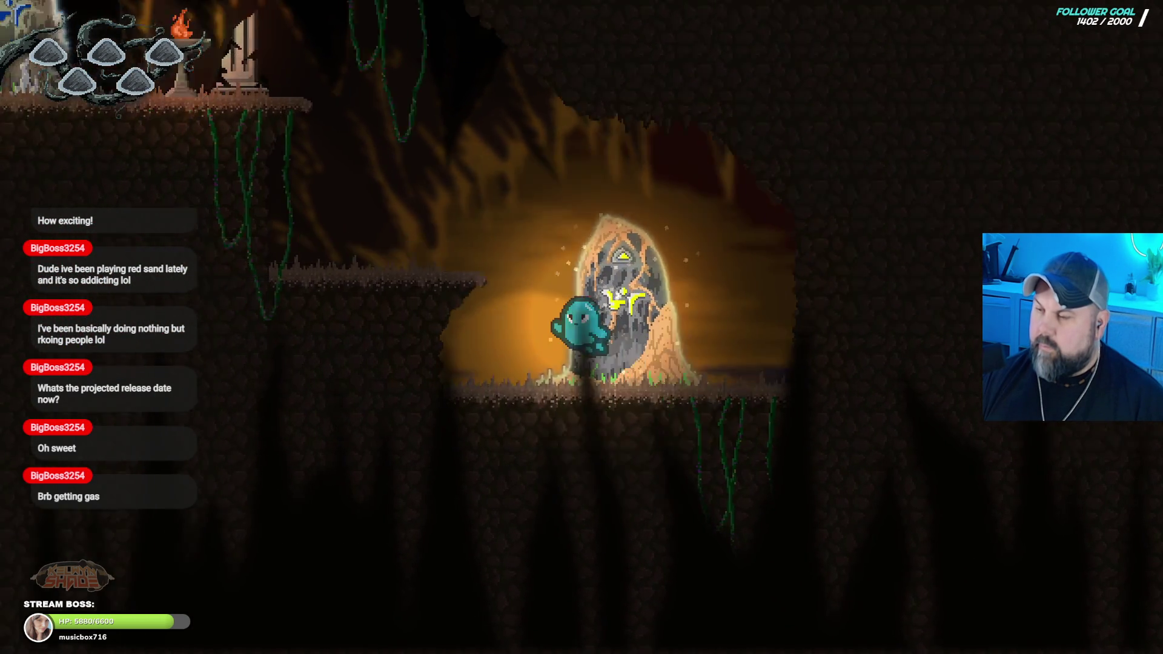
{"action": "key", "text": "space"}
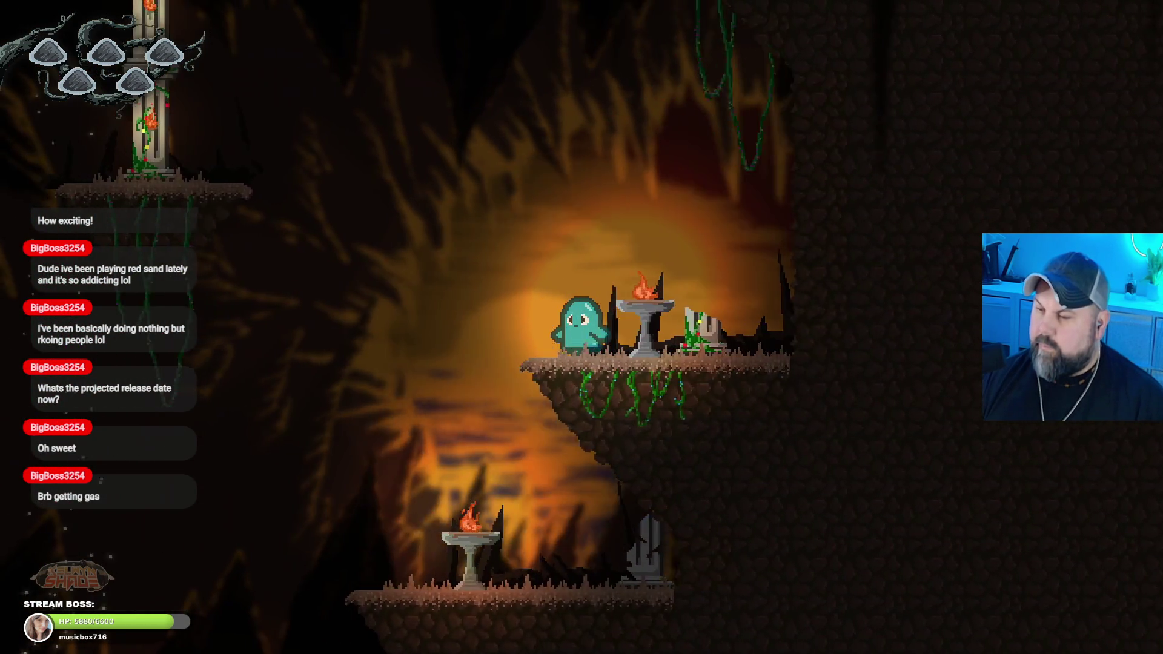
{"action": "key", "text": "space"}
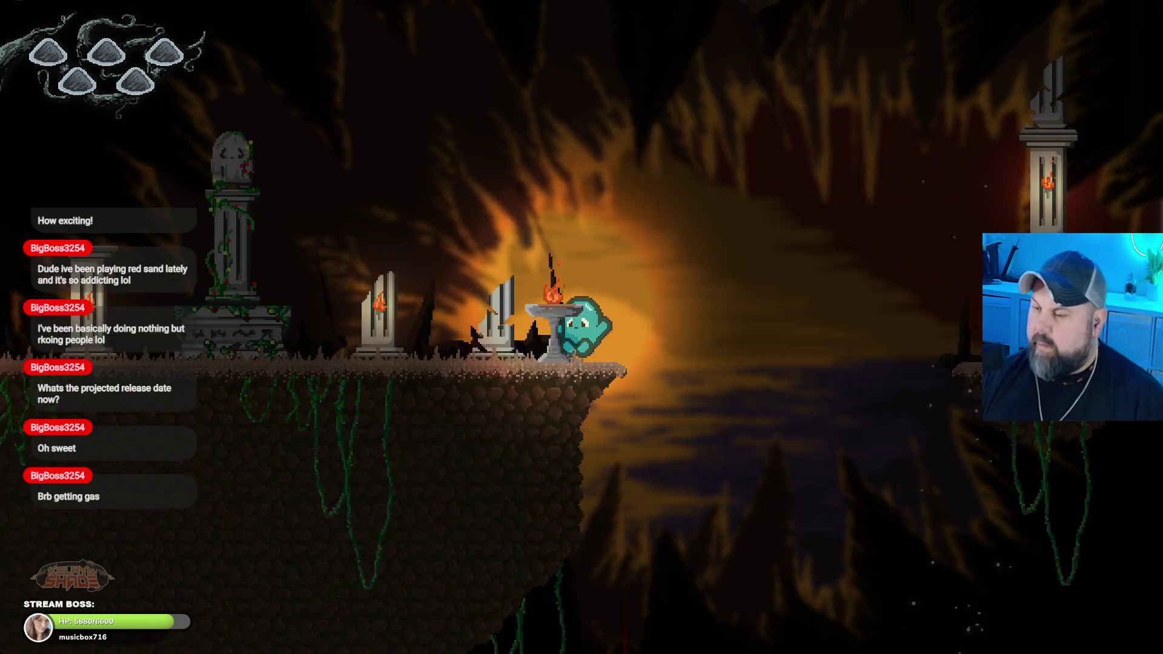
Step: Run the ghost past the ruins to land beside the brazier, then leave fullscreen
{"action": "key", "text": "Left"}
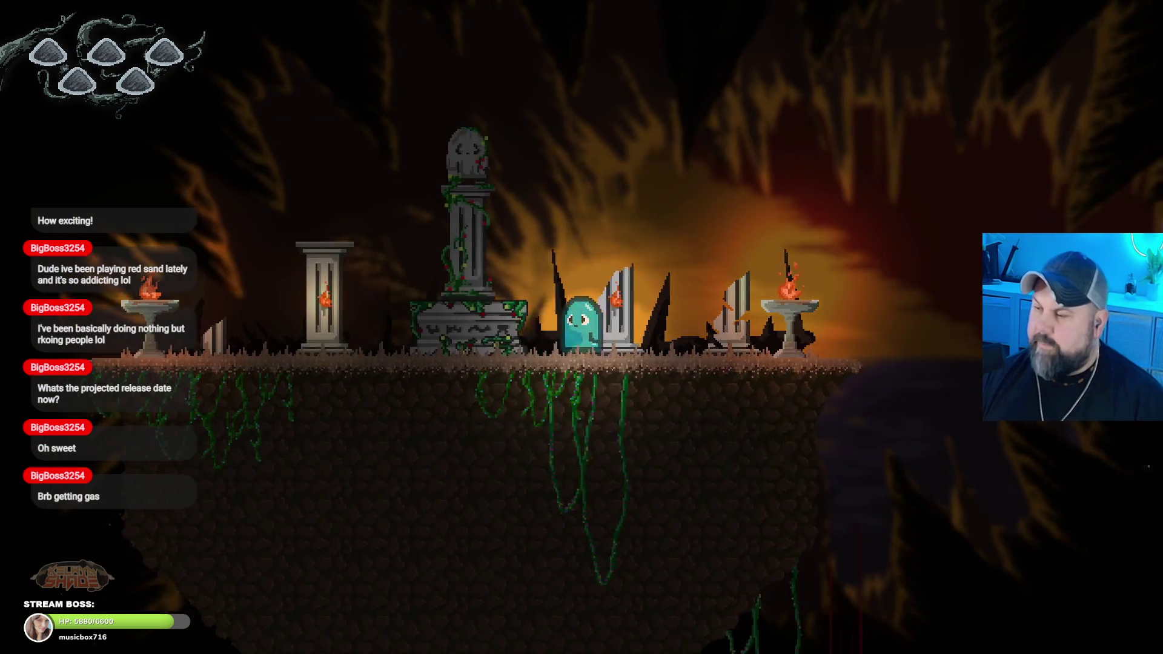
{"action": "key", "text": "space"}
{"action": "key", "text": "Right"}
{"action": "key", "text": "space"}
{"action": "key", "text": "Right"}
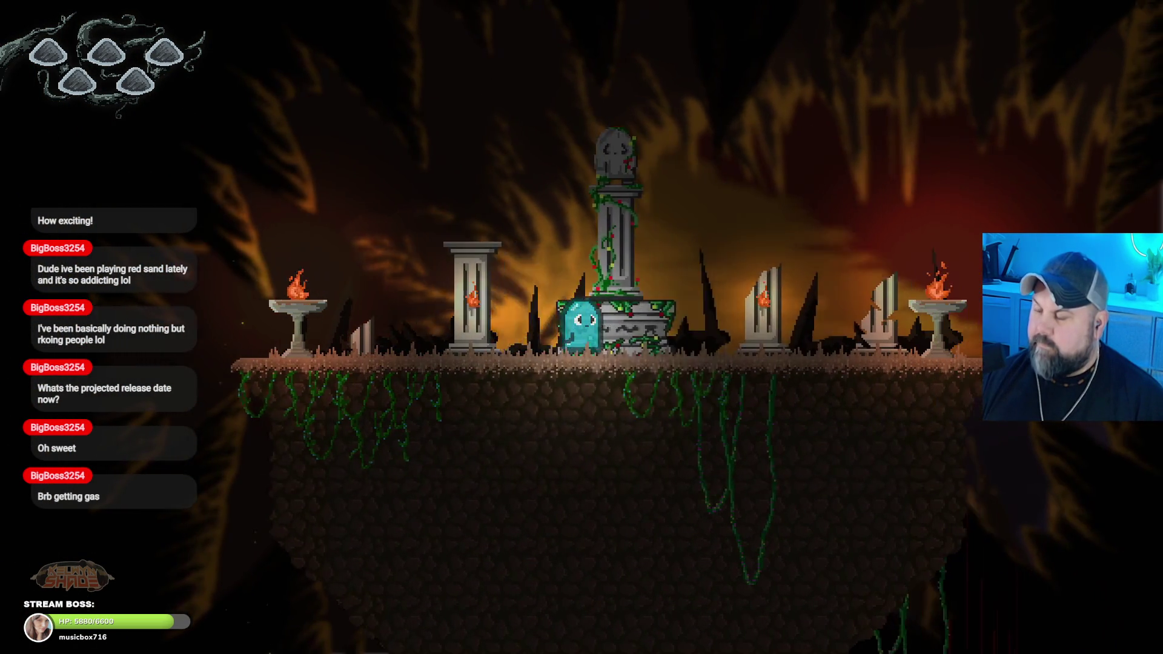
{"action": "key", "text": "space"}
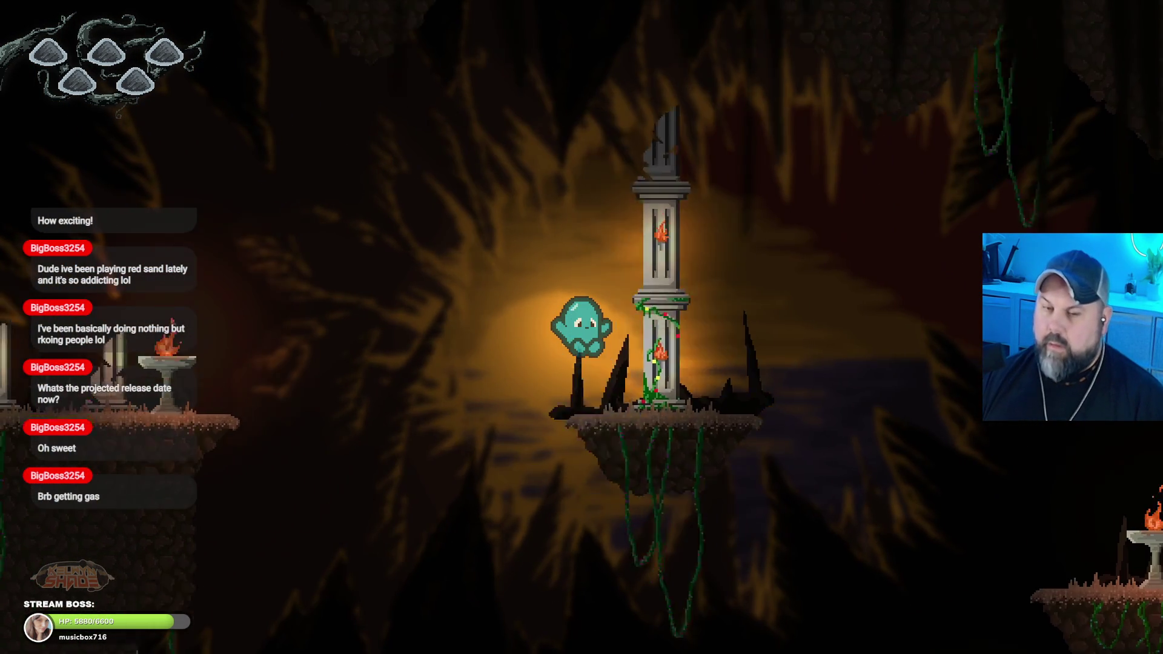
{"action": "key", "text": "Right"}
{"action": "key", "text": "space"}
{"action": "key", "text": "Right"}
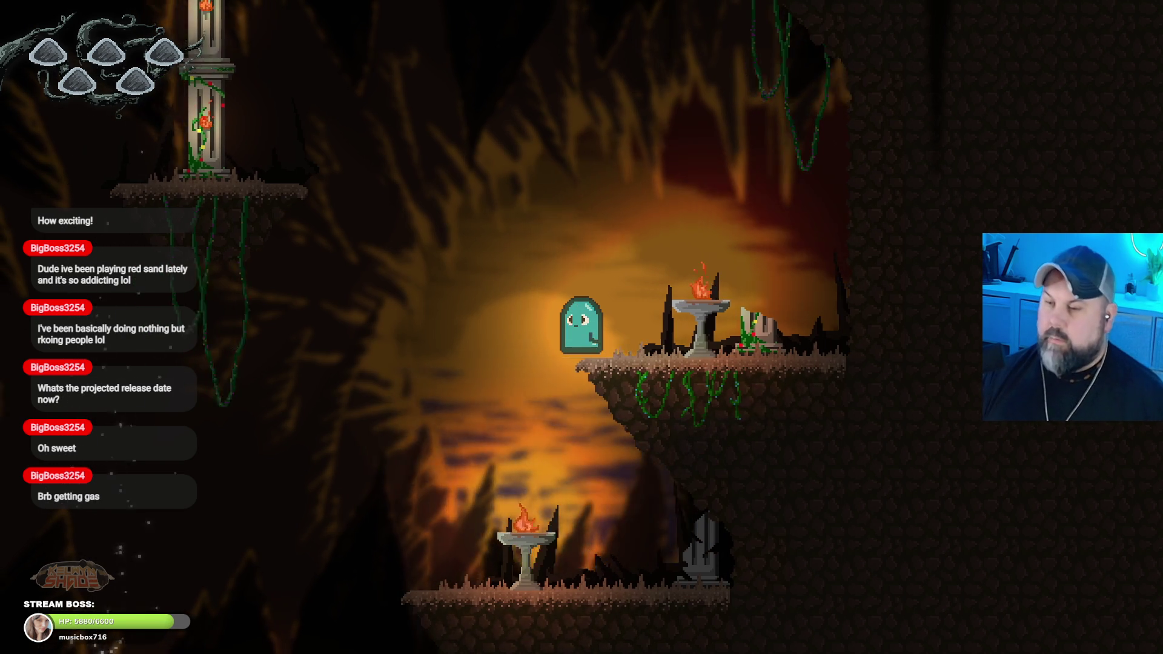
{"action": "key", "text": "F11"}
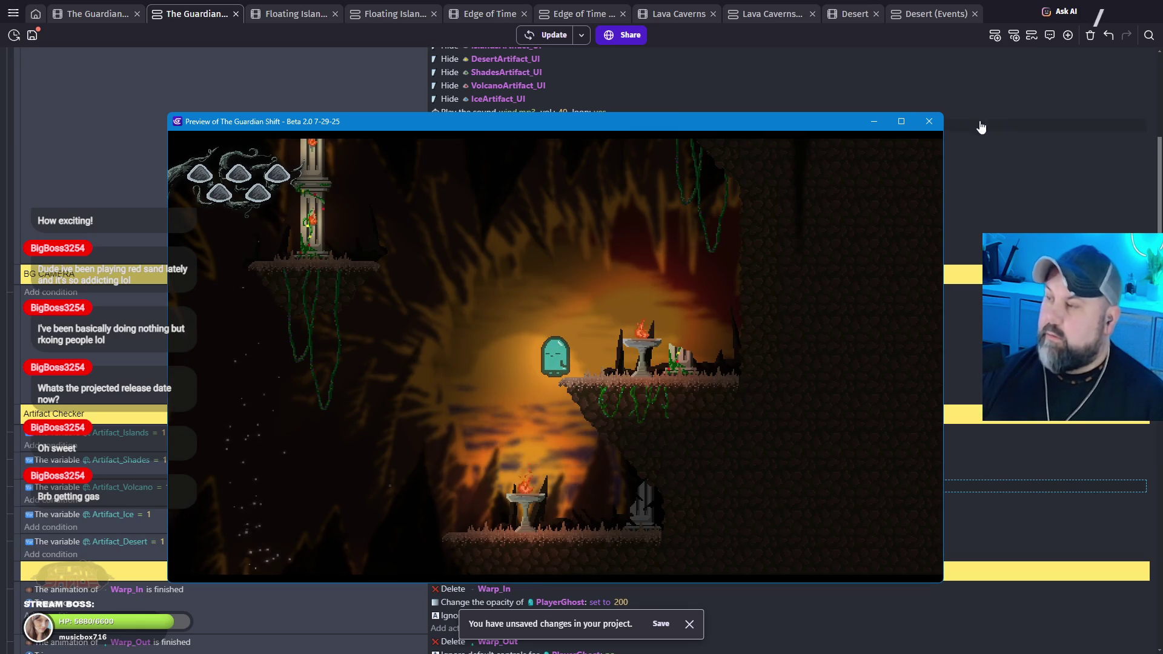
Step: Close the preview, save the project, and change BG2's camera Y from 400 to 350
{"action": "left_click", "coordinate": [929, 121]}
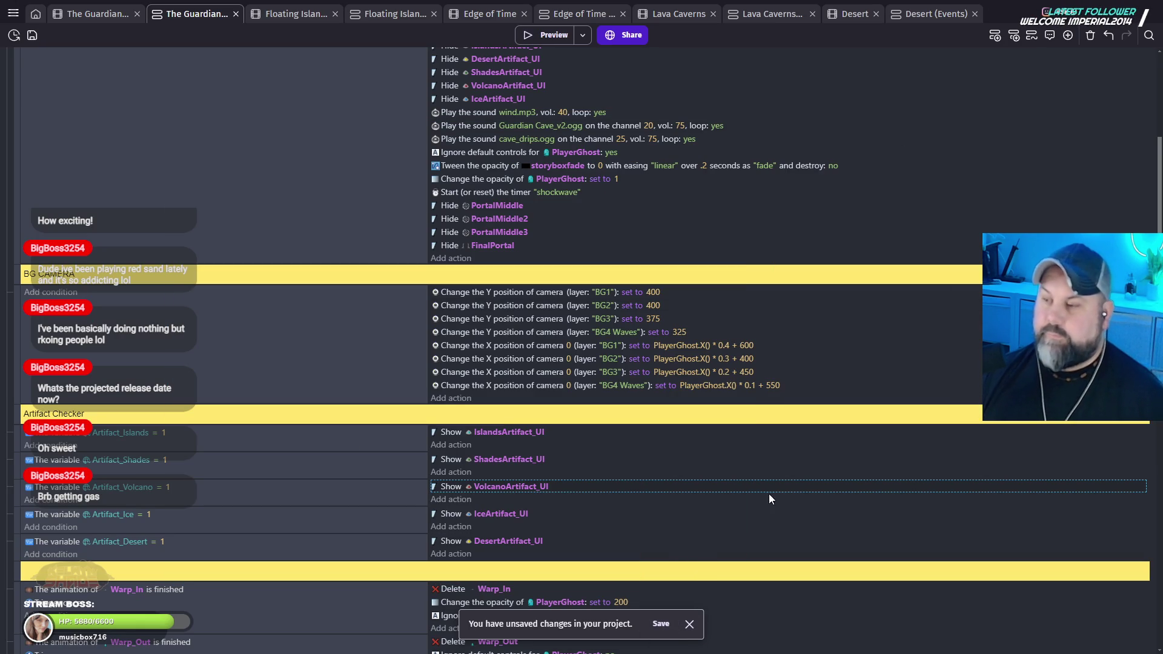
{"action": "key", "text": "ctrl+s"}
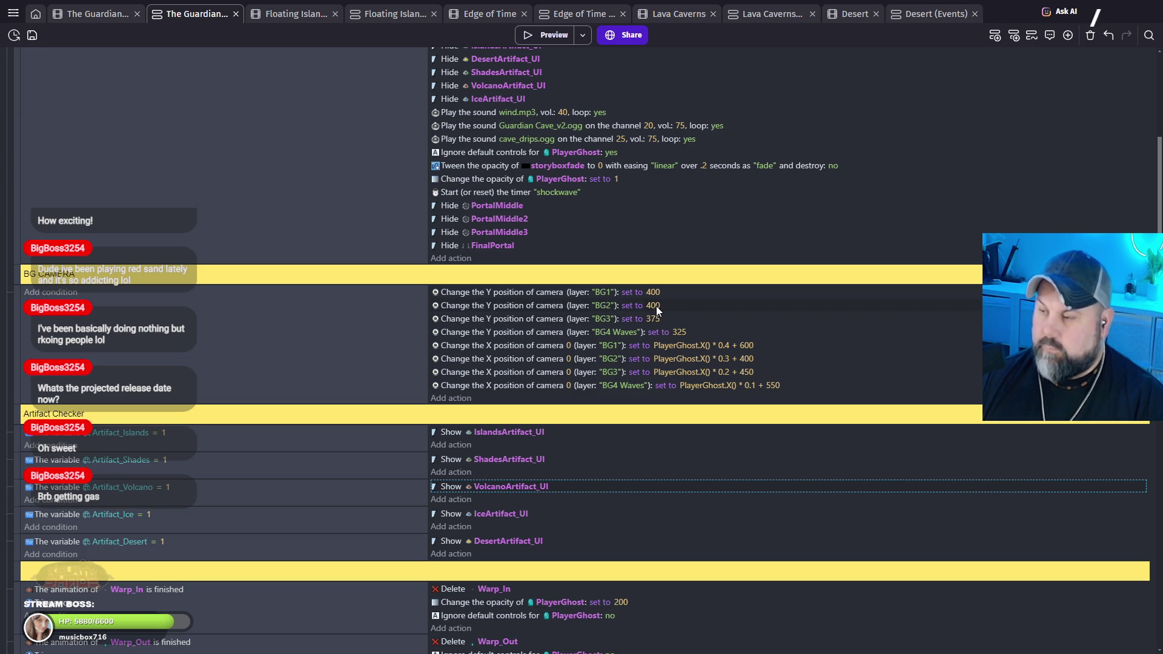
{"action": "left_click", "coordinate": [656, 307]}
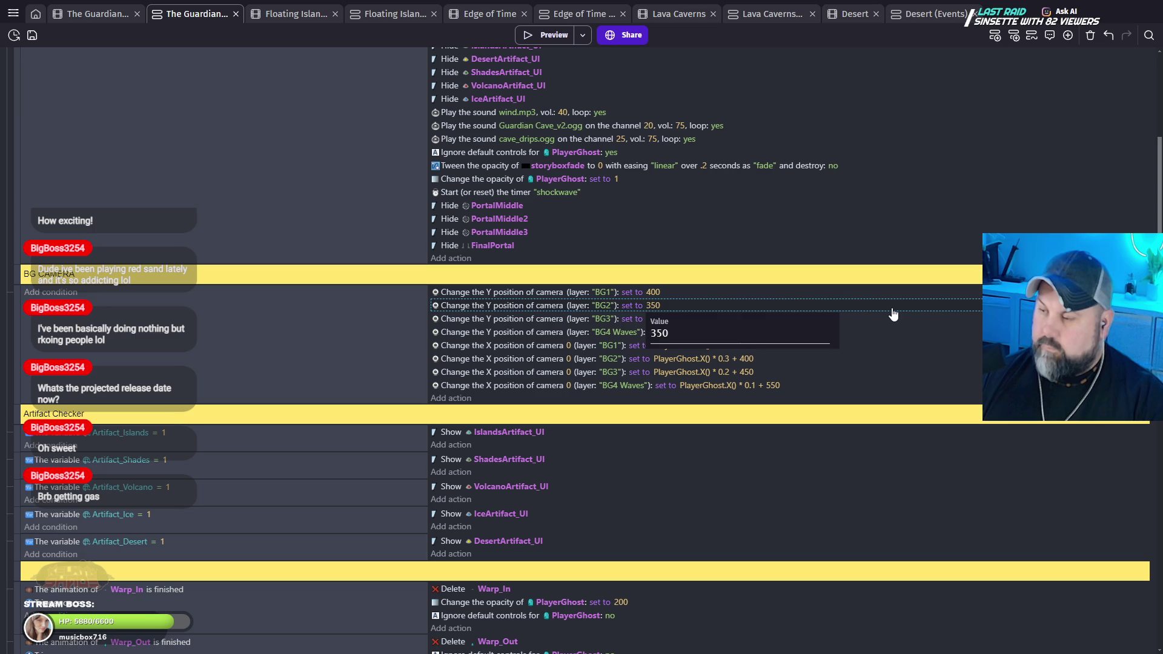
{"action": "key", "text": "Return"}
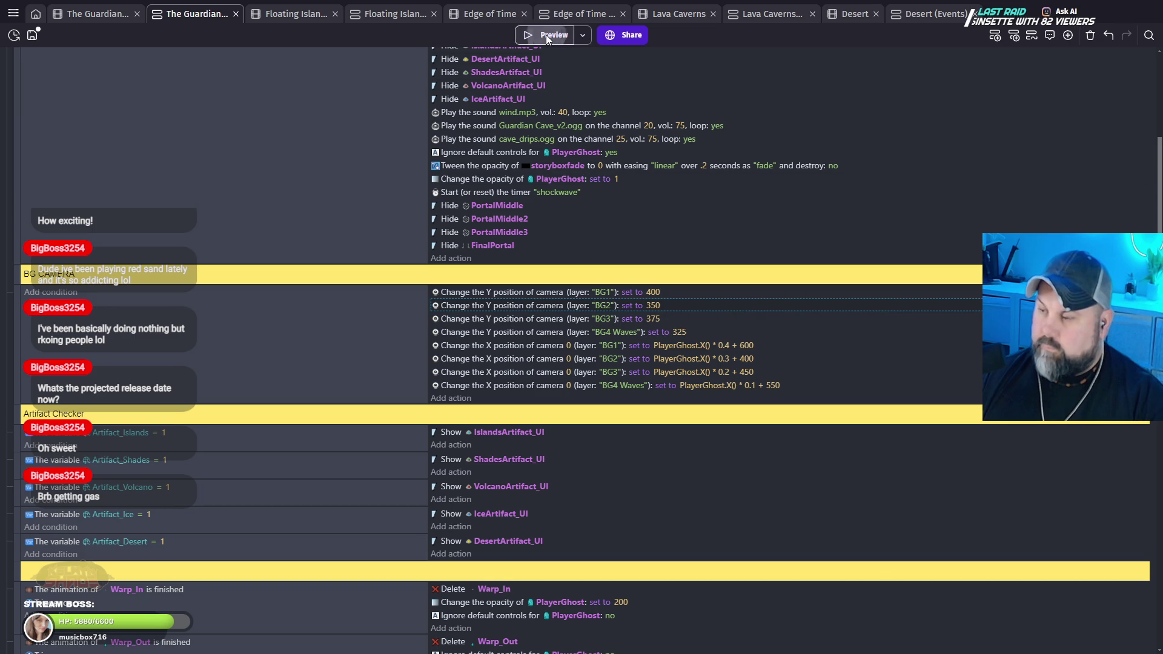
Step: Launch a fresh preview and move the ghost right across the gap, then back left
{"action": "left_click", "coordinate": [546, 34]}
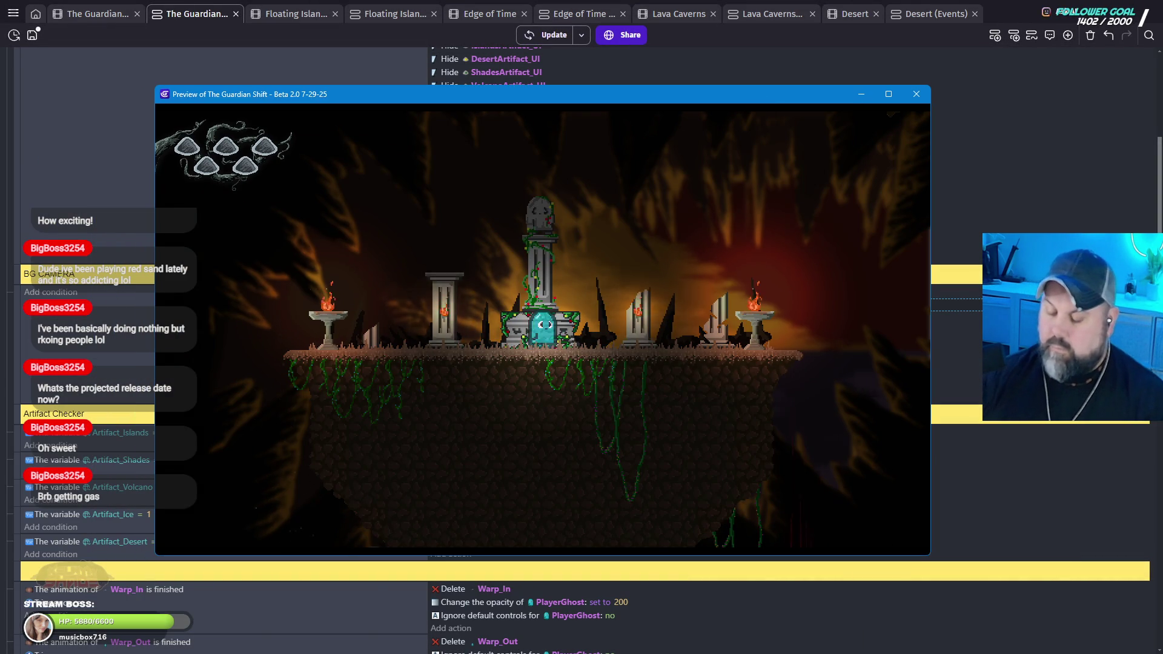
{"action": "key", "text": "Right"}
{"action": "key", "text": "space"}
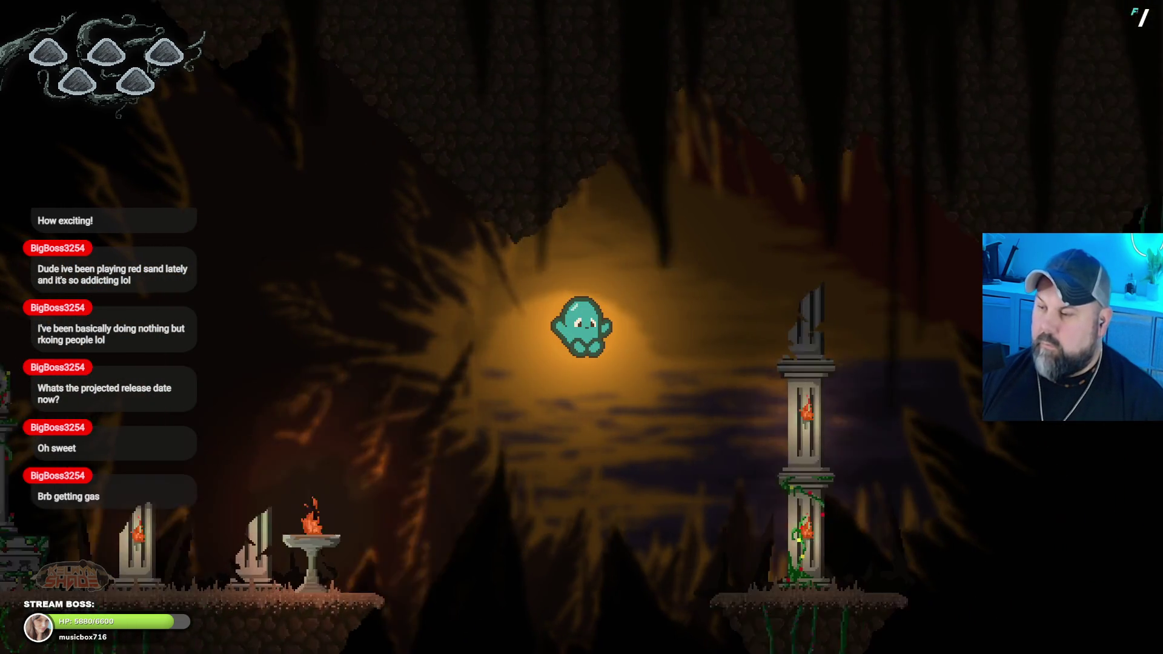
{"action": "key", "text": "Right"}
{"action": "key", "text": "space"}
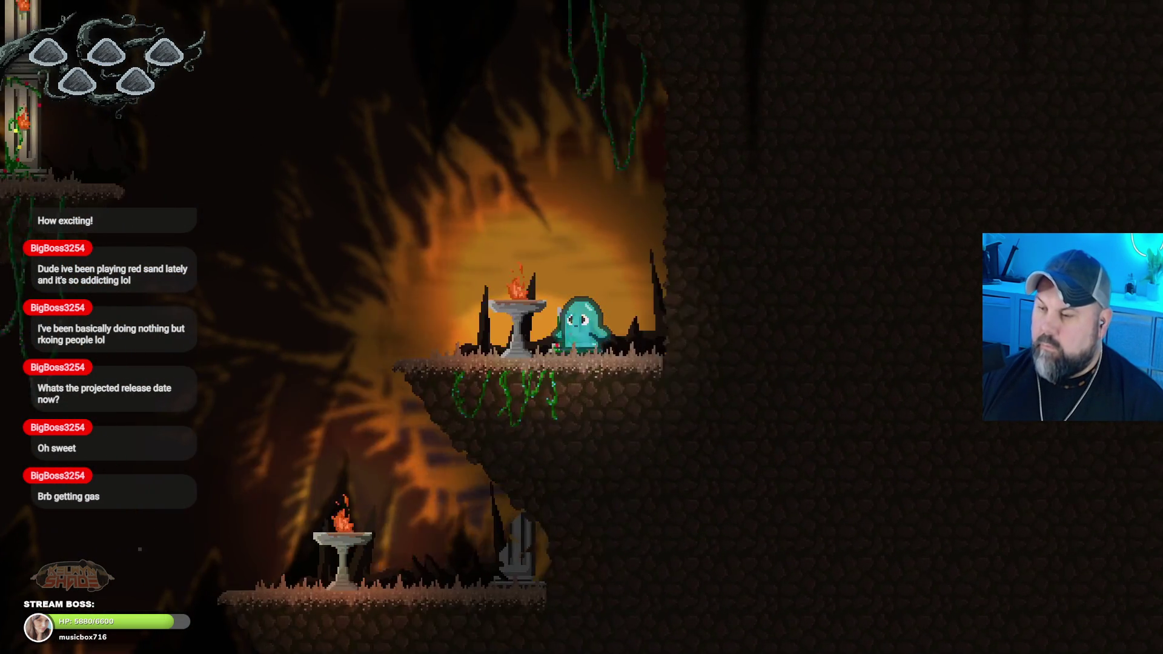
{"action": "key", "text": "Left"}
{"action": "key", "text": "space"}
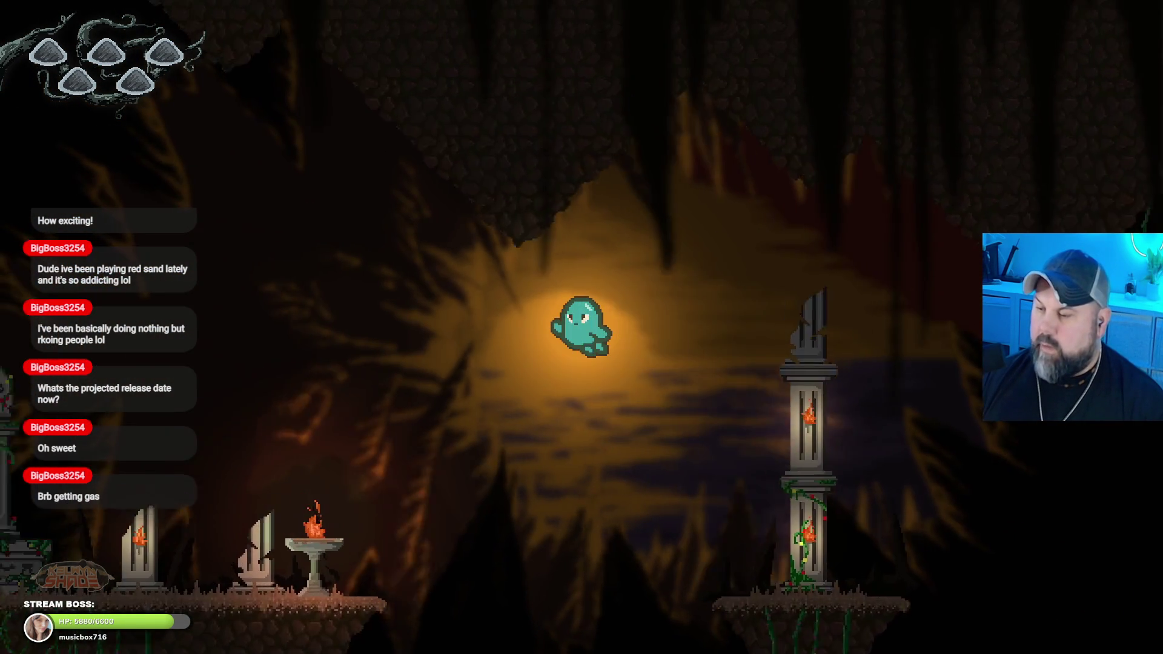
{"action": "key", "text": "Left"}
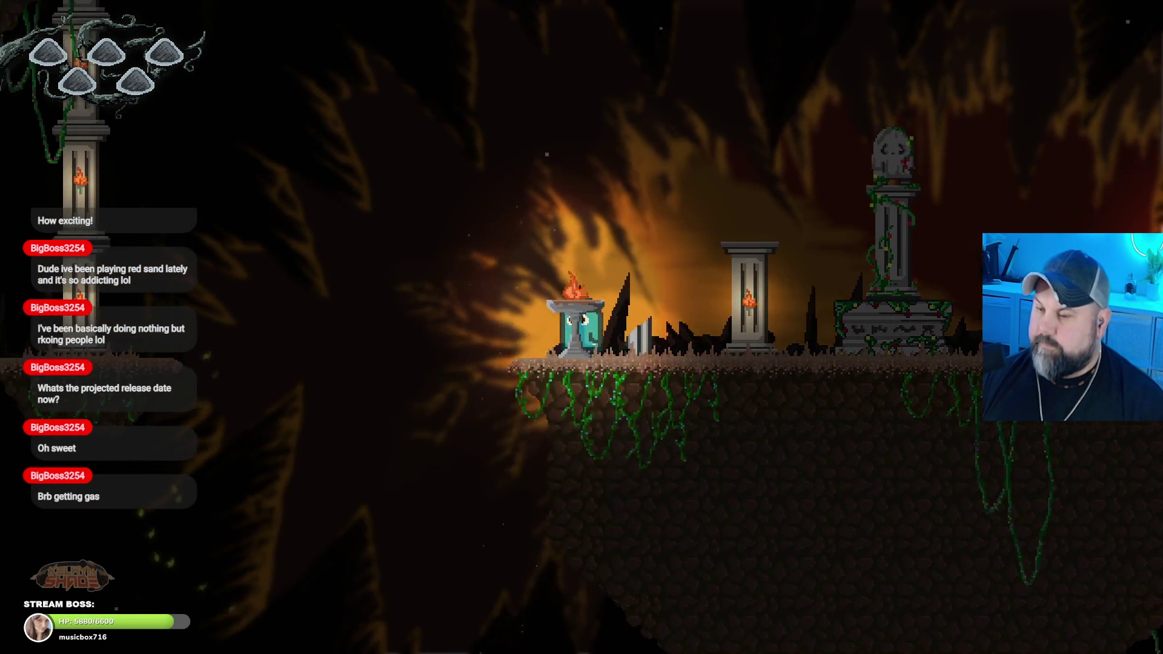
Step: Jump the ghost around the tall pillar and brazier ledge, then exit fullscreen and close the preview
{"action": "key", "text": "space"}
{"action": "key", "text": "Left"}
{"action": "key", "text": "space"}
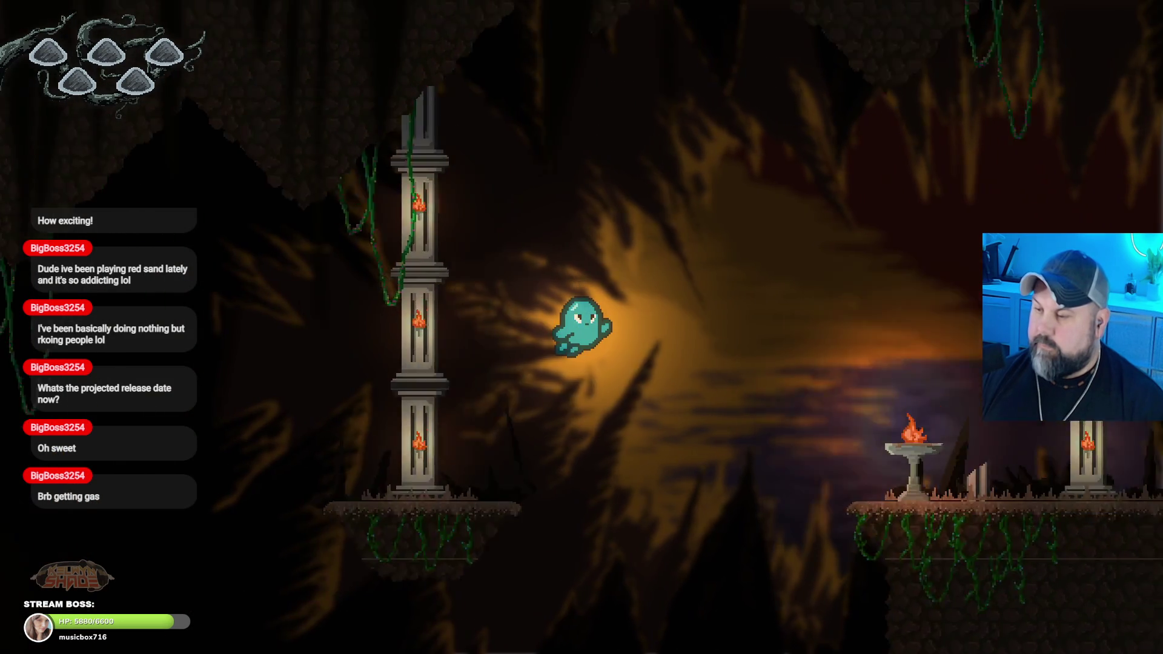
{"action": "key", "text": "Right"}
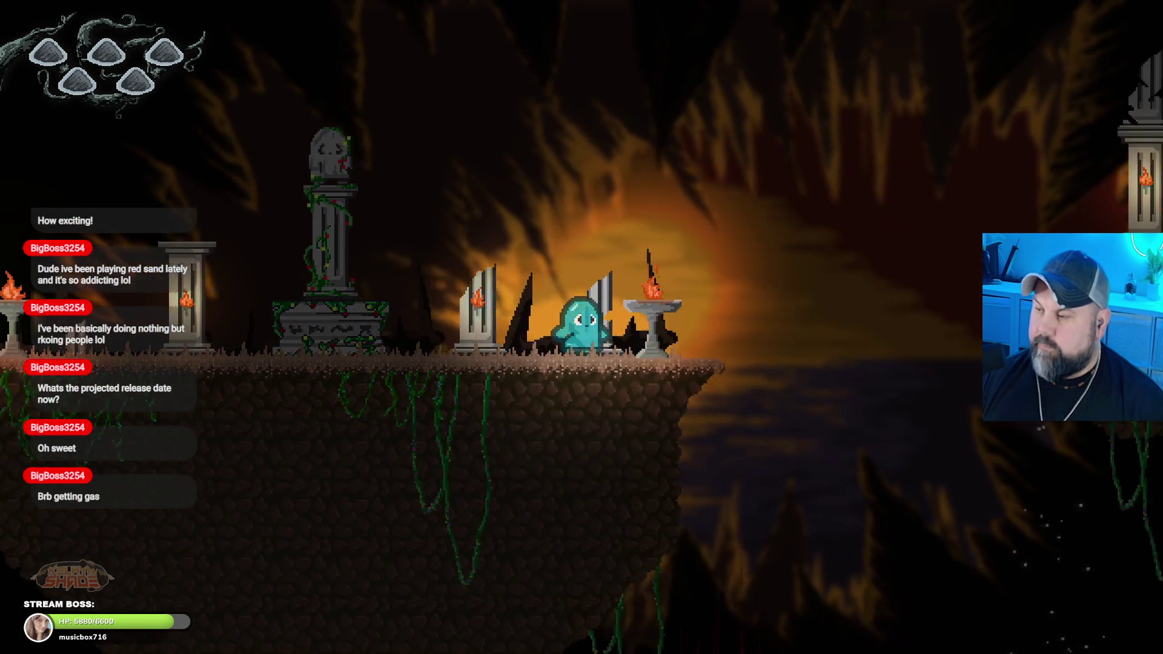
{"action": "key", "text": "space"}
{"action": "key", "text": "Right"}
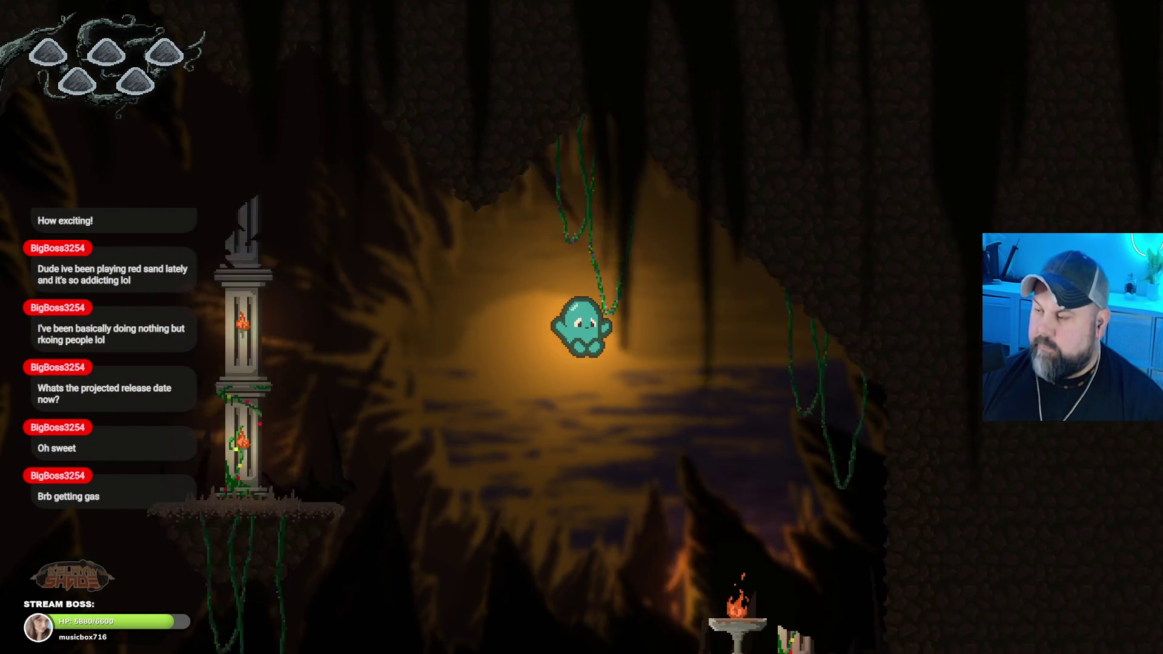
{"action": "key", "text": "Left"}
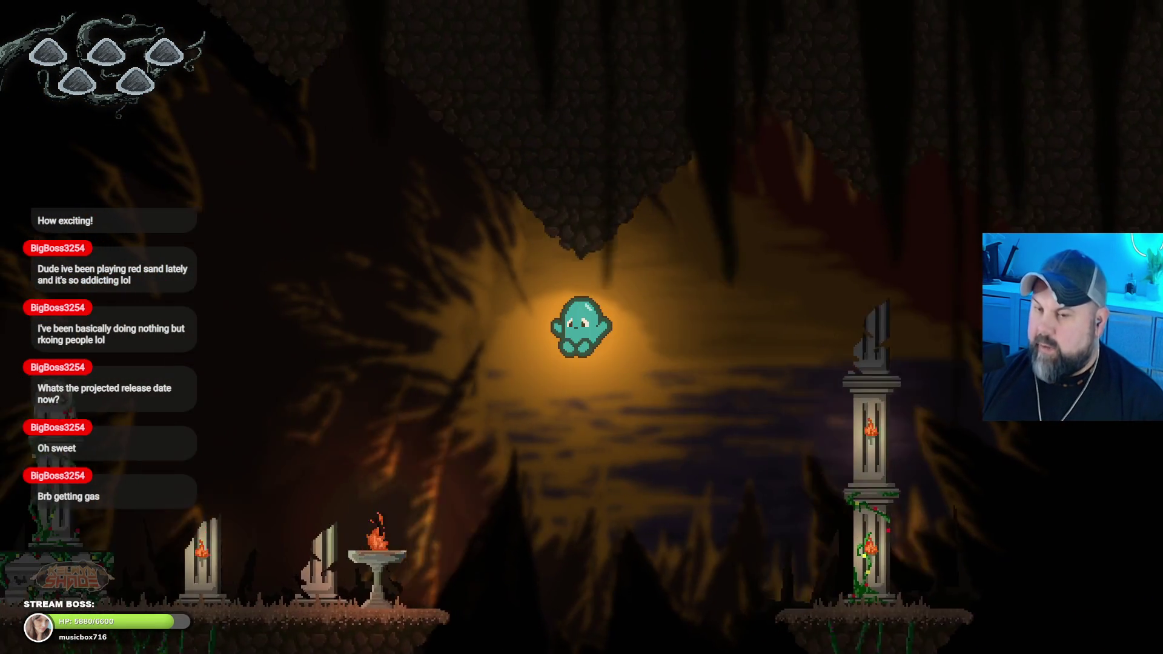
{"action": "key", "text": "Escape"}
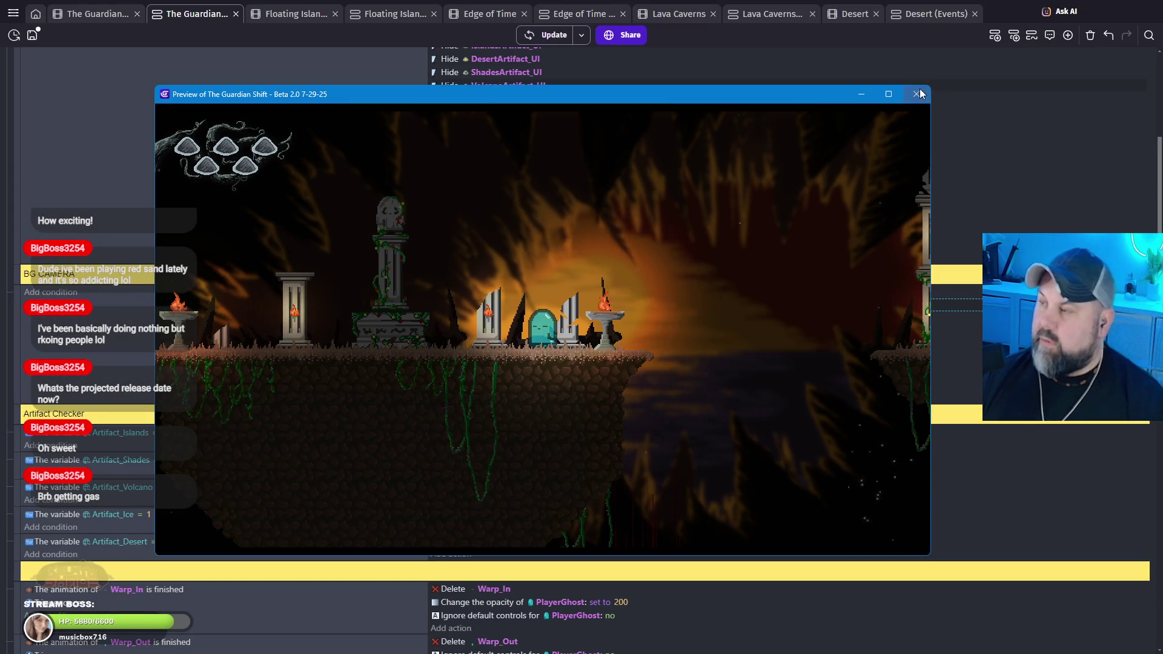
{"action": "left_click", "coordinate": [916, 92]}
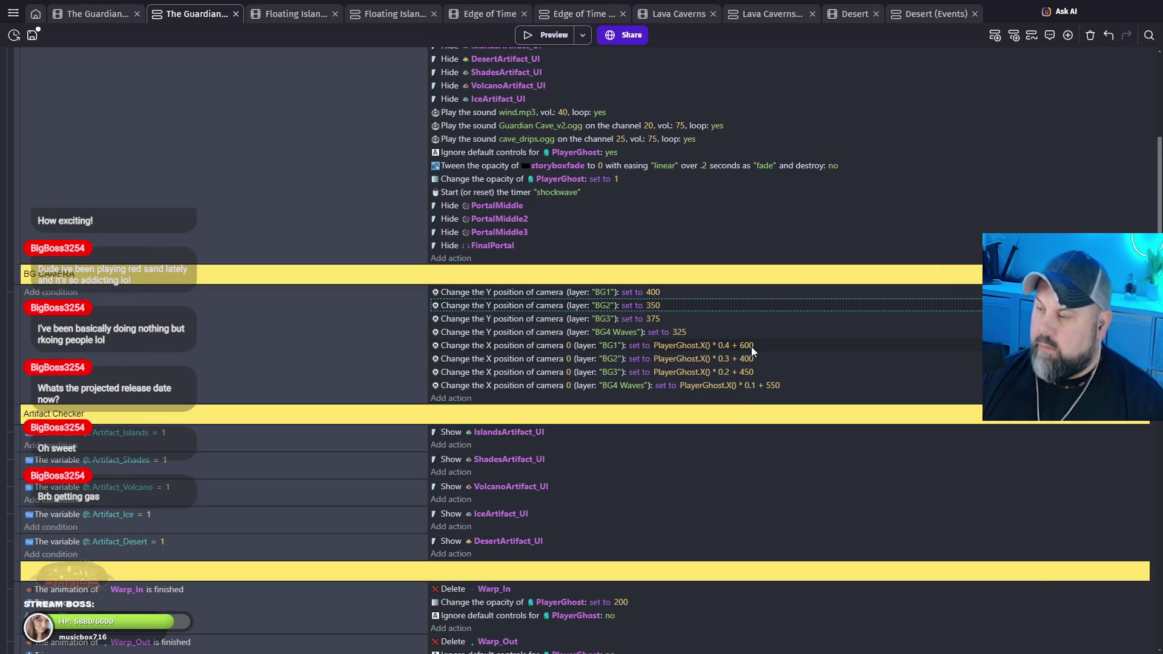
Step: Change the BG1 camera X multiplier to 0.8 and BG2's to 0.5, then preview the level
{"action": "left_click", "coordinate": [725, 344]}
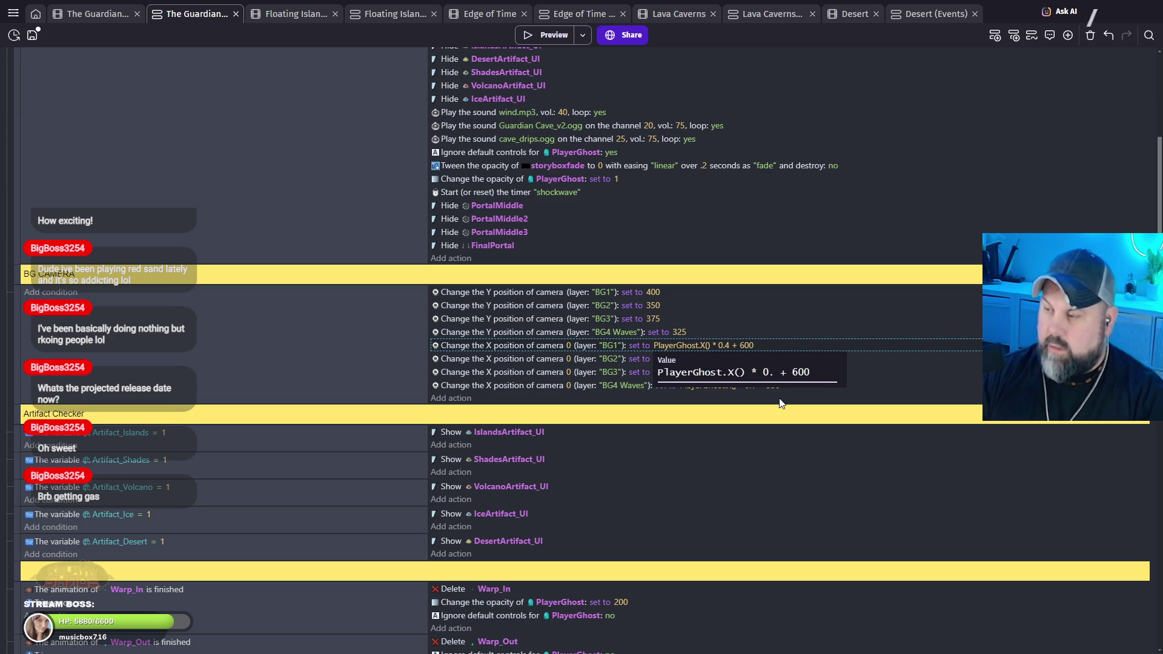
{"action": "left_click", "coordinate": [878, 419]}
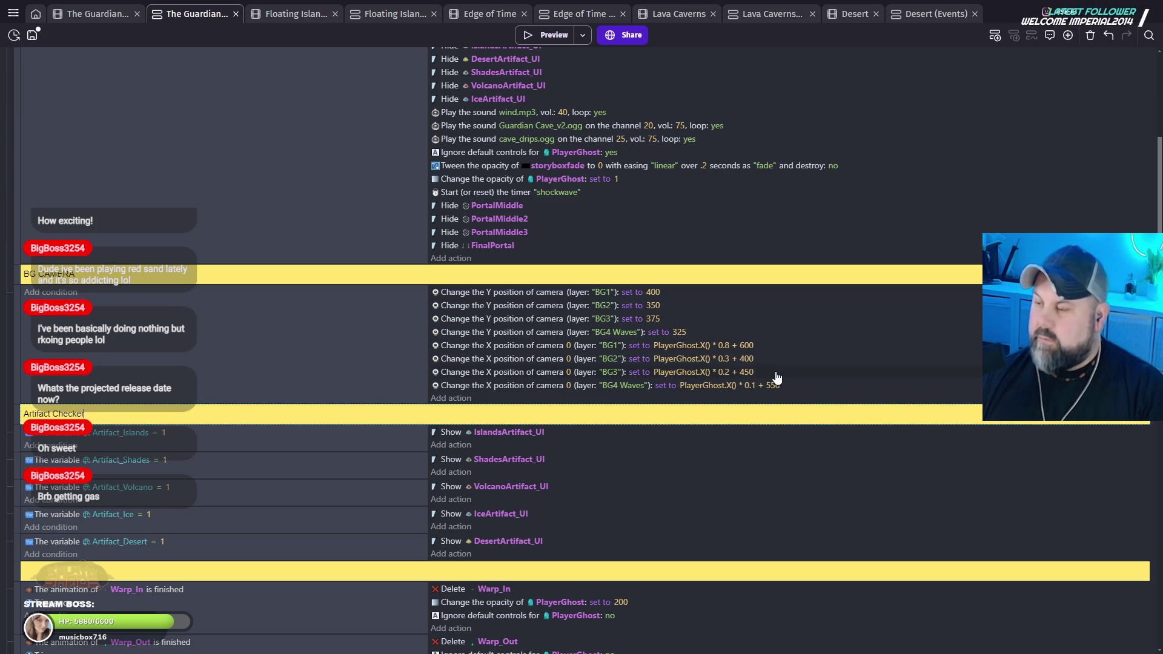
{"action": "left_click", "coordinate": [729, 361]}
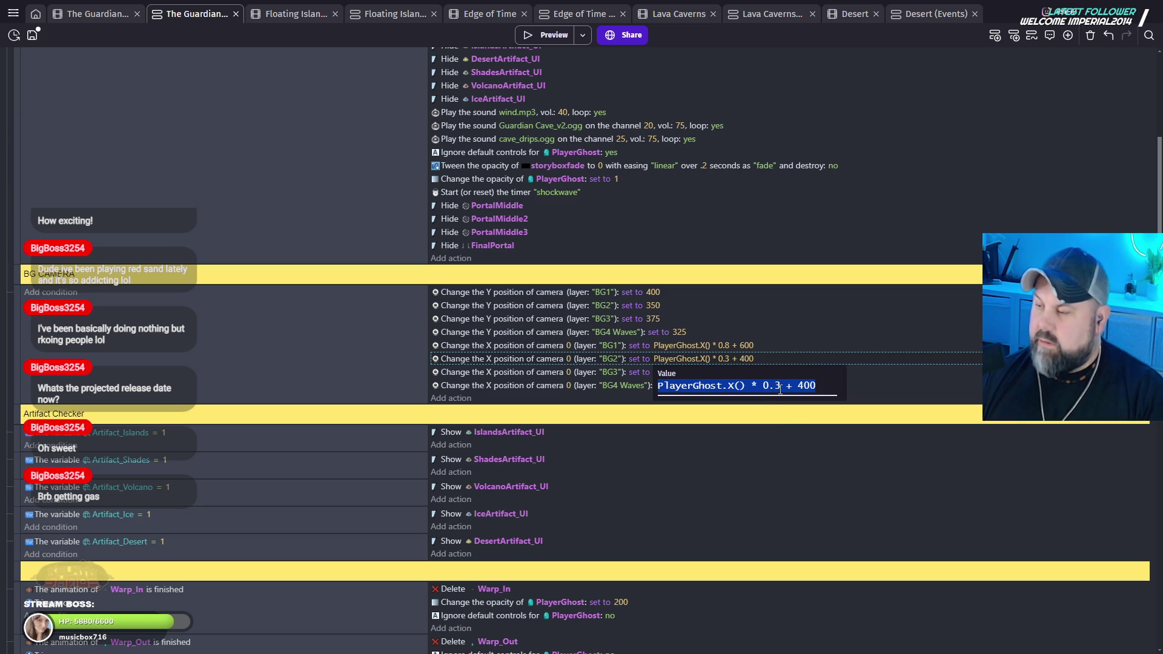
{"action": "key", "text": "BackSpace"}
{"action": "type", "text": "4"}
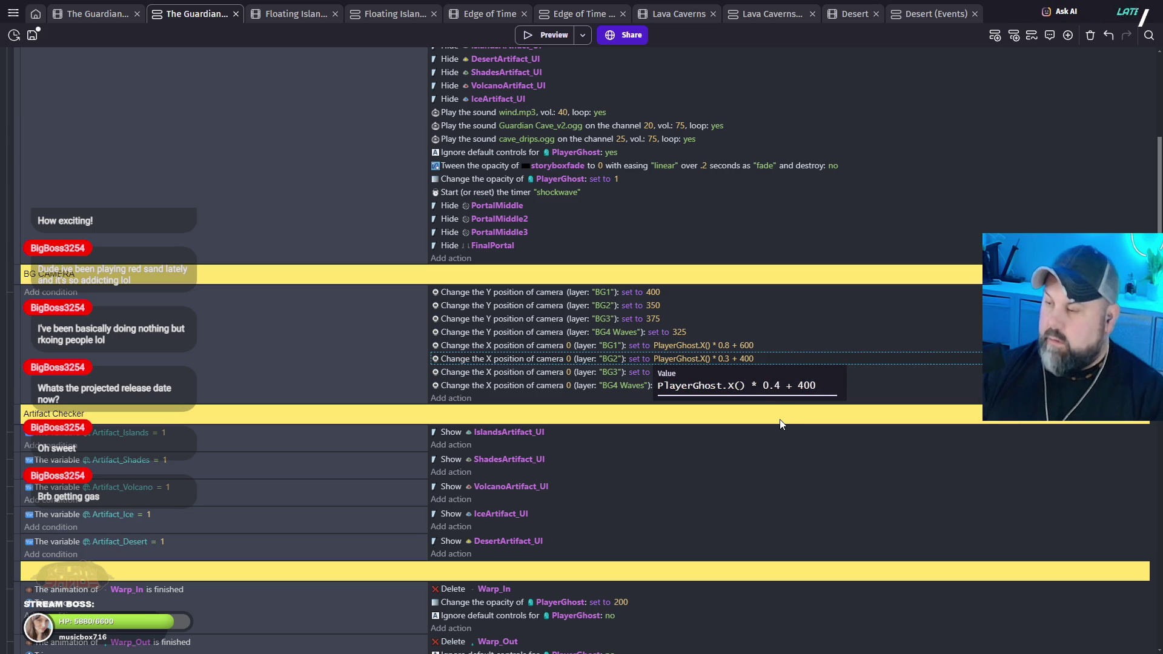
{"action": "left_click", "coordinate": [753, 438]}
{"action": "left_click", "coordinate": [533, 37]}
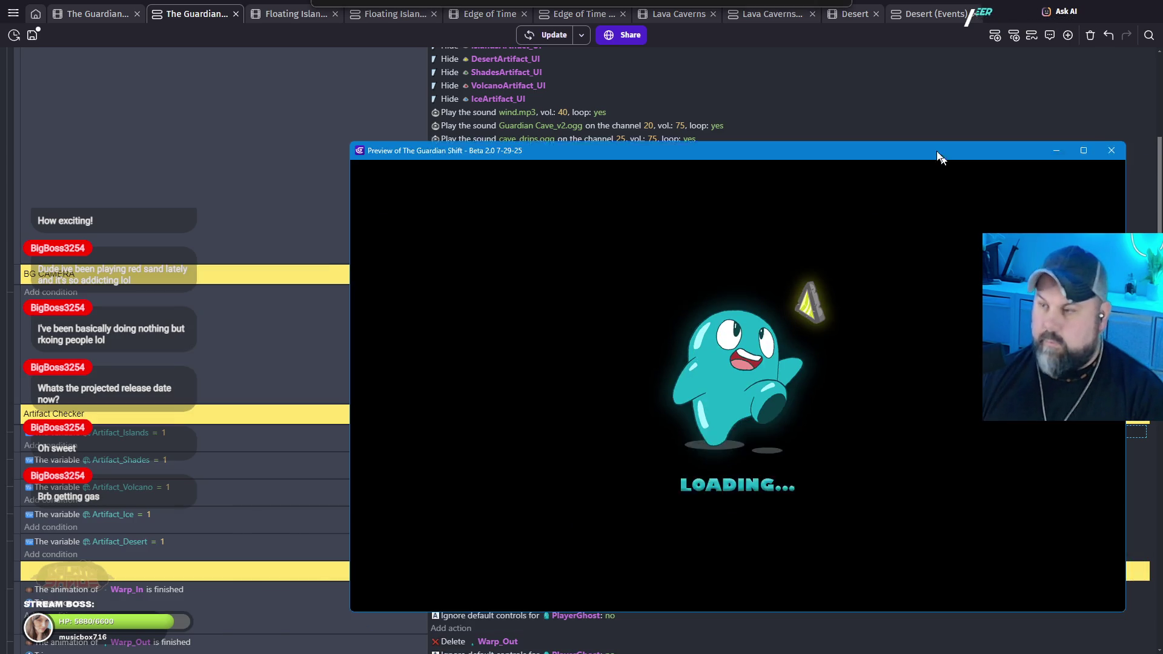
{"action": "left_click_drag", "start_coordinate": [939, 157], "coordinate": [774, 92]}
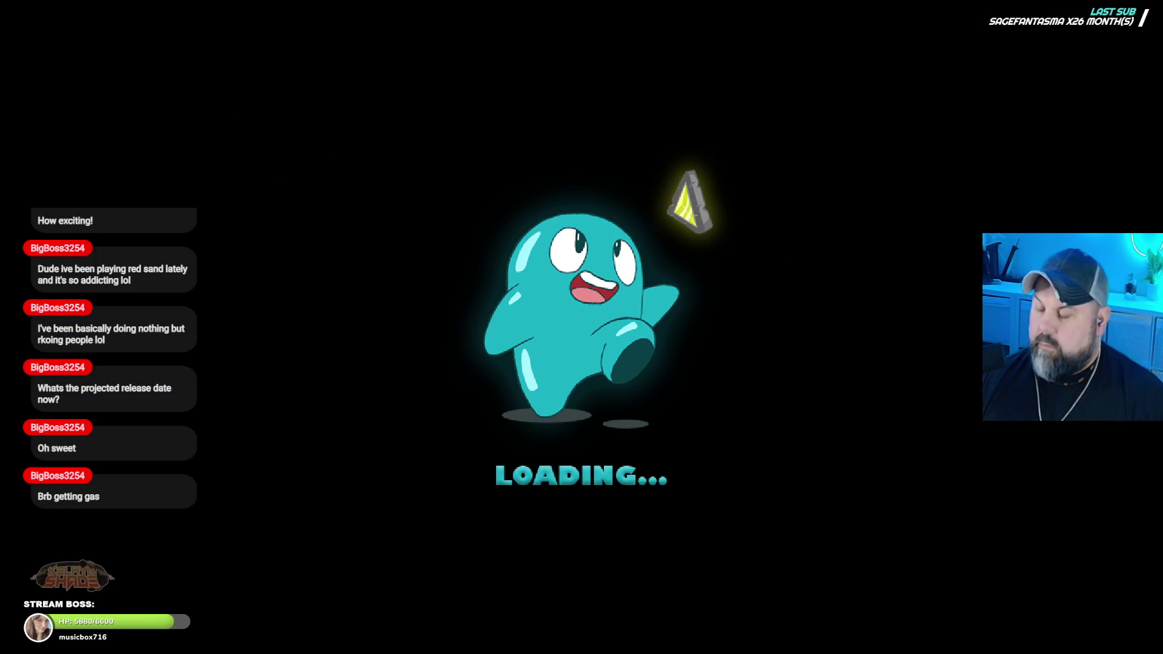
Step: Move the ghost between the shrine and tall pillar to check the 0.8/0.5 parallax, then close the preview
{"action": "key", "text": "Left"}
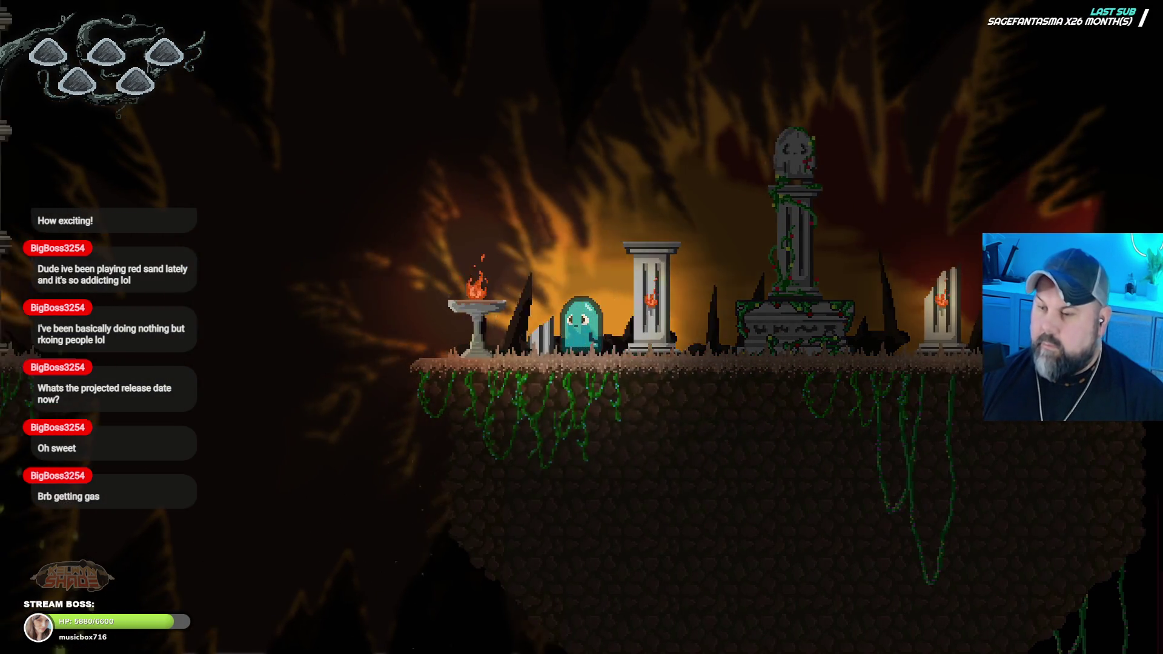
{"action": "key", "text": "space"}
{"action": "key", "text": "space"}
{"action": "key", "text": "Right"}
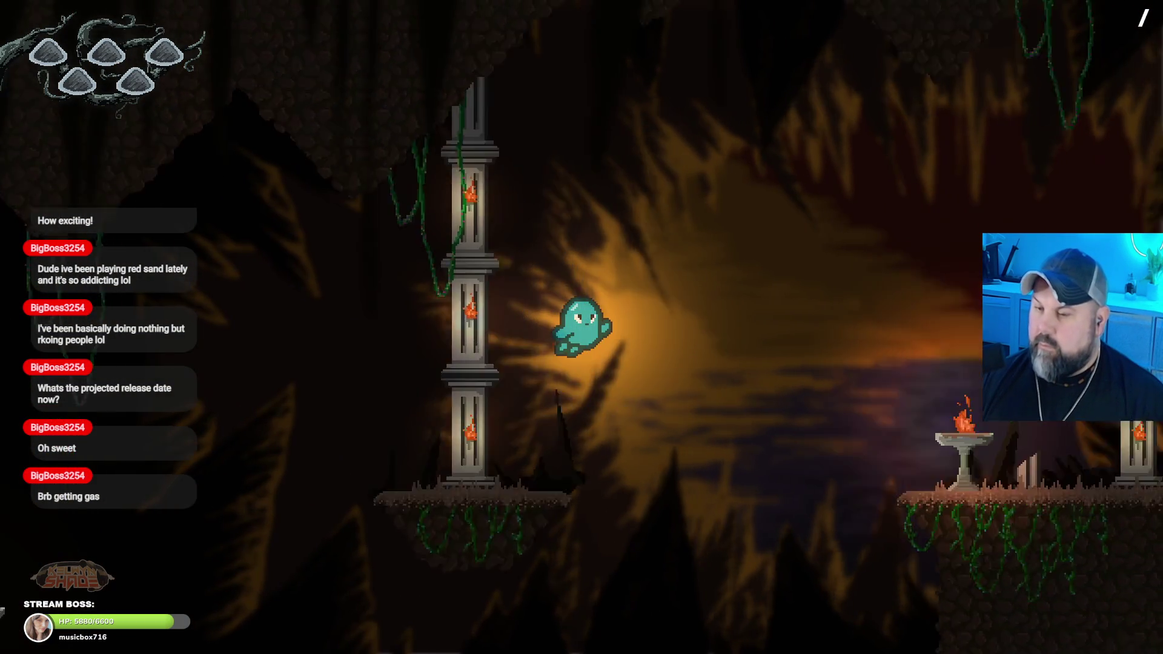
{"action": "key", "text": "Right"}
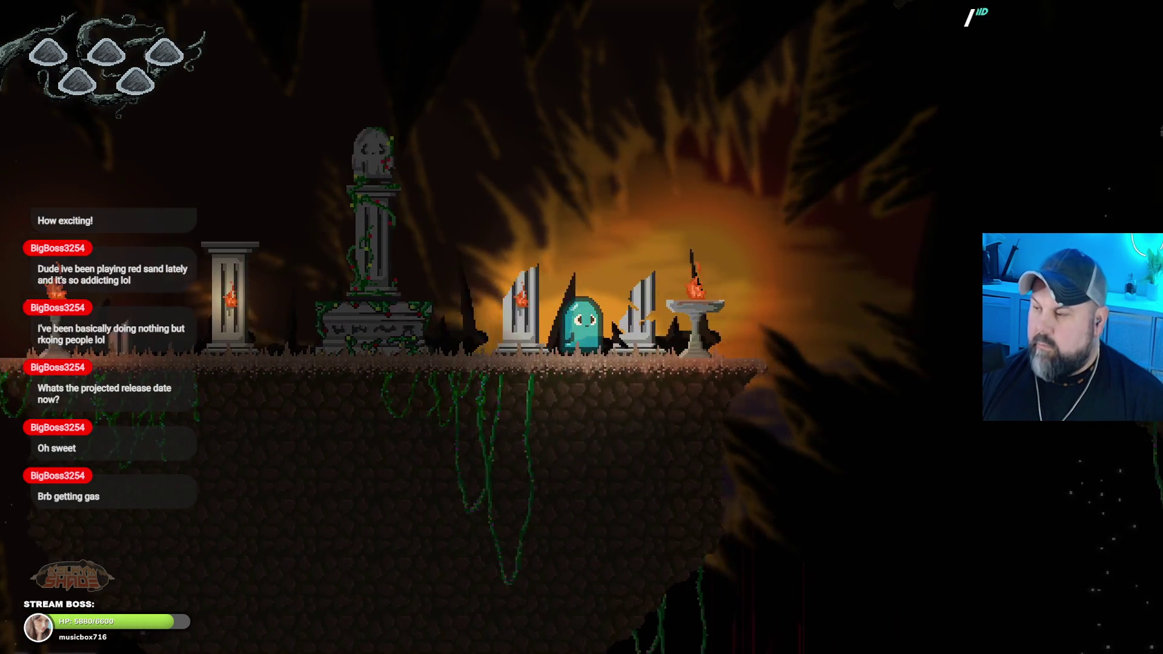
{"action": "key", "text": "space"}
{"action": "key", "text": "Left"}
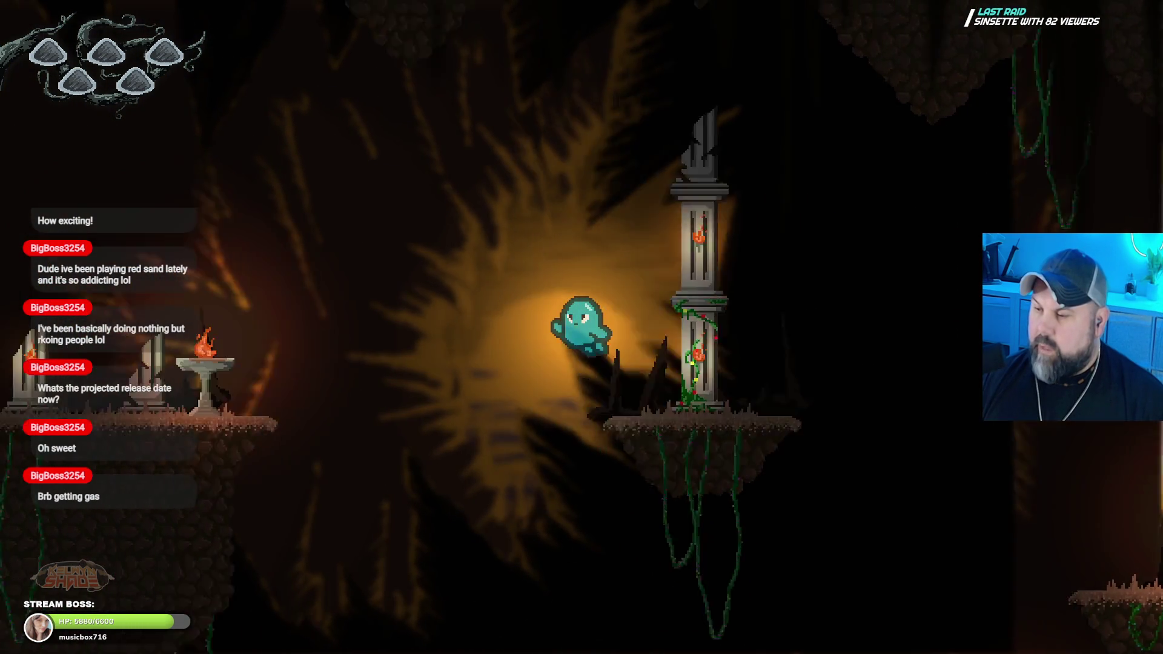
{"action": "key", "text": "Left"}
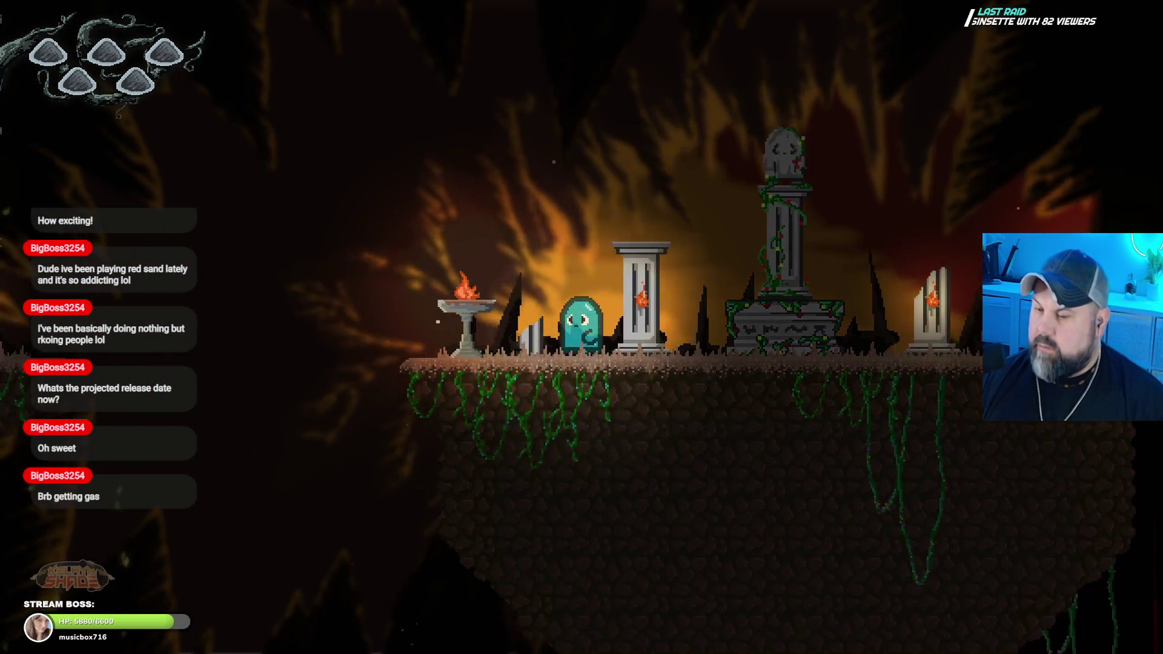
{"action": "key", "text": "space"}
{"action": "key", "text": "Right"}
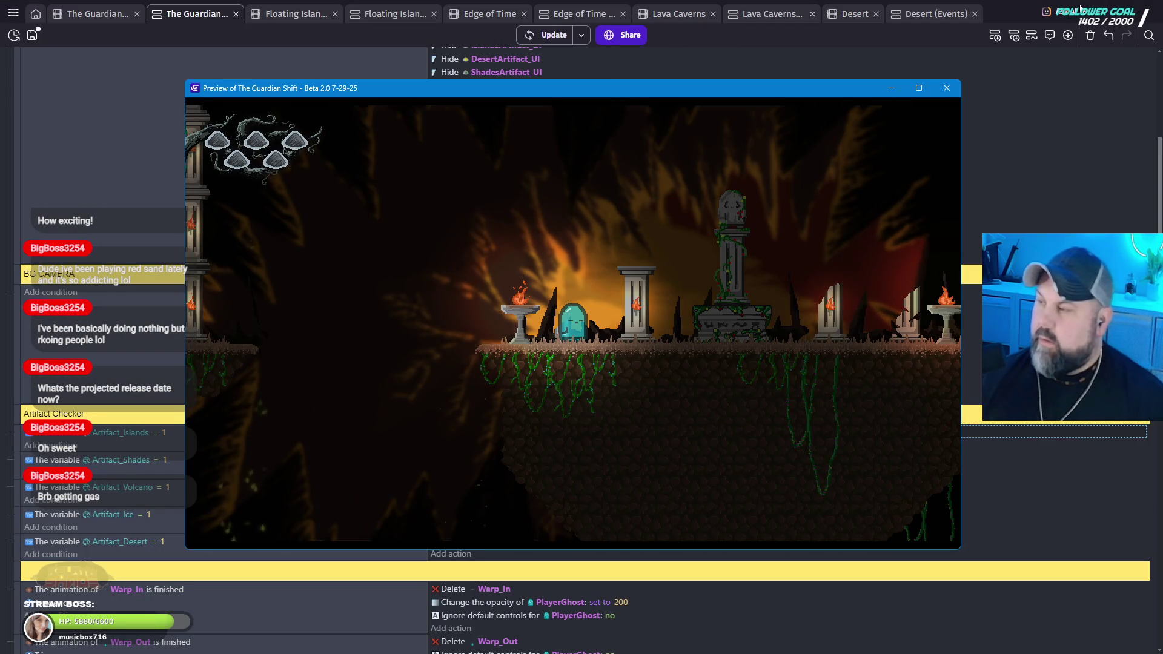
{"action": "left_click", "coordinate": [947, 88]}
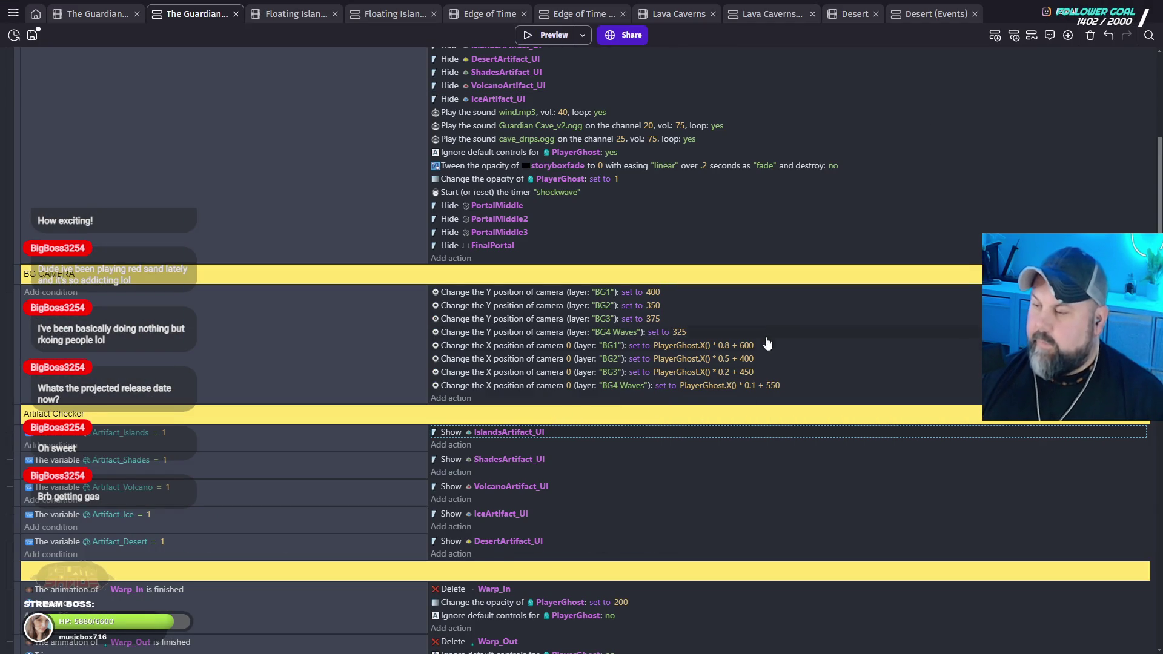
Step: Change the BG1 camera X multiplier to 0.5 and BG2's to 0.4, then preview again
{"action": "left_click", "coordinate": [728, 345]}
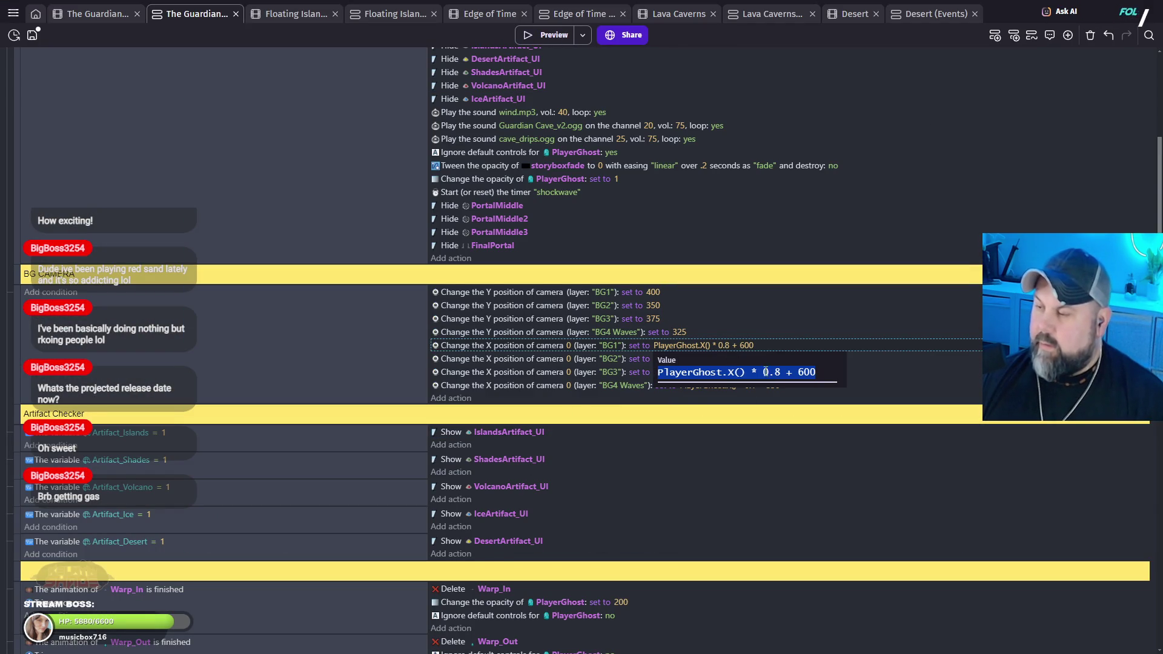
{"action": "left_click", "coordinate": [804, 403]}
{"action": "left_click", "coordinate": [728, 359]}
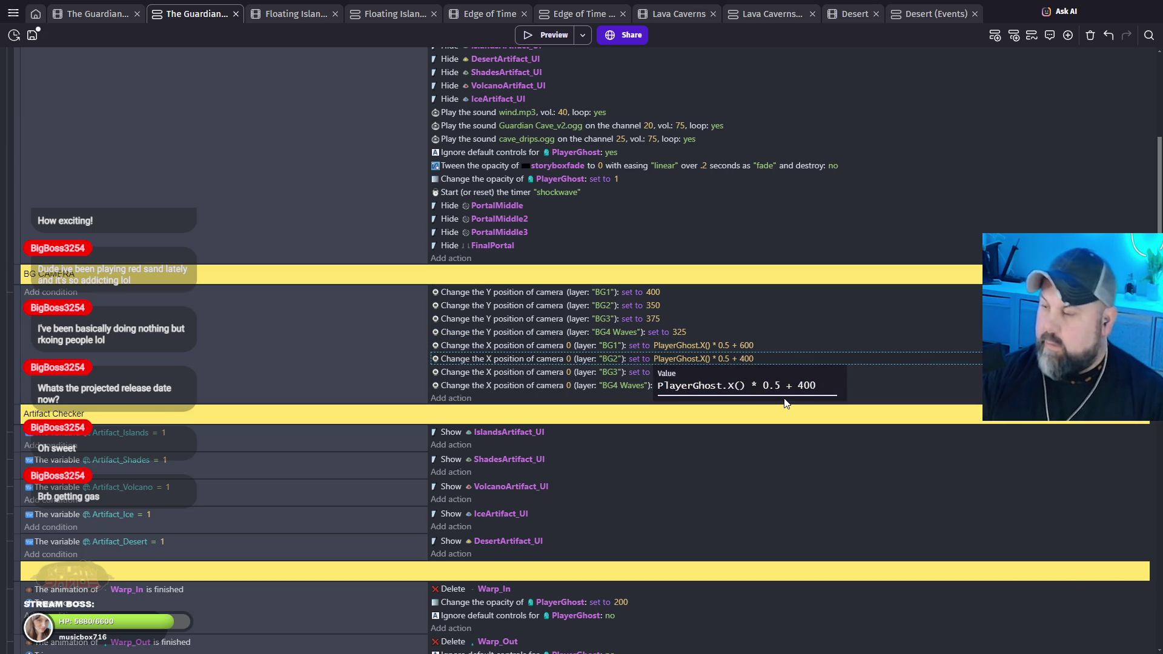
{"action": "left_click", "coordinate": [768, 439]}
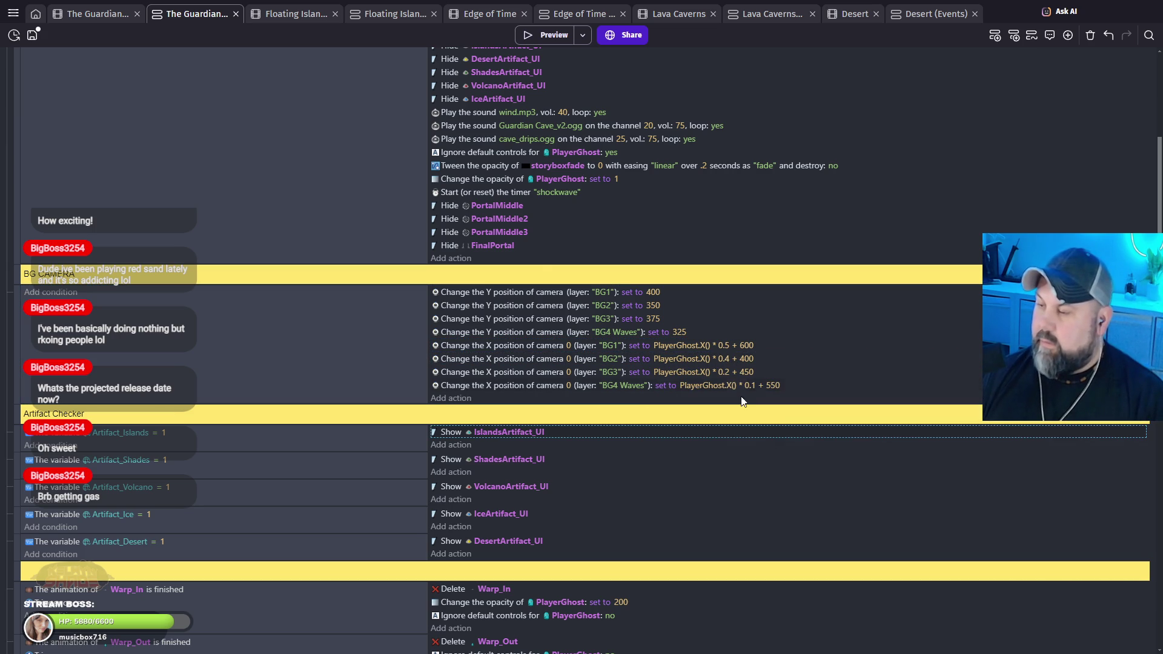
{"action": "left_click", "coordinate": [548, 31]}
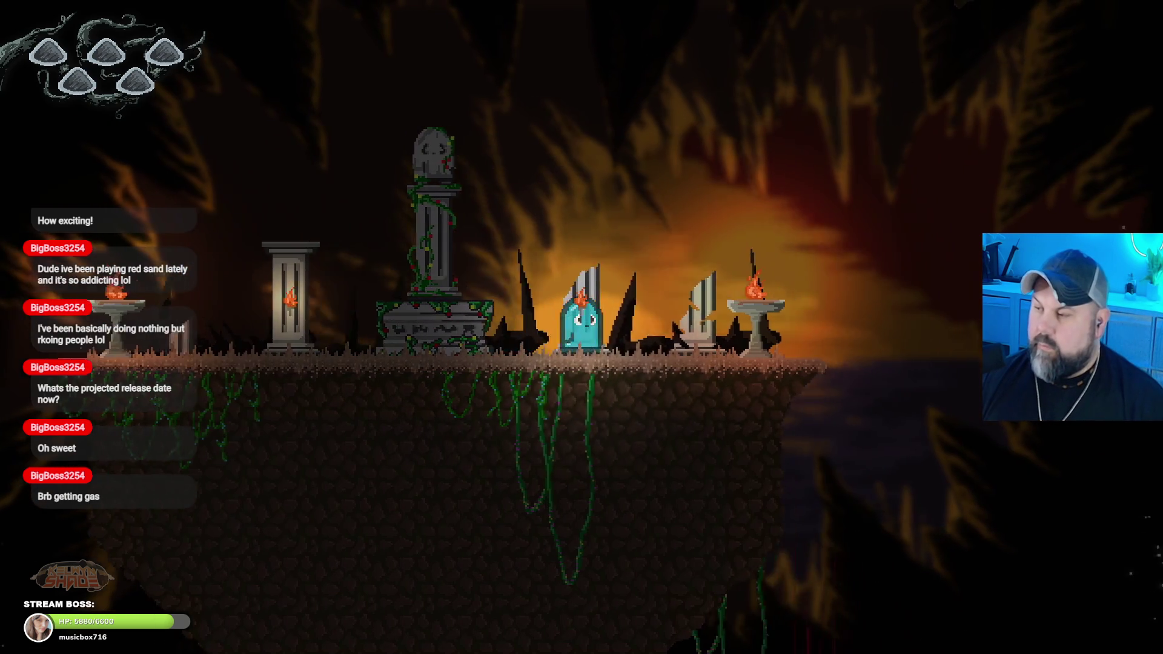
Step: Move the ghost between the pillar island, brazier and tombstone platforms to watch the parallax
{"action": "key", "text": "Right"}
{"action": "key", "text": "space"}
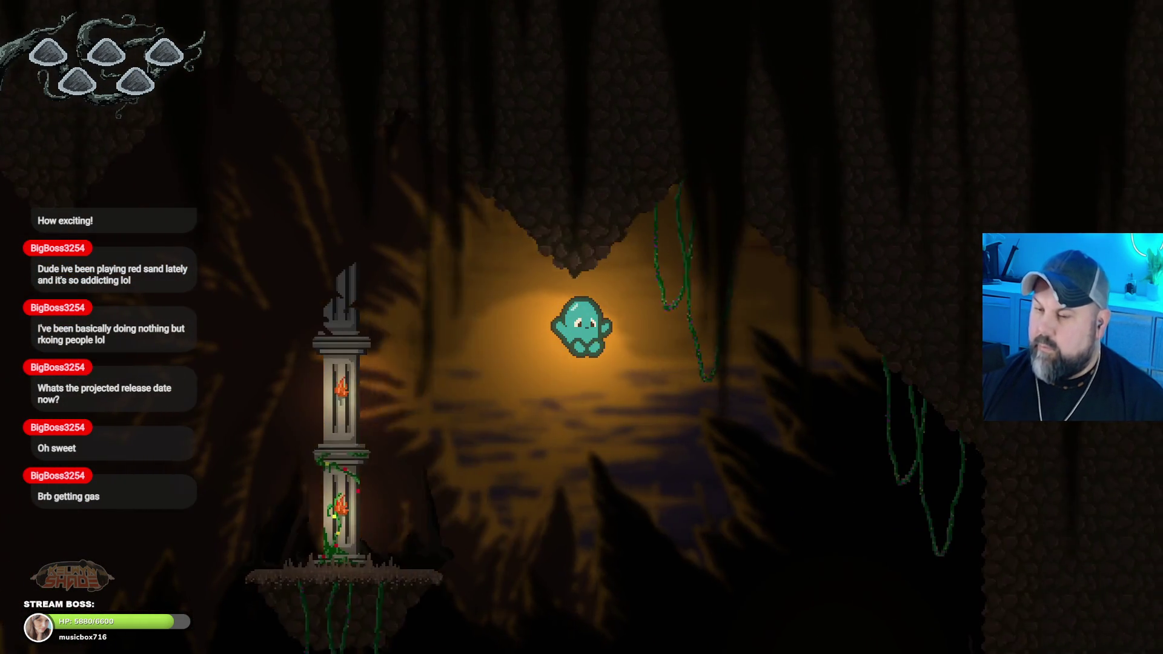
{"action": "key", "text": "space"}
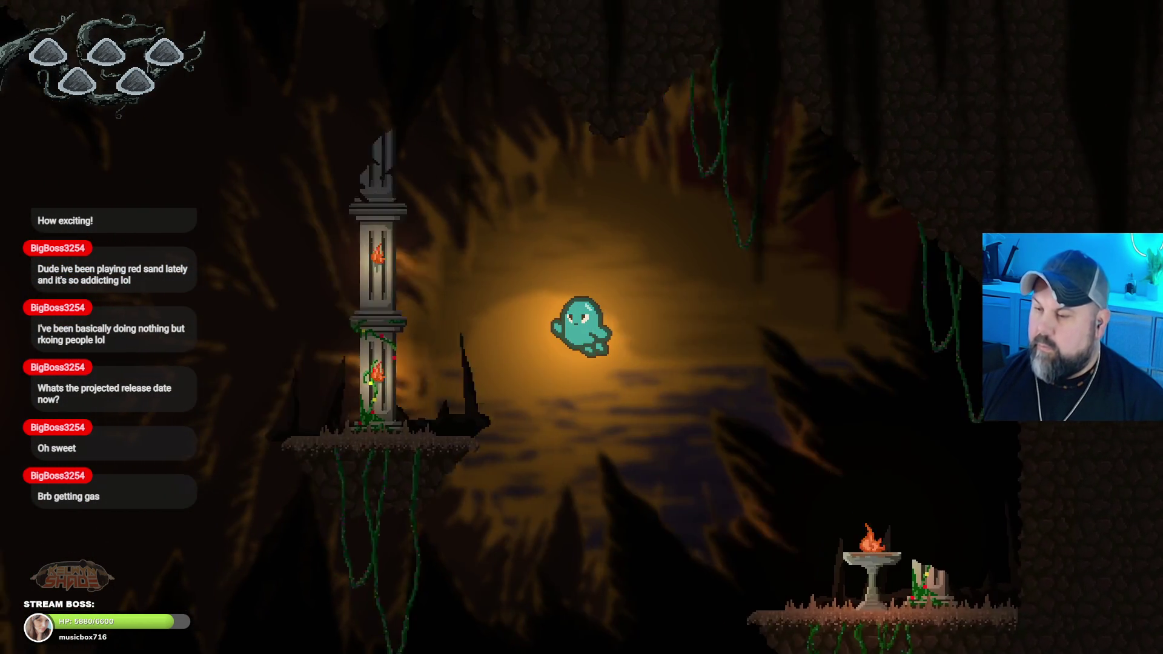
{"action": "key", "text": "Left"}
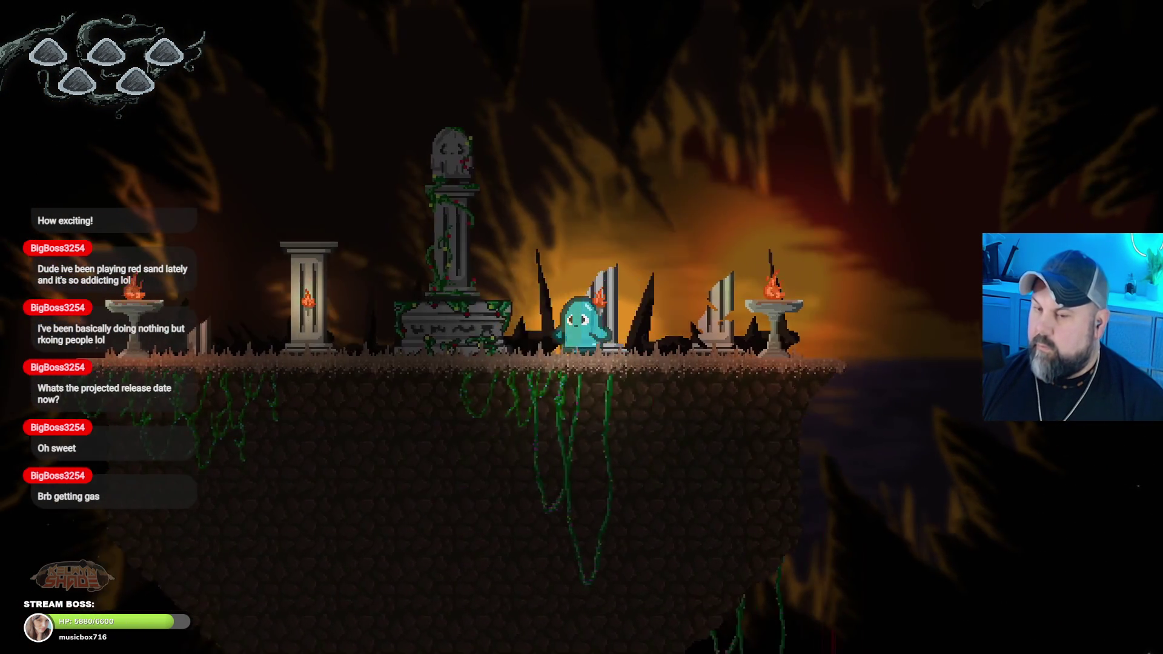
{"action": "key", "text": "Left"}
{"action": "key", "text": "space"}
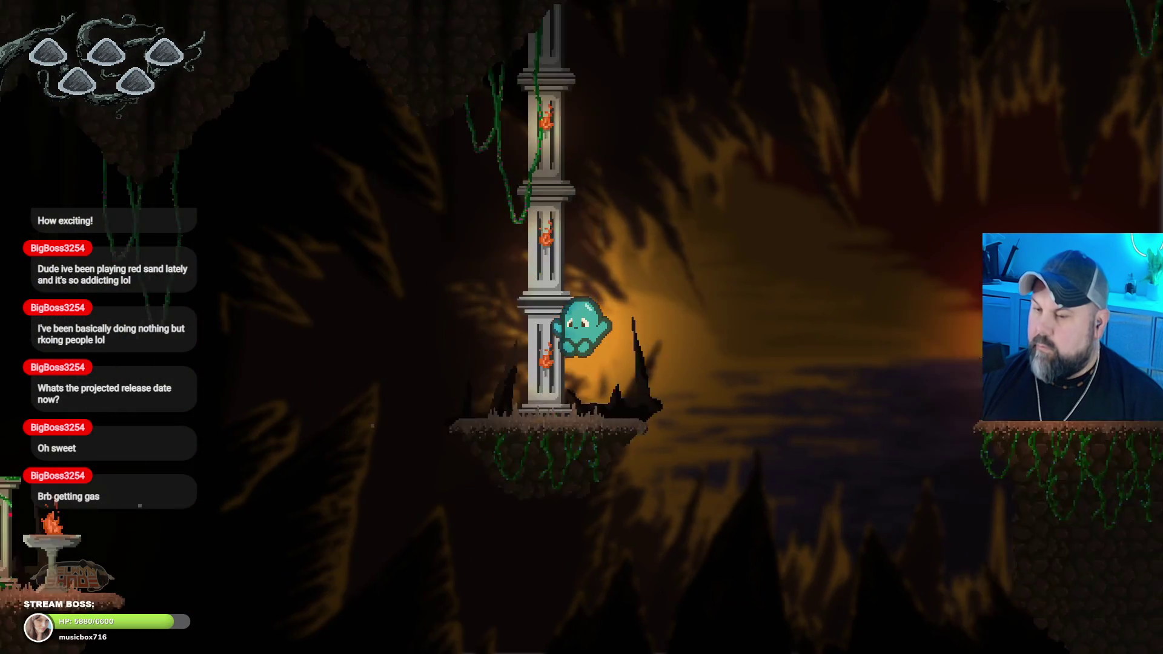
{"action": "key", "text": "Left"}
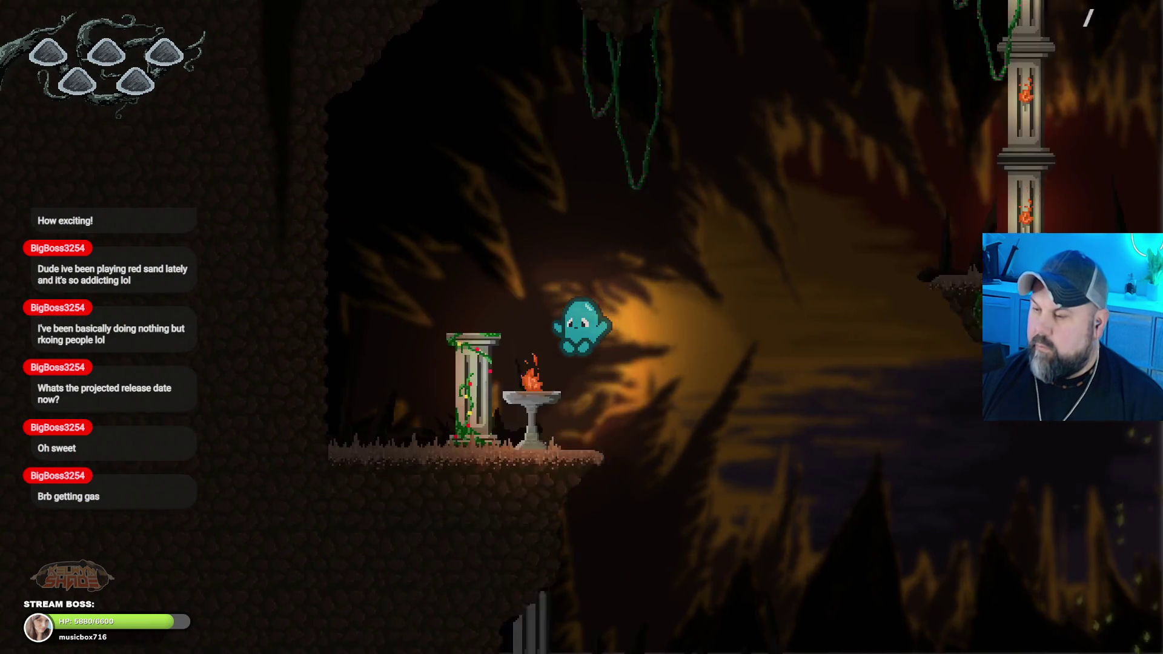
{"action": "key", "text": "Left"}
{"action": "key", "text": "Right"}
{"action": "key", "text": "space"}
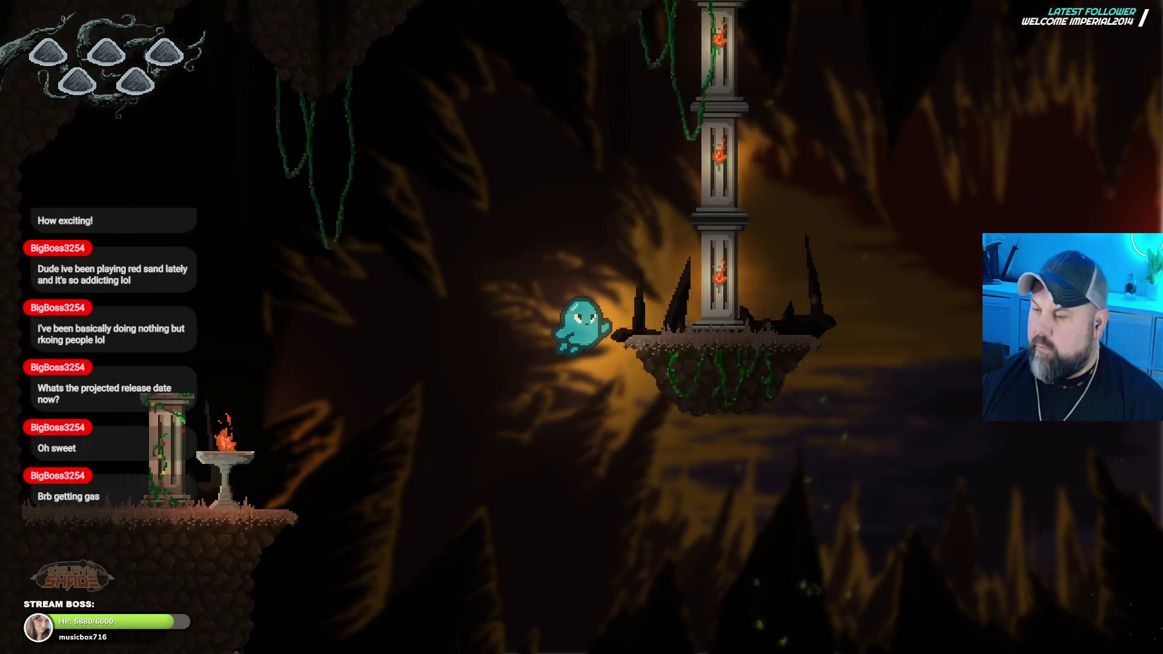
{"action": "key", "text": "Right"}
Step: Glide the ghost across the cavern to the ruin platform, then exit fullscreen and close the preview
{"action": "key", "text": "Right"}
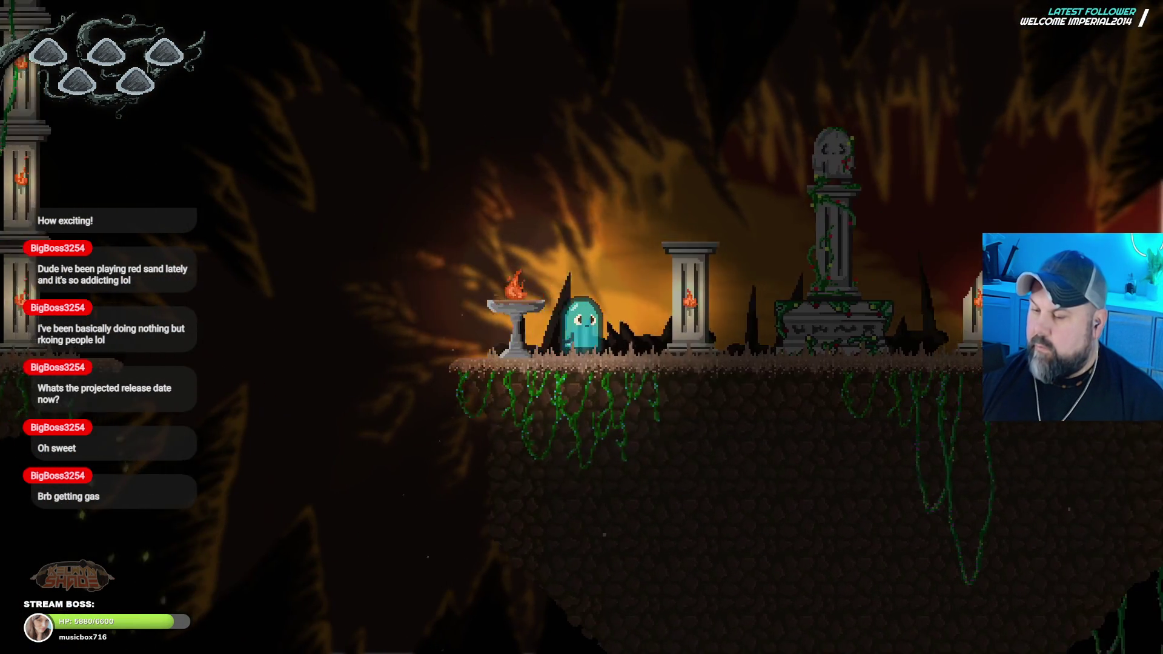
{"action": "key", "text": "space"}
{"action": "key", "text": "Right"}
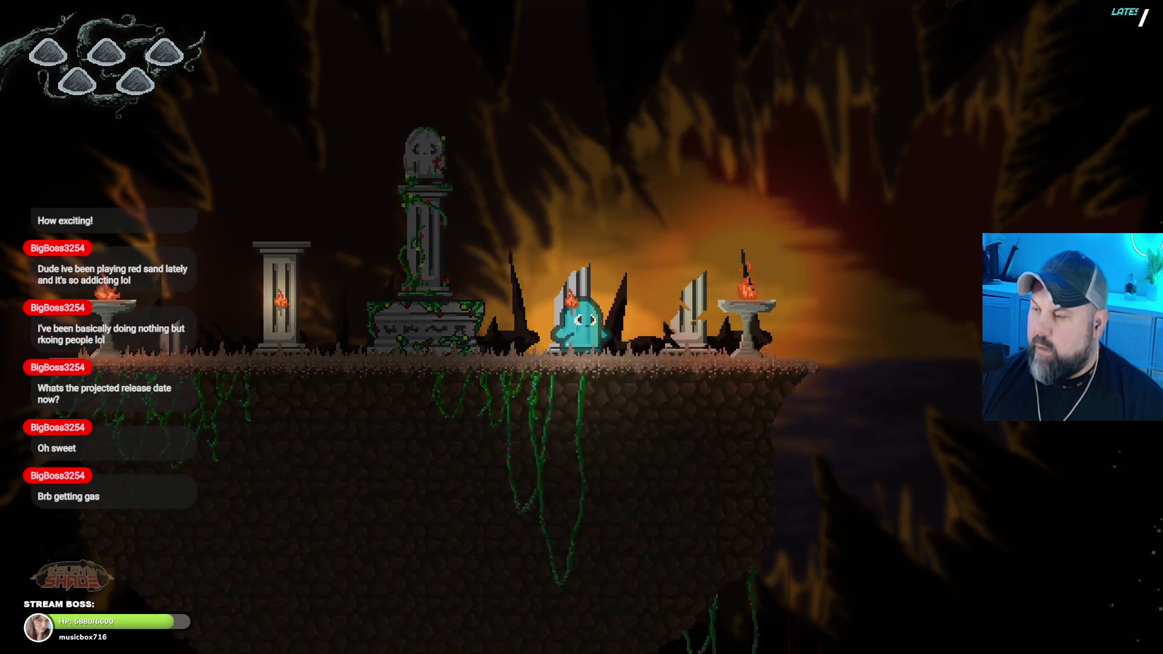
{"action": "key", "text": "space"}
{"action": "key", "text": "Right"}
{"action": "key", "text": "space"}
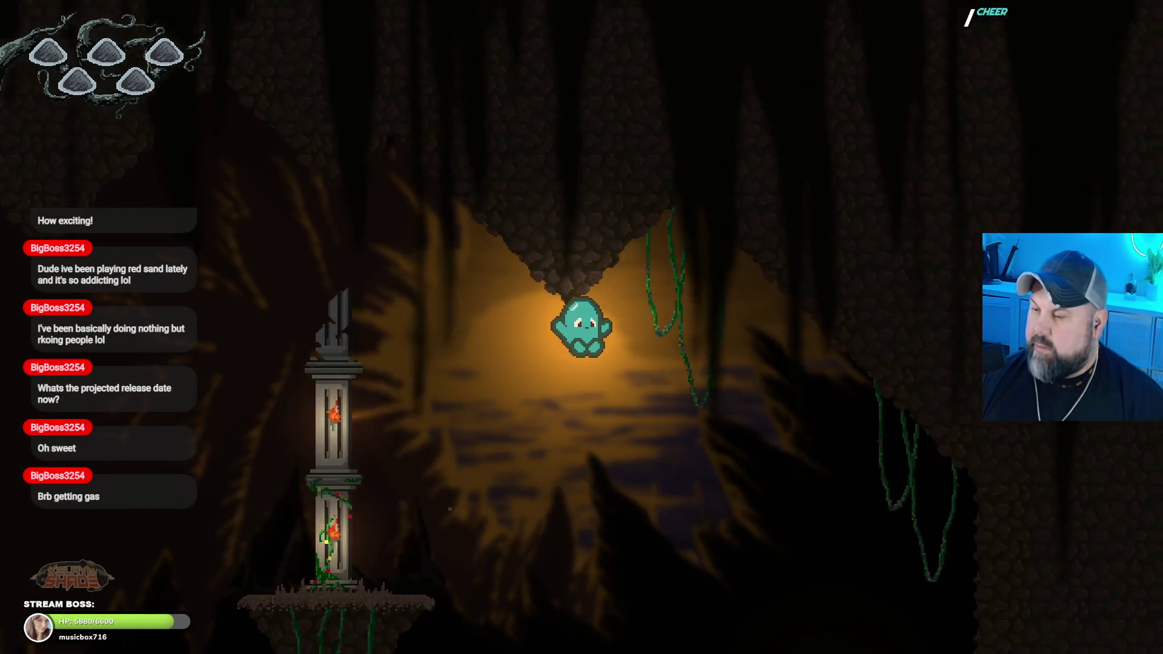
{"action": "key", "text": "Left"}
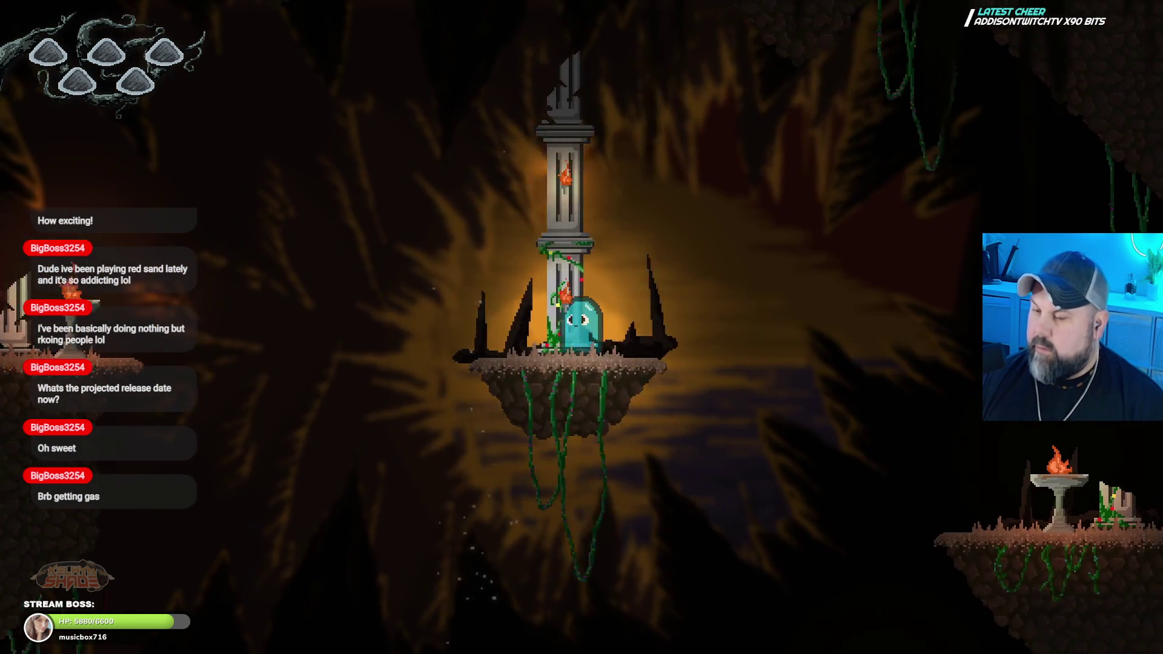
{"action": "key", "text": "space"}
{"action": "key", "text": "space"}
{"action": "key", "text": "Right"}
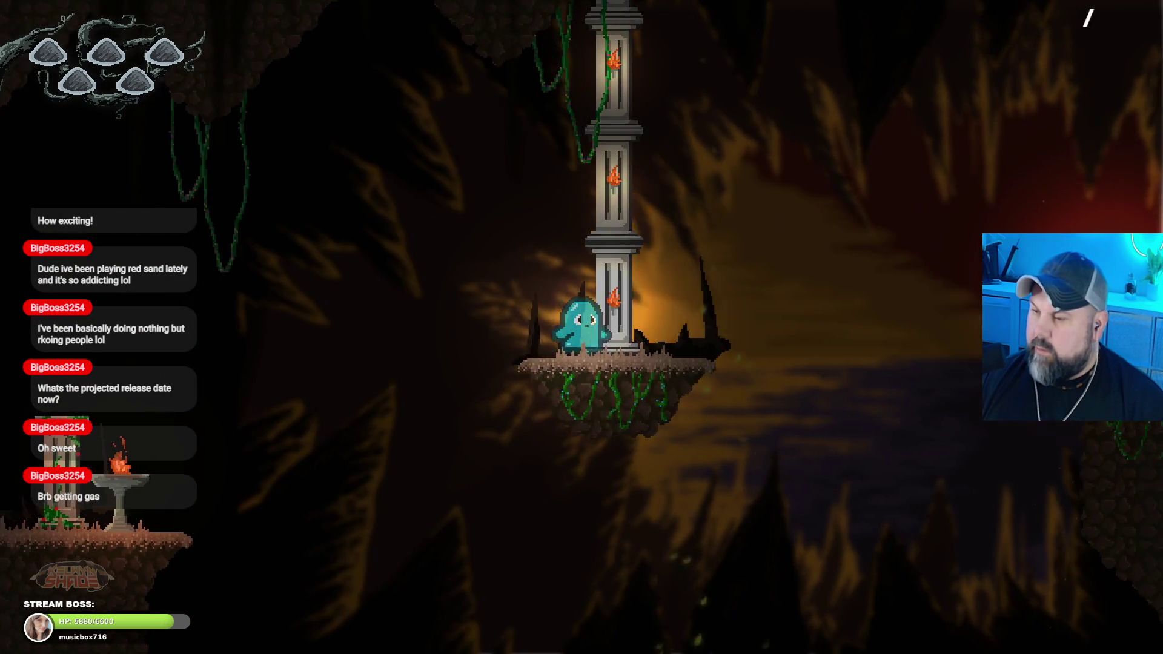
{"action": "key", "text": "space"}
{"action": "key", "text": "Right"}
{"action": "key", "text": "Escape"}
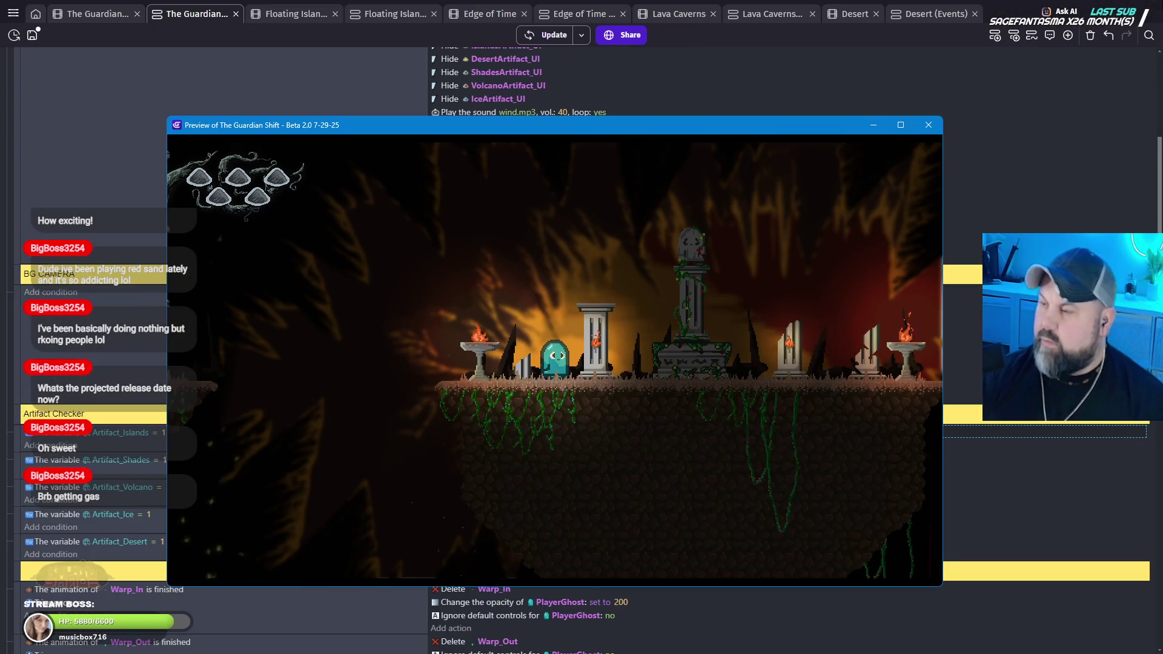
{"action": "left_click", "coordinate": [928, 124]}
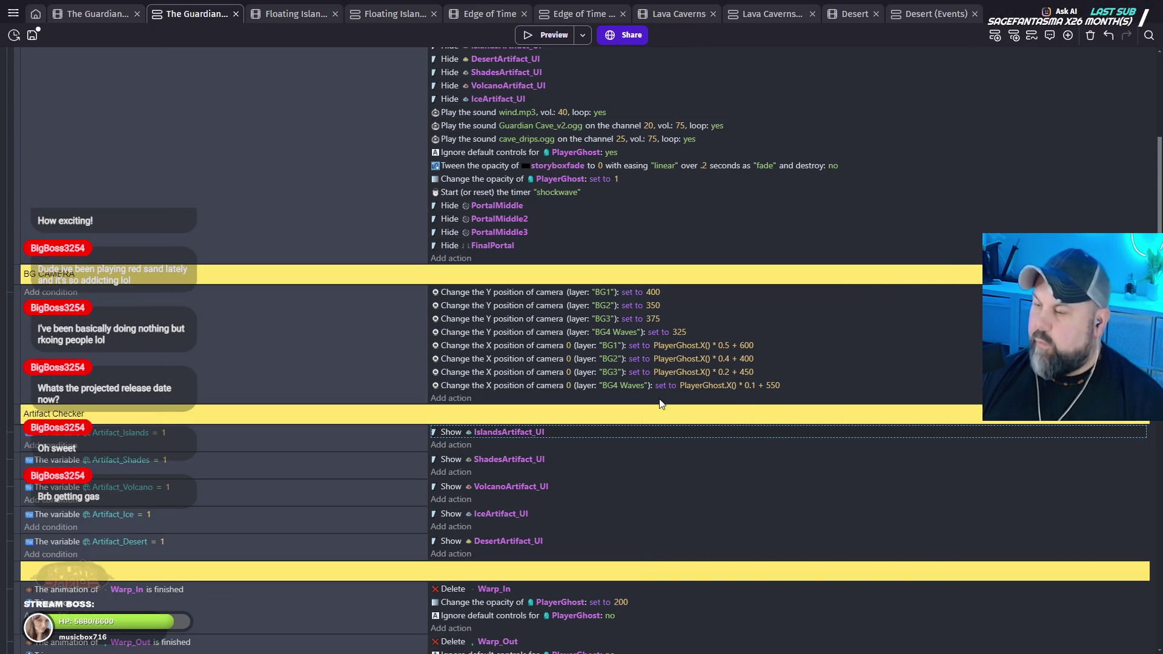
Step: Change the BG2 camera X multiplier from 0.4 to 0.3 and launch a preview
{"action": "left_click", "coordinate": [728, 360]}
{"action": "type", "text": "3"}
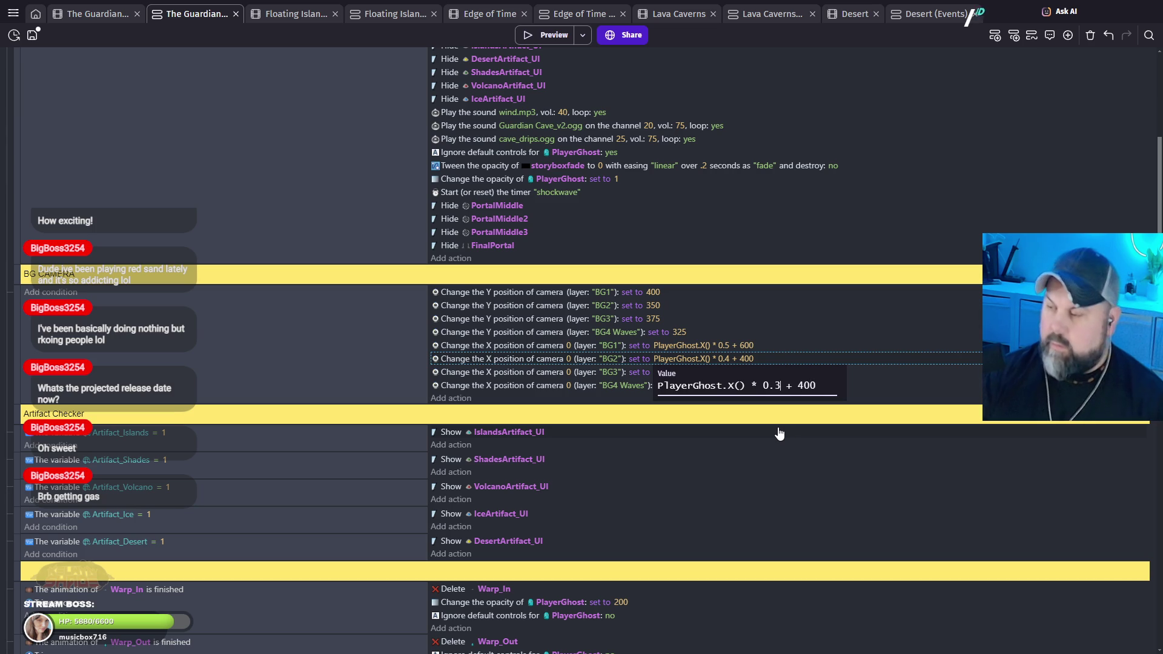
{"action": "left_click", "coordinate": [733, 471]}
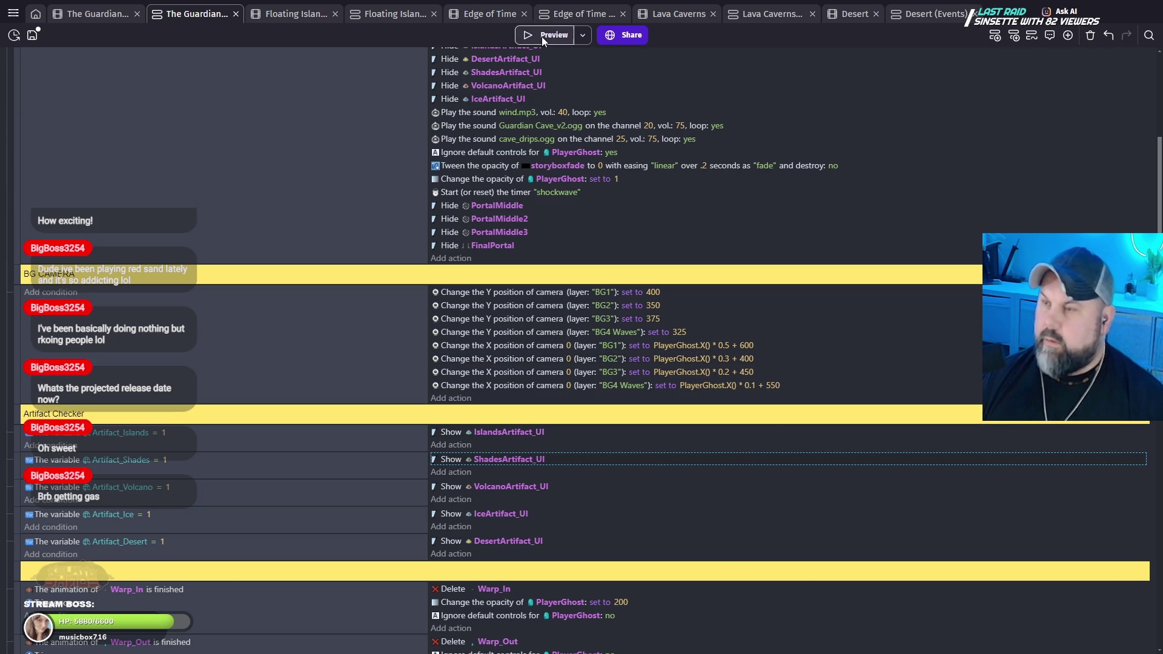
{"action": "left_click", "coordinate": [541, 35]}
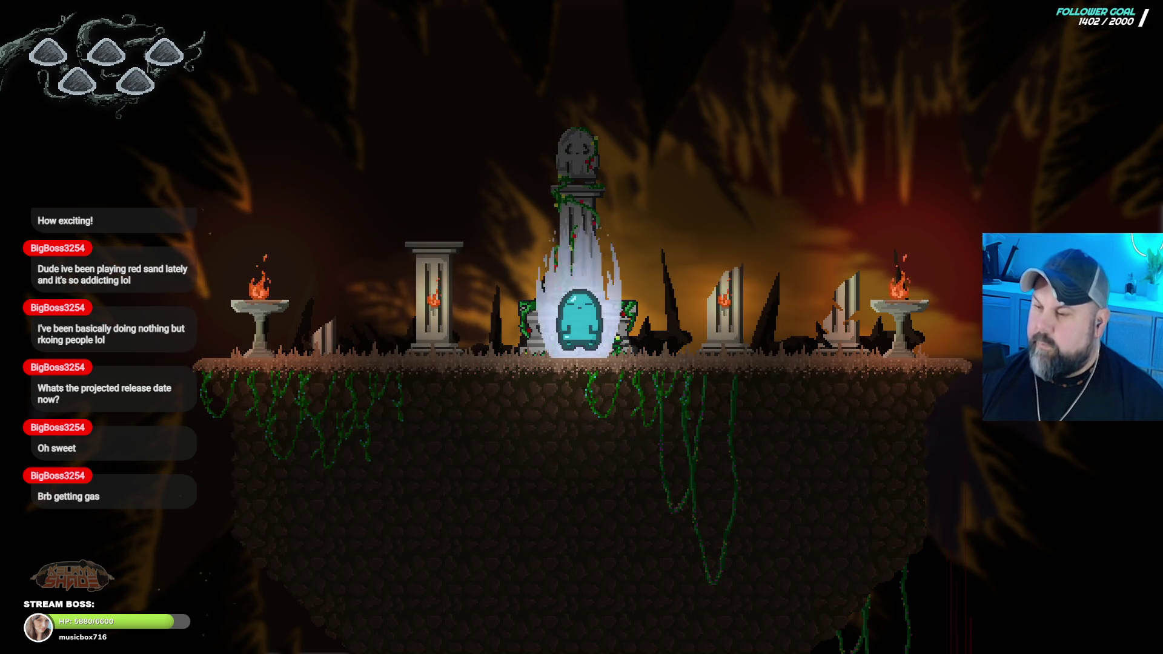
Step: Run the ghost through the cave rooms and past the monument to check the slower BG2 scrolling, then exit fullscreen
{"action": "key", "text": "Right"}
{"action": "key", "text": "space"}
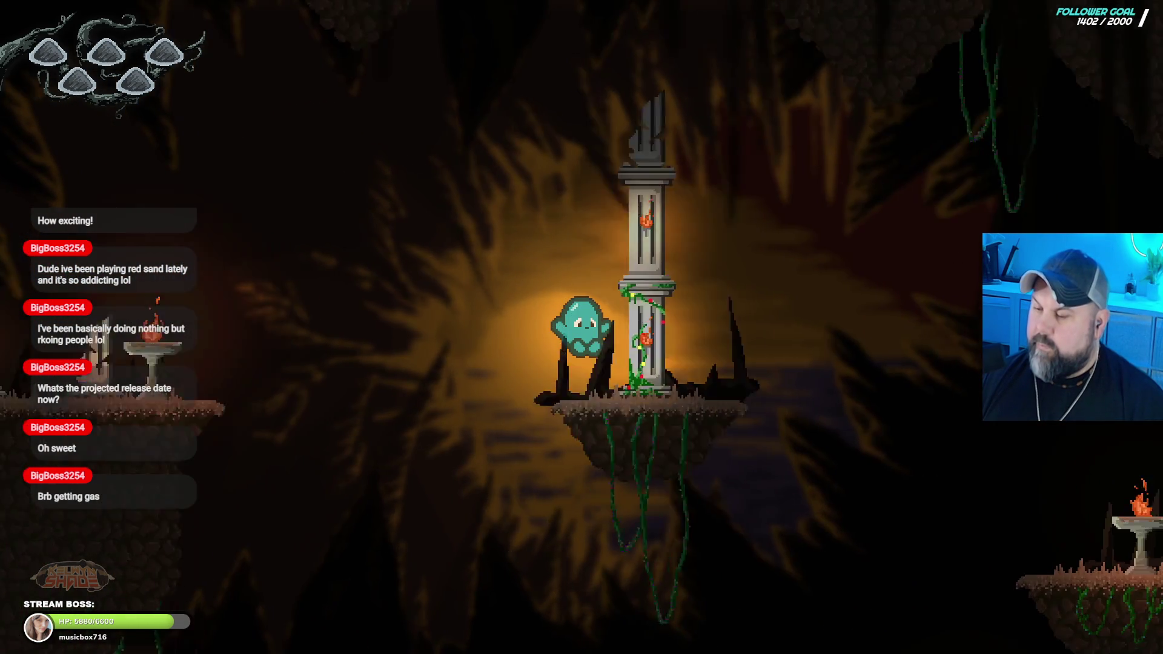
{"action": "key", "text": "Right"}
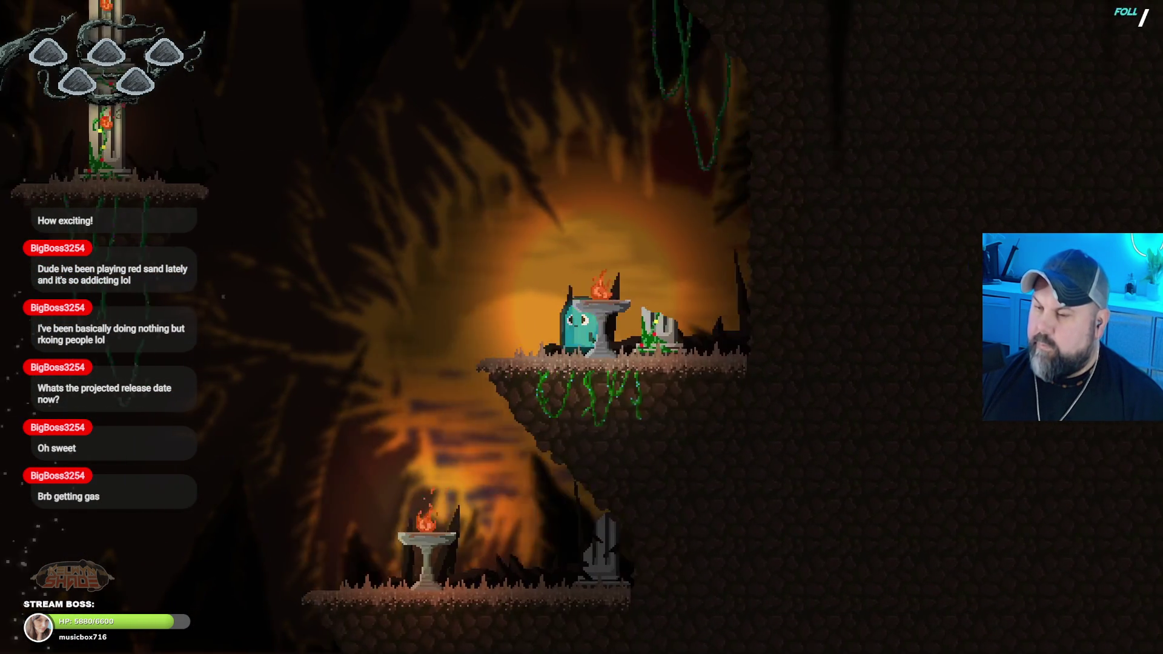
{"action": "key", "text": "Right"}
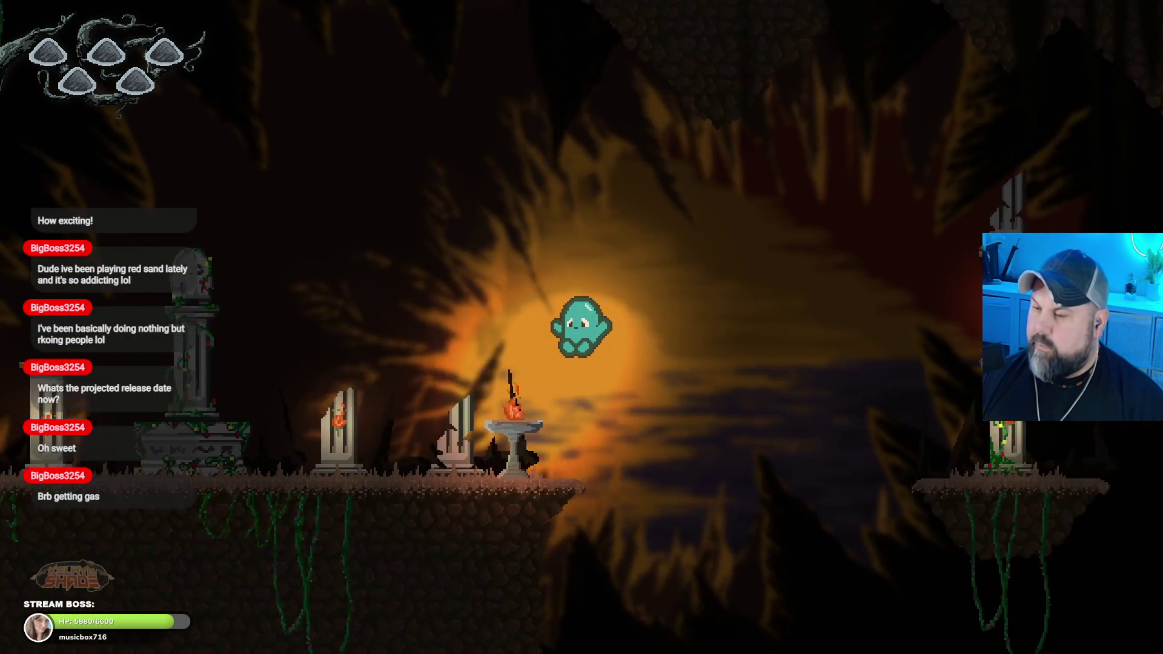
{"action": "key", "text": "Left"}
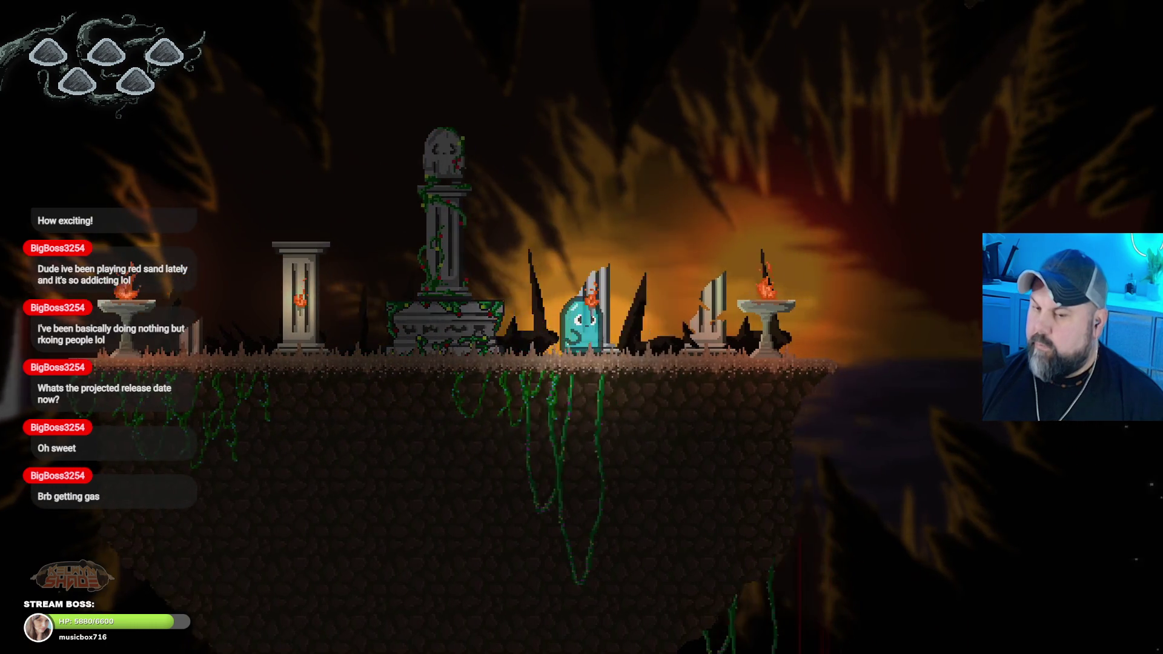
{"action": "key", "text": "Left"}
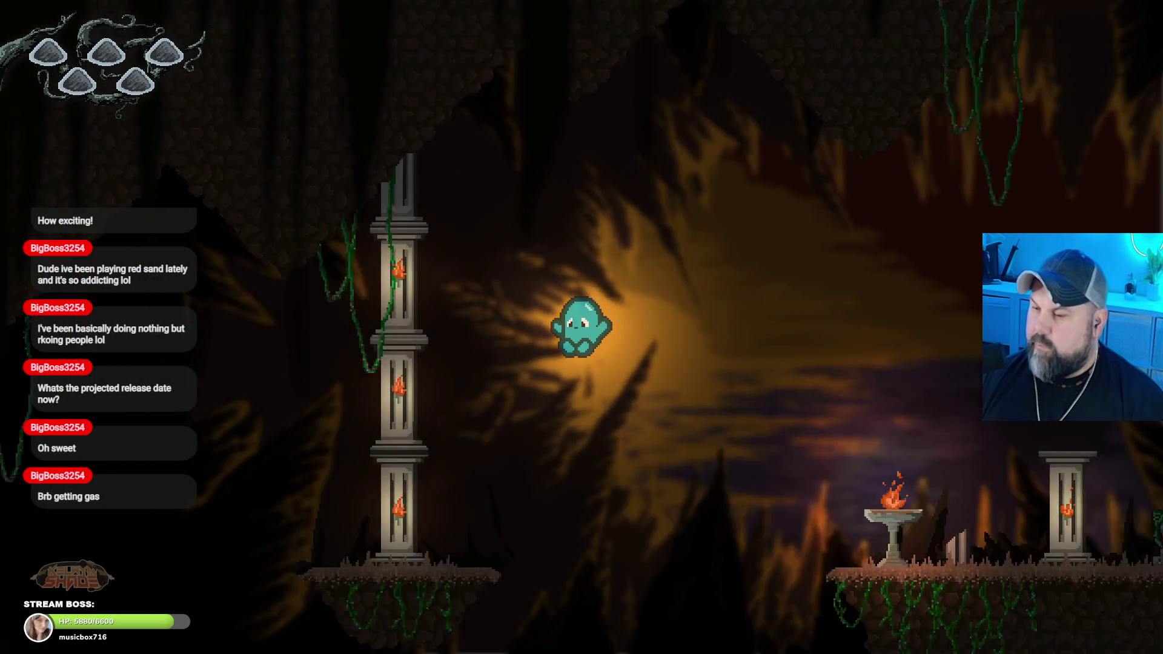
{"action": "key", "text": "Right"}
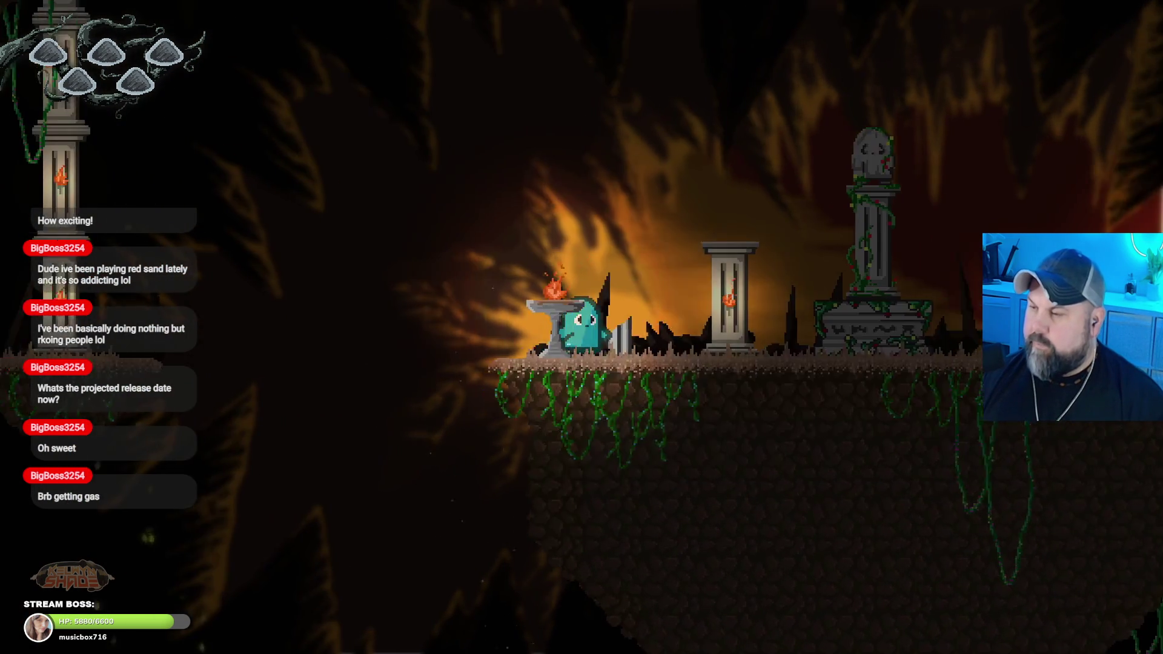
{"action": "key", "text": "Right"}
{"action": "key", "text": "space"}
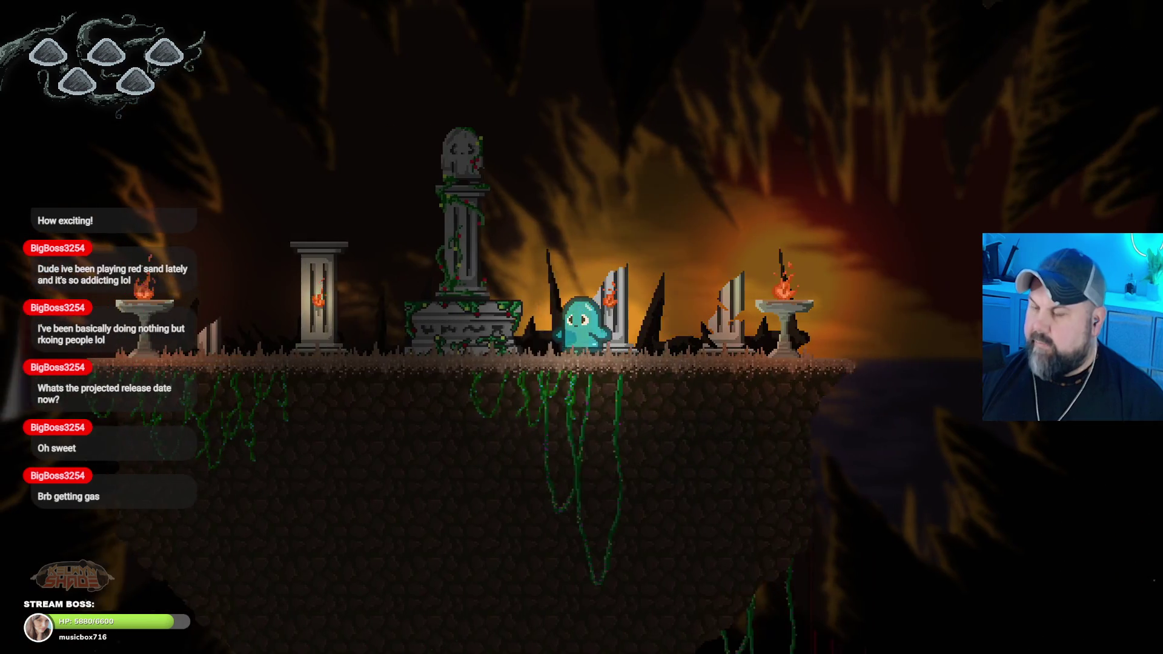
{"action": "key", "text": "Escape"}
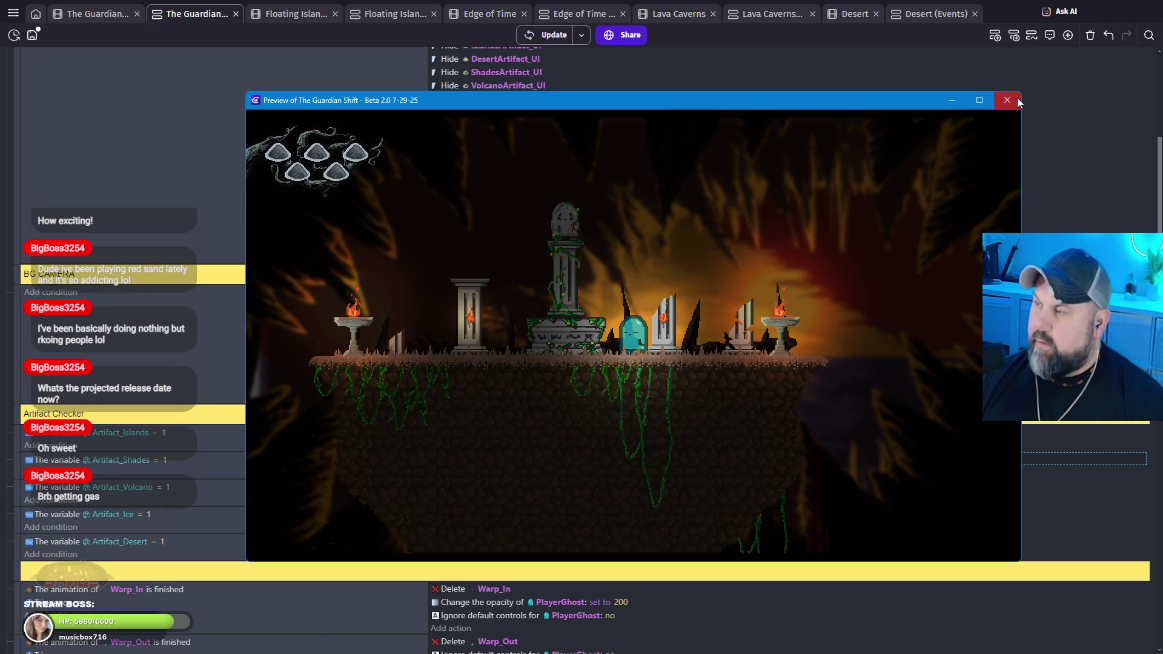
Step: Close the preview, reconfirm the BG2 camera X expression, and relaunch the preview
{"action": "left_click", "coordinate": [1007, 100]}
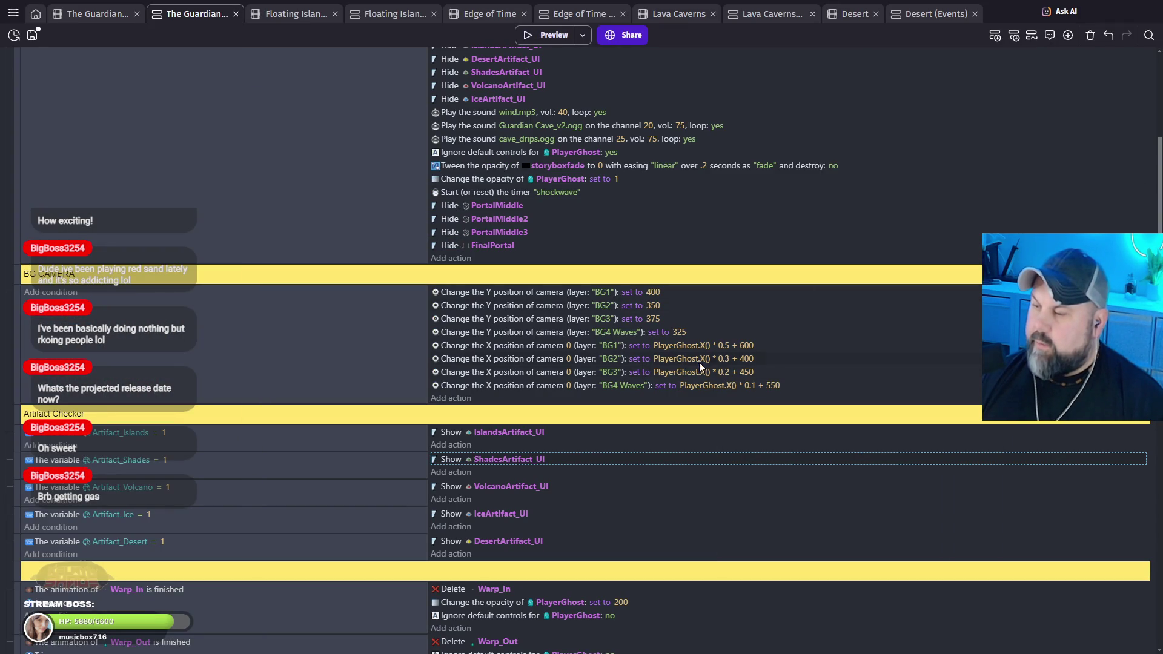
{"action": "left_click", "coordinate": [746, 361]}
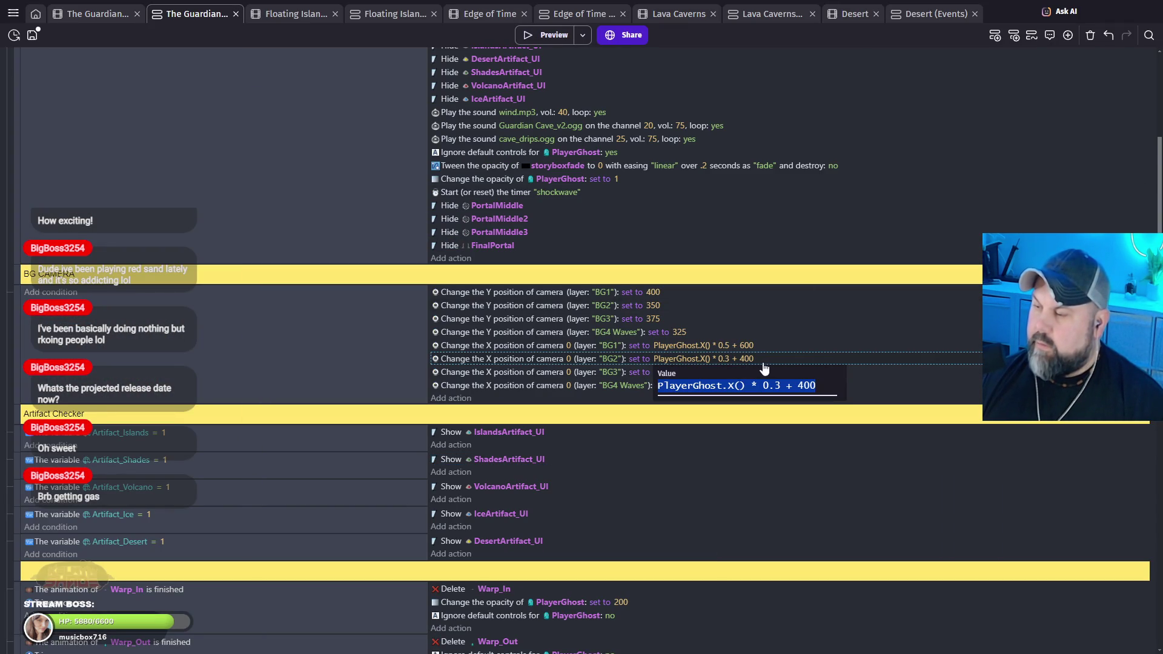
{"action": "left_click", "coordinate": [537, 30]}
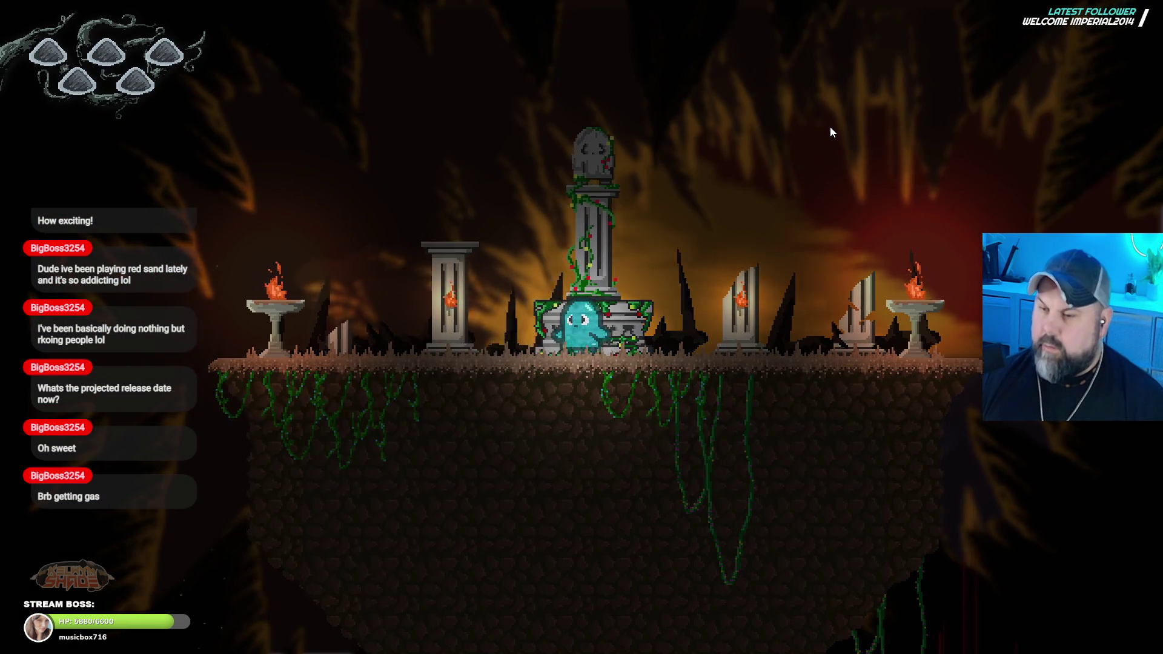
Step: Fly the ghost between the pillar platform and the tombstone ledge, ending on the vine-covered pillar top
{"action": "key", "text": "space"}
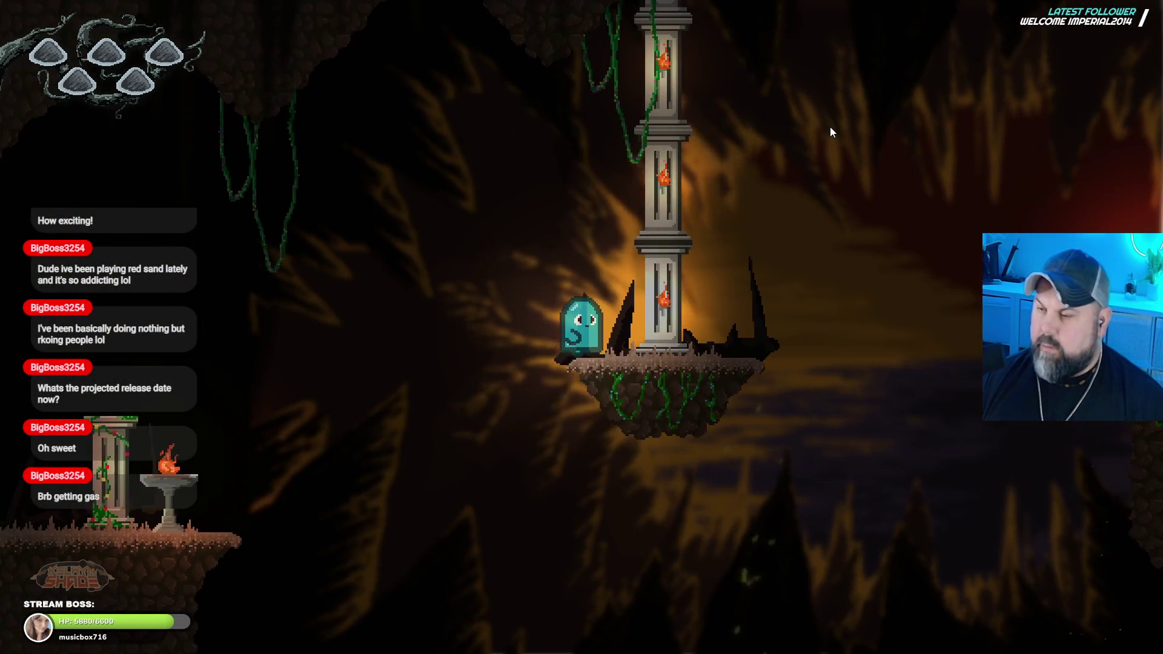
{"action": "key", "text": "space"}
{"action": "key", "text": "Right"}
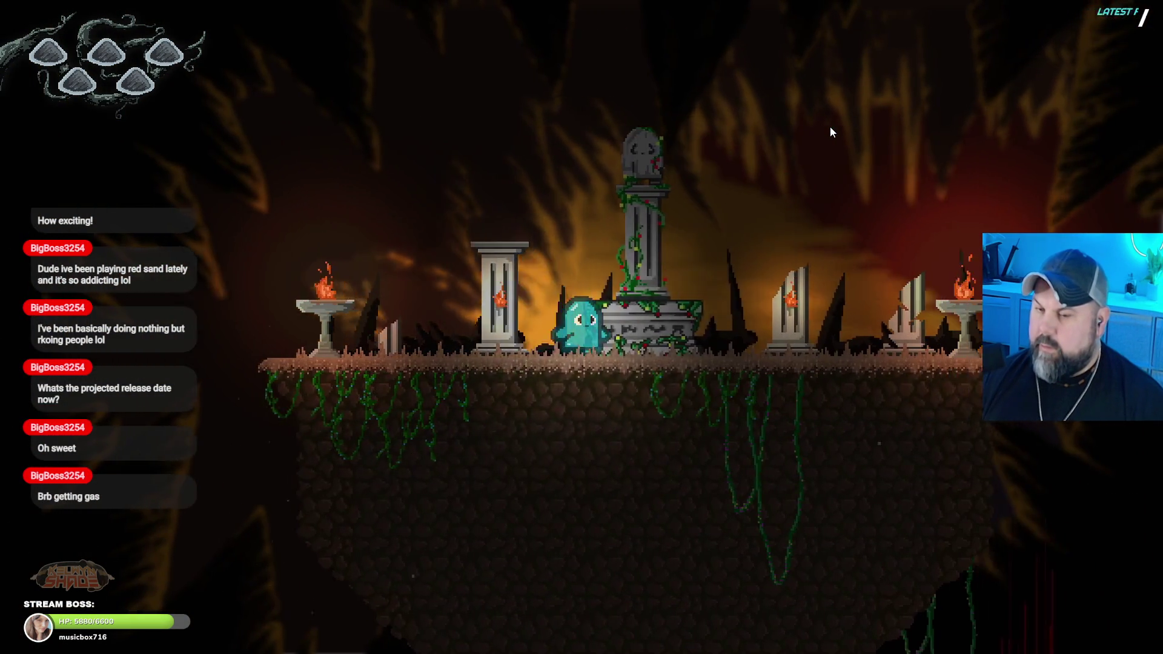
{"action": "key", "text": "Right"}
{"action": "key", "text": "space"}
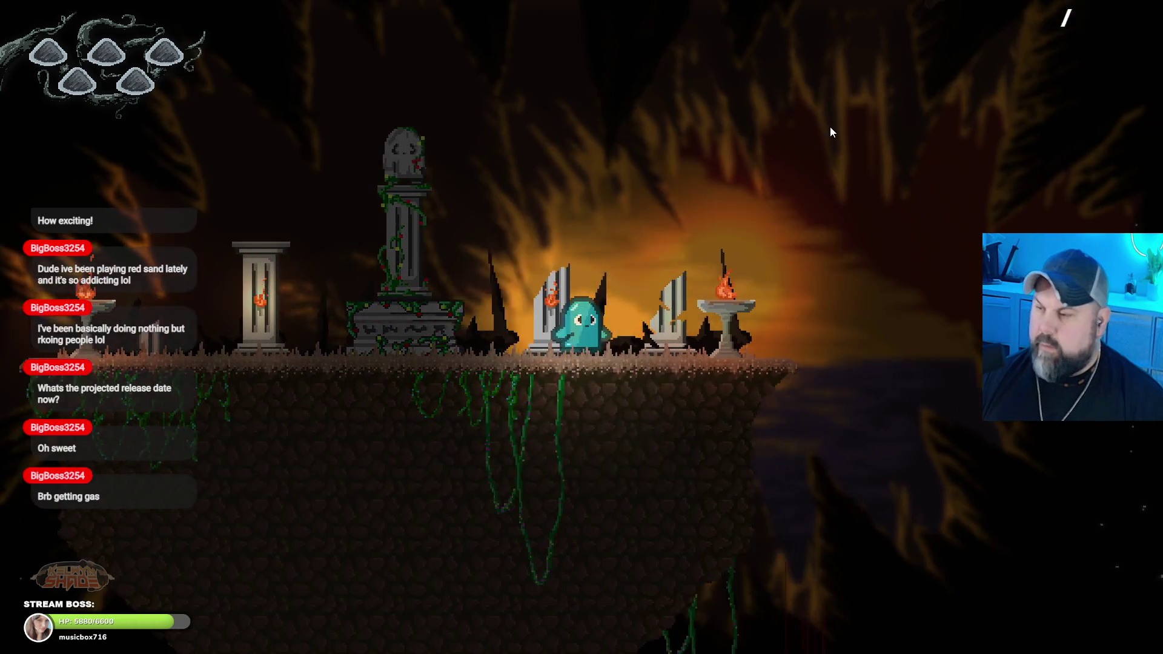
{"action": "key", "text": "space"}
{"action": "key", "text": "Right"}
{"action": "key", "text": "space"}
{"action": "key", "text": "Left"}
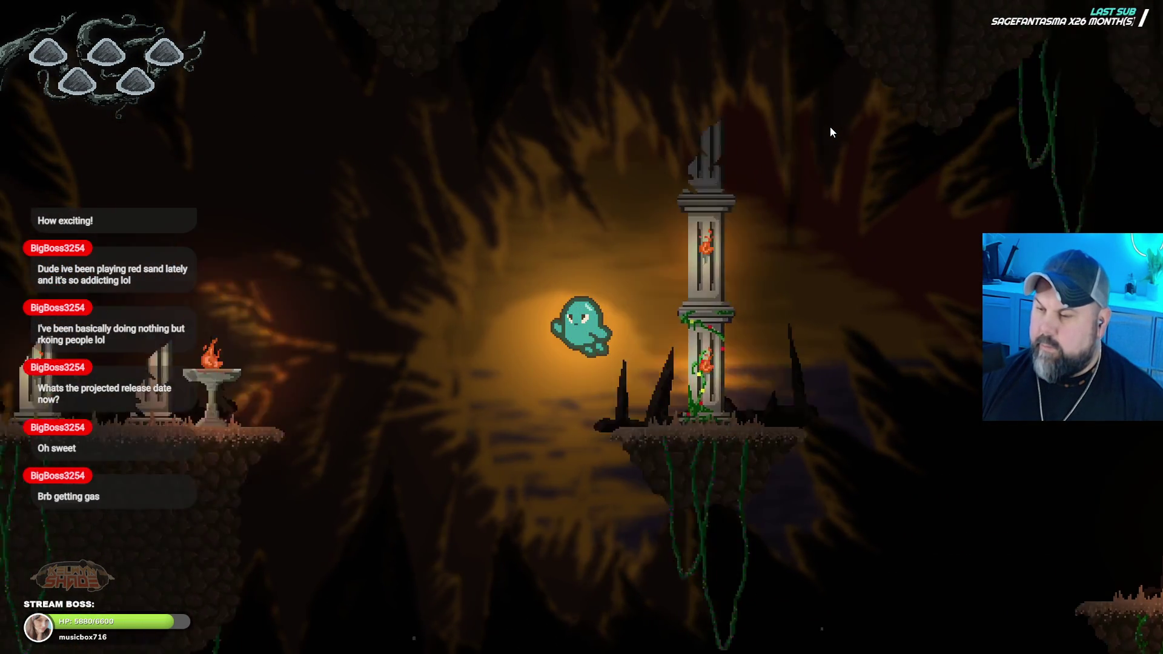
{"action": "key", "text": "Left"}
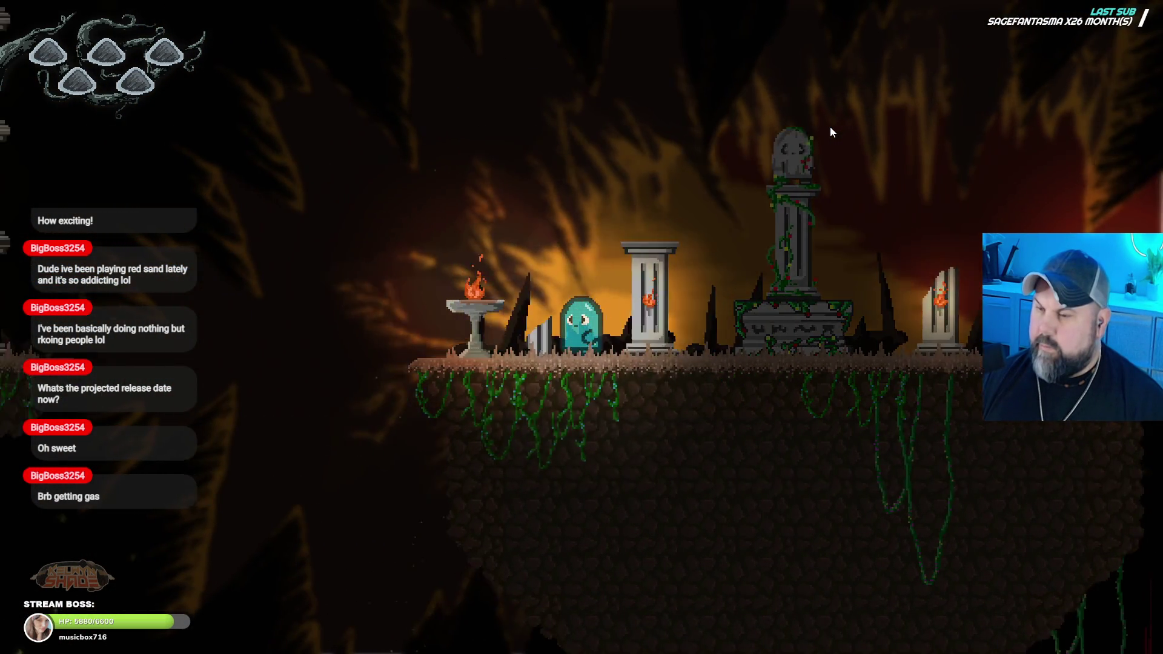
{"action": "key", "text": "space"}
{"action": "key", "text": "Left"}
{"action": "key", "text": "space"}
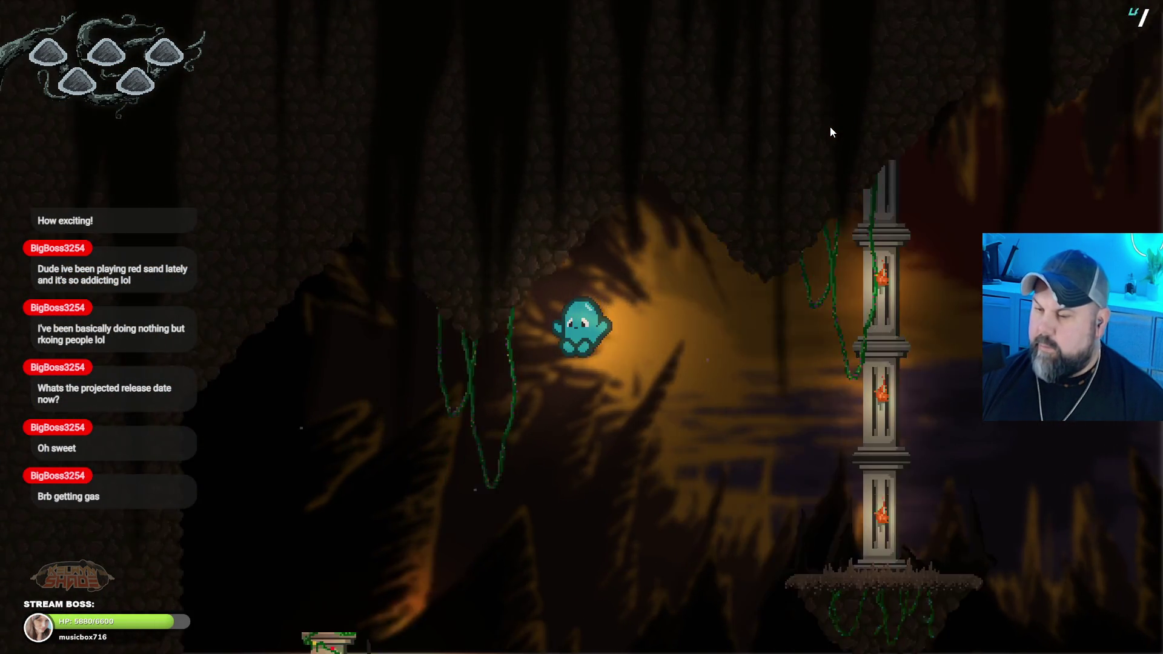
Step: Jump the ghost right past the tombstones to the brazier ledge, then back left onto the large ruined platform
{"action": "key", "text": "Right"}
{"action": "key", "text": "space"}
{"action": "key", "text": "space"}
{"action": "key", "text": "Right"}
{"action": "key", "text": "space"}
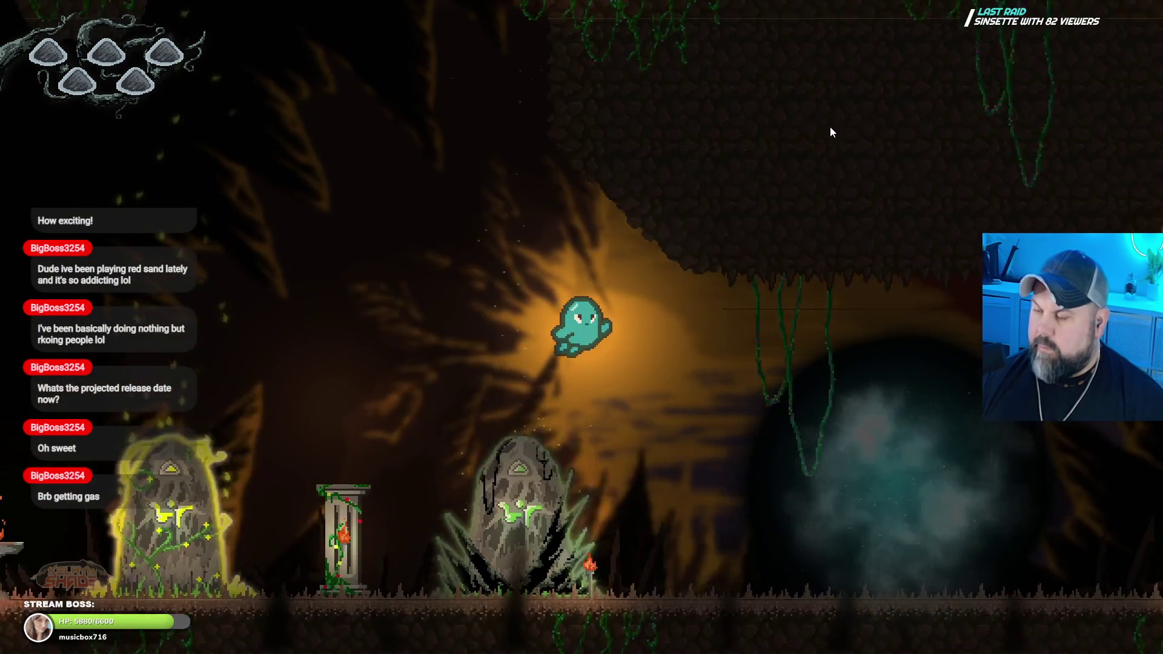
{"action": "key", "text": "Right"}
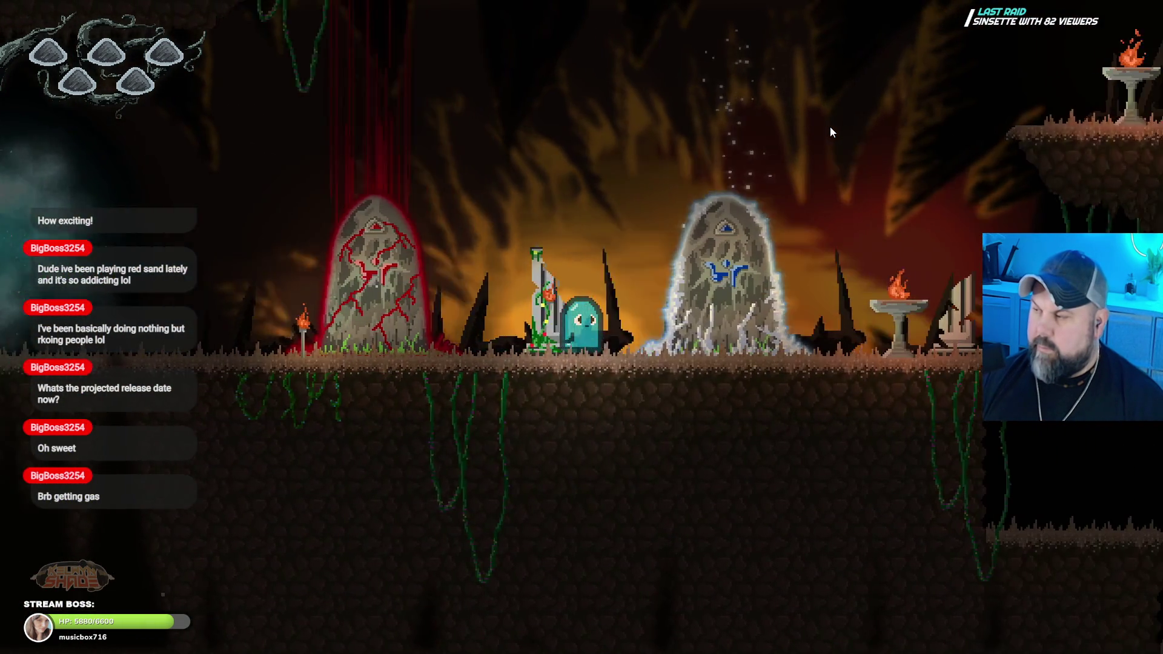
{"action": "key", "text": "Right"}
{"action": "key", "text": "space"}
{"action": "key", "text": "space"}
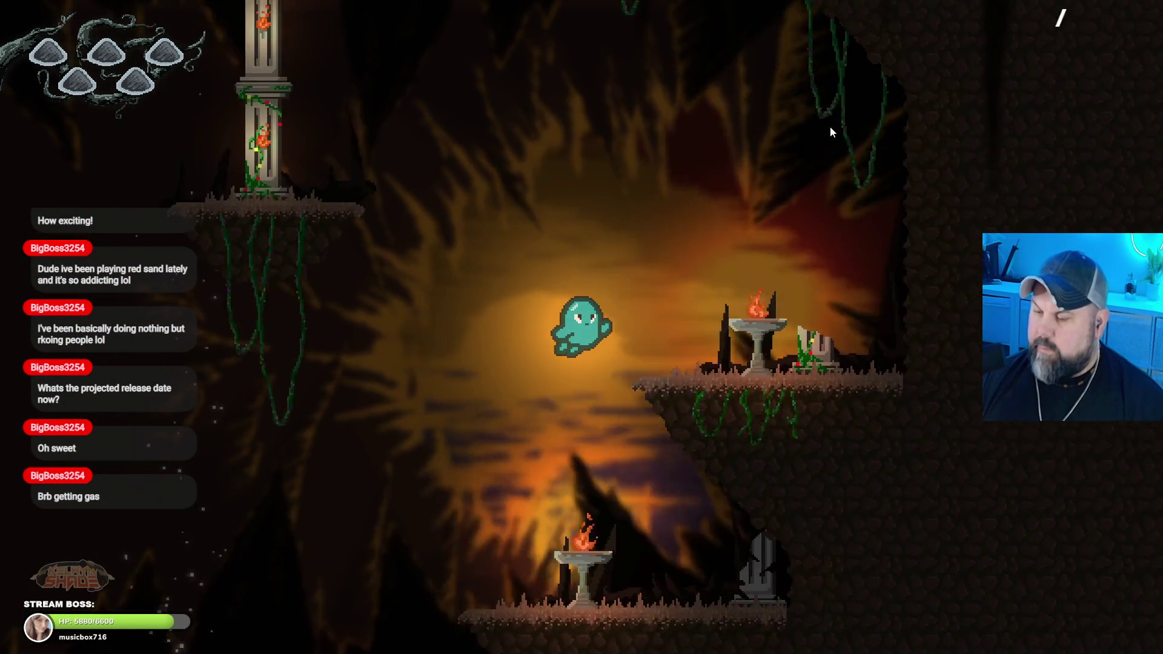
{"action": "key", "text": "space"}
{"action": "key", "text": "Left"}
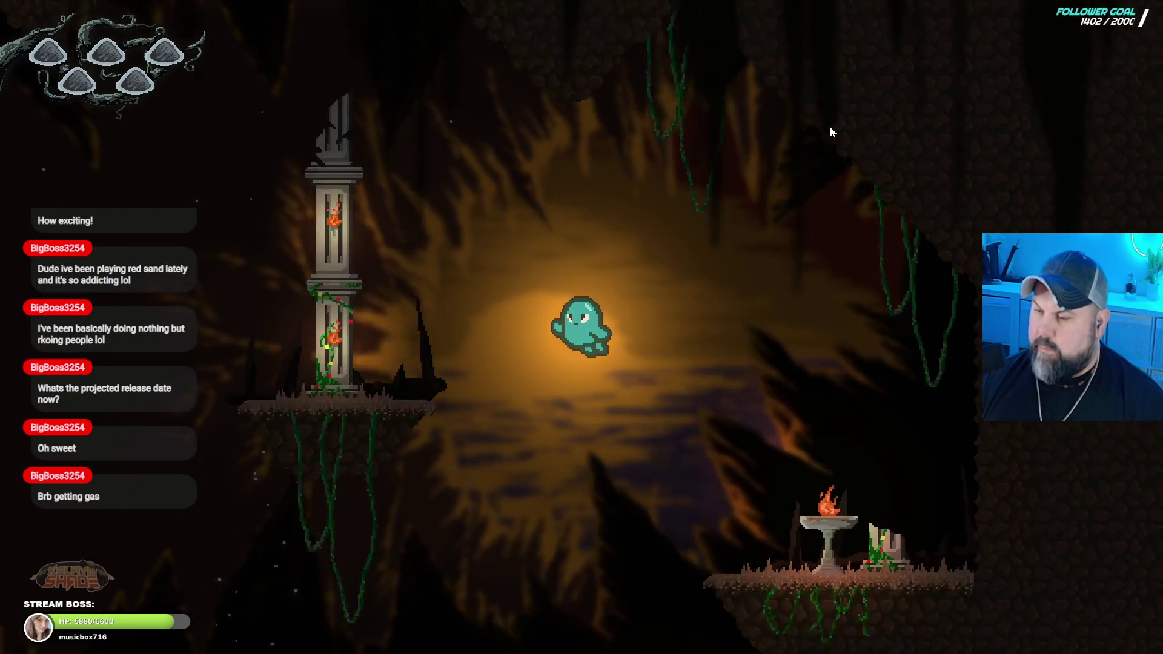
{"action": "key", "text": "Left"}
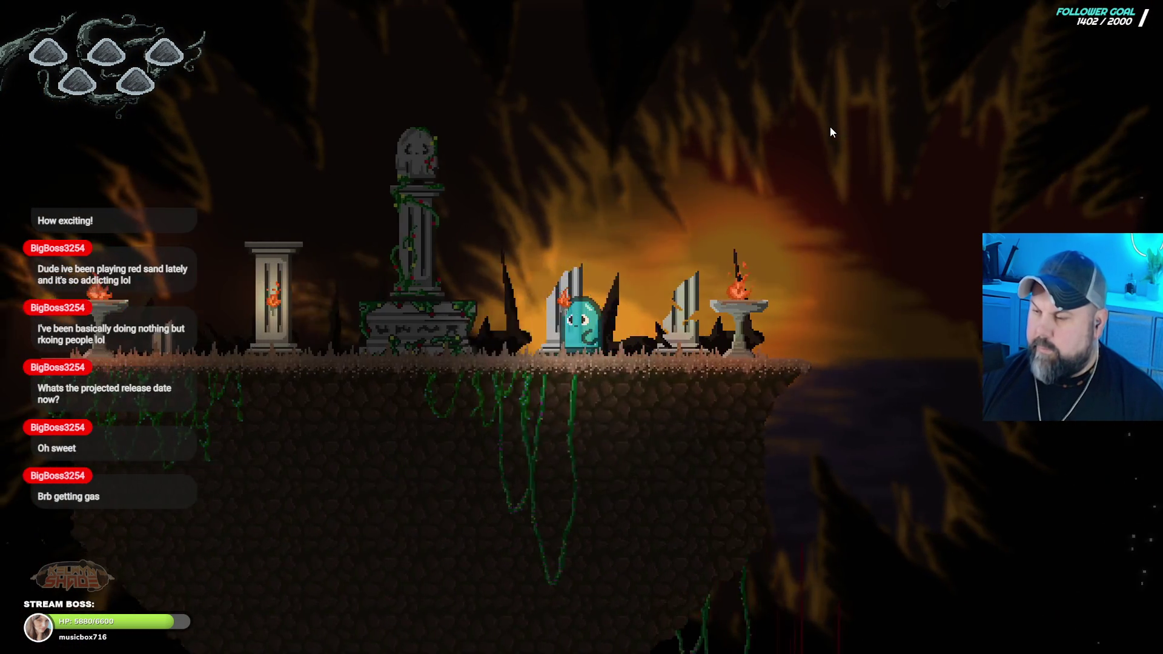
{"action": "key", "text": "space"}
{"action": "key", "text": "Right"}
{"action": "key", "text": "space"}
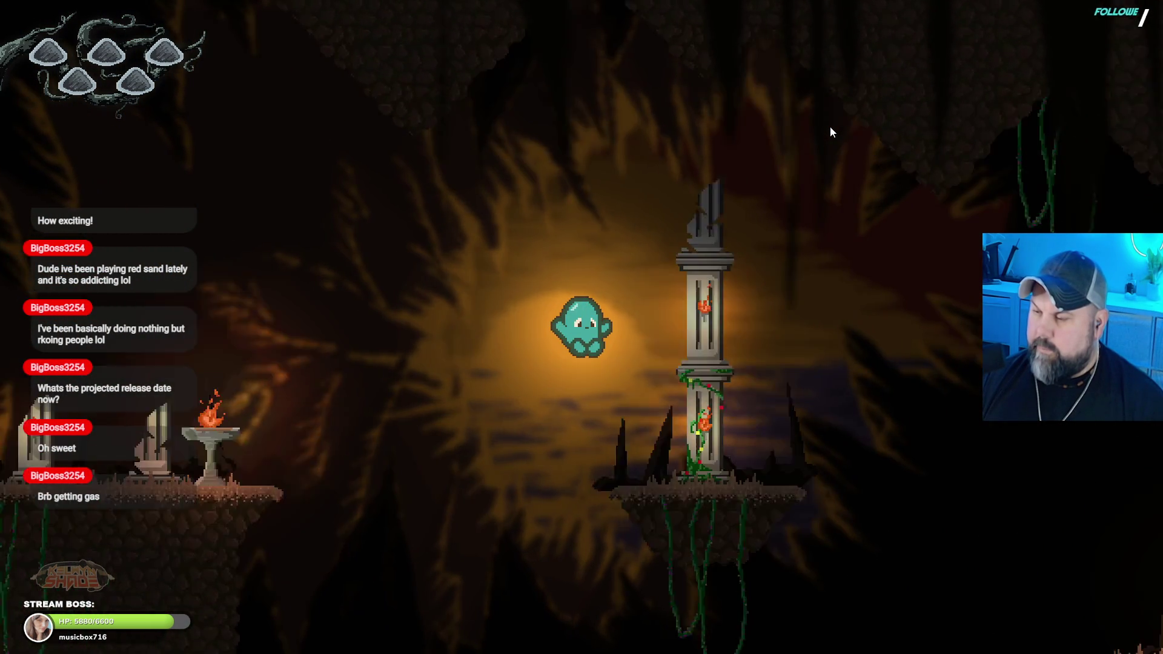
{"action": "key", "text": "space"}
{"action": "key", "text": "Left"}
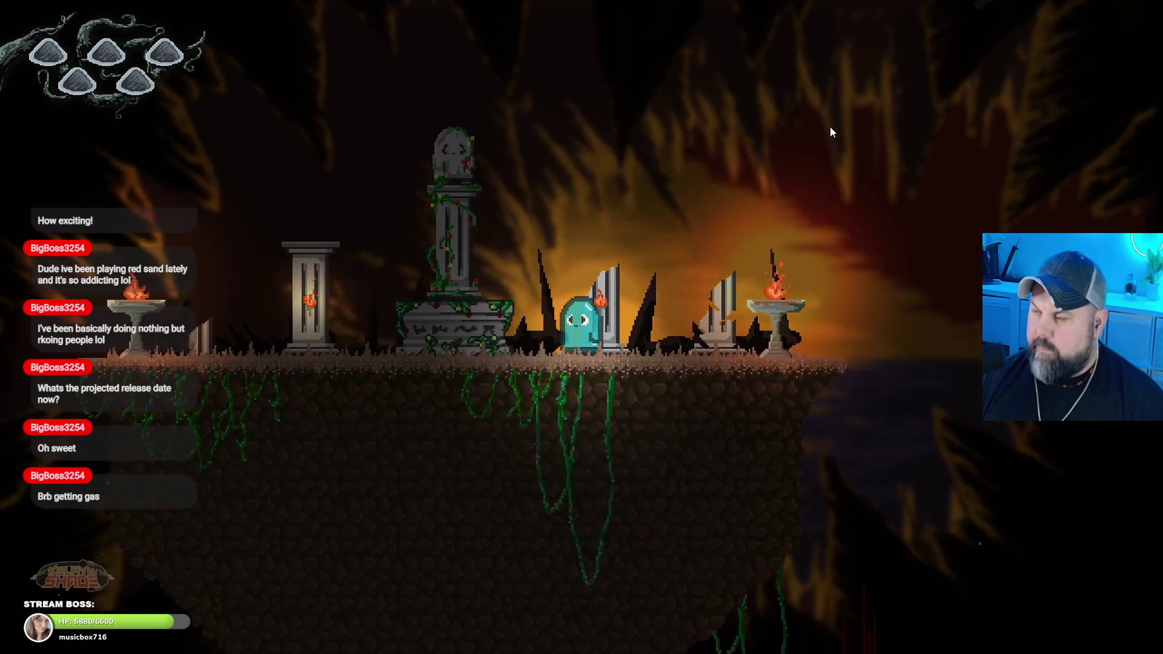
Step: Hop the ghost across the floating platforms, fountain ledge and shrine platform while the backgrounds scroll
{"action": "key", "text": "Right"}
{"action": "key", "text": "space"}
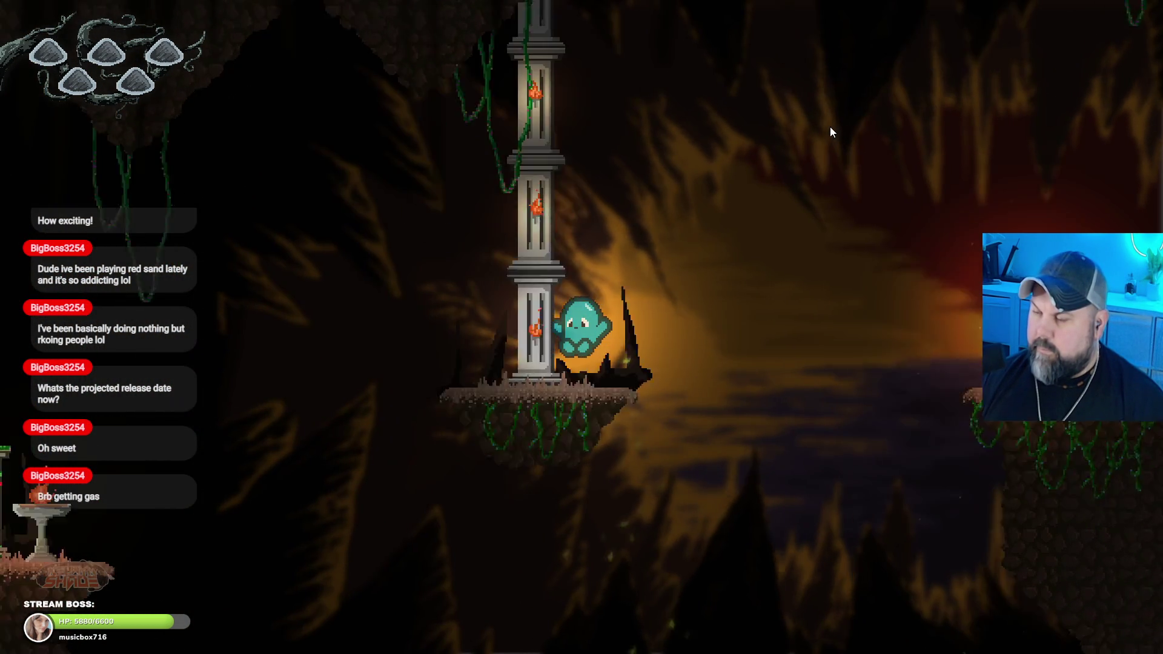
{"action": "key", "text": "Left"}
{"action": "key", "text": "space"}
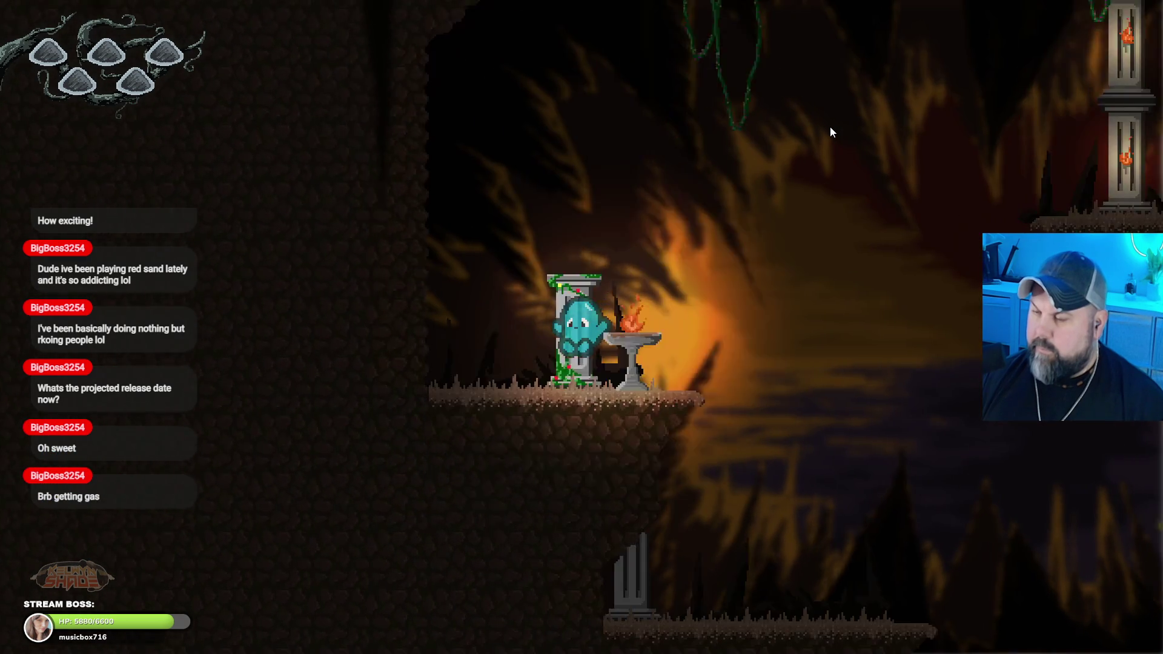
{"action": "key", "text": "Right"}
{"action": "key", "text": "space"}
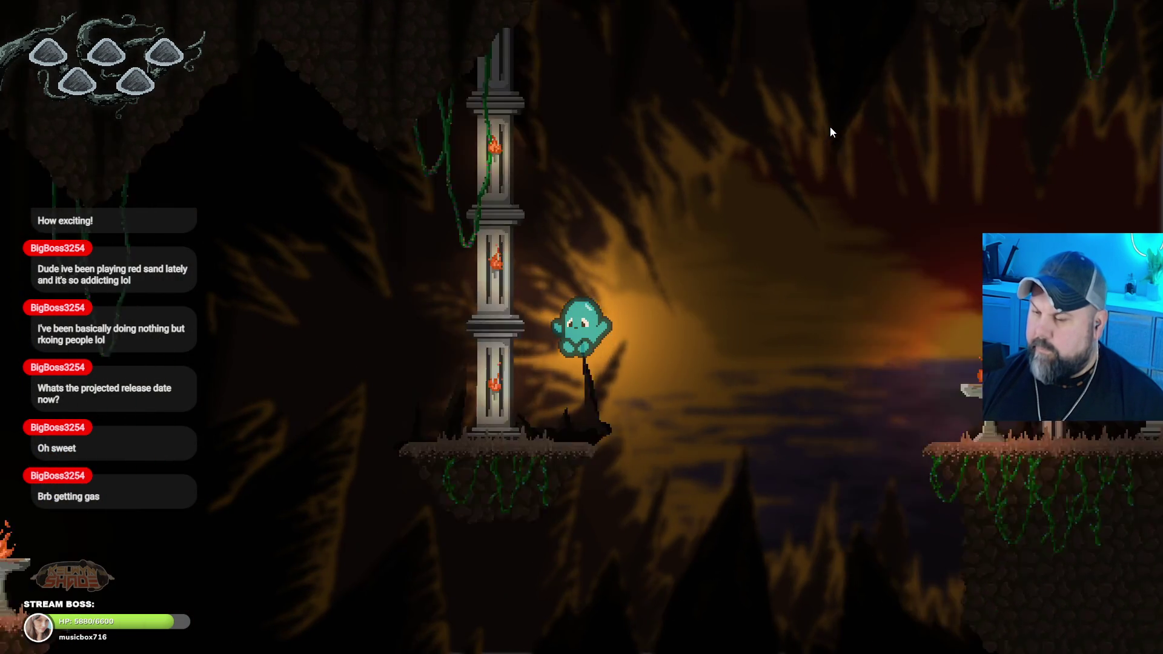
{"action": "key", "text": "Right"}
{"action": "key", "text": "space"}
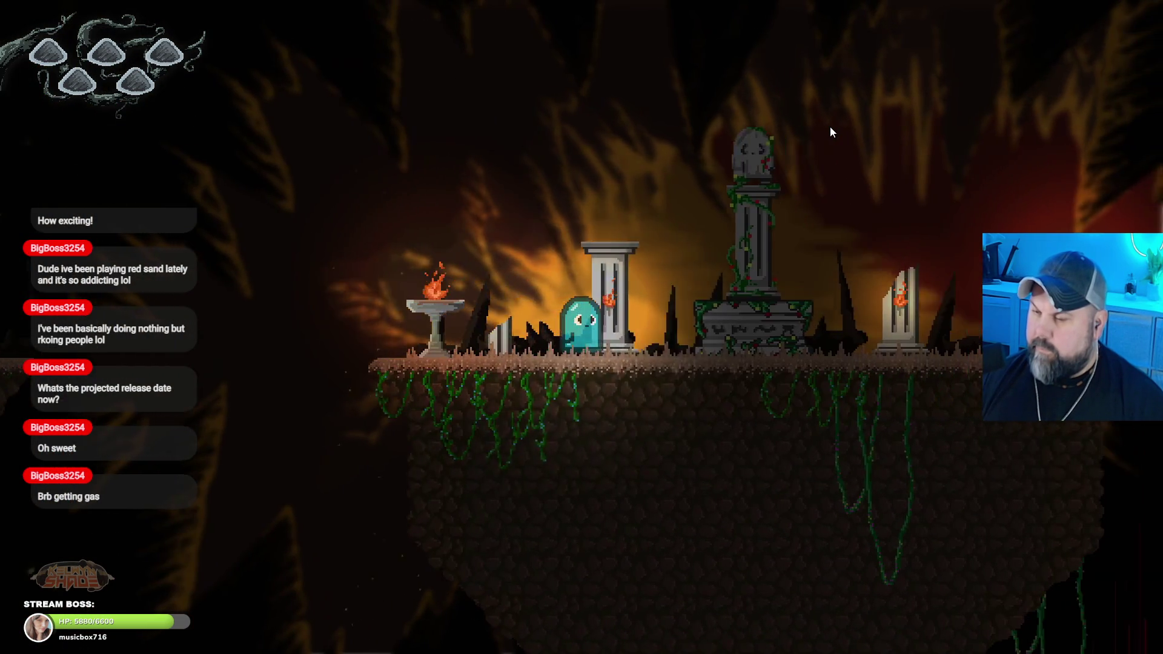
{"action": "key", "text": "Right"}
{"action": "key", "text": "space"}
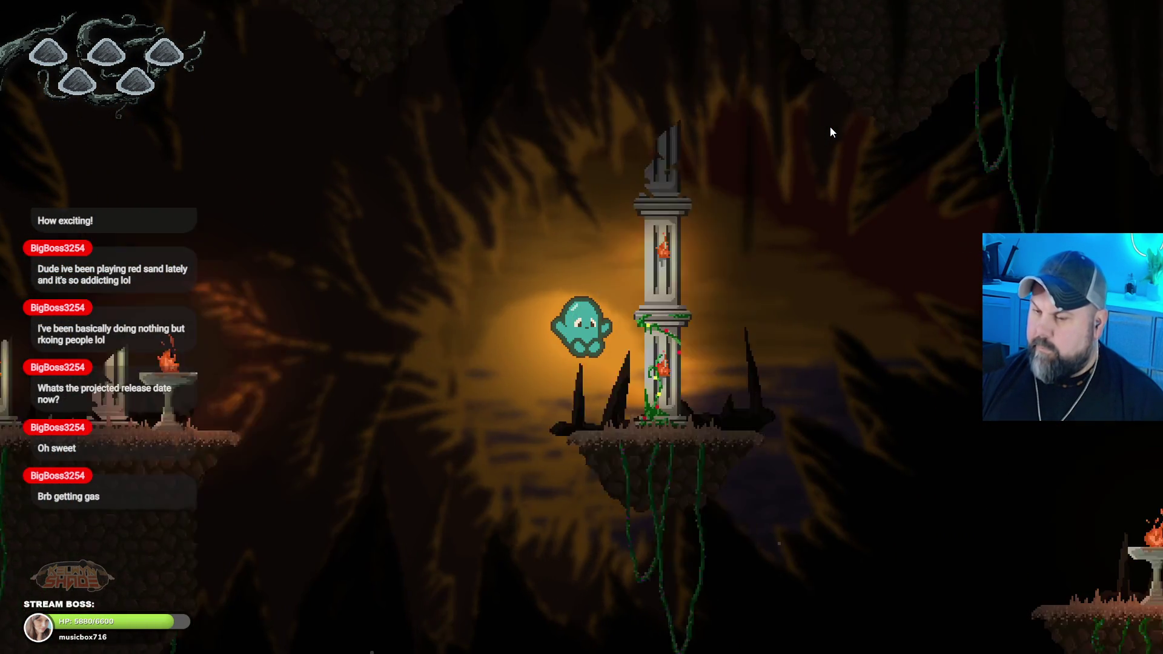
{"action": "key", "text": "Left"}
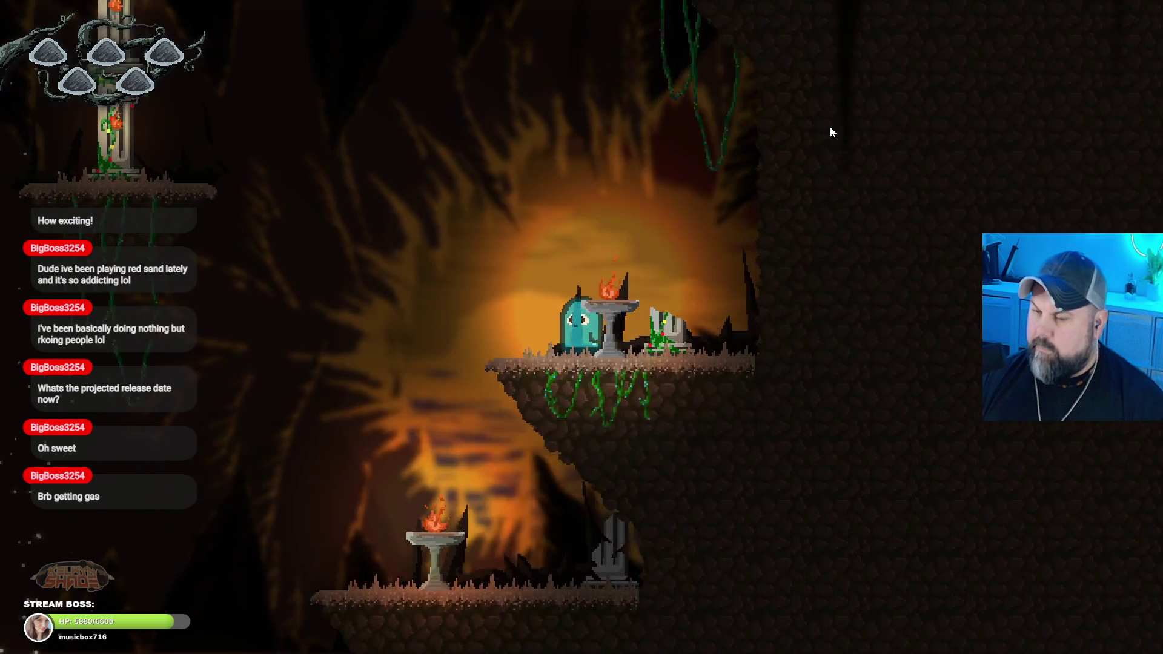
{"action": "key", "text": "space"}
{"action": "key", "text": "Left"}
{"action": "key", "text": "space"}
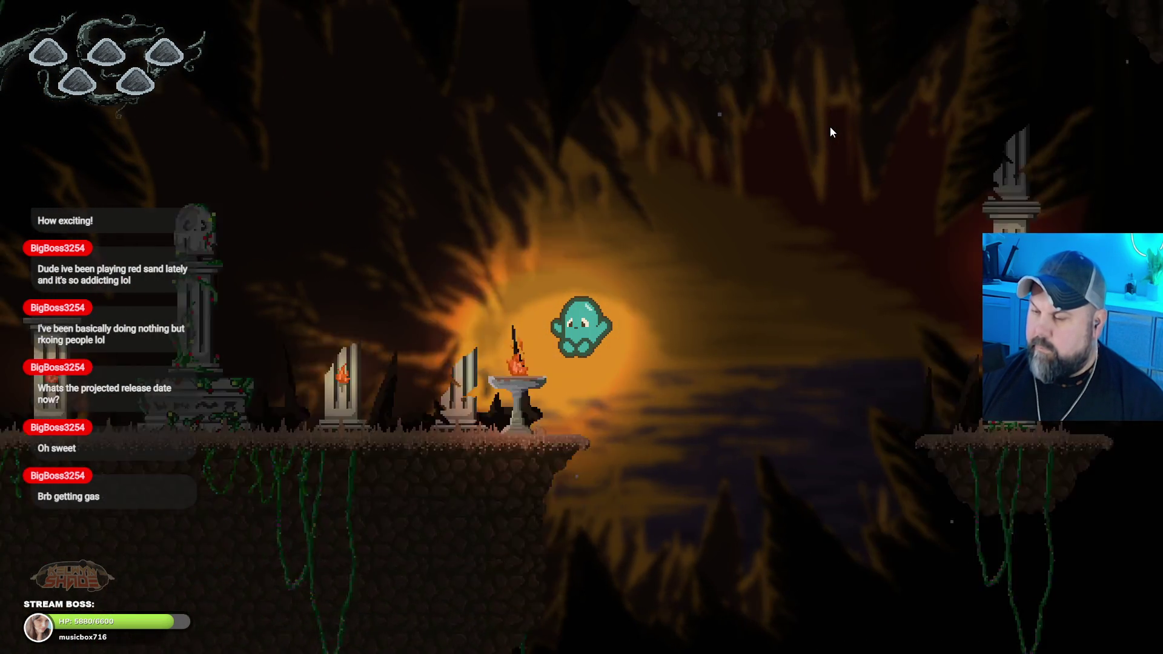
Step: Move the ghost over the shrine and fountain platforms, then take the preview out of fullscreen
{"action": "key", "text": "Left"}
{"action": "key", "text": "space"}
{"action": "key", "text": "Right"}
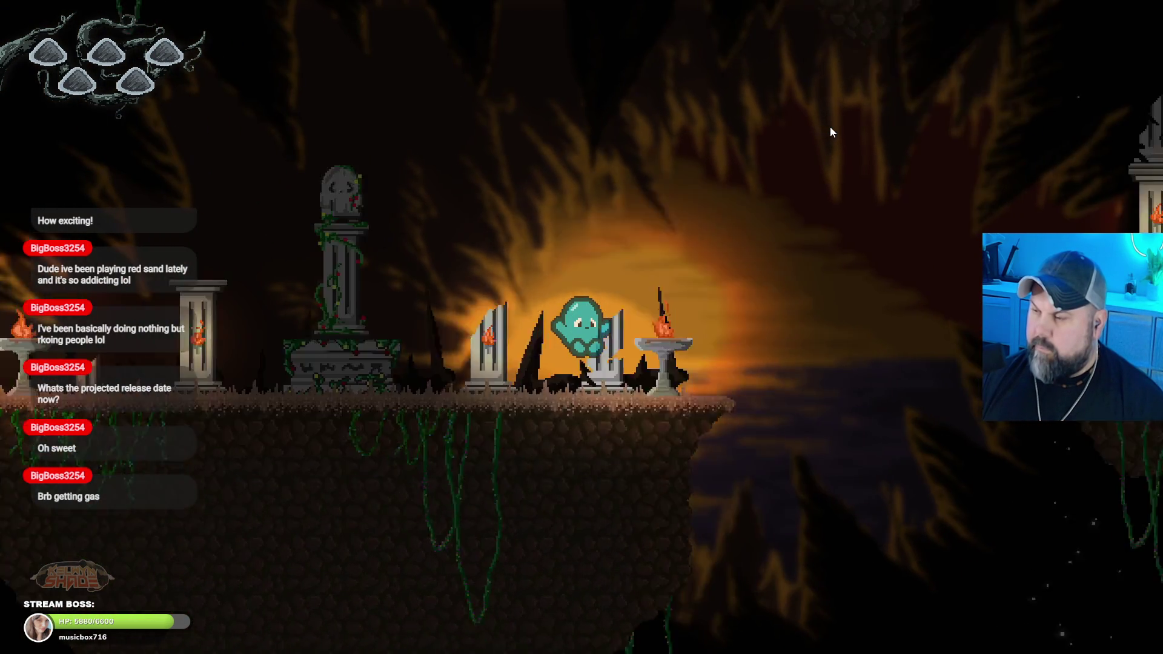
{"action": "key", "text": "Right"}
{"action": "key", "text": "space"}
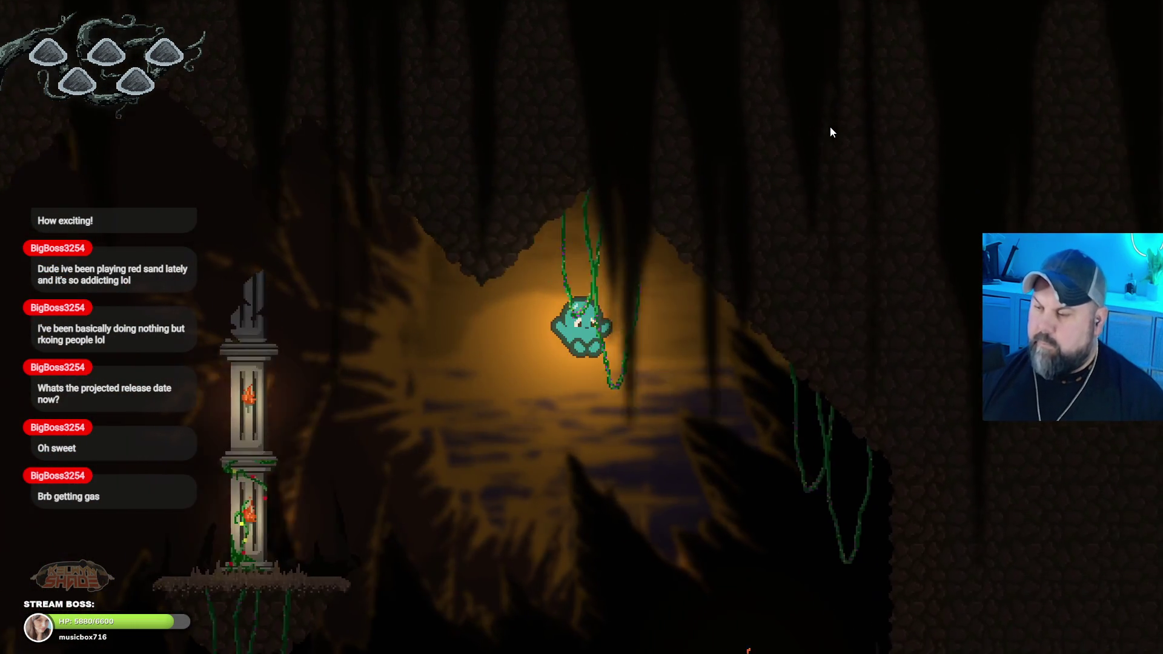
{"action": "key", "text": "Left"}
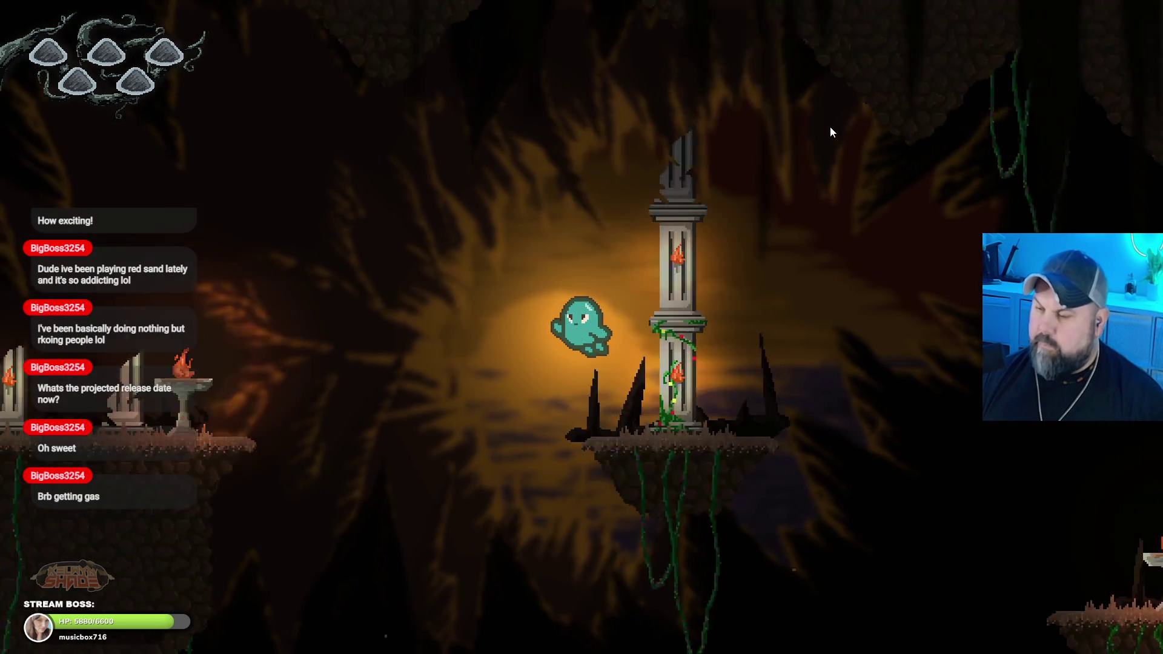
{"action": "key", "text": "Left"}
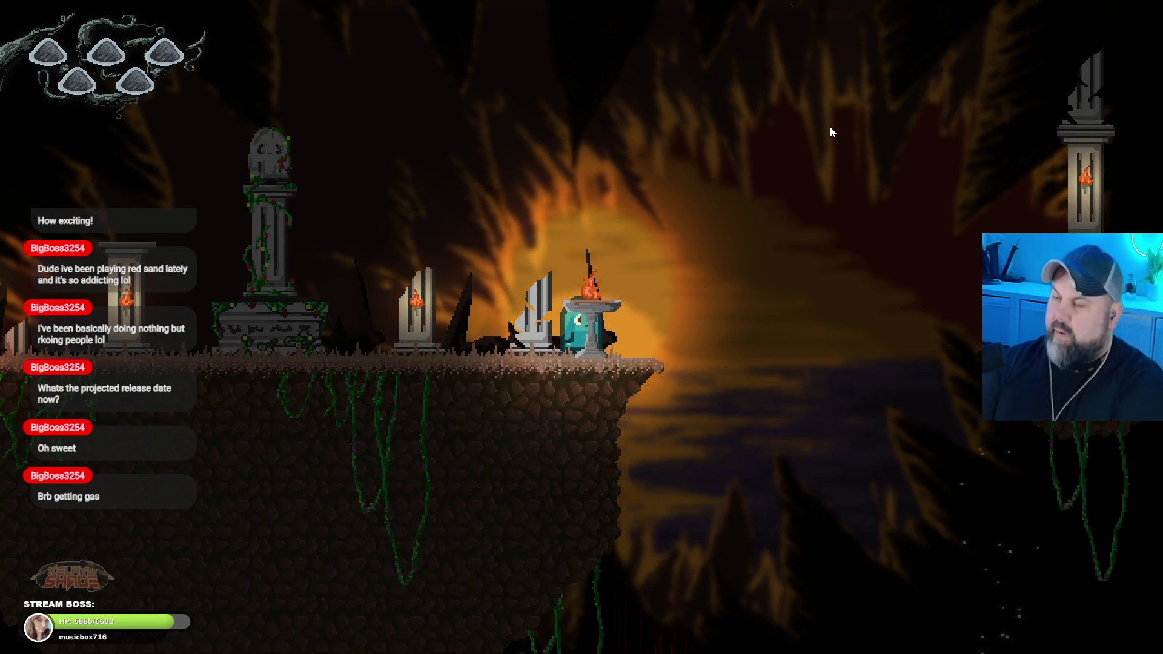
{"action": "key", "text": "F11"}
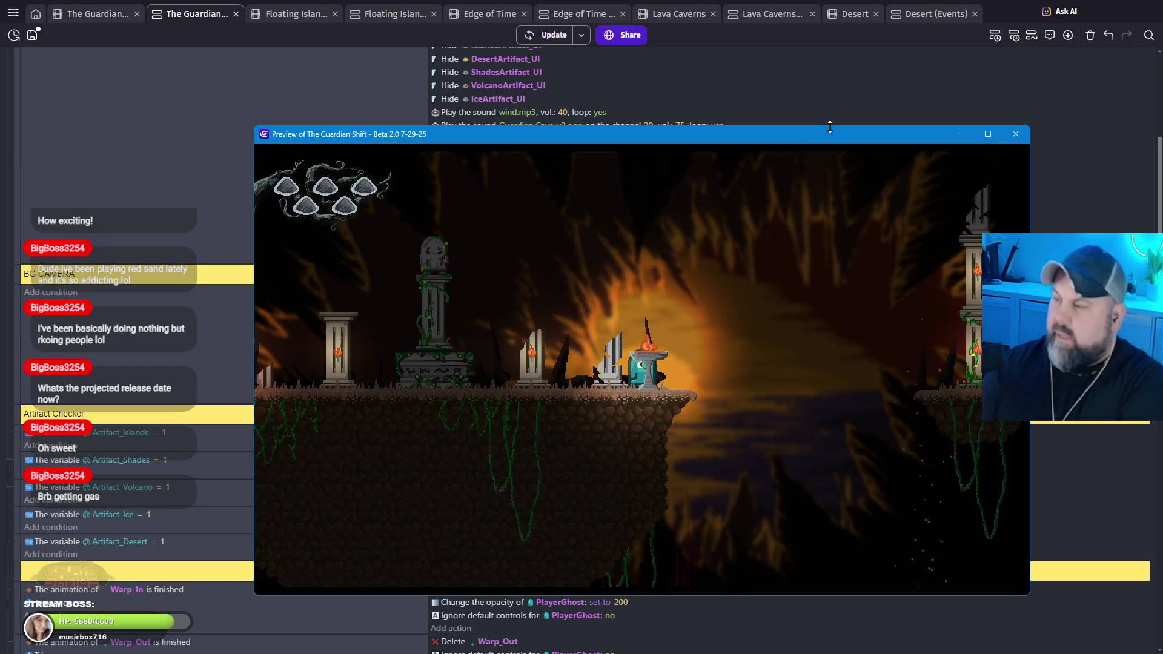
Step: Close the preview, change the BG4 Waves camera X offset from 550 to 675, and preview again
{"action": "left_click", "coordinate": [1027, 134]}
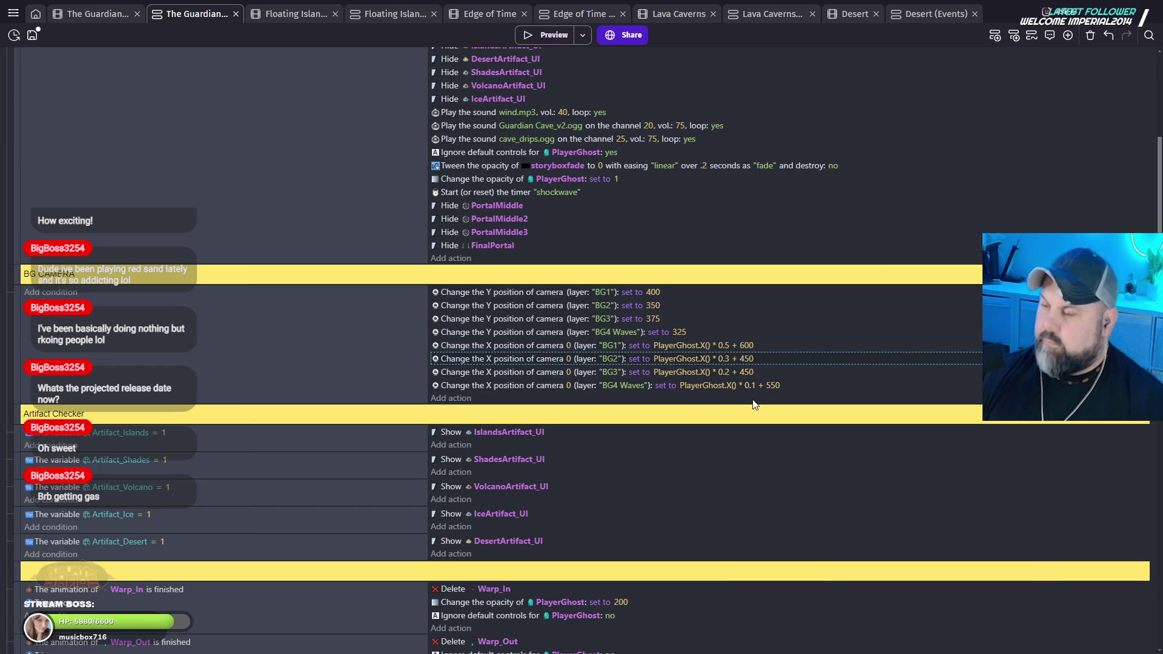
{"action": "left_click", "coordinate": [774, 387]}
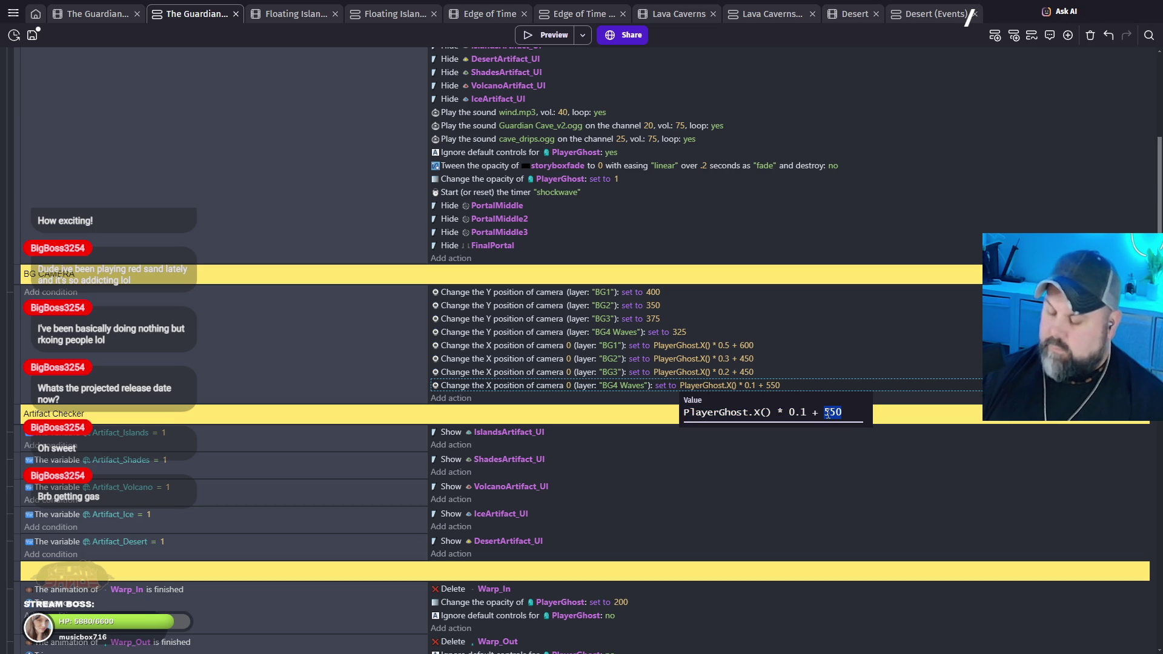
{"action": "left_click", "coordinate": [831, 492]}
{"action": "left_click", "coordinate": [537, 37]}
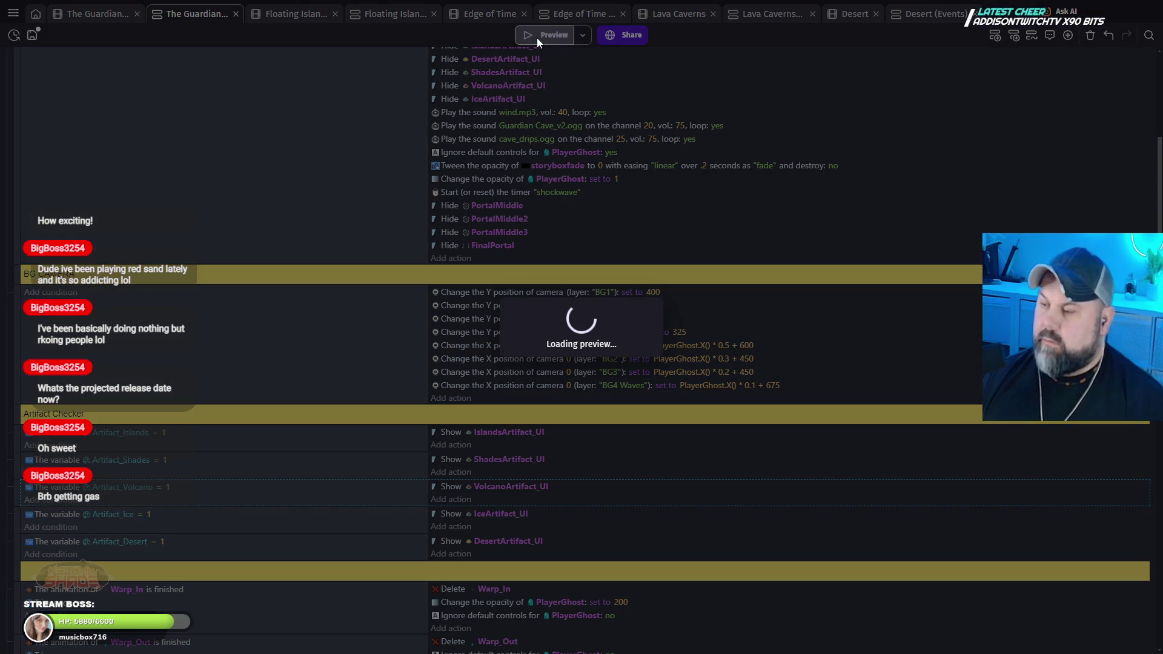
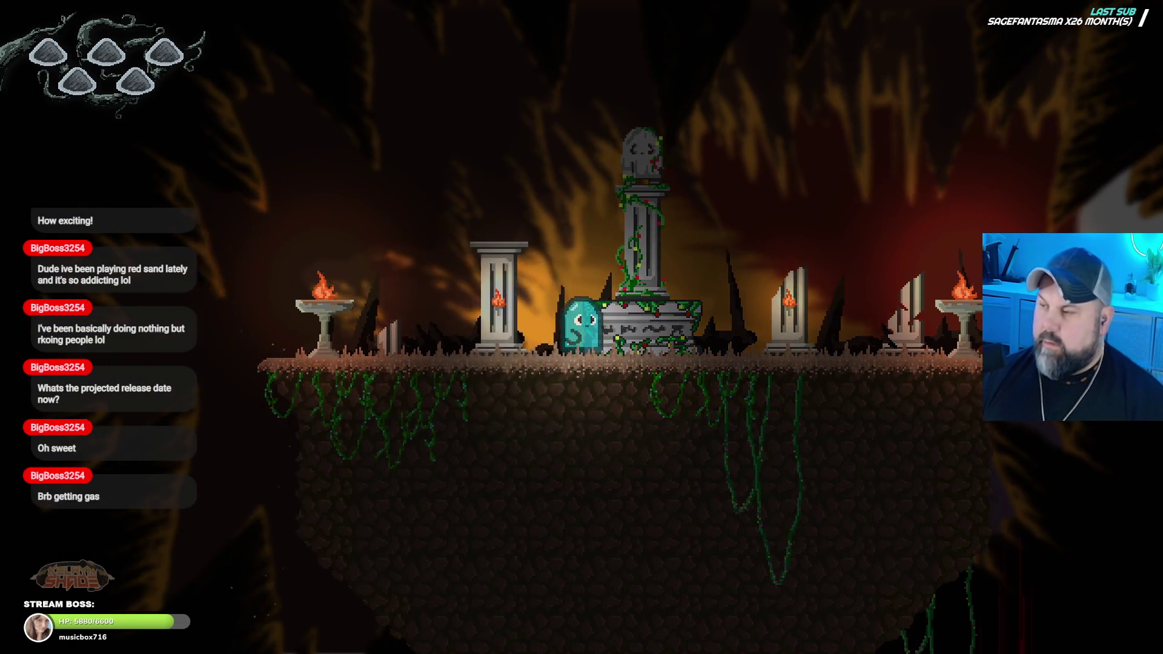
Step: Change the BG4 Waves camera X offset from 675 to 300 and relaunch the preview
{"action": "key", "text": "space"}
{"action": "key", "text": "Escape"}
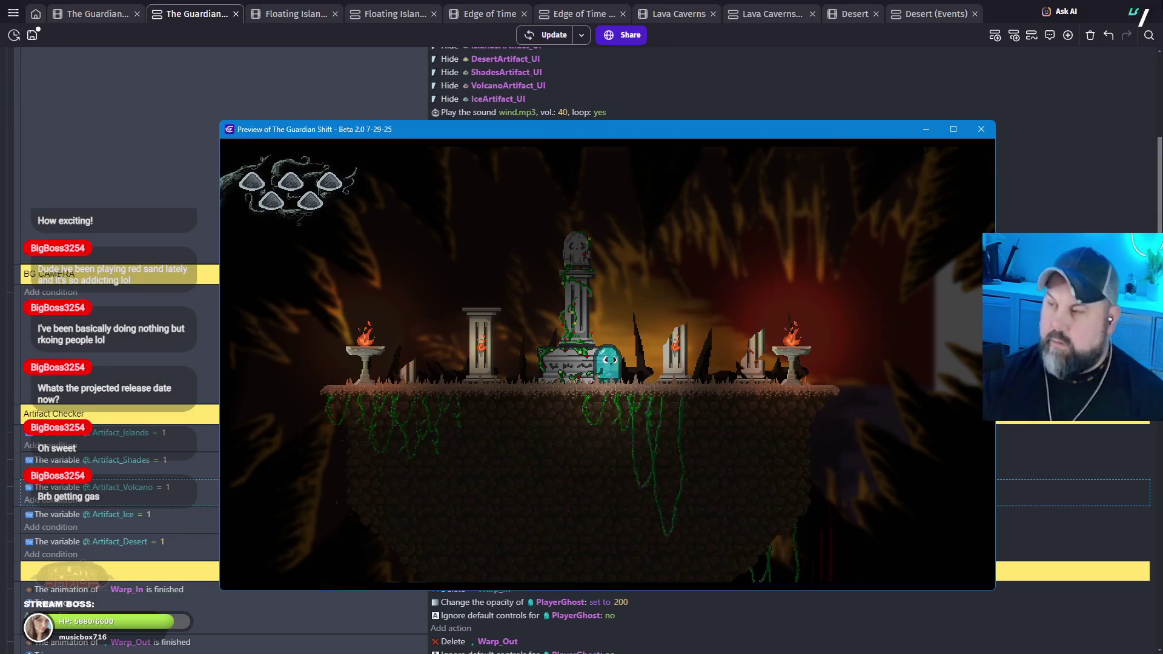
{"action": "left_click", "coordinate": [971, 132]}
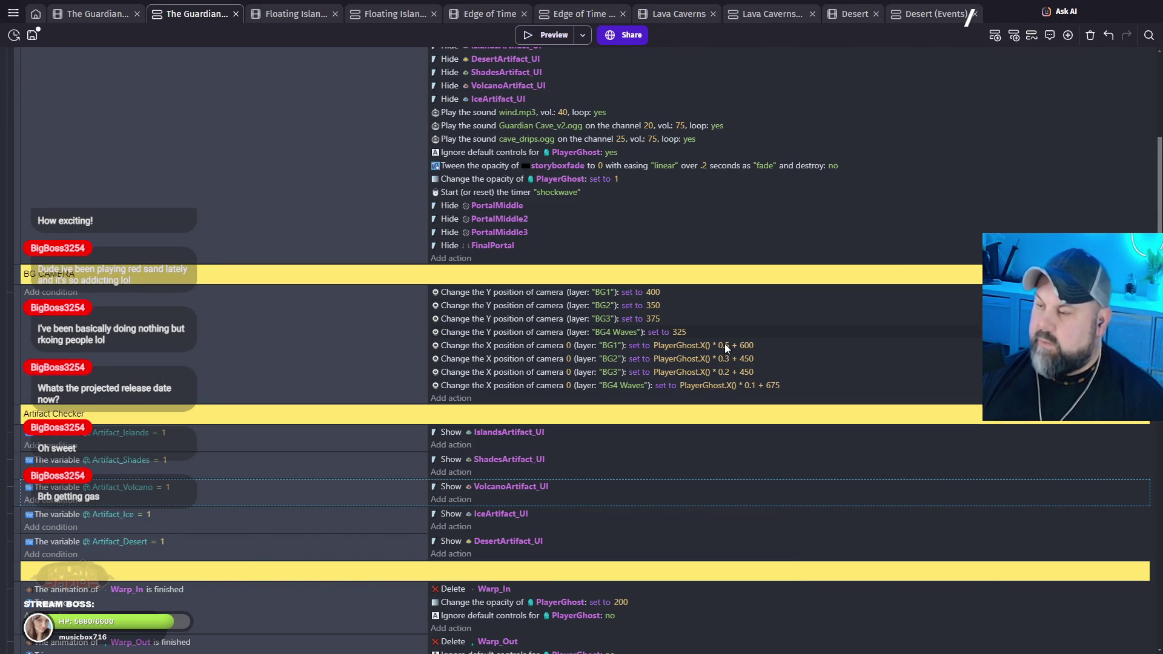
{"action": "left_click", "coordinate": [779, 390]}
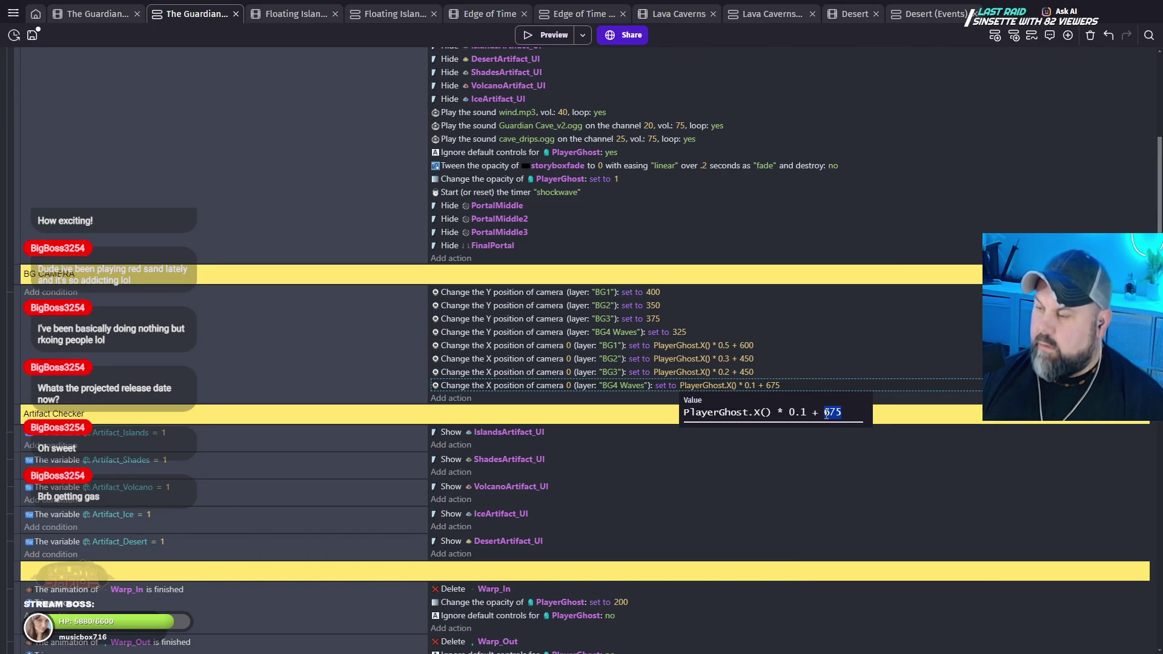
{"action": "left_click", "coordinate": [532, 32]}
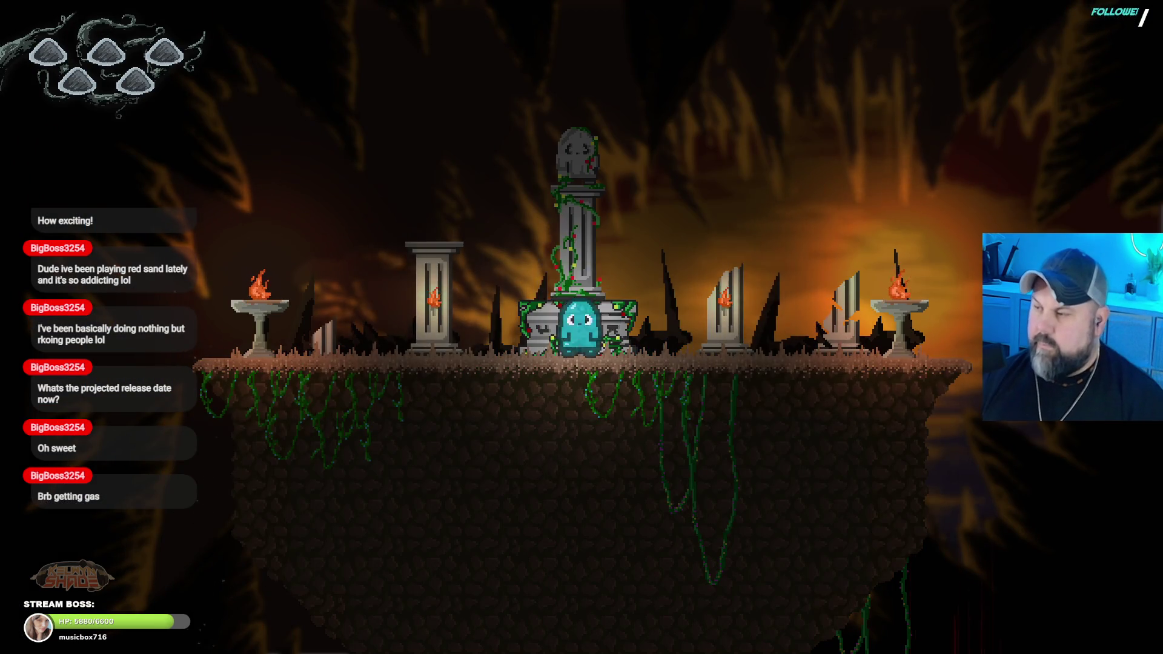
Step: Walk and jump the ghost across the platform, pillar, gap and ruins
{"action": "key", "text": "Right"}
{"action": "key", "text": "Left"}
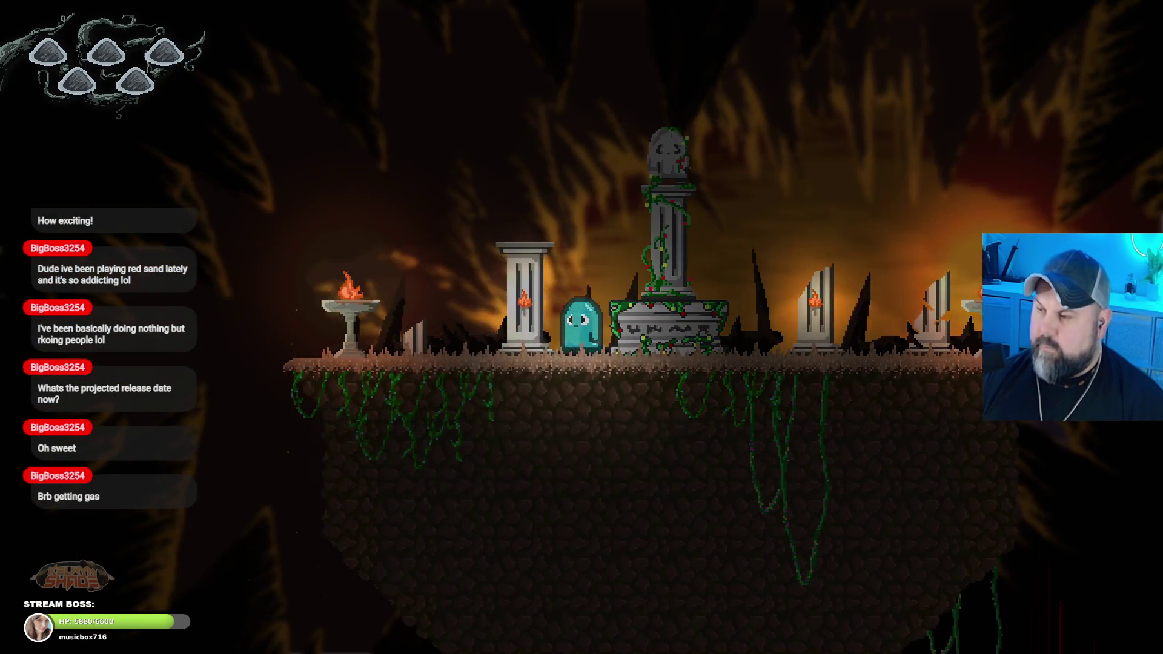
{"action": "key", "text": "Right"}
{"action": "key", "text": "space"}
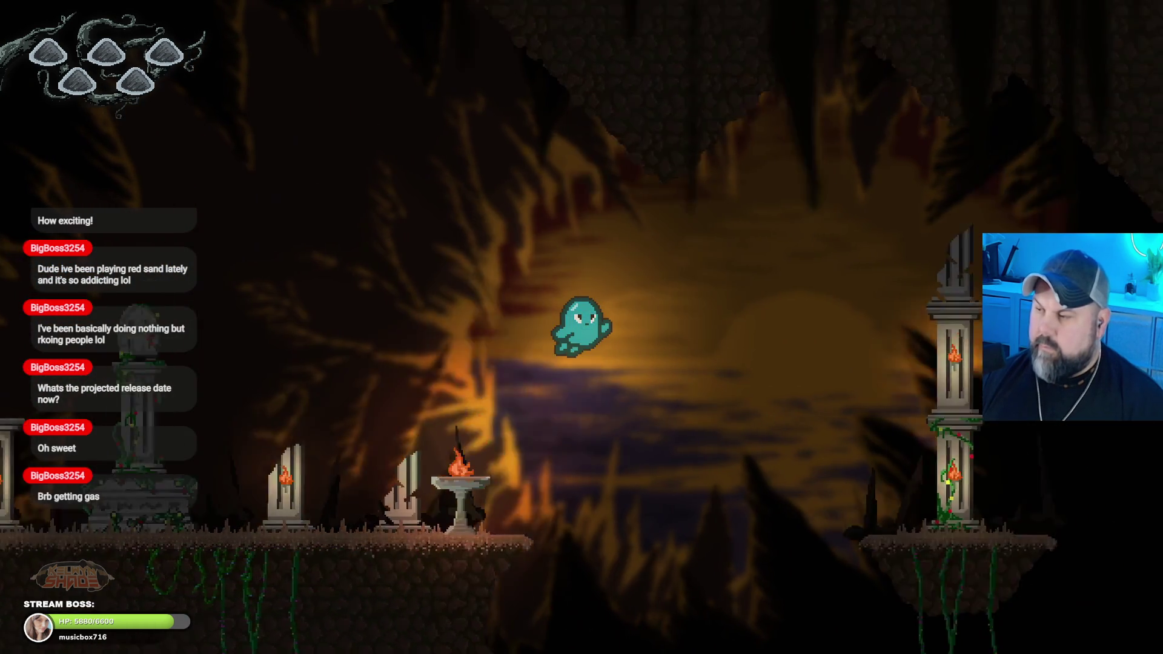
{"action": "key", "text": "Right"}
{"action": "key", "text": "space"}
{"action": "key", "text": "Left"}
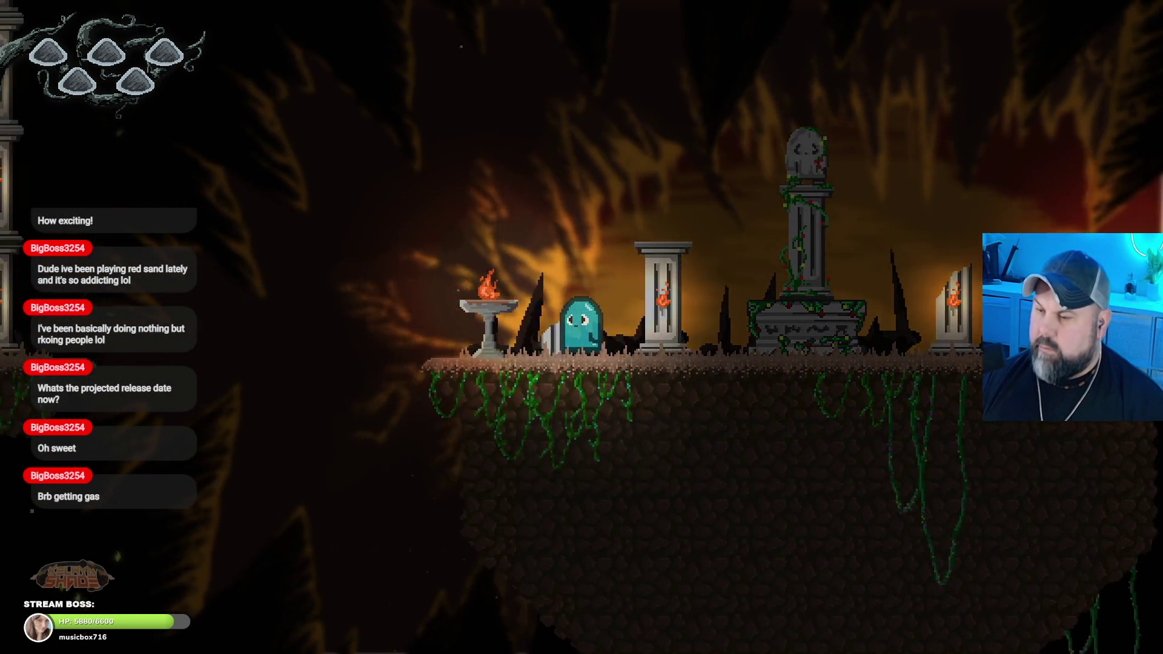
{"action": "key", "text": "space"}
{"action": "key", "text": "Left"}
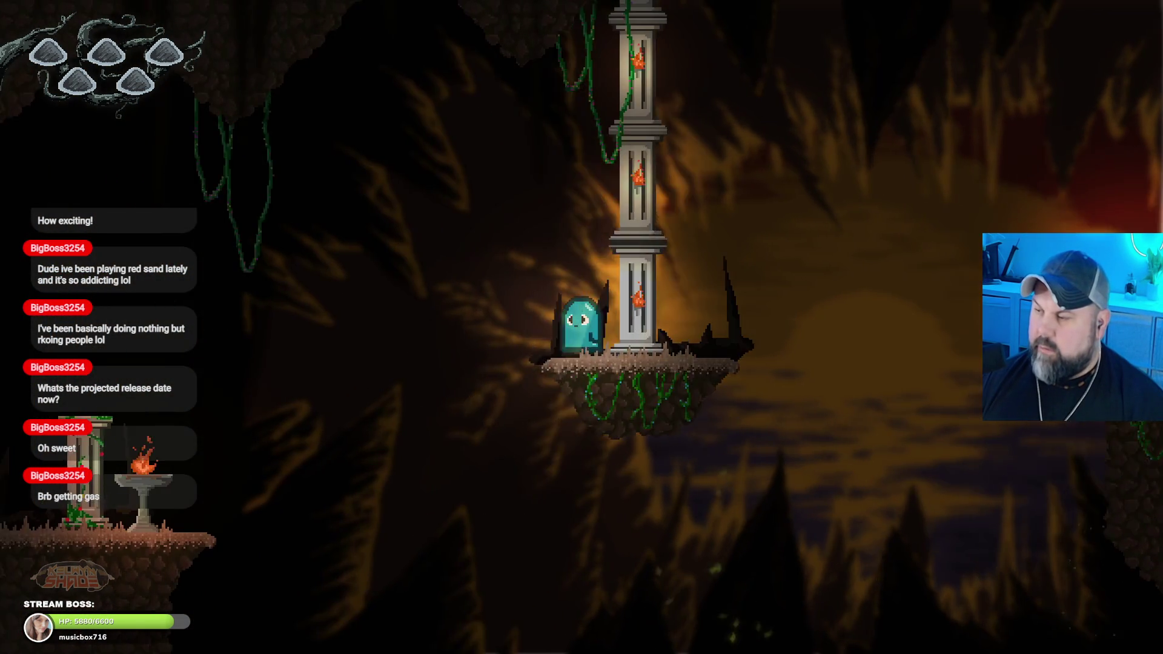
{"action": "key", "text": "Right"}
{"action": "key", "text": "space"}
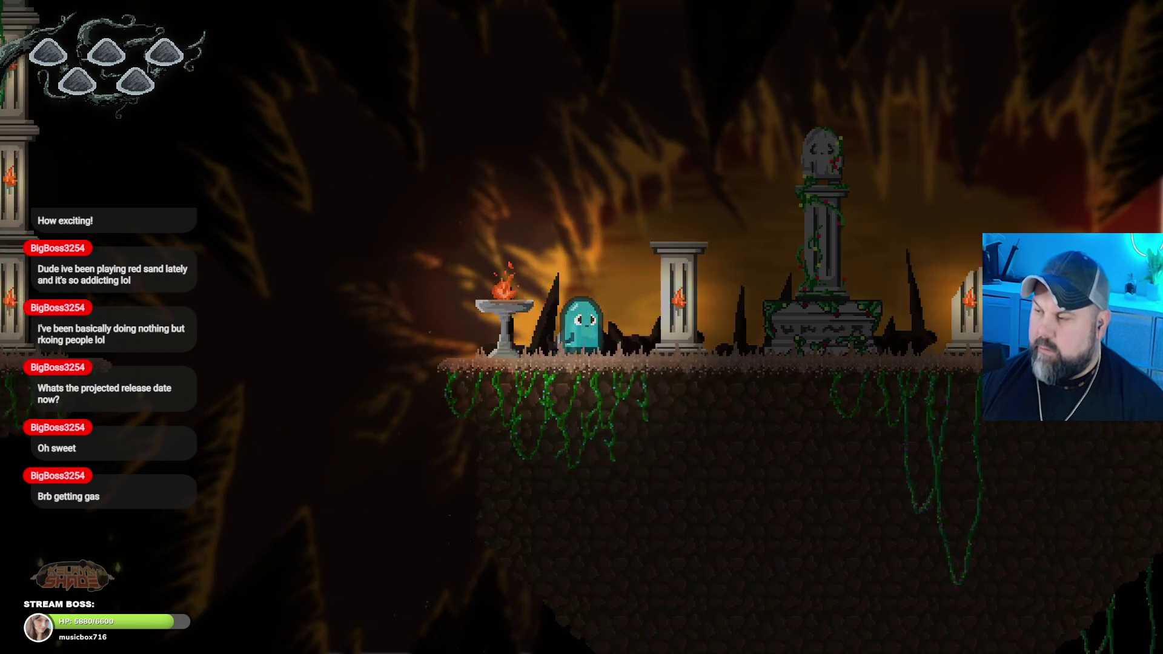
{"action": "key", "text": "Right"}
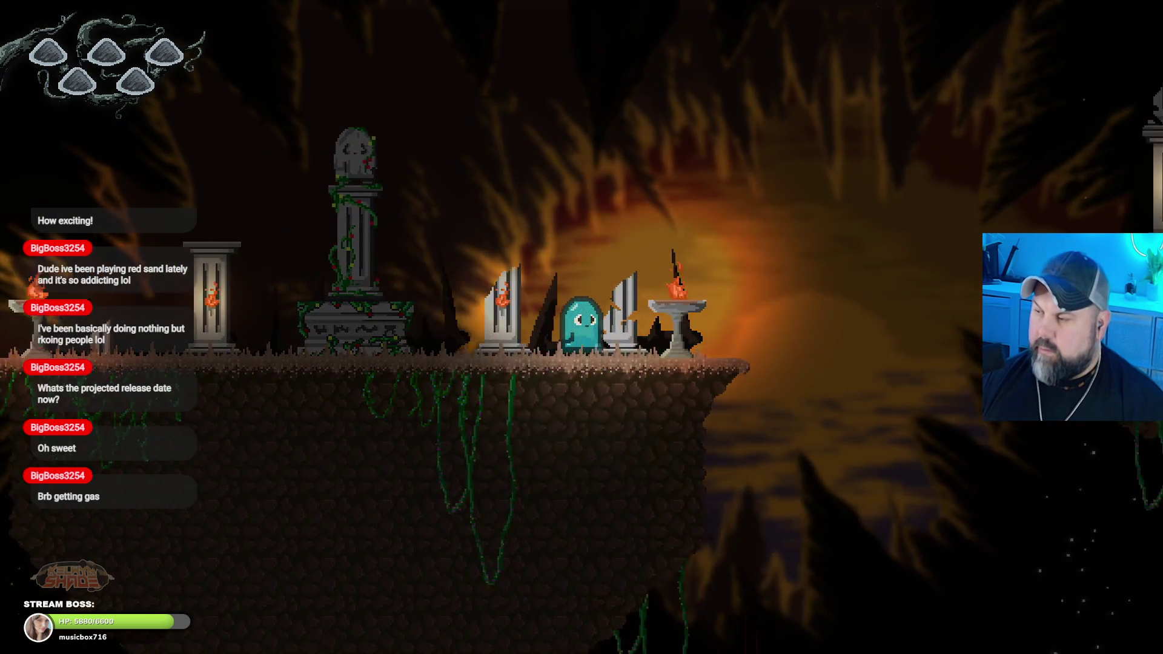
{"action": "key", "text": "space"}
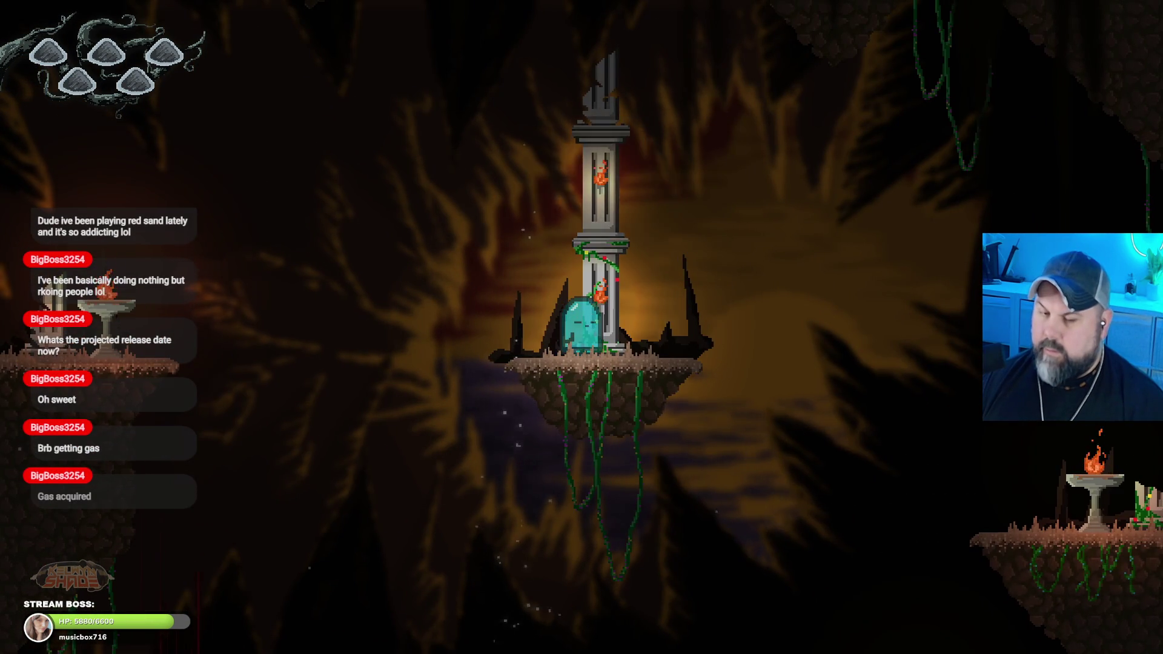
Step: Jump the ghost around the brazier platform, ledges and floating platform, then close the preview
{"action": "key", "text": "Left"}
{"action": "key", "text": "space"}
{"action": "key", "text": "Left"}
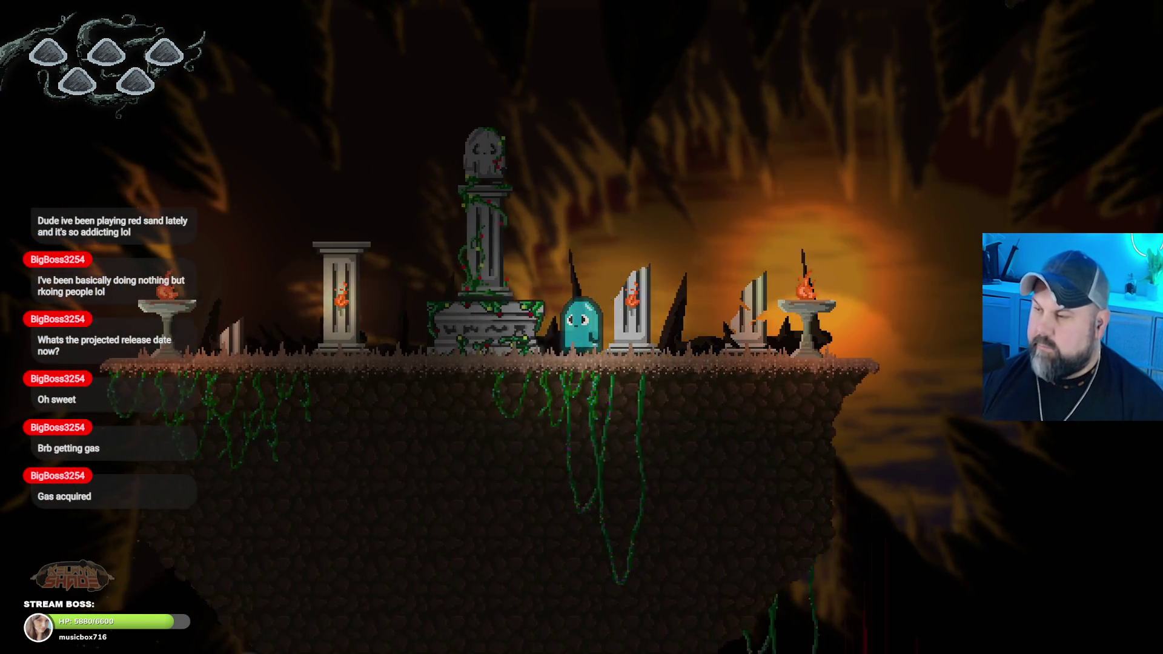
{"action": "key", "text": "Left"}
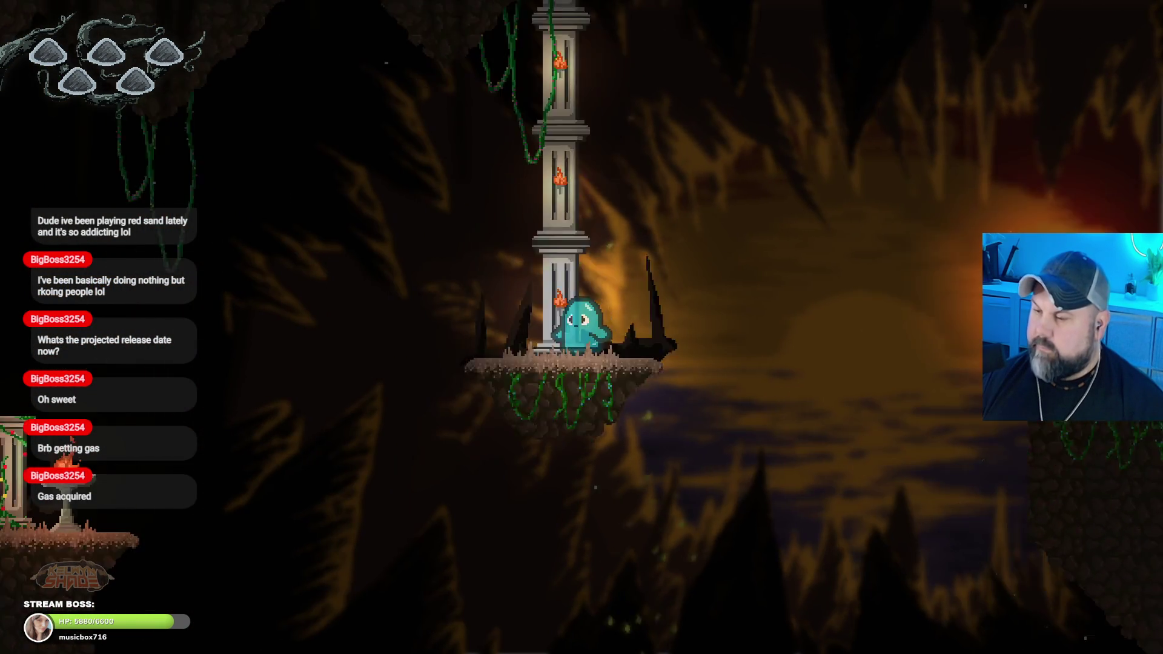
{"action": "key", "text": "space"}
{"action": "key", "text": "Right"}
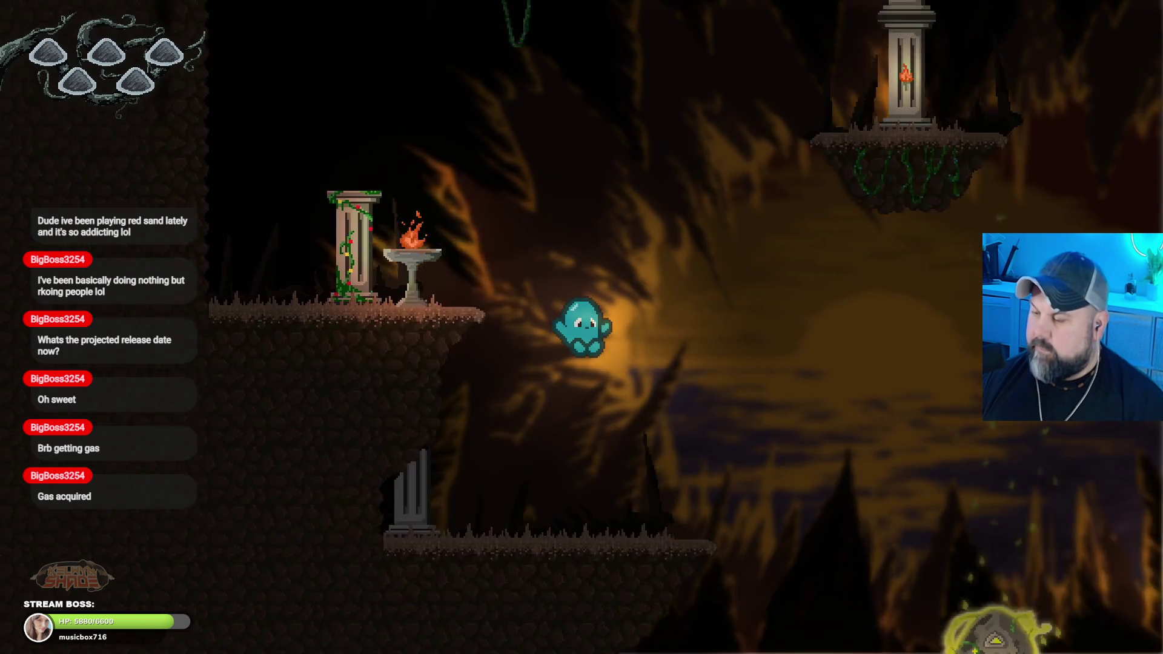
{"action": "key", "text": "Left"}
{"action": "key", "text": "space"}
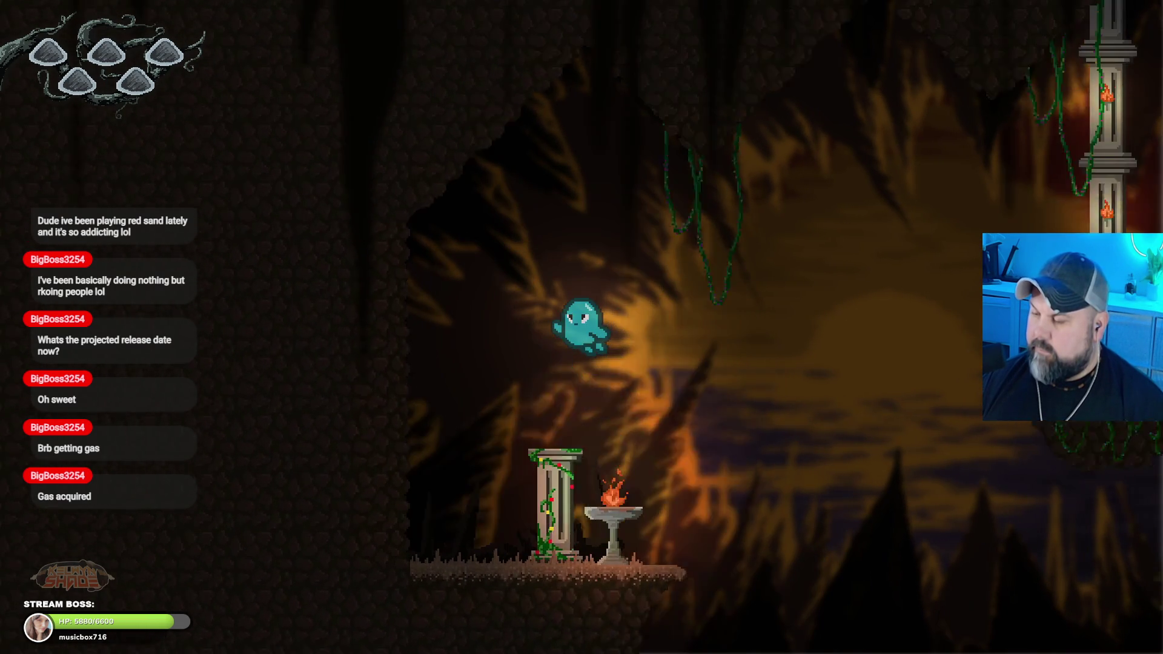
{"action": "key", "text": "Right"}
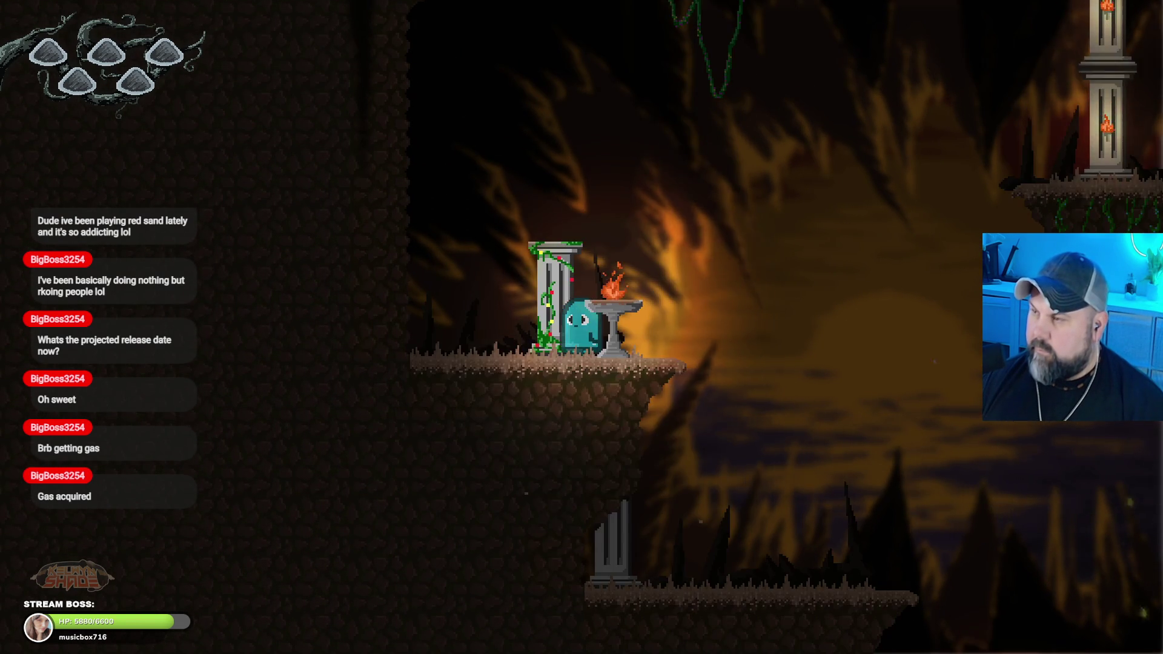
{"action": "key", "text": "space"}
{"action": "key", "text": "Right"}
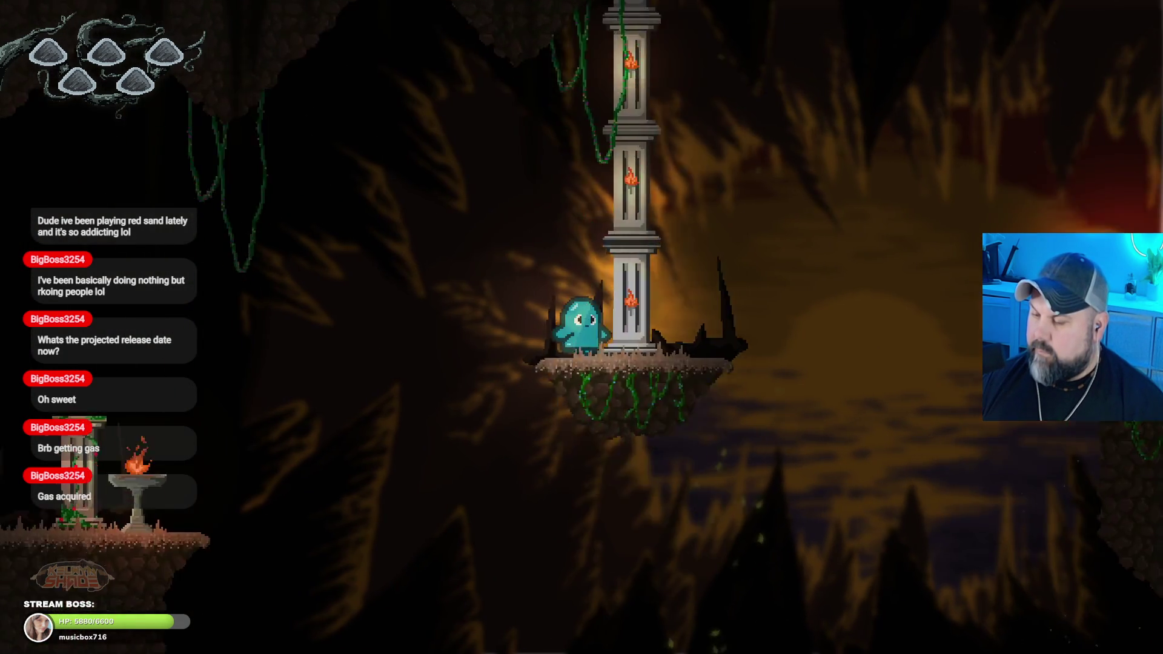
{"action": "key", "text": "space"}
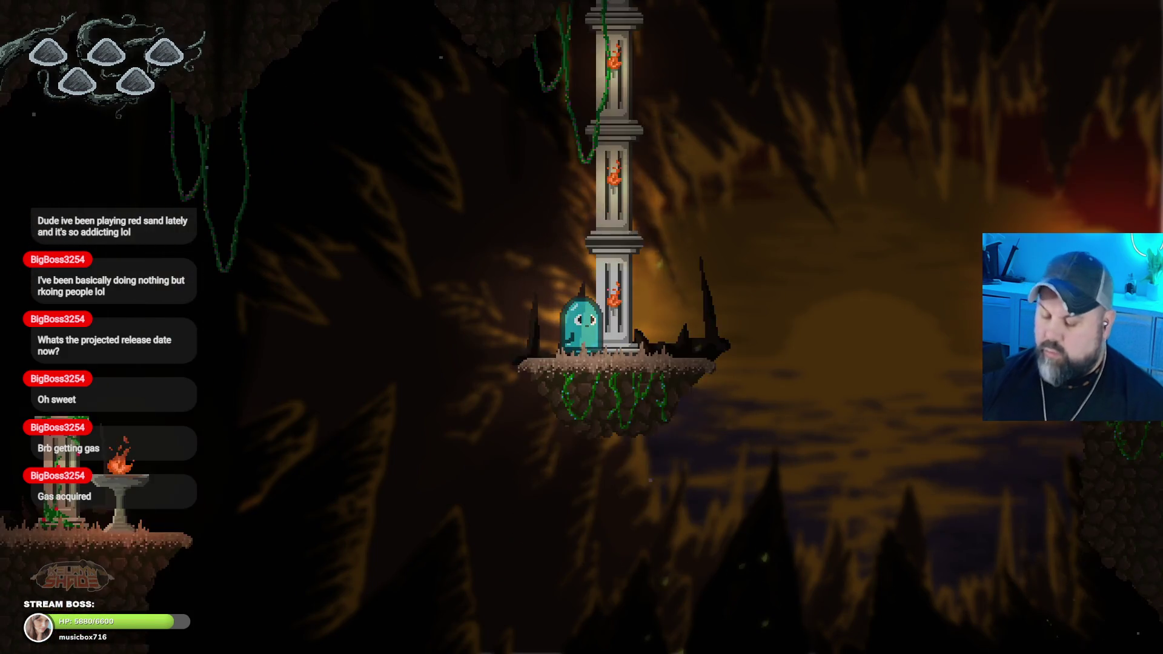
{"action": "key", "text": "Escape"}
{"action": "left_click", "coordinate": [1027, 101]}
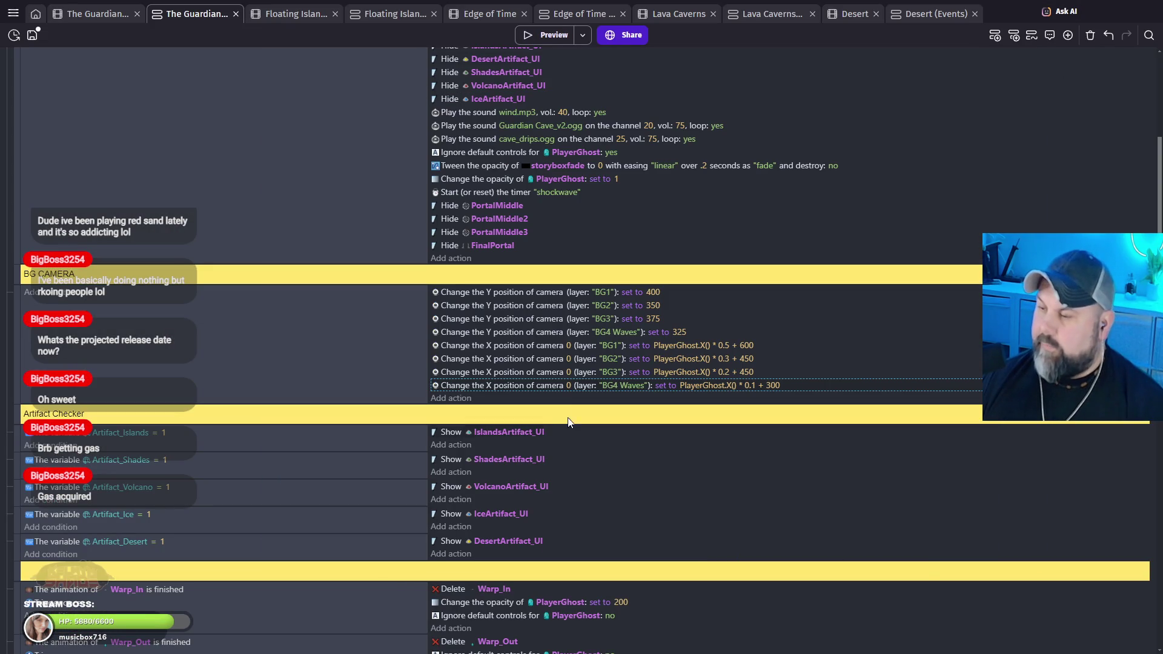
Step: Set BG2's camera Y to 340 instead of 350 and launch a new preview
{"action": "left_click", "coordinate": [649, 305]}
{"action": "type", "text": "340"}
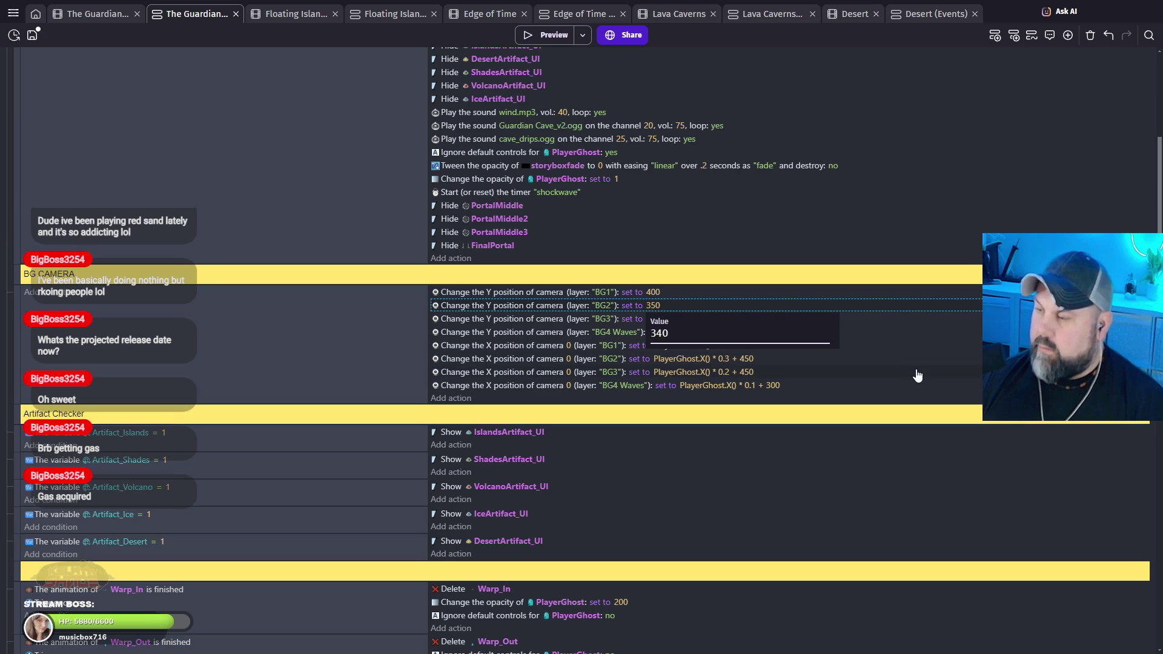
{"action": "left_click", "coordinate": [917, 375]}
{"action": "left_click", "coordinate": [558, 36]}
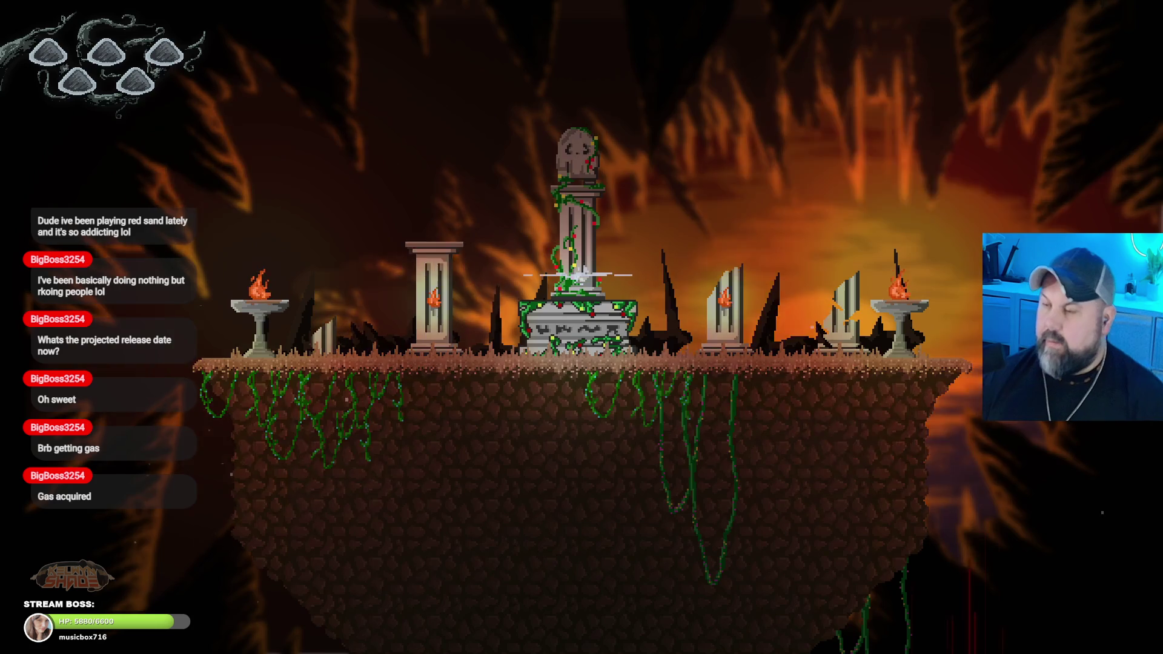
Step: Jump the ghost up the ledges, onto the tall pillar and across the chasm to the brazier ledge
{"action": "key", "text": "Left"}
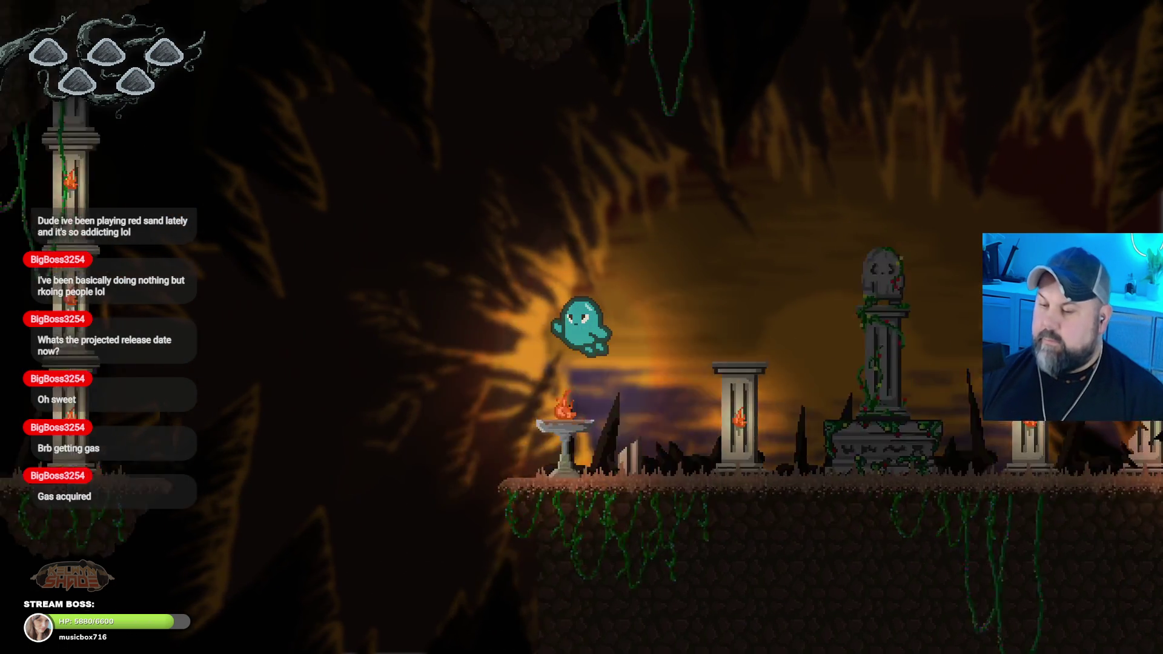
{"action": "key", "text": "Right"}
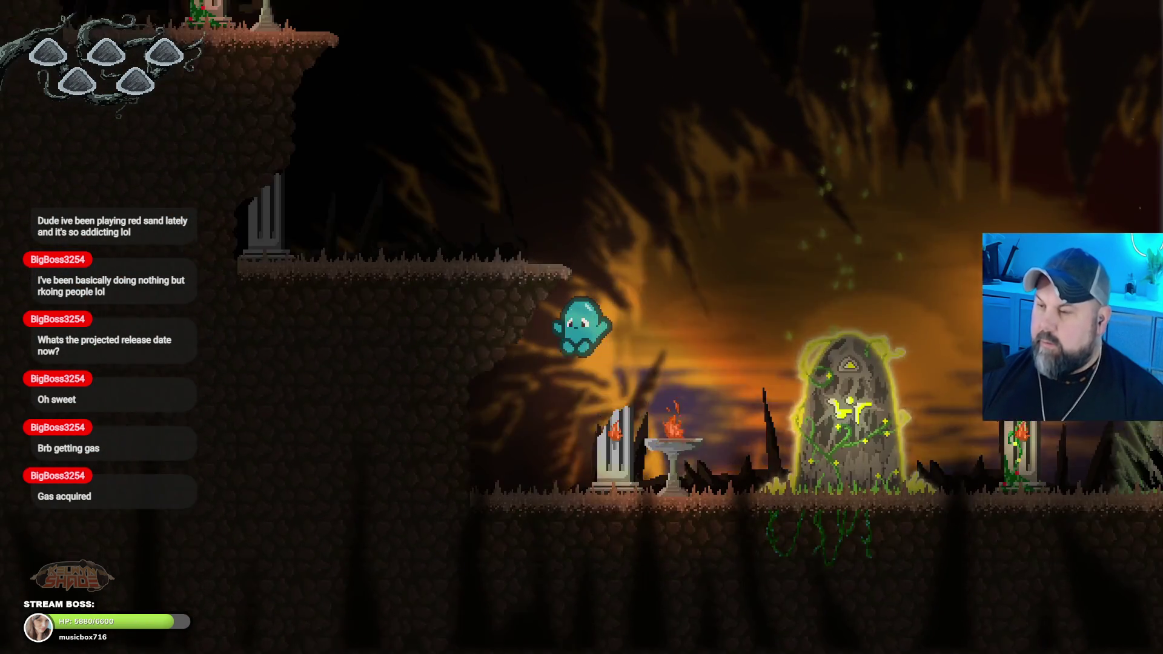
{"action": "key", "text": "space"}
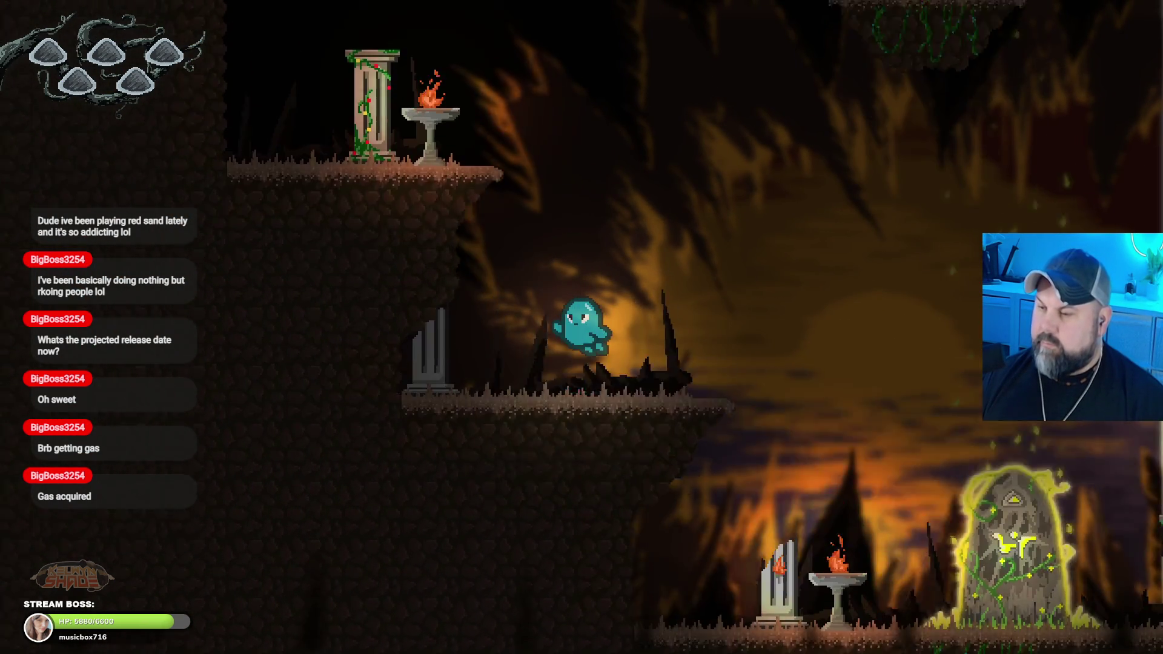
{"action": "key", "text": "space"}
{"action": "key", "text": "Right"}
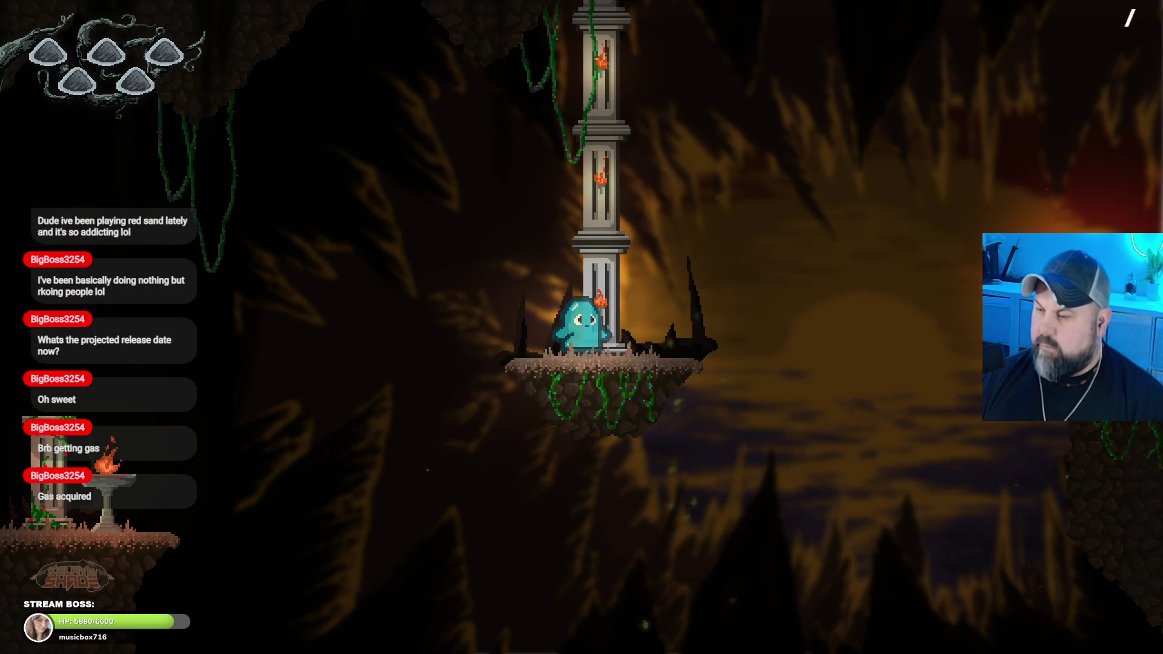
{"action": "key", "text": "space"}
{"action": "key", "text": "Right"}
{"action": "key", "text": "Right"}
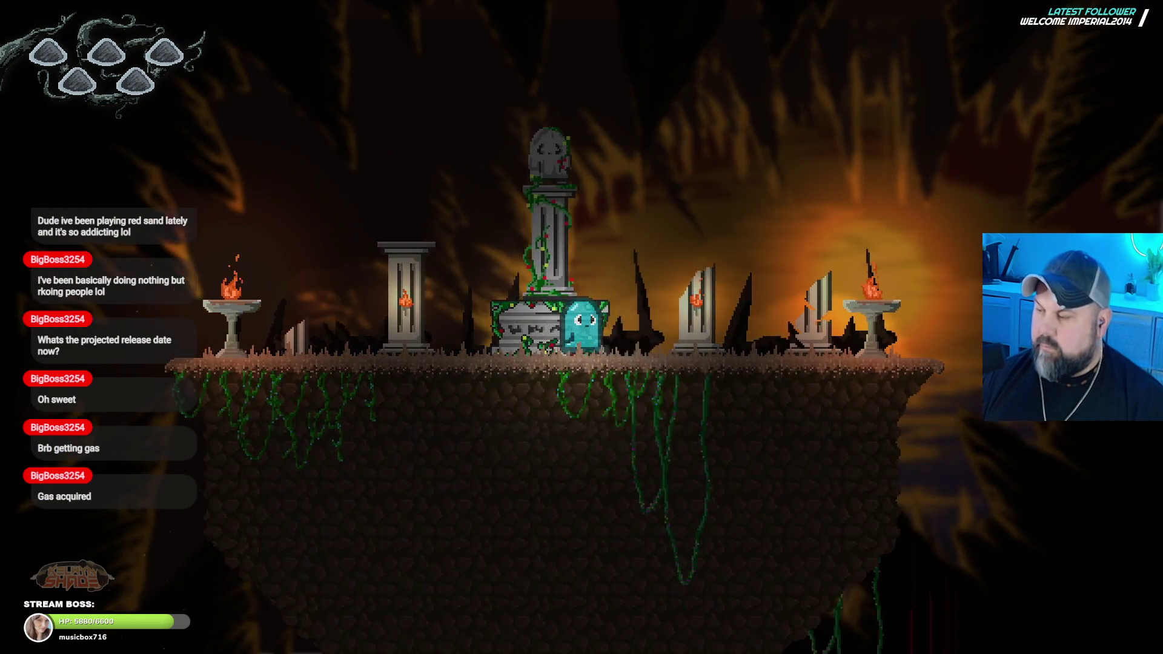
{"action": "key", "text": "space"}
{"action": "key", "text": "Right"}
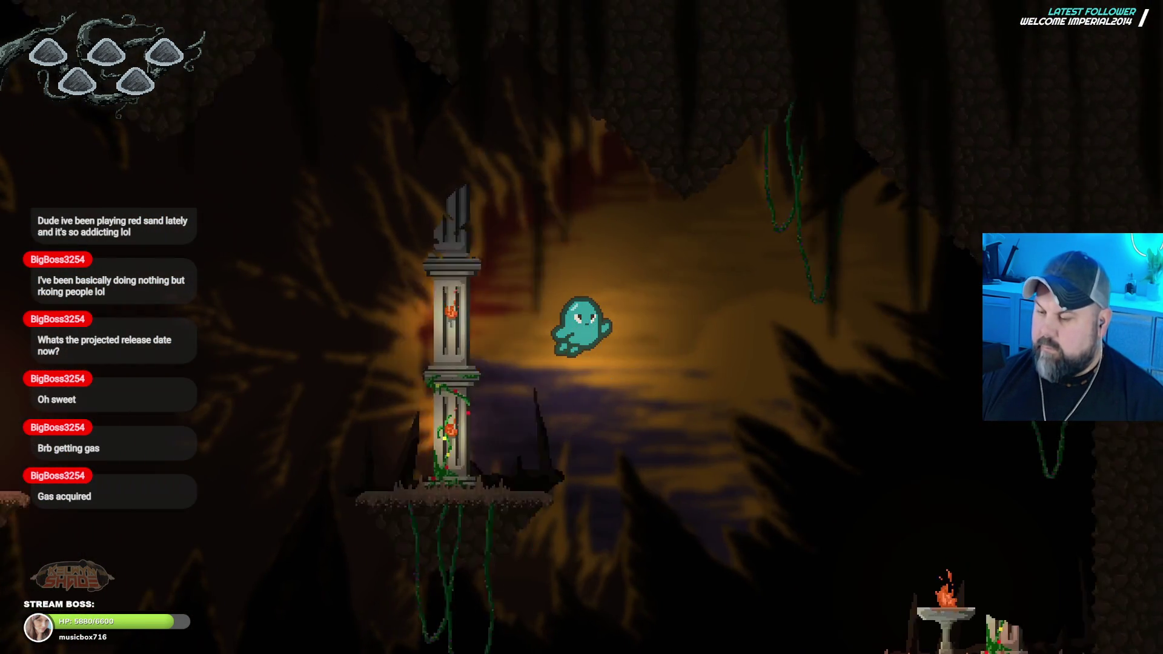
{"action": "key", "text": "Down"}
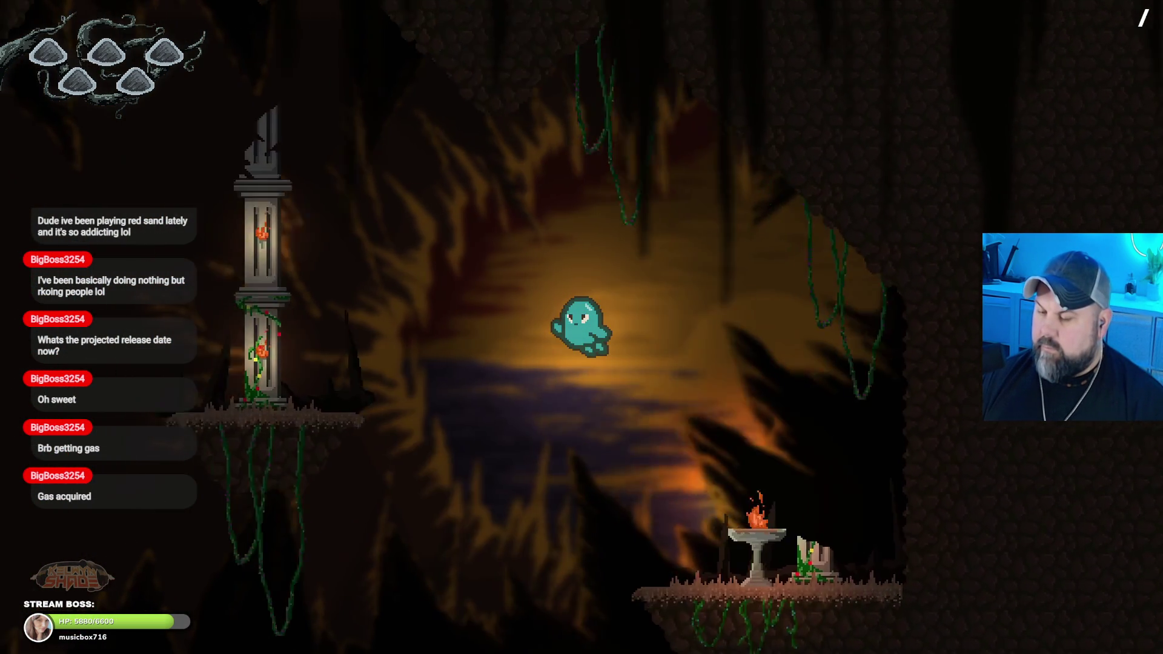
{"action": "key", "text": "Right"}
{"action": "key", "text": "space"}
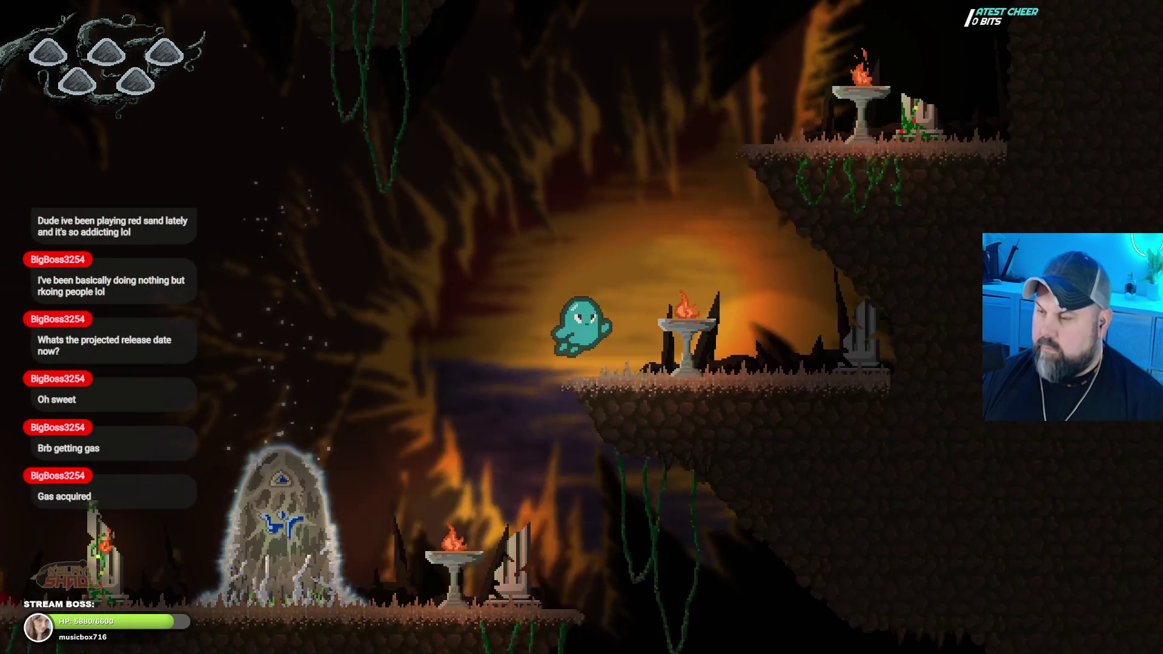
{"action": "key", "text": "Right"}
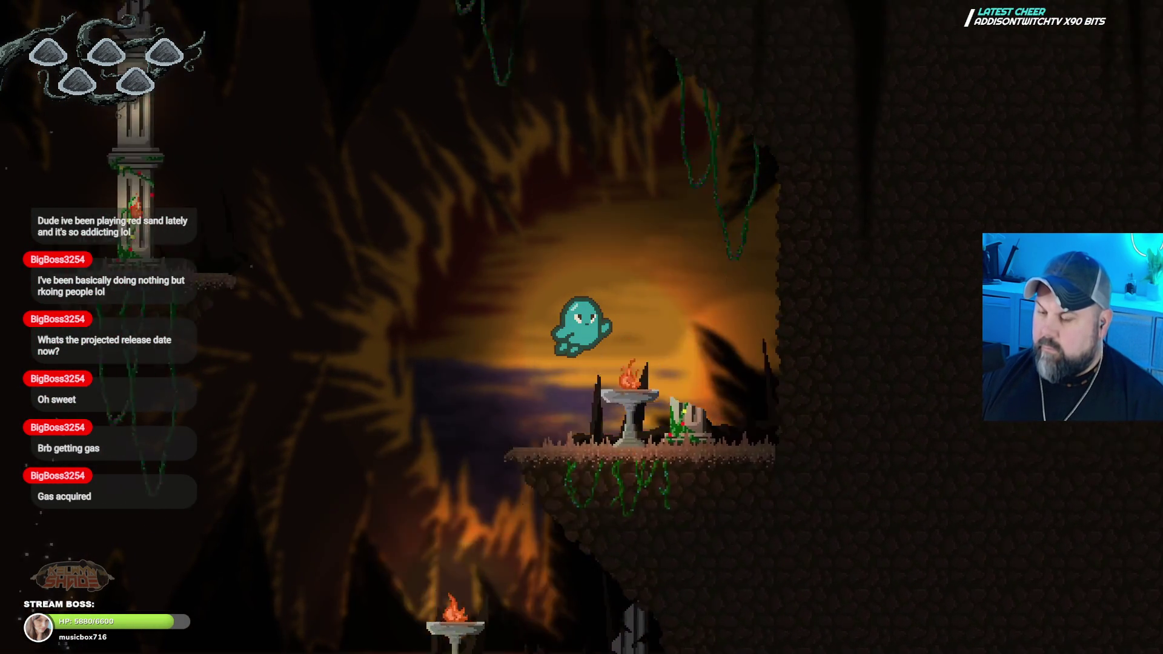
Step: Jump the ghost left onto the floating pillar platform and back, then exit fullscreen
{"action": "key", "text": "Left"}
{"action": "key", "text": "space"}
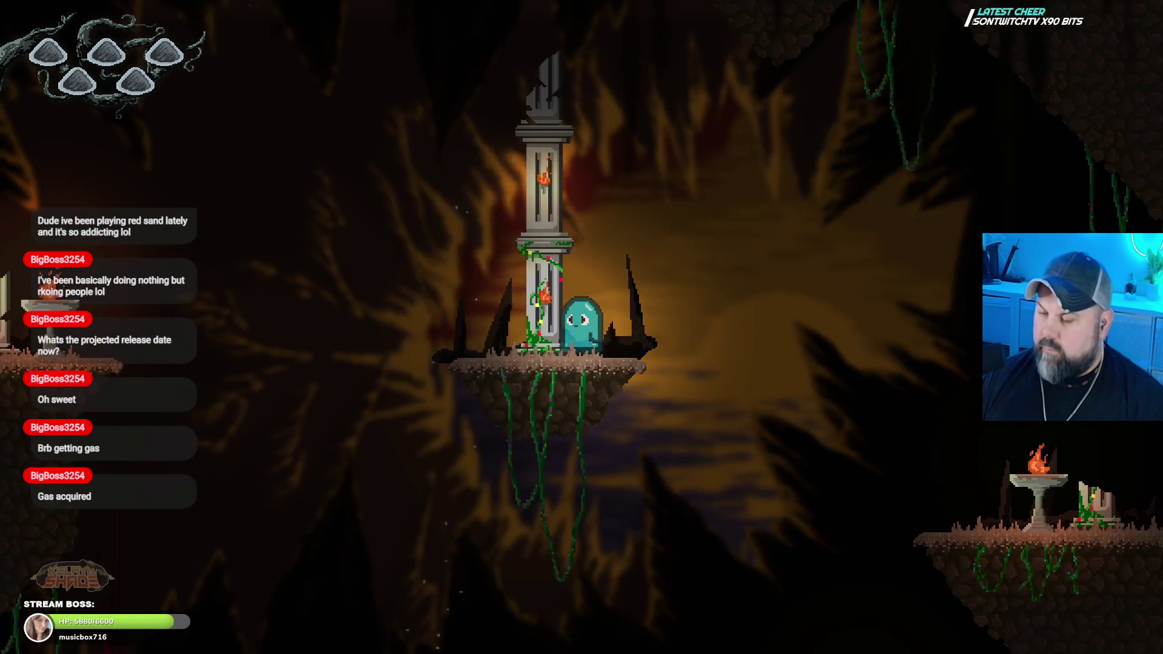
{"action": "key", "text": "Left"}
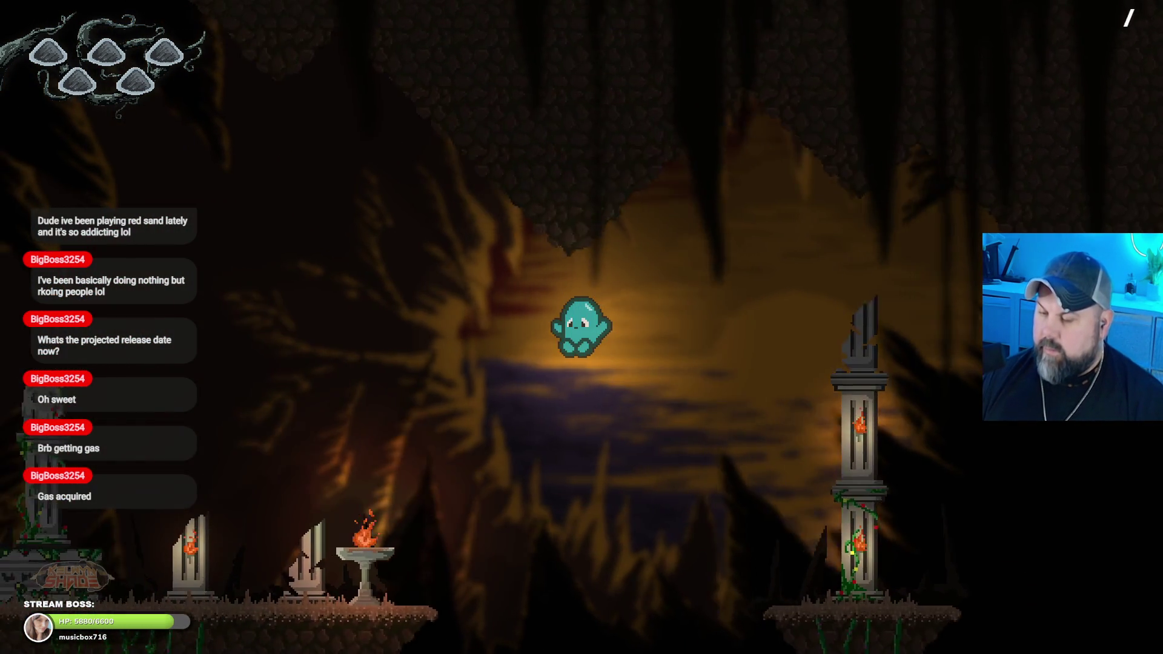
{"action": "key", "text": "Left"}
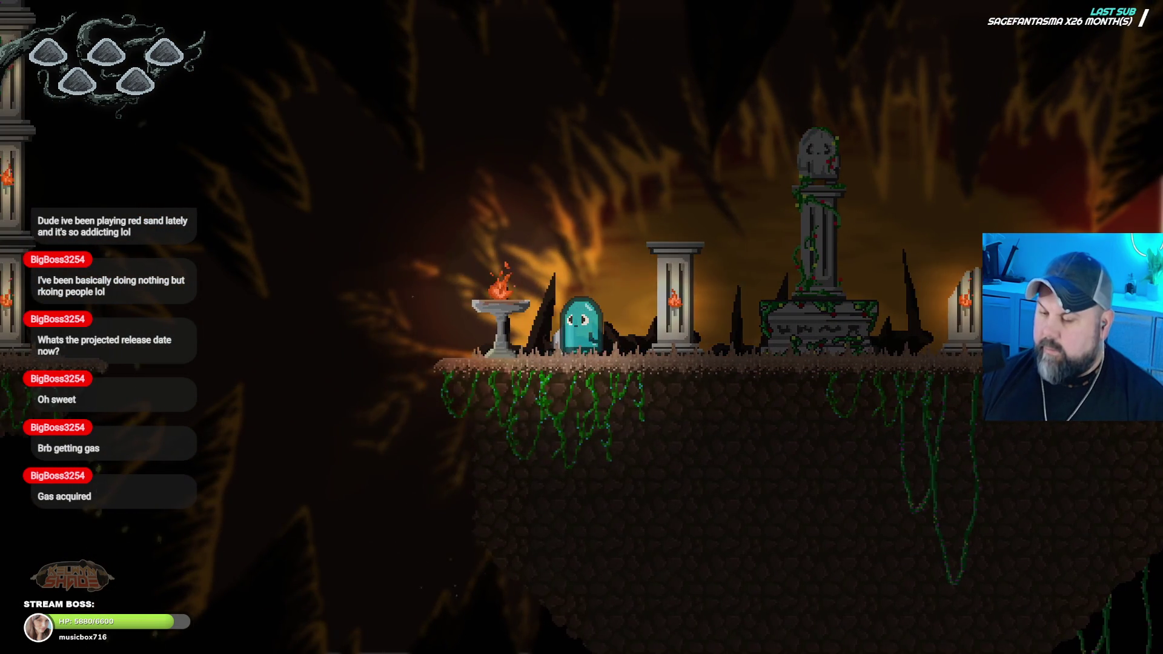
{"action": "key", "text": "space"}
{"action": "key", "text": "Left"}
{"action": "key", "text": "space"}
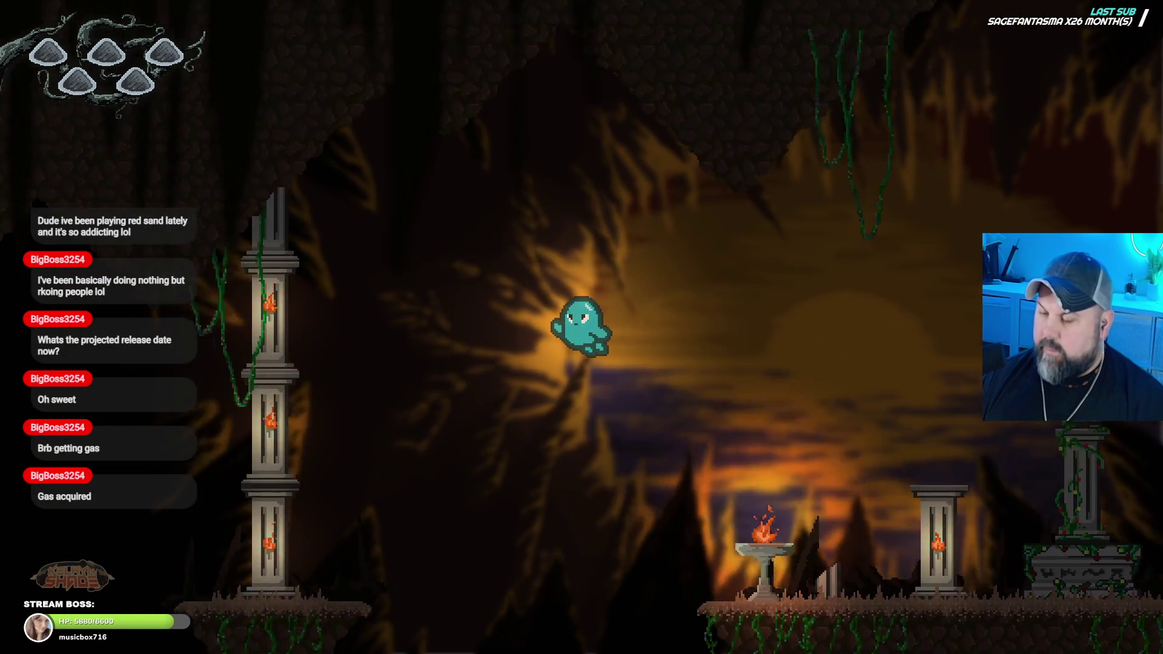
{"action": "key", "text": "space"}
{"action": "key", "text": "Left"}
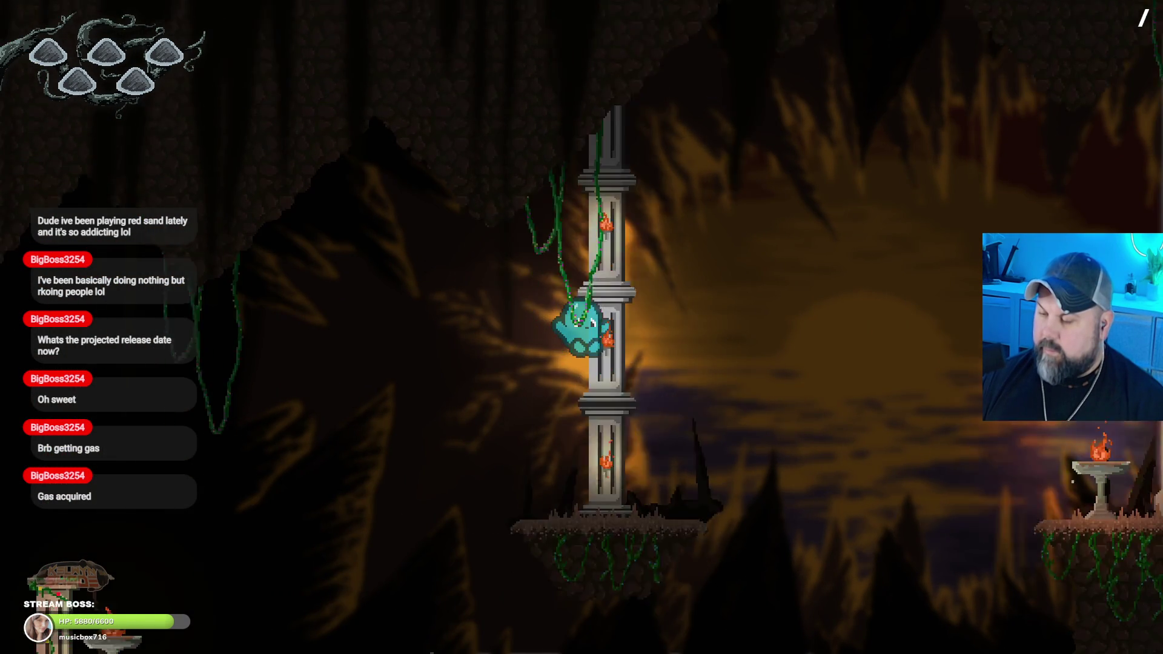
{"action": "key", "text": "Right"}
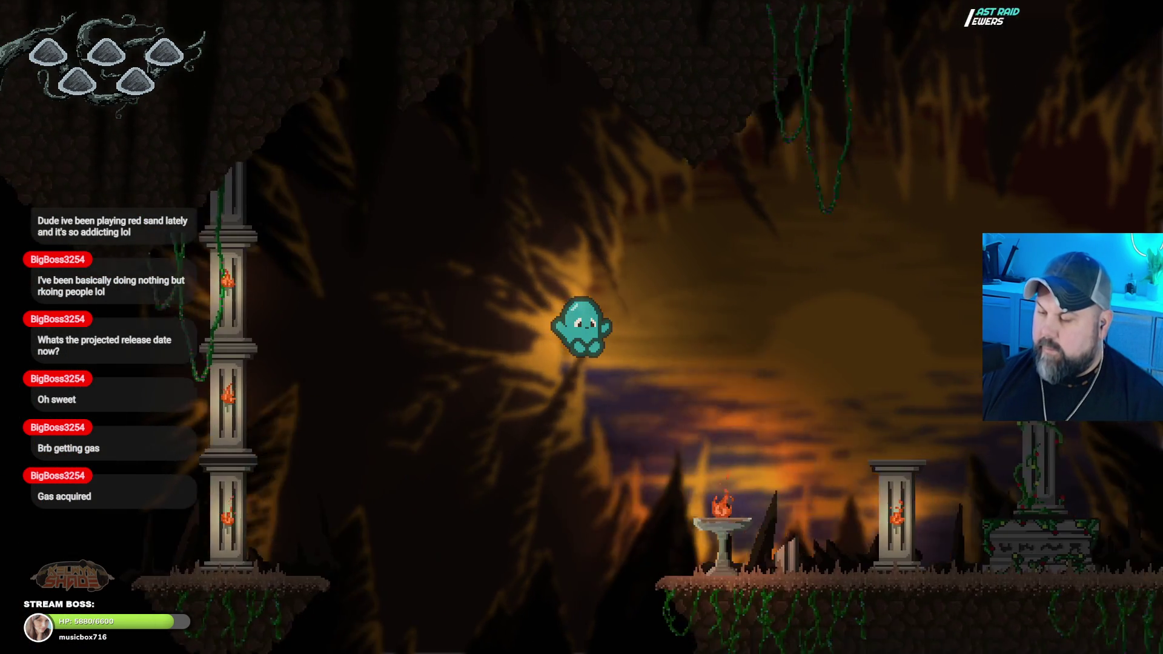
{"action": "key", "text": "space"}
{"action": "key", "text": "Left"}
{"action": "key", "text": "space"}
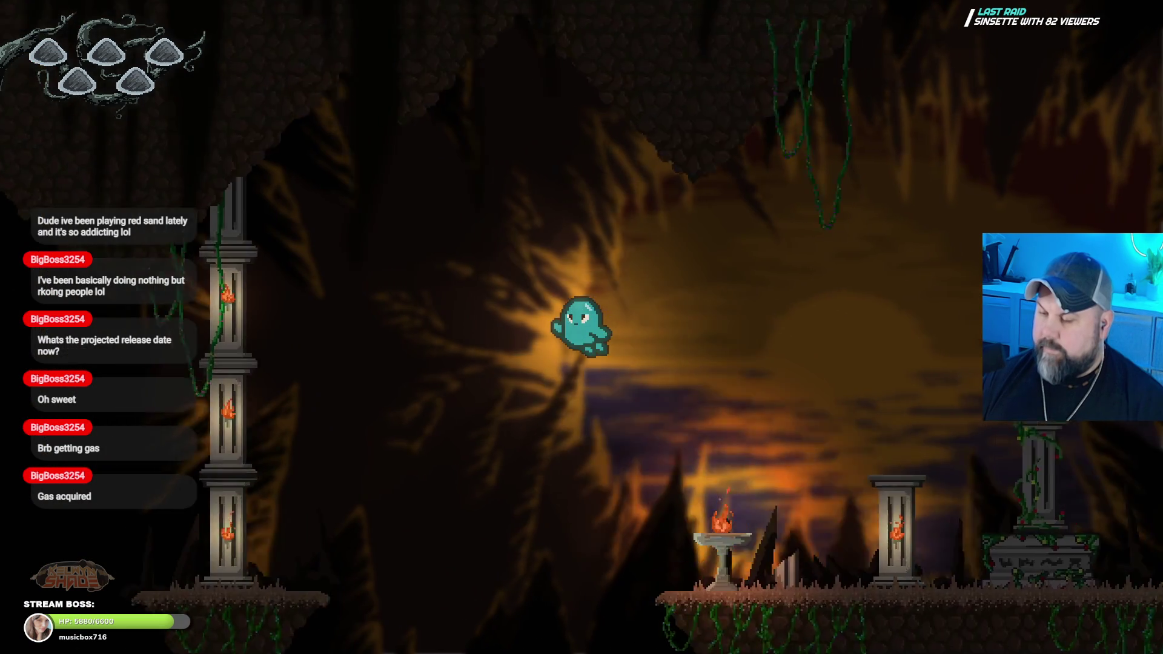
{"action": "key", "text": "Escape"}
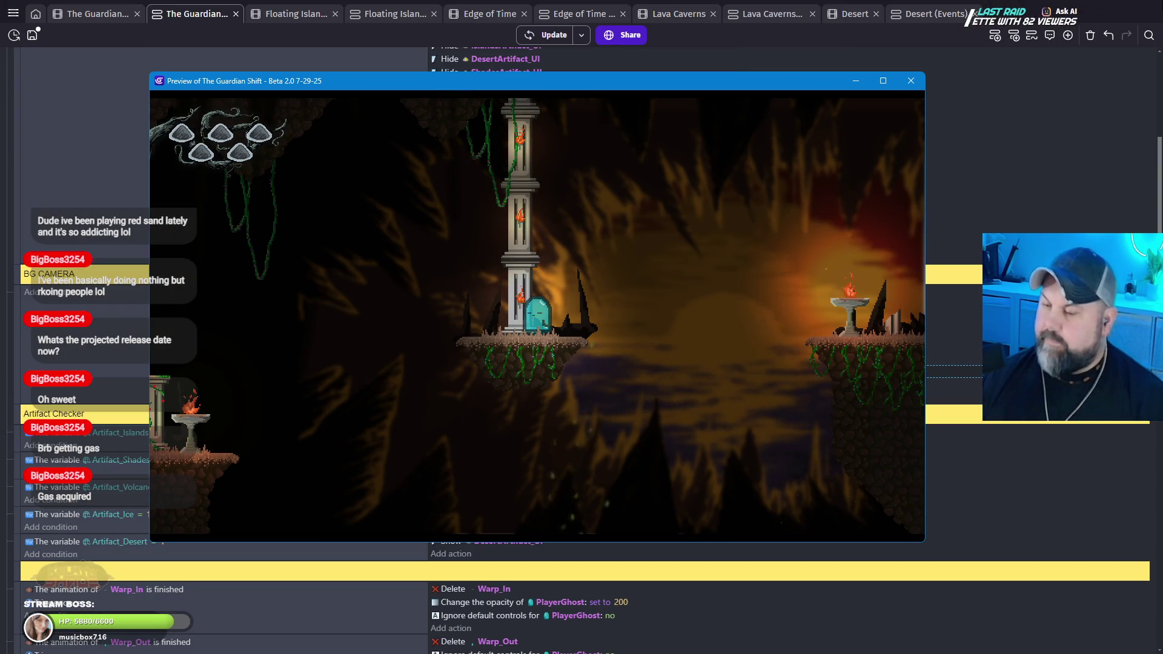
Step: Change BG2's camera Y from 340 to 320 and relaunch the preview, moving its window left
{"action": "left_click", "coordinate": [855, 80]}
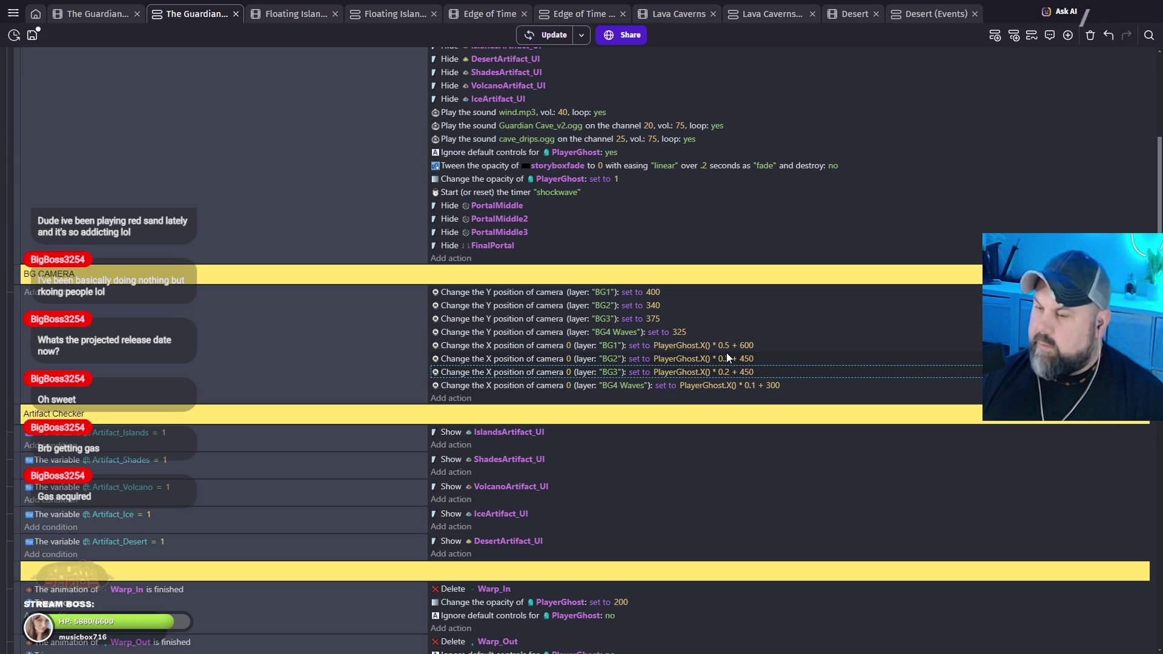
{"action": "left_click", "coordinate": [656, 307]}
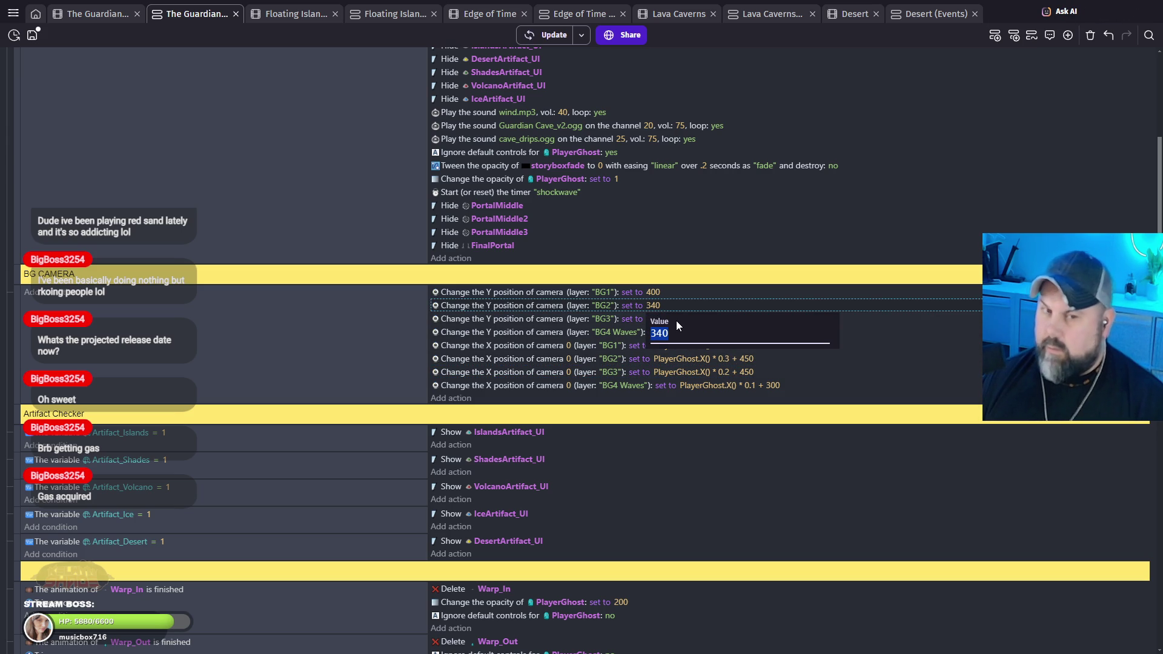
{"action": "type", "text": "320"}
{"action": "key", "text": "Return"}
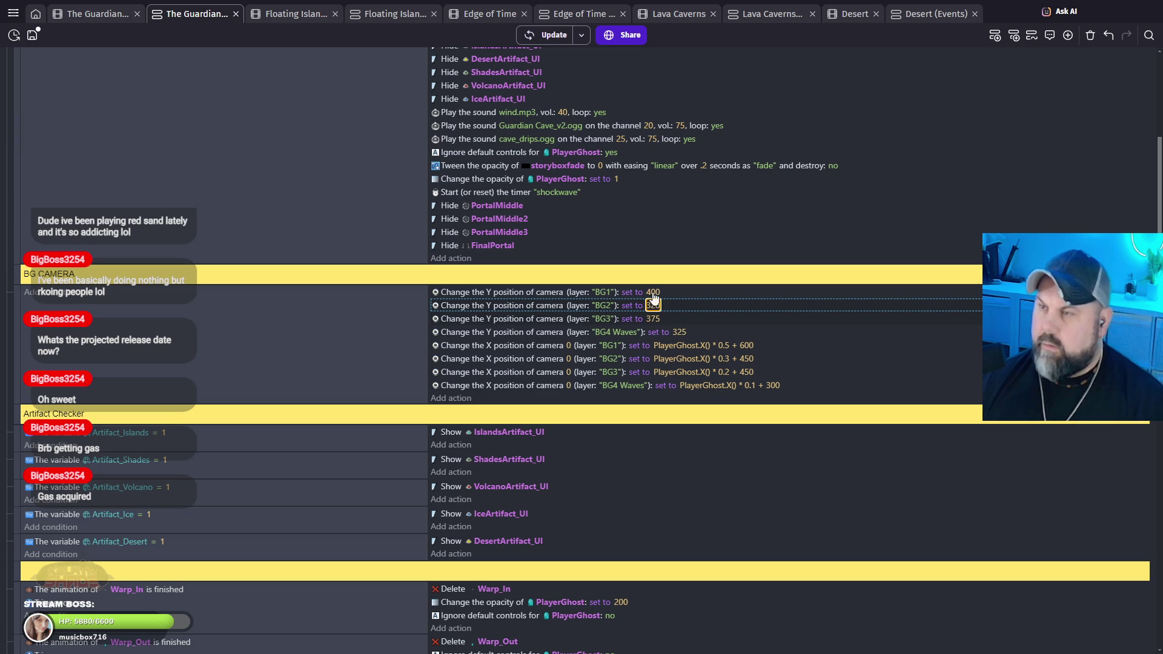
{"action": "left_click", "coordinate": [545, 38]}
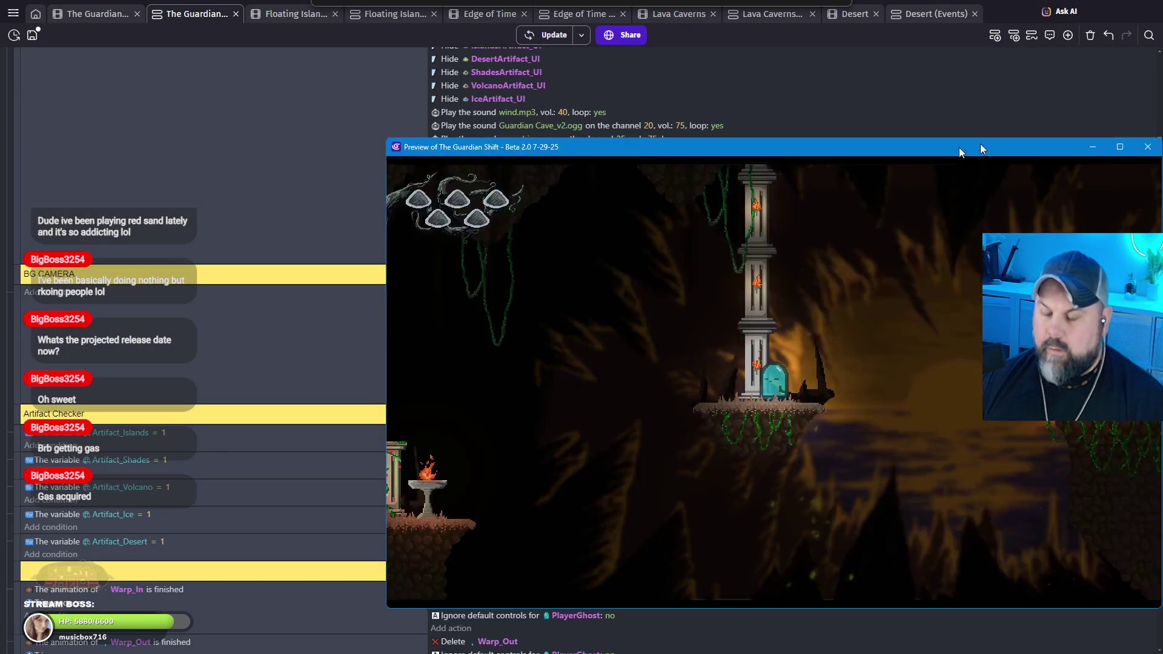
{"action": "mouse_move", "coordinate": [980, 143]}
{"action": "left_mouse_down"}
{"action": "mouse_move", "coordinate": [939, 91]}
{"action": "mouse_move", "coordinate": [806, 84]}
{"action": "mouse_move", "coordinate": [783, 100]}
{"action": "mouse_move", "coordinate": [761, 70]}
{"action": "left_mouse_up"}
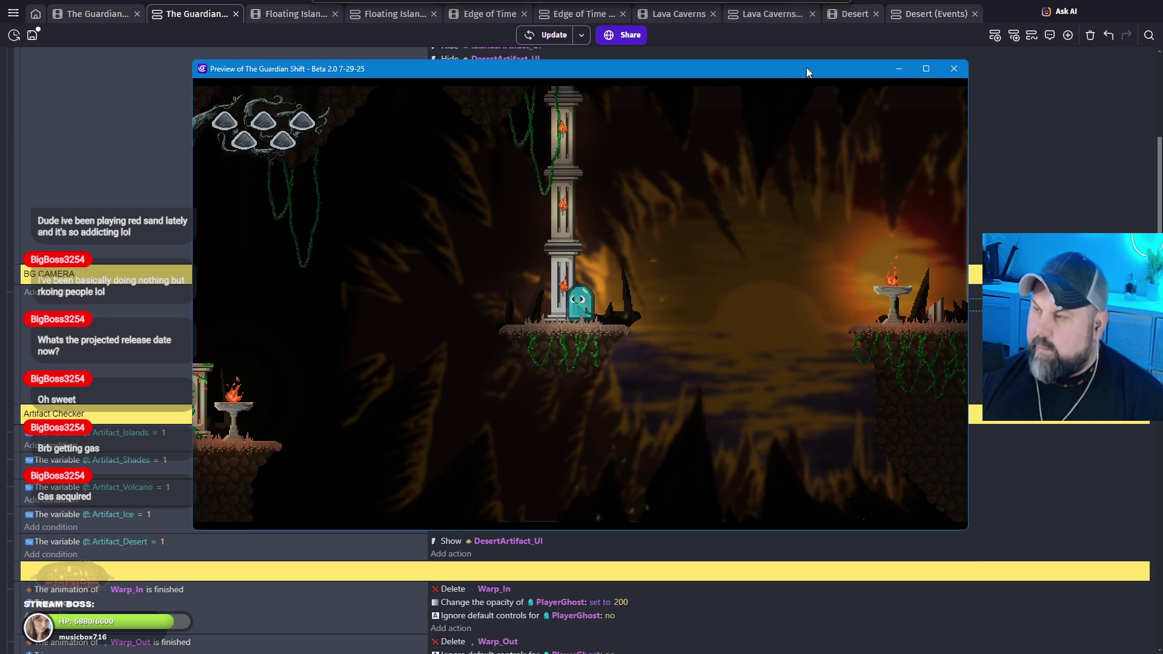
{"action": "key", "text": "F11"}
{"action": "key", "text": "Right"}
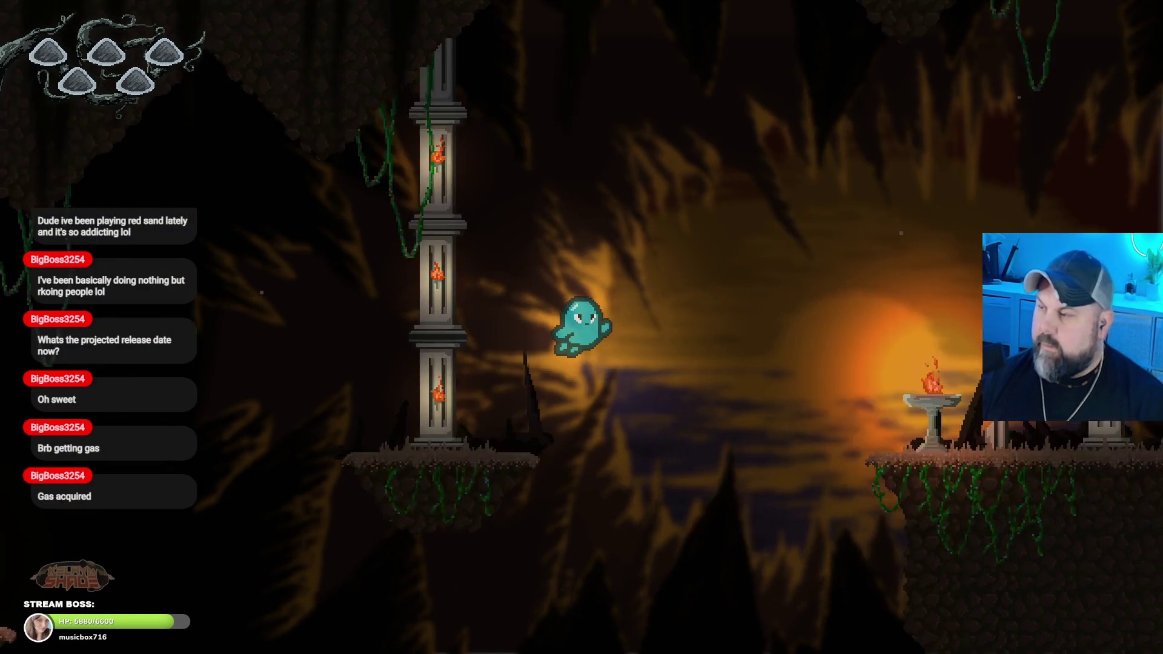
{"action": "key", "text": "Right"}
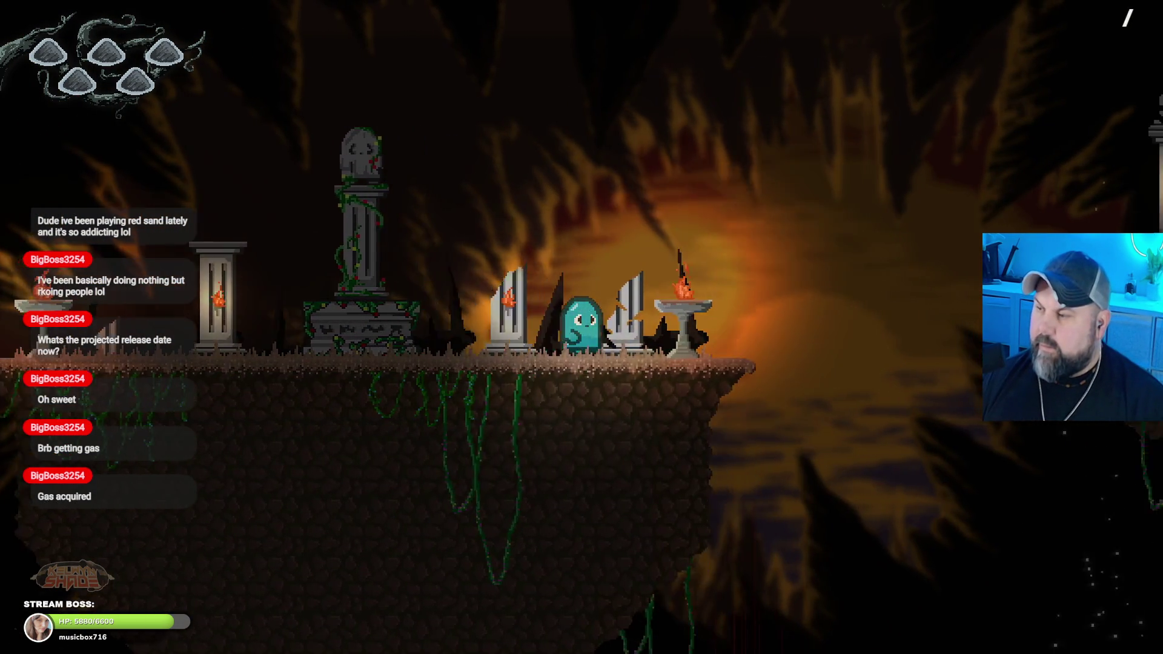
{"action": "key", "text": "Left"}
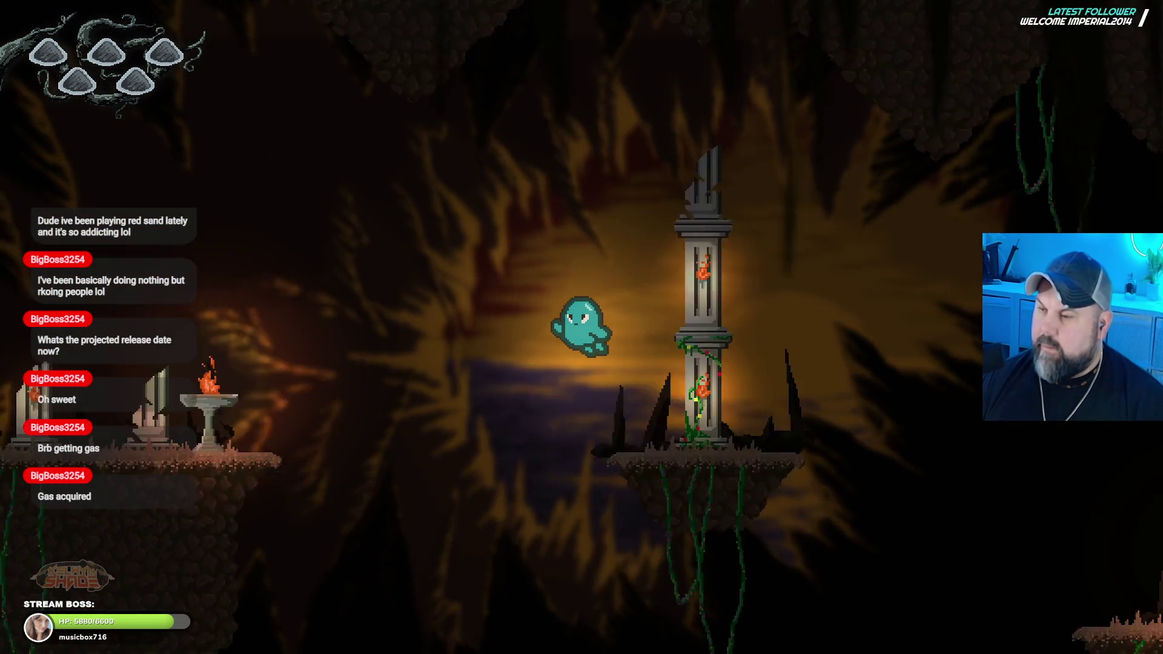
{"action": "key", "text": "Left"}
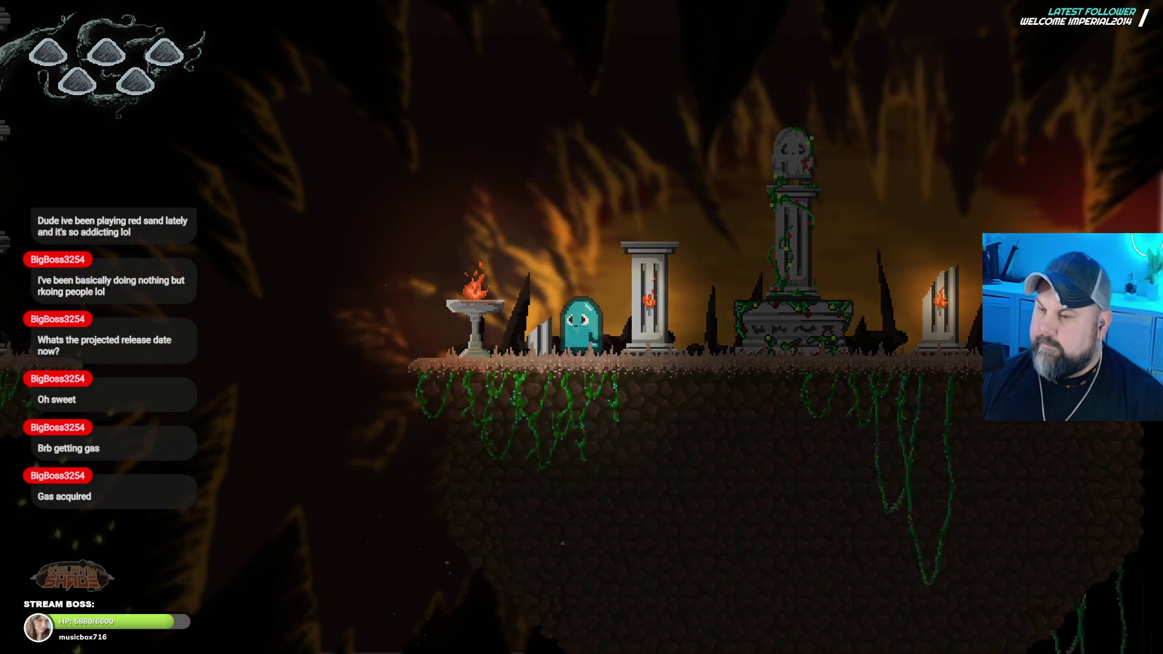
{"action": "key", "text": "Left"}
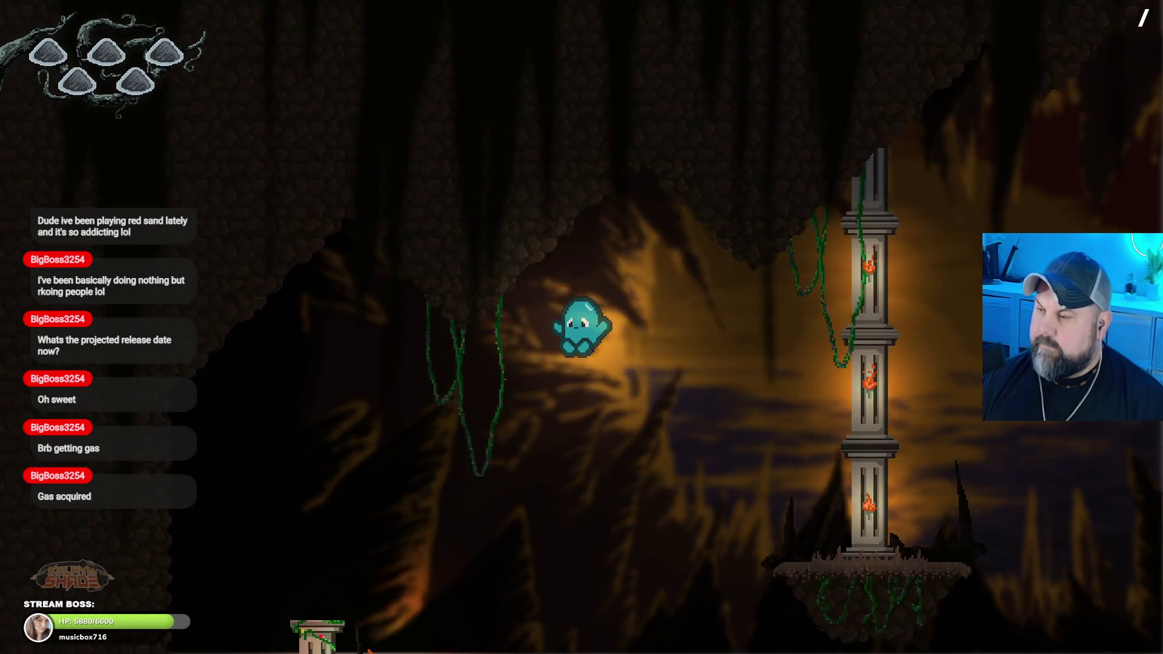
{"action": "key", "text": "Right"}
{"action": "key", "text": "Right"}
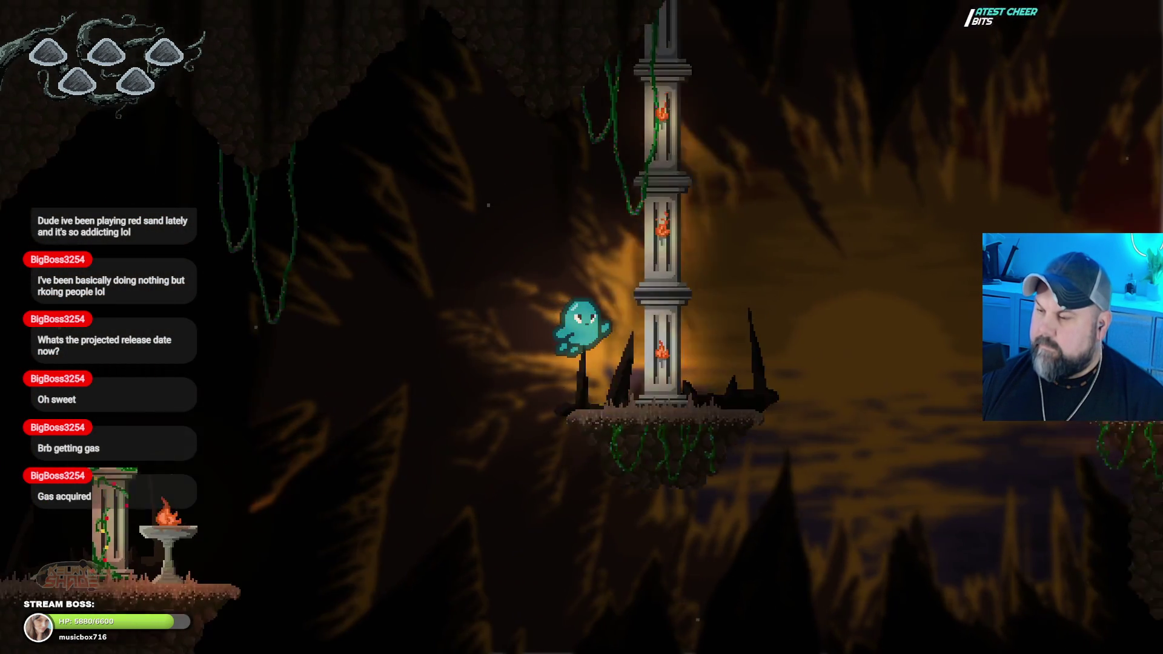
{"action": "key", "text": "Right"}
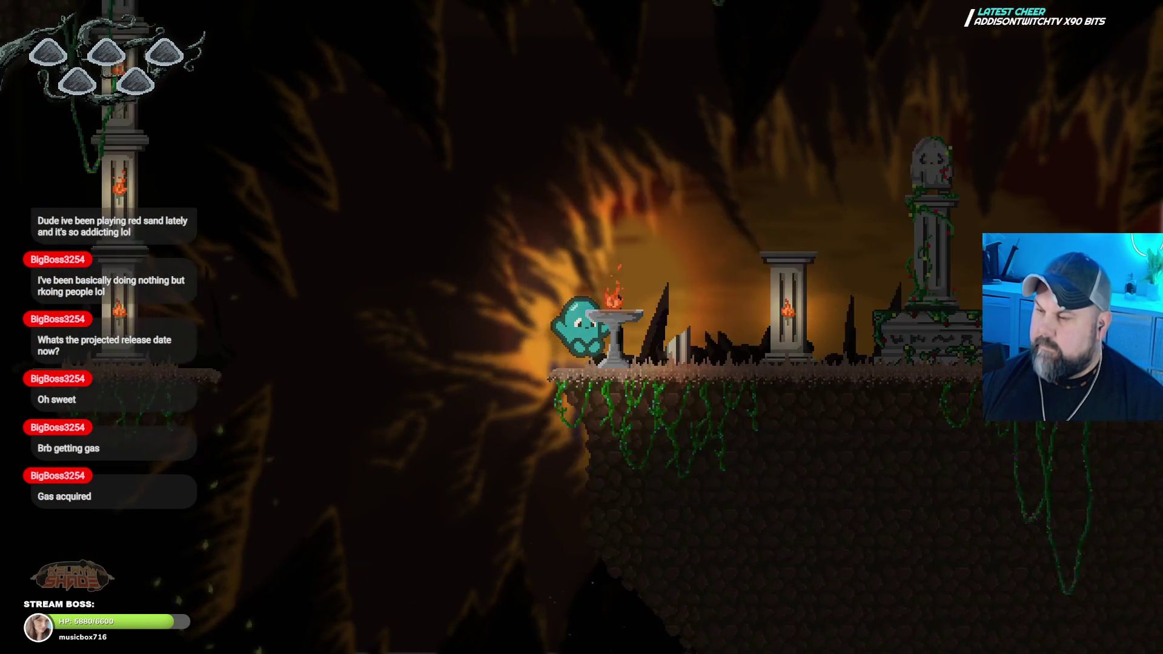
{"action": "key", "text": "space"}
{"action": "key", "text": "Left"}
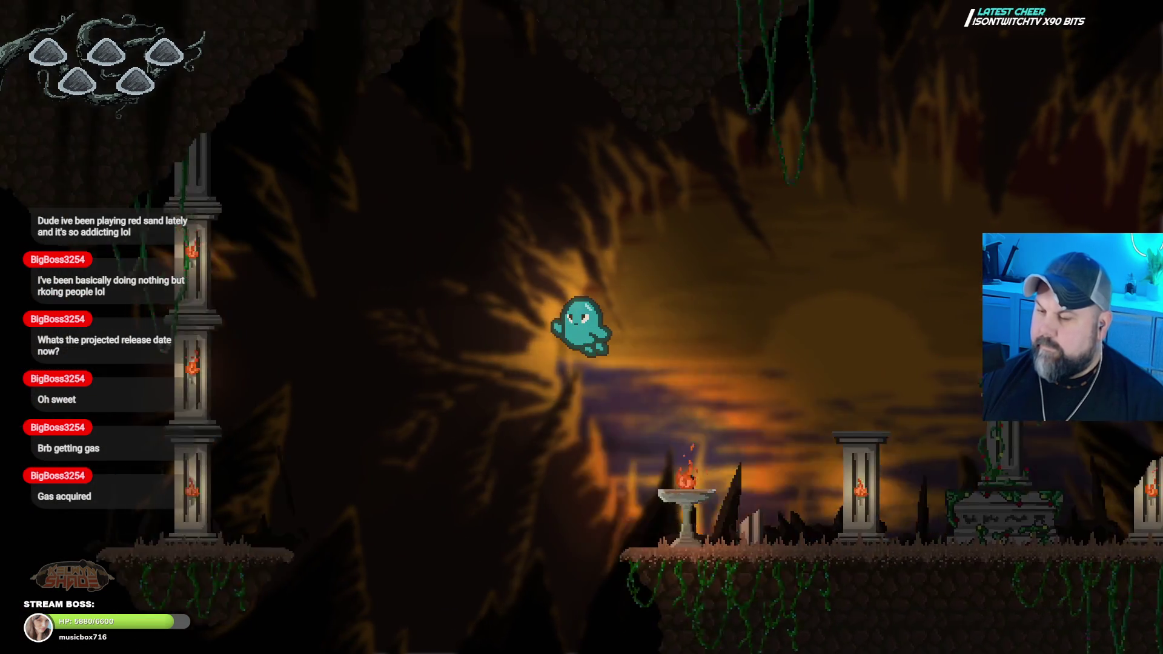
{"action": "key", "text": "Left"}
{"action": "key", "text": "Right"}
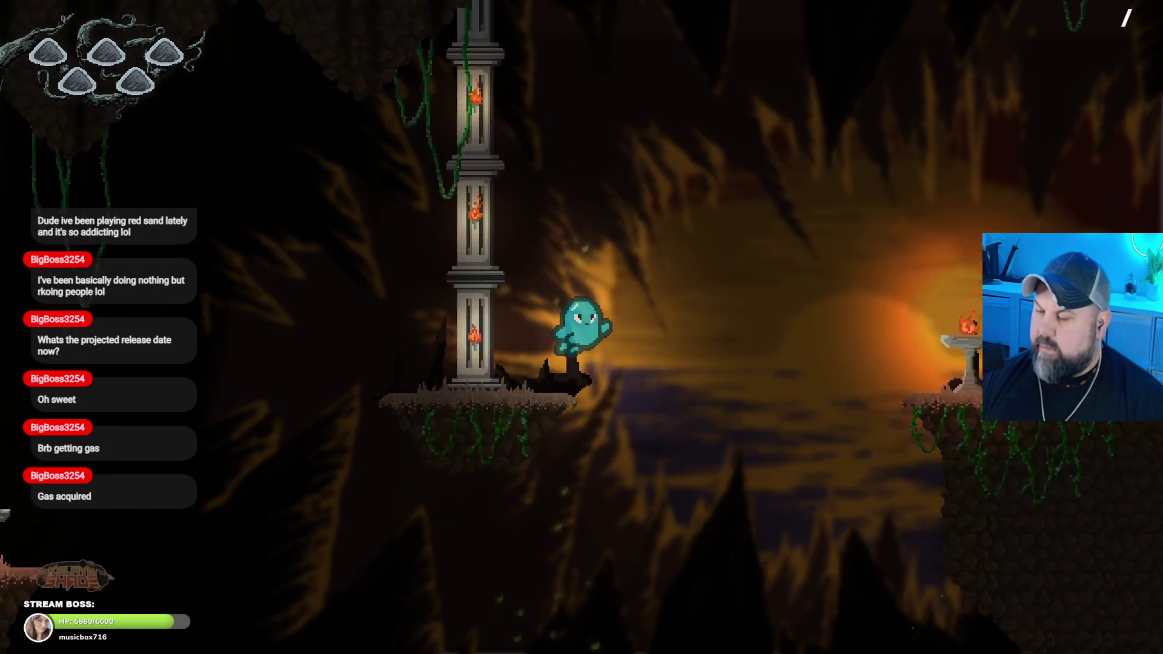
{"action": "key", "text": "space"}
{"action": "key", "text": "Right"}
{"action": "key", "text": "space"}
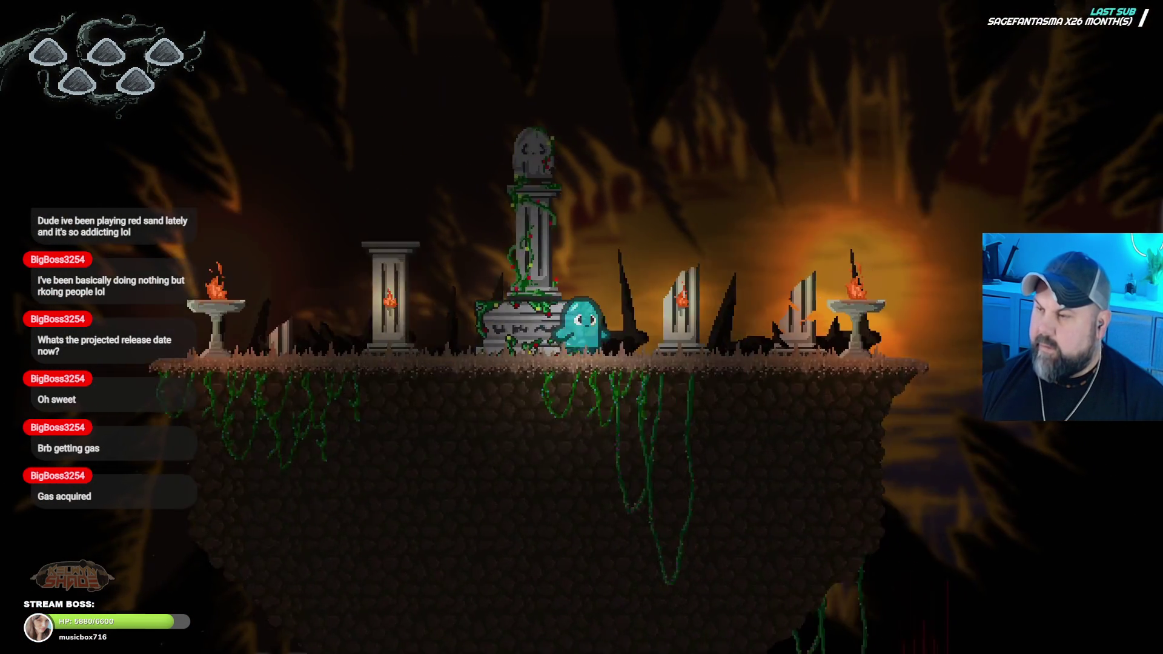
{"action": "key", "text": "space"}
{"action": "key", "text": "Left"}
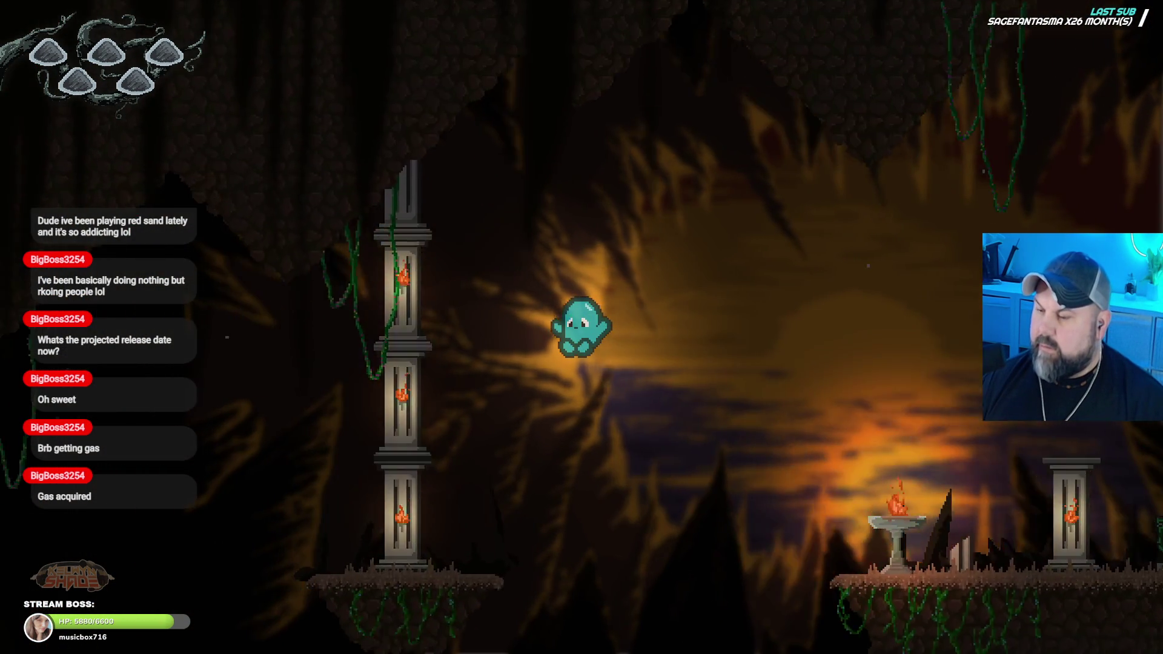
{"action": "key", "text": "space"}
{"action": "key", "text": "Right"}
{"action": "key", "text": "Right"}
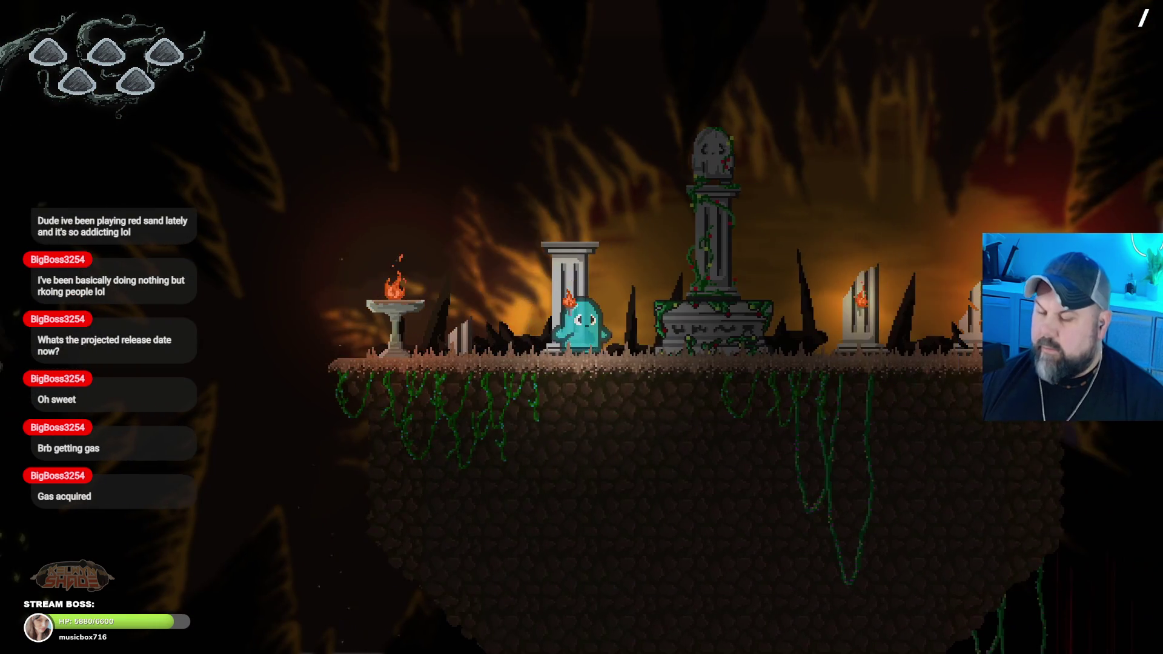
{"action": "key", "text": "Right"}
{"action": "key", "text": "Left"}
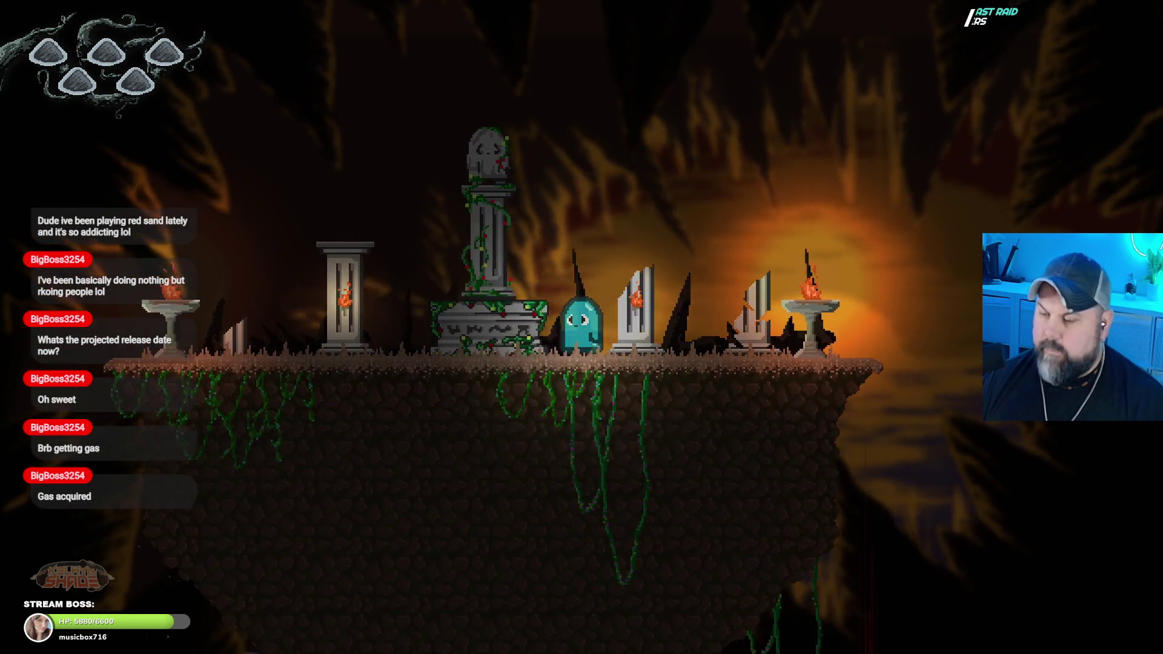
{"action": "key", "text": "Left"}
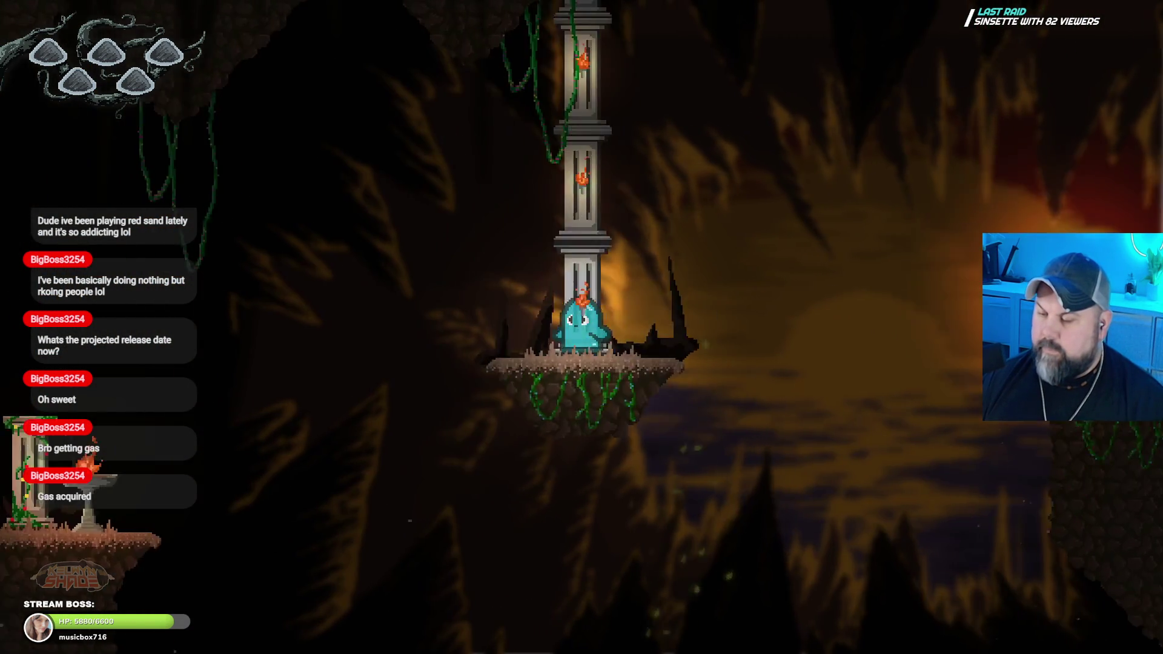
{"action": "key", "text": "Left"}
{"action": "key", "text": "Right"}
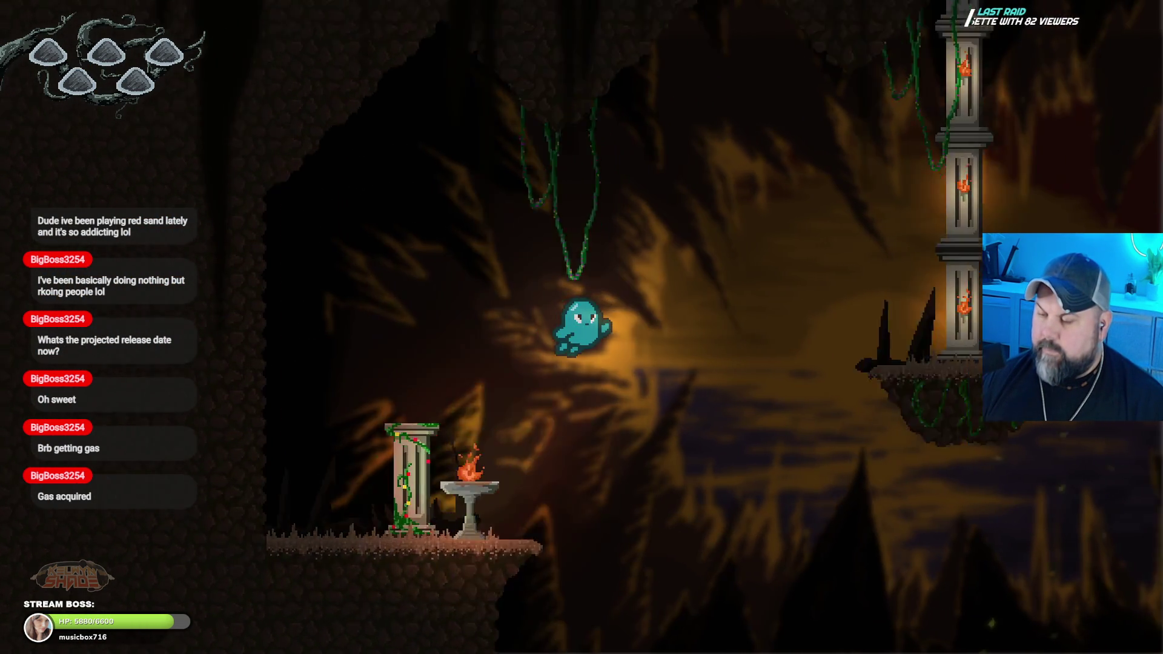
{"action": "key", "text": "Left"}
{"action": "key", "text": "Right"}
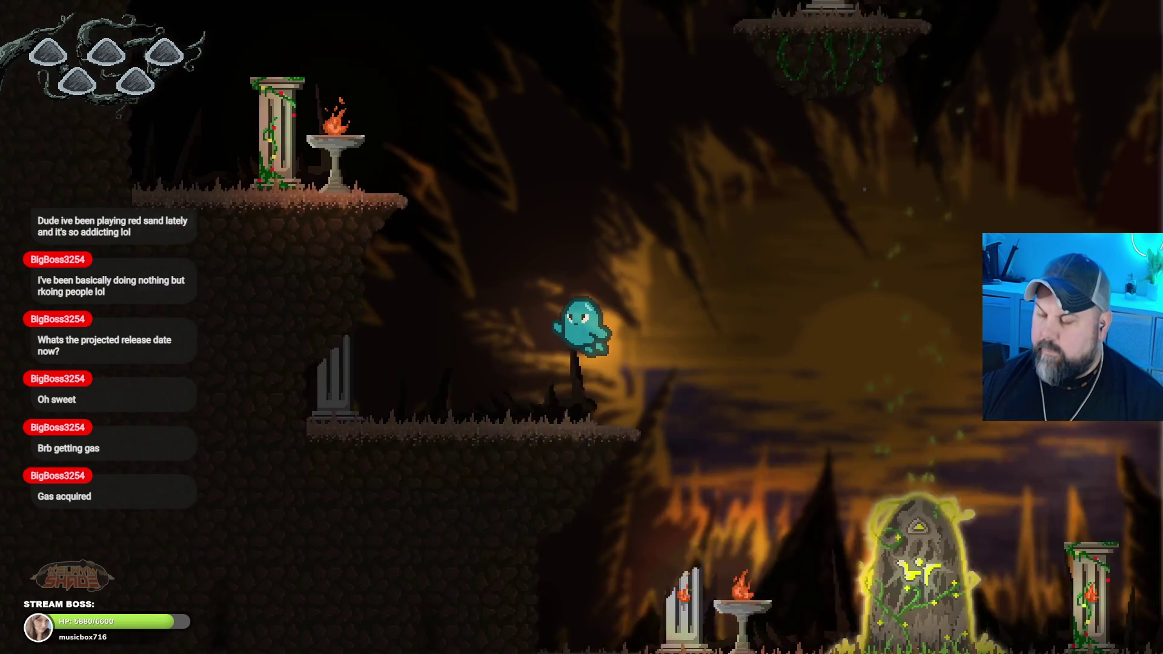
{"action": "key", "text": "space"}
{"action": "key", "text": "Left"}
{"action": "key", "text": "space"}
{"action": "key", "text": "Left"}
{"action": "key", "text": "Right"}
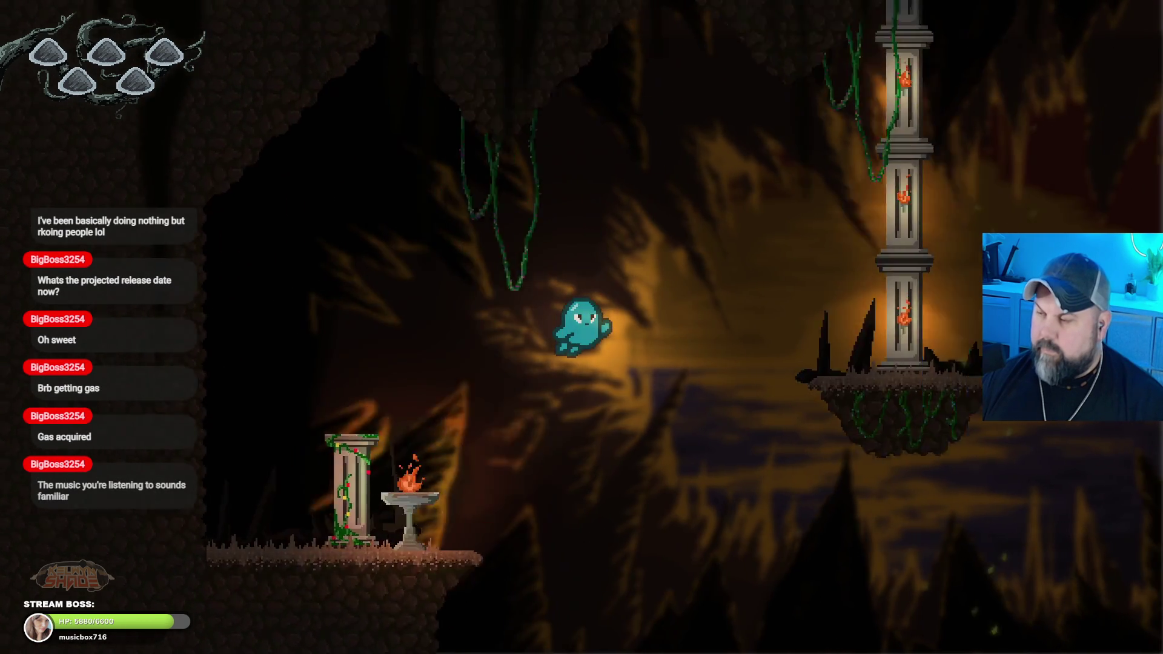
{"action": "key", "text": "Right"}
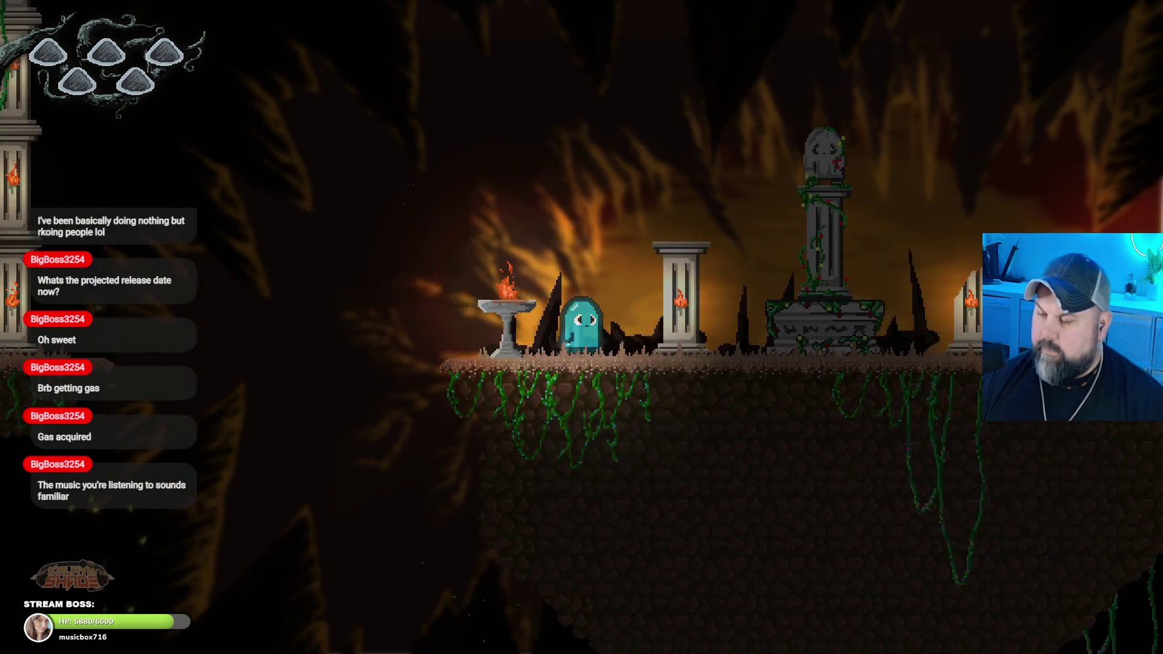
{"action": "key", "text": "Escape"}
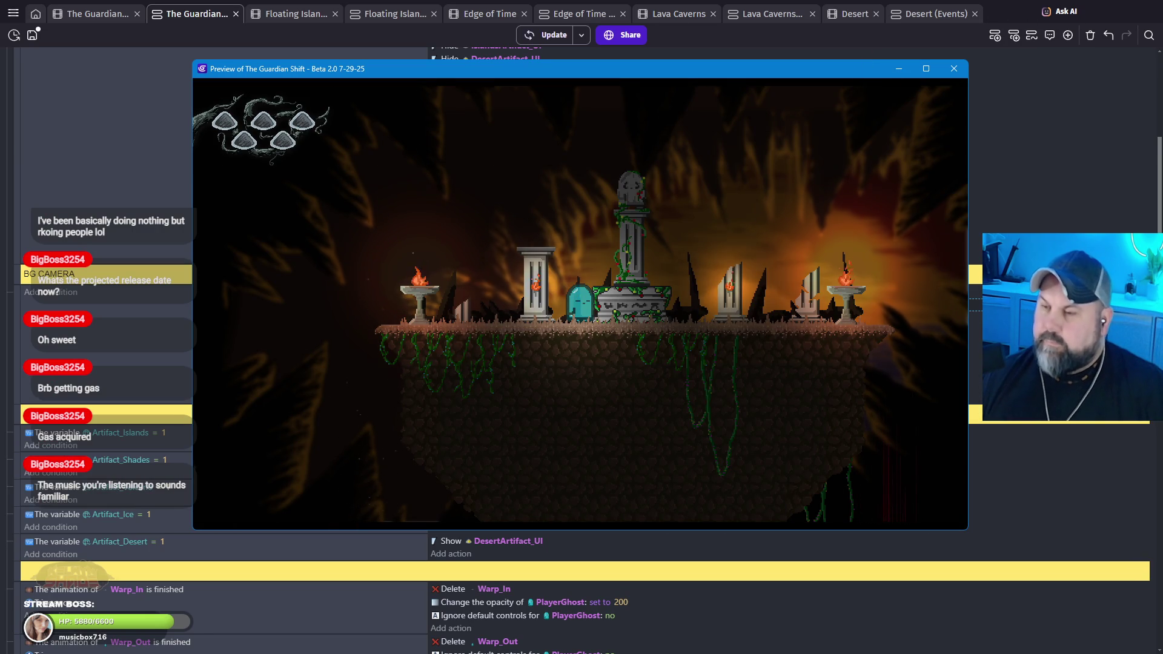
Step: Set BG1's camera Y position to 390 in the BG CAMERA event
{"action": "left_click", "coordinate": [900, 71]}
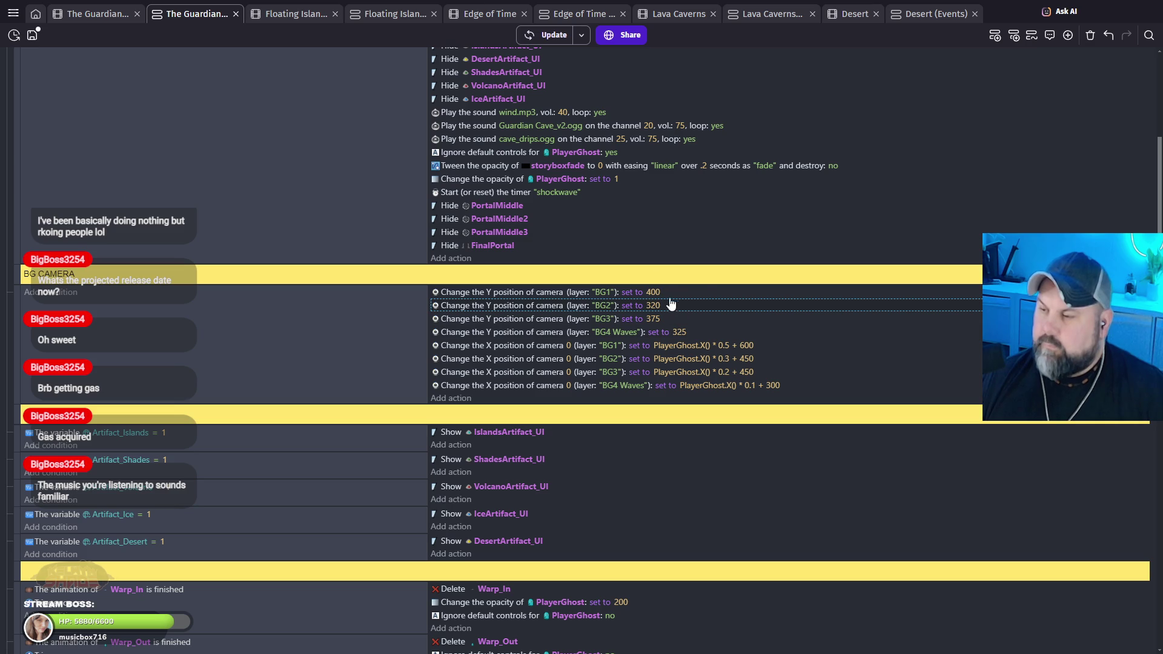
{"action": "left_click", "coordinate": [655, 294]}
{"action": "type", "text": "3"}
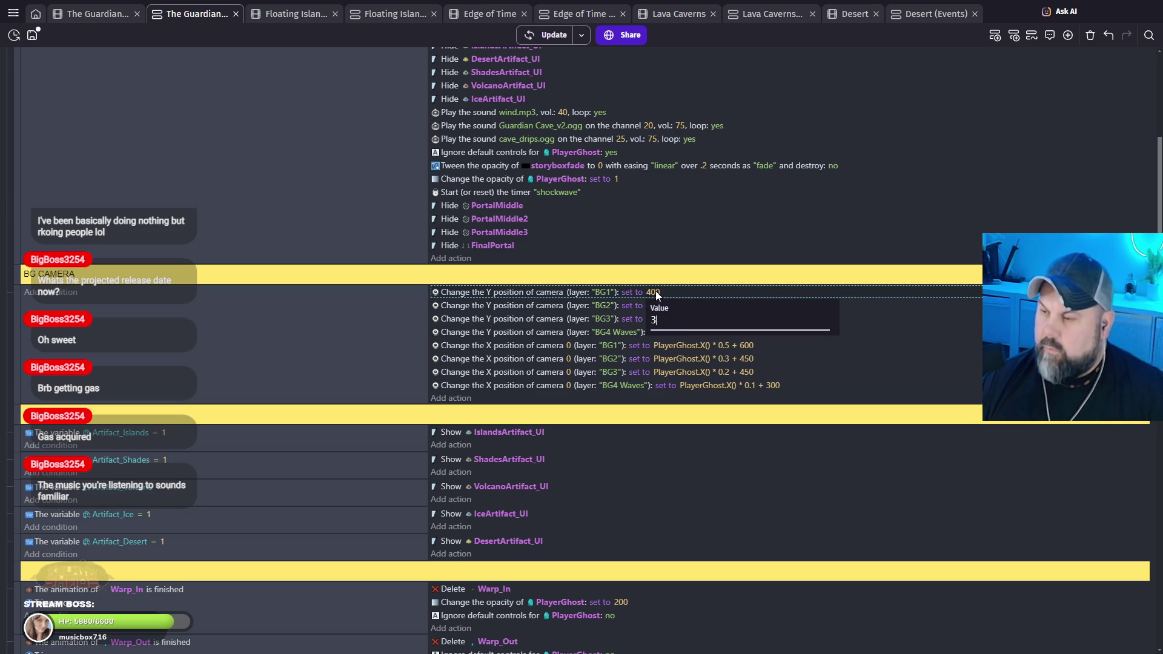
{"action": "type", "text": "90"}
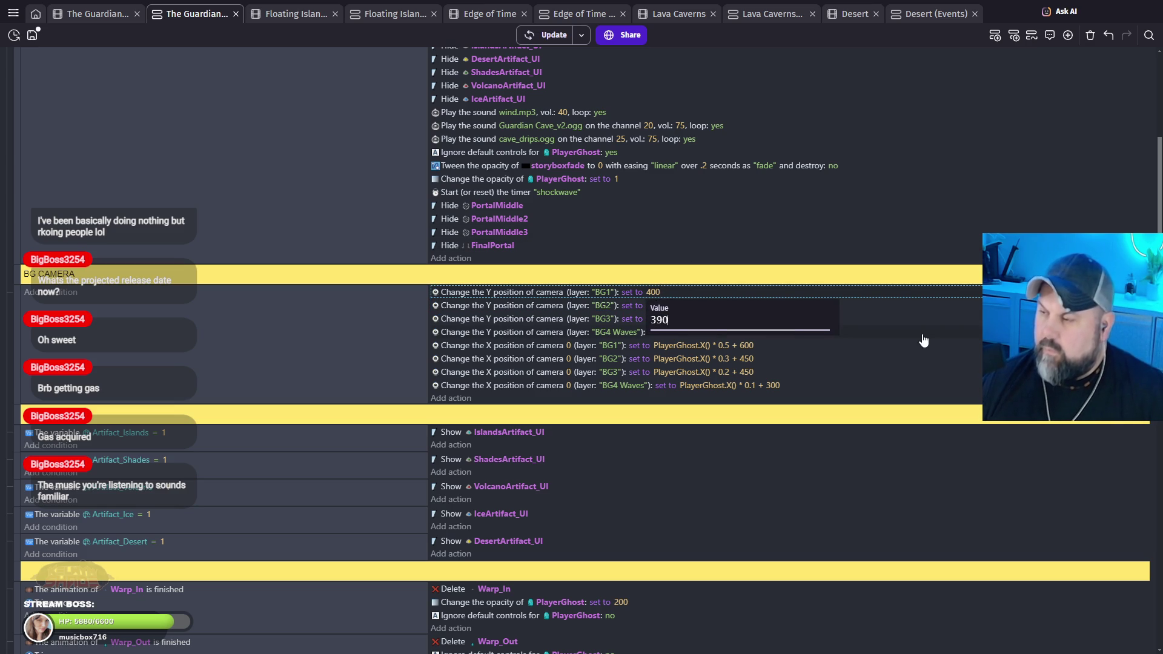
{"action": "left_click", "coordinate": [922, 335]}
Step: Set BG3's camera Y position to 365 and launch a fullscreen preview
{"action": "left_click", "coordinate": [652, 319]}
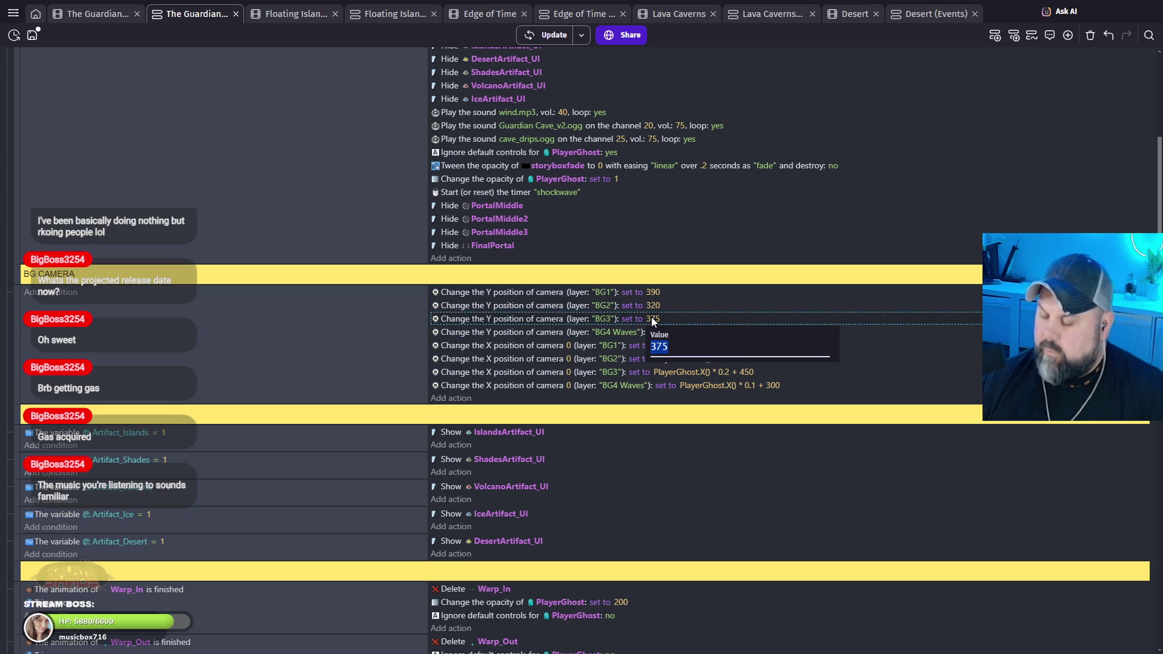
{"action": "type", "text": "365"}
{"action": "key", "text": "Return"}
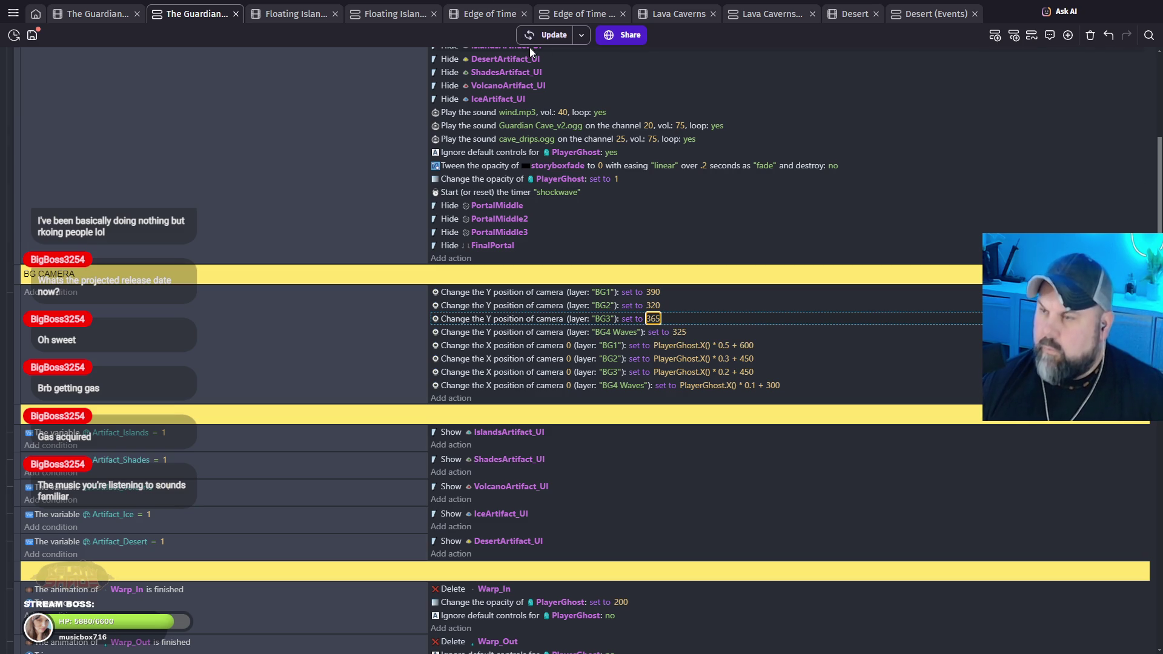
{"action": "left_click", "coordinate": [551, 39]}
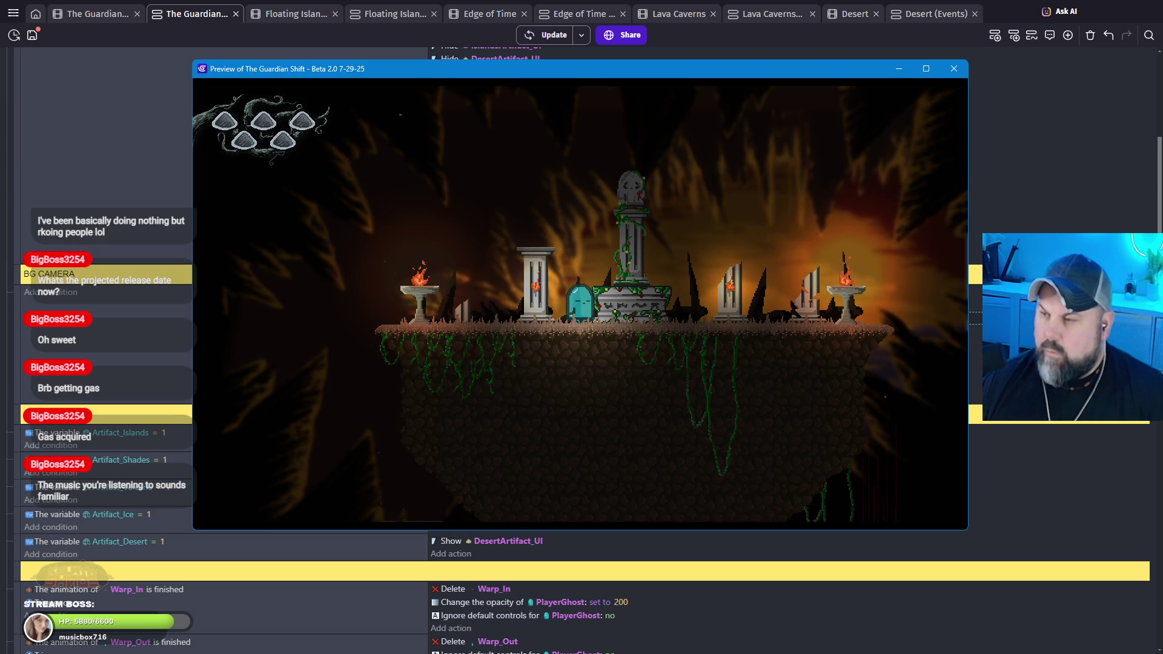
{"action": "left_click", "coordinate": [925, 68]}
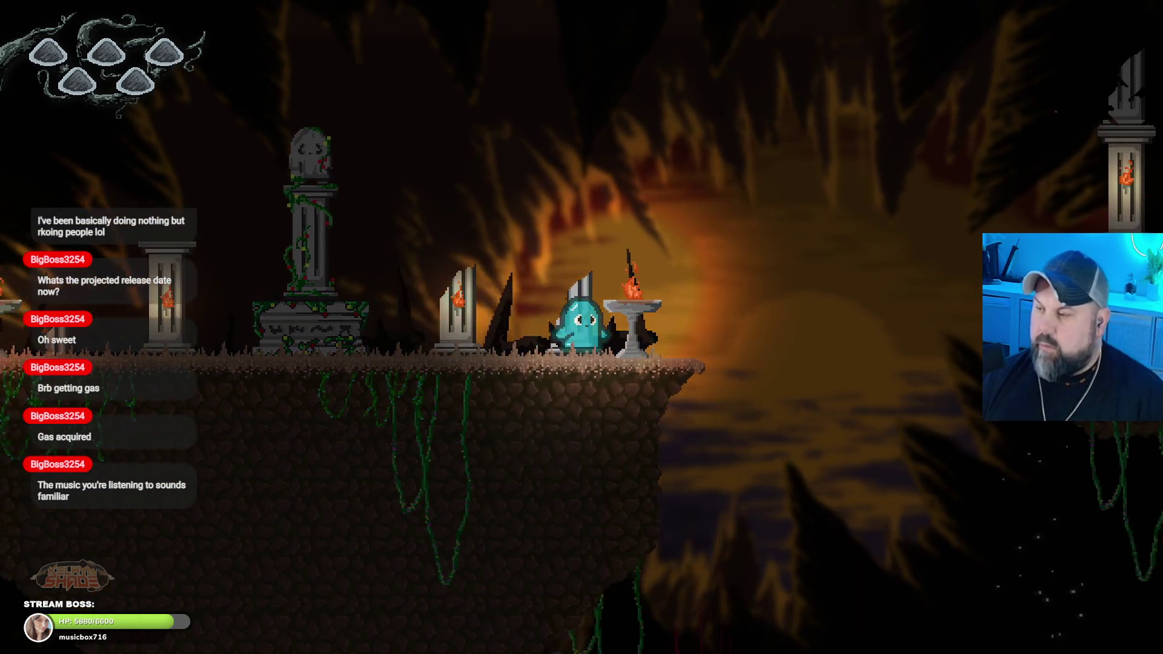
{"action": "key", "text": "Right"}
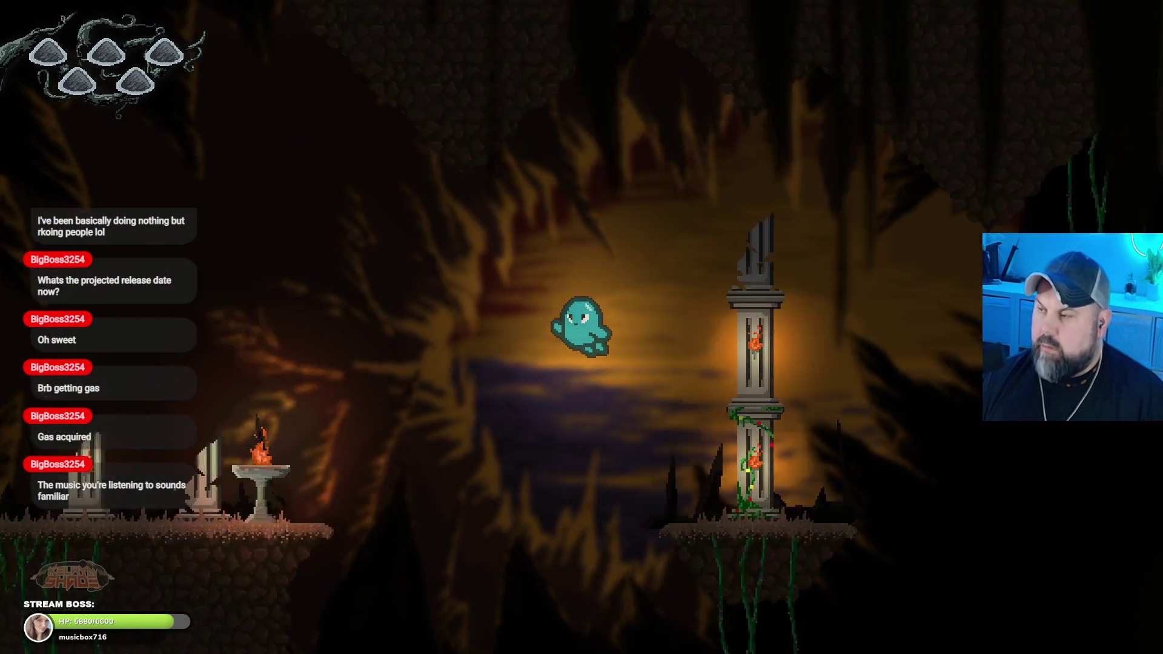
{"action": "key", "text": "Right"}
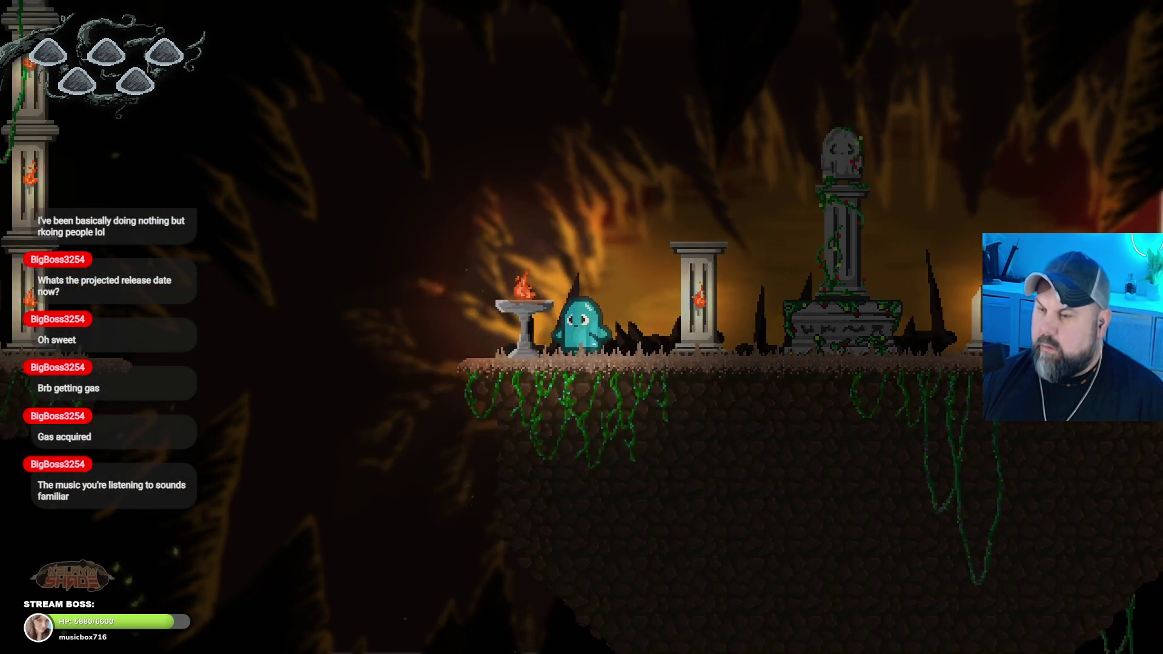
{"action": "key", "text": "Left"}
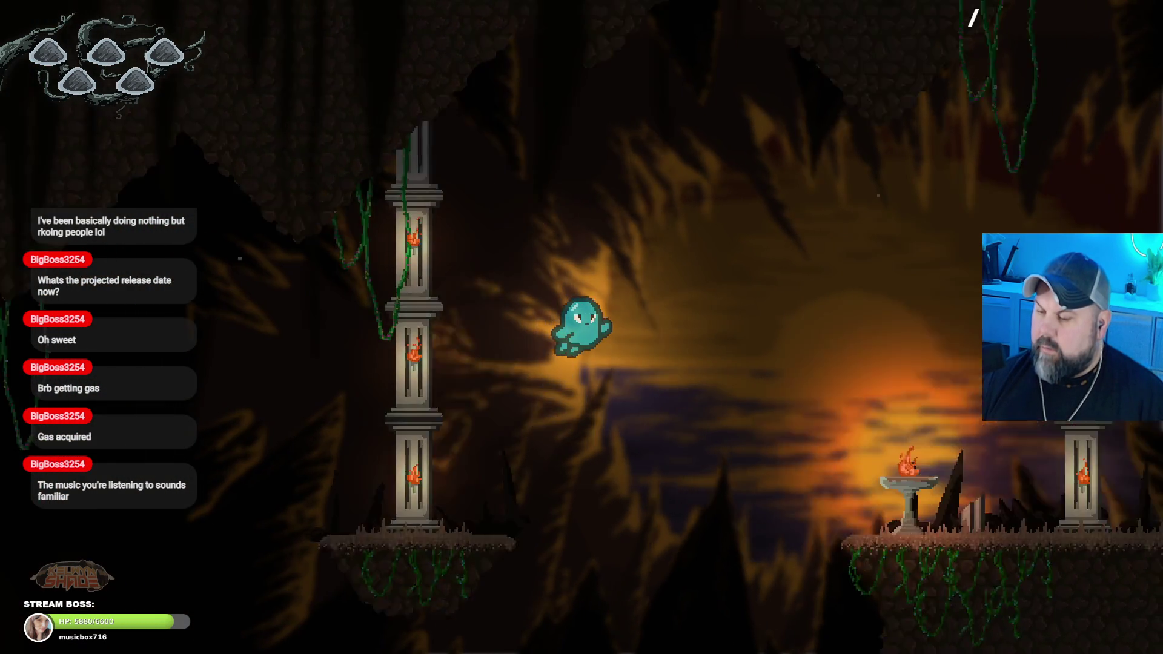
{"action": "key", "text": "Right"}
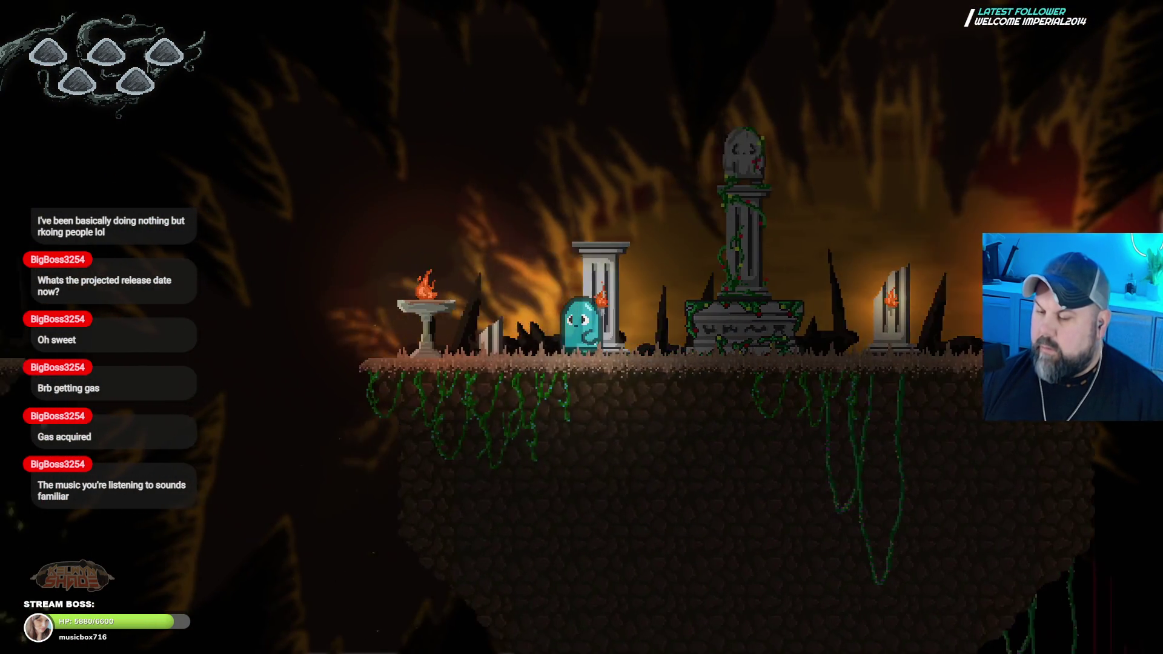
{"action": "key", "text": "Left"}
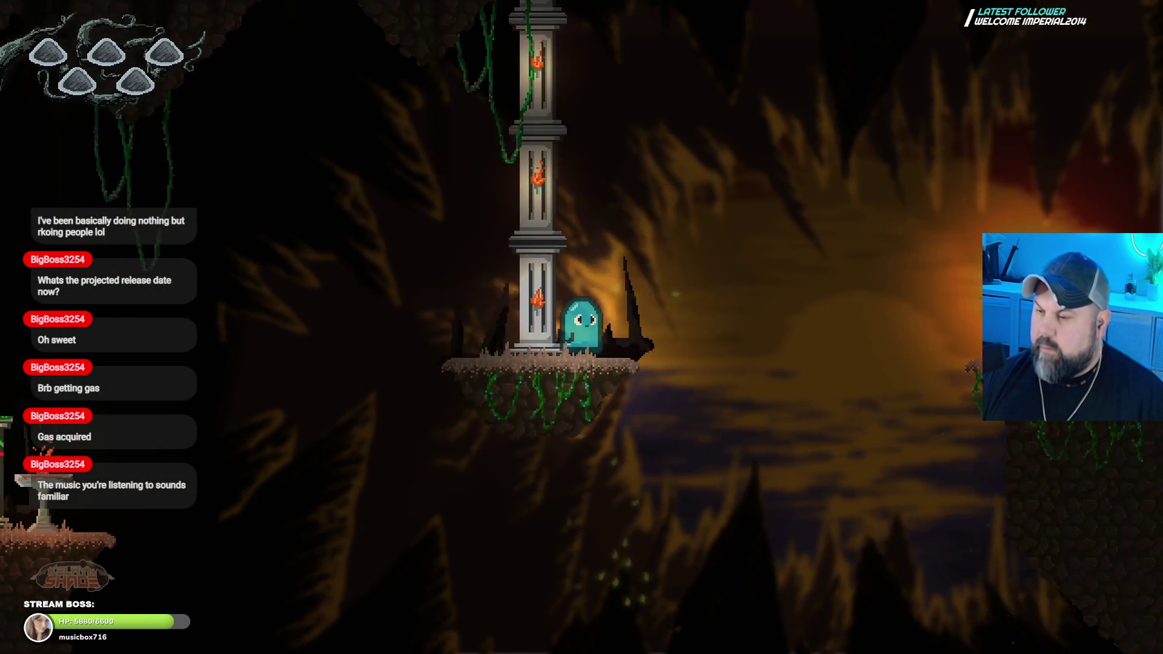
{"action": "key", "text": "Right"}
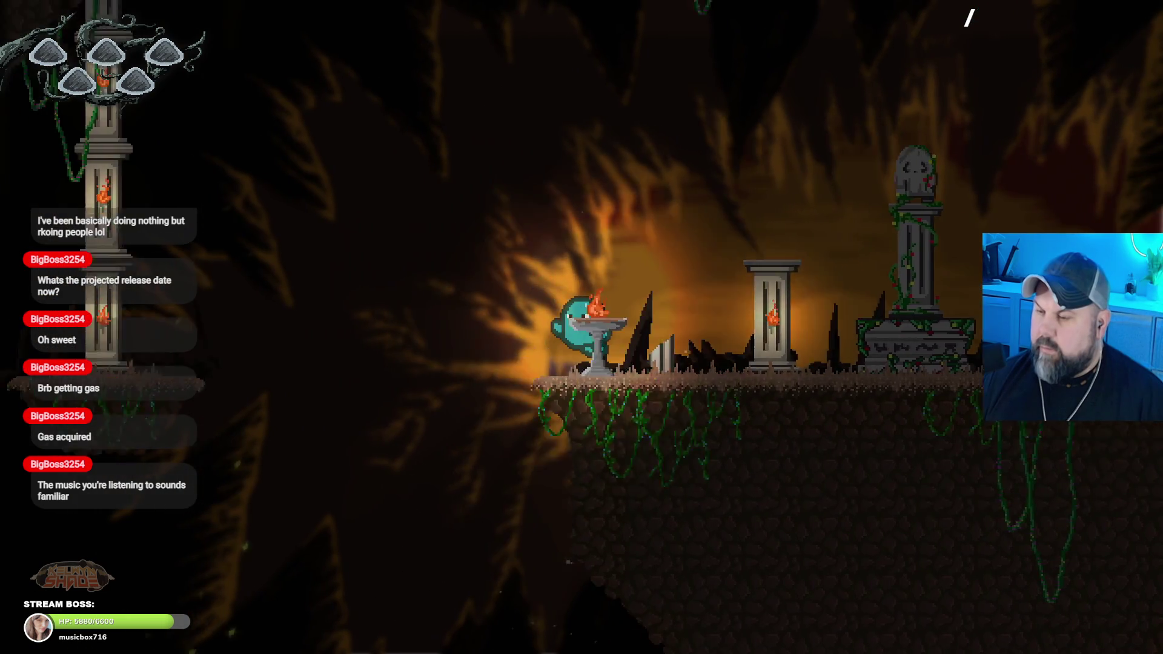
{"action": "key", "text": "Left"}
{"action": "key", "text": "space"}
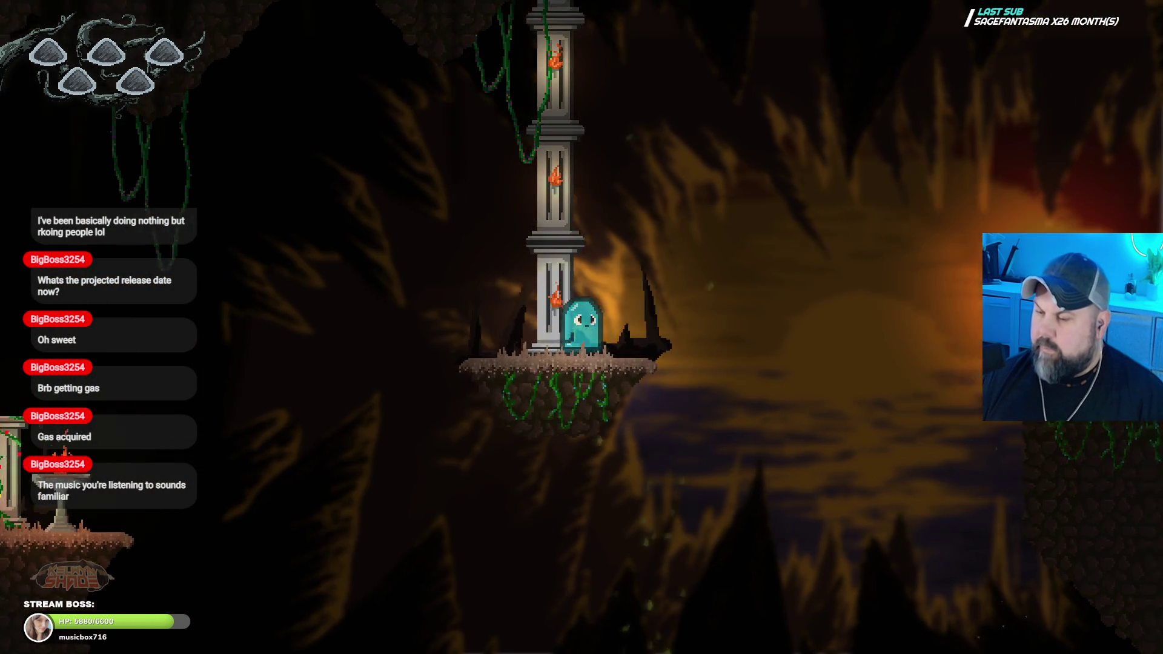
{"action": "key", "text": "Right"}
{"action": "key", "text": "F11"}
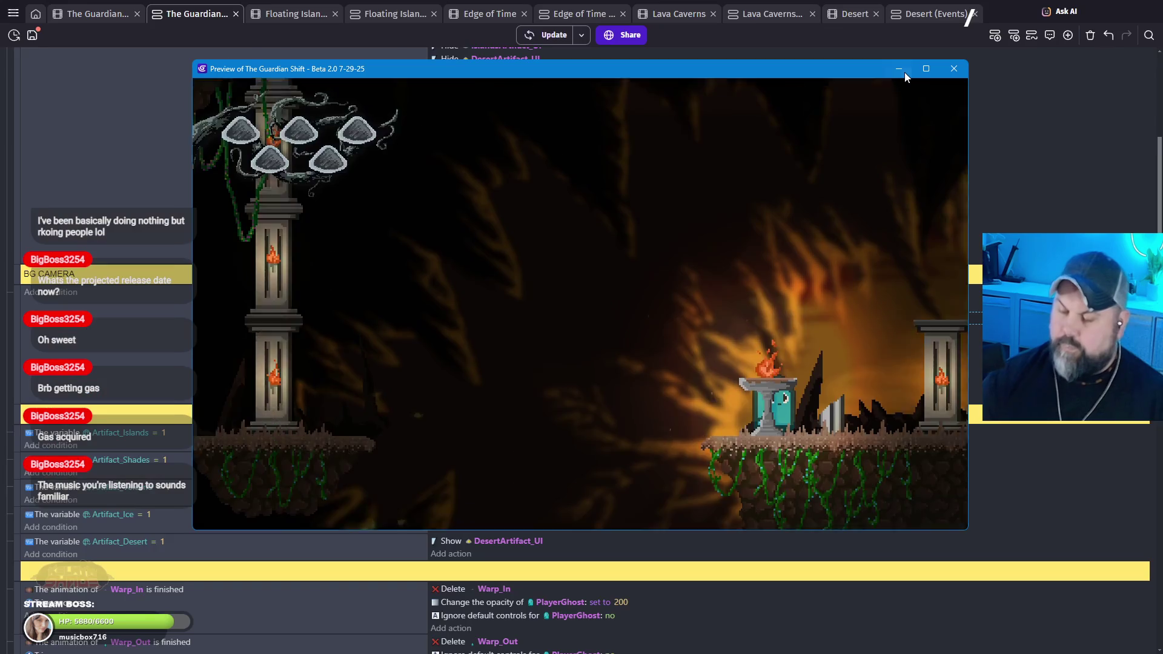
Step: Set BG3's camera Y to 400, leaving BG1 unchanged, and relaunch the preview centred on screen
{"action": "left_click", "coordinate": [955, 68]}
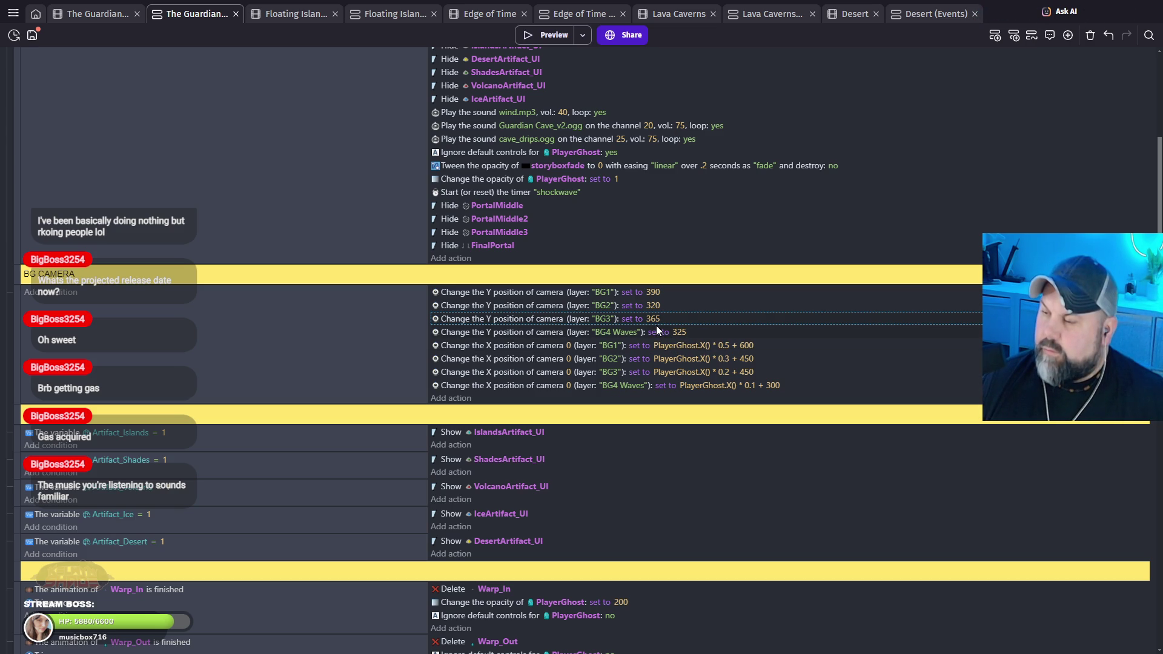
{"action": "left_click", "coordinate": [653, 291]}
{"action": "left_click", "coordinate": [545, 331]}
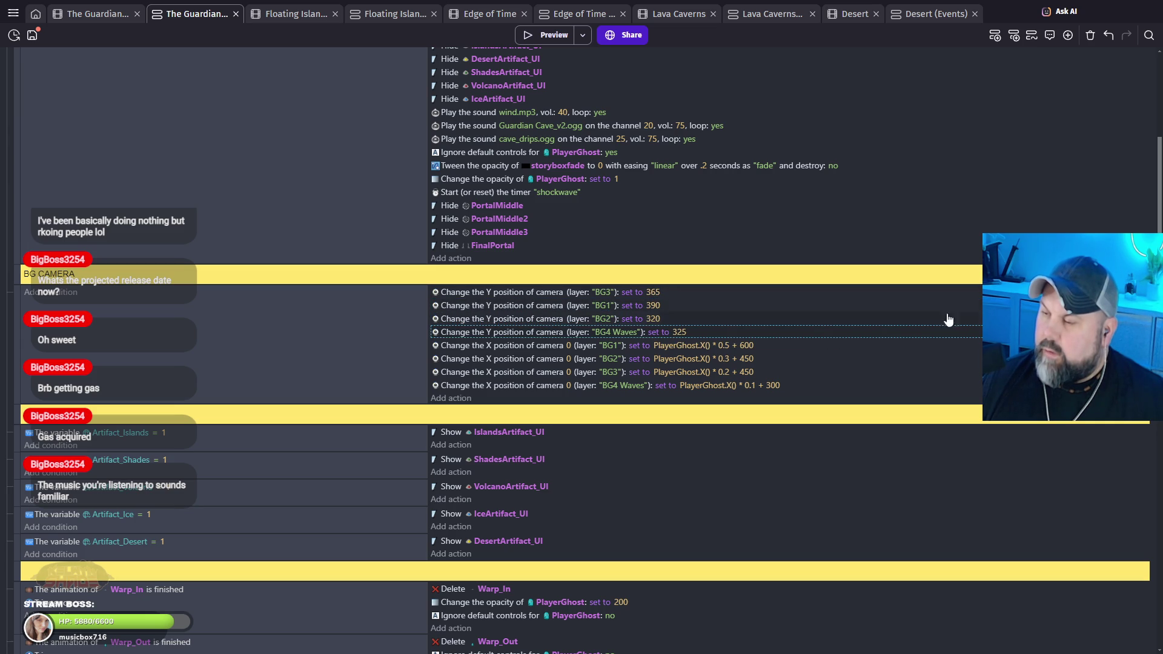
{"action": "left_click", "coordinate": [655, 292]}
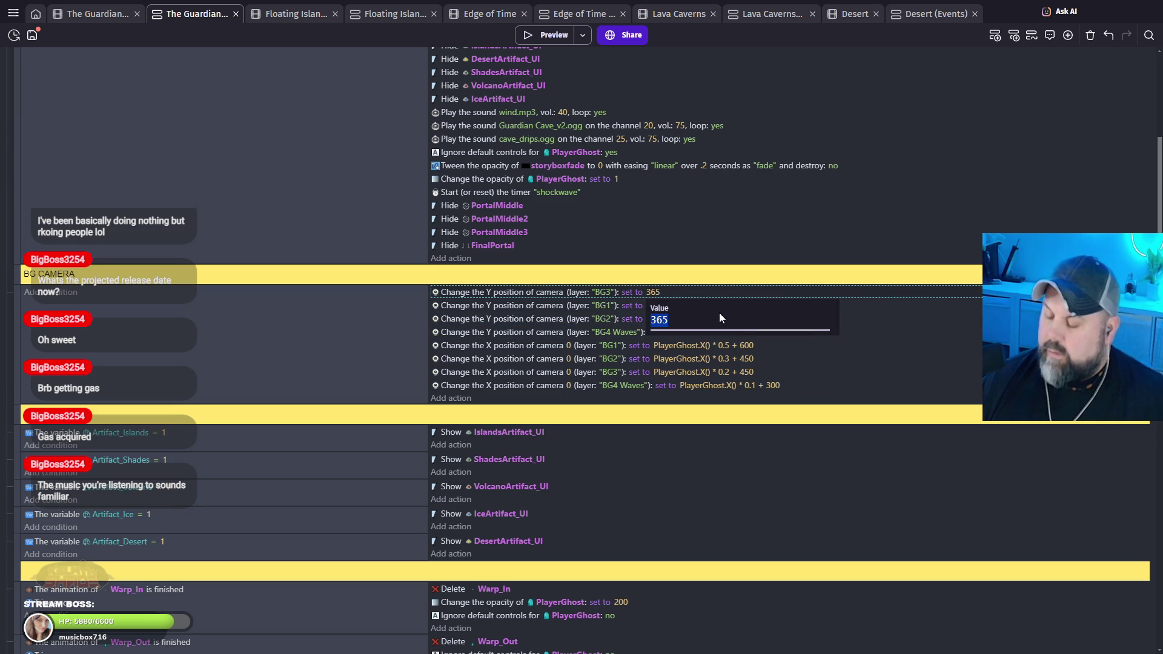
{"action": "type", "text": "400"}
{"action": "left_click", "coordinate": [535, 28]}
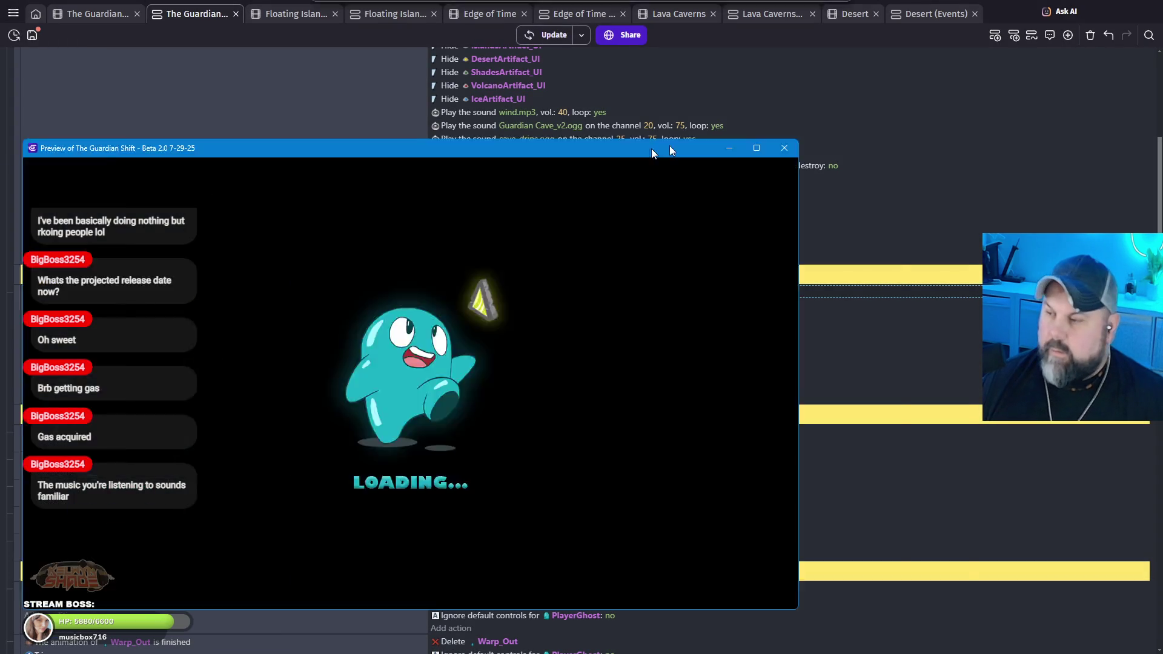
{"action": "mouse_move", "coordinate": [670, 145]}
{"action": "left_mouse_down"}
{"action": "mouse_move", "coordinate": [1037, 24]}
{"action": "mouse_move", "coordinate": [864, 70]}
{"action": "mouse_move", "coordinate": [830, 61]}
{"action": "left_mouse_up"}
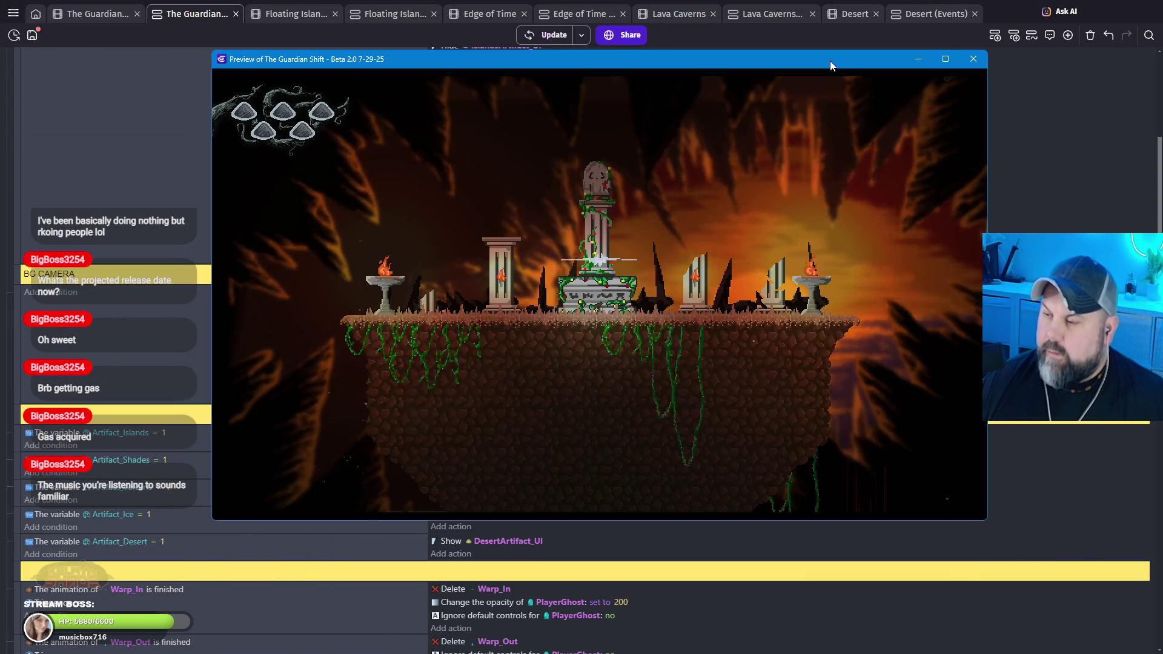
Step: Play the cave level fullscreen, jumping the ghost past pillars, tombstone and brazier, then close it
{"action": "key", "text": "F11"}
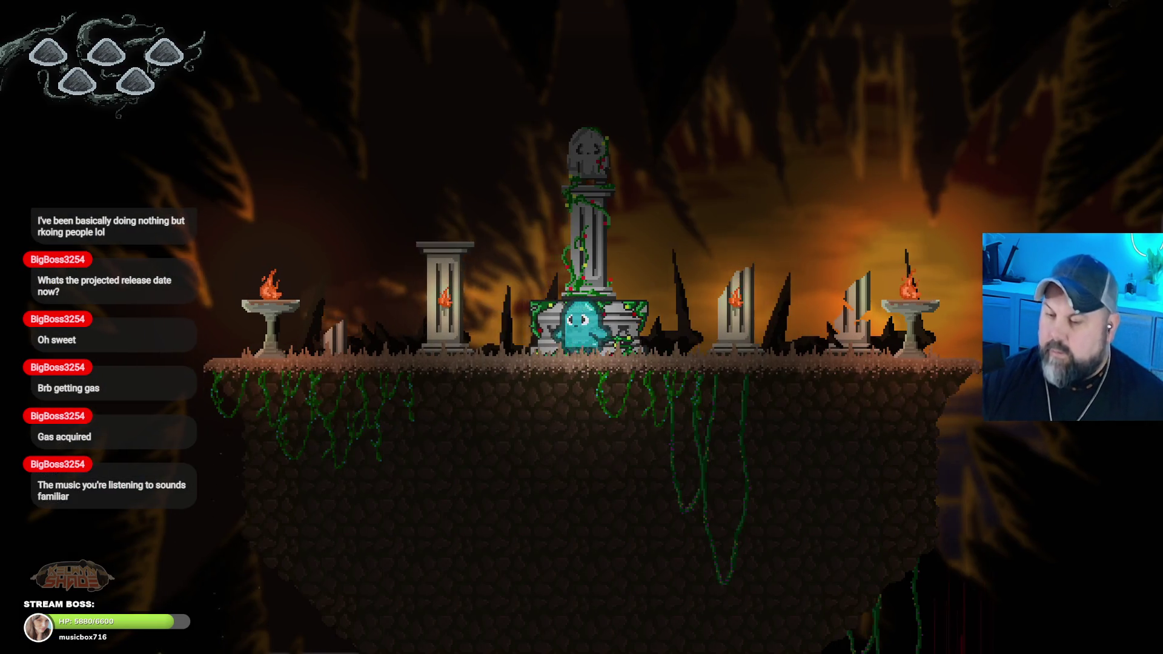
{"action": "key", "text": "Left"}
{"action": "key", "text": "space"}
{"action": "key", "text": "space"}
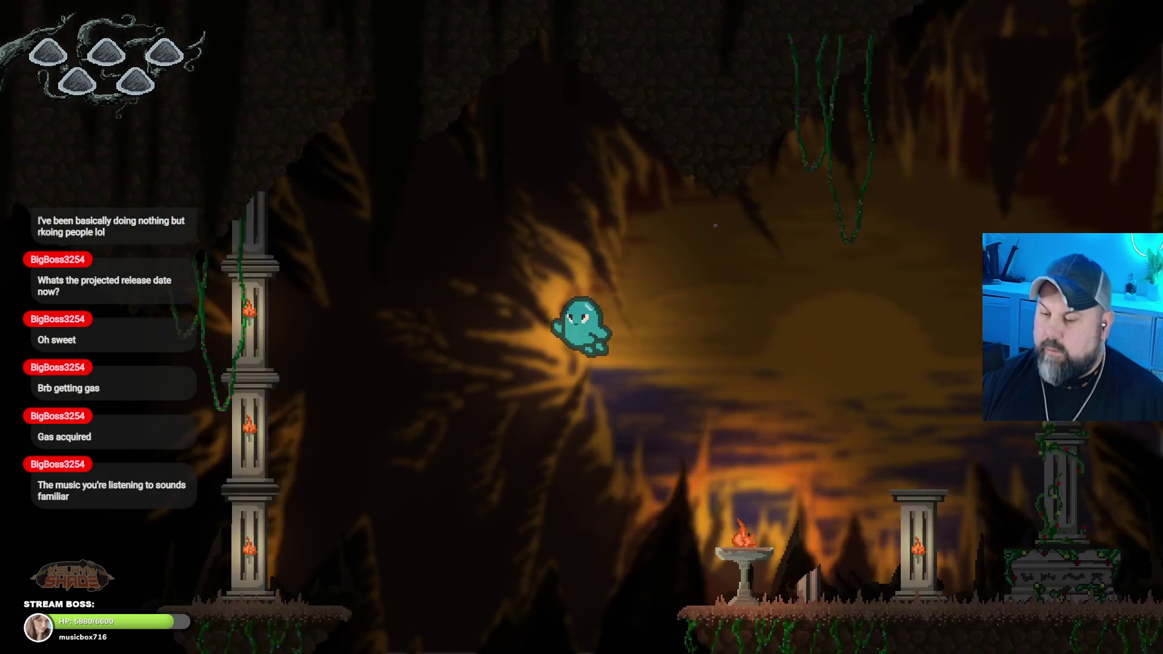
{"action": "key", "text": "Right"}
{"action": "key", "text": "Right"}
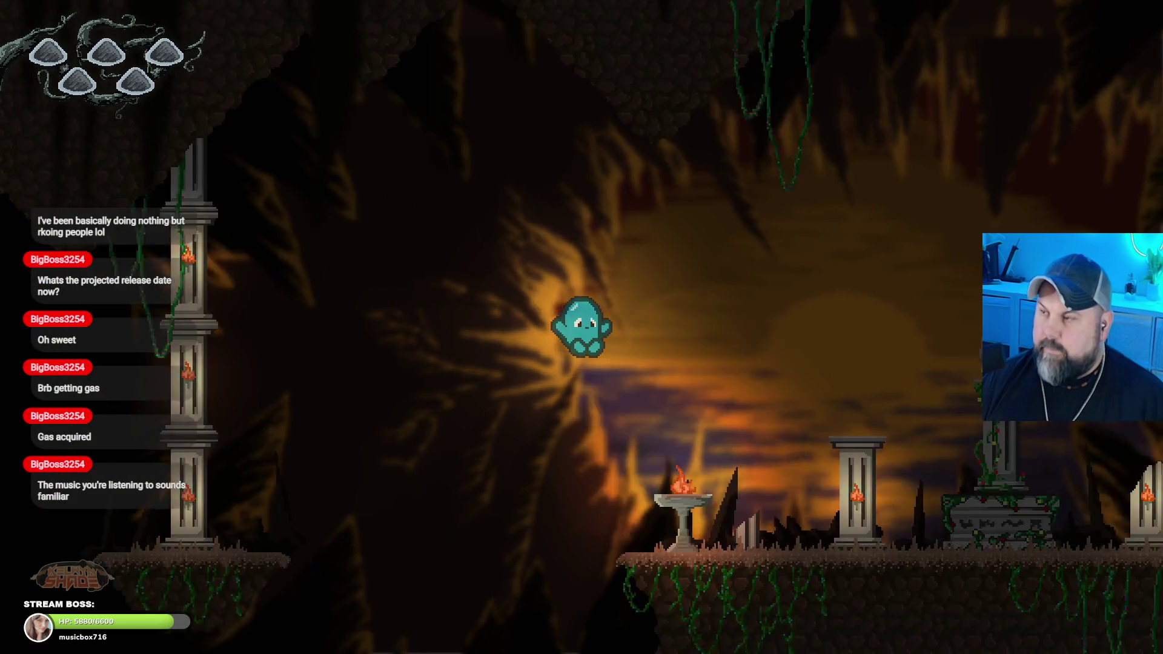
{"action": "key", "text": "space"}
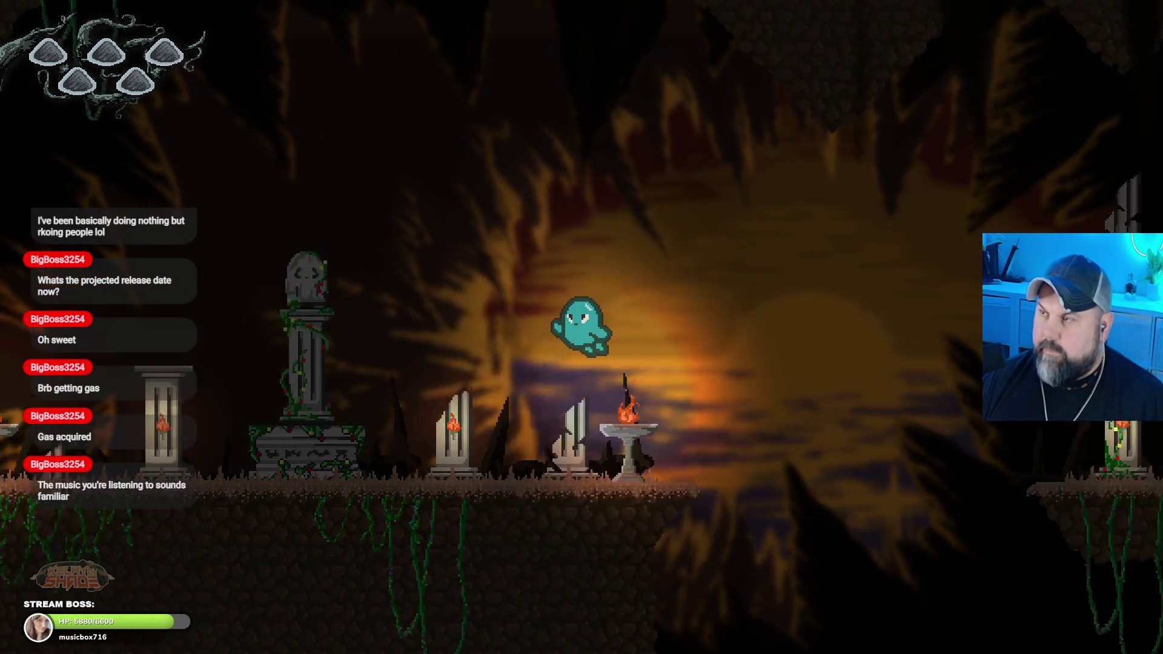
{"action": "key", "text": "Left"}
{"action": "key", "text": "Right"}
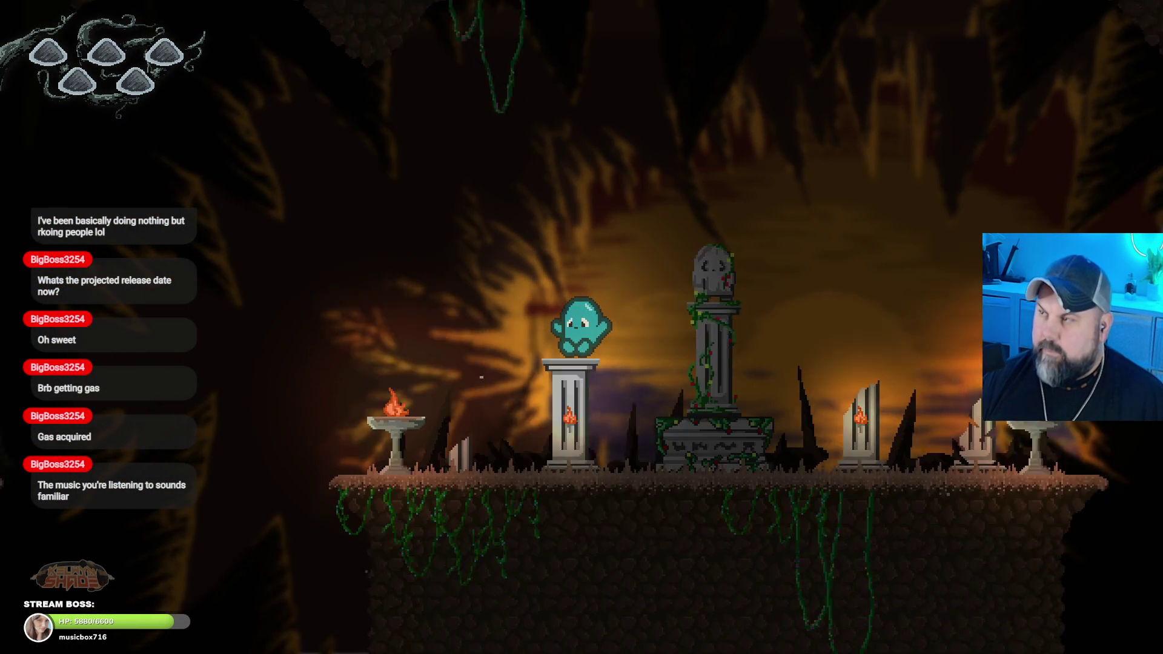
{"action": "key", "text": "Left"}
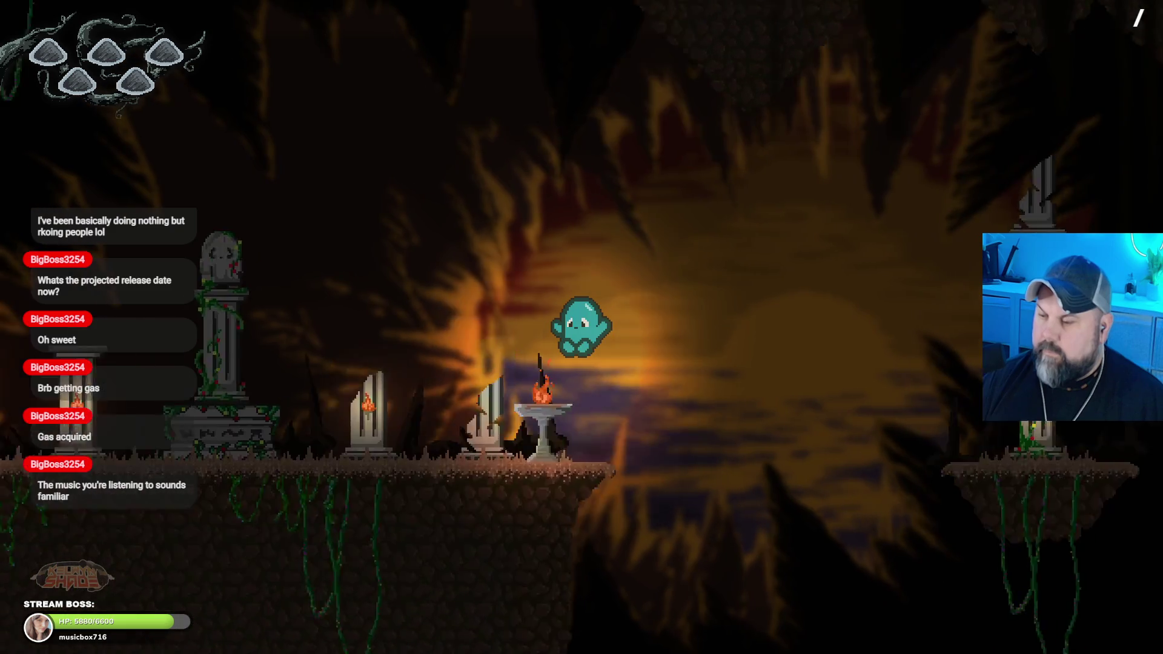
{"action": "key", "text": "space"}
{"action": "key", "text": "Left"}
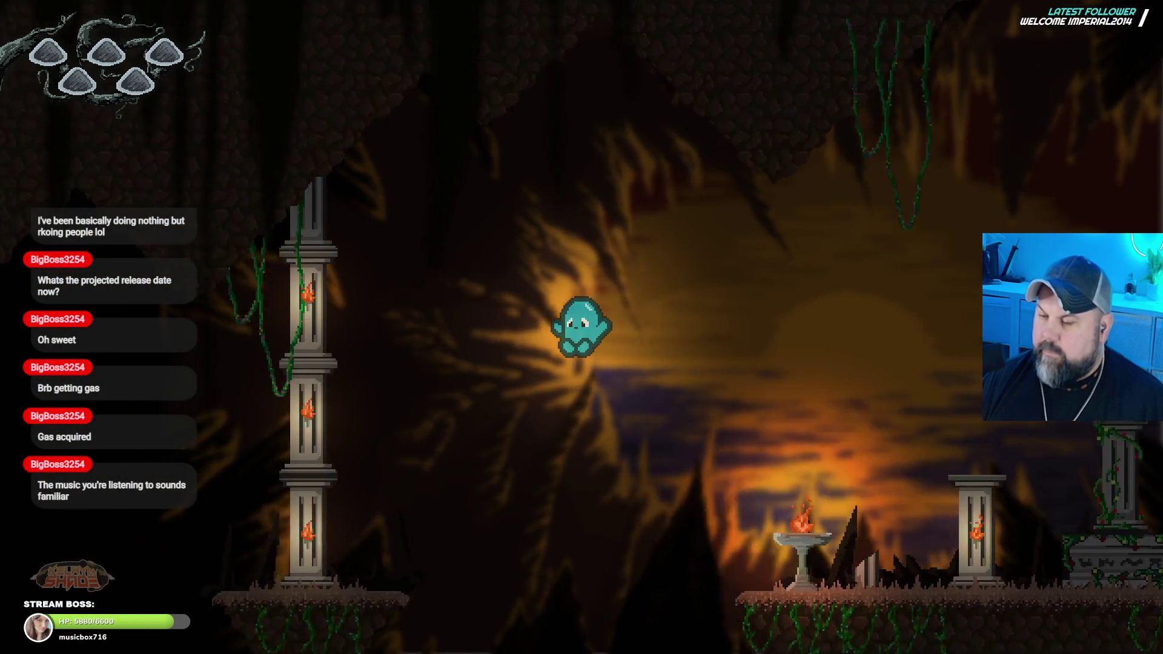
{"action": "key", "text": "Right"}
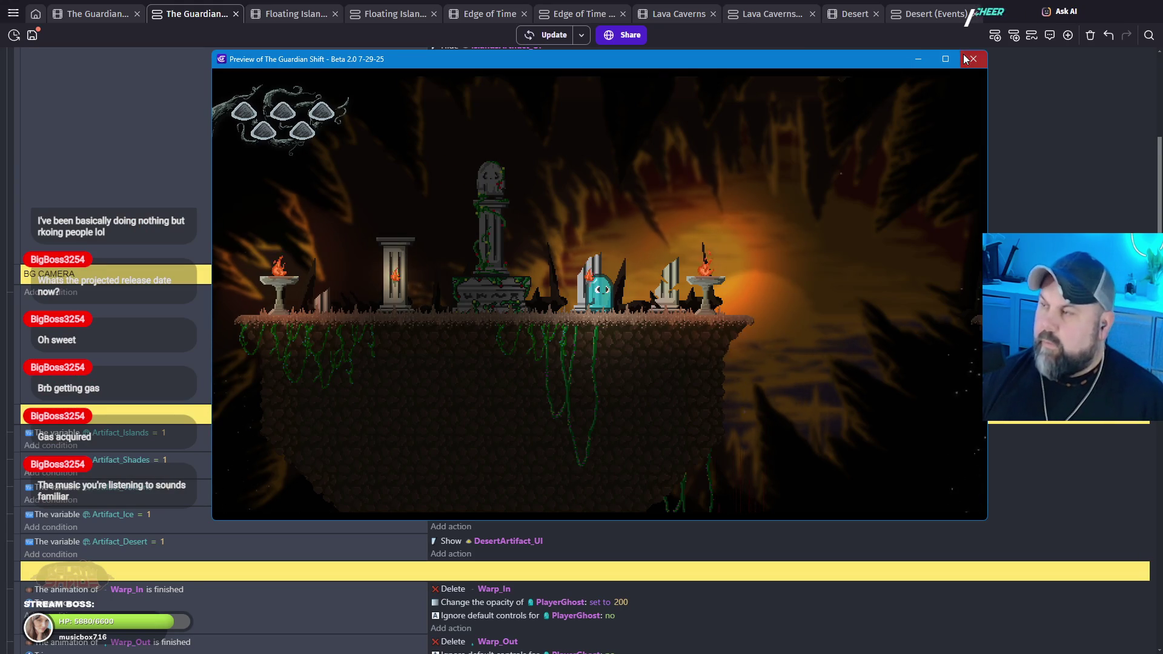
{"action": "left_click", "coordinate": [961, 61]}
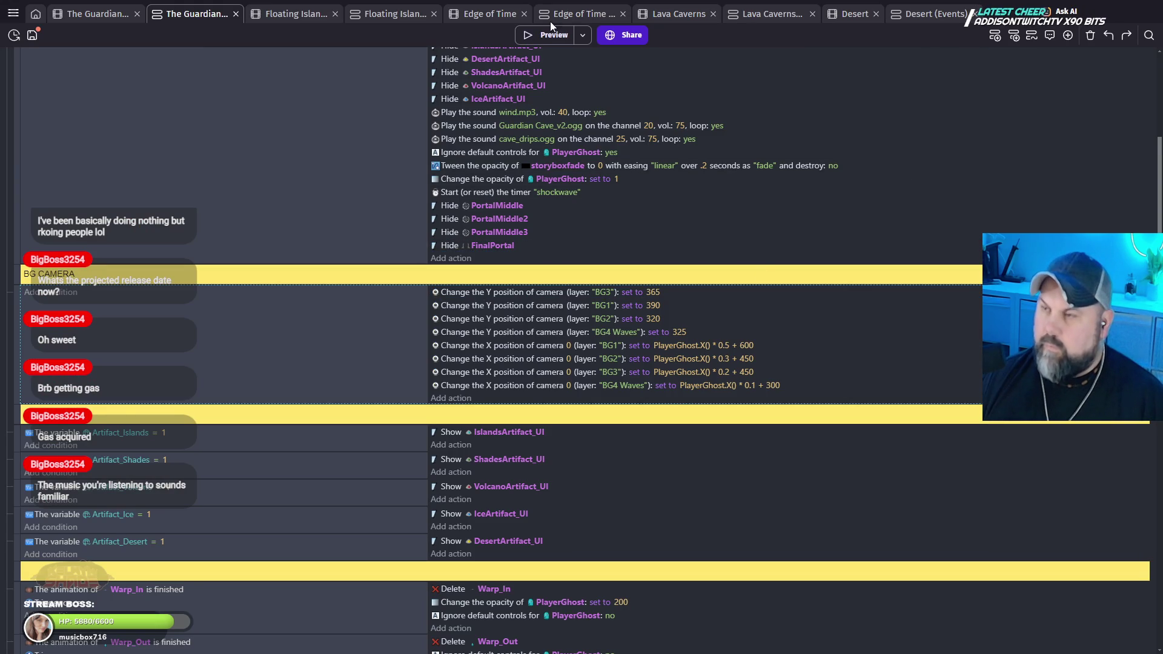
Step: Start a fresh preview and move the ghost over the chasm, pillar platform and fire basin
{"action": "left_click", "coordinate": [541, 36]}
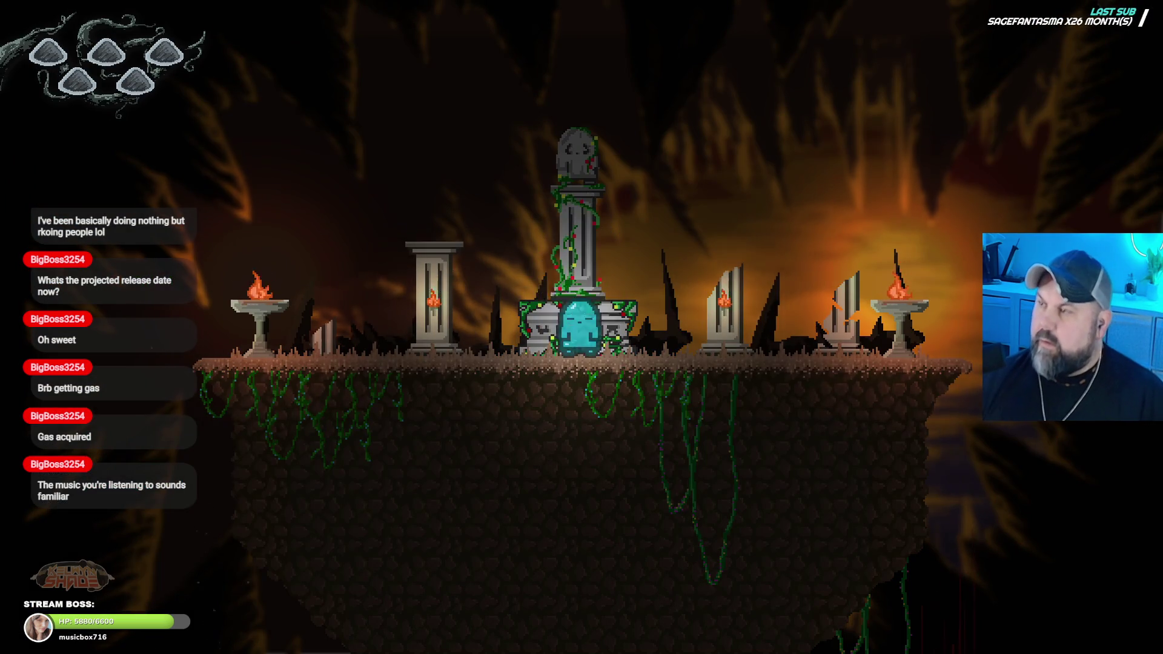
{"action": "key", "text": "Right"}
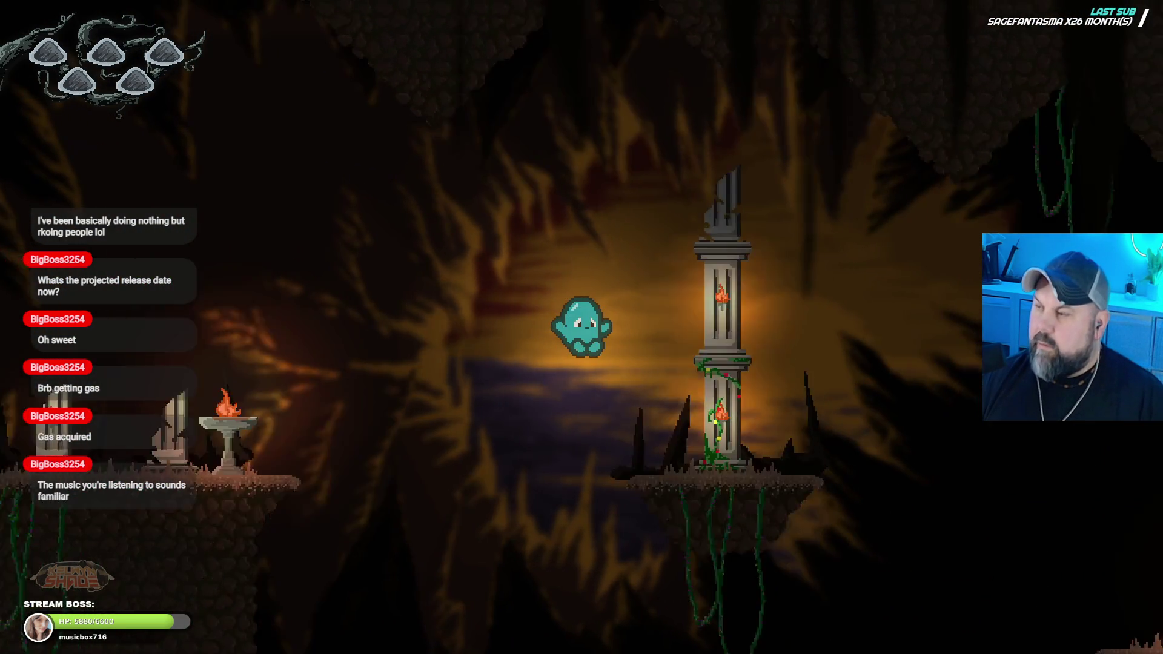
{"action": "key", "text": "Left"}
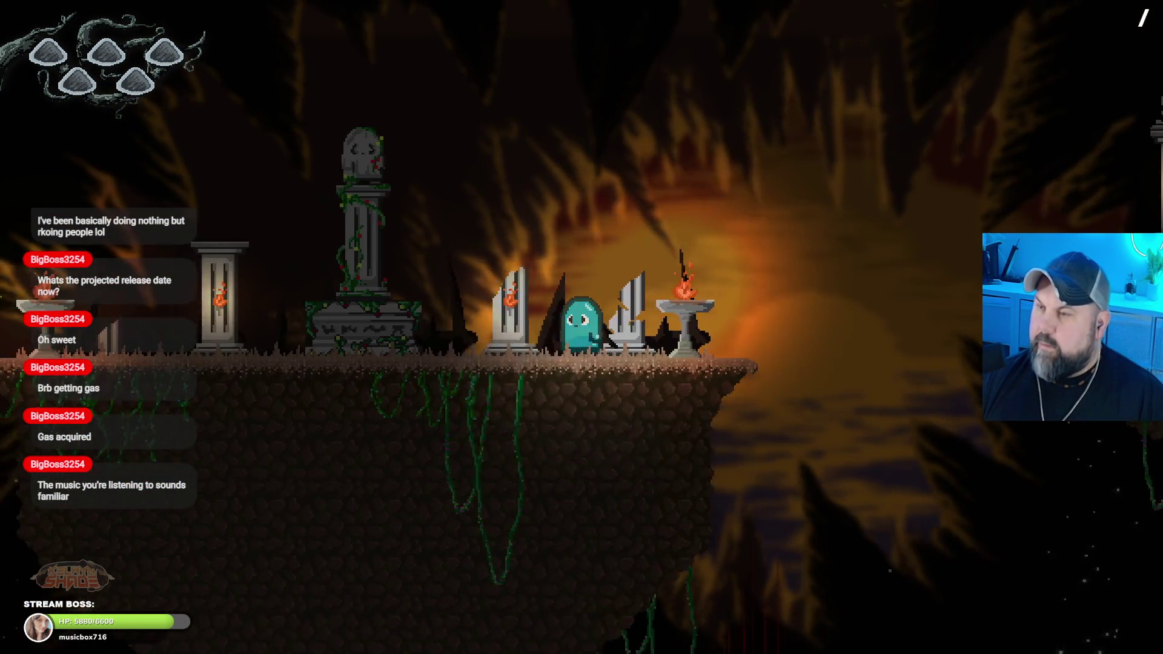
{"action": "key", "text": "Left"}
{"action": "key", "text": "Right"}
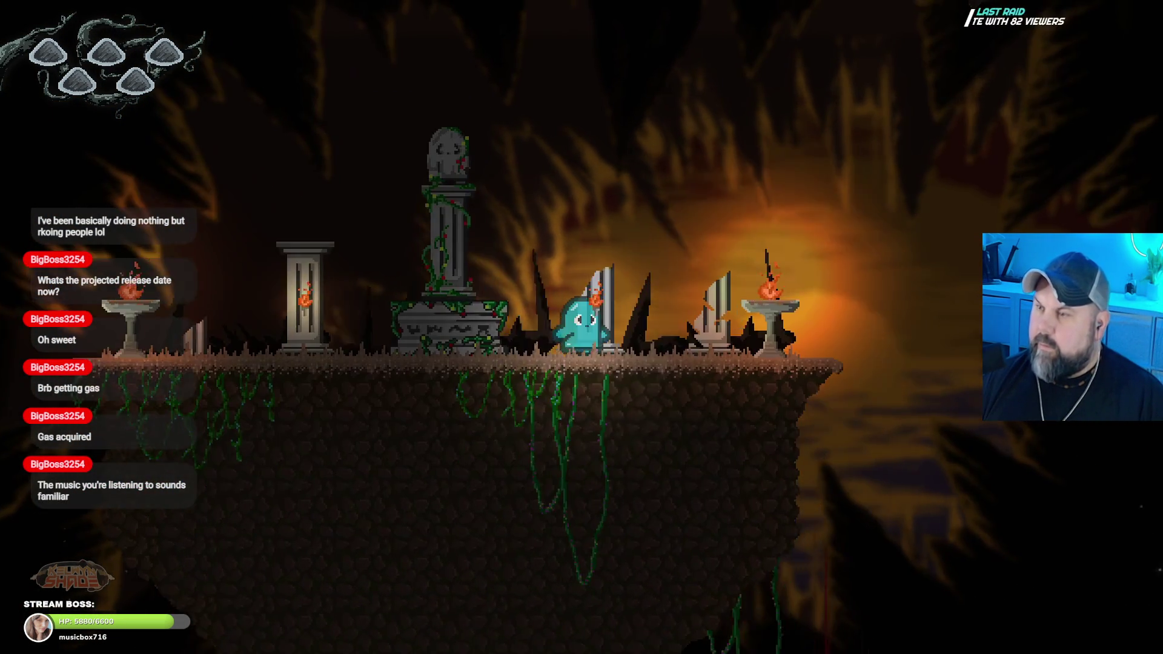
{"action": "key", "text": "Right"}
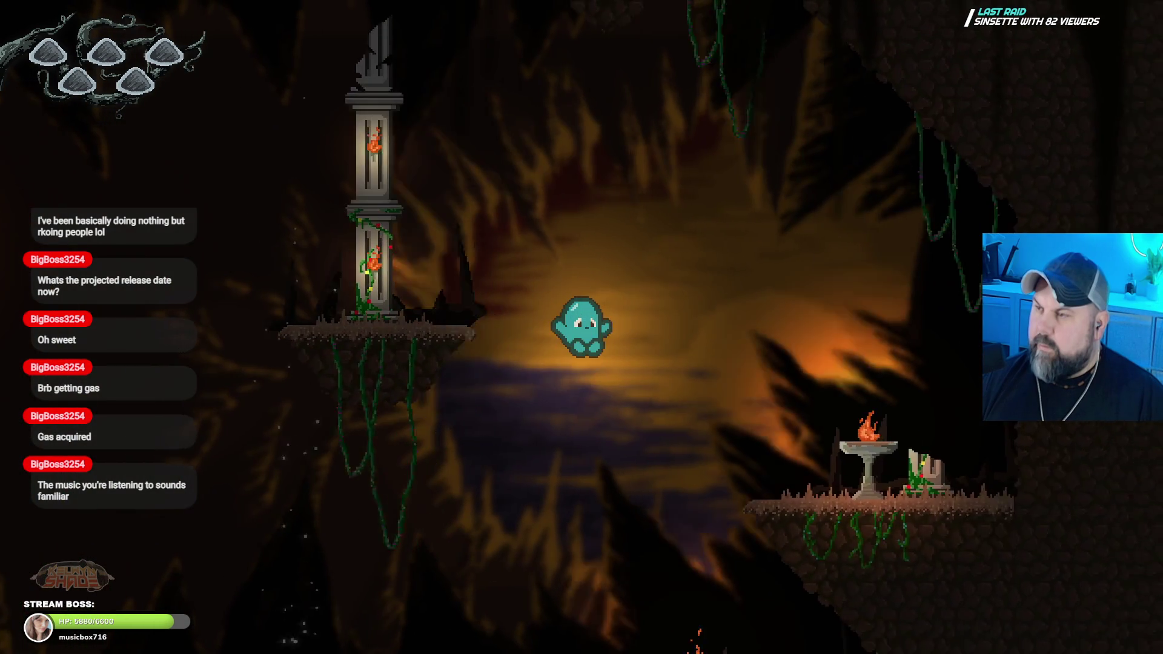
{"action": "key", "text": "Right"}
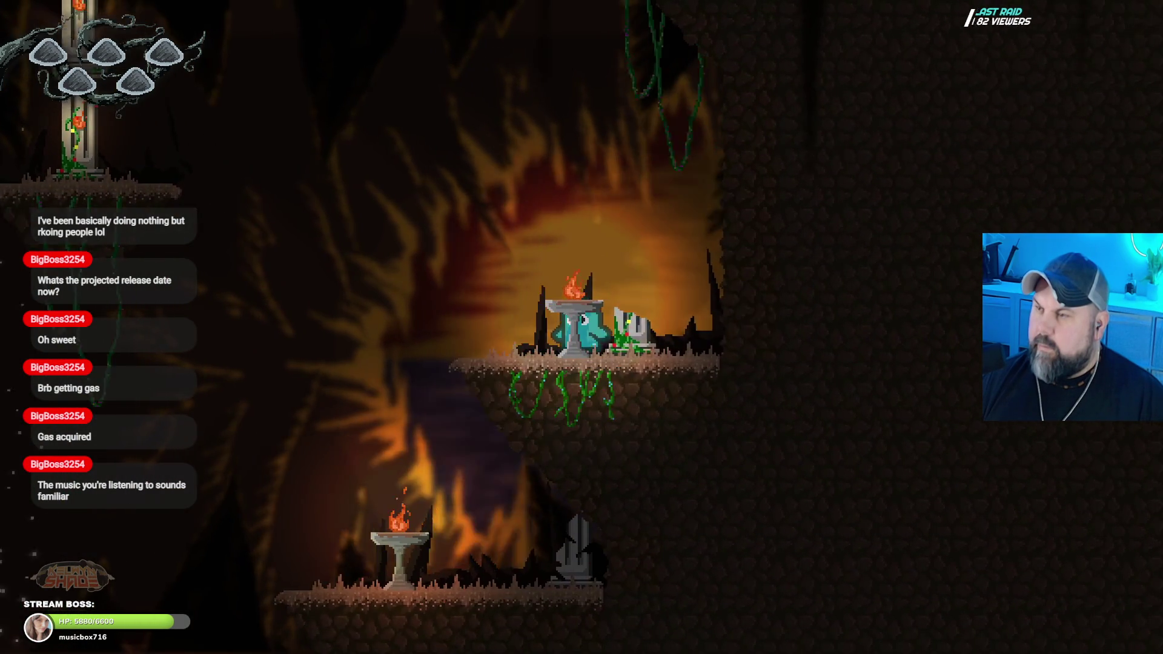
{"action": "key", "text": "Left"}
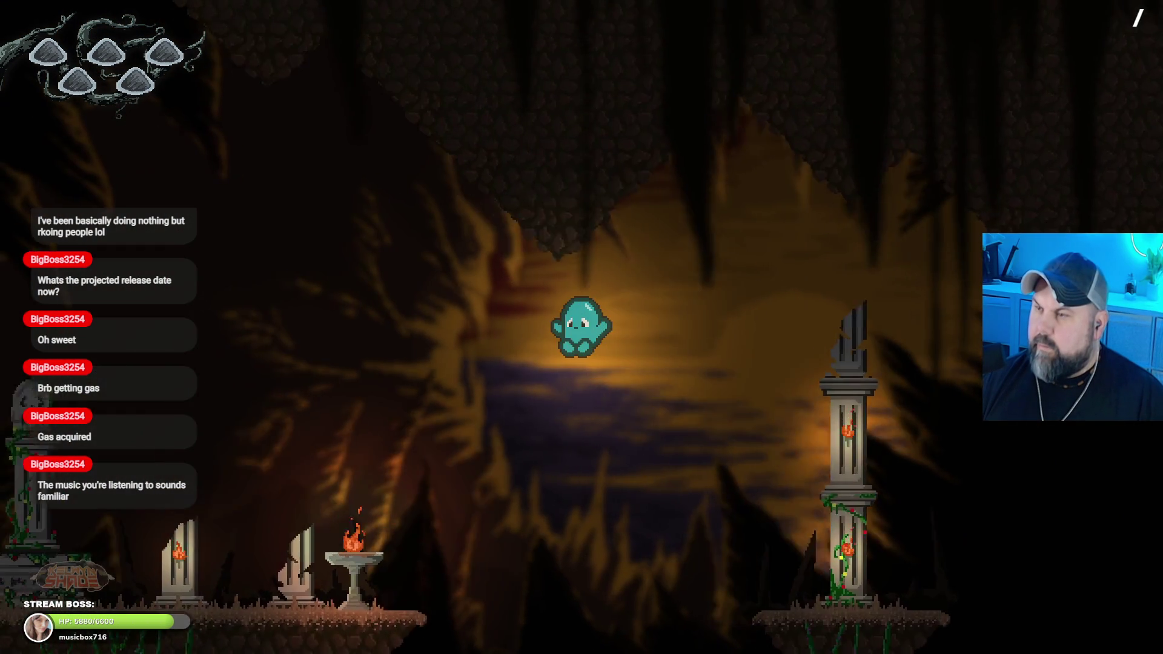
{"action": "key", "text": "Left"}
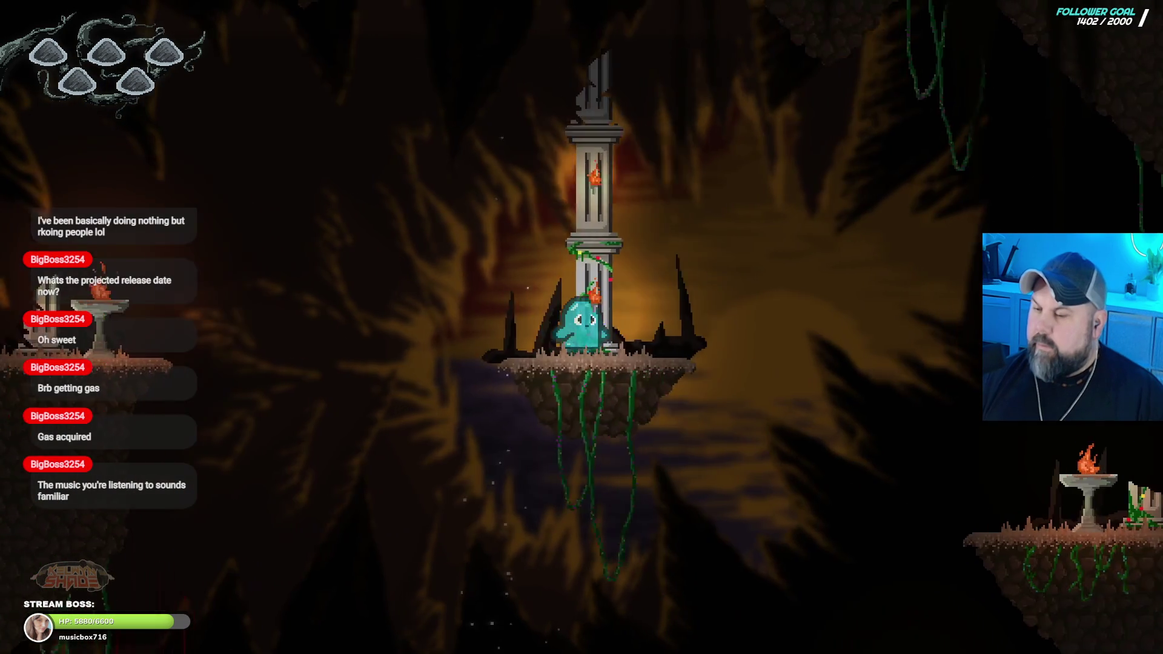
{"action": "key", "text": "space"}
{"action": "key", "text": "Right"}
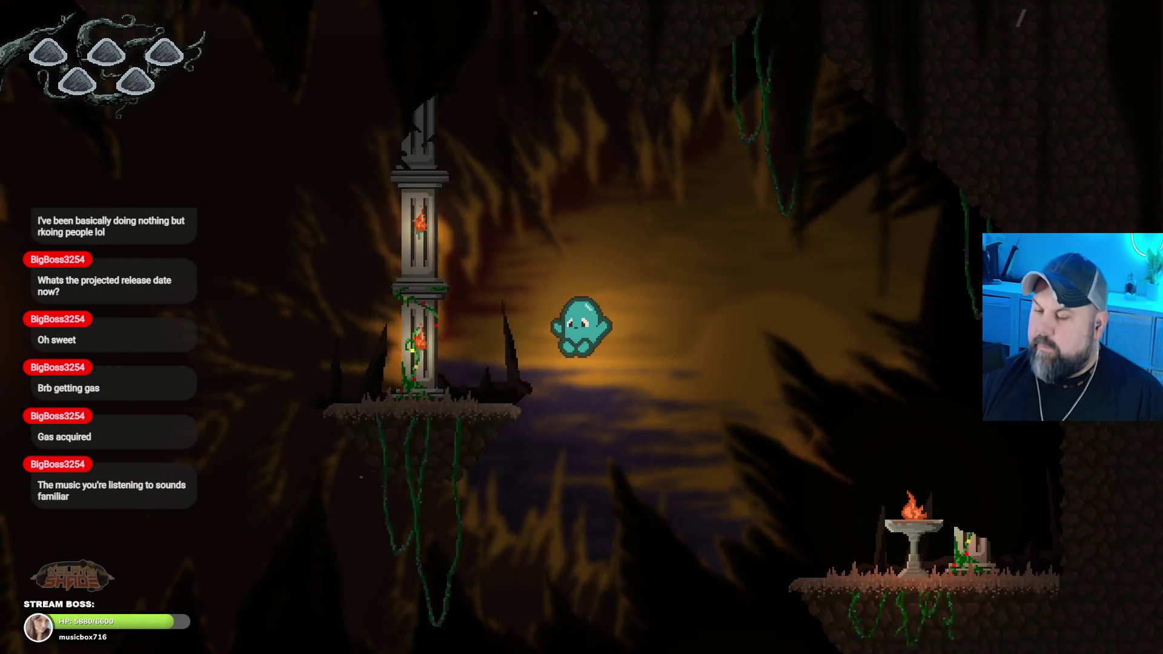
{"action": "key", "text": "Left"}
{"action": "key", "text": "space"}
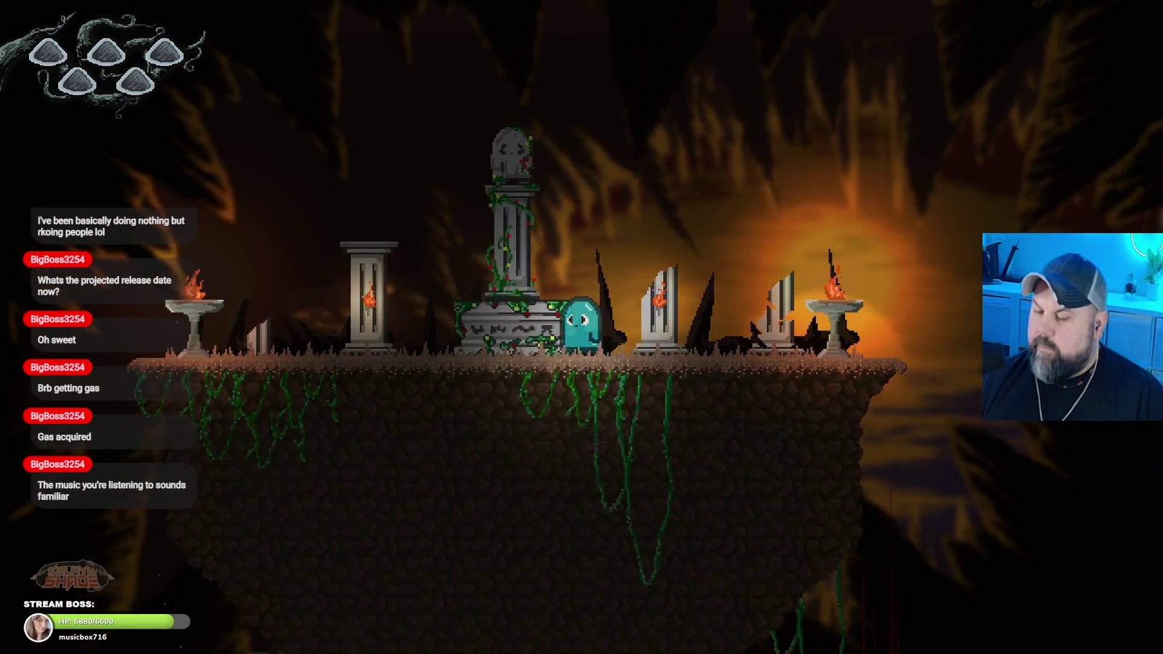
{"action": "key", "text": "Left"}
{"action": "key", "text": "Right"}
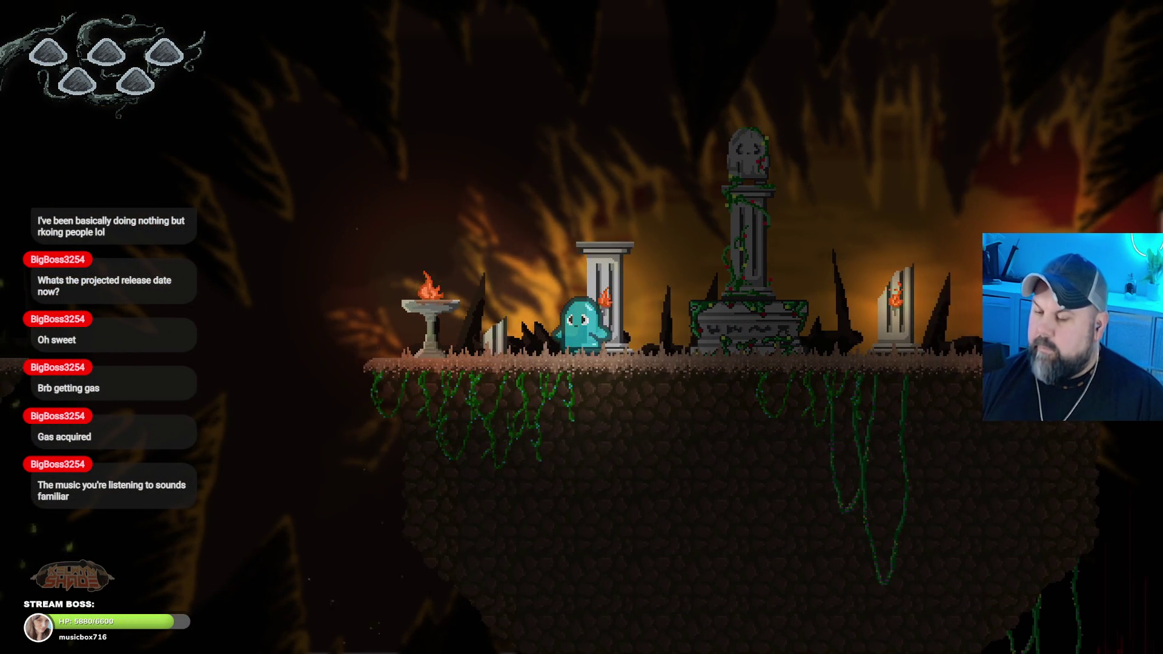
{"action": "key", "text": "Left"}
{"action": "key", "text": "Left"}
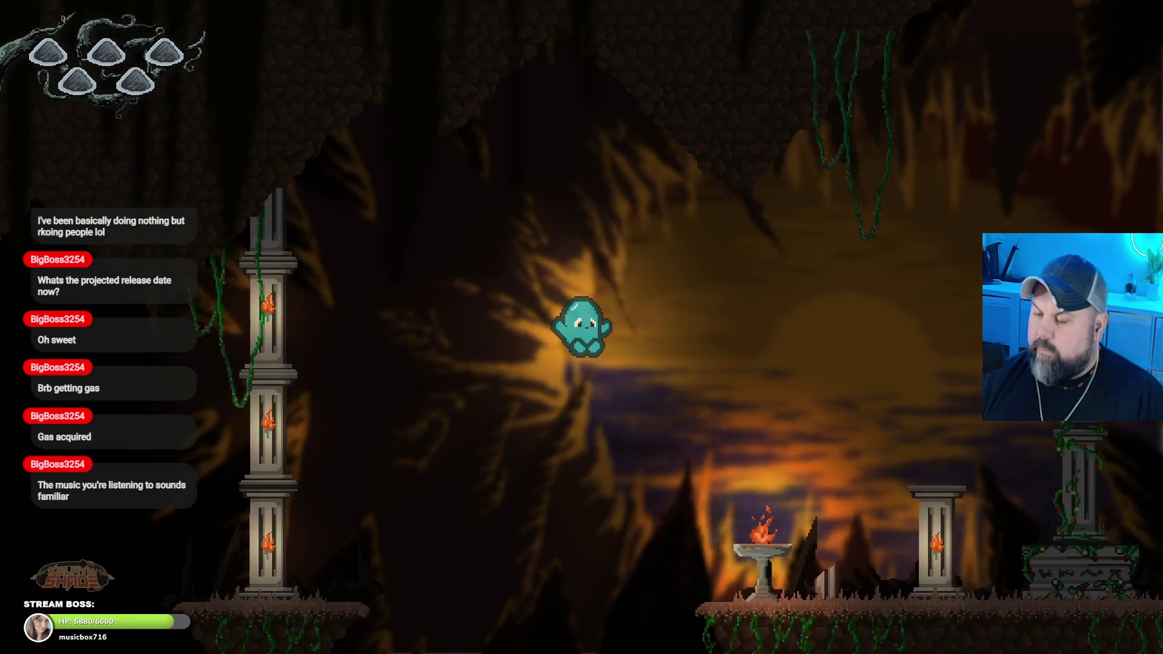
Step: Jump the ghost between the tall pillars, tombstone and basin platforms, then leave fullscreen
{"action": "key", "text": "Right"}
{"action": "key", "text": "Right"}
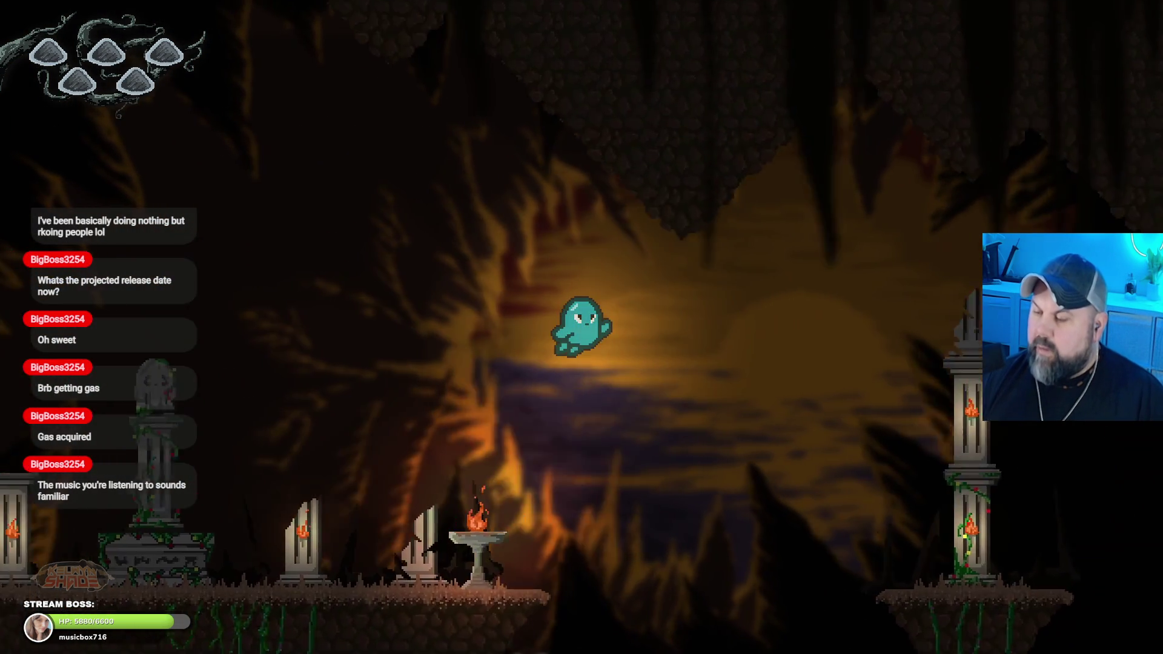
{"action": "key", "text": "Right"}
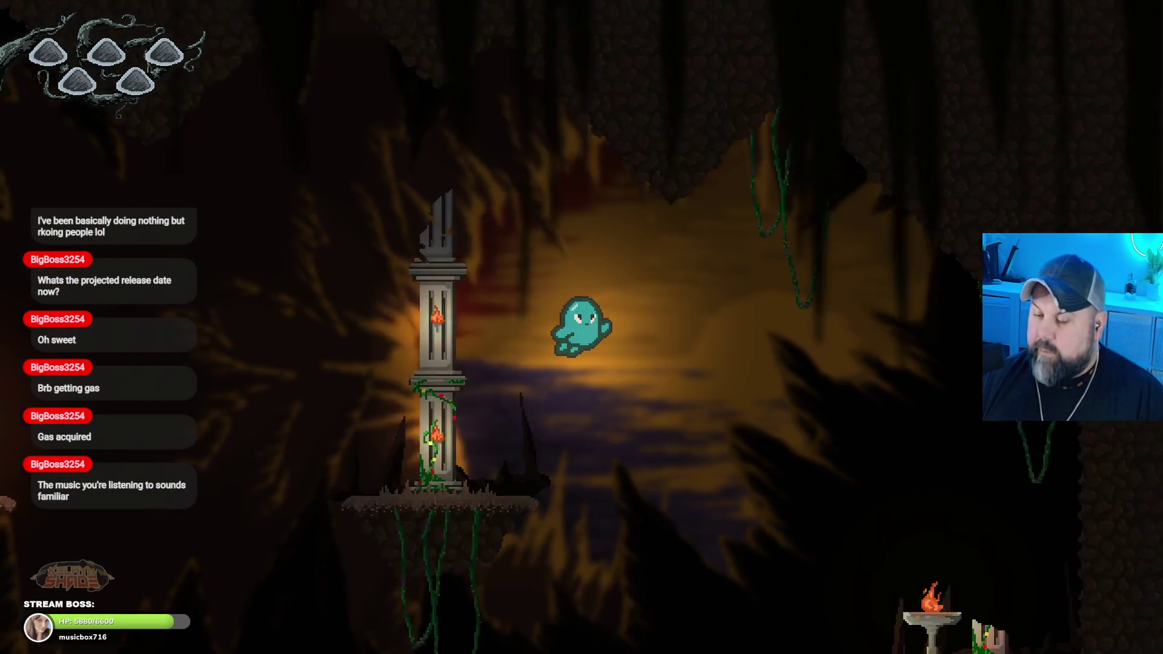
{"action": "key", "text": "Right"}
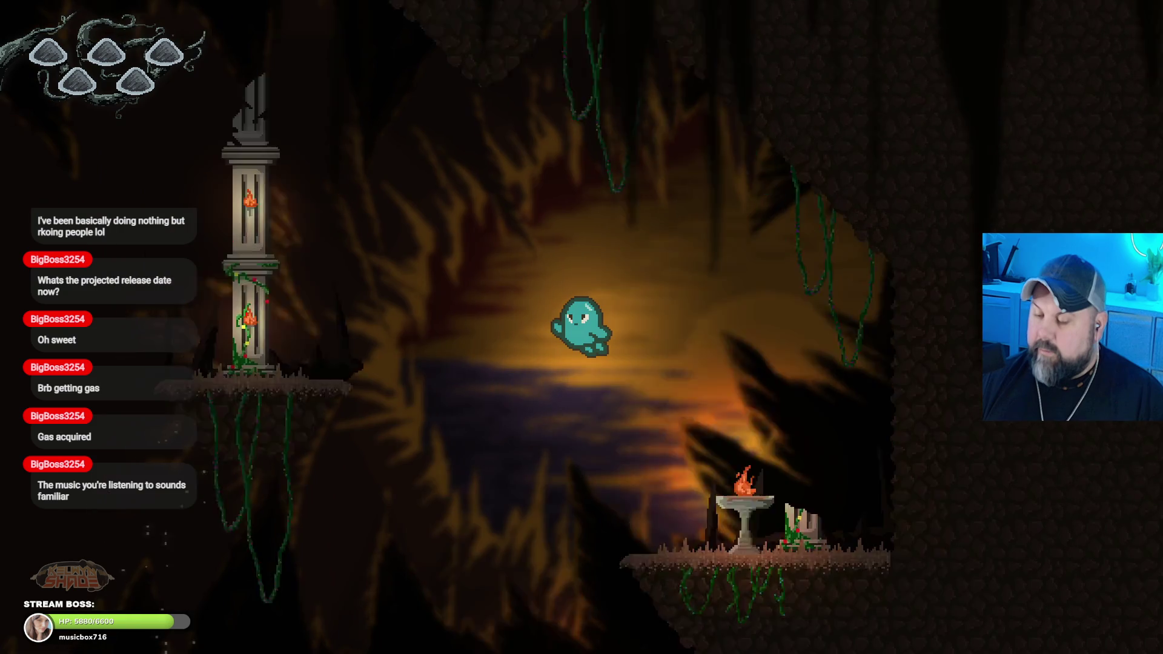
{"action": "key", "text": "Right"}
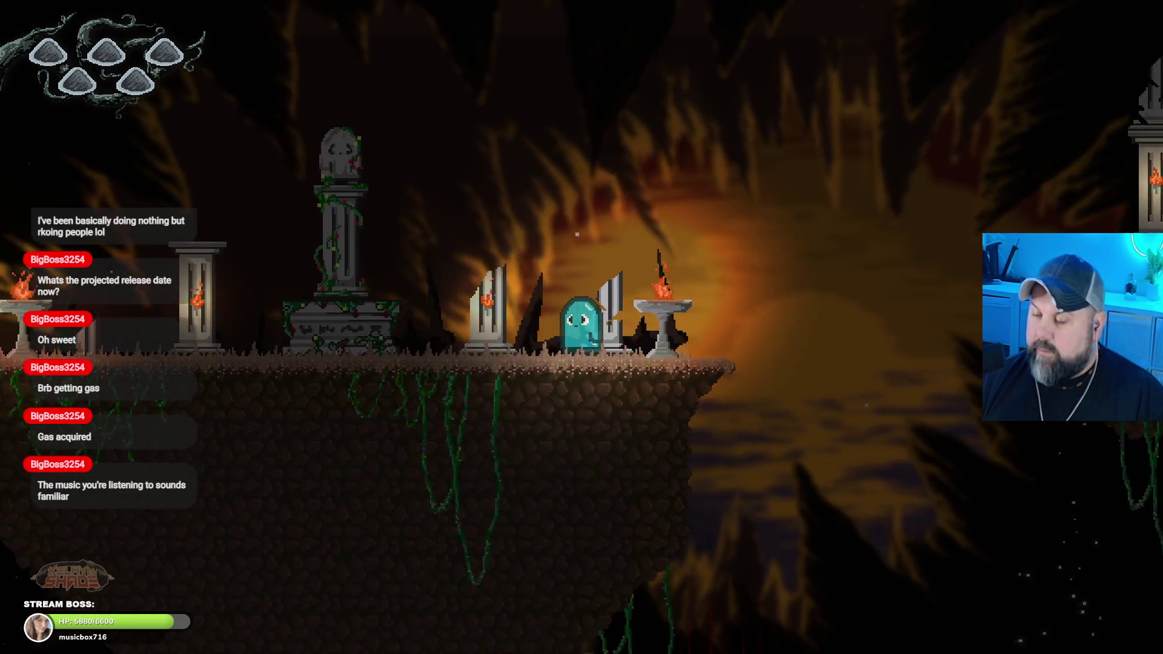
{"action": "key", "text": "Left"}
{"action": "key", "text": "space"}
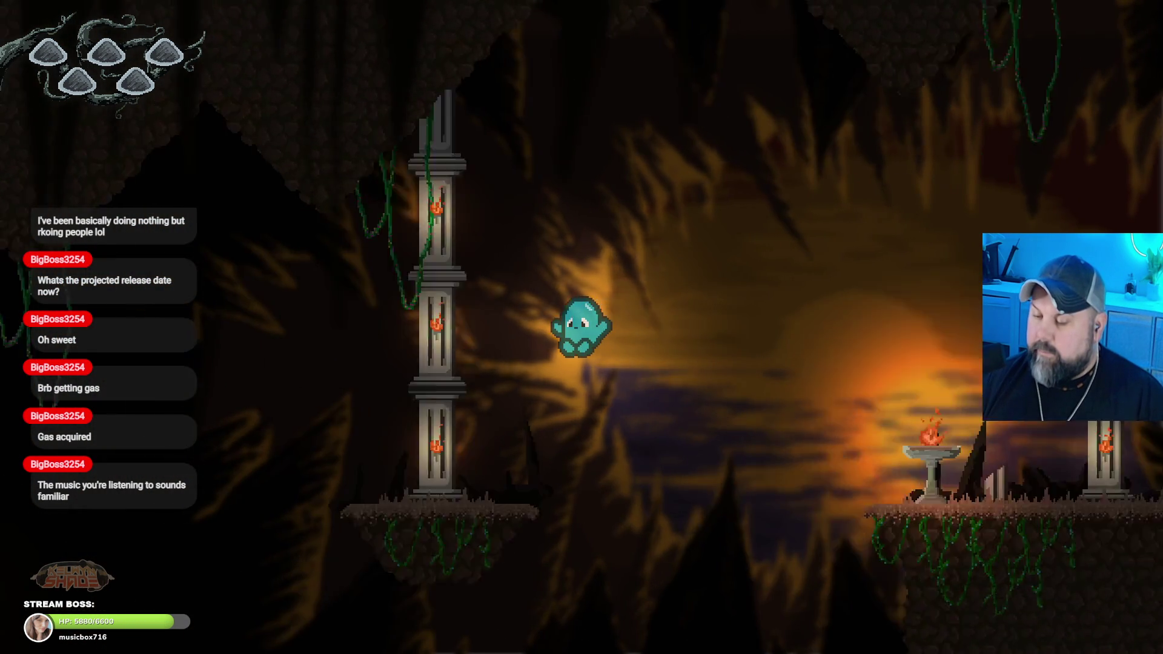
{"action": "key", "text": "Left"}
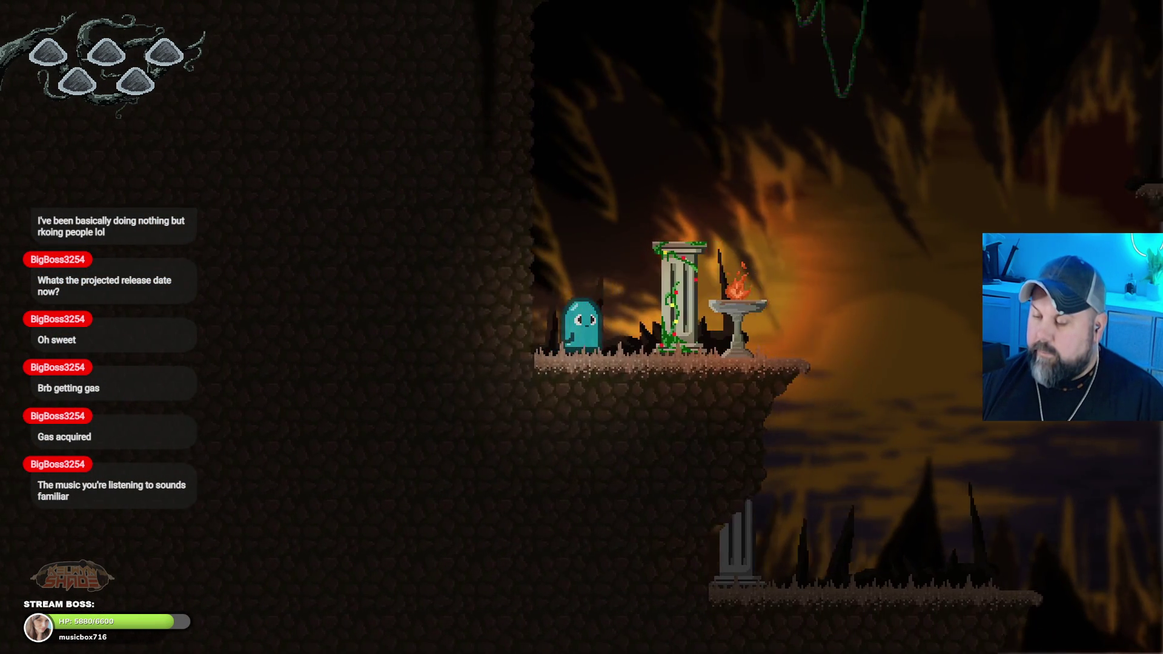
{"action": "key", "text": "space"}
{"action": "key", "text": "Right"}
{"action": "key", "text": "Left"}
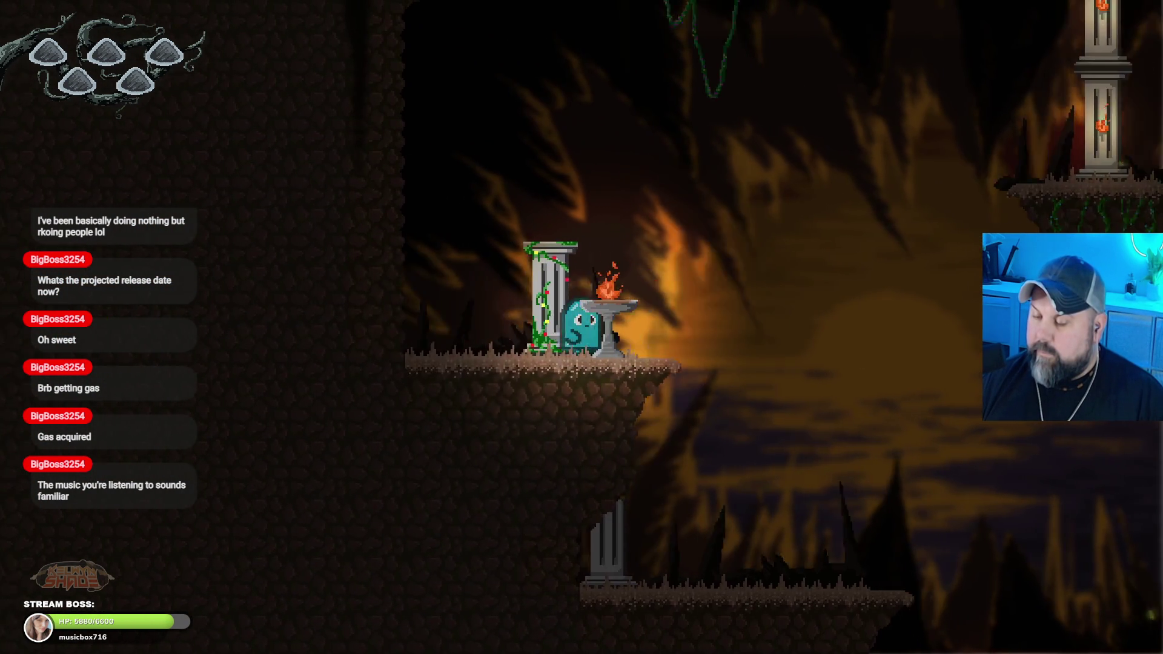
{"action": "key", "text": "space"}
{"action": "key", "text": "Right"}
{"action": "key", "text": "Left"}
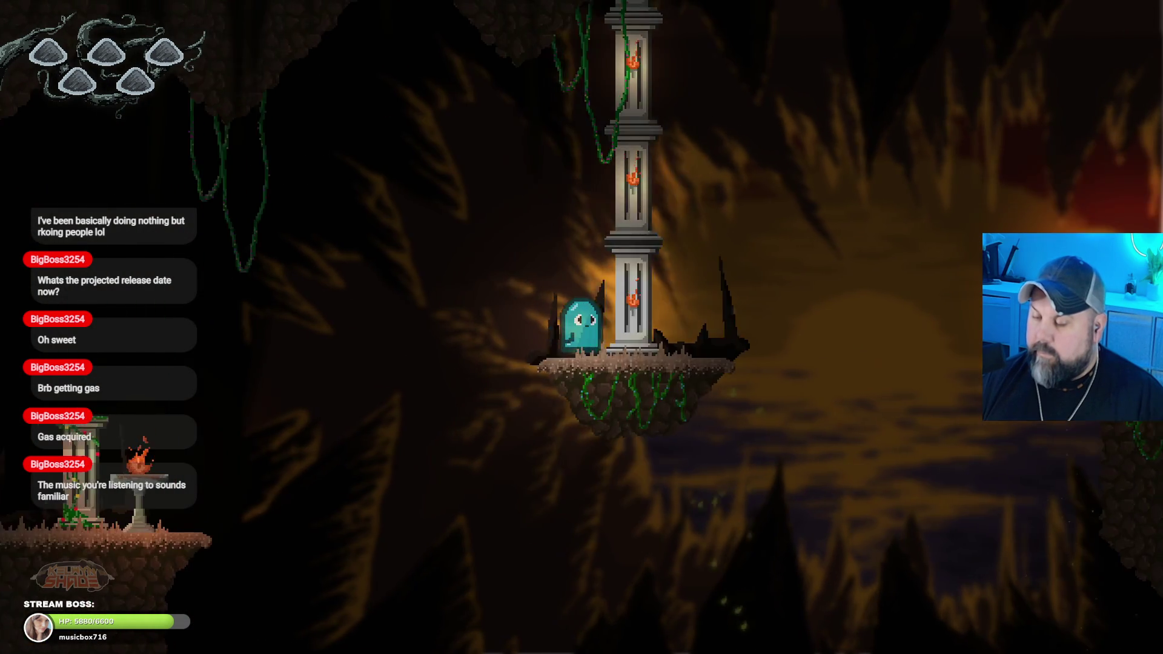
{"action": "key", "text": "space"}
{"action": "key", "text": "Right"}
{"action": "key", "text": "Right"}
{"action": "key", "text": "Left"}
{"action": "key", "text": "Right"}
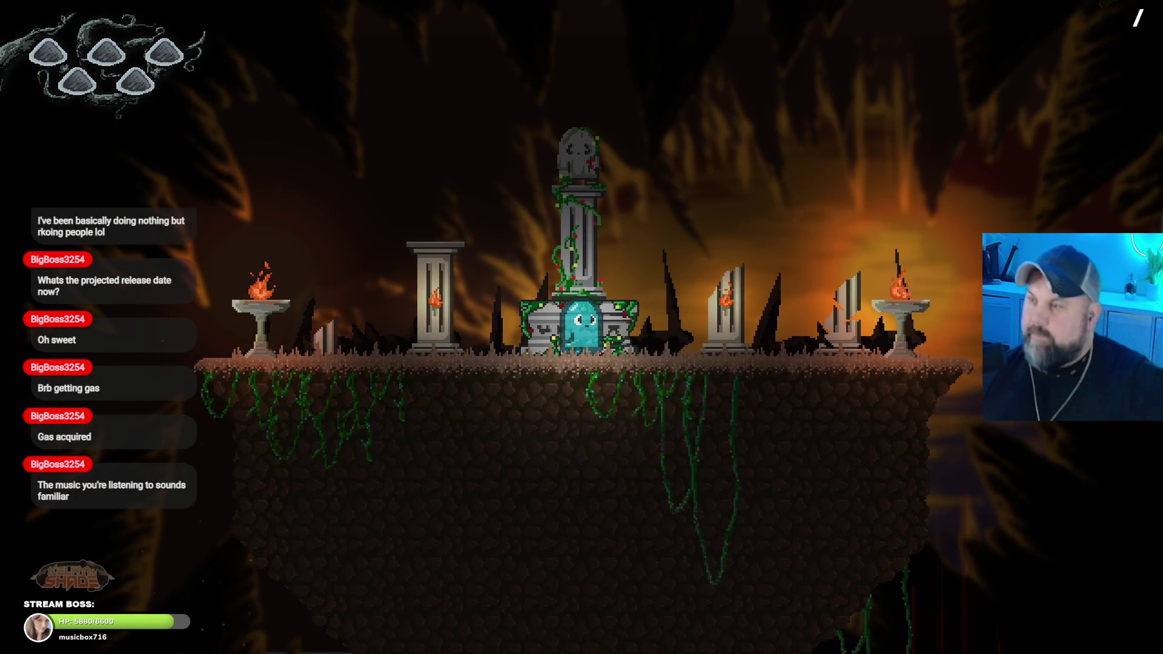
{"action": "key", "text": "Escape"}
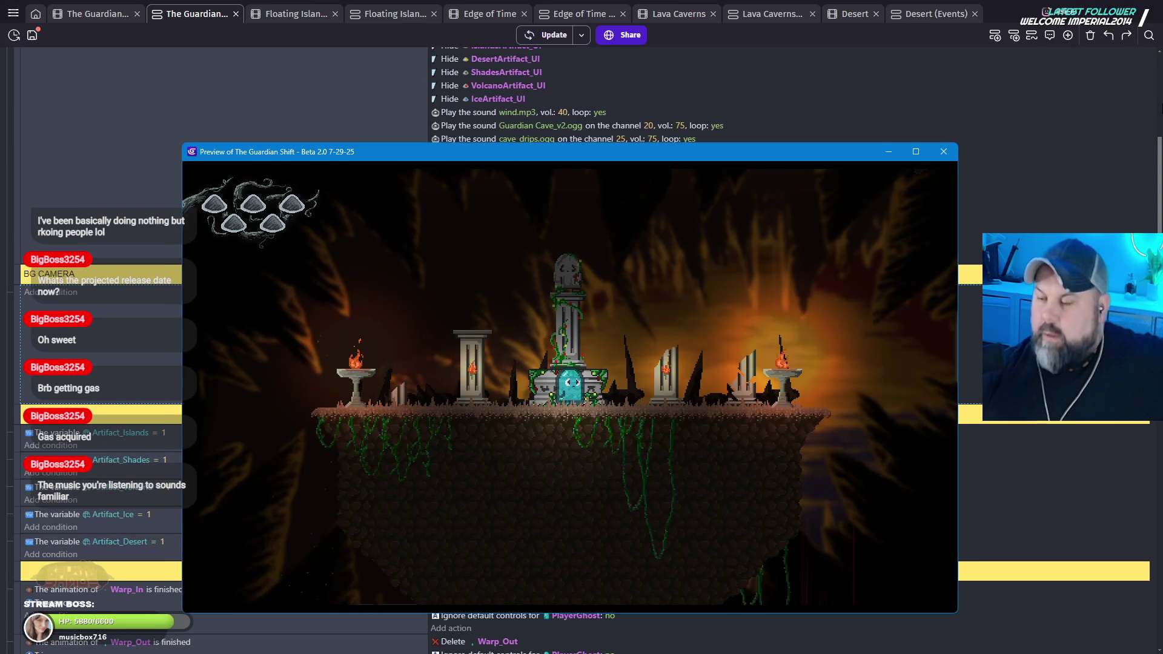
Step: Change BG2's camera Y from 320 to 350 and launch a fresh preview
{"action": "left_click", "coordinate": [954, 153]}
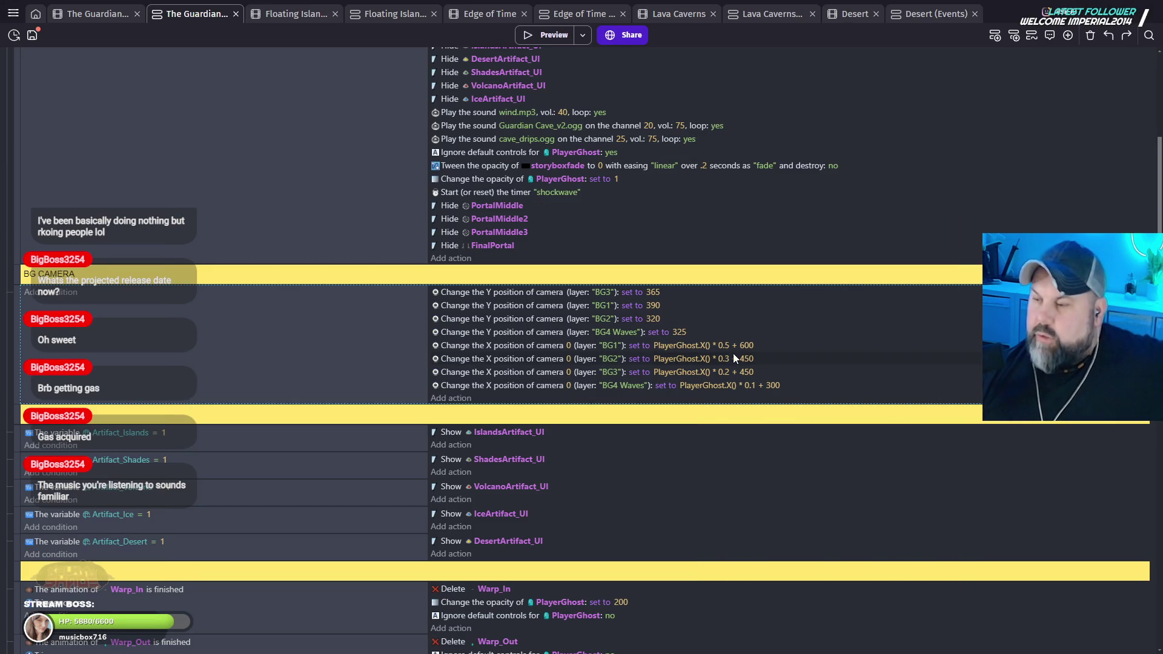
{"action": "left_click", "coordinate": [655, 319]}
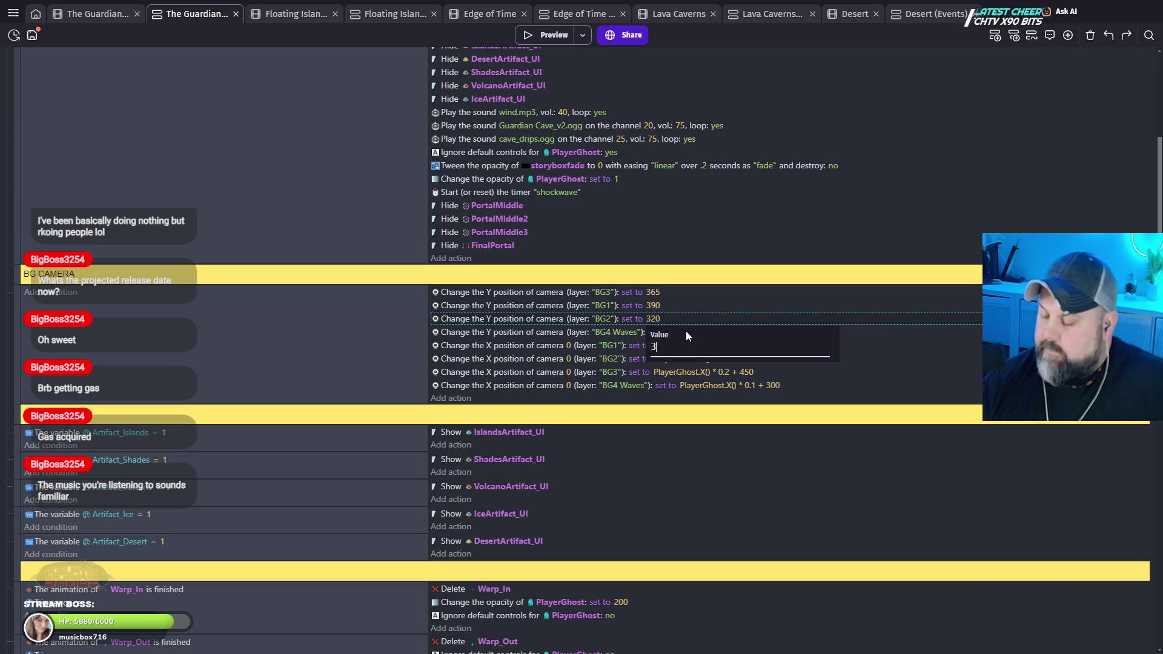
{"action": "key", "text": "Escape"}
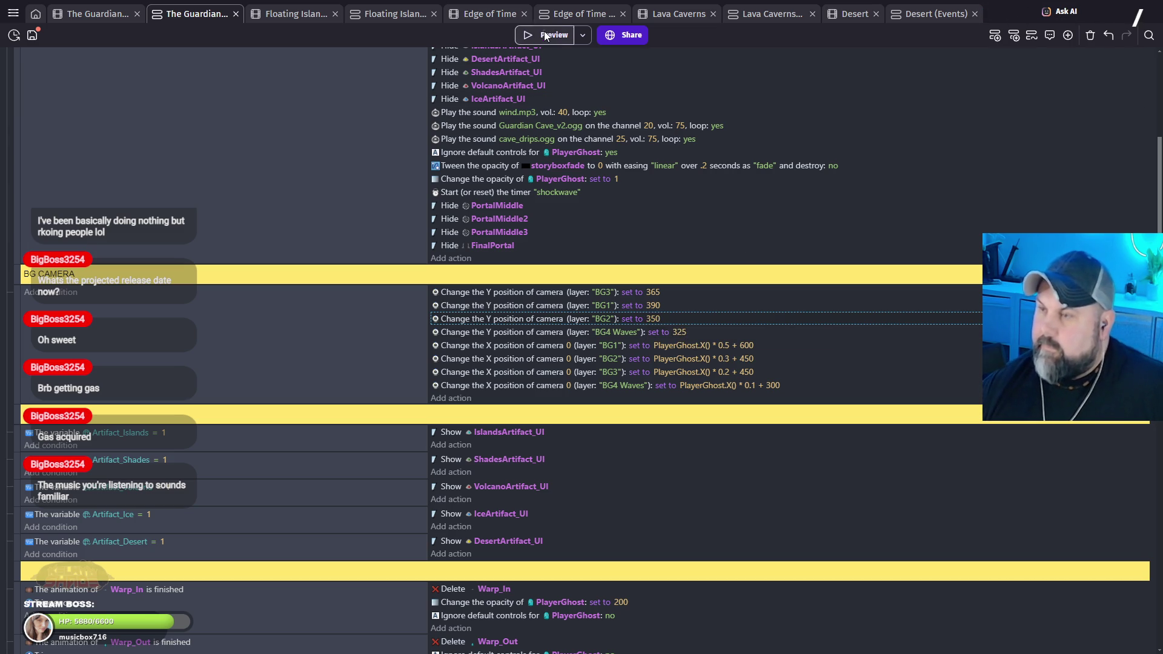
{"action": "left_click", "coordinate": [543, 34]}
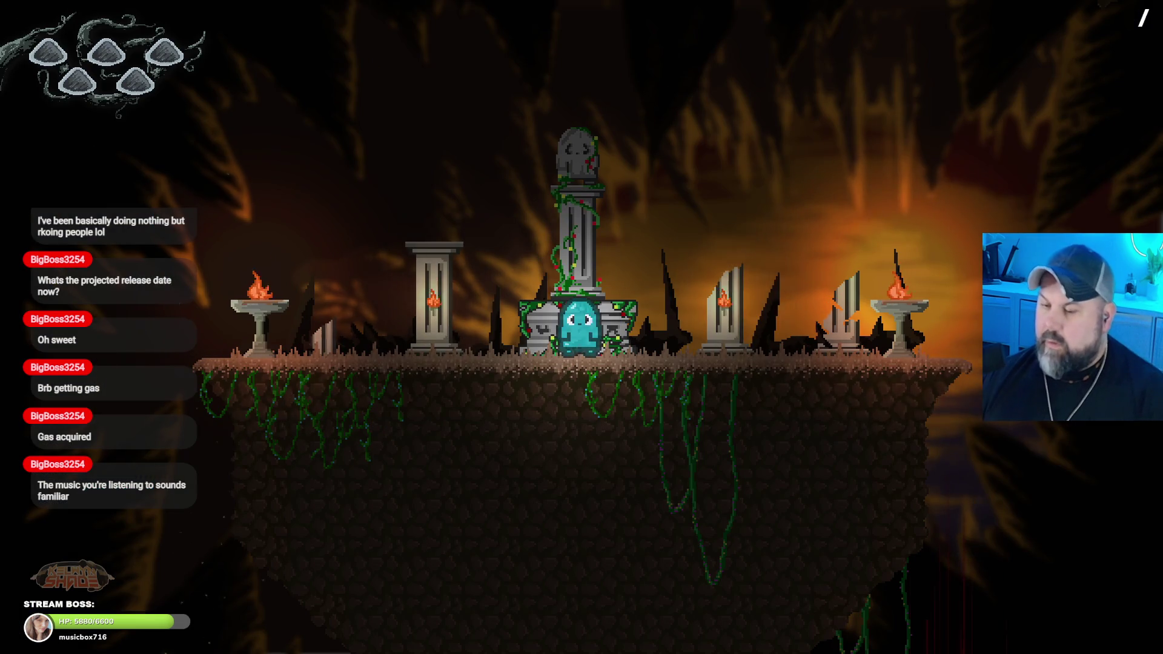
Step: Walk the ghost left off the island, then right past the brazier to the vine shrine and pillar island
{"action": "key", "text": "Left"}
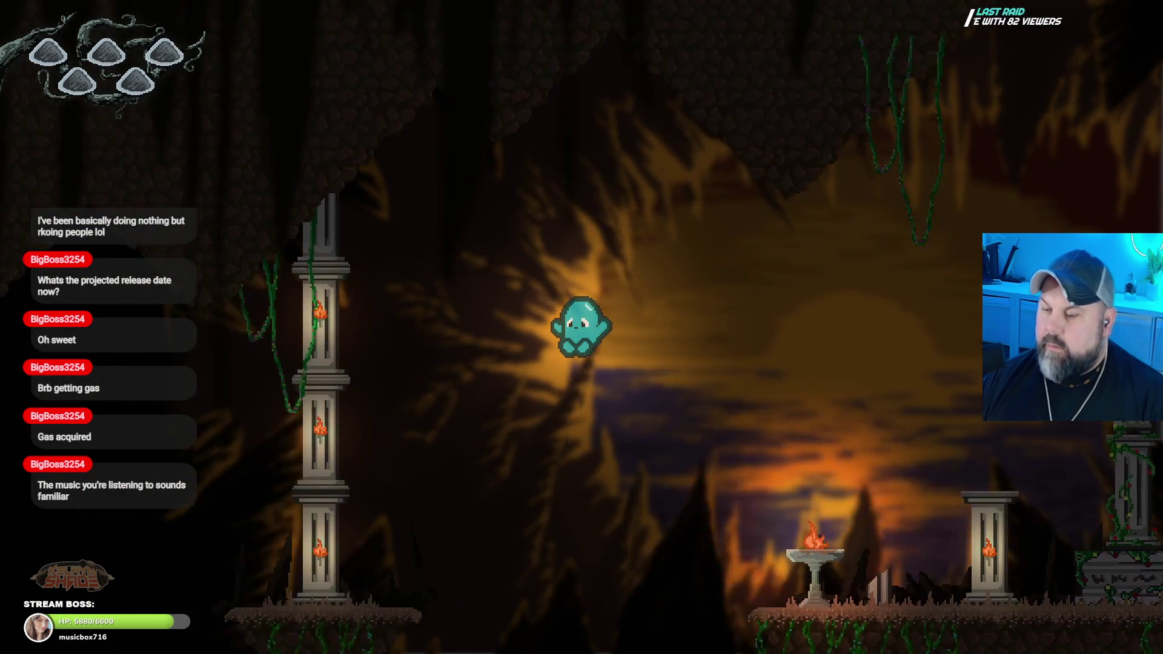
{"action": "key", "text": "Left"}
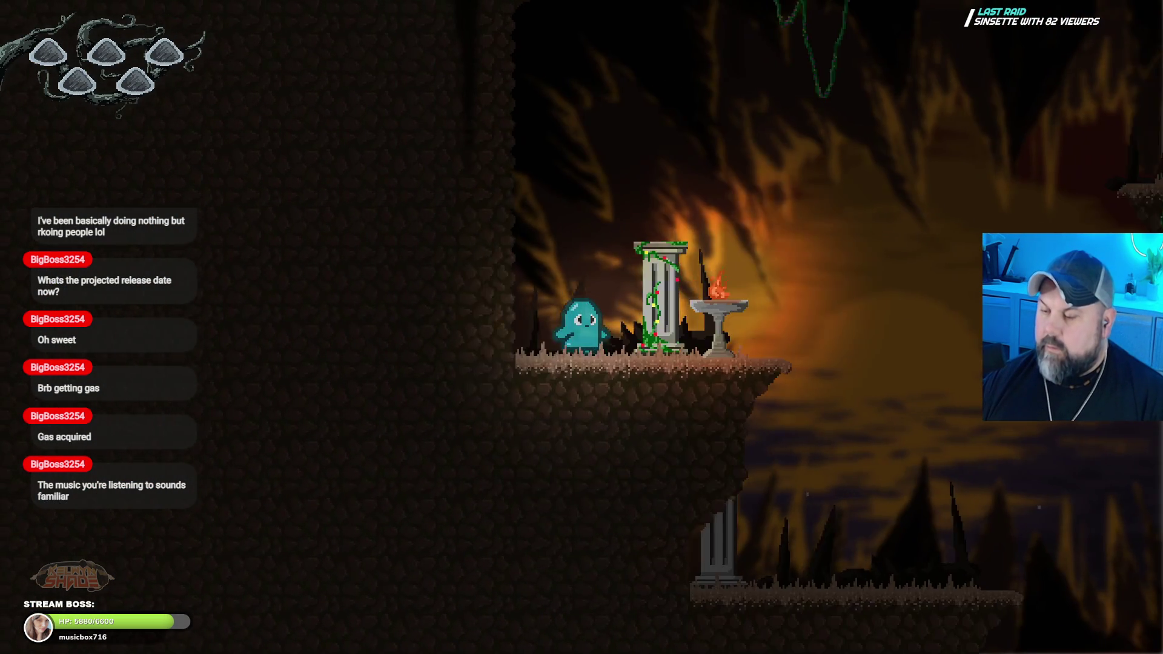
{"action": "key", "text": "Right"}
{"action": "key", "text": "space"}
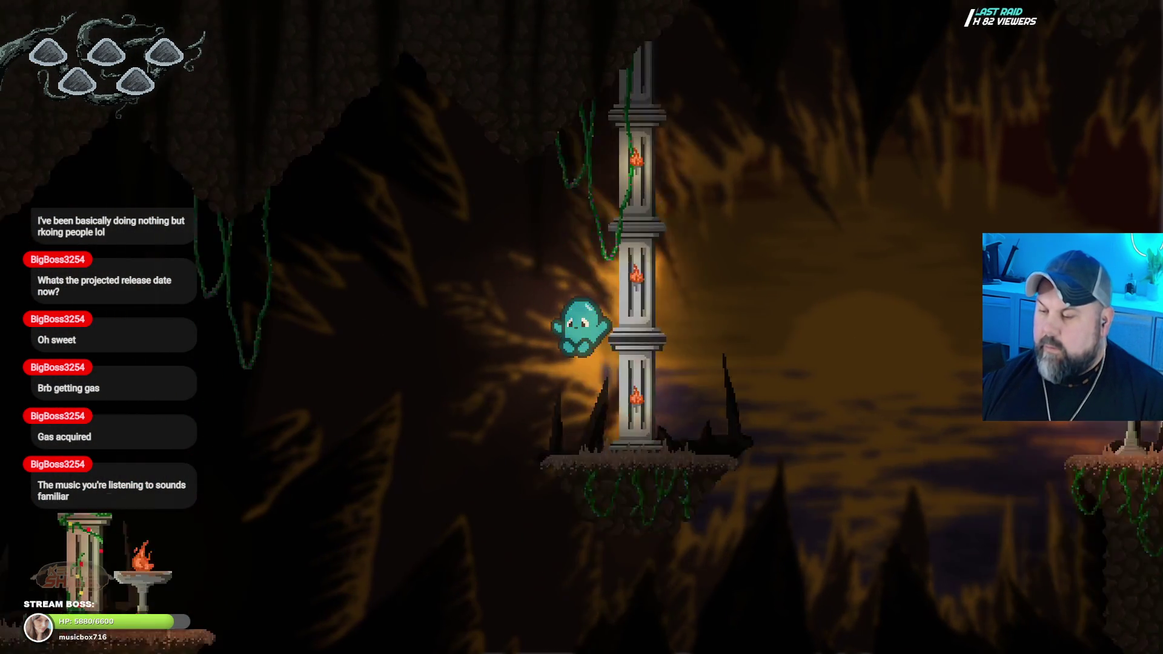
{"action": "key", "text": "Right"}
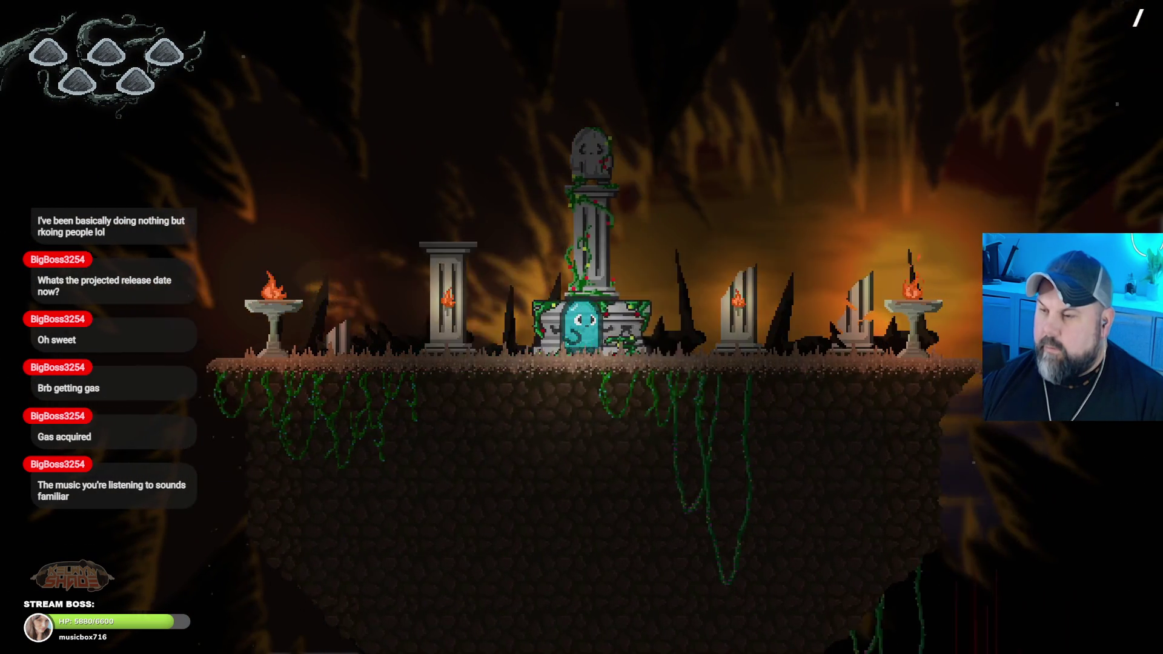
{"action": "key", "text": "Right"}
{"action": "key", "text": "space"}
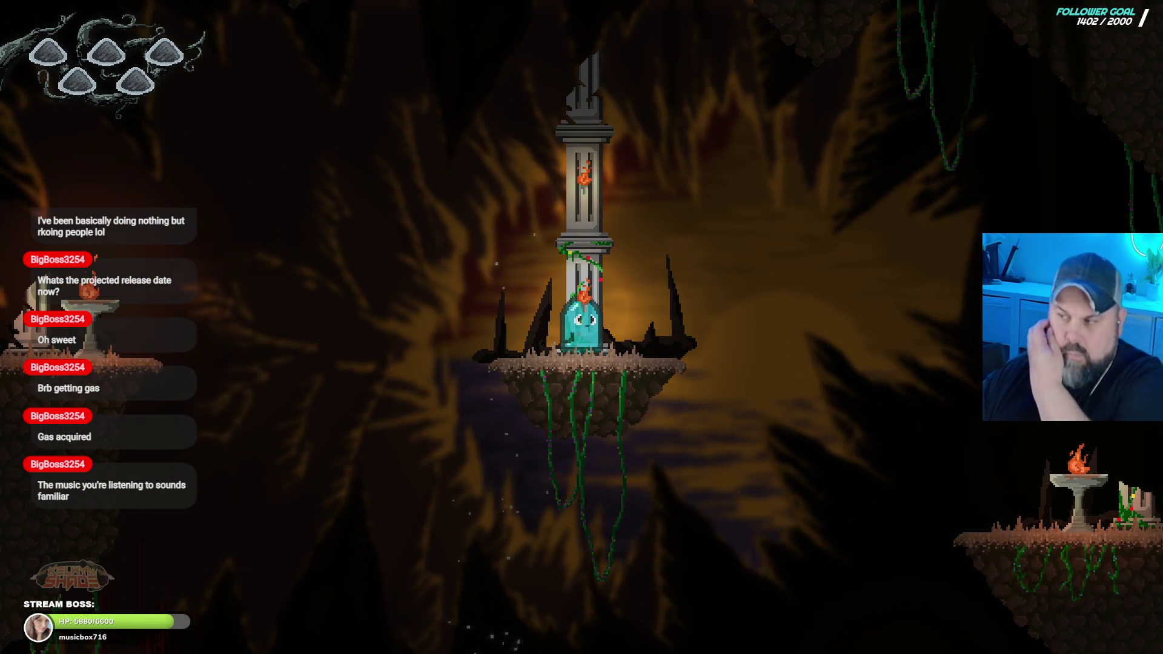
Step: Jump the ghost back and forth between the brazier platform, the shrine and the floating pillar island
{"action": "key", "text": "Right"}
{"action": "key", "text": "space"}
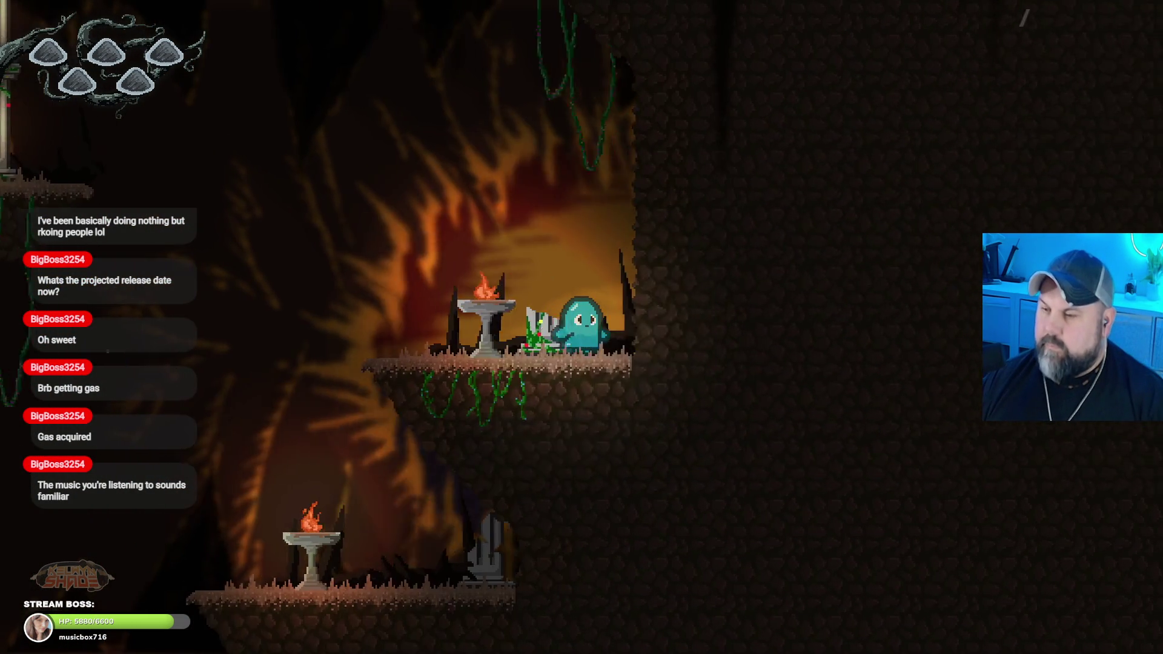
{"action": "key", "text": "Left"}
{"action": "key", "text": "space"}
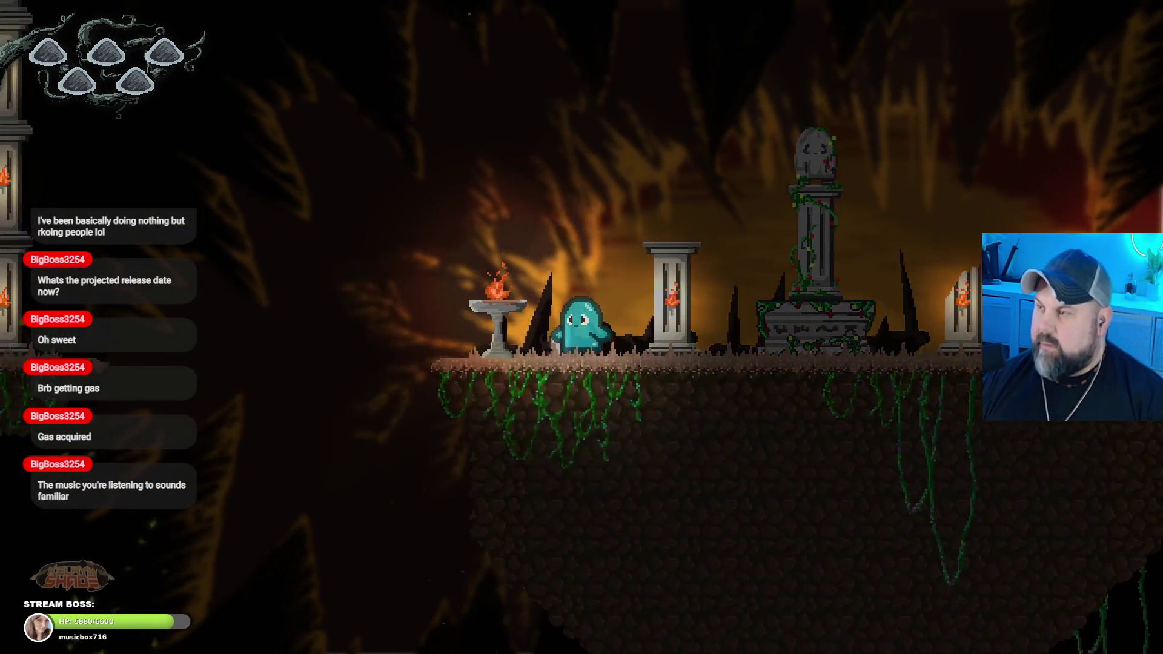
{"action": "key", "text": "space"}
{"action": "key", "text": "Right"}
{"action": "key", "text": "space"}
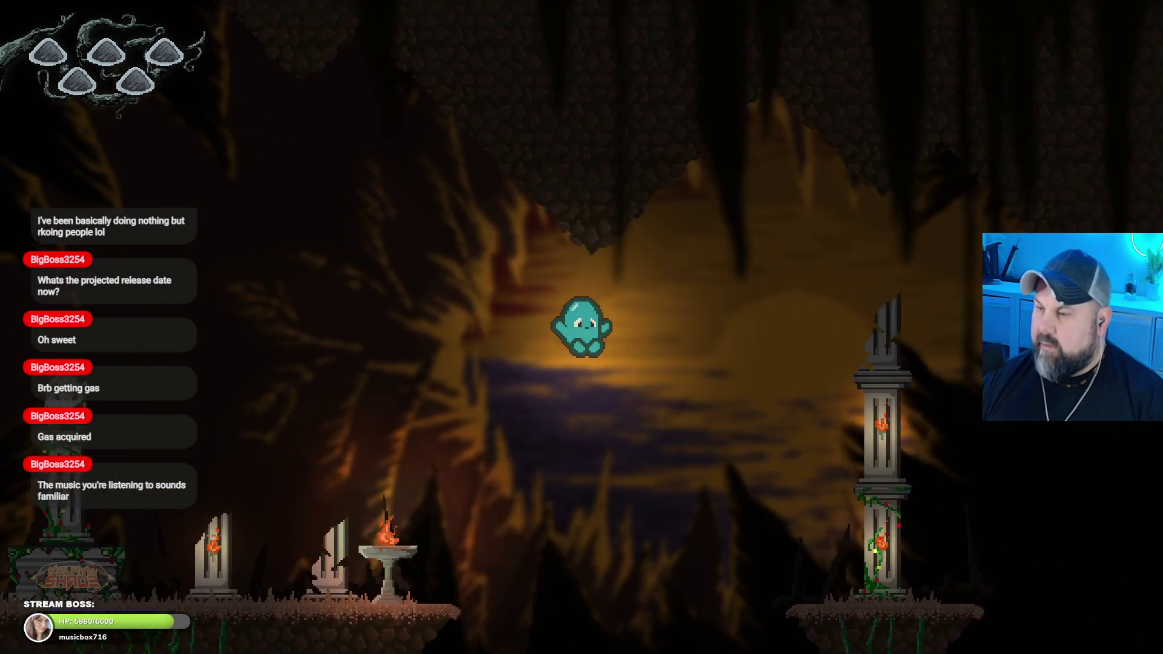
{"action": "key", "text": "Left"}
{"action": "key", "text": "space"}
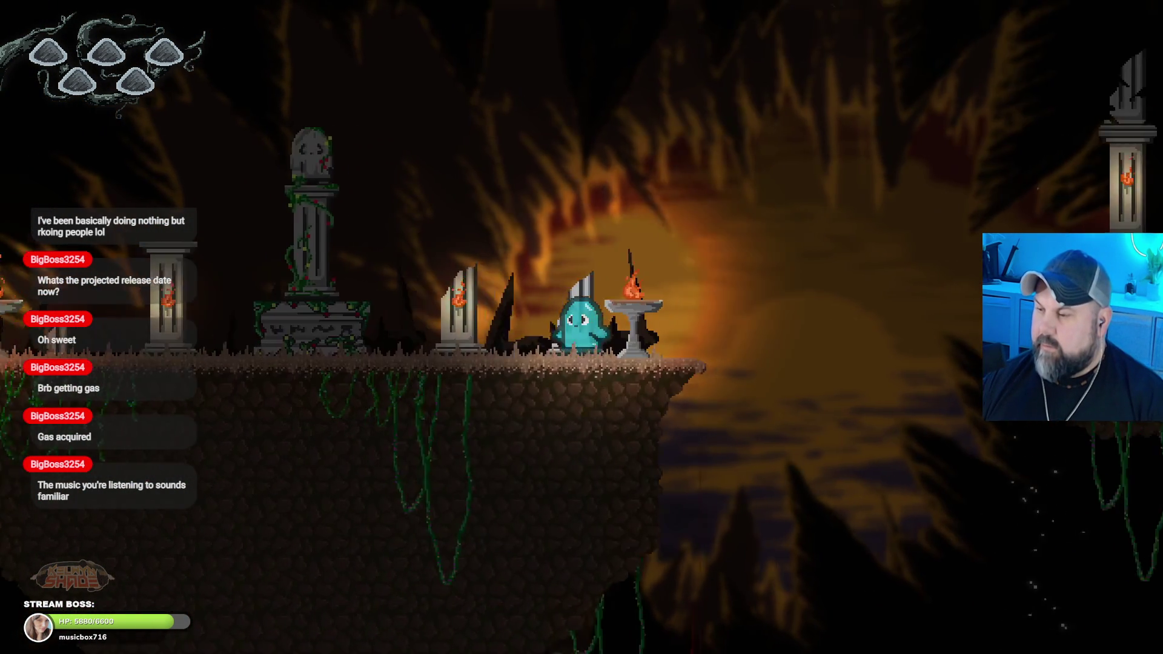
{"action": "key", "text": "Left"}
{"action": "key", "text": "space"}
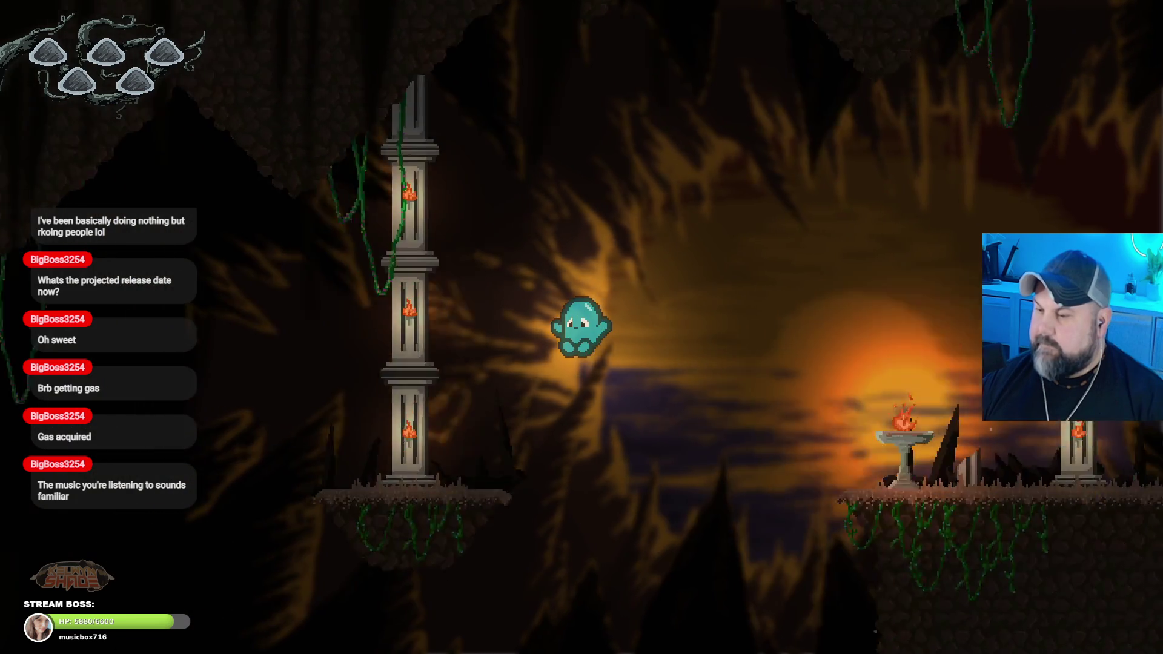
{"action": "key", "text": "Left"}
{"action": "key", "text": "space"}
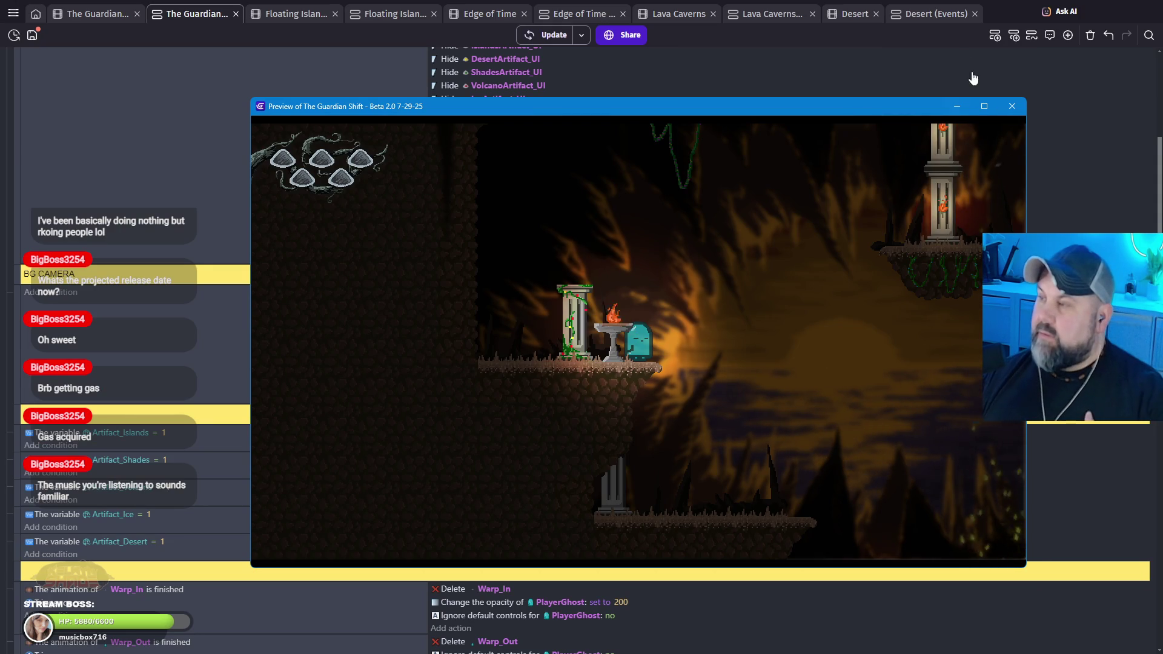
Step: Close the preview and return to the cave scene's layers, selecting the Lighting layer
{"action": "left_click", "coordinate": [1012, 108]}
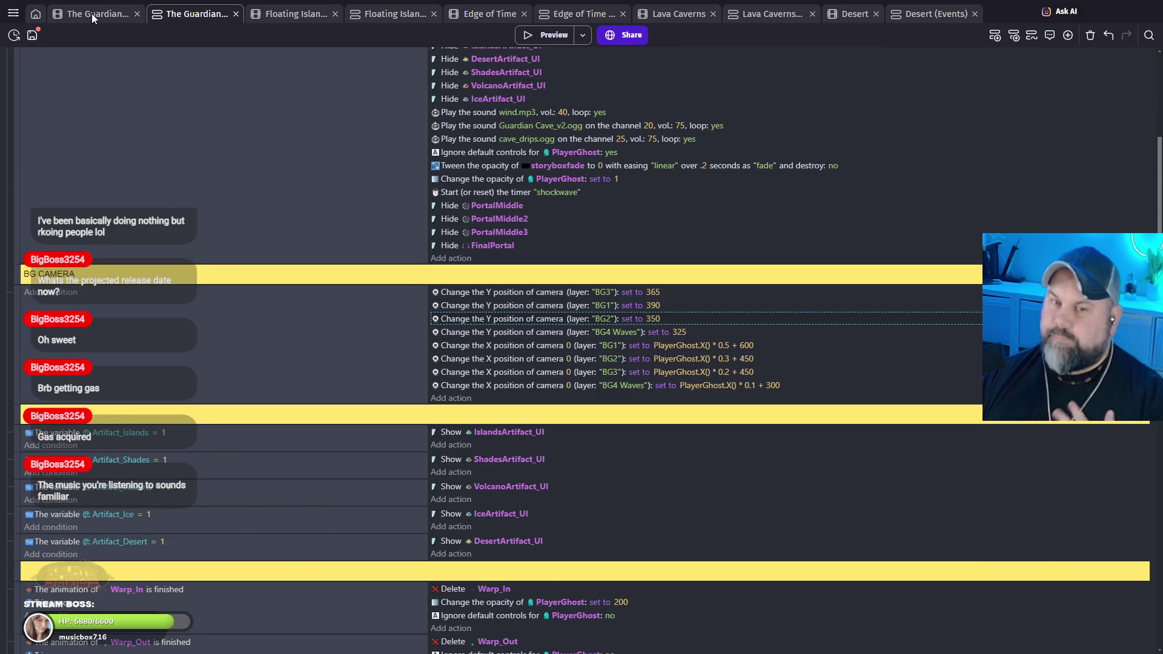
{"action": "left_click", "coordinate": [93, 17]}
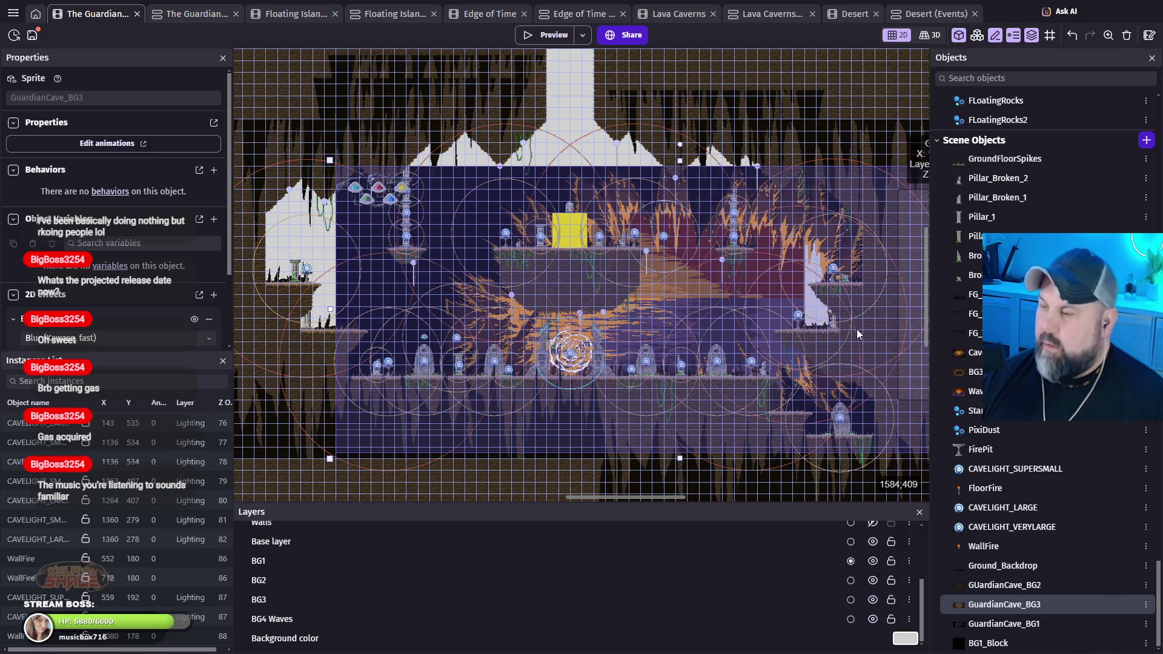
{"action": "scroll", "coordinate": [417, 566], "scroll_direction": "up", "scroll_amount": 3}
{"action": "scroll", "coordinate": [405, 594], "scroll_direction": "up", "scroll_amount": 2}
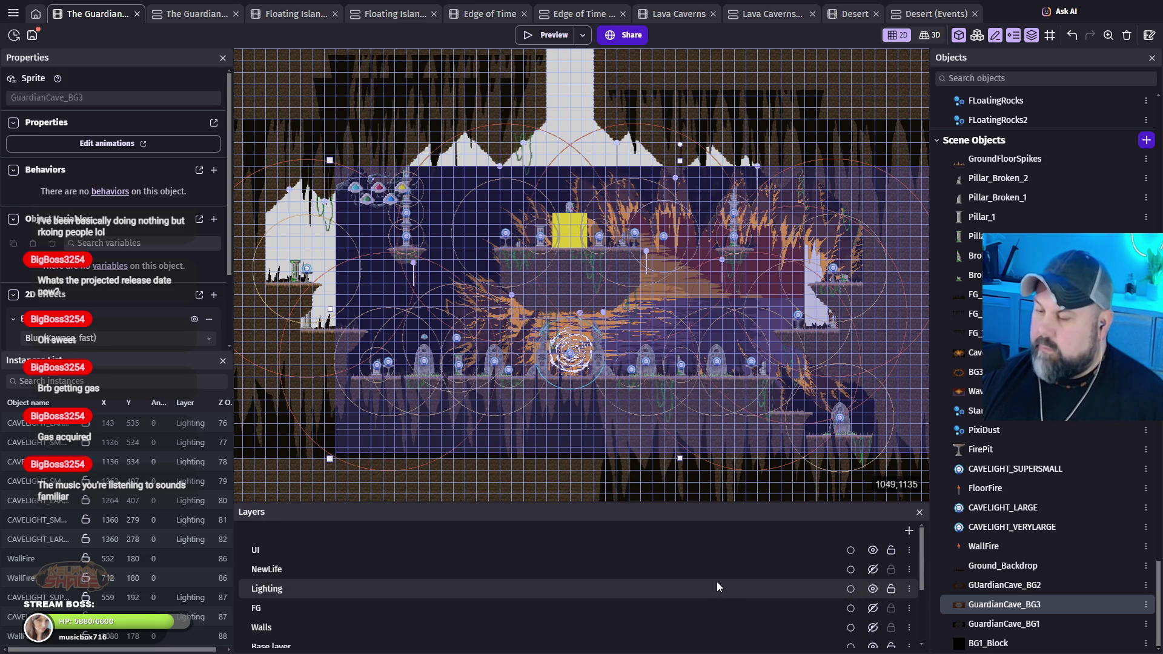
{"action": "left_click", "coordinate": [700, 588]}
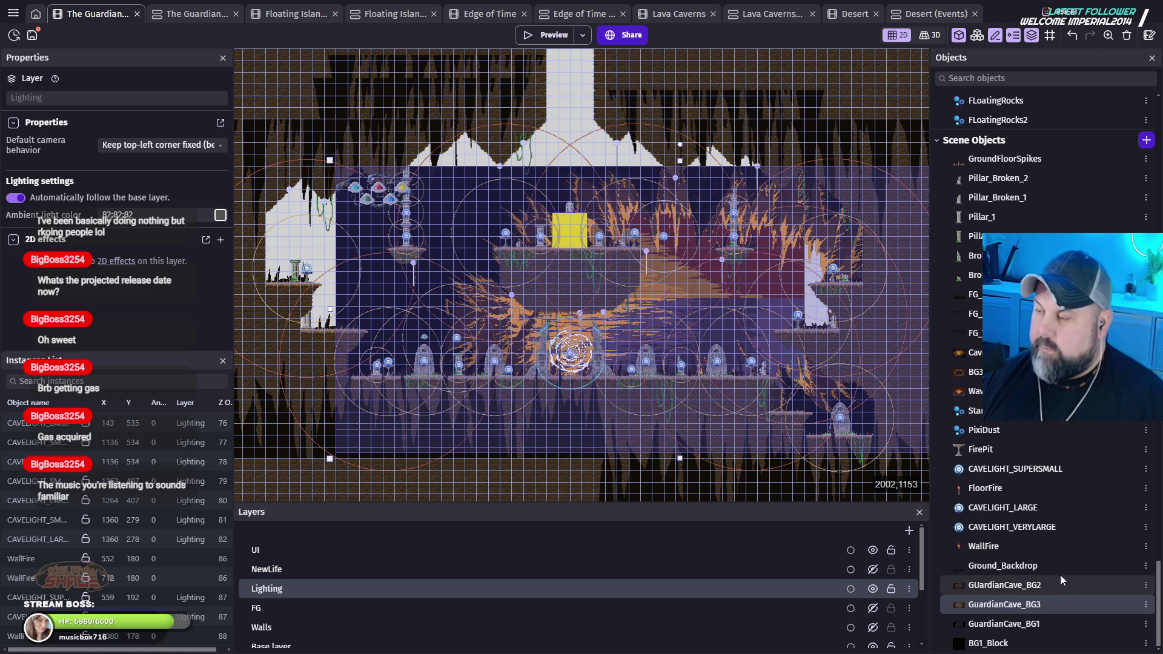
Step: Make Lighting the default layer, place a 1600×1600 CAVELIGHT_VERYLARGE at 640, 352, and preview
{"action": "left_click", "coordinate": [1026, 528]}
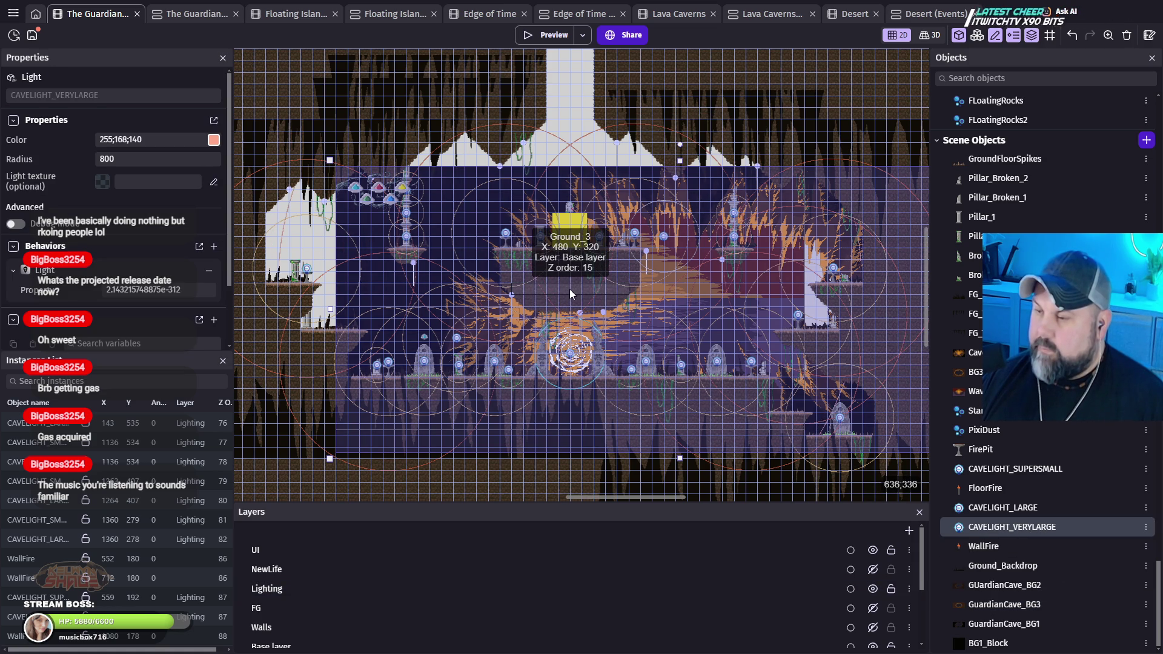
{"action": "mouse_move", "coordinate": [1070, 527]}
{"action": "left_mouse_down"}
{"action": "mouse_move", "coordinate": [1072, 514]}
{"action": "mouse_move", "coordinate": [1060, 525]}
{"action": "left_mouse_up"}
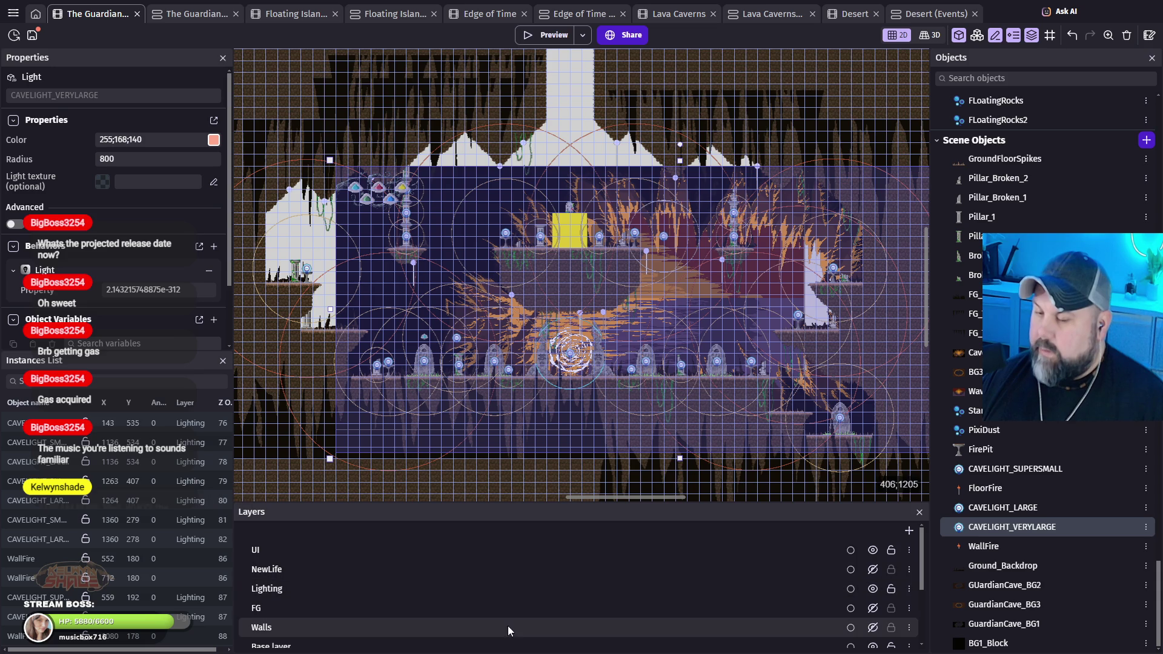
{"action": "left_click", "coordinate": [849, 590]}
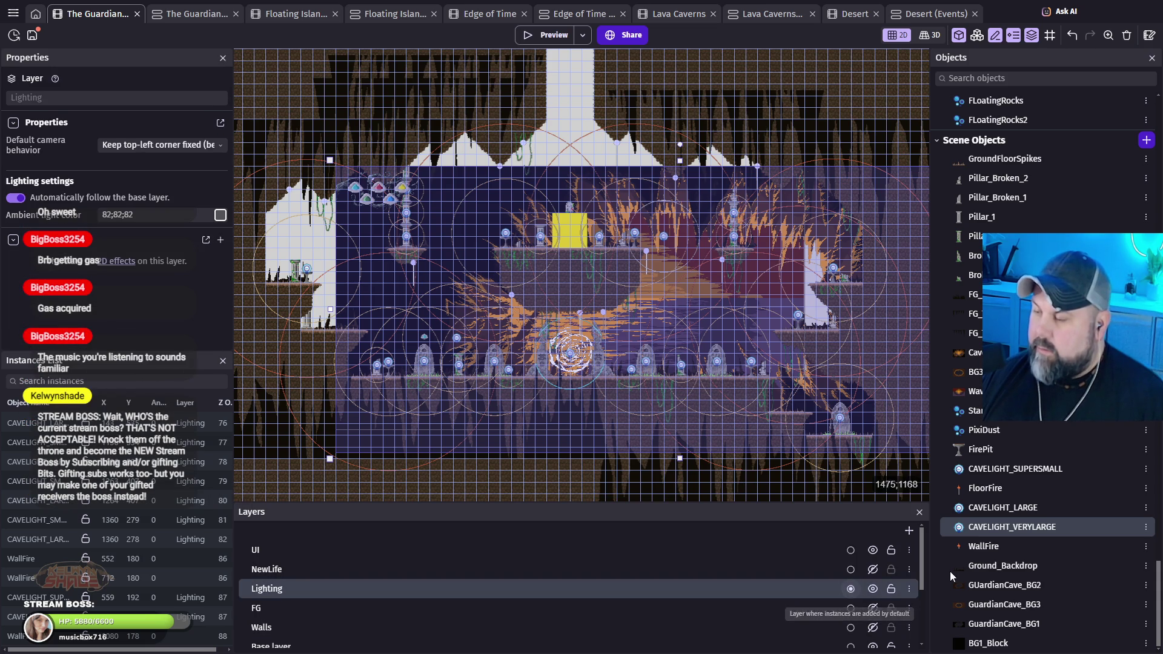
{"action": "mouse_move", "coordinate": [967, 522]}
{"action": "left_mouse_down"}
{"action": "mouse_move", "coordinate": [717, 312]}
{"action": "mouse_move", "coordinate": [569, 295]}
{"action": "left_mouse_up"}
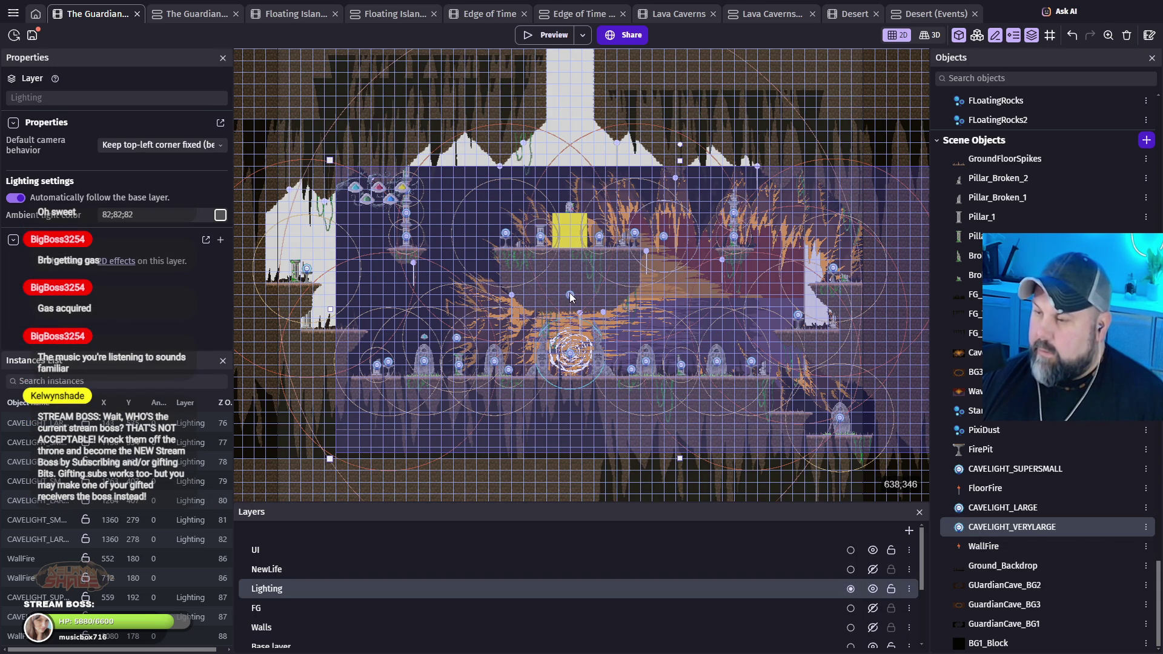
{"action": "left_click", "coordinate": [569, 293]}
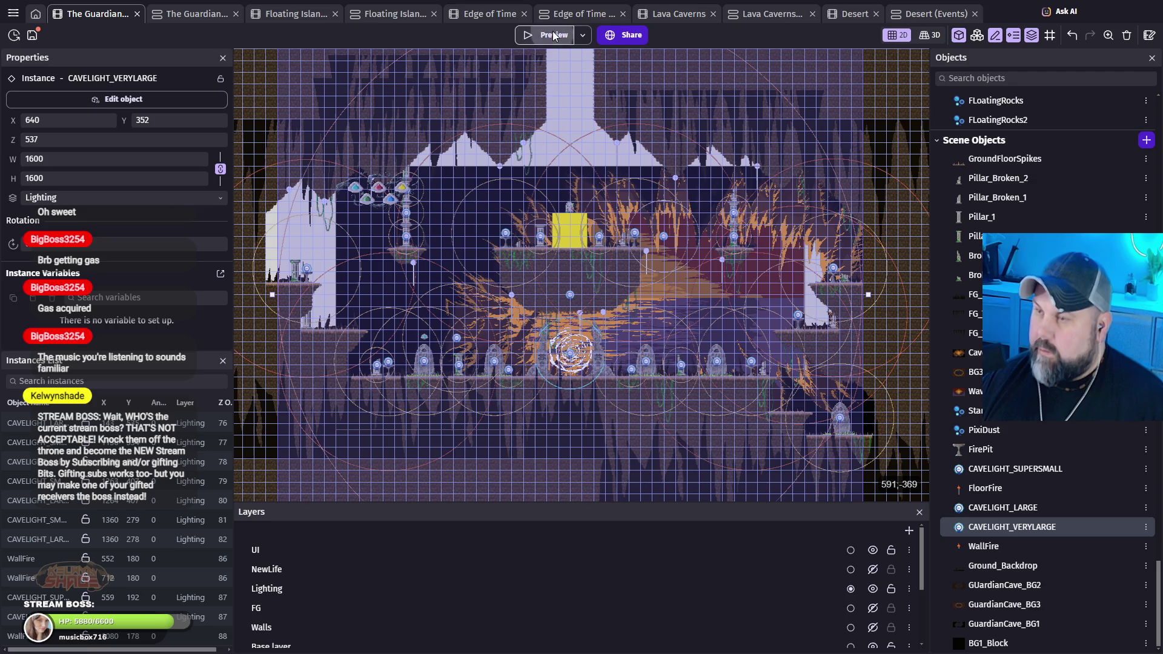
{"action": "left_click", "coordinate": [554, 35]}
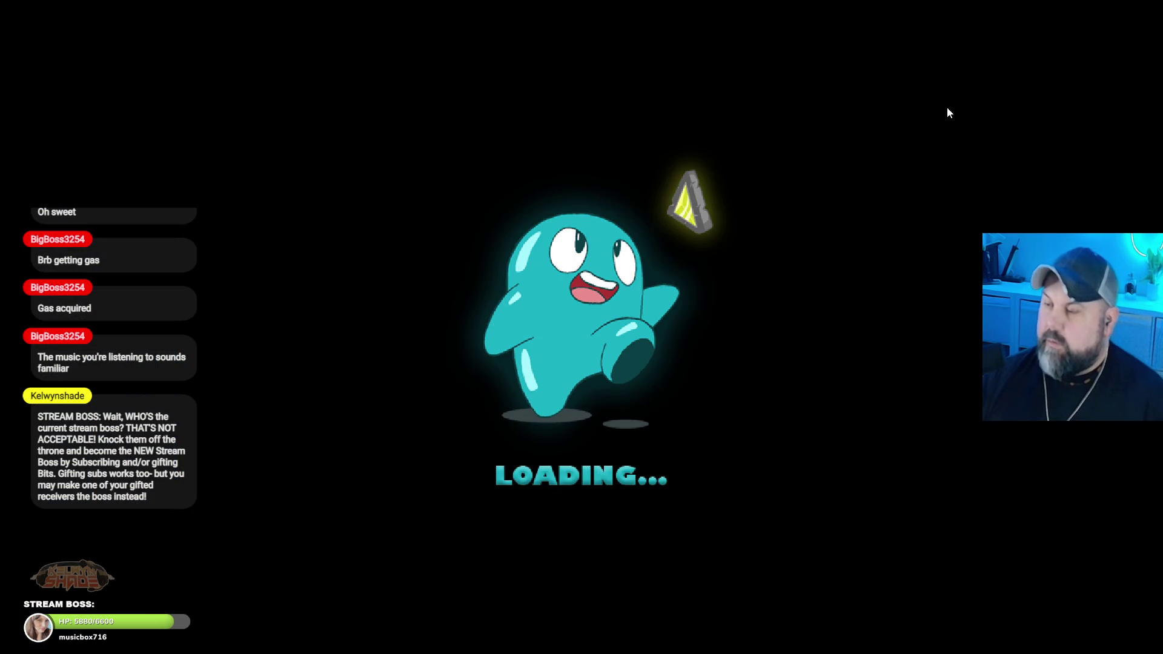
Step: Run and jump the ghost between the pillar platform and the shrine, then up into a new area
{"action": "key", "text": "Right"}
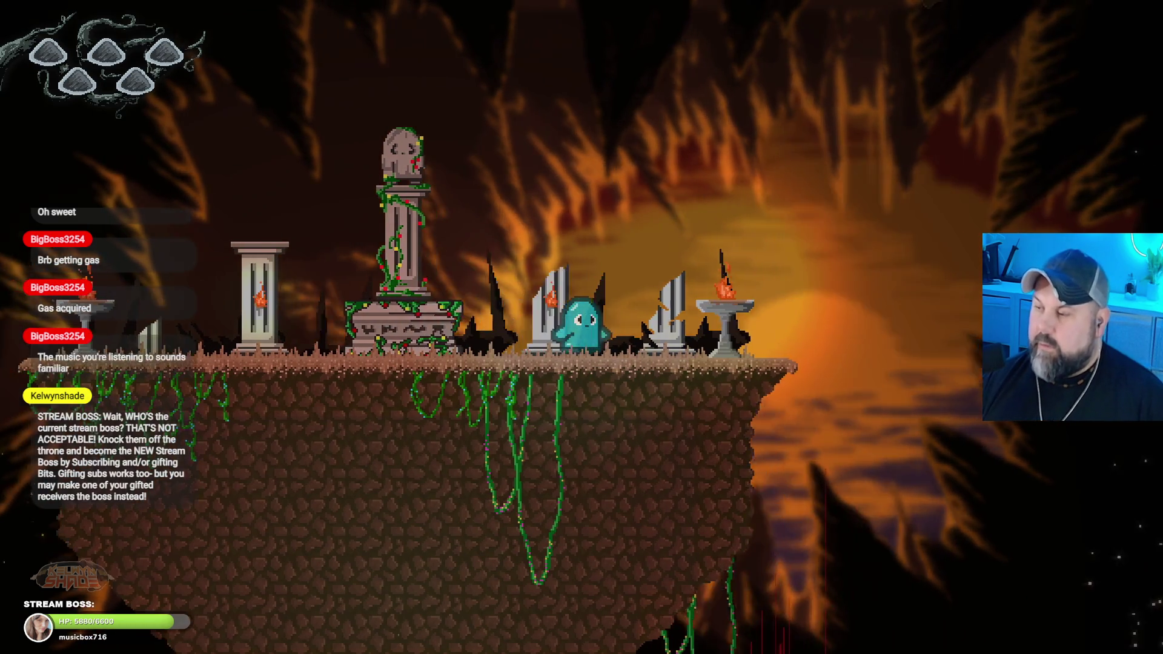
{"action": "key", "text": "space"}
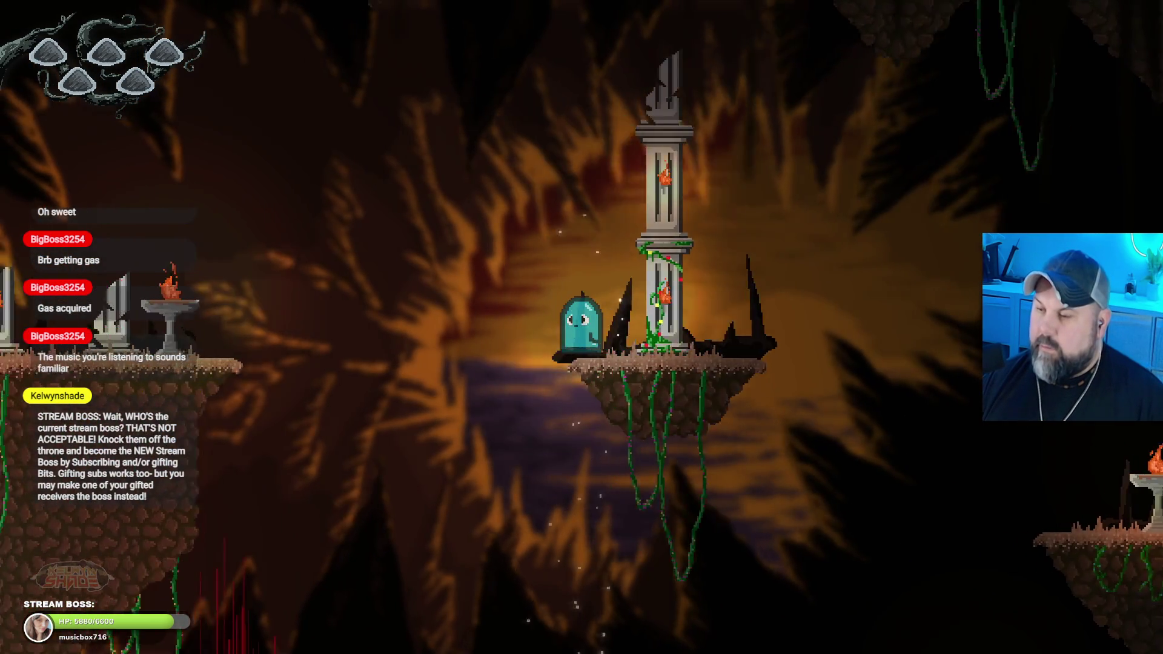
{"action": "key", "text": "Left"}
{"action": "key", "text": "space"}
{"action": "key", "text": "Left"}
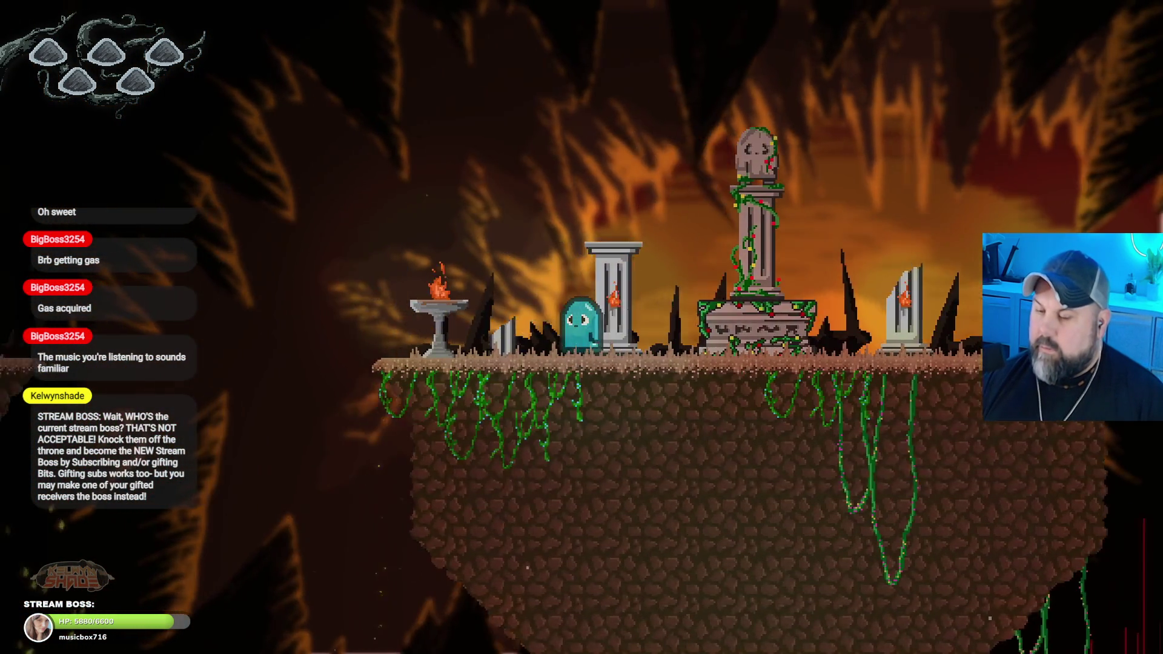
{"action": "key", "text": "space"}
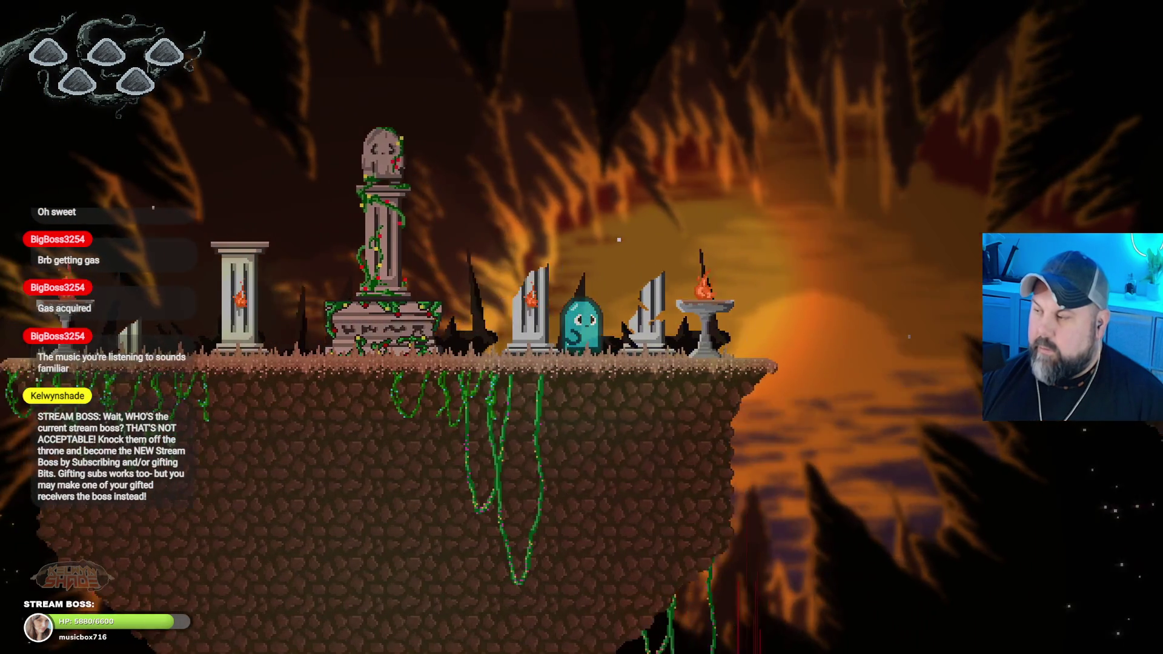
{"action": "key", "text": "space"}
{"action": "key", "text": "Right"}
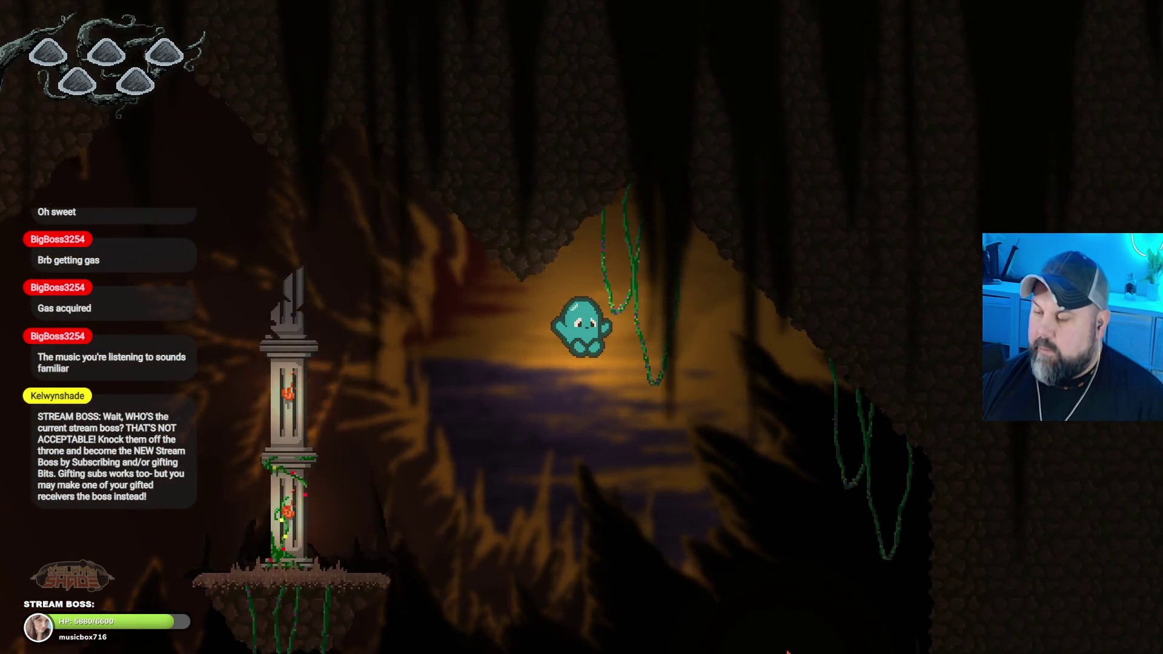
Step: Drop to the lower level, jump to the floating pillar platform, then leave fullscreen and close the preview
{"action": "key", "text": "Left"}
{"action": "key", "text": "Right"}
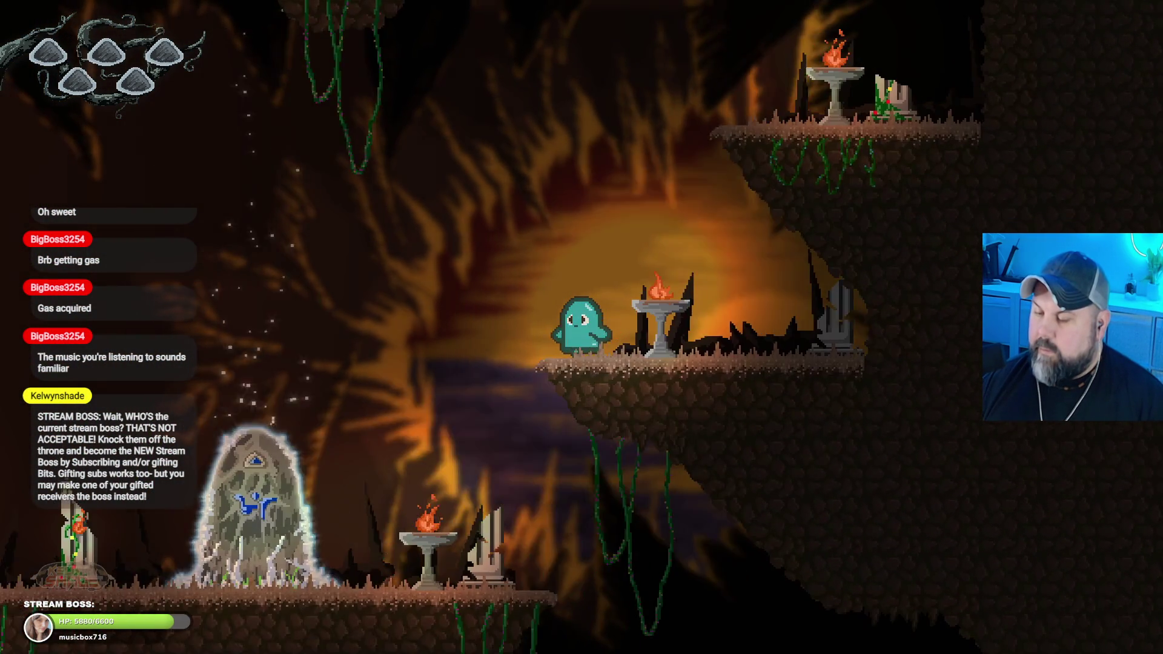
{"action": "key", "text": "space"}
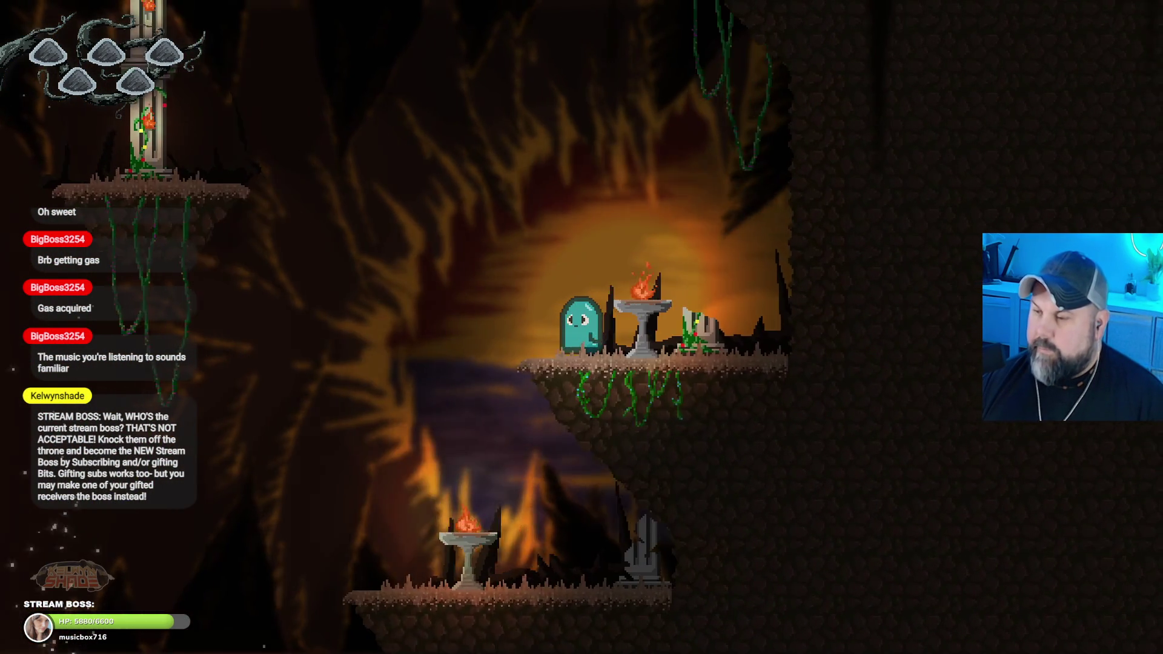
{"action": "key", "text": "space"}
{"action": "key", "text": "Left"}
{"action": "key", "text": "Left"}
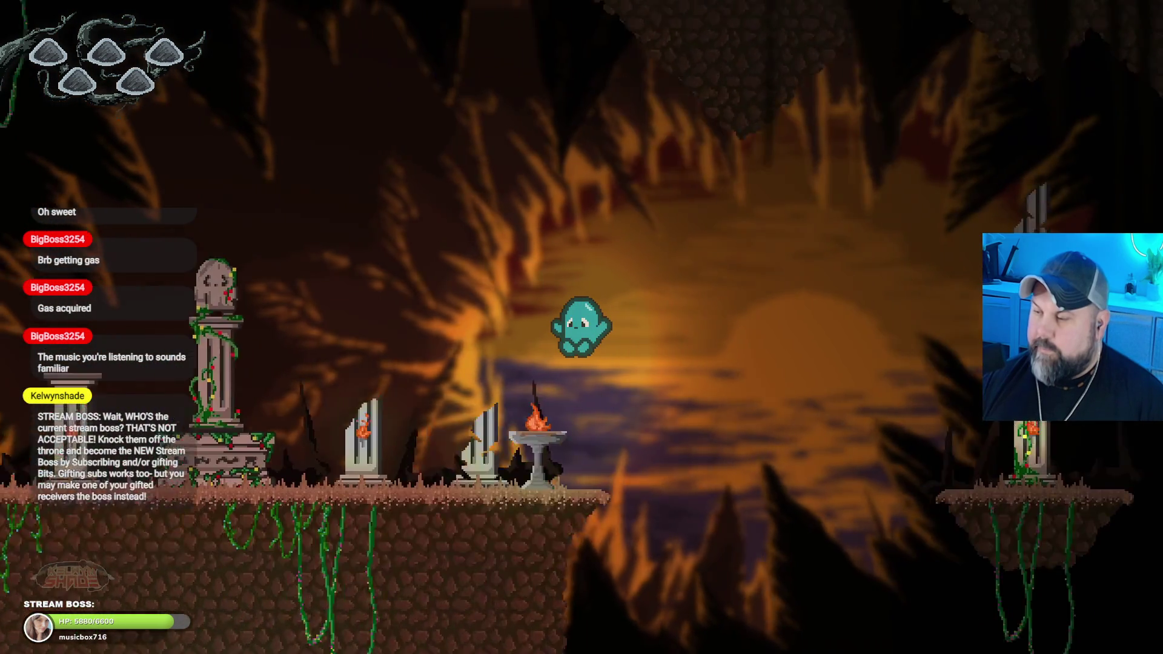
{"action": "key", "text": "Left"}
{"action": "key", "text": "space"}
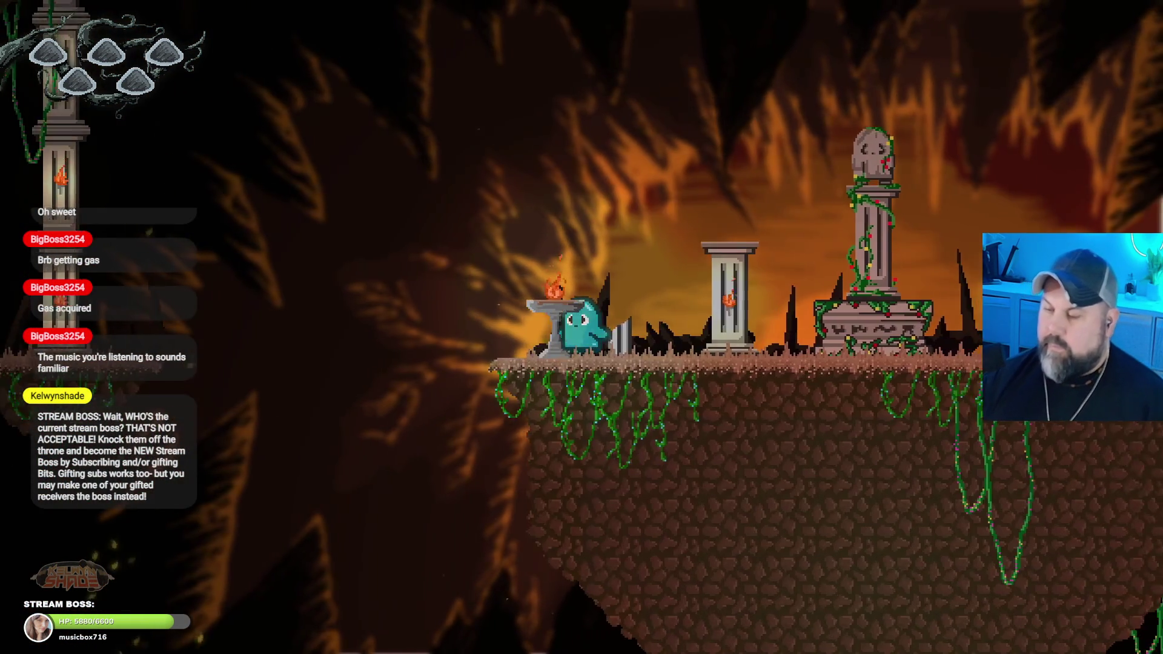
{"action": "key", "text": "Escape"}
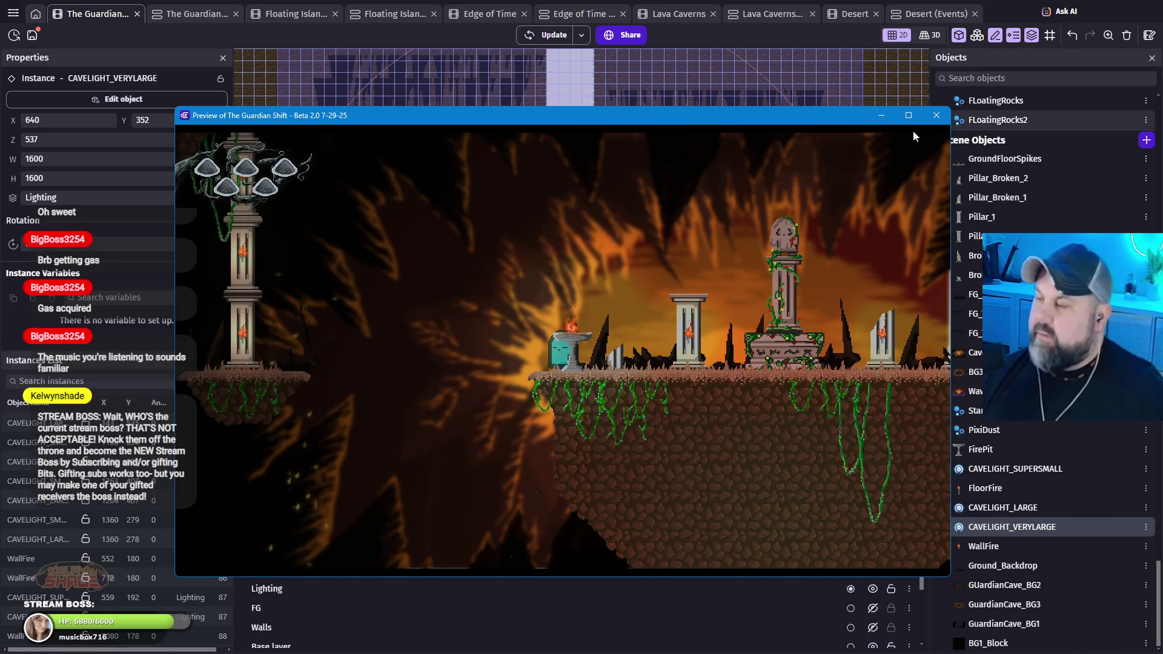
{"action": "left_click", "coordinate": [936, 116]}
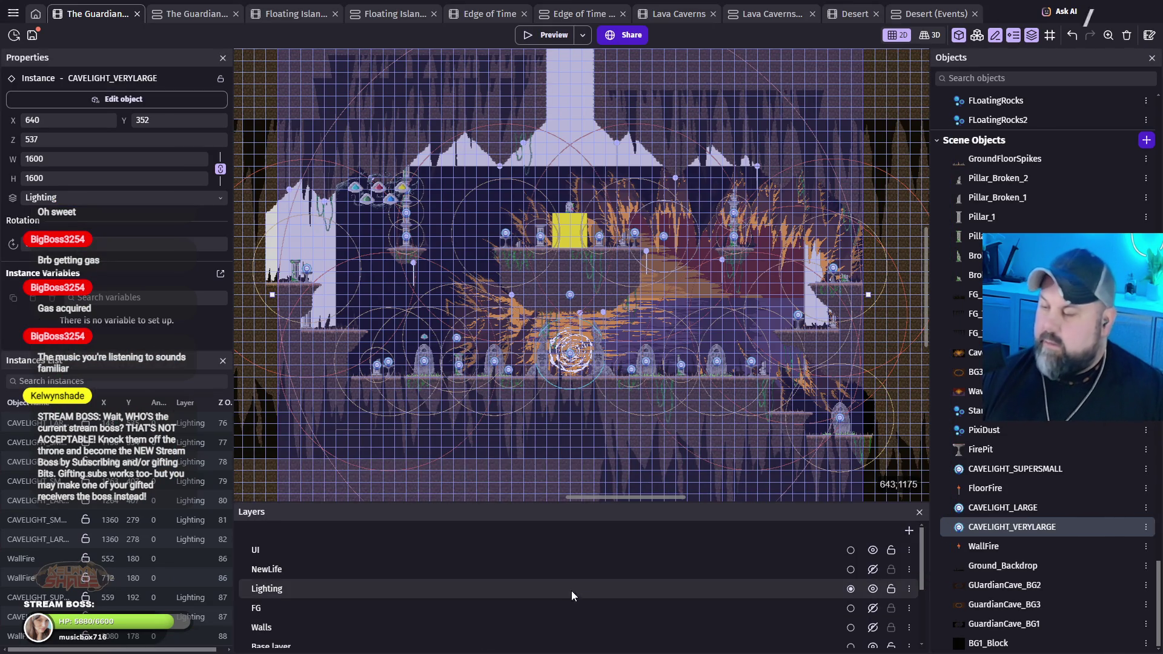
Step: Change the Lighting layer's ambient light colour from 82;82;82 to black 0;0;0 and start a preview
{"action": "left_click", "coordinate": [514, 583]}
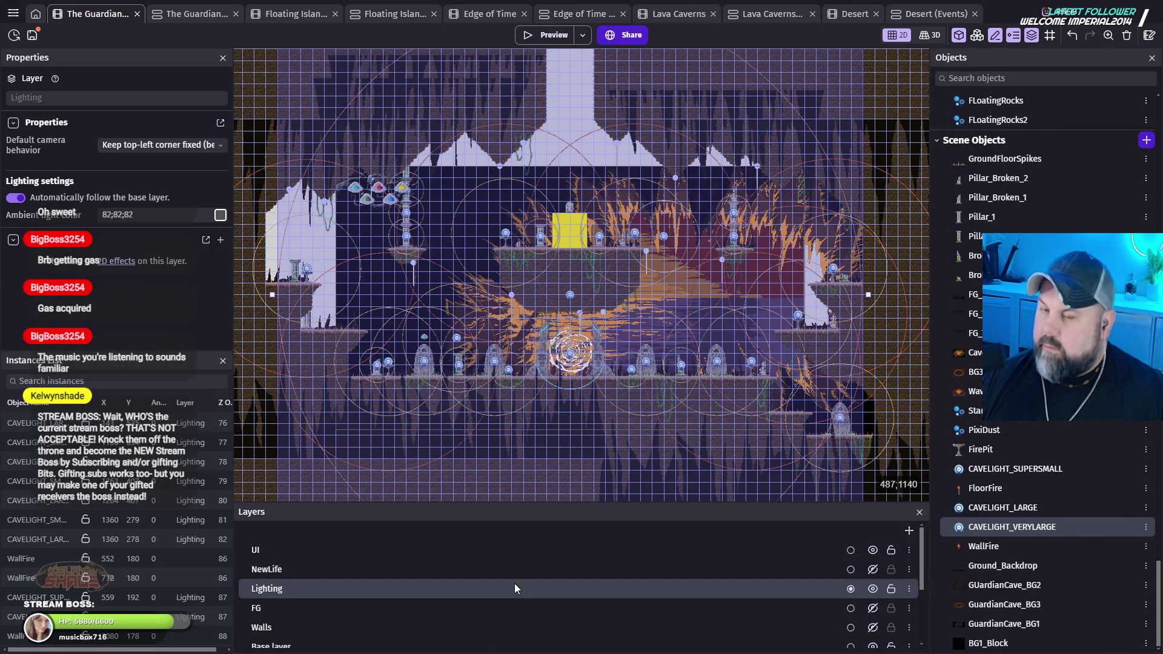
{"action": "left_click", "coordinate": [221, 217]}
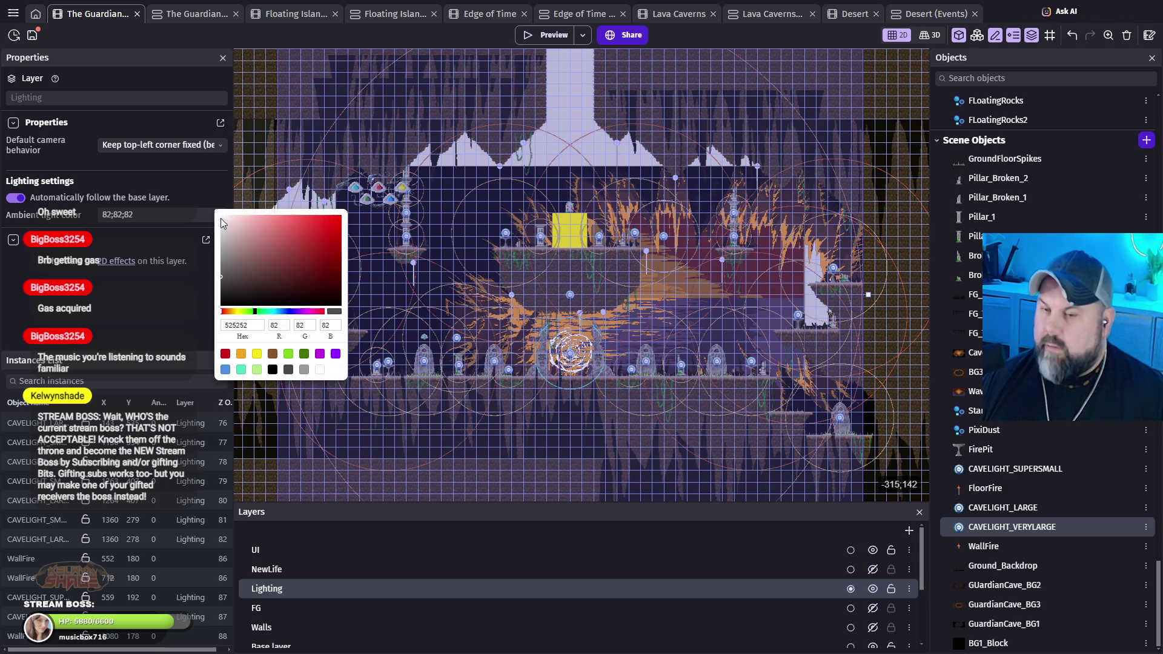
{"action": "left_click_drag", "start_coordinate": [266, 278], "coordinate": [221, 306]}
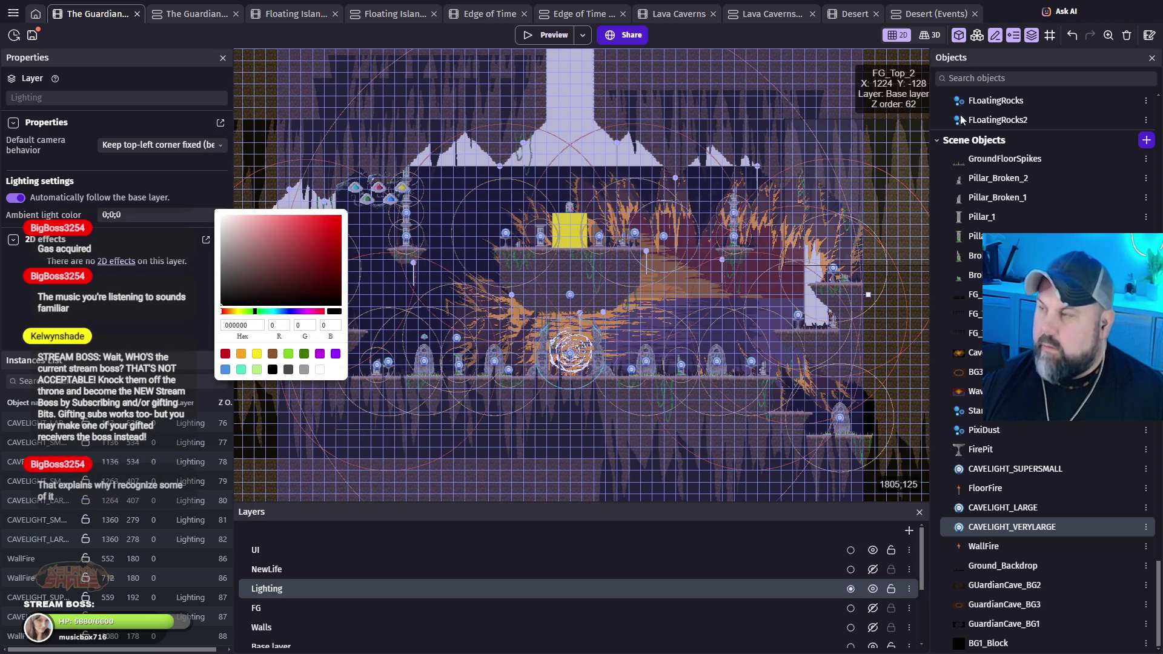
{"action": "left_click", "coordinate": [568, 36]}
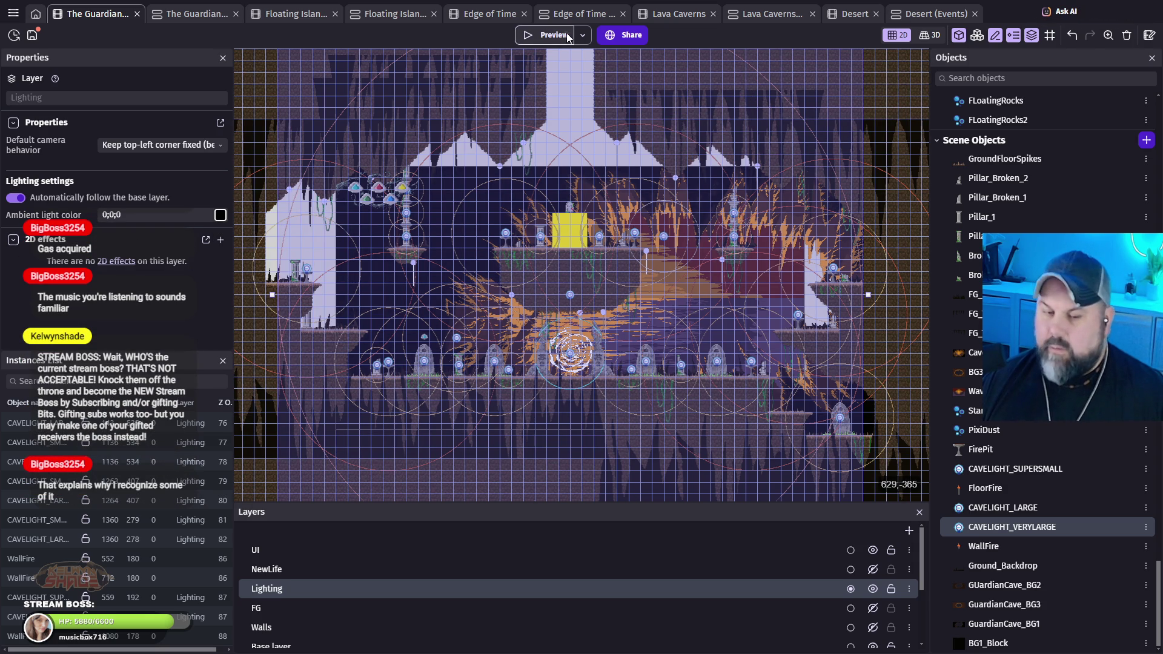
{"action": "left_click", "coordinate": [567, 36]}
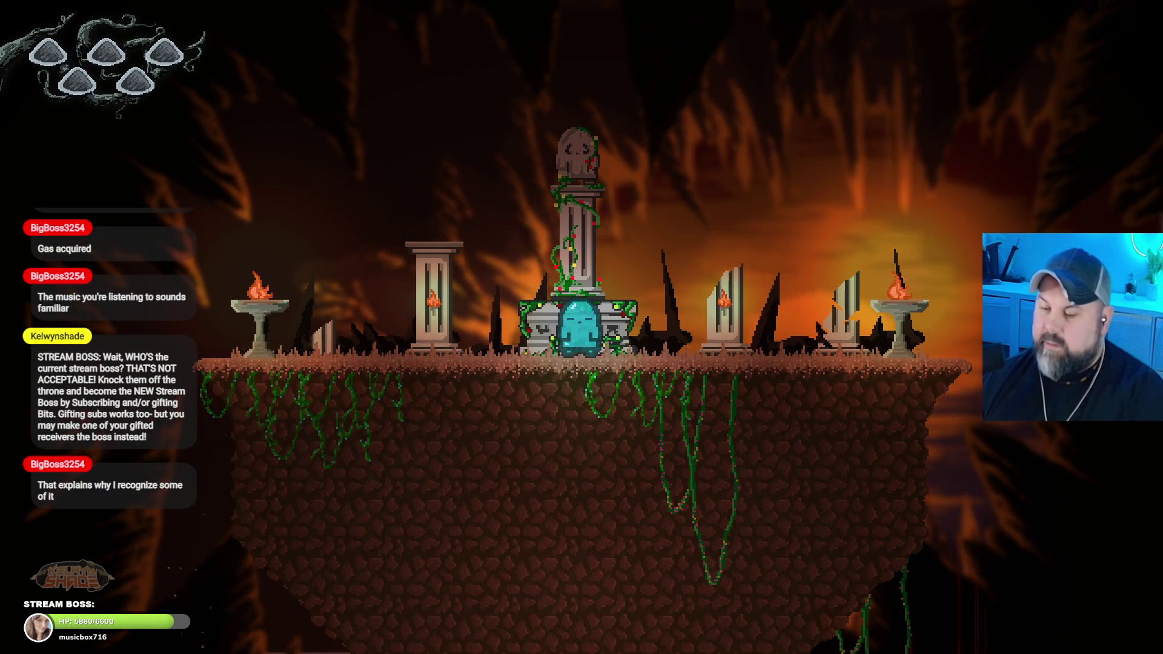
Step: Walk the ghost left past the altar, jump right across the floating platform in darkness, then close the preview
{"action": "key", "text": "Left"}
{"action": "key", "text": "Left"}
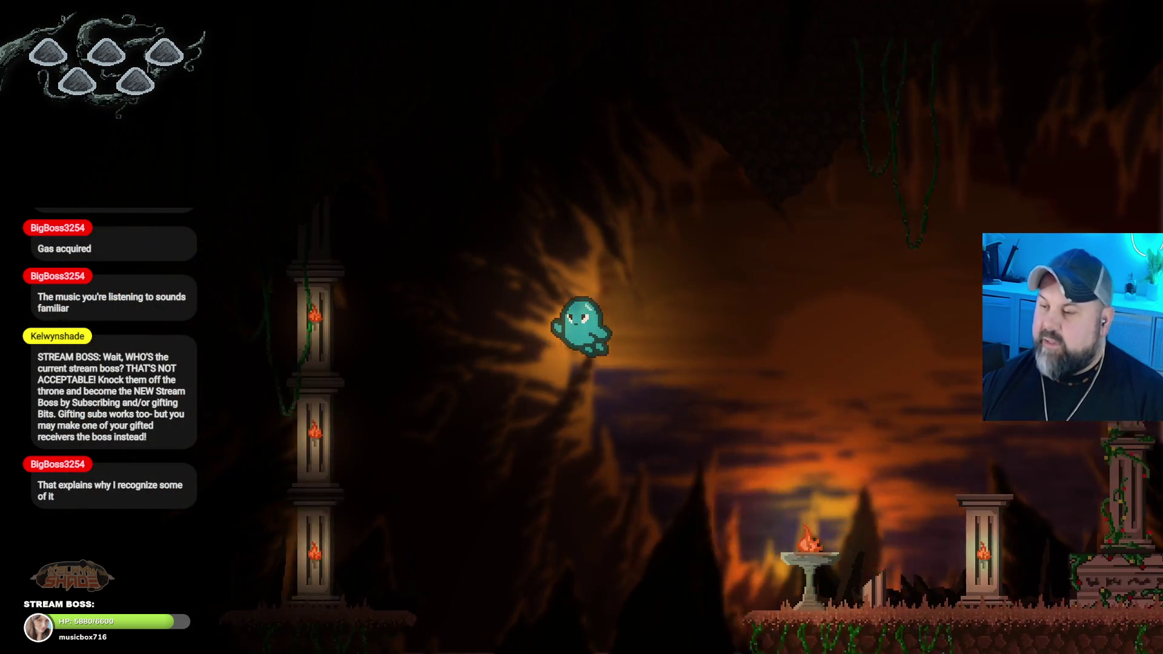
{"action": "key", "text": "Left"}
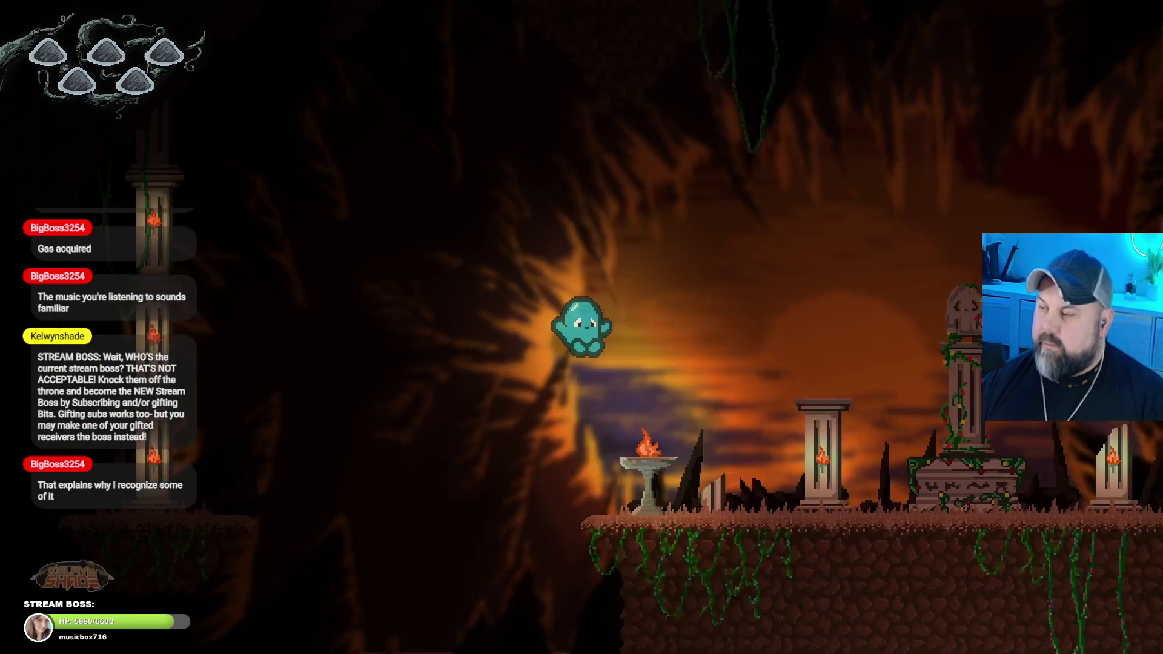
{"action": "key", "text": "Right"}
{"action": "key", "text": "space"}
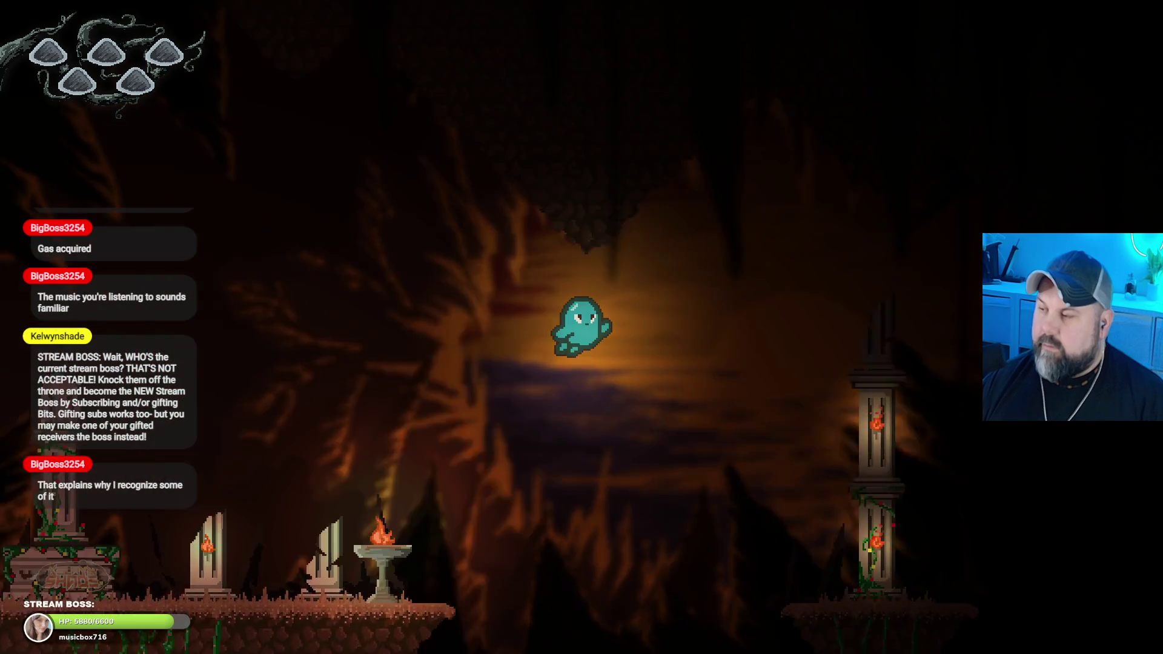
{"action": "key", "text": "Left"}
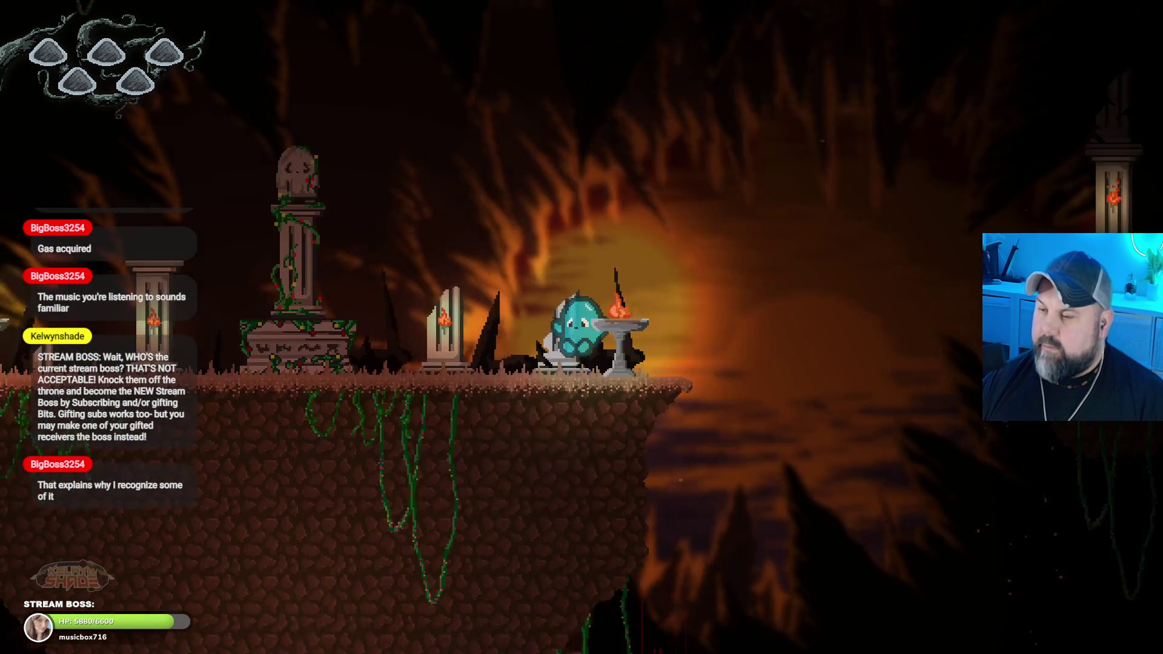
{"action": "key", "text": "Escape"}
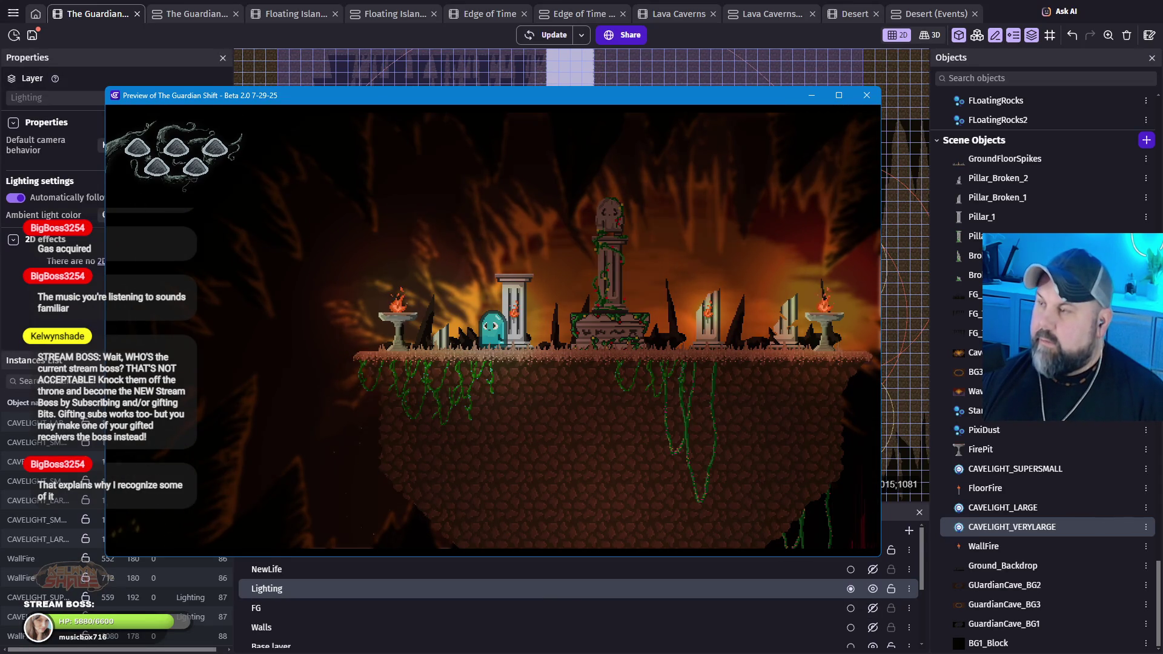
{"action": "left_click", "coordinate": [866, 96]}
Step: Close the preview and lighten the Lighting layer's ambient light colour to grey 75;75;75
{"action": "left_click", "coordinate": [864, 115]}
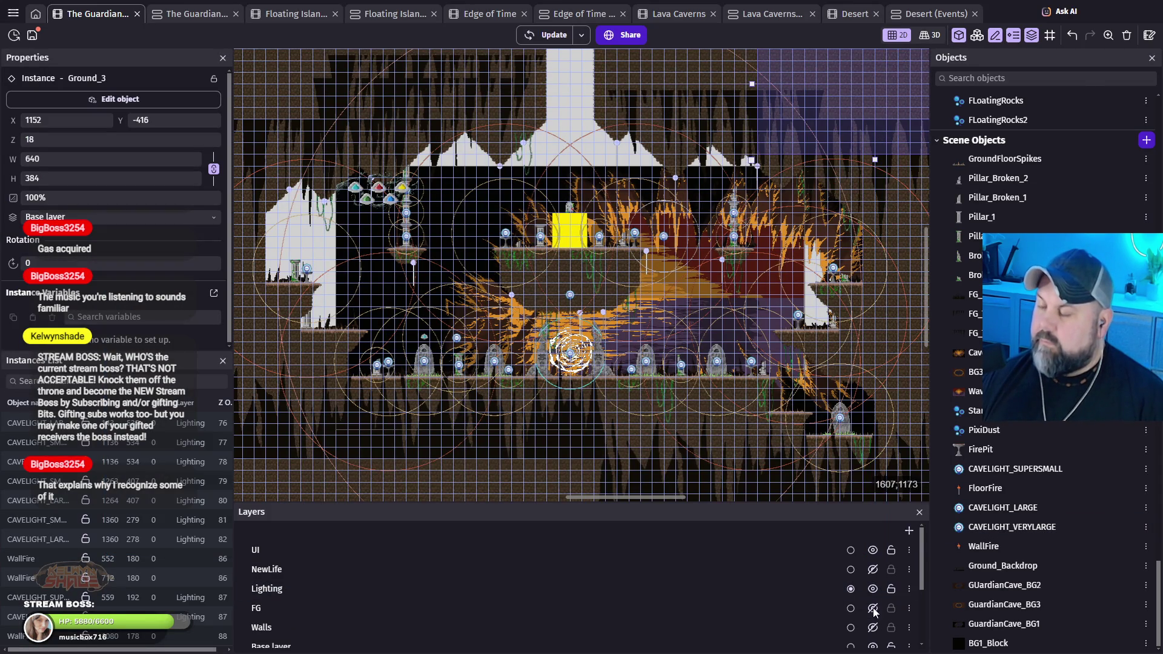
{"action": "double_click", "coordinate": [554, 586]}
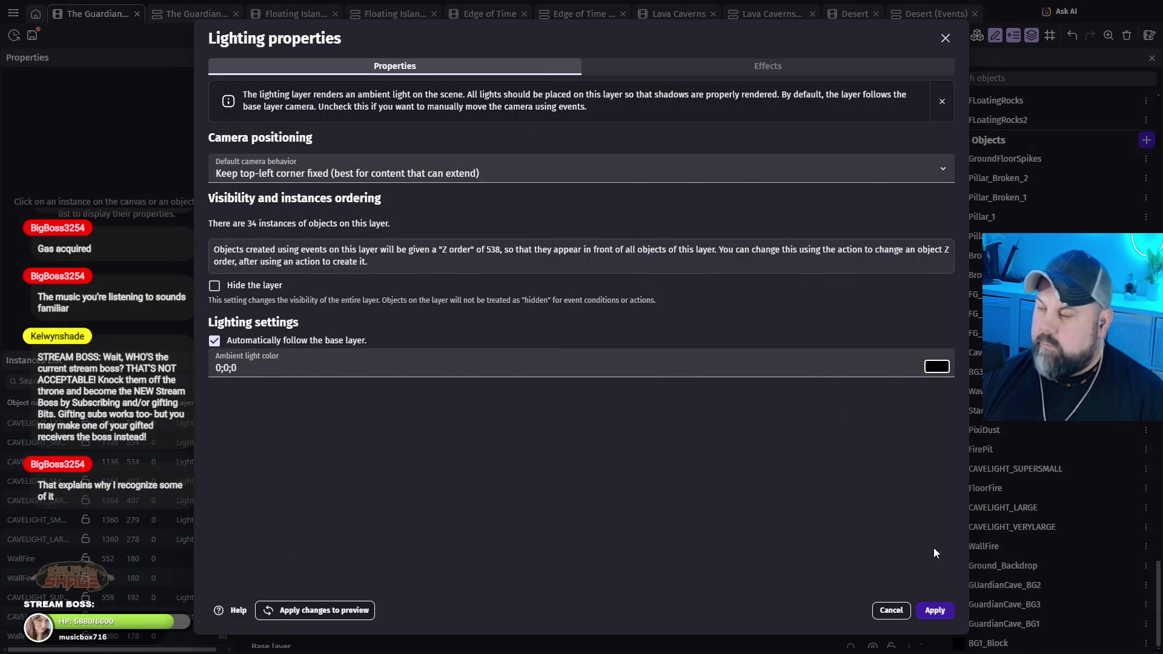
{"action": "left_click", "coordinate": [939, 368]}
{"action": "left_click_drag", "start_coordinate": [942, 427], "coordinate": [926, 433]}
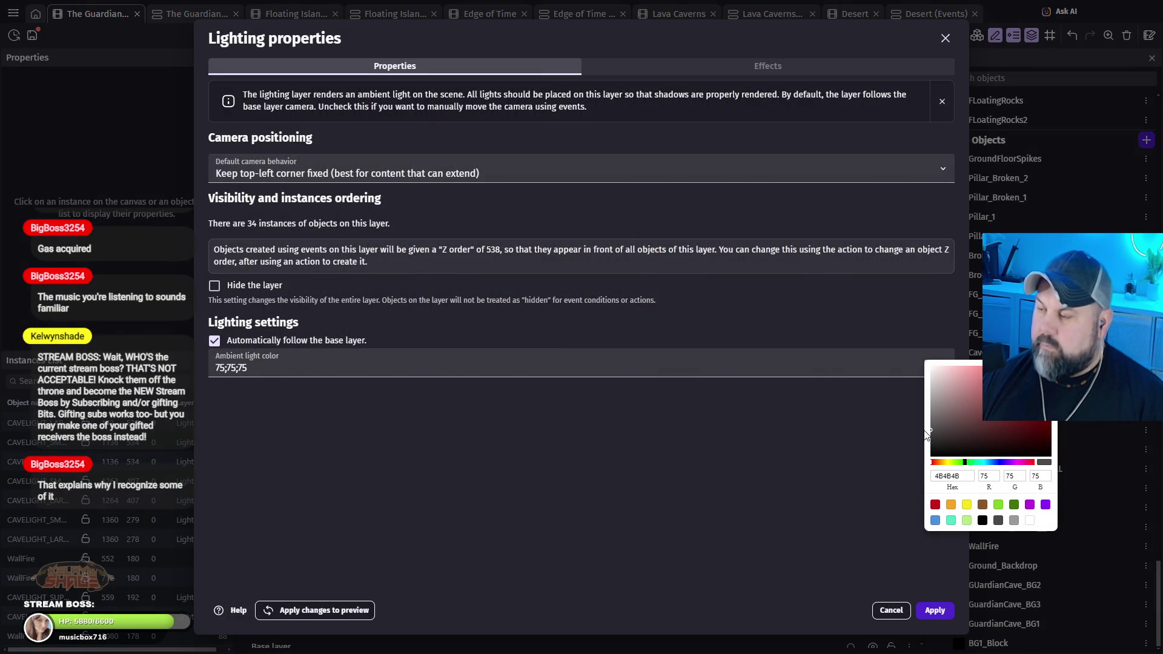
{"action": "left_click", "coordinate": [938, 613]}
{"action": "left_click", "coordinate": [939, 613]}
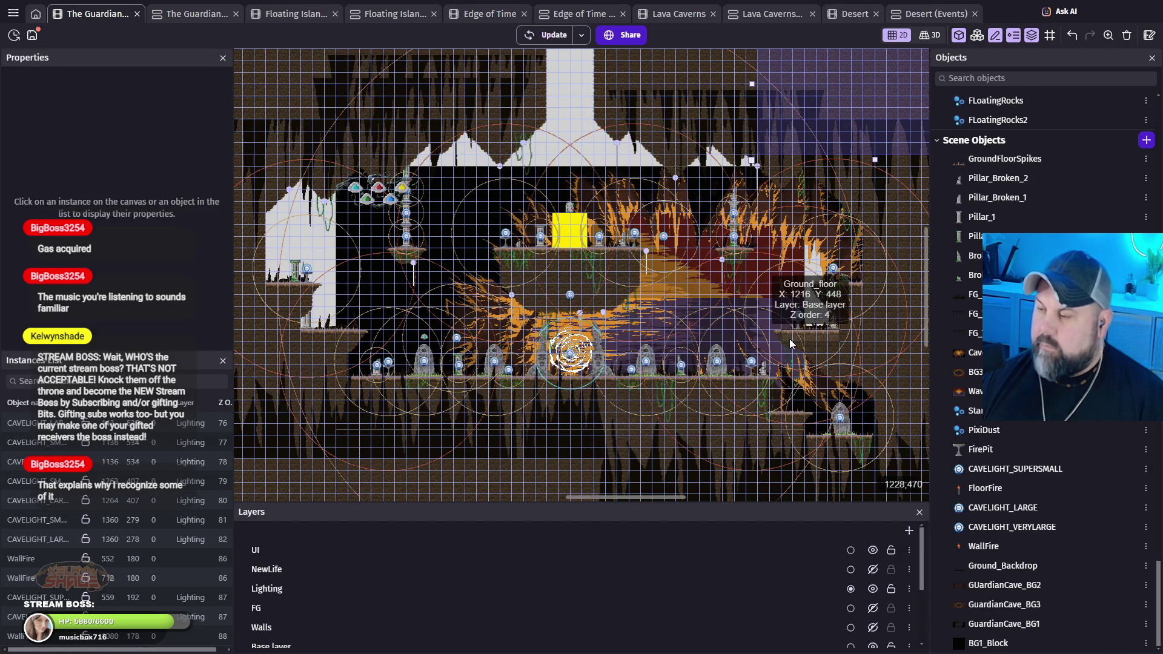
{"action": "scroll", "coordinate": [401, 614], "scroll_direction": "down", "scroll_amount": 3}
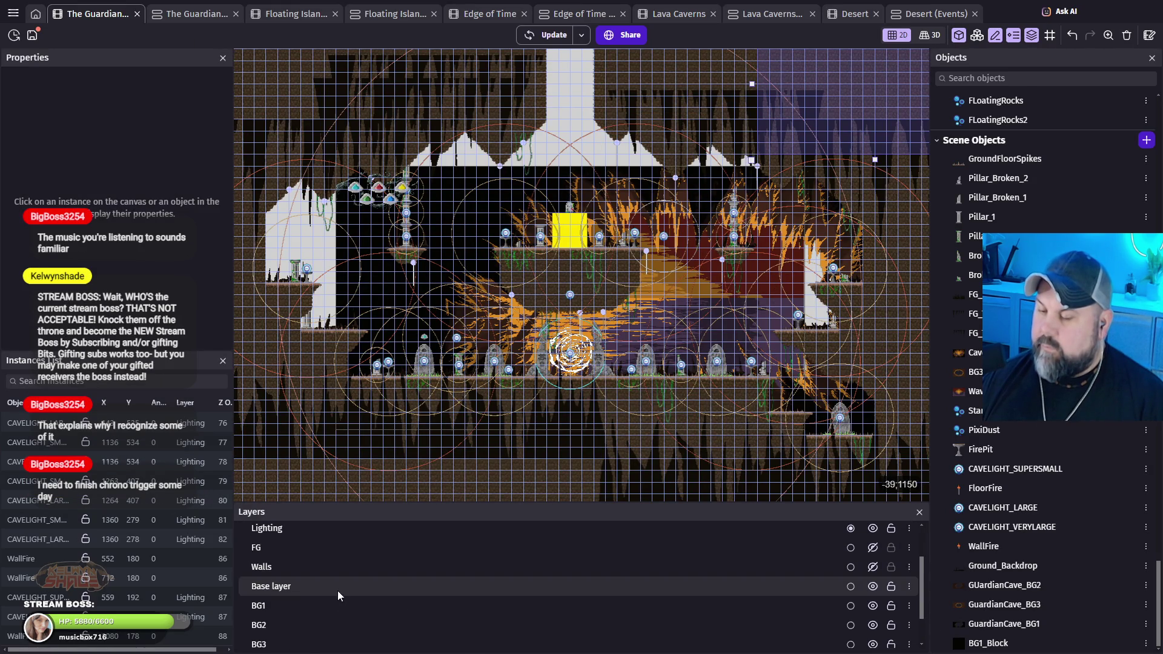
{"action": "double_click", "coordinate": [632, 605]}
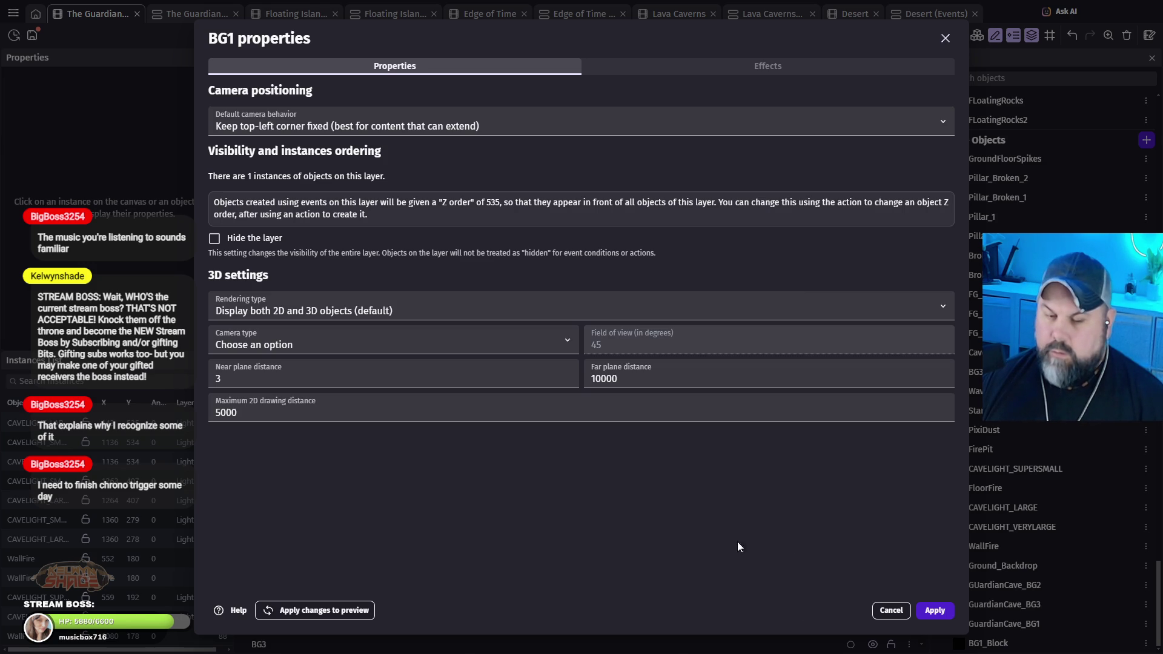
{"action": "left_click", "coordinate": [889, 612]}
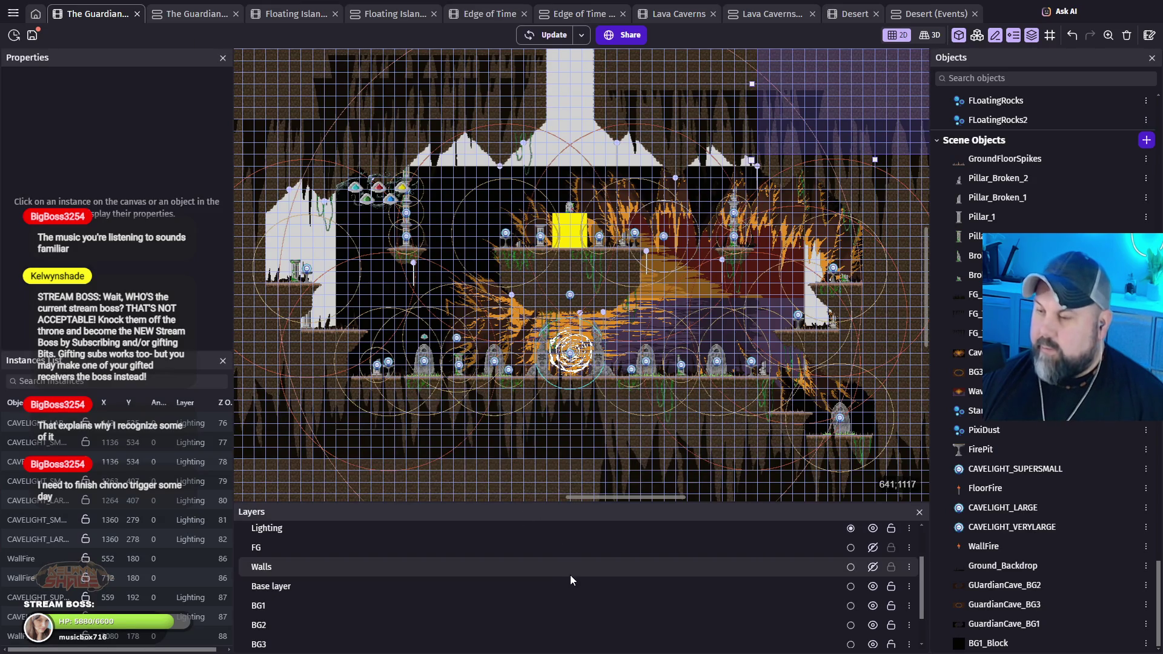
{"action": "double_click", "coordinate": [335, 620]}
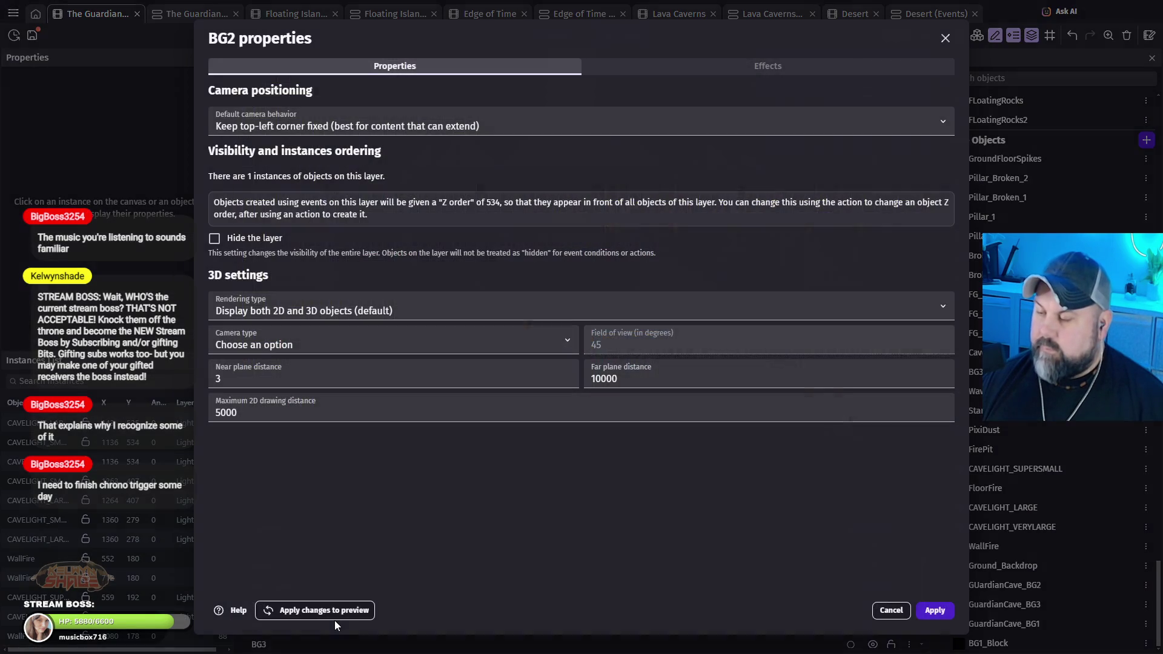
{"action": "left_click", "coordinate": [891, 612]}
{"action": "left_click", "coordinate": [431, 585]}
{"action": "double_click", "coordinate": [431, 585]}
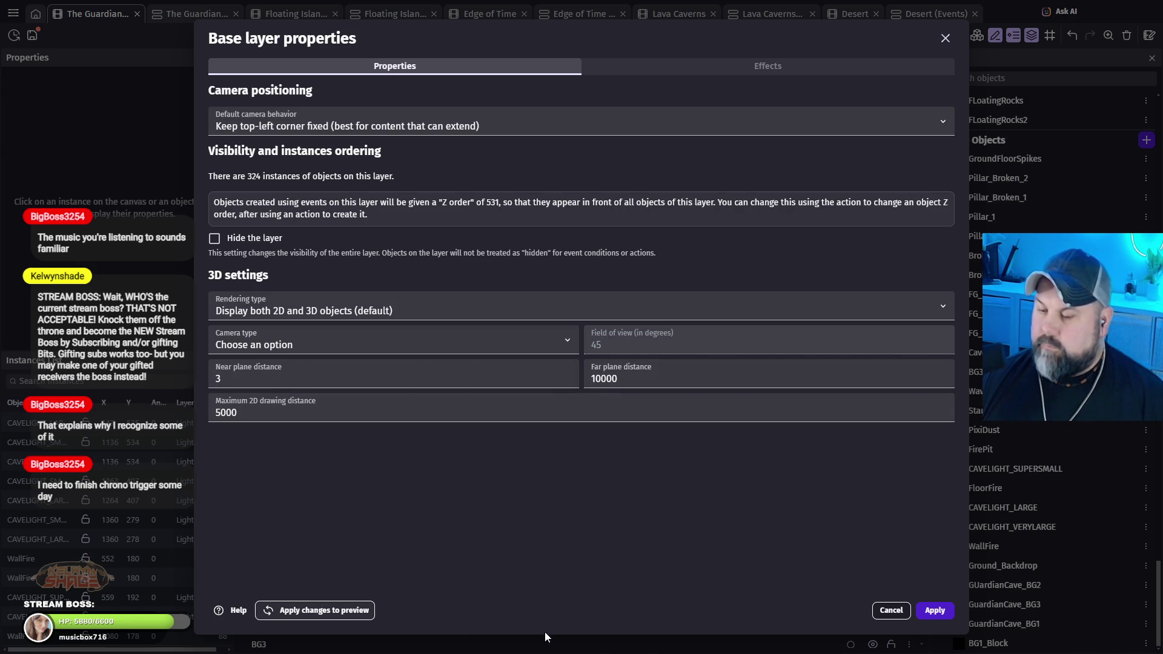
{"action": "left_click", "coordinate": [888, 613]}
{"action": "scroll", "coordinate": [358, 579], "scroll_direction": "up", "scroll_amount": 3}
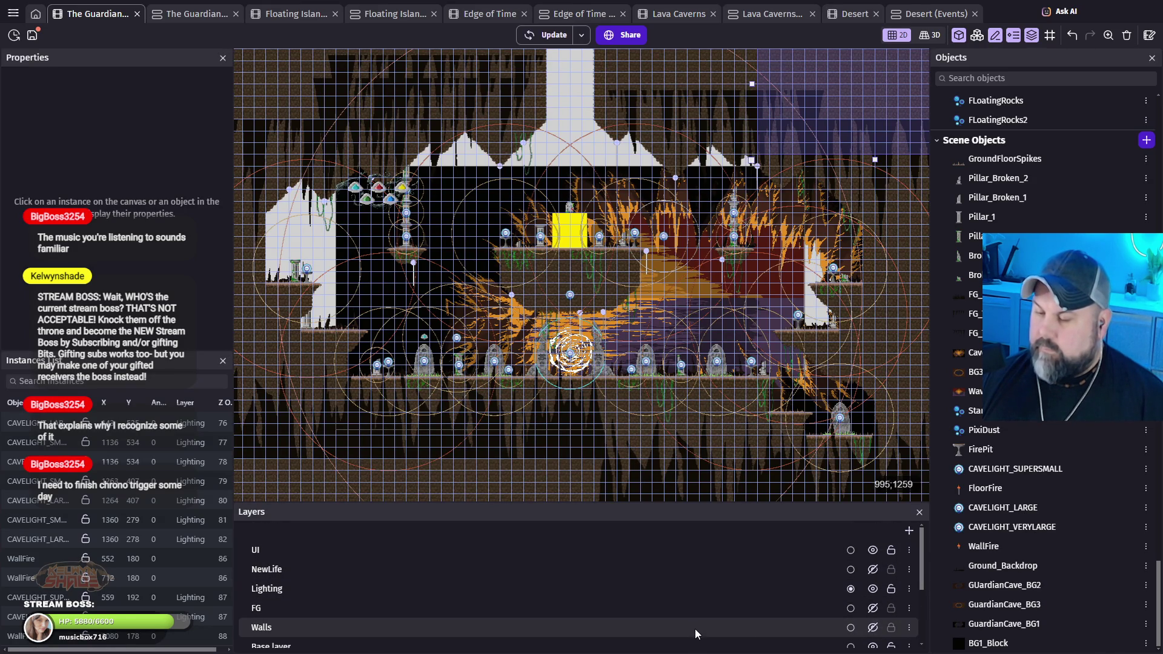
Step: Make the FG and Walls layers visible again
{"action": "scroll", "coordinate": [694, 629], "scroll_direction": "down", "scroll_amount": 2}
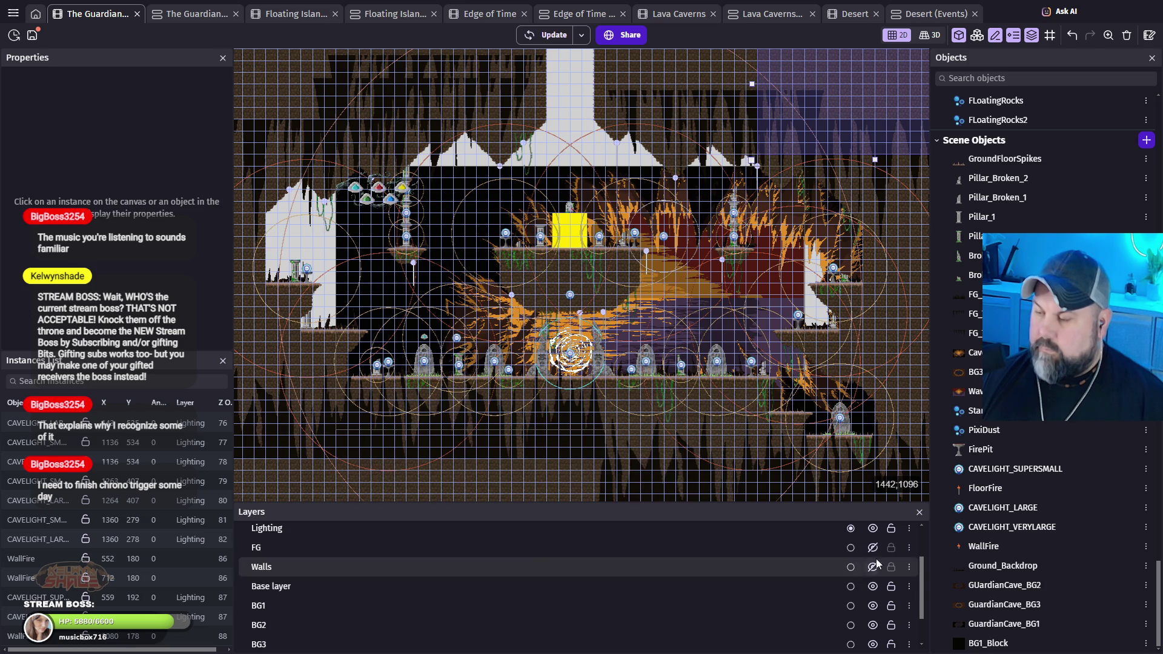
{"action": "left_click", "coordinate": [872, 548]}
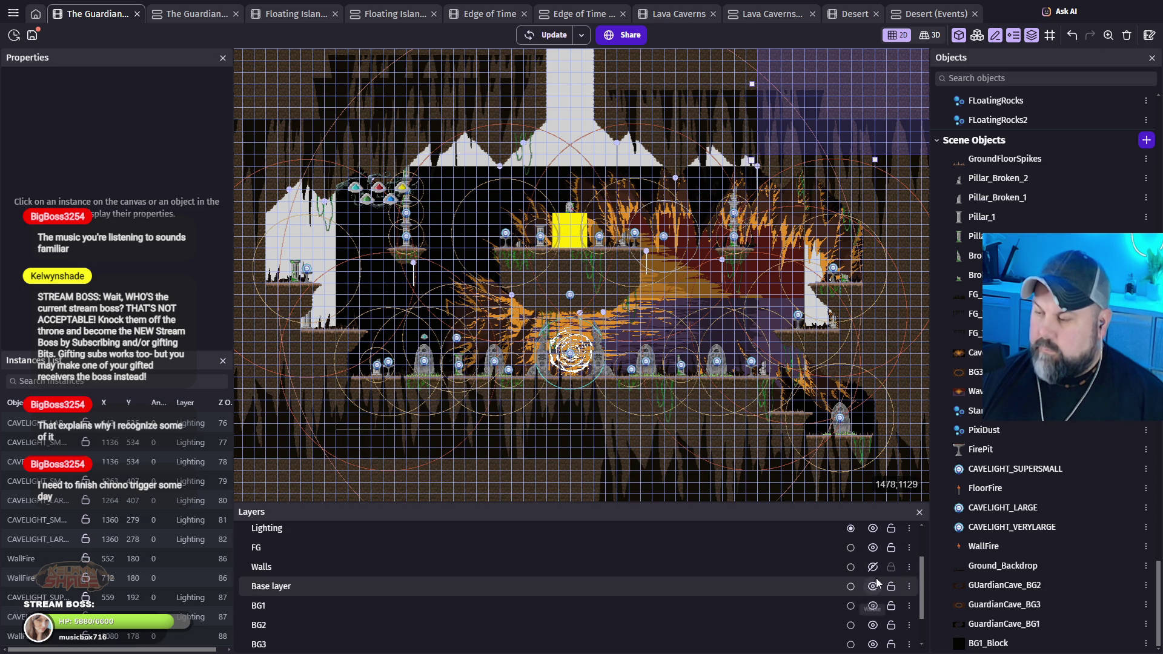
{"action": "left_click", "coordinate": [873, 567]}
{"action": "scroll", "coordinate": [883, 590], "scroll_direction": "down", "scroll_amount": 2}
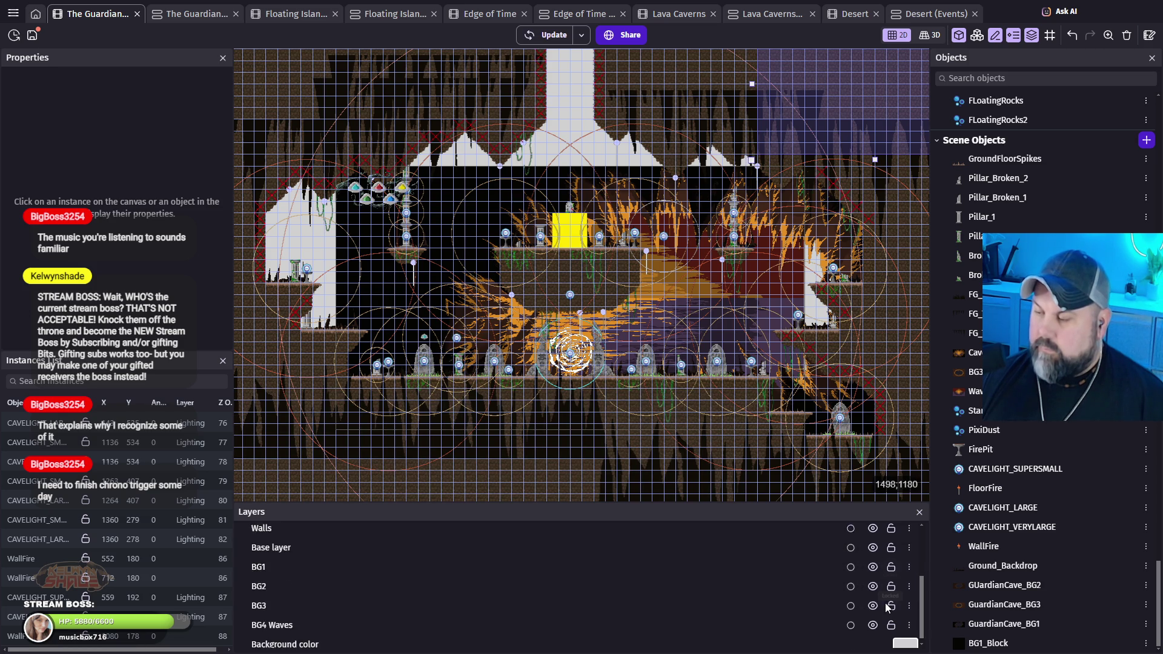
Step: Change the scene background colour from D1D1D1 to black 000000 and launch a preview
{"action": "left_click", "coordinate": [902, 641]}
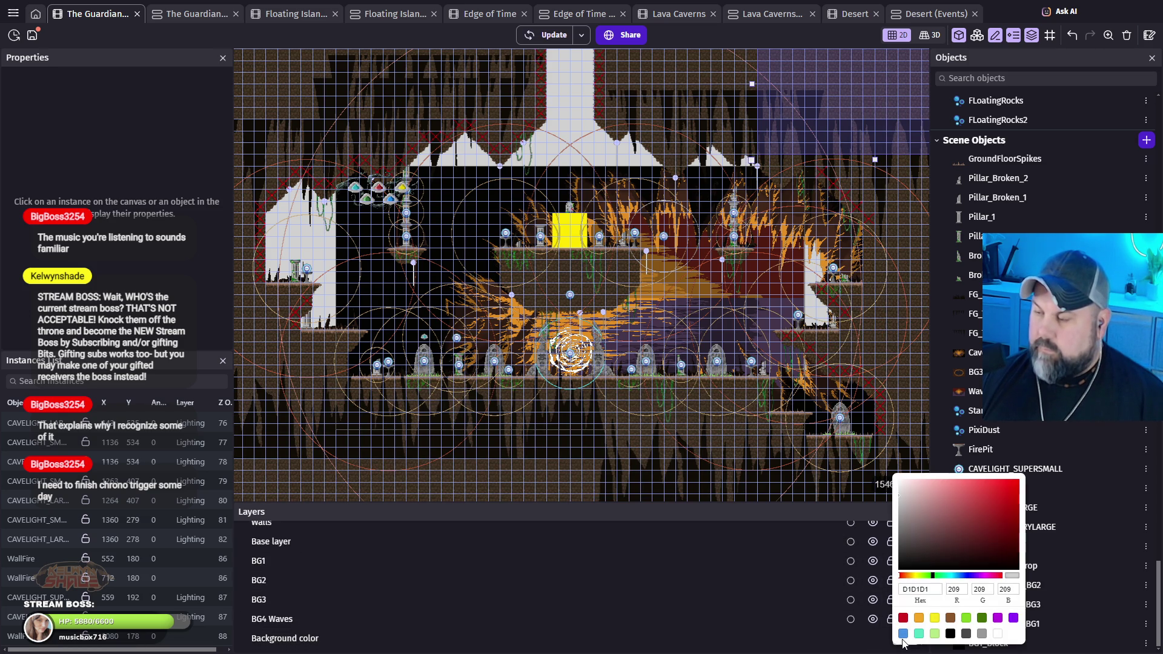
{"action": "left_click", "coordinate": [950, 633]}
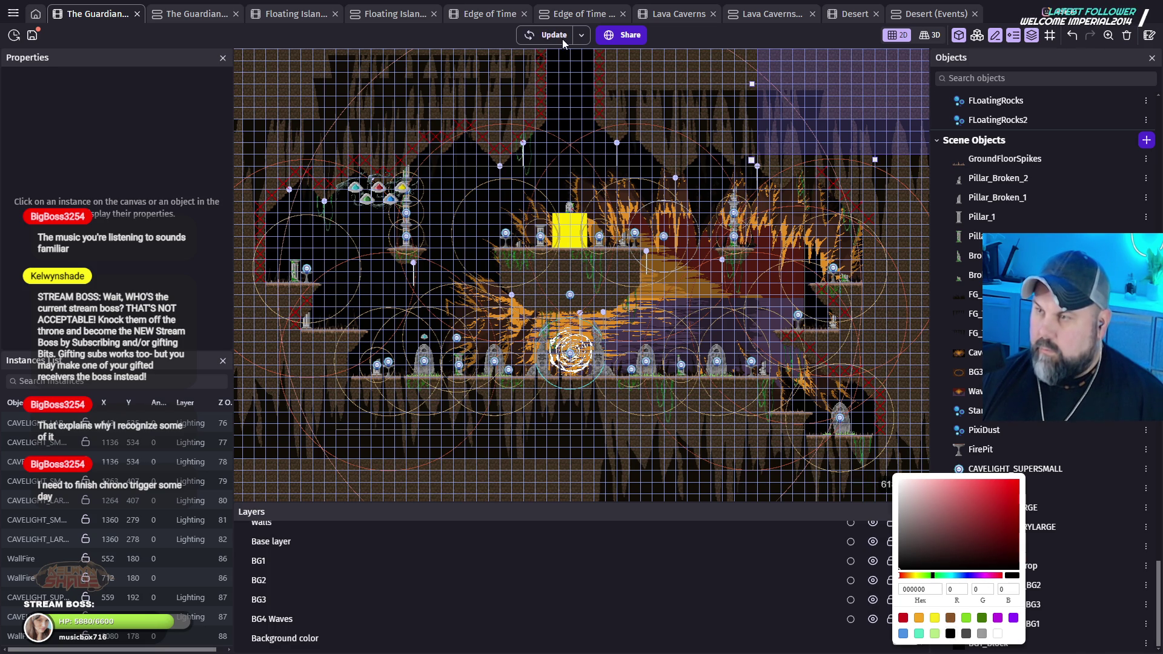
{"action": "left_click", "coordinate": [562, 39]}
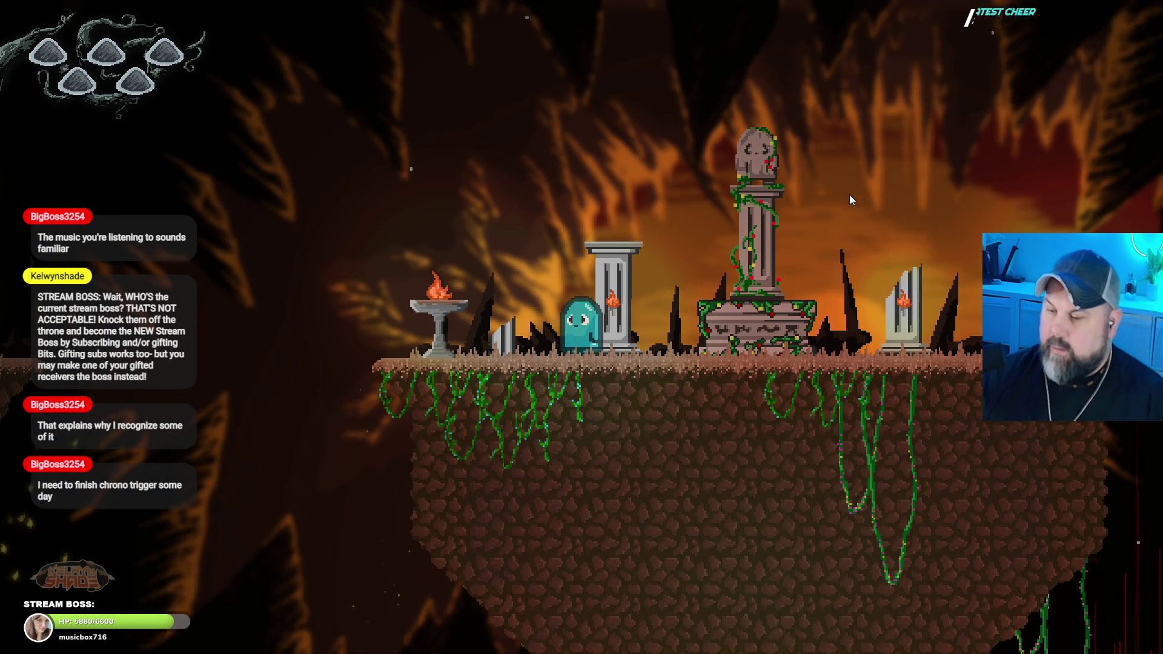
Step: Fly the ghost between the statue platform, the fire-bowl ledge and the pillar platform
{"action": "key", "text": "Left"}
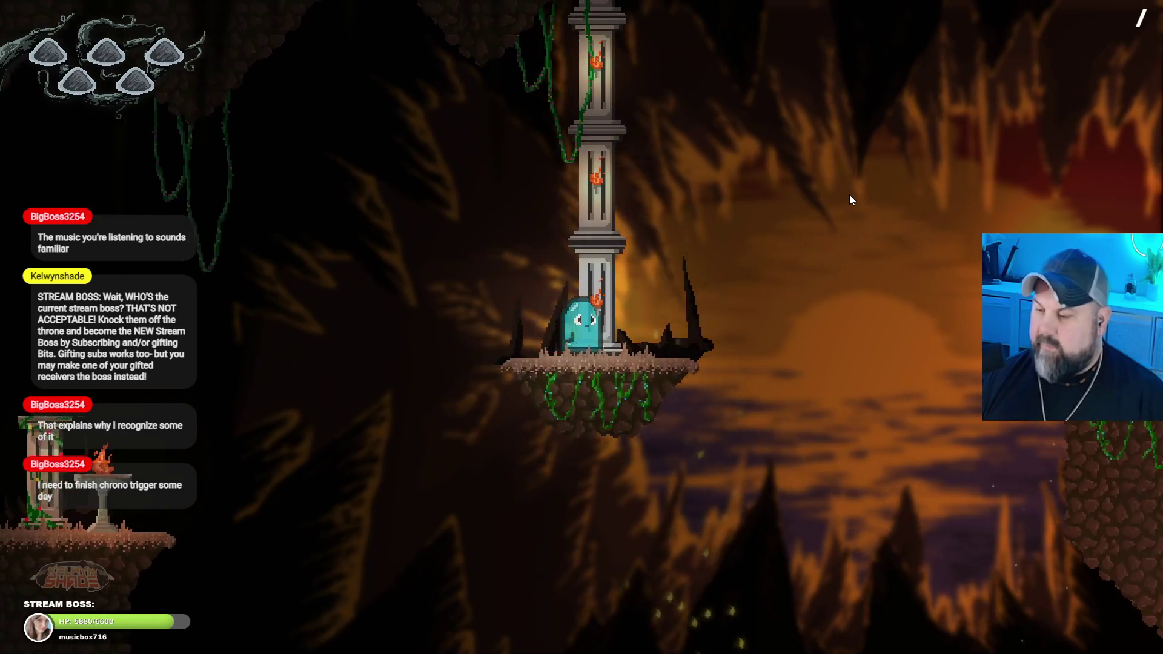
{"action": "key", "text": "Right"}
{"action": "key", "text": "Left"}
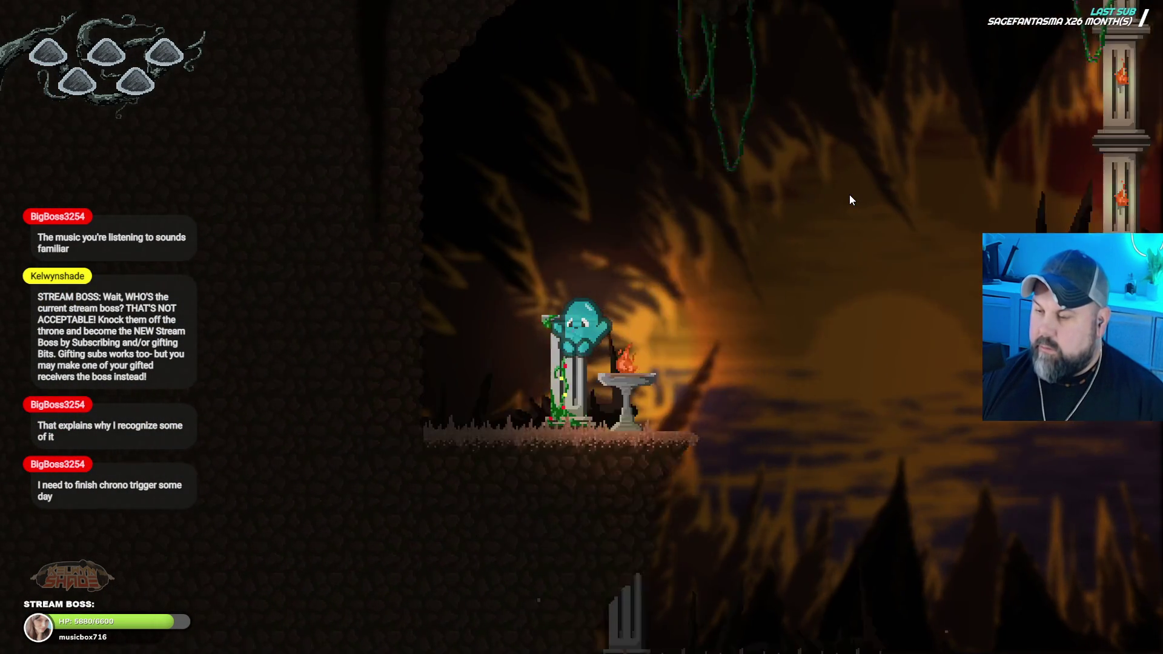
{"action": "key", "text": "Right"}
{"action": "key", "text": "Right"}
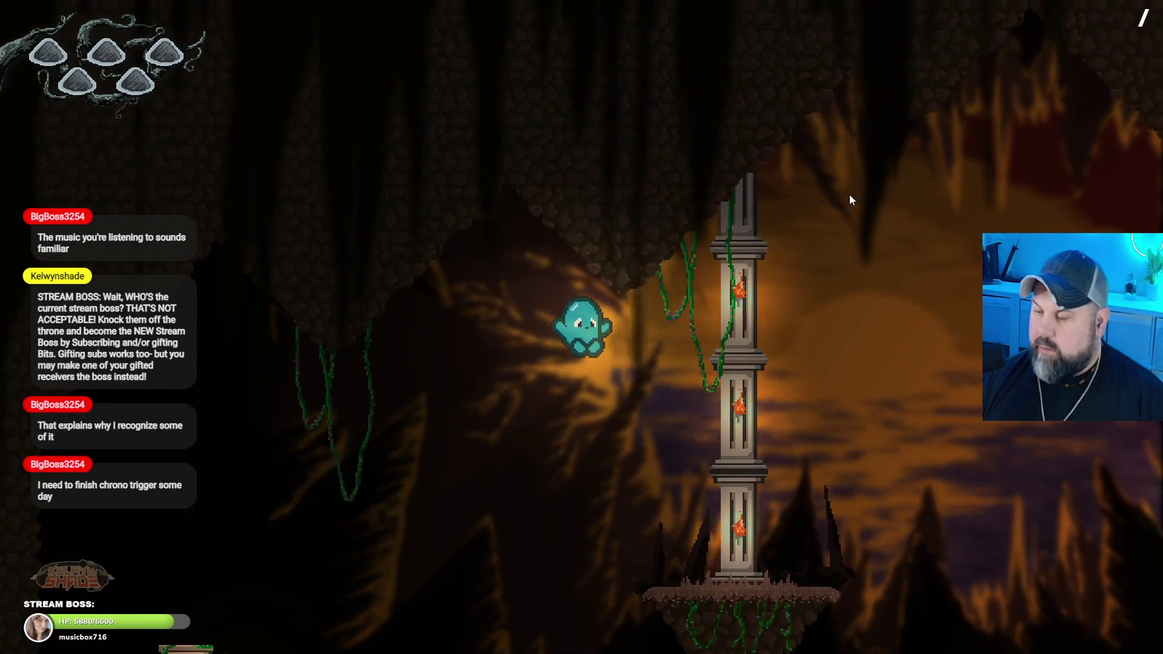
{"action": "key", "text": "Right"}
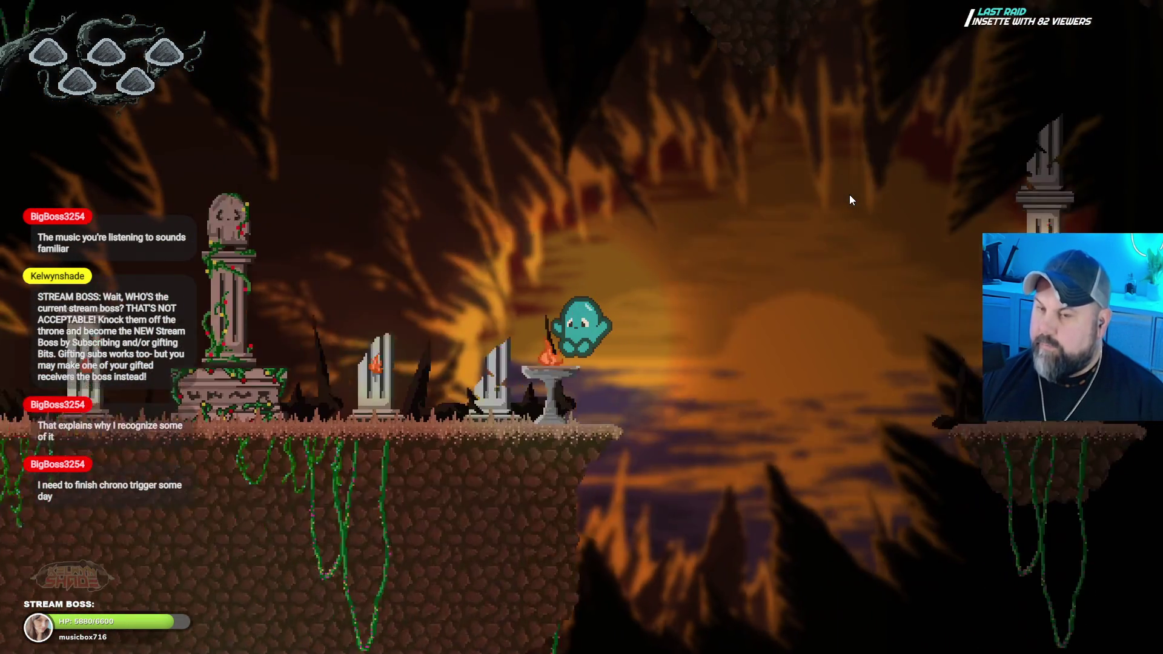
{"action": "key", "text": "Left"}
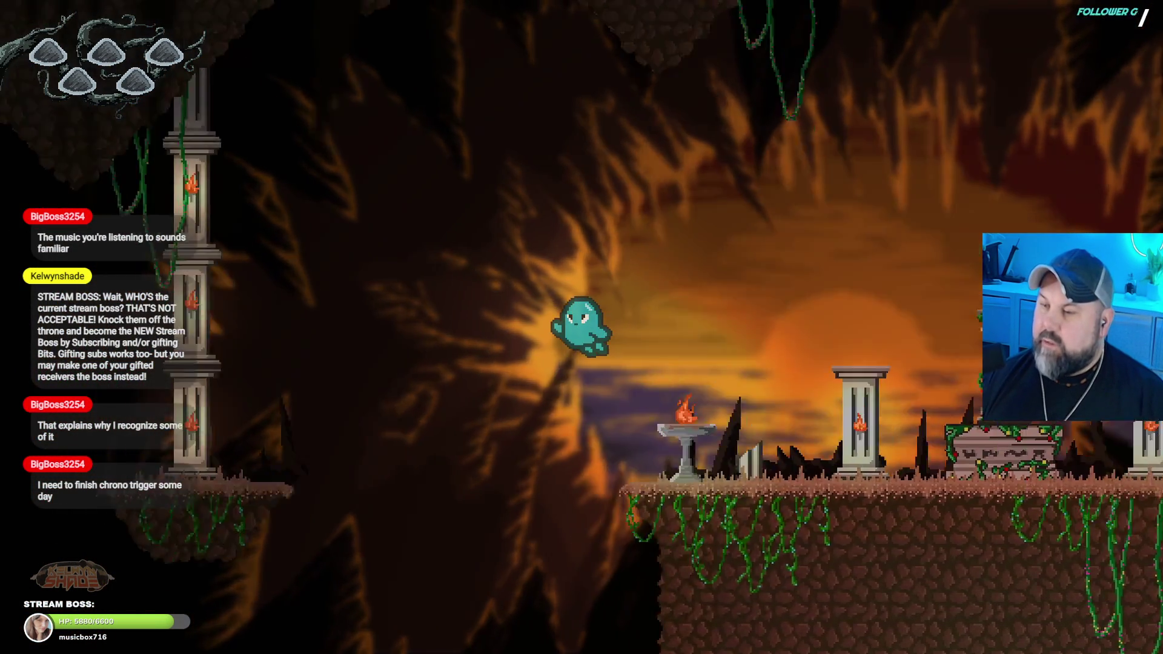
{"action": "key", "text": "Left"}
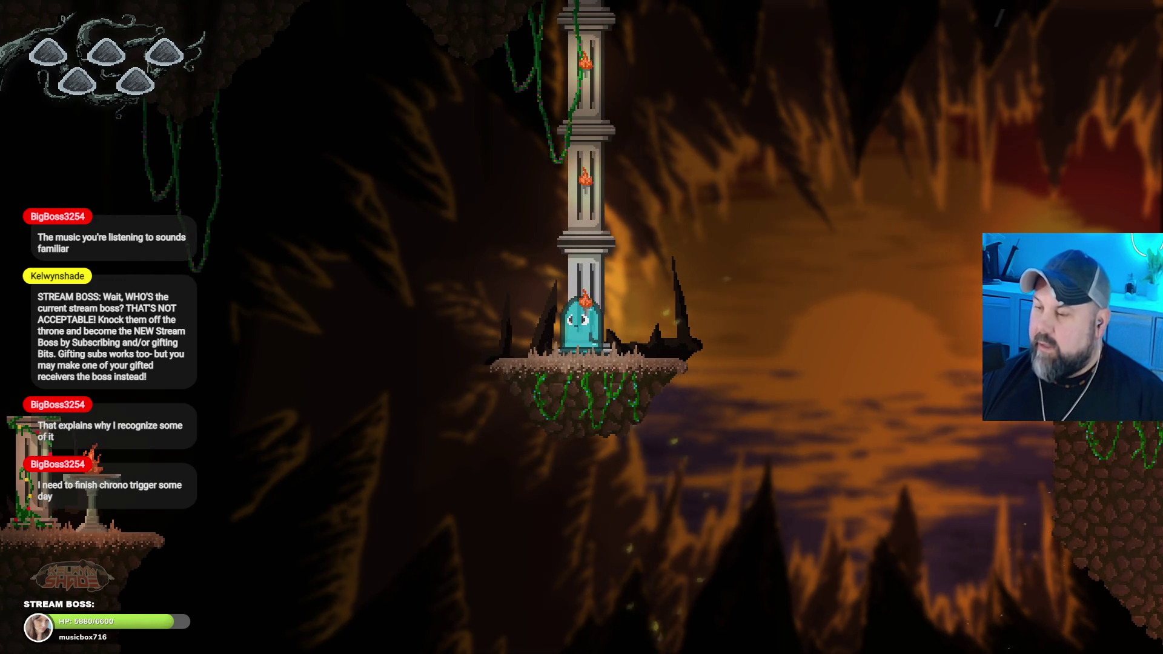
{"action": "key", "text": "Left"}
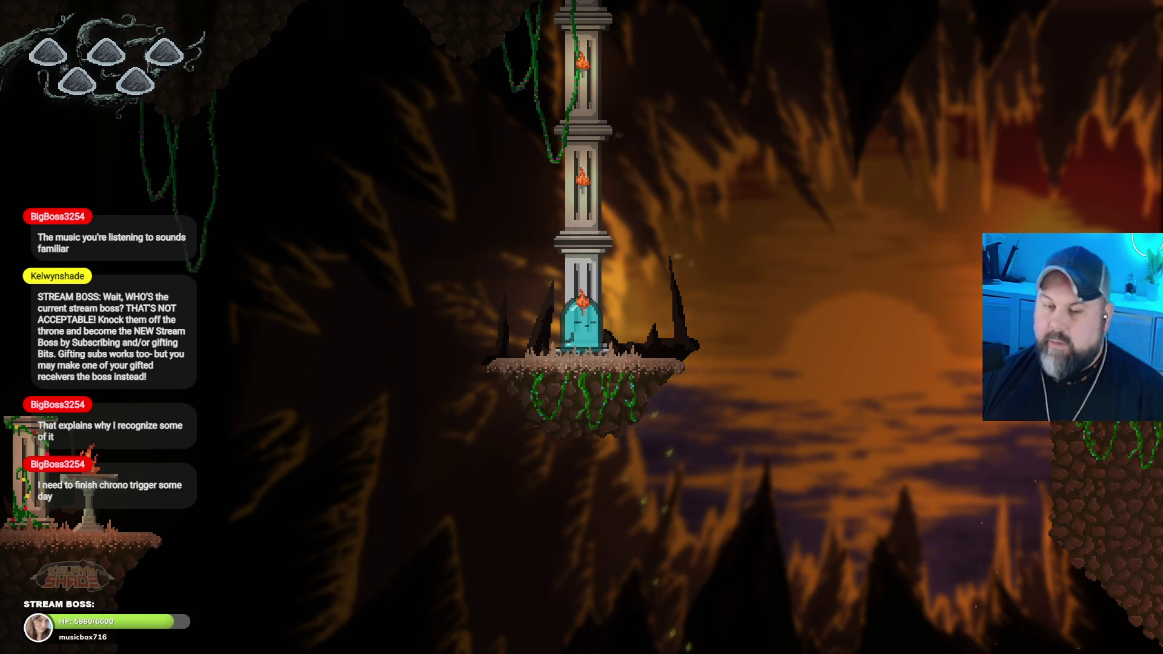
Step: Fly the ghost across the altar and pillar platforms down to the red-veined and green stones
{"action": "key", "text": "Right"}
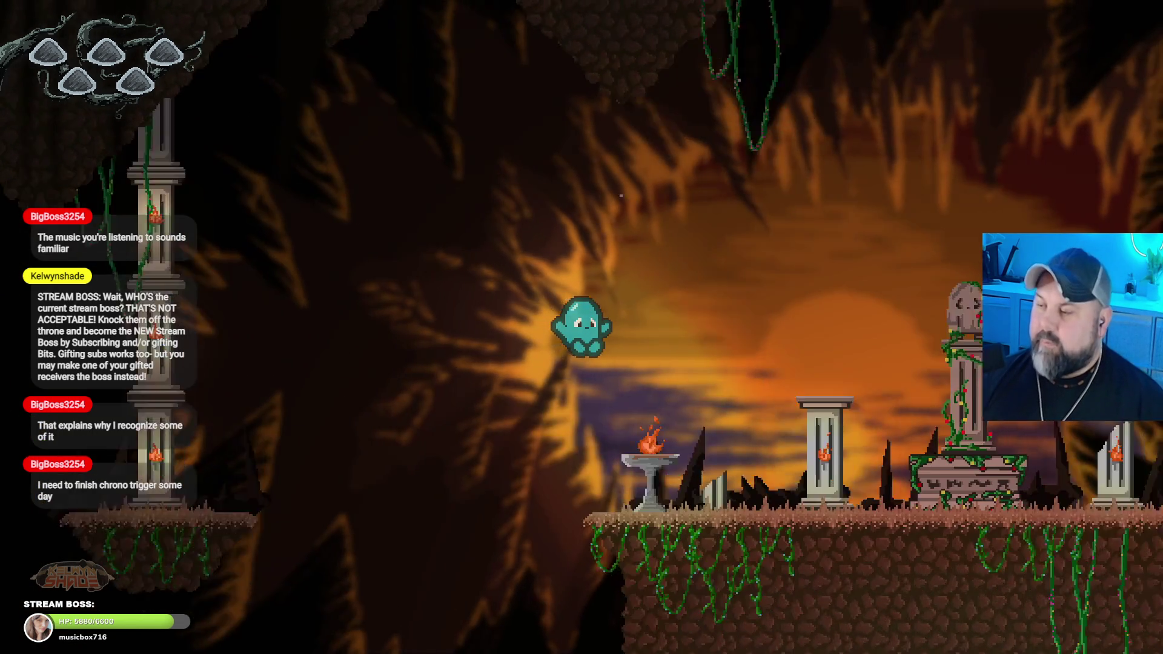
{"action": "key", "text": "Right"}
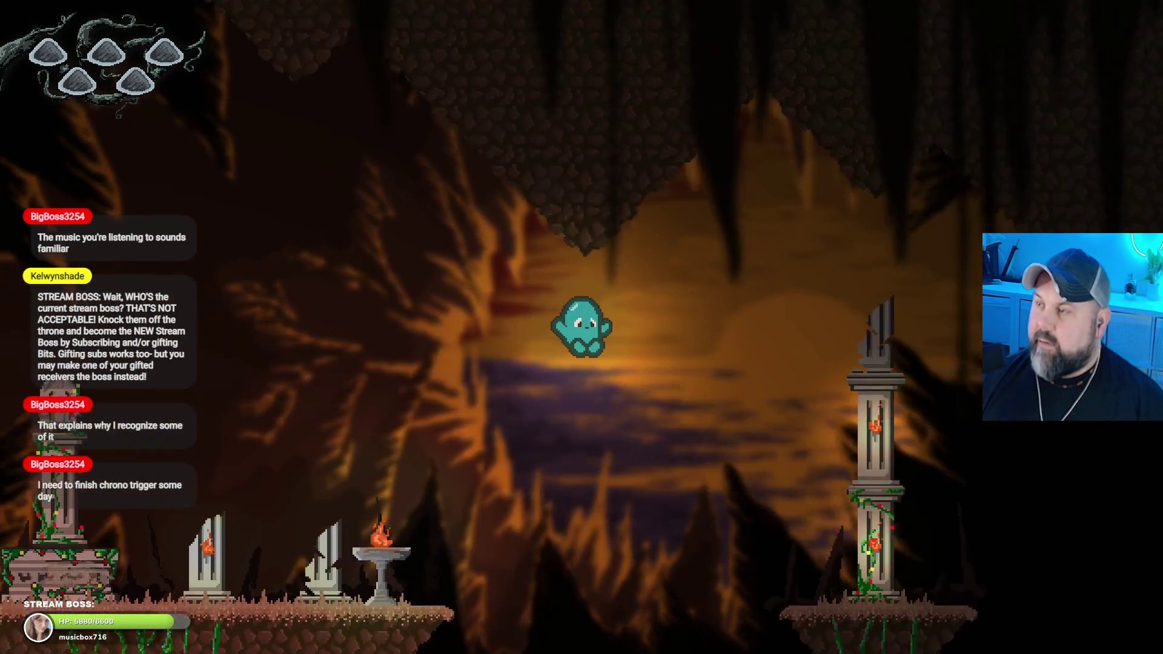
{"action": "key", "text": "Left"}
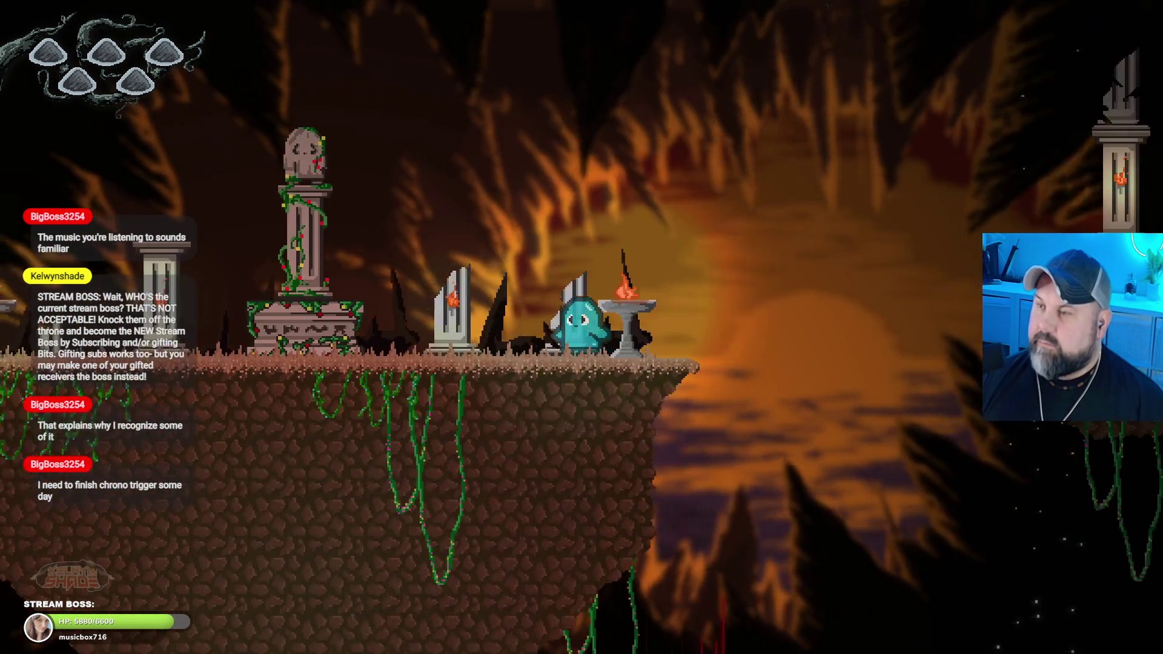
{"action": "key", "text": "Left"}
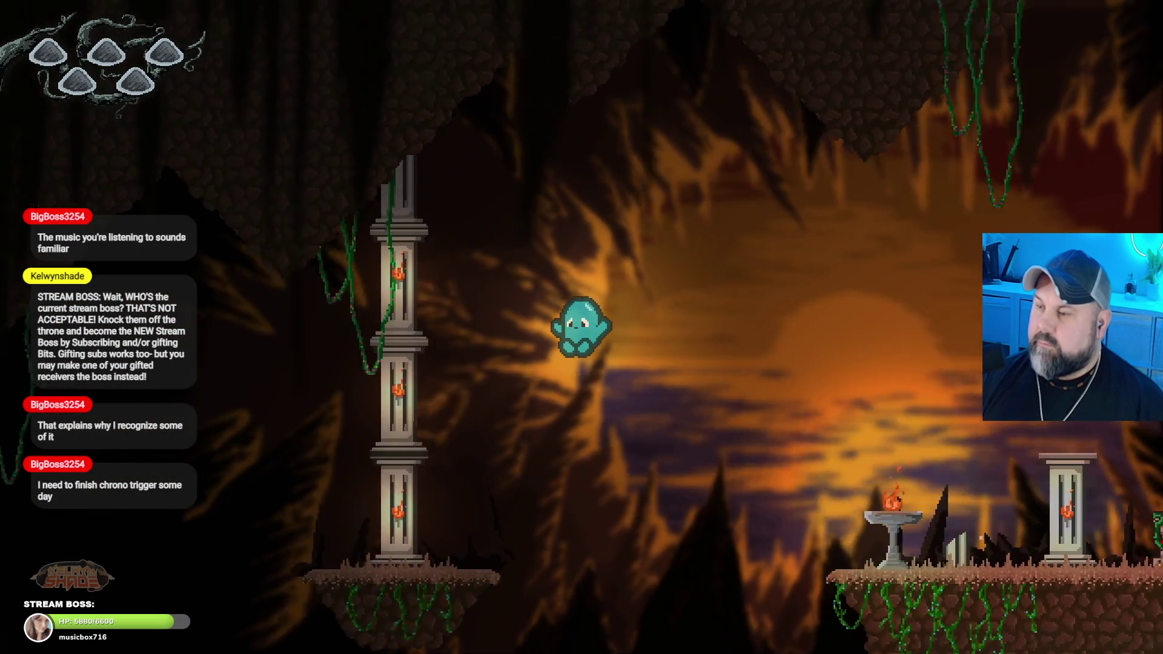
{"action": "key", "text": "Right"}
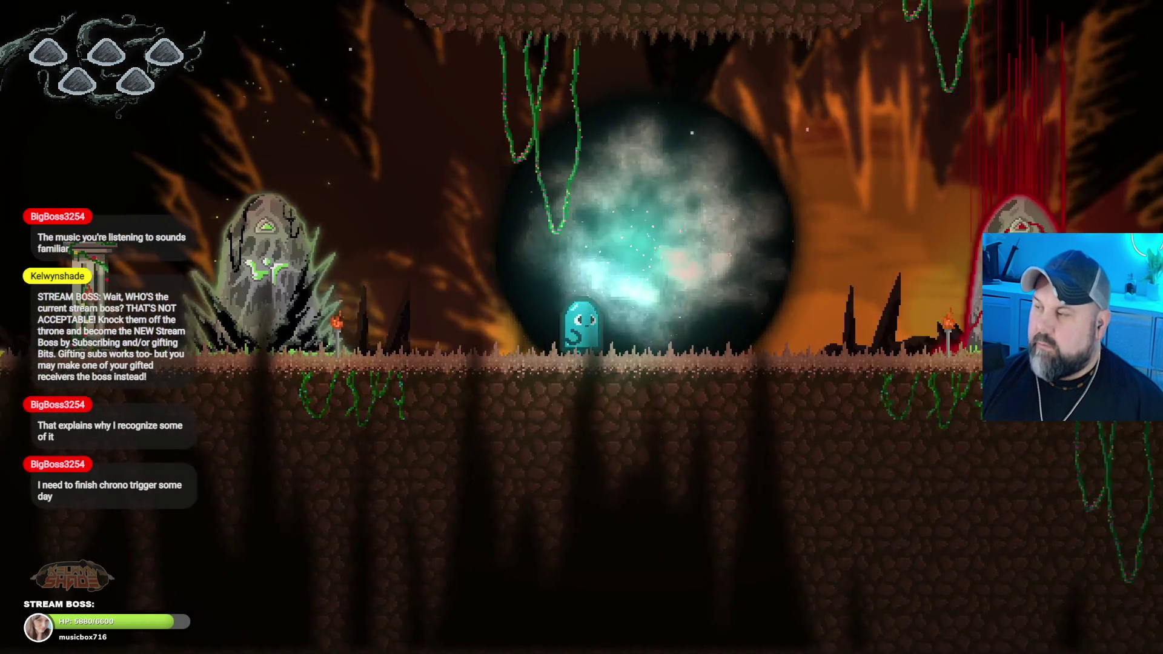
{"action": "key", "text": "Right"}
{"action": "key", "text": "Right"}
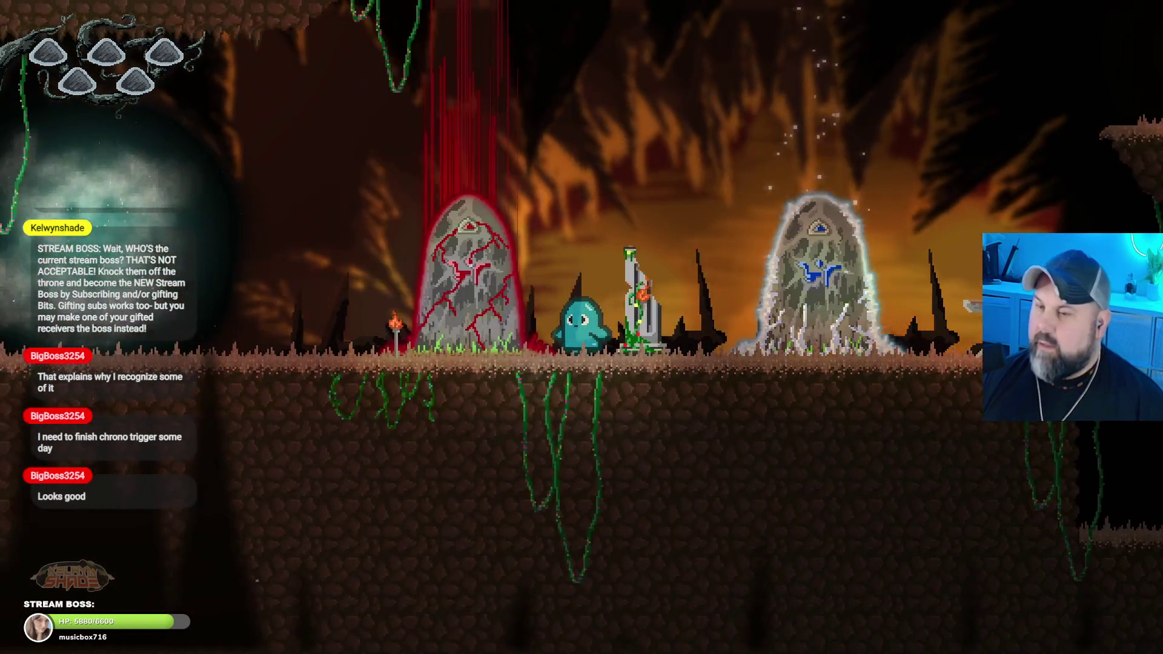
{"action": "key", "text": "Left"}
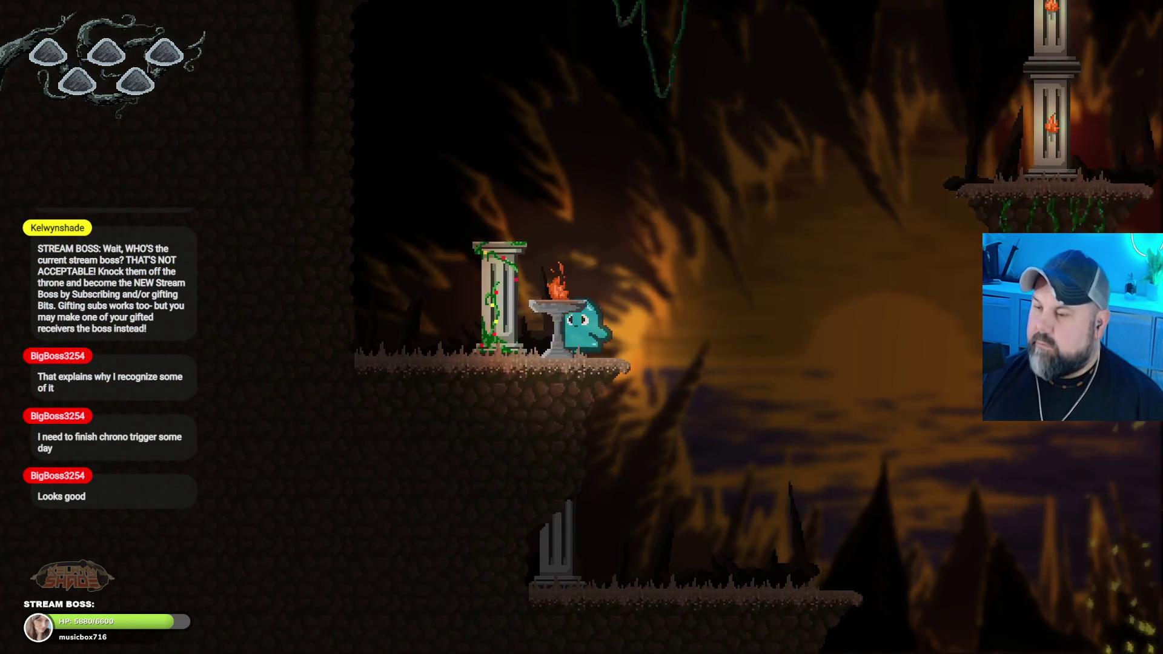
{"action": "key", "text": "Right"}
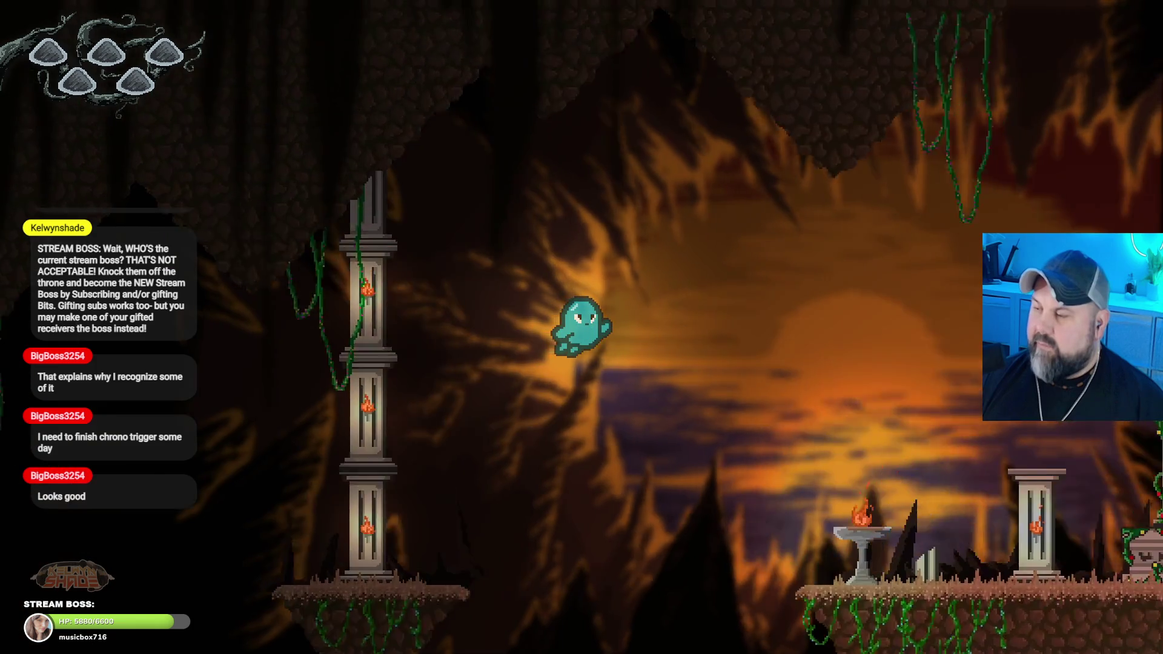
{"action": "key", "text": "Right"}
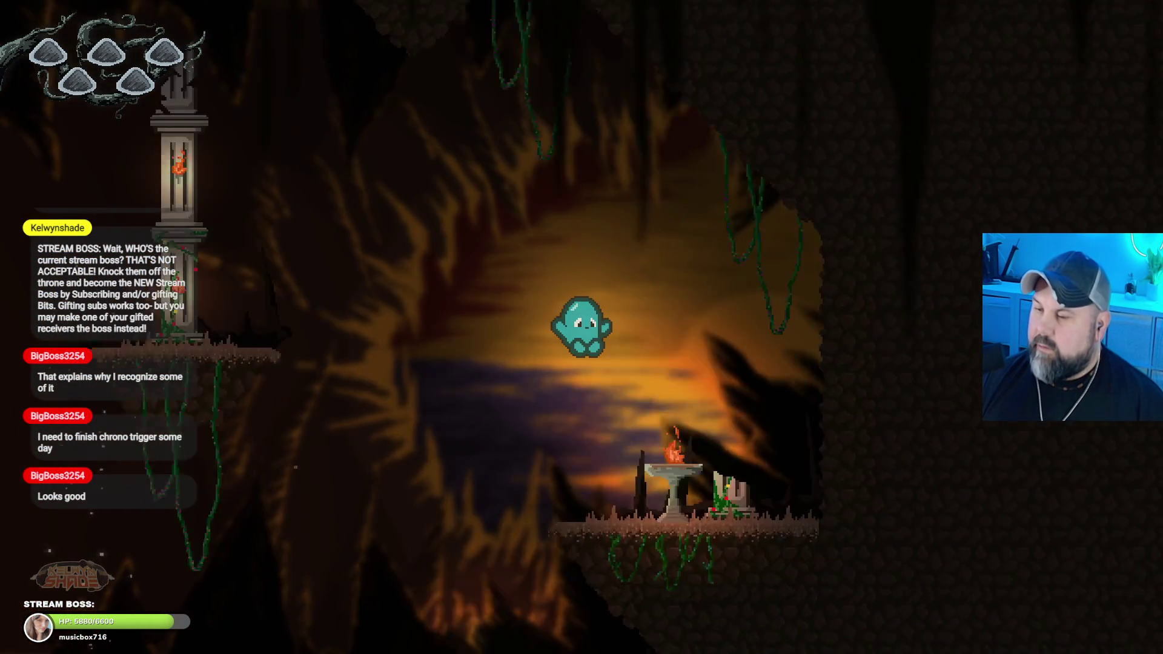
Step: Cross the lower cavern to the glowing tomb, climb the brazier and pillar ledges to the shrine, then close the preview
{"action": "key", "text": "Left"}
{"action": "key", "text": "space"}
{"action": "key", "text": "Left"}
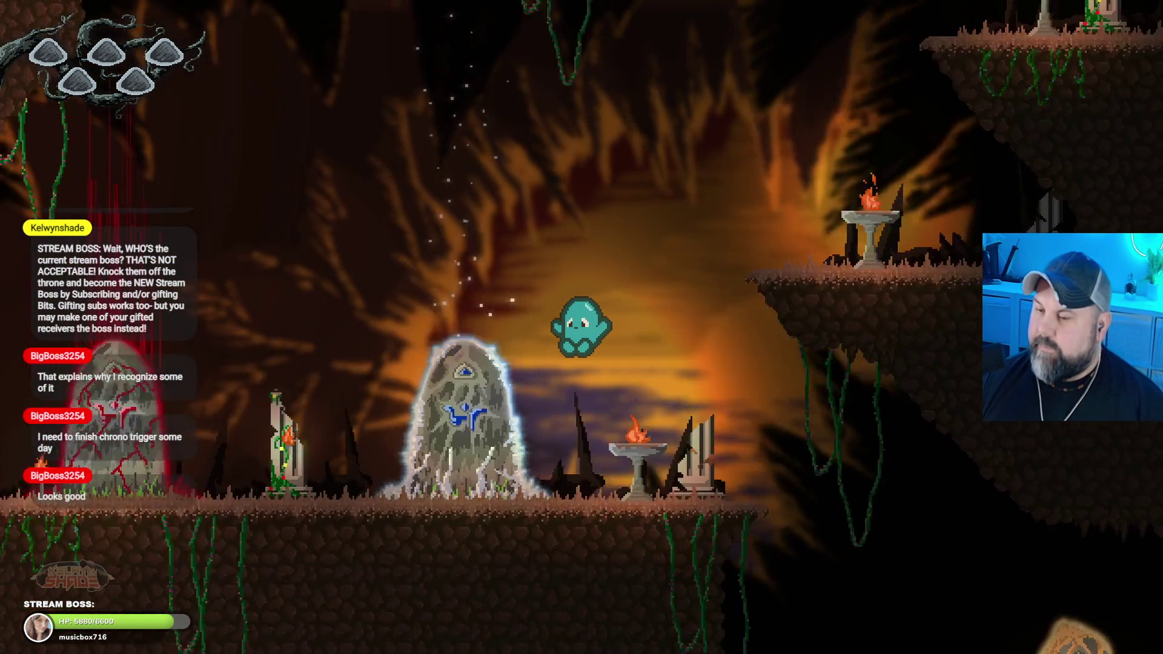
{"action": "key", "text": "Left"}
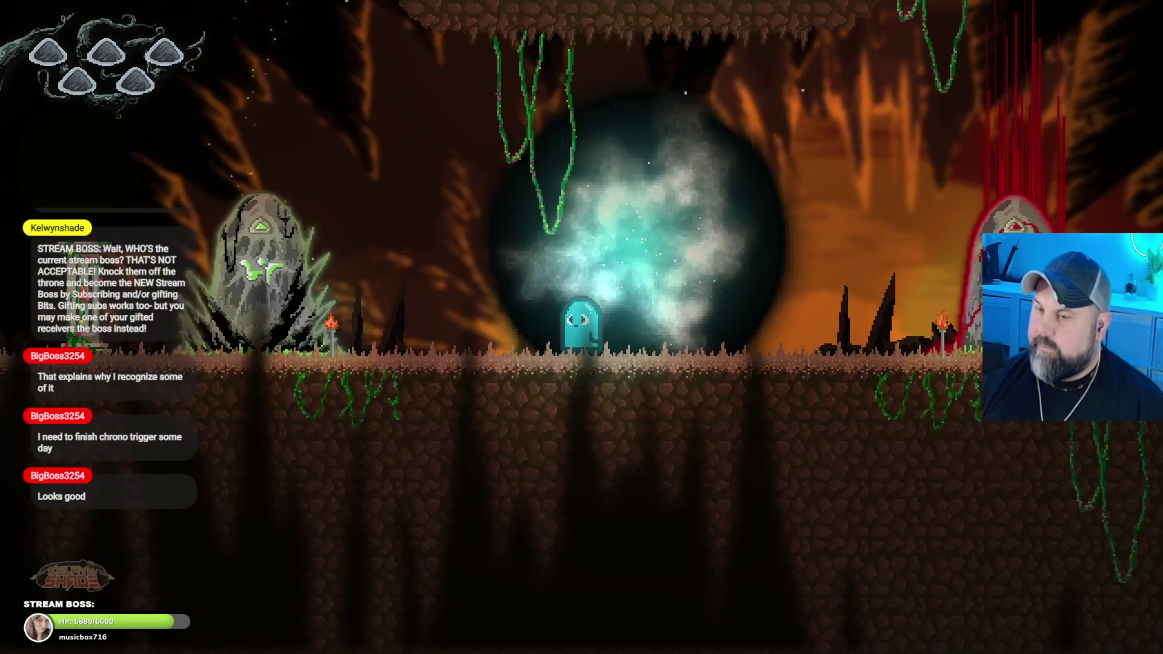
{"action": "key", "text": "Left"}
{"action": "key", "text": "space"}
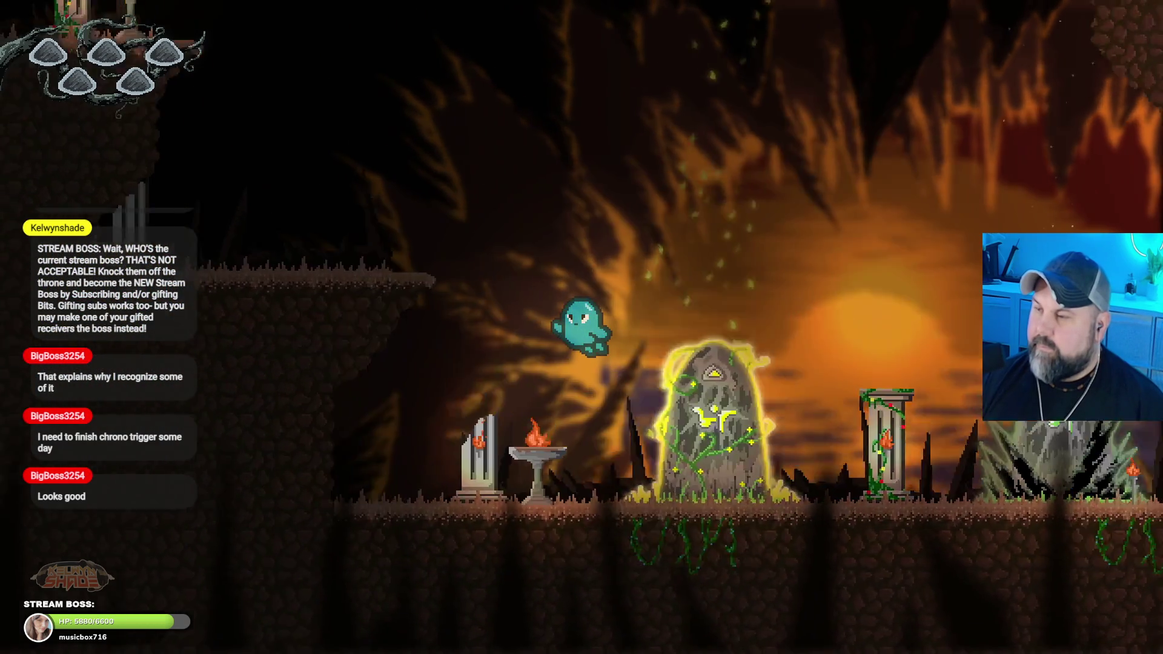
{"action": "key", "text": "Right"}
{"action": "key", "text": "space"}
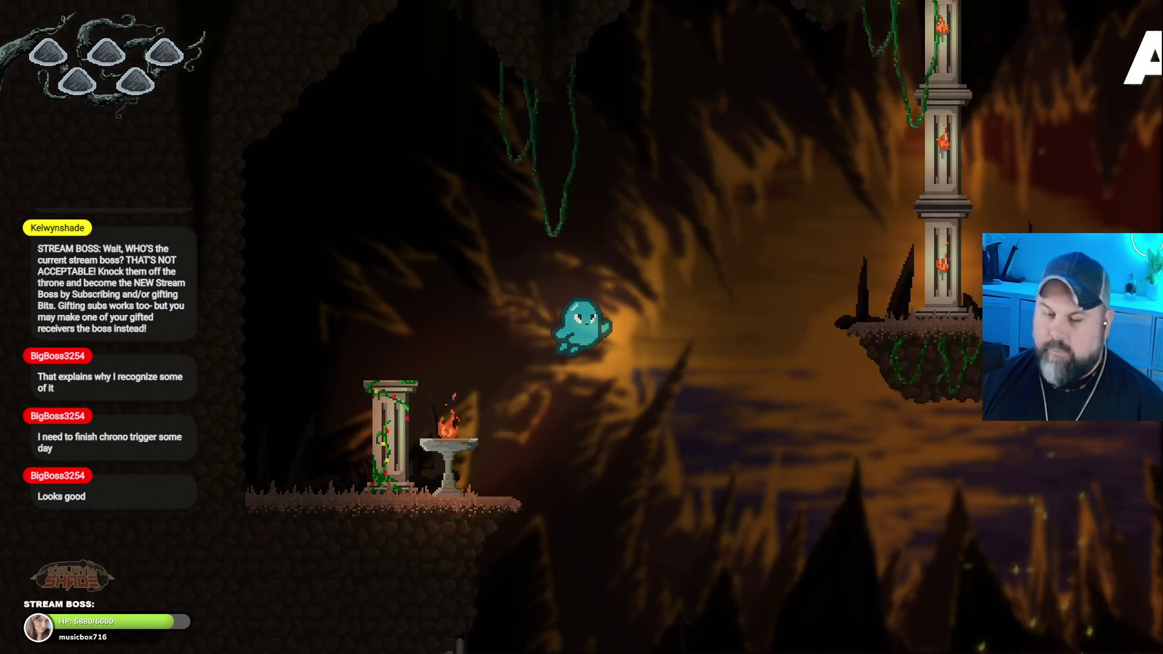
{"action": "key", "text": "Right"}
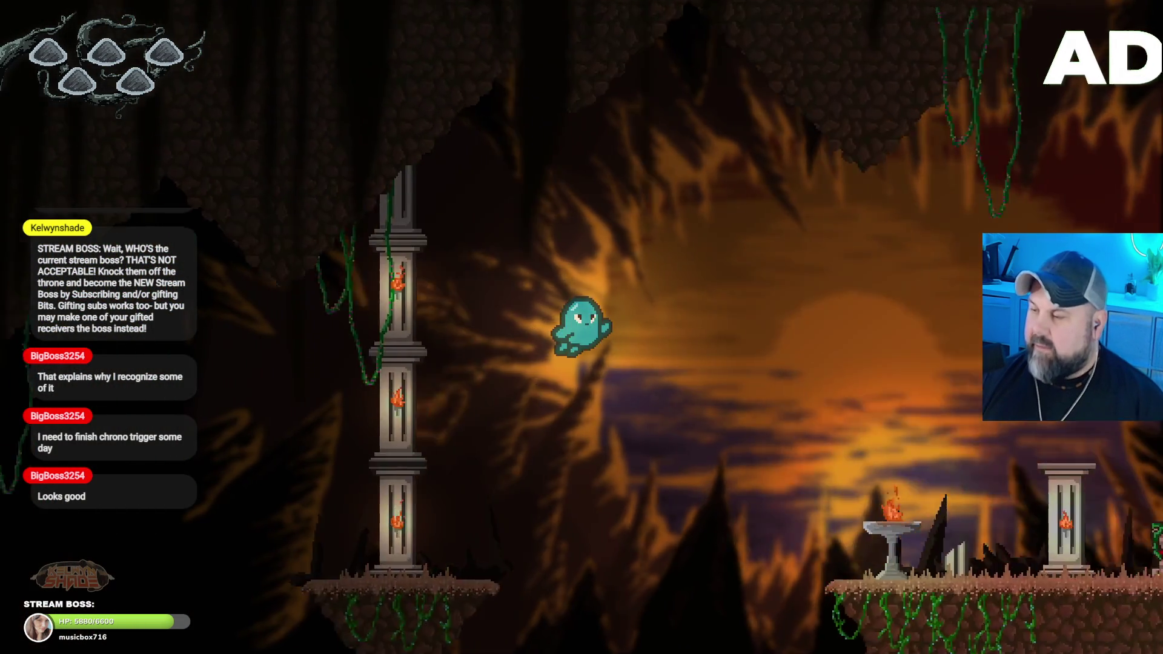
{"action": "key", "text": "Right"}
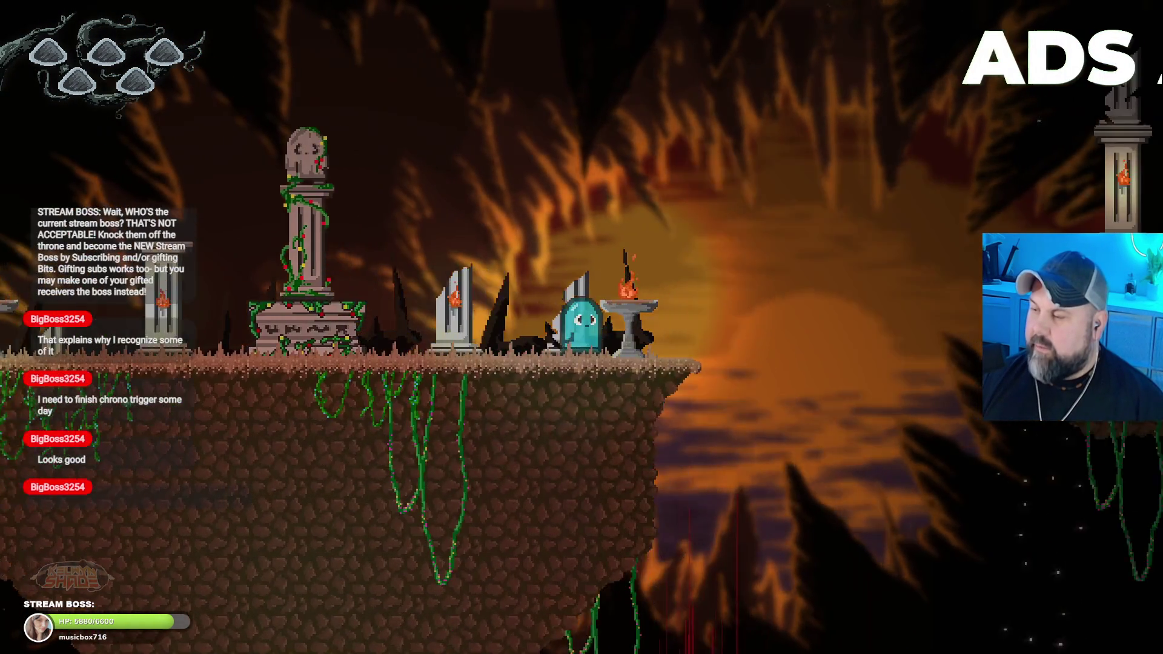
{"action": "key", "text": "alt+F4"}
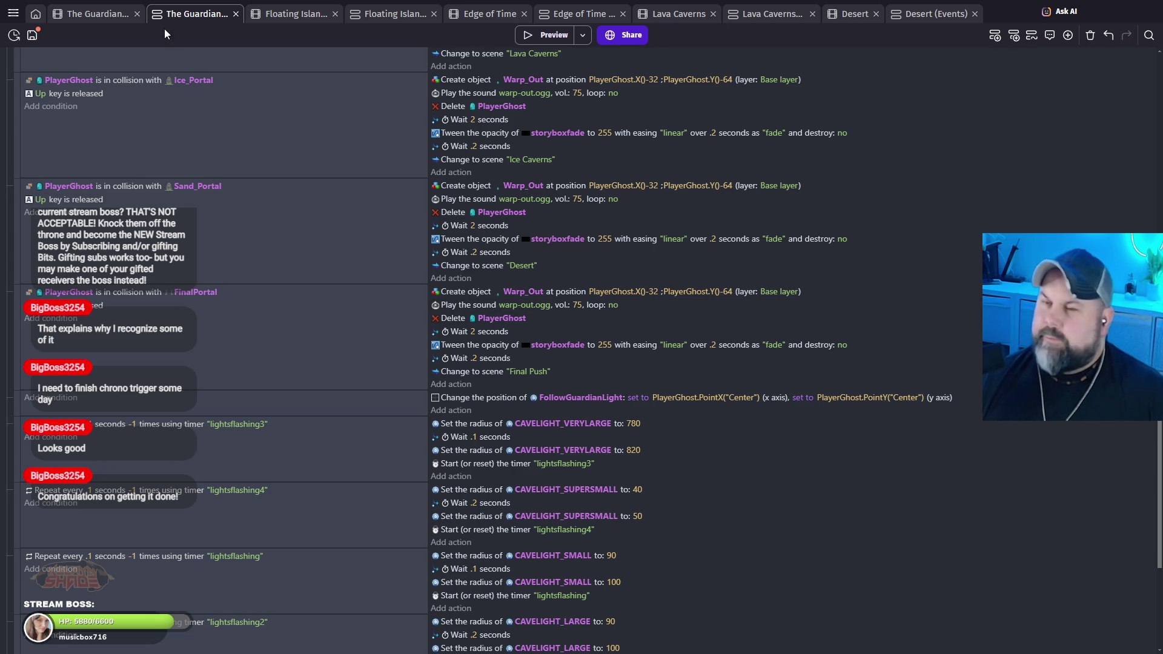
{"action": "left_click", "coordinate": [97, 14]}
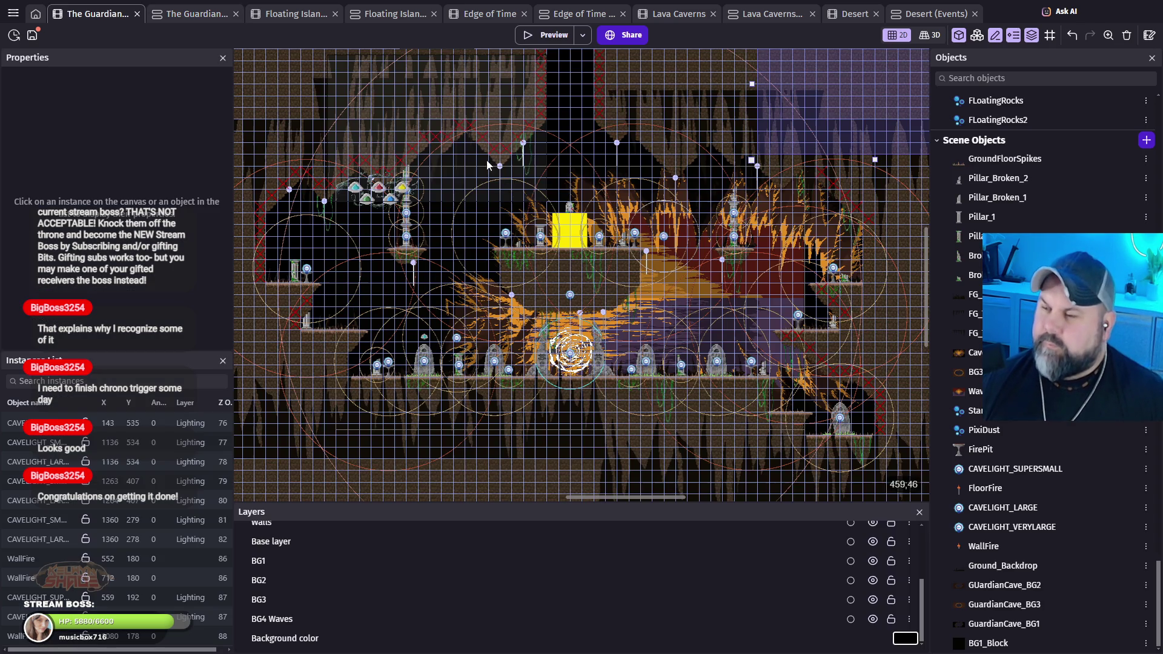
{"action": "left_click", "coordinate": [533, 34]}
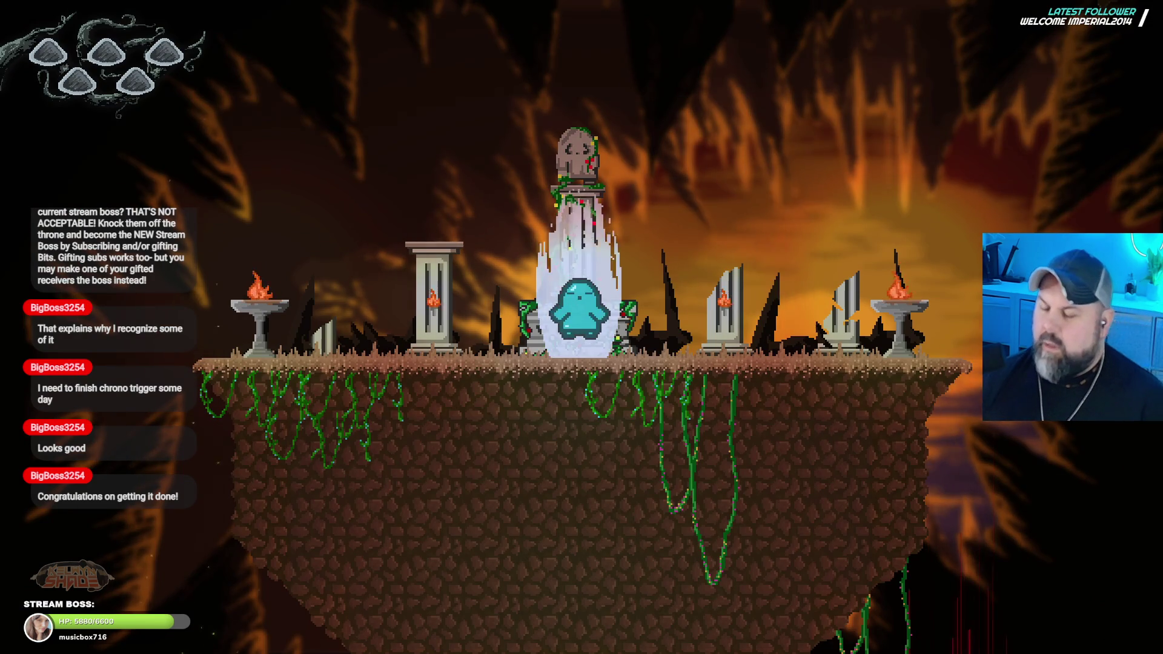
{"action": "key", "text": "Left"}
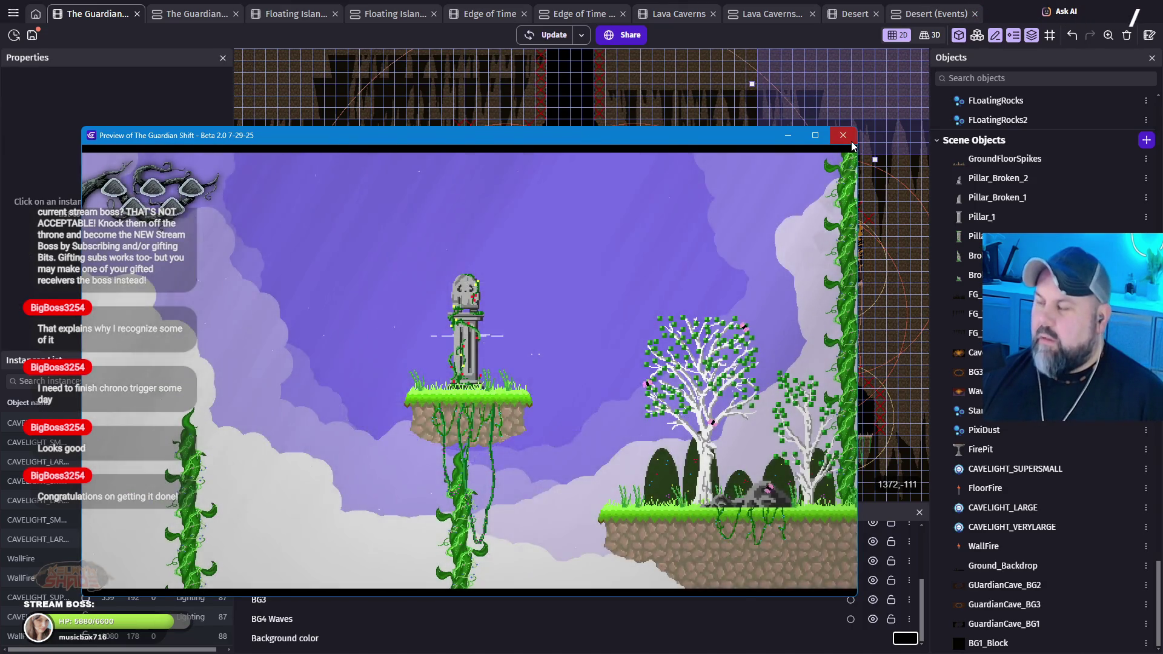
{"action": "left_click", "coordinate": [843, 135]}
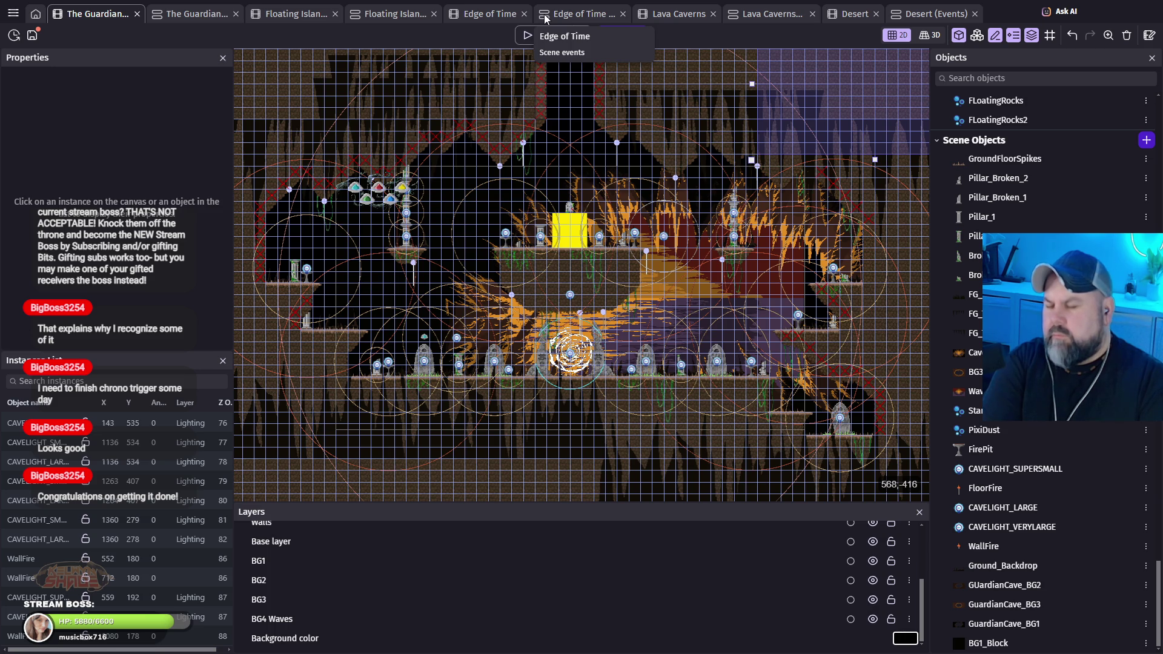
{"action": "key", "text": "ctrl+Tab"}
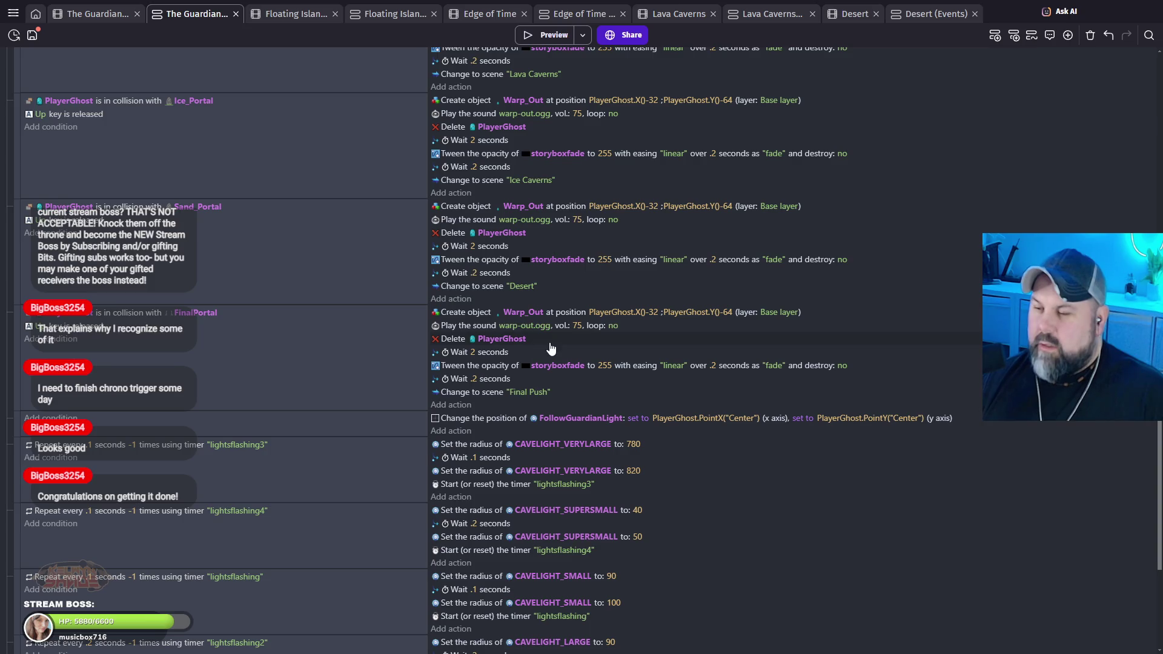
Step: Open the final portal's Delete PlayerGhost action and search PlayerGhost's actions for 'disable' and 'pause'
{"action": "left_click", "coordinate": [453, 339]}
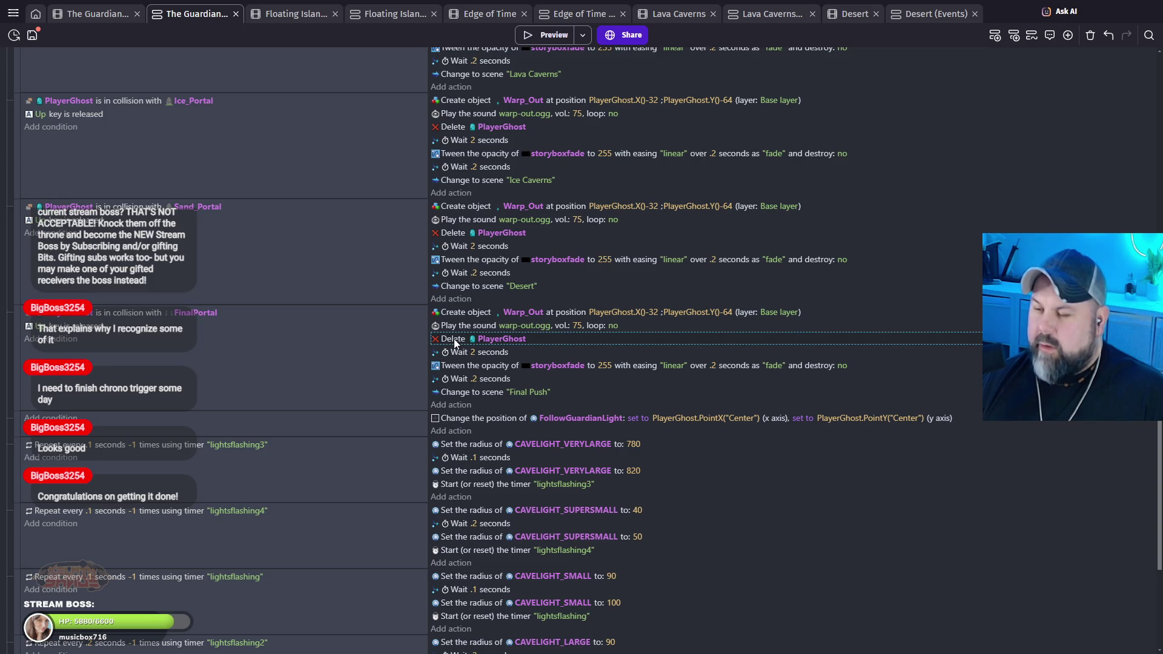
{"action": "double_click", "coordinate": [453, 341]}
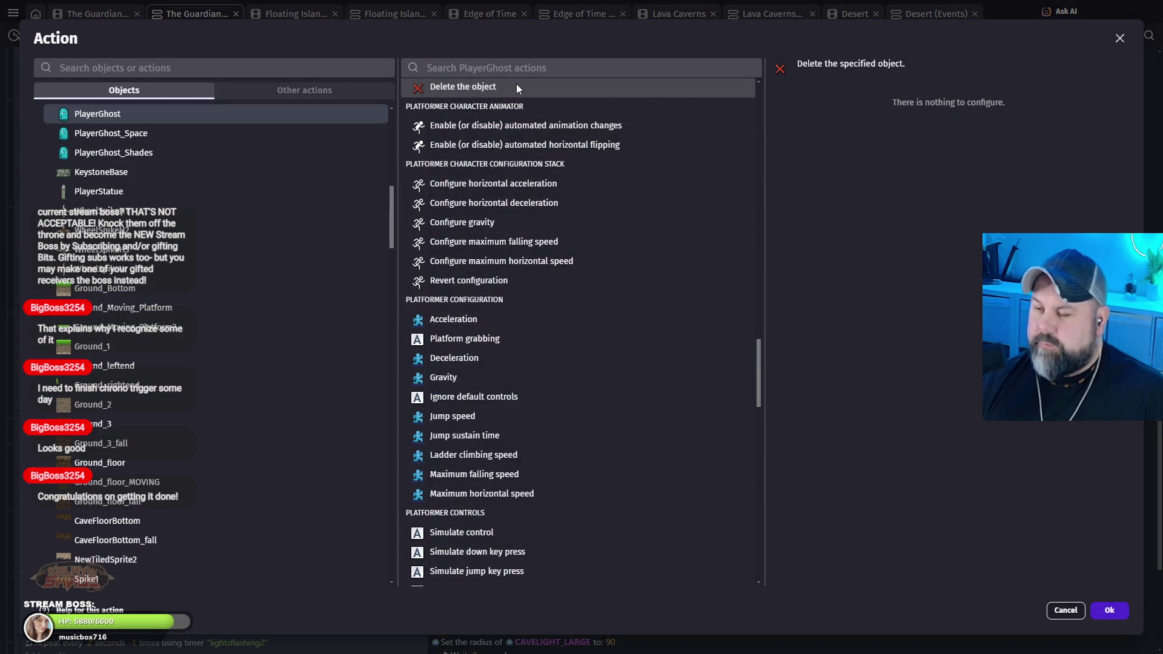
{"action": "left_click", "coordinate": [509, 69]}
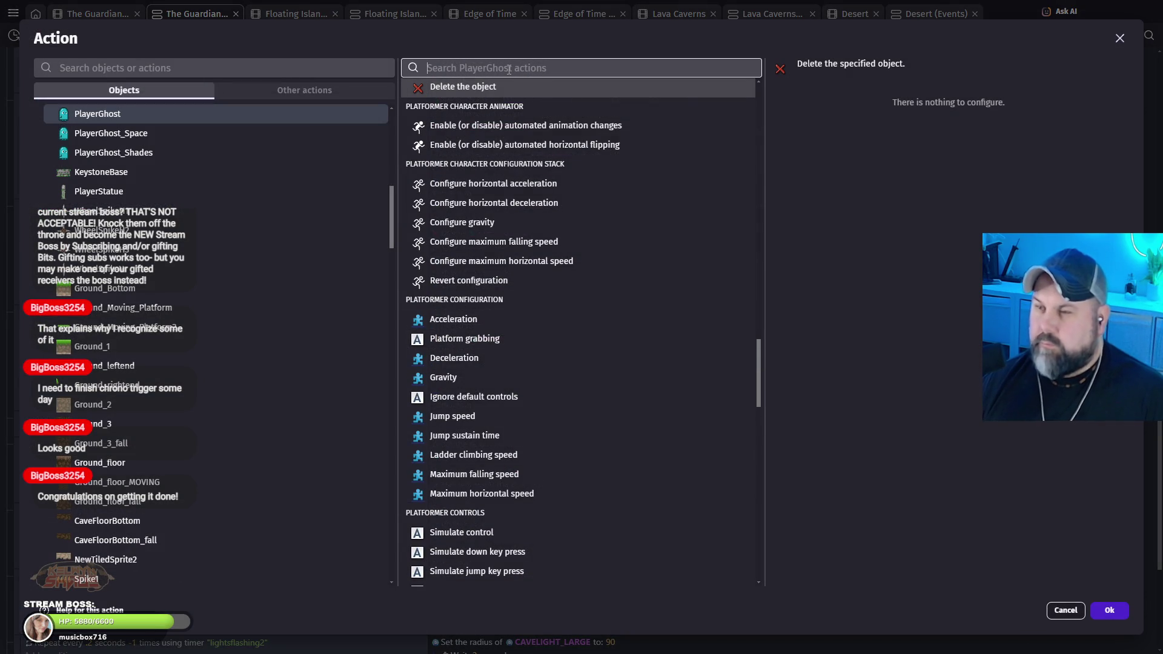
{"action": "type", "text": "disable"}
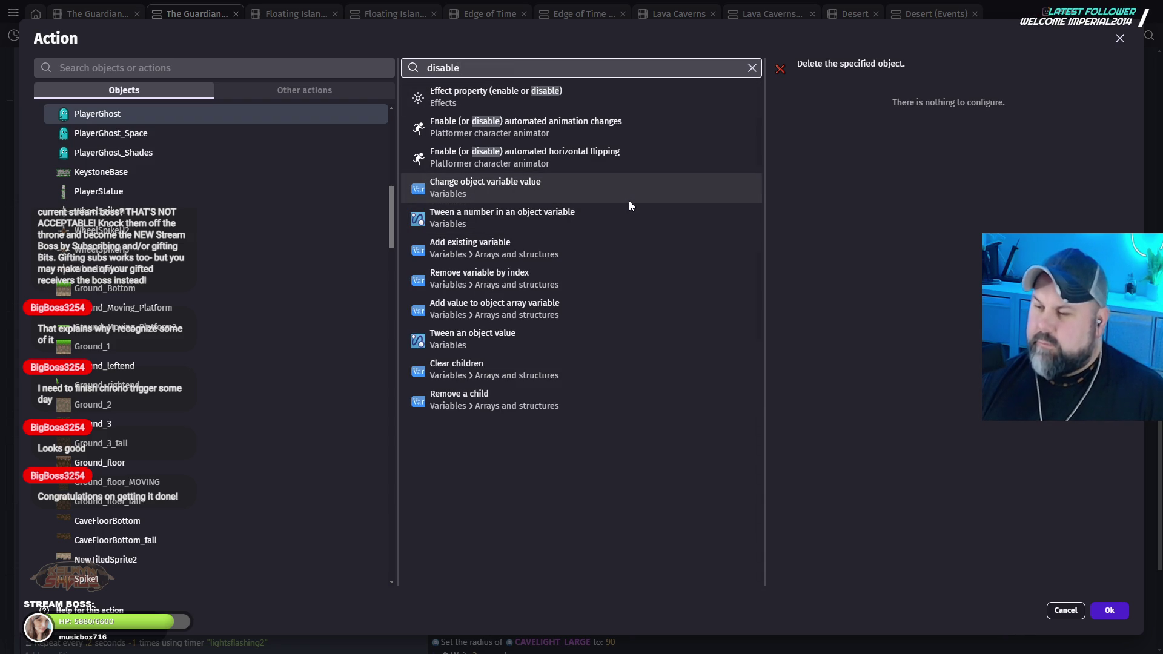
{"action": "key", "text": "ctrl+a"}
{"action": "type", "text": "pause"}
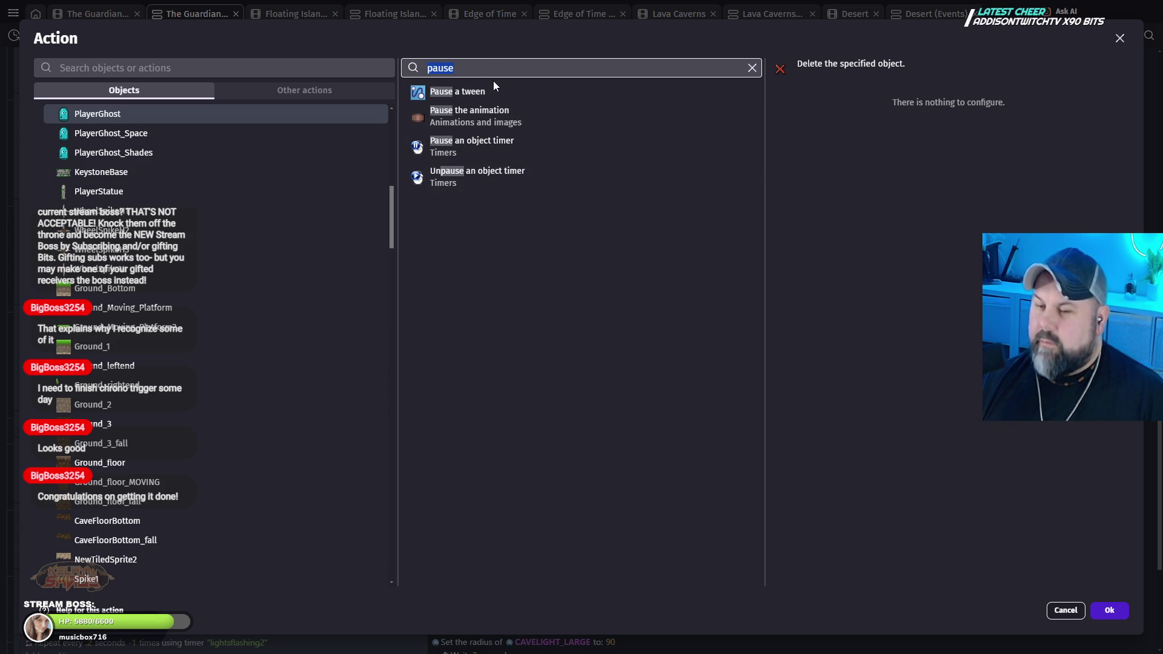
Step: Search the actions for key, disable, input, stop and press, briefly checking the non-object actions
{"action": "type", "text": "key"}
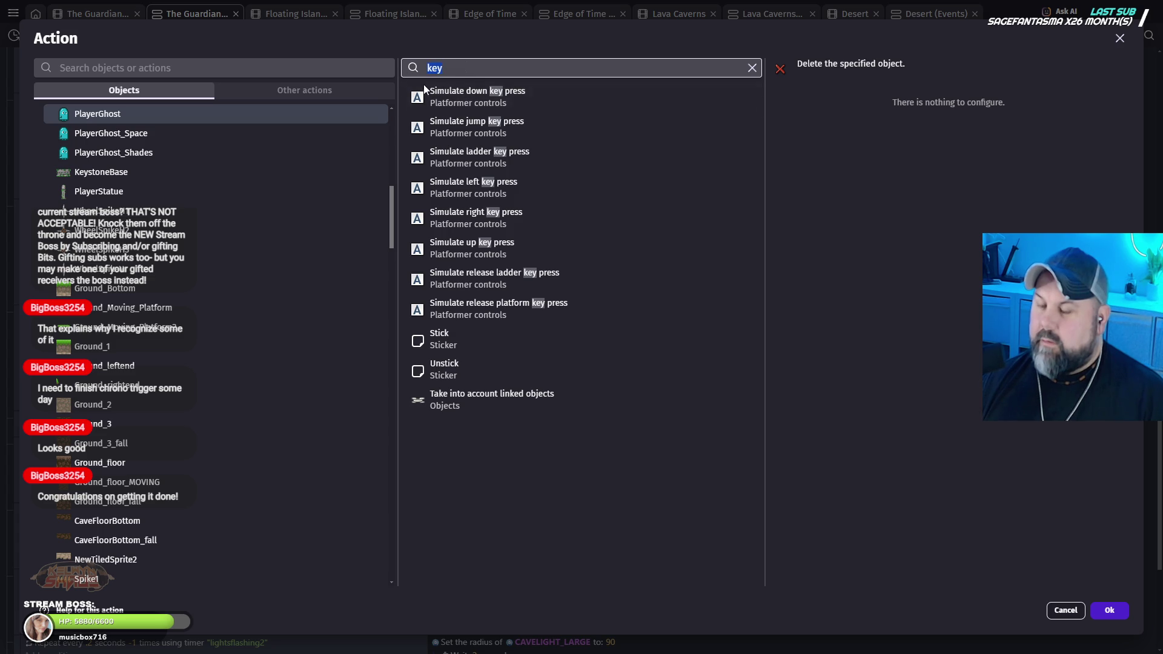
{"action": "key", "text": "BackSpace"}
{"action": "key", "text": "BackSpace"}
{"action": "key", "text": "BackSpace"}
{"action": "type", "text": "disable"}
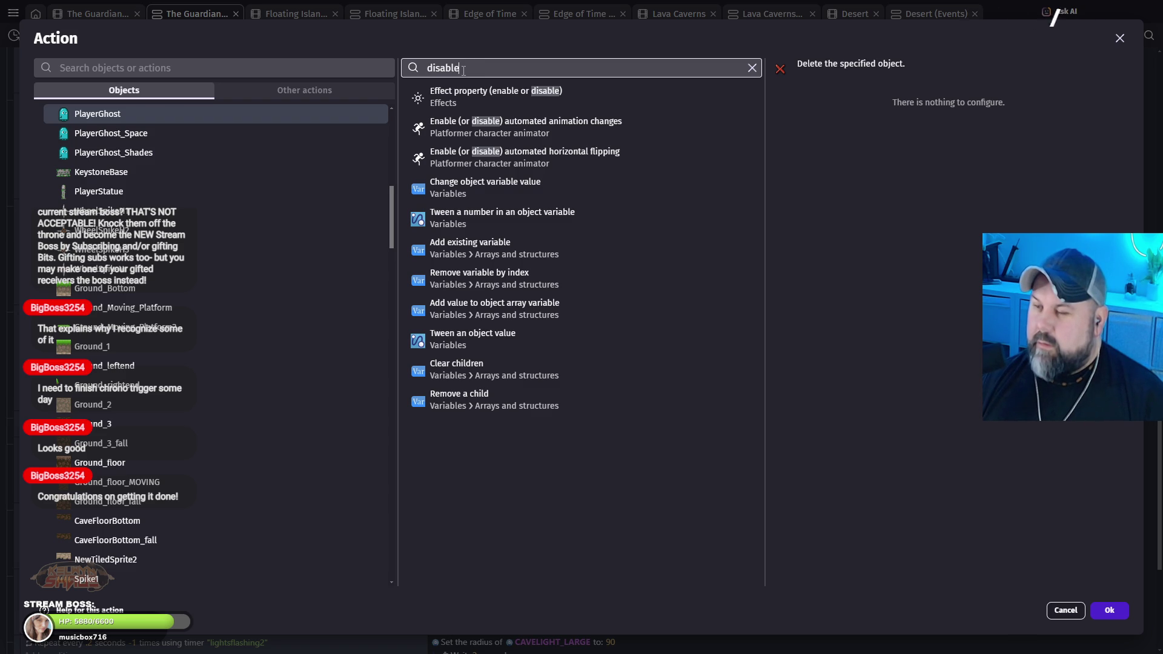
{"action": "left_click_drag", "start_coordinate": [463, 71], "coordinate": [454, 71]}
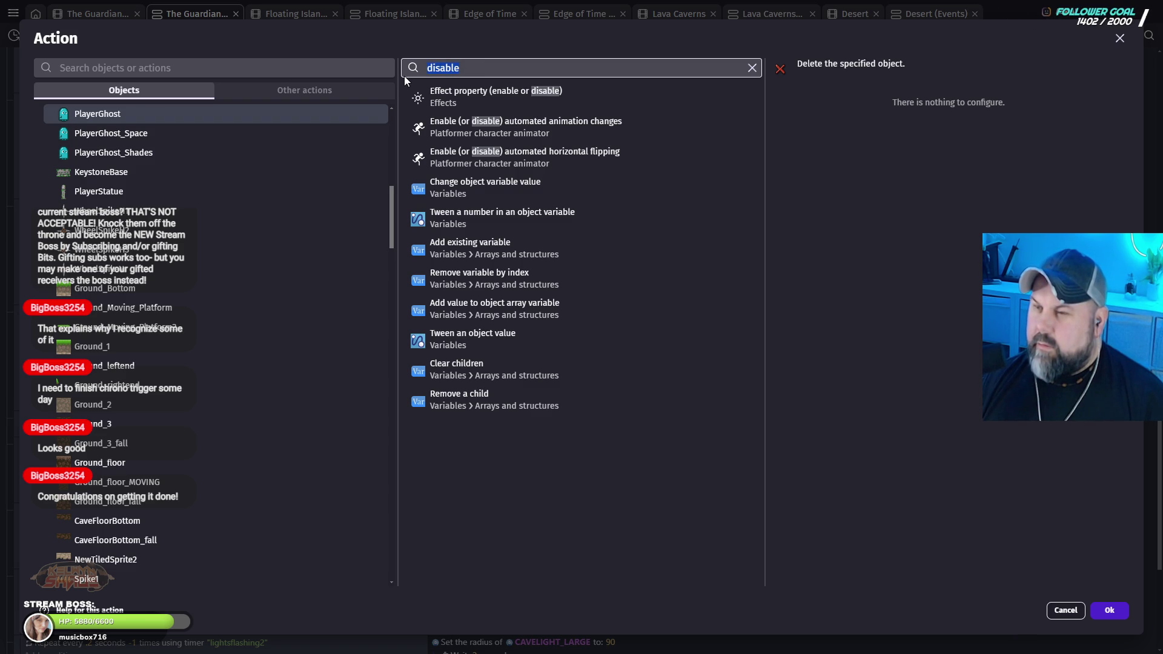
{"action": "type", "text": "input"}
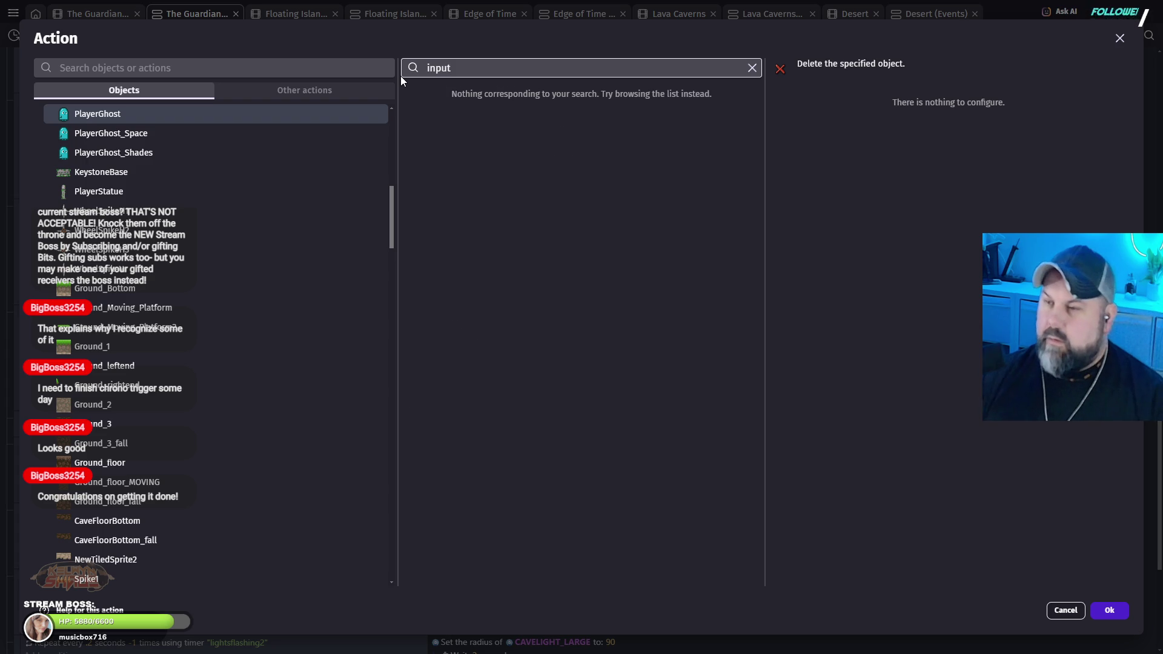
{"action": "double_click", "coordinate": [459, 69]}
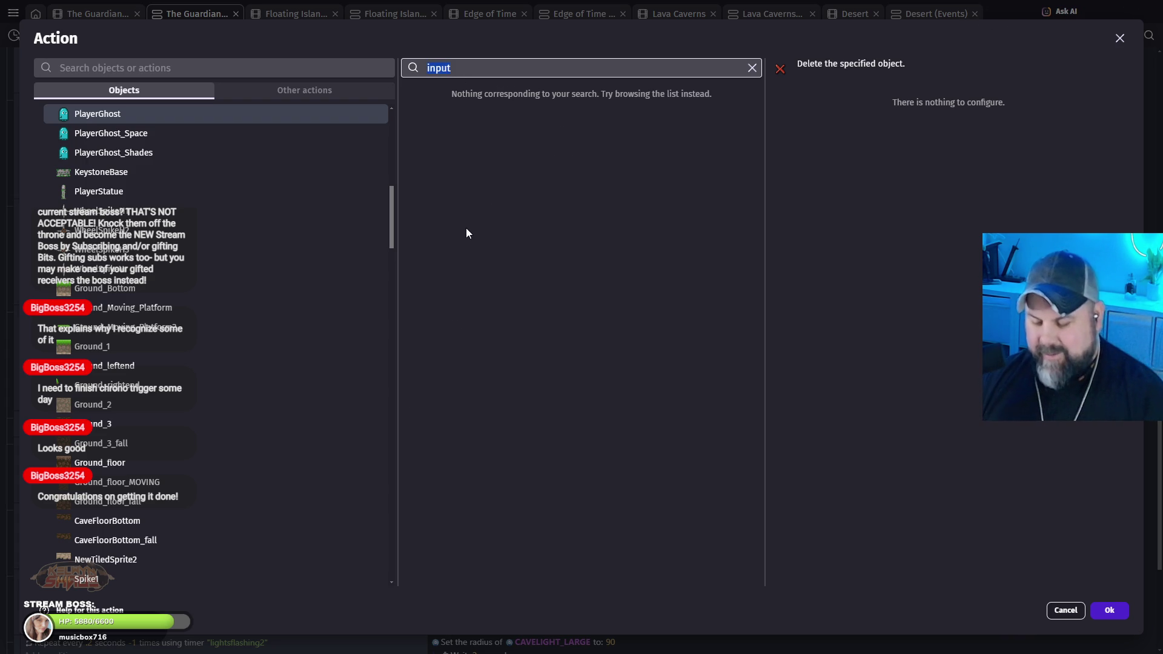
{"action": "type", "text": "stop"}
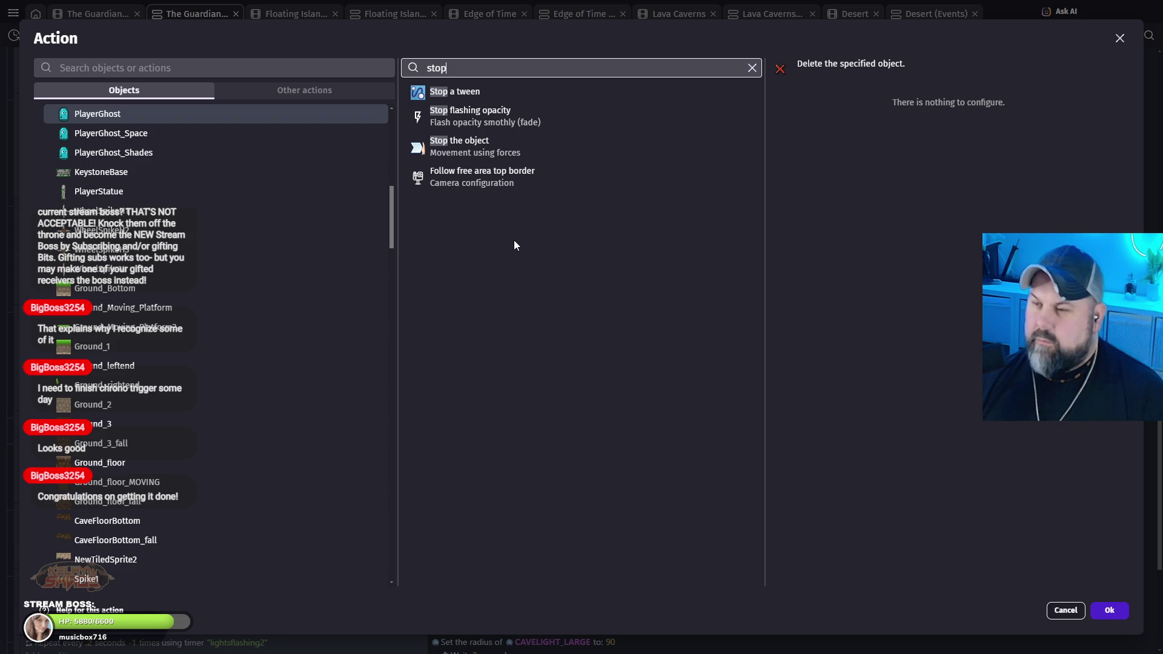
{"action": "key", "text": "ctrl+a"}
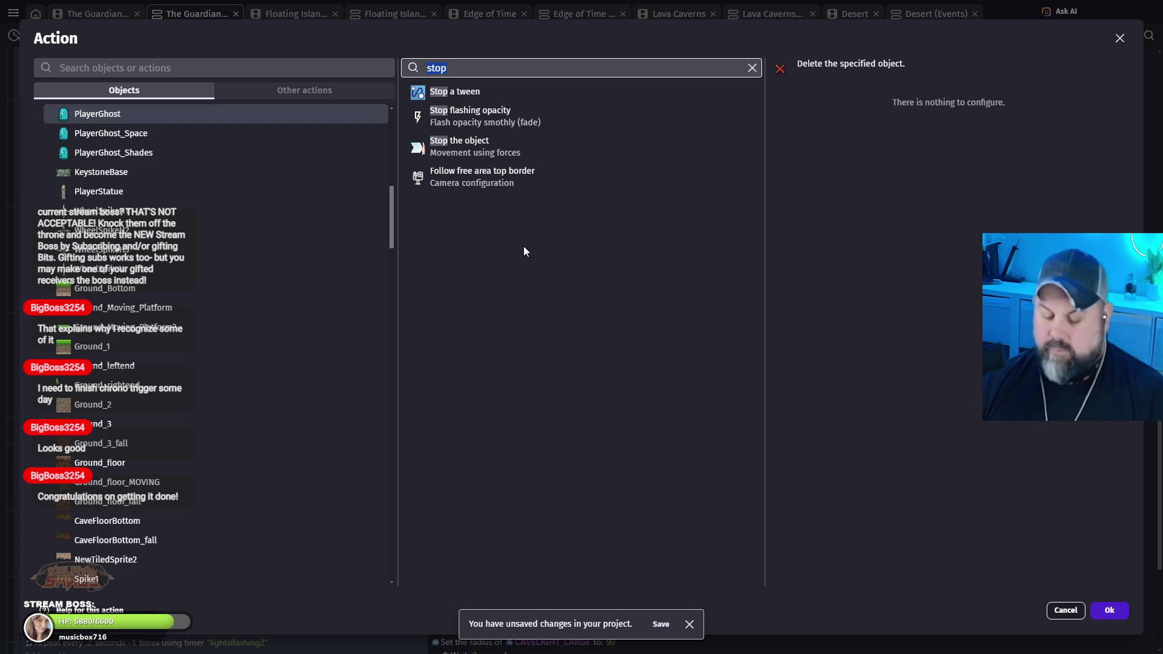
{"action": "type", "text": "press"}
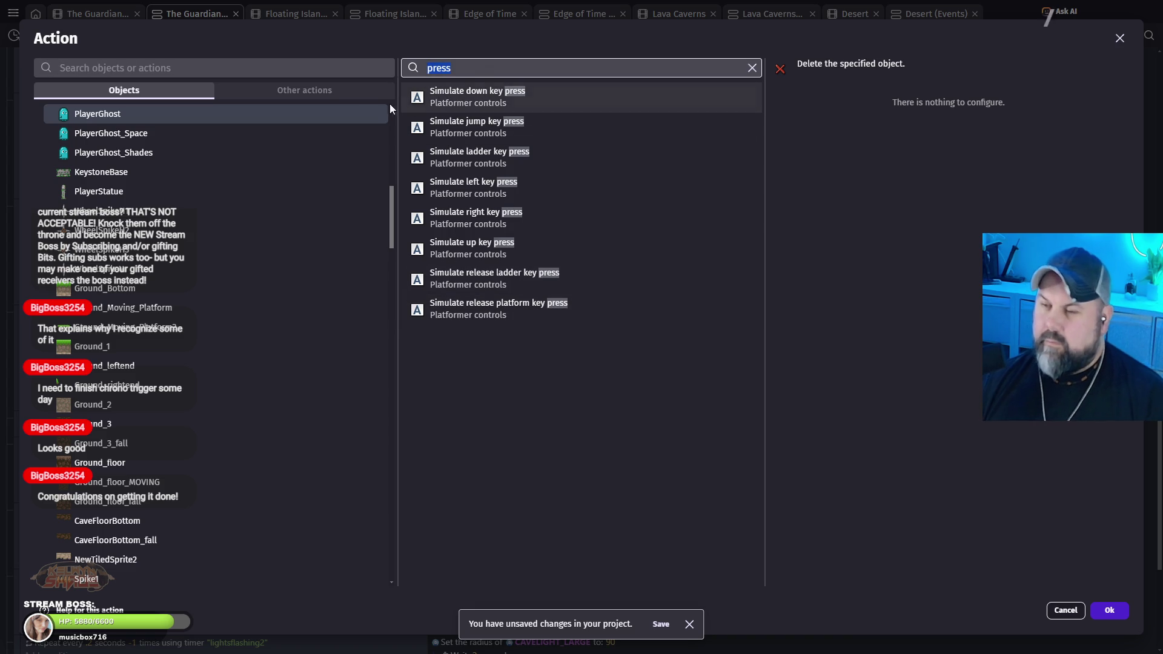
{"action": "left_click", "coordinate": [321, 96]}
{"action": "left_click", "coordinate": [156, 89]}
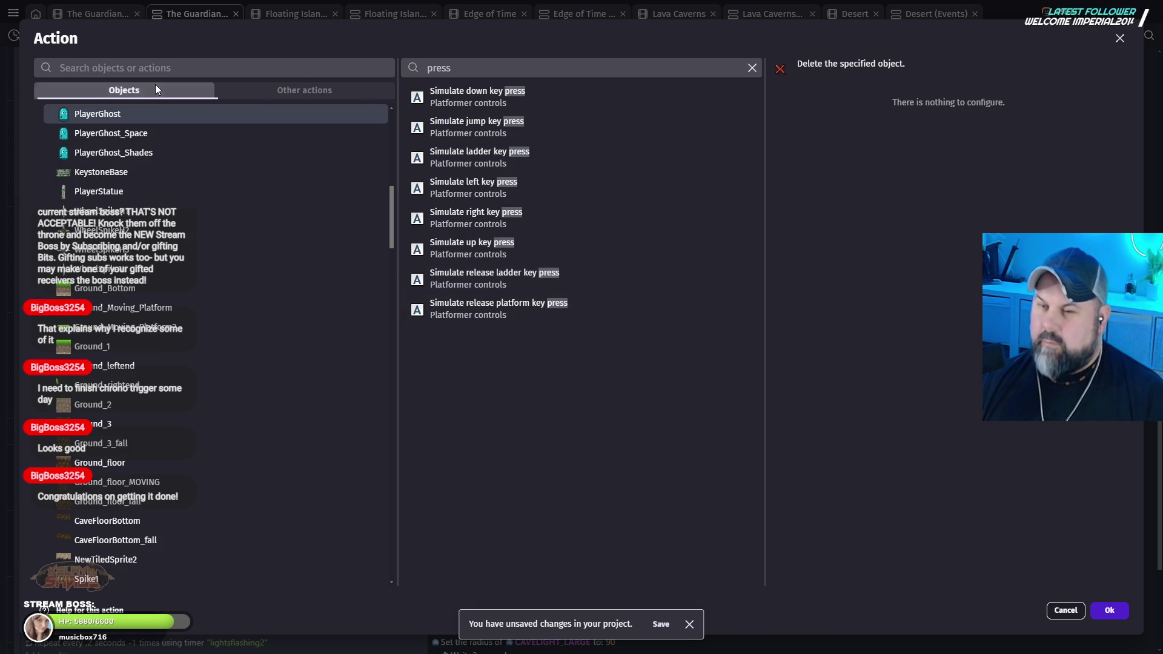
Step: Replace the action with De/activate behavior PlatformerObject, Activate? set to No, then start a preview
{"action": "left_click", "coordinate": [752, 68]}
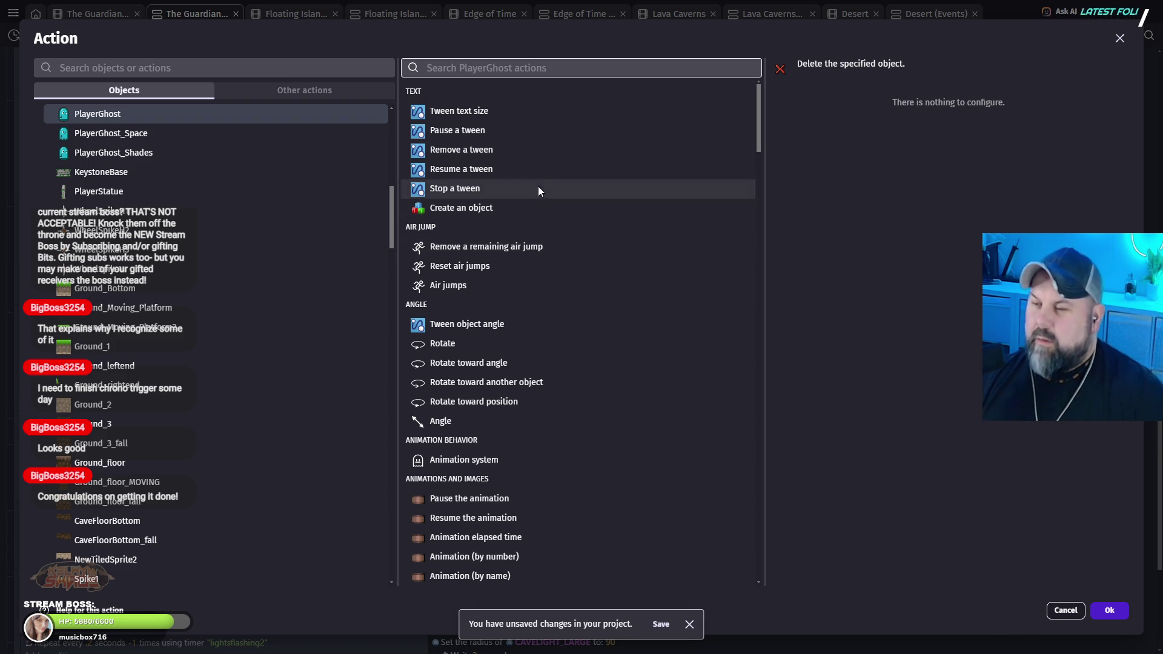
{"action": "scroll", "coordinate": [574, 338], "scroll_direction": "down", "scroll_amount": 5}
{"action": "scroll", "coordinate": [584, 327], "scroll_direction": "down", "scroll_amount": 2}
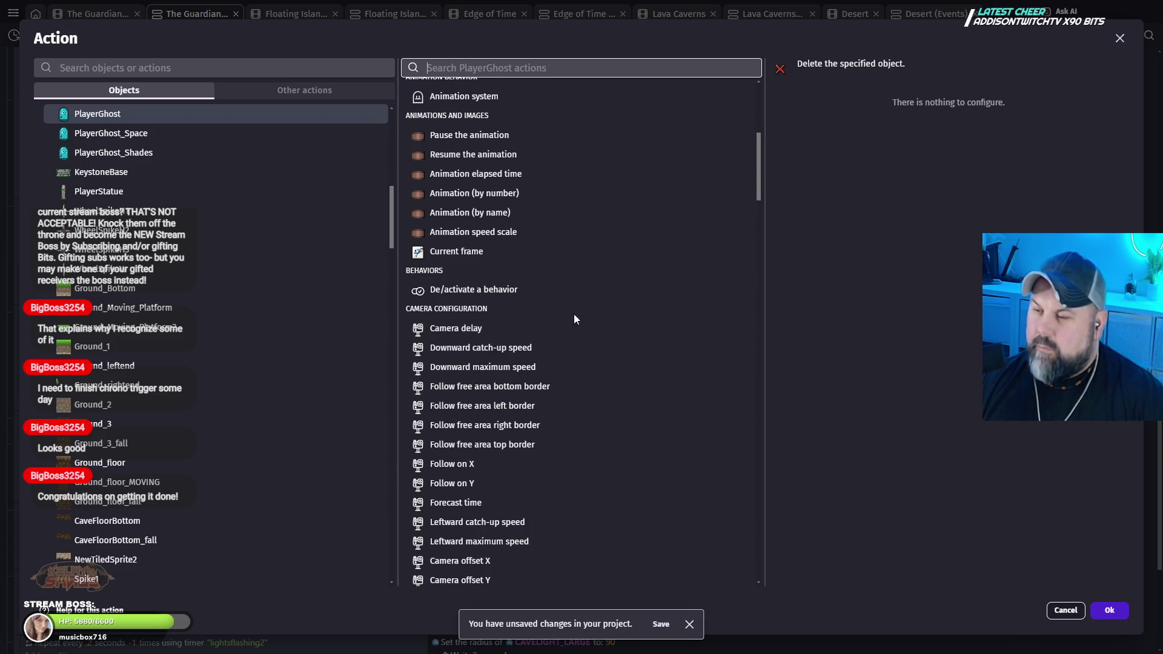
{"action": "left_click", "coordinate": [485, 290]}
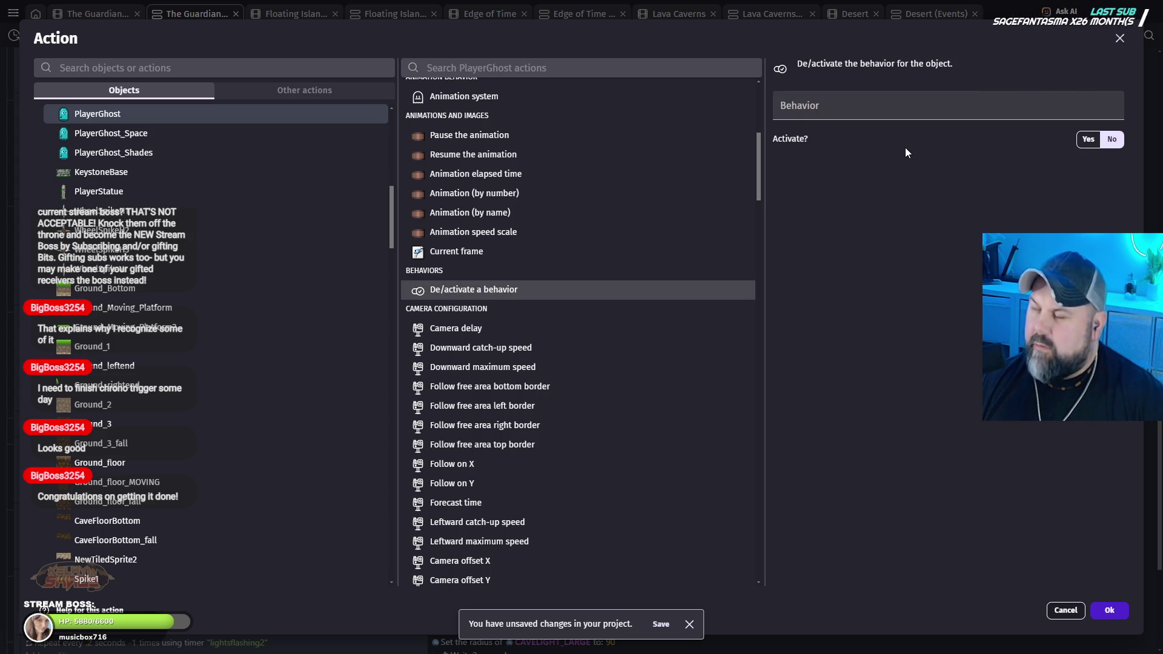
{"action": "left_click", "coordinate": [853, 114]}
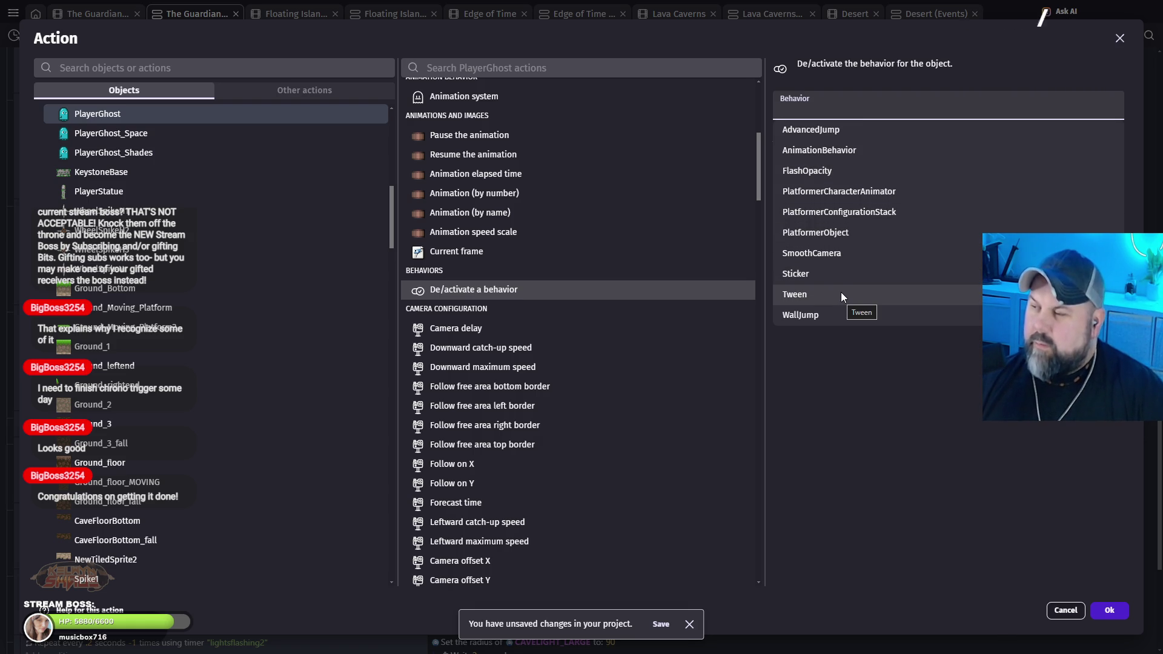
{"action": "left_click", "coordinate": [842, 237]}
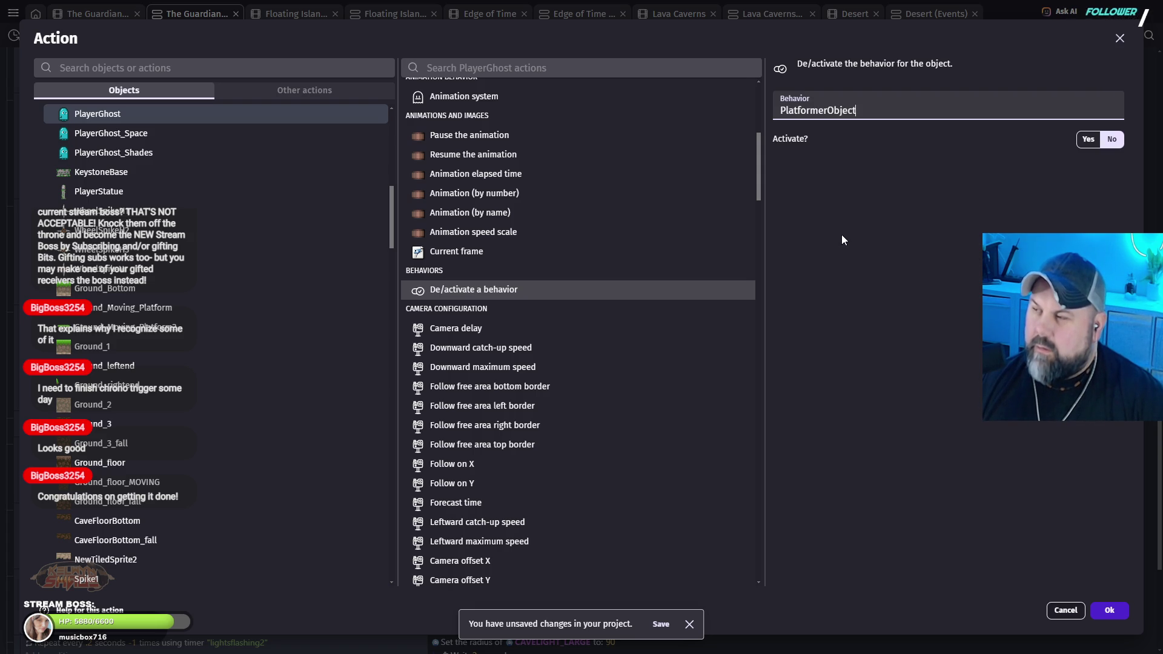
{"action": "left_click", "coordinate": [1112, 140]}
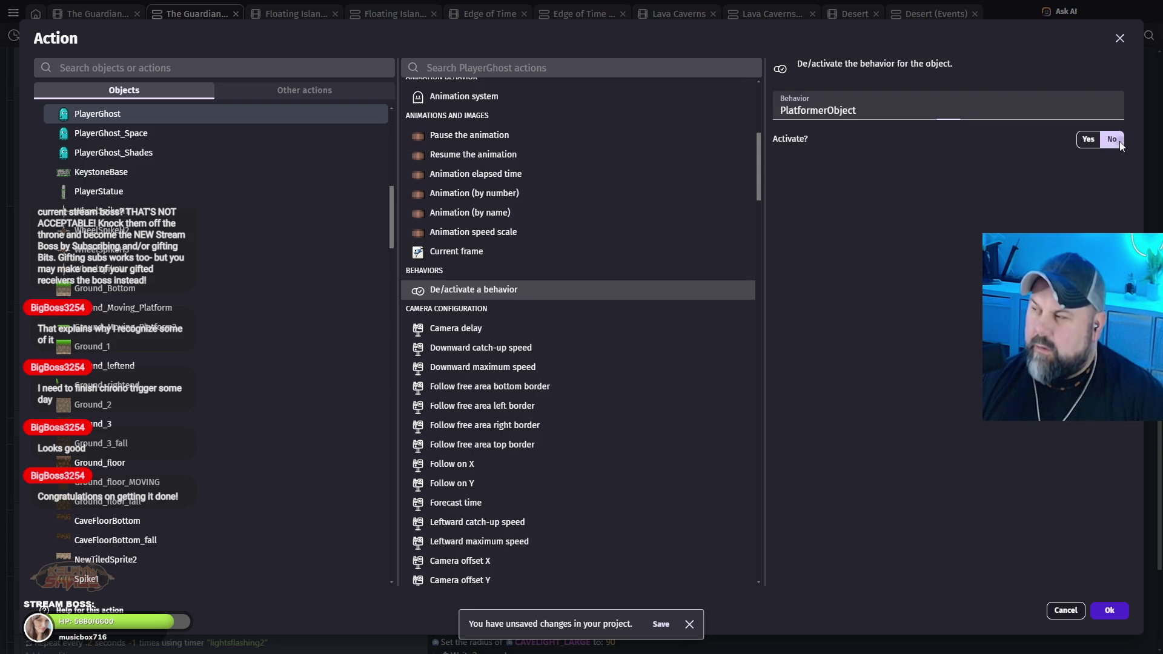
{"action": "left_click", "coordinate": [1118, 610]}
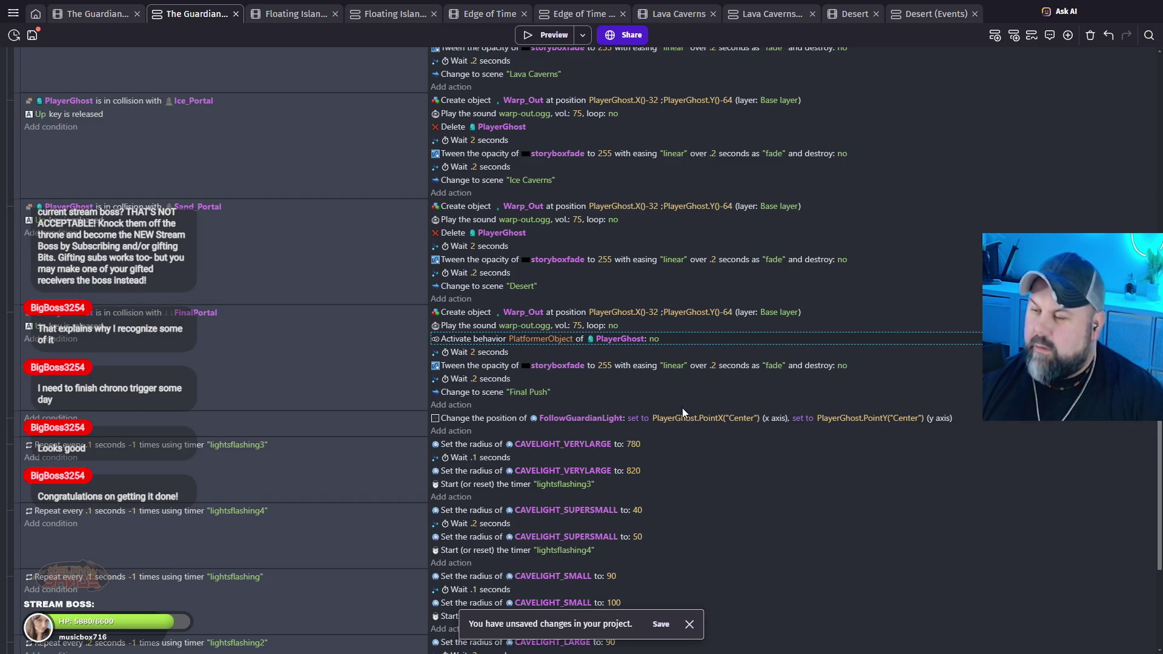
{"action": "left_click", "coordinate": [547, 37]}
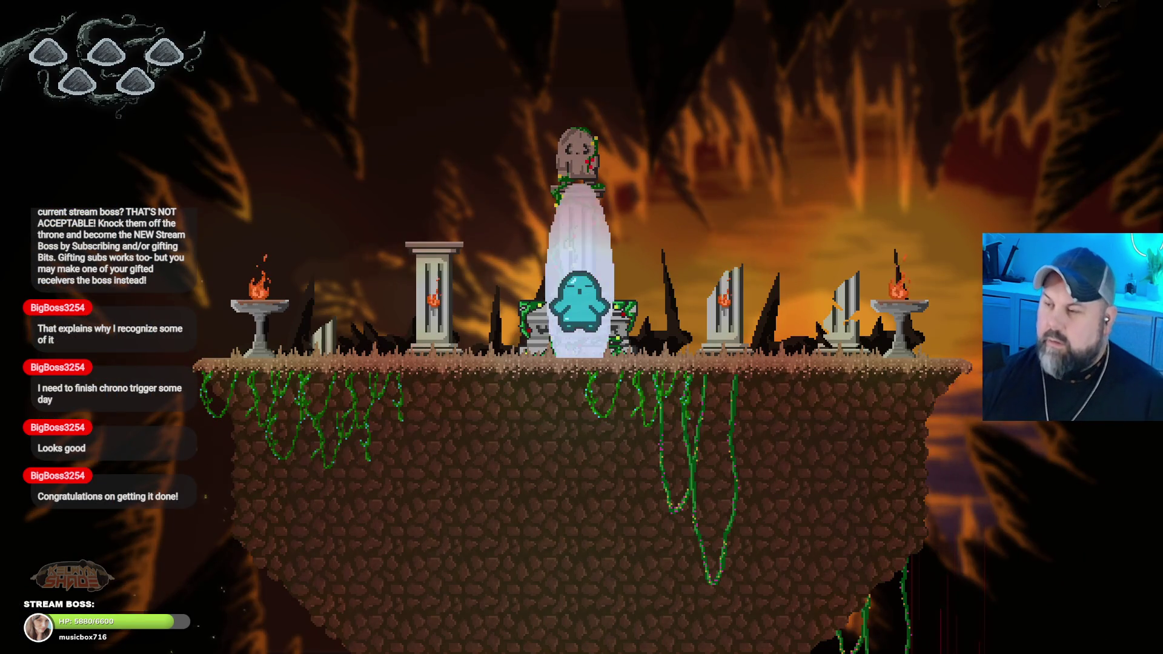
{"action": "key", "text": "Left"}
{"action": "key", "text": "Left"}
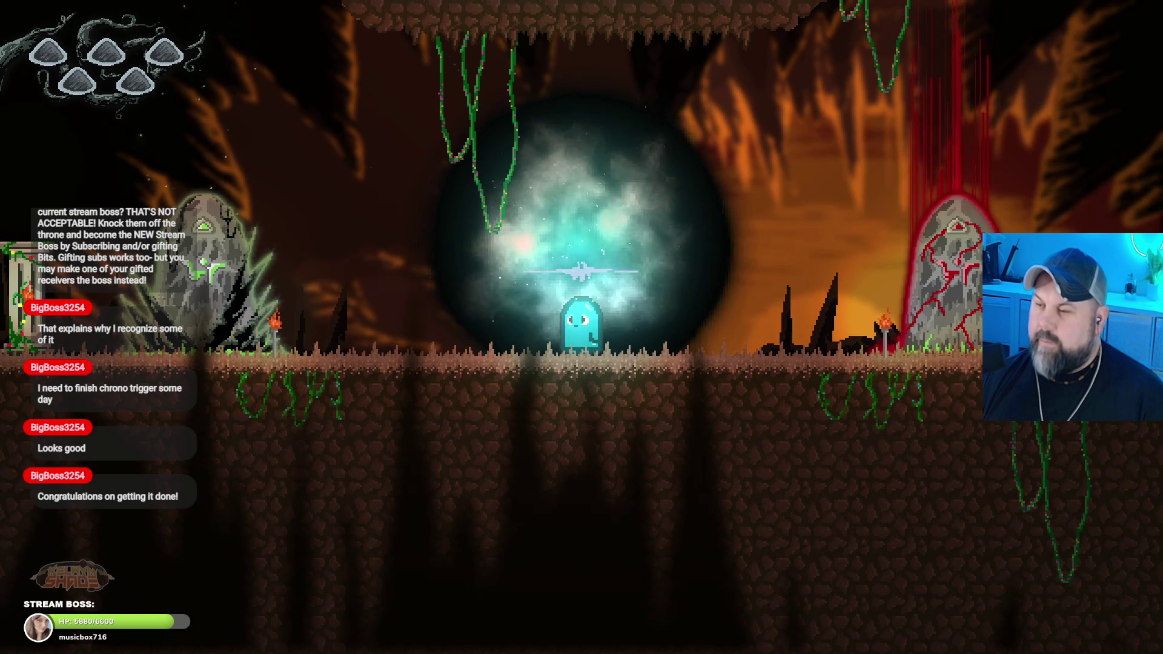
{"action": "key", "text": "Escape"}
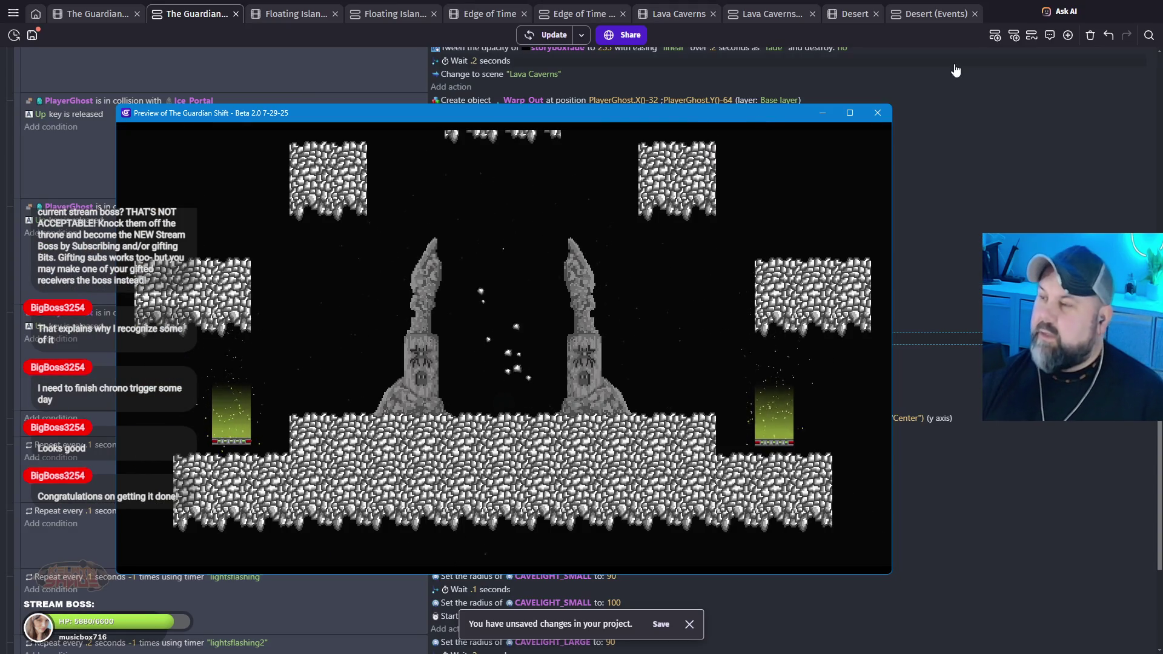
{"action": "left_click", "coordinate": [869, 118]}
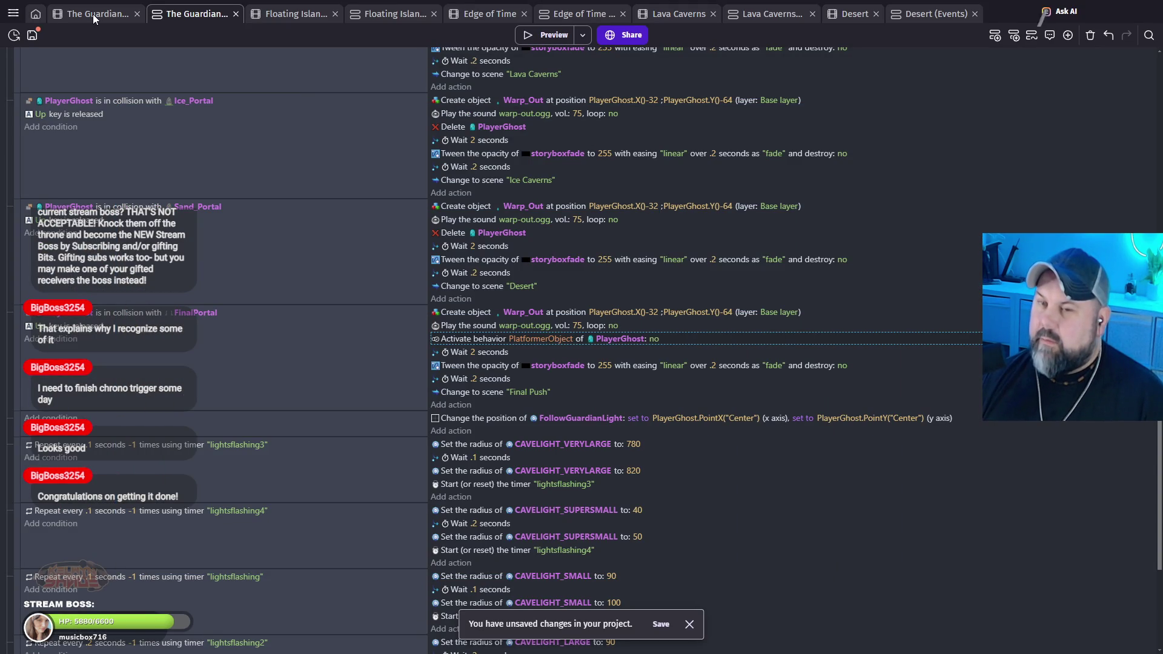
{"action": "left_click", "coordinate": [94, 19]}
{"action": "key", "text": "ctrl+Tab"}
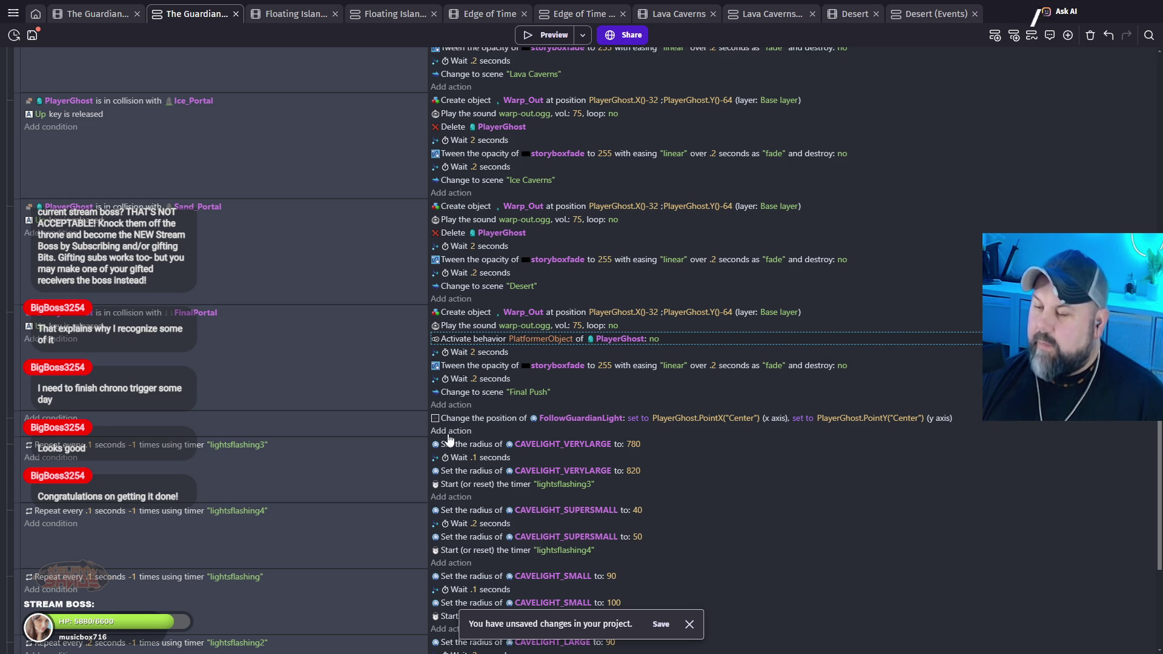
Step: Add a PlayerGhost Opacity 0 action to FinalPortal, placed right after Play the sound
{"action": "left_click", "coordinate": [450, 406]}
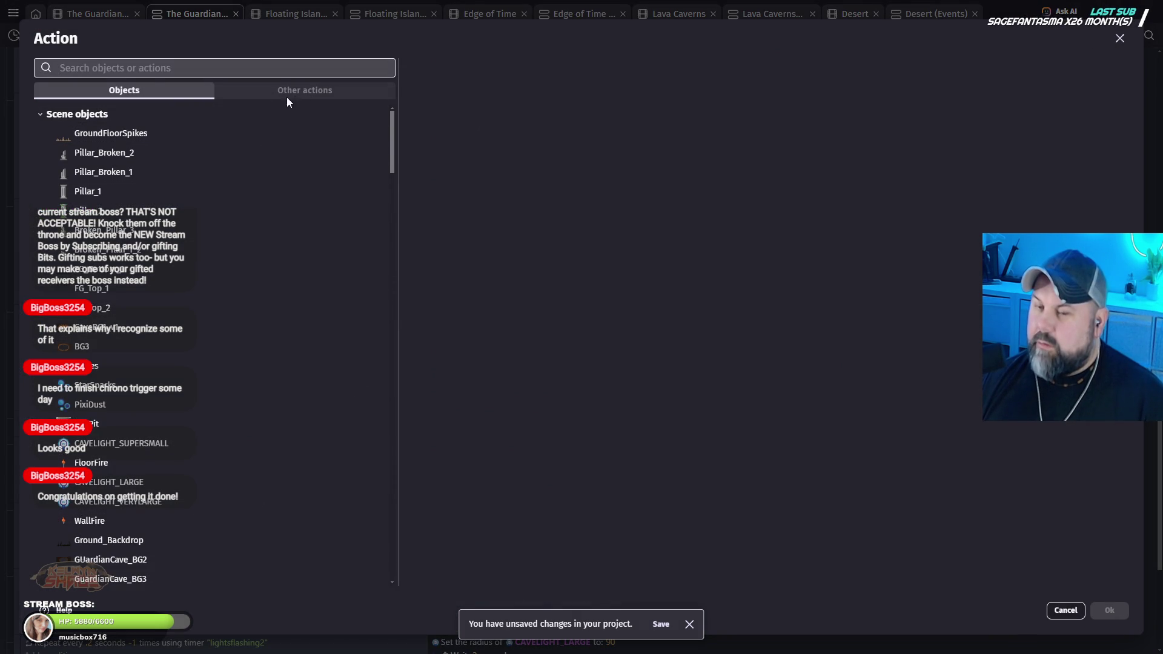
{"action": "type", "text": "player"}
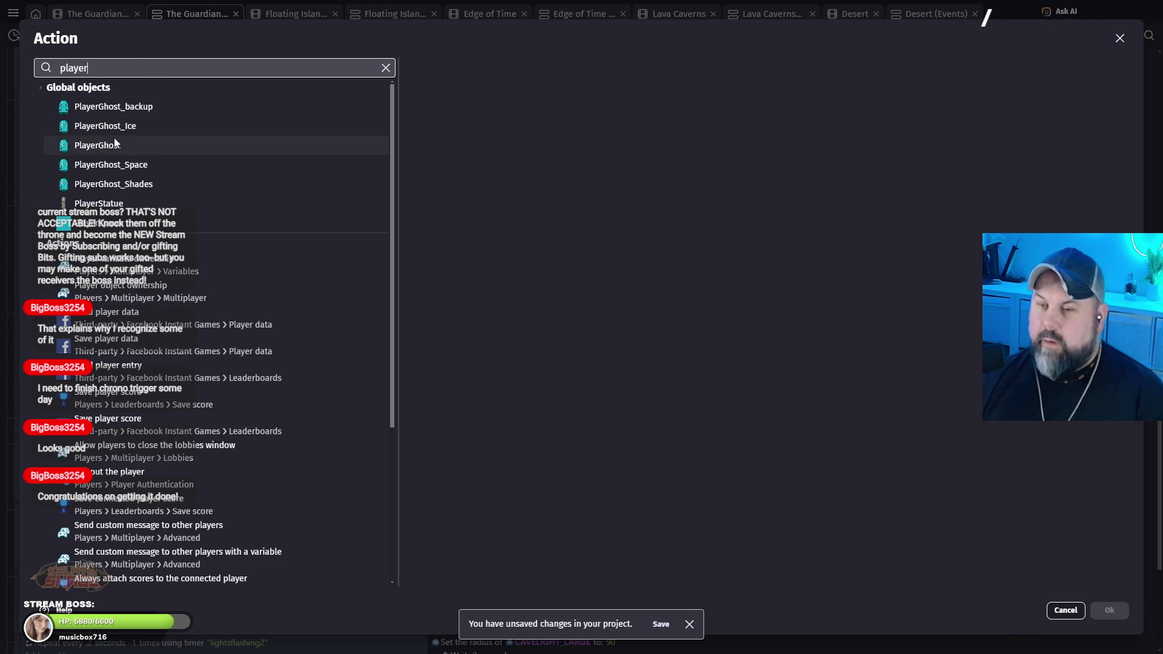
{"action": "left_click", "coordinate": [114, 139]}
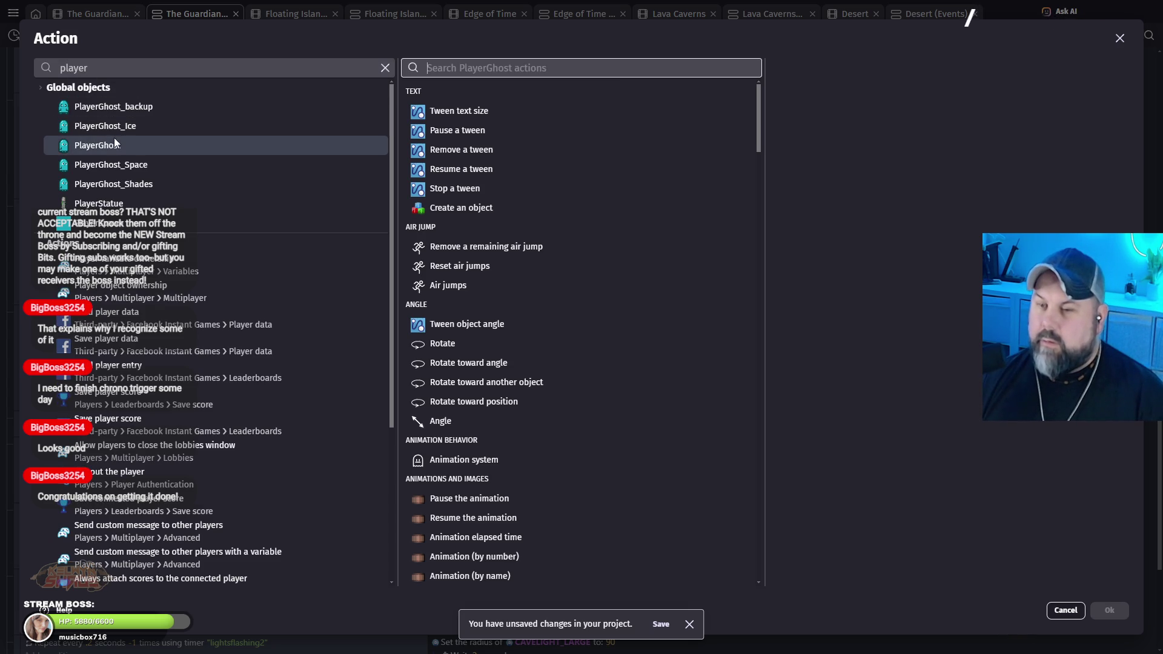
{"action": "scroll", "coordinate": [539, 373], "scroll_direction": "down", "scroll_amount": 2}
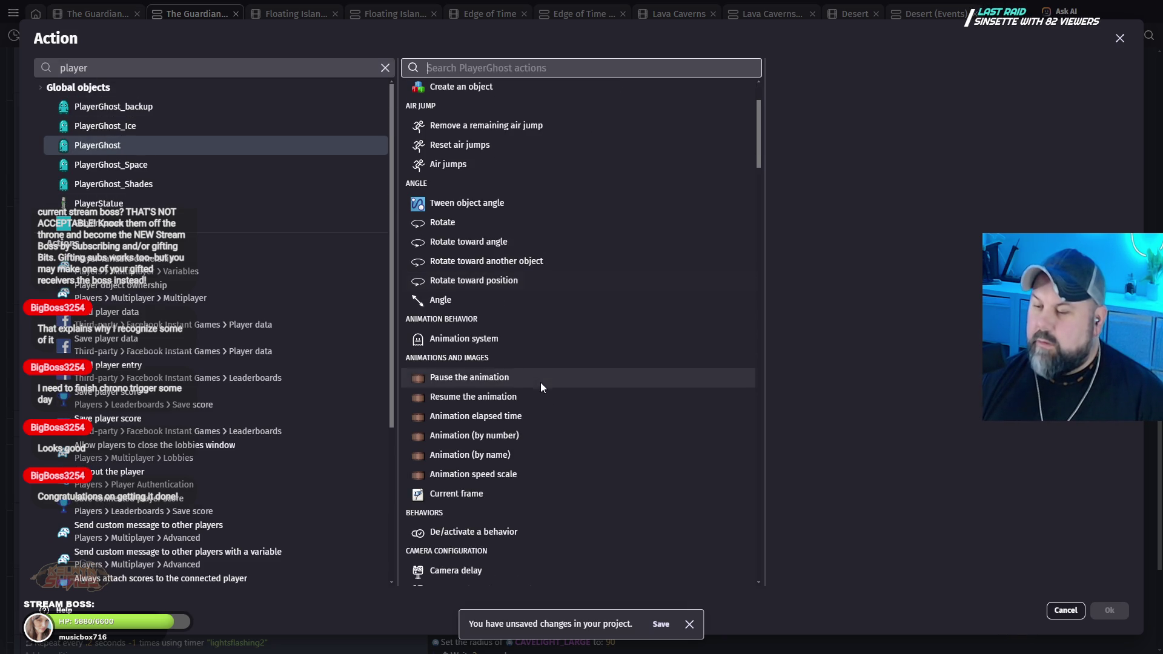
{"action": "scroll", "coordinate": [547, 324], "scroll_direction": "down", "scroll_amount": 3}
{"action": "scroll", "coordinate": [546, 325], "scroll_direction": "down", "scroll_amount": 5}
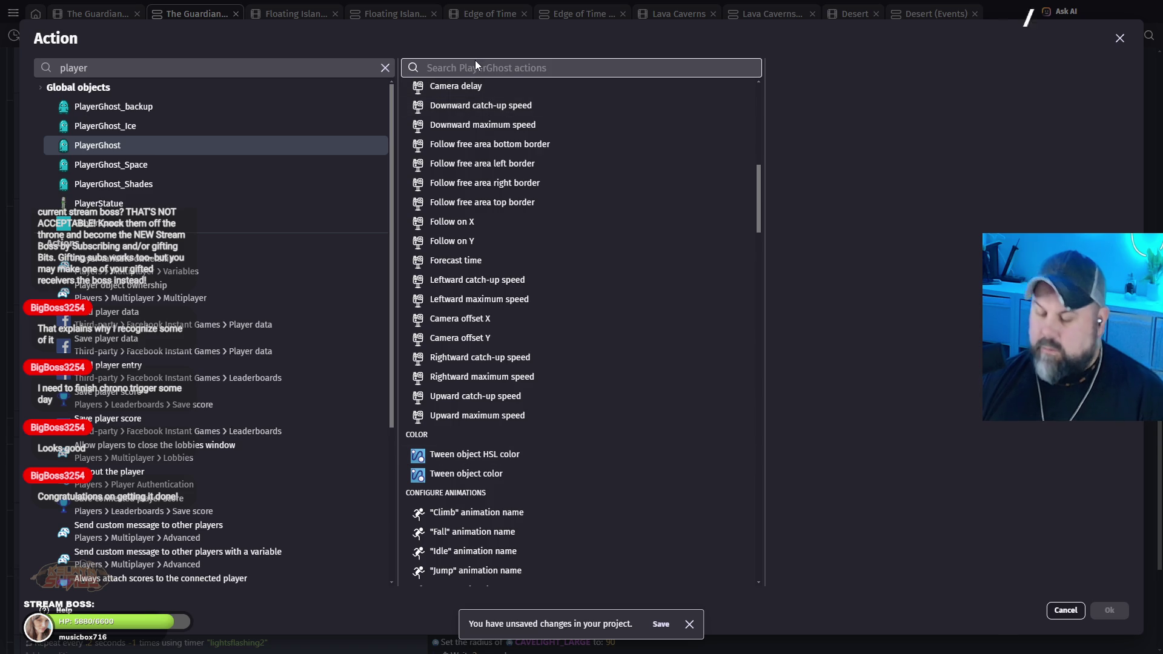
{"action": "type", "text": "opac"}
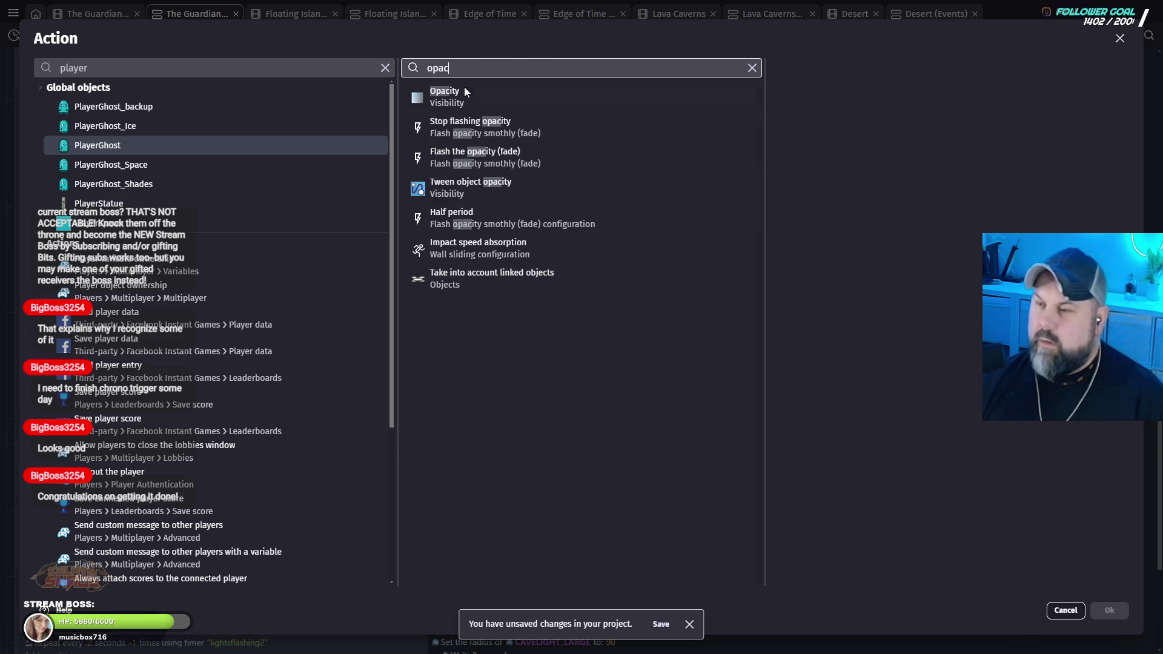
{"action": "left_click", "coordinate": [467, 94]}
{"action": "left_click", "coordinate": [846, 180]}
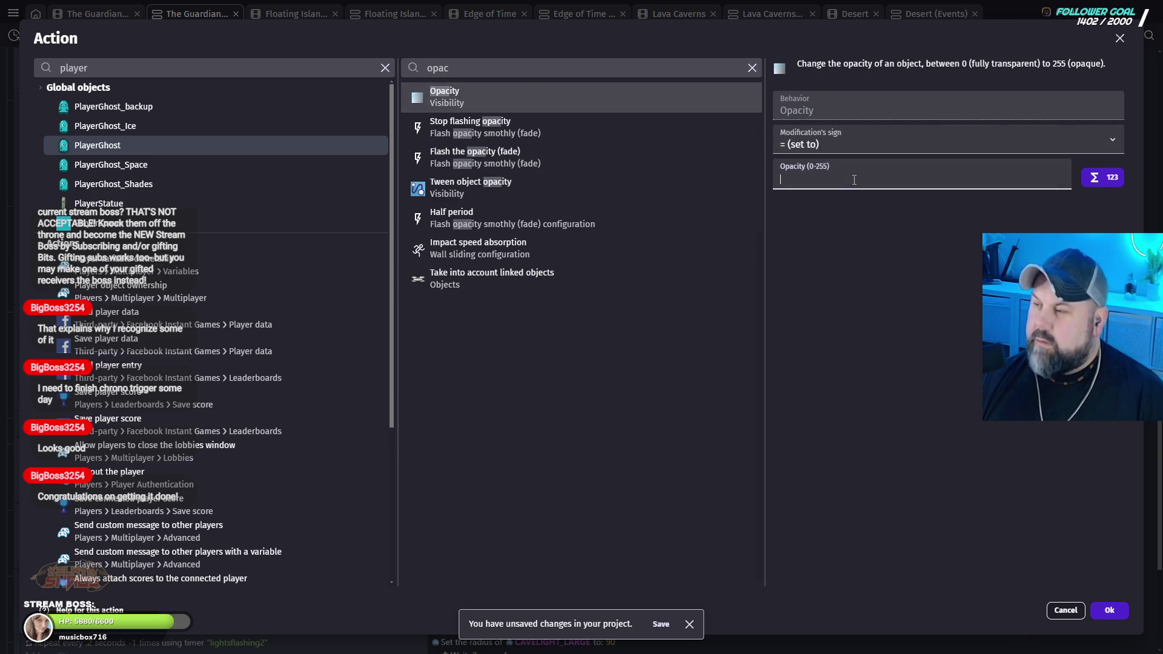
{"action": "type", "text": "0"}
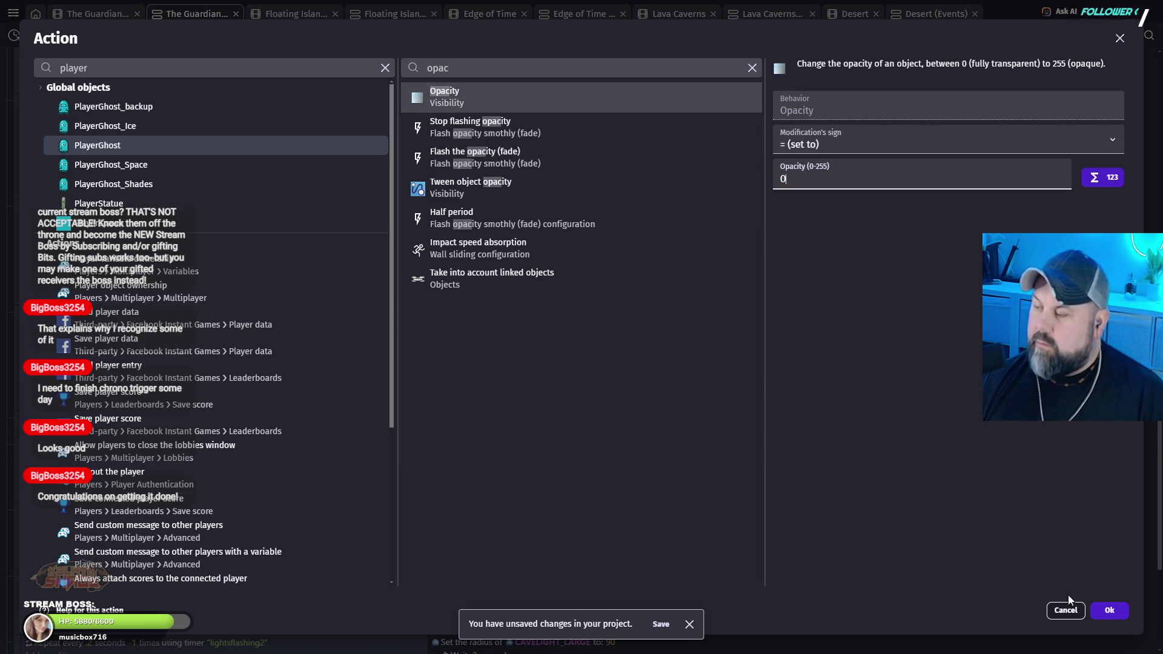
{"action": "left_click", "coordinate": [1110, 611]}
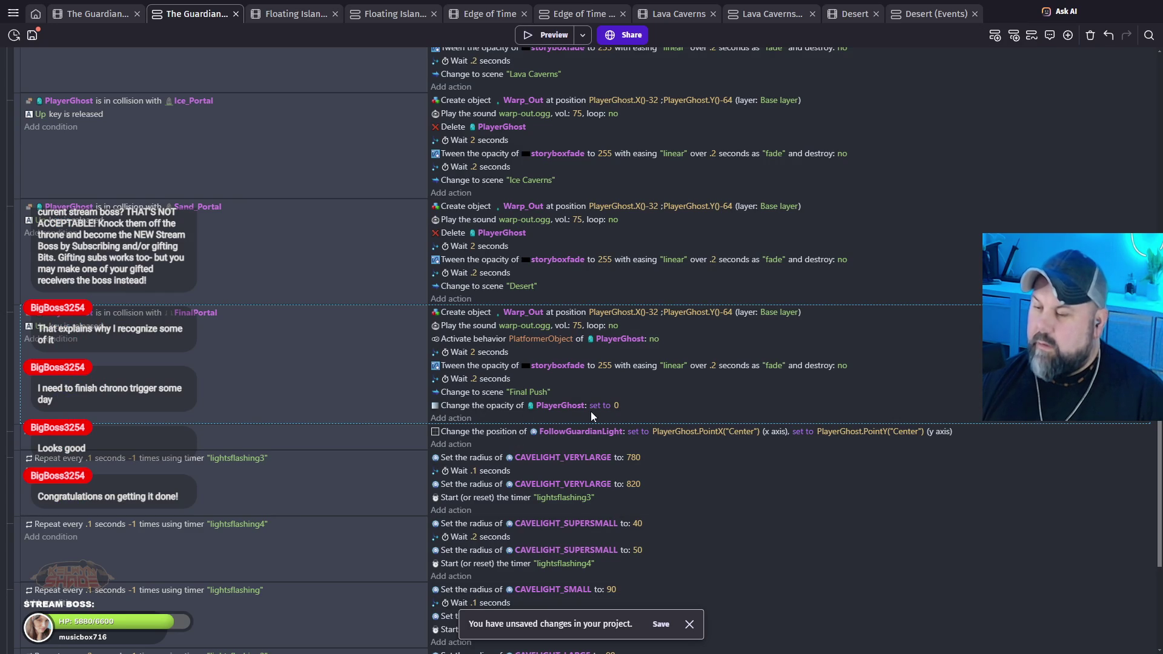
{"action": "left_click_drag", "start_coordinate": [478, 409], "coordinate": [475, 334]}
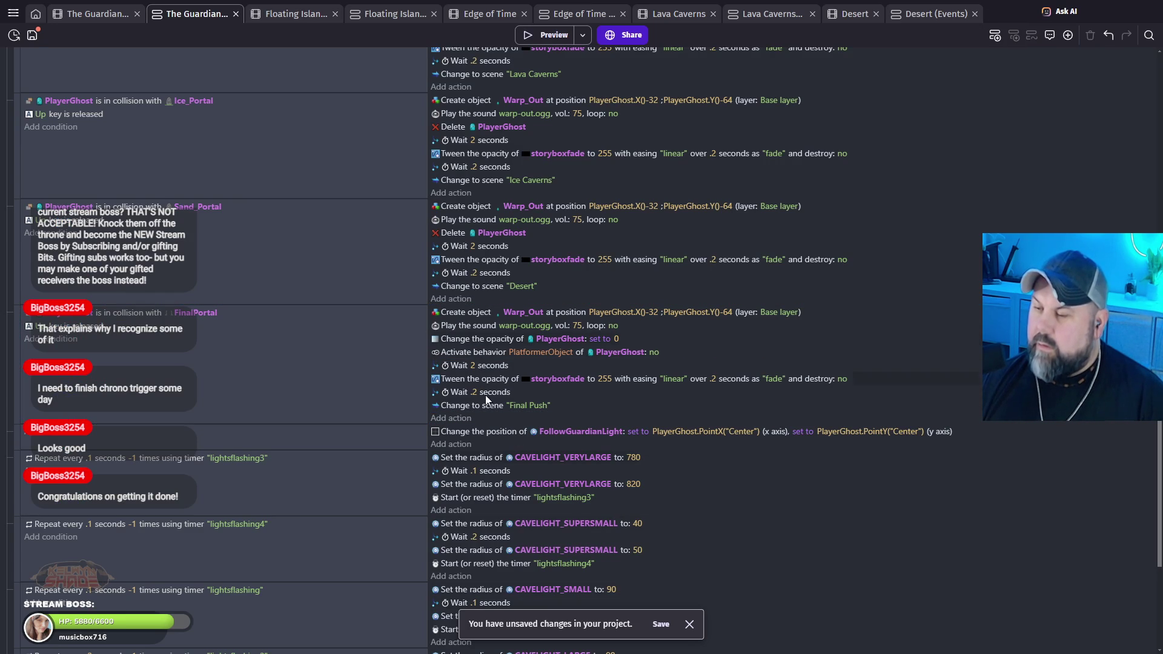
Step: Launch a preview and run and jump the ghost across platforms to the glowing orb
{"action": "left_click", "coordinate": [548, 36]}
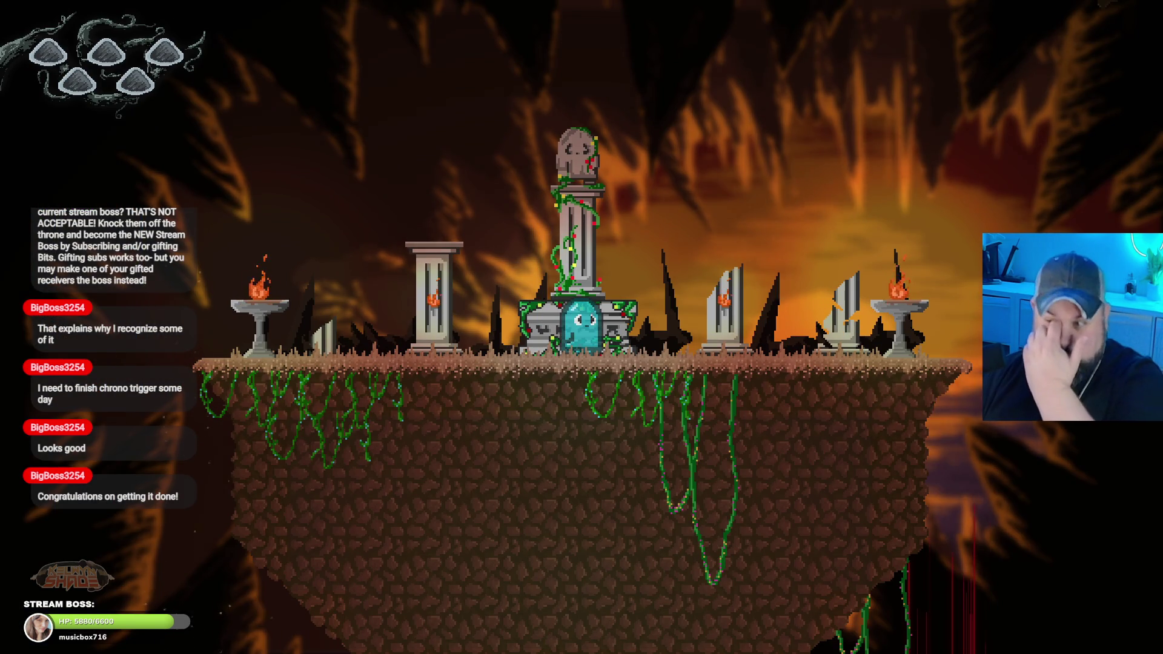
{"action": "key", "text": "Left"}
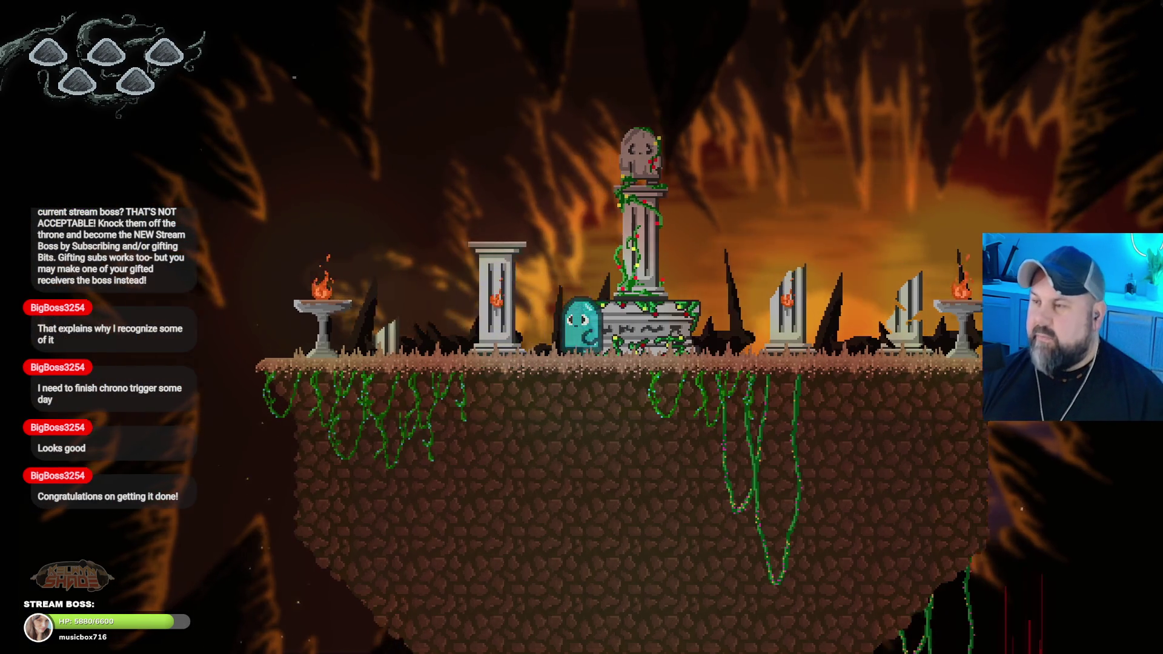
{"action": "key", "text": "space"}
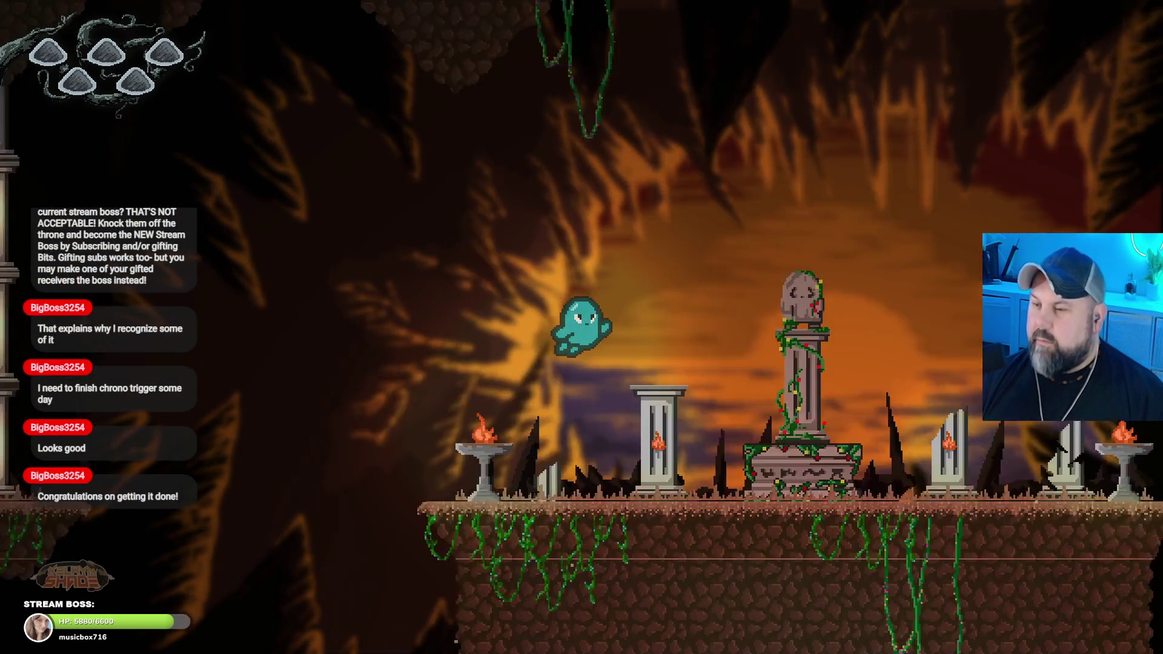
{"action": "key", "text": "Right"}
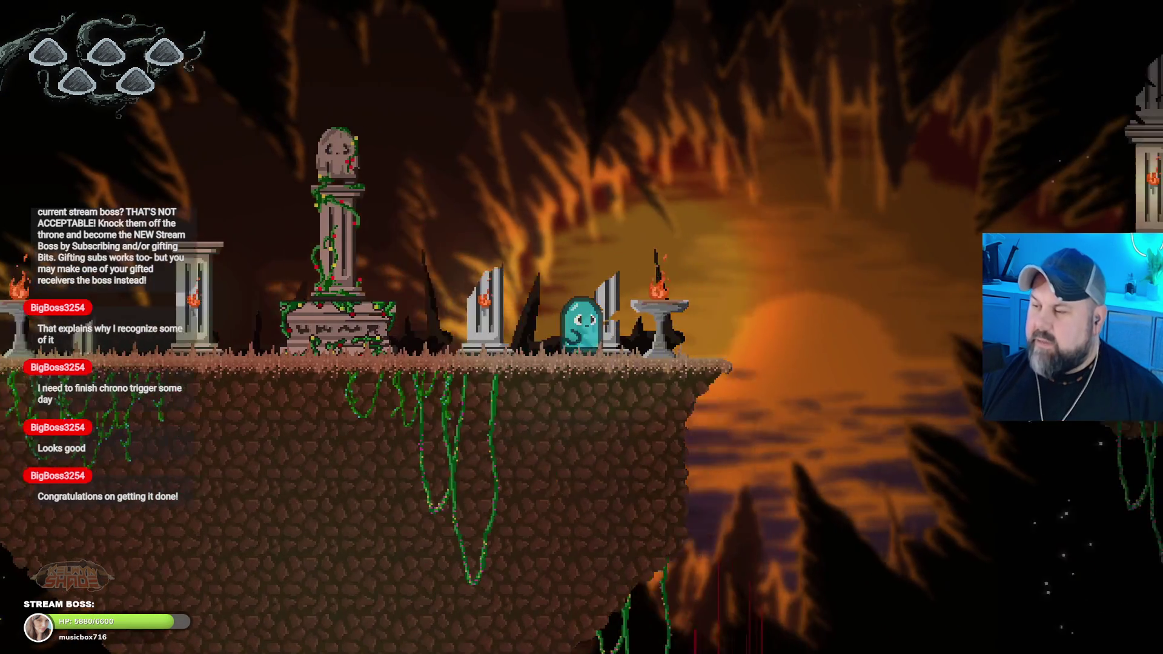
{"action": "key", "text": "space"}
{"action": "key", "text": "Left"}
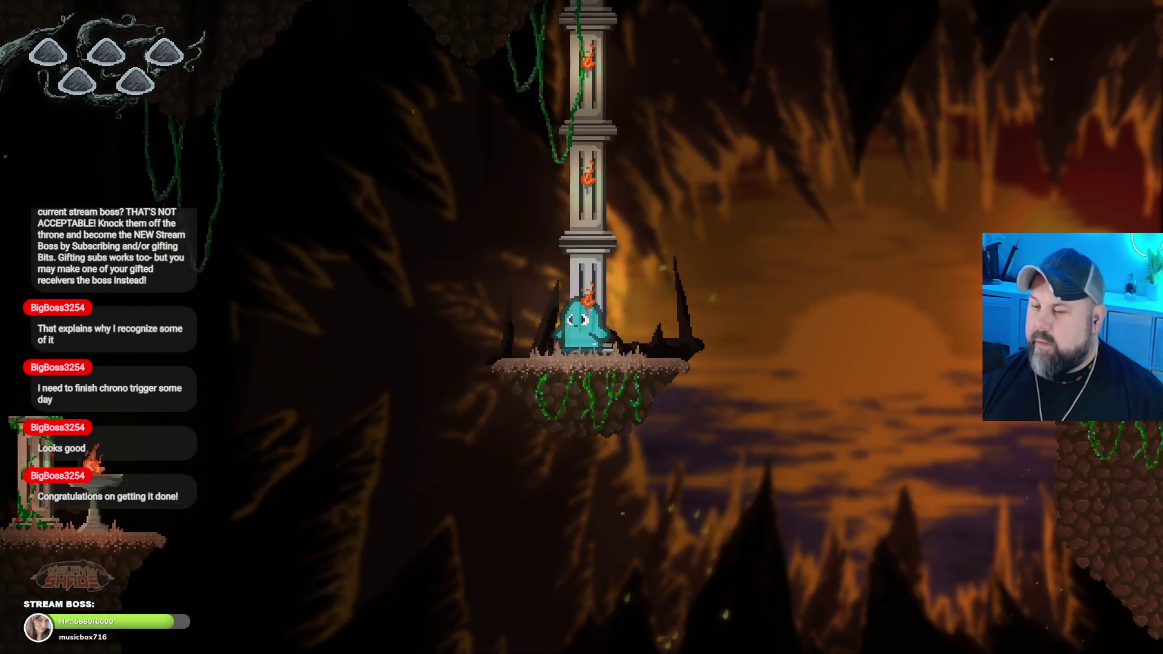
{"action": "key", "text": "Left"}
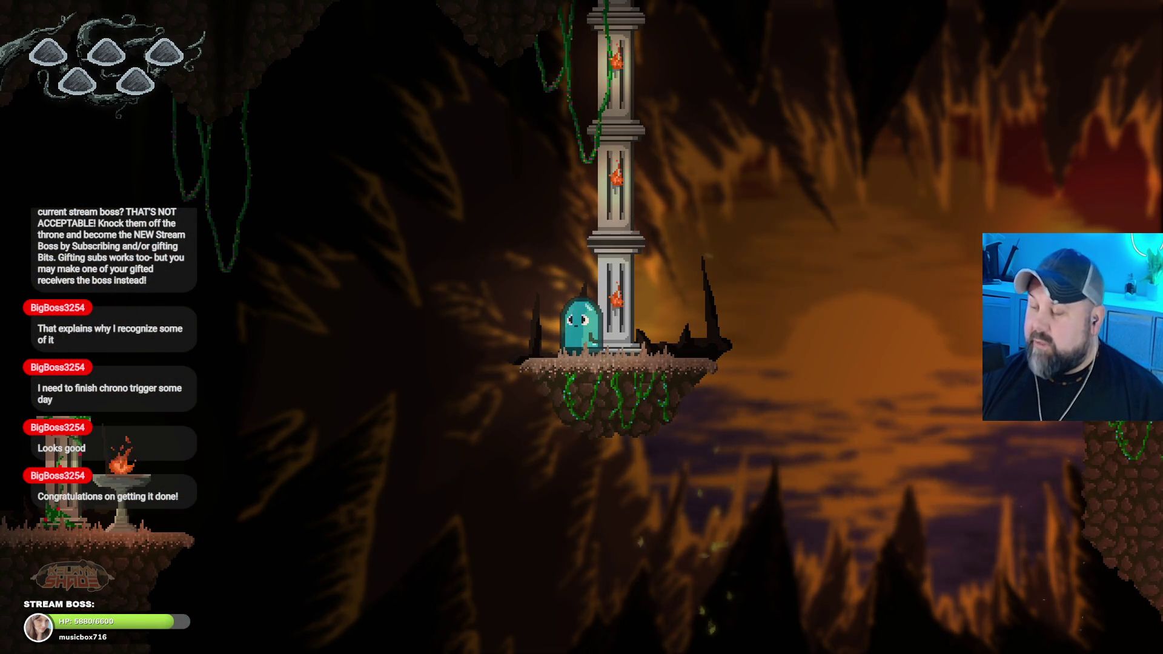
{"action": "key", "text": "Right"}
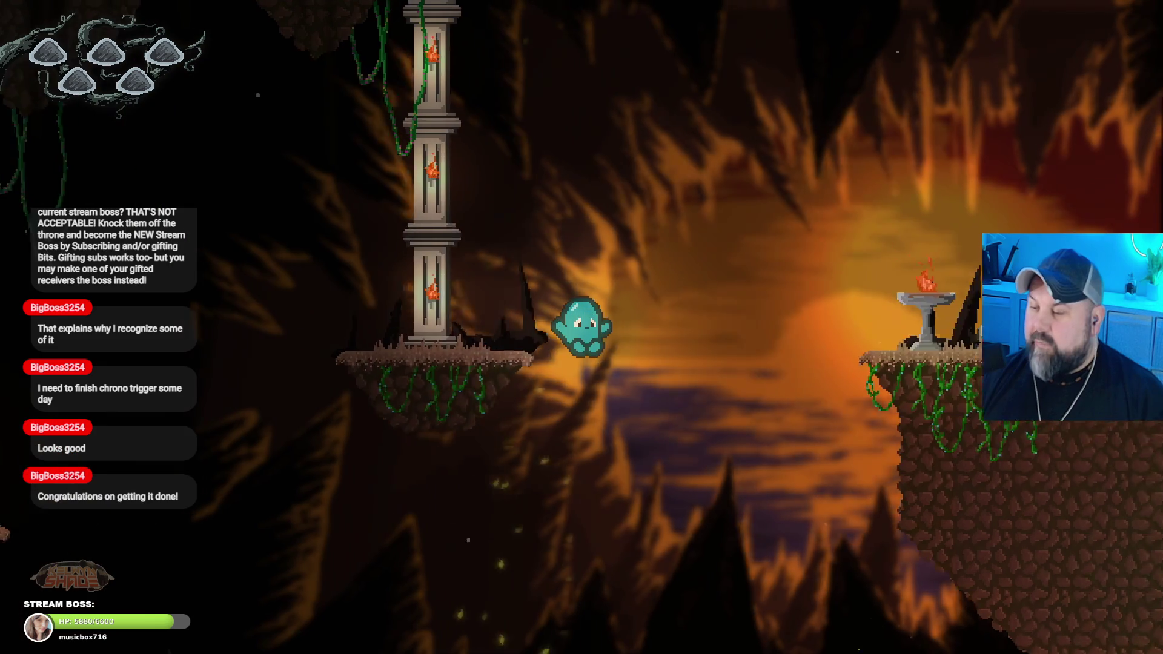
{"action": "key", "text": "Right"}
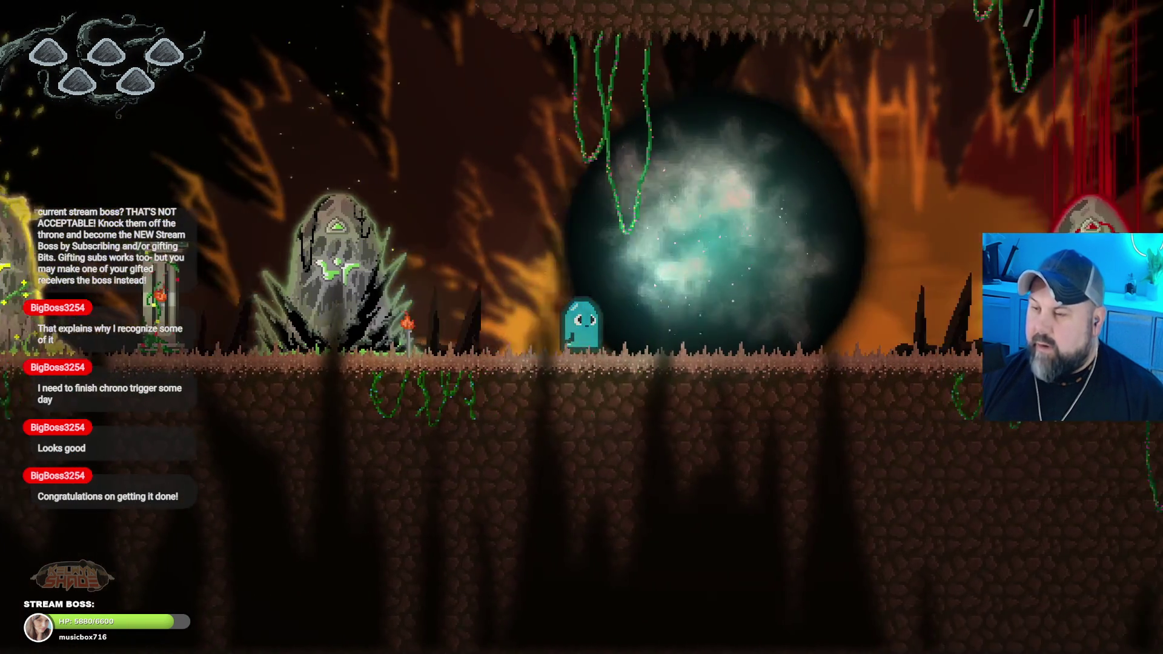
{"action": "key", "text": "Left"}
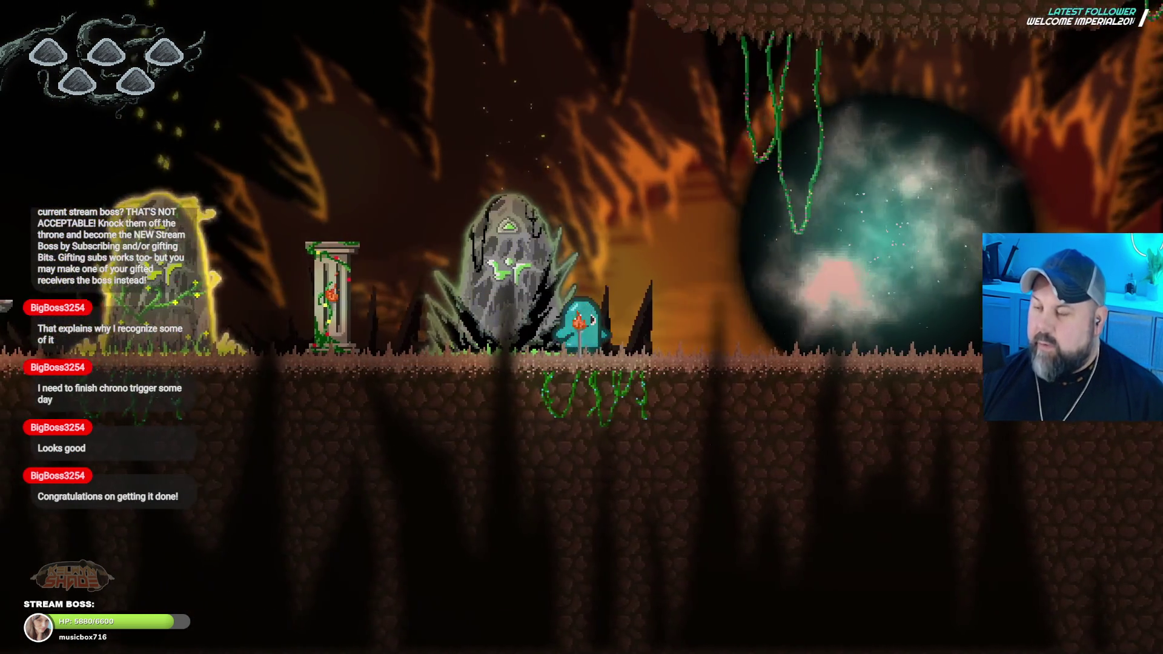
{"action": "key", "text": "Right"}
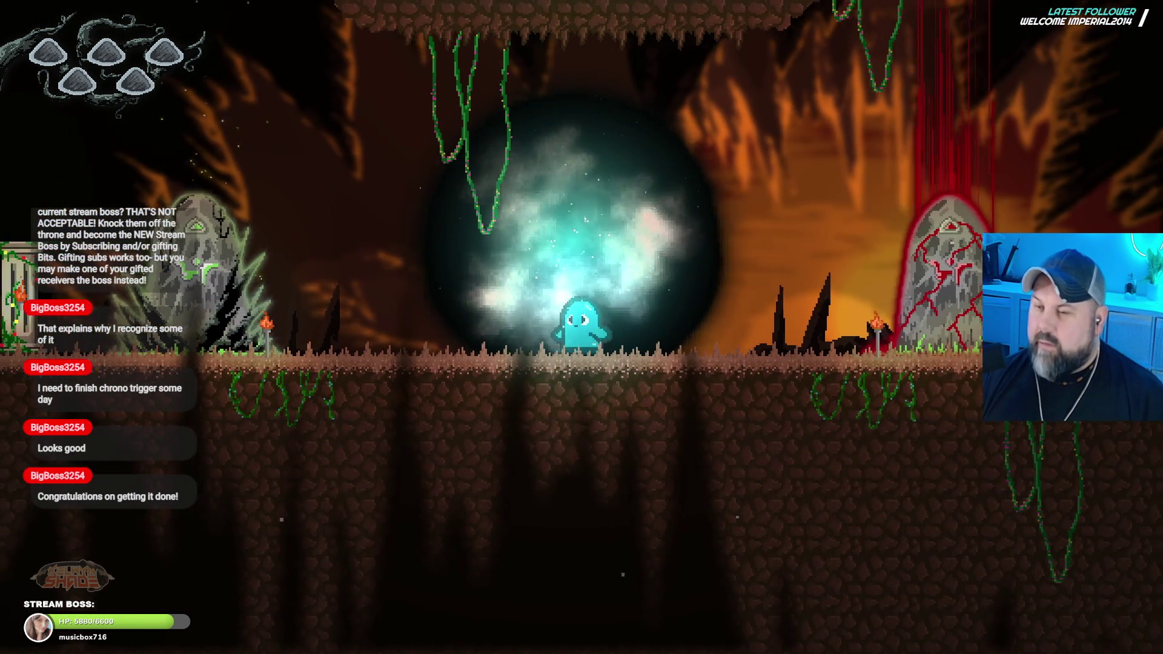
Step: Warp through the orb portal into the grey pillar scene, then leave fullscreen
{"action": "key", "text": "Up"}
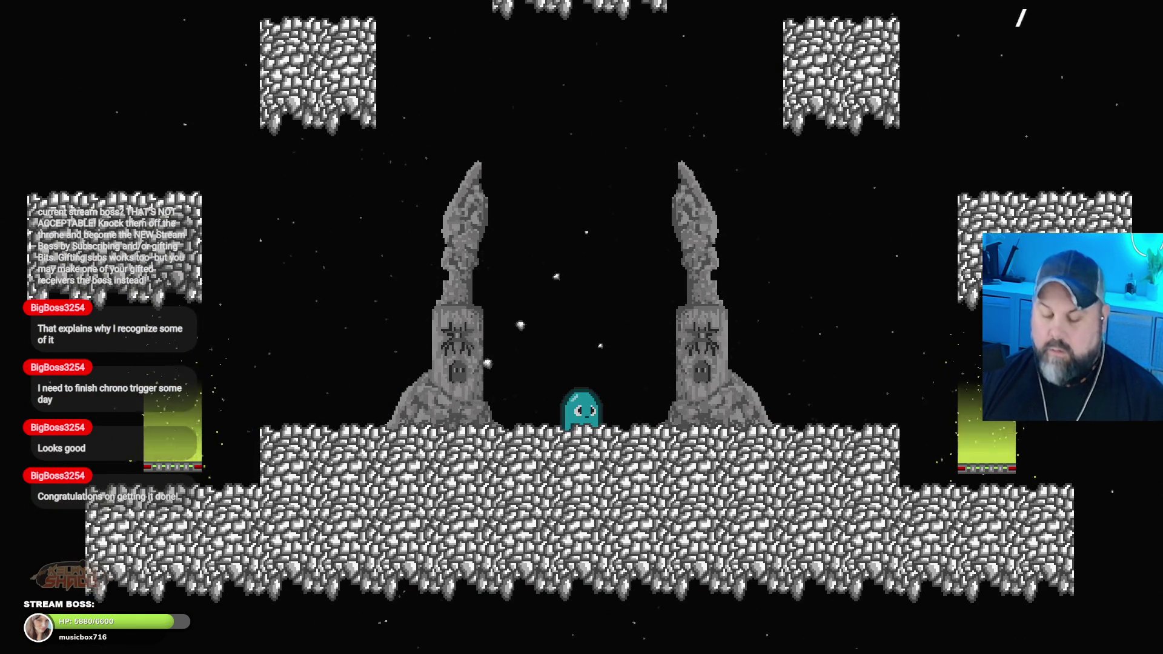
{"action": "key", "text": "Left"}
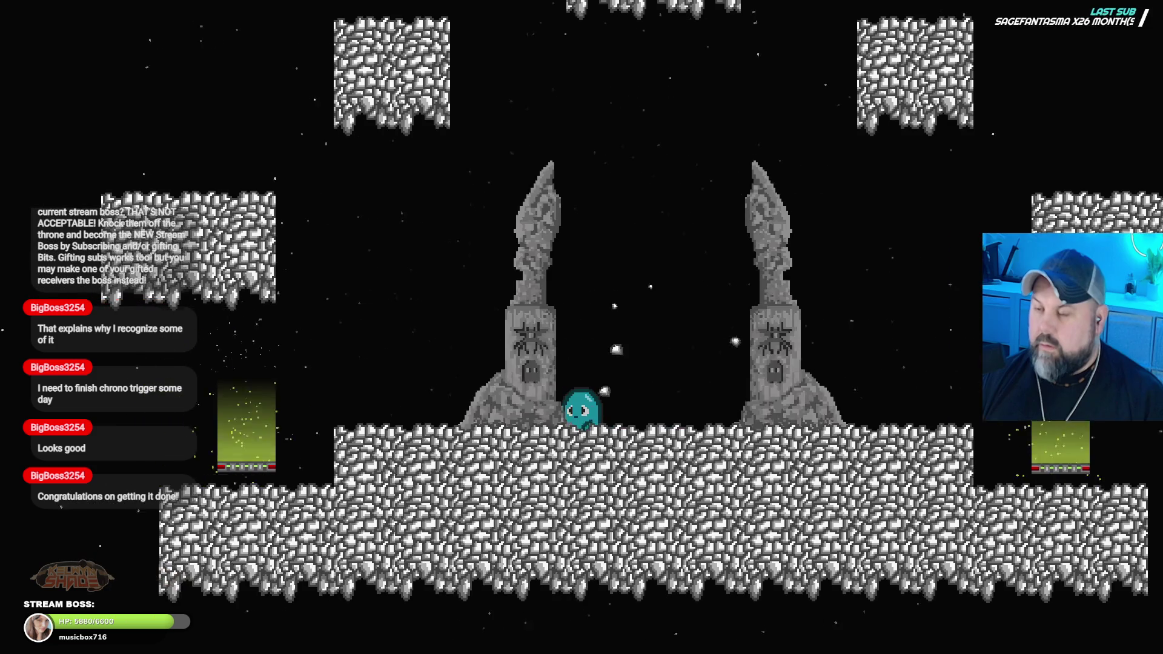
{"action": "key", "text": "Escape"}
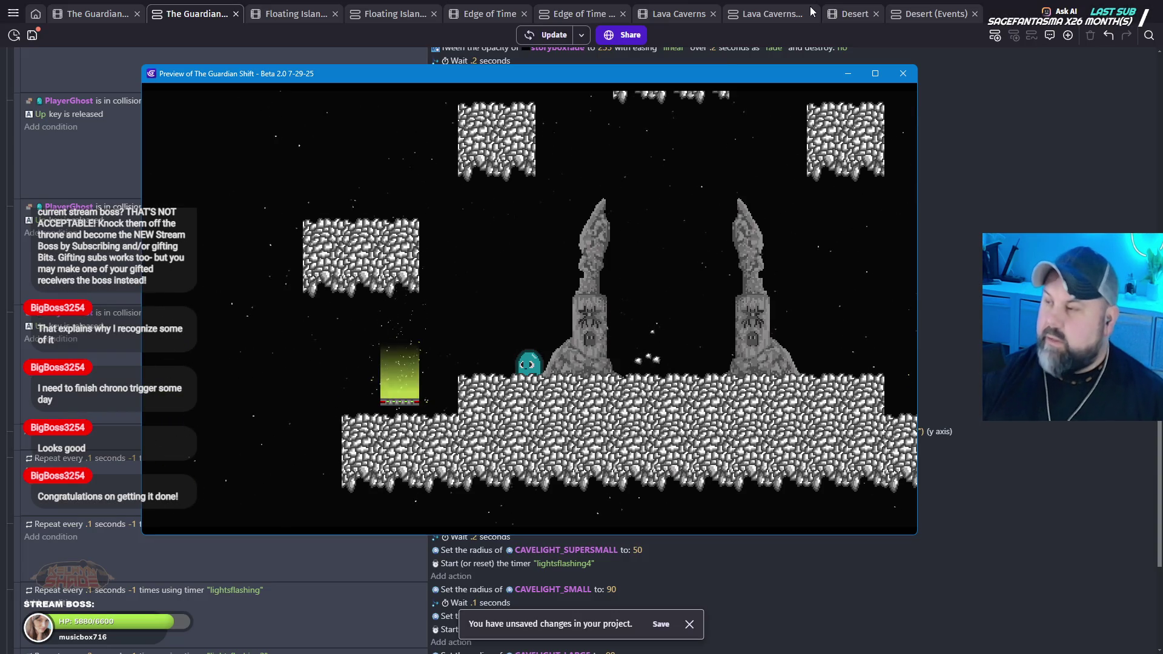
Step: Close the preview, select FinalPortal's hide and disable actions, and remove Sand_Portal's Delete PlayerGhost
{"action": "left_click", "coordinate": [902, 73]}
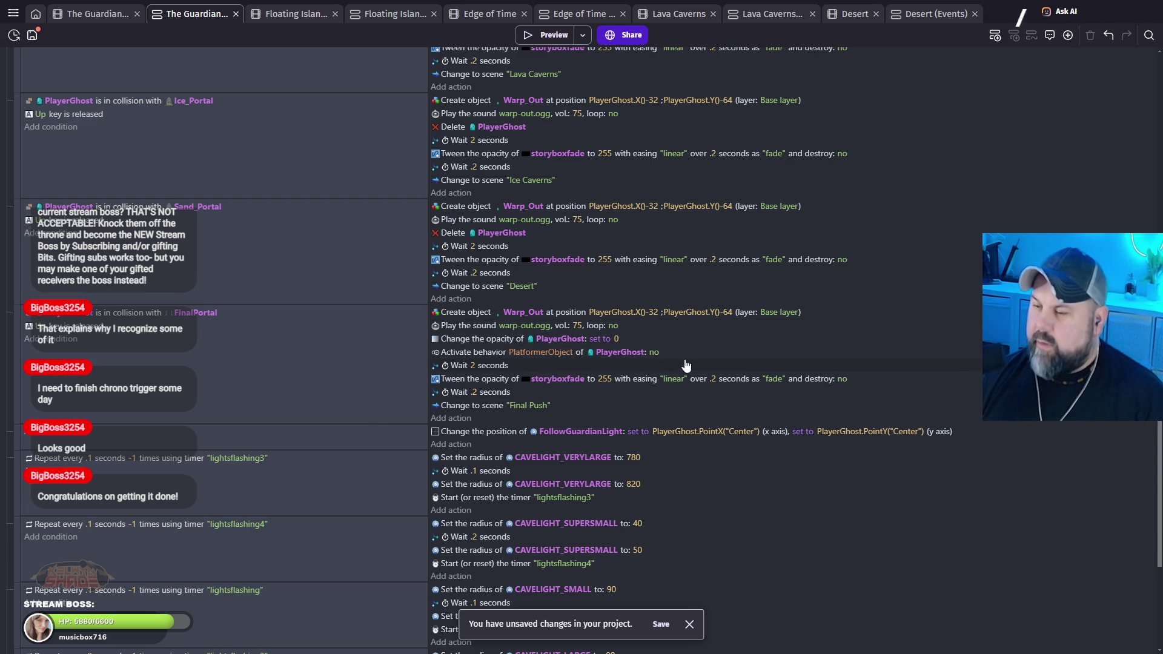
{"action": "left_click", "coordinate": [687, 357]}
{"action": "left_click_drag", "start_coordinate": [677, 343], "coordinate": [680, 347]}
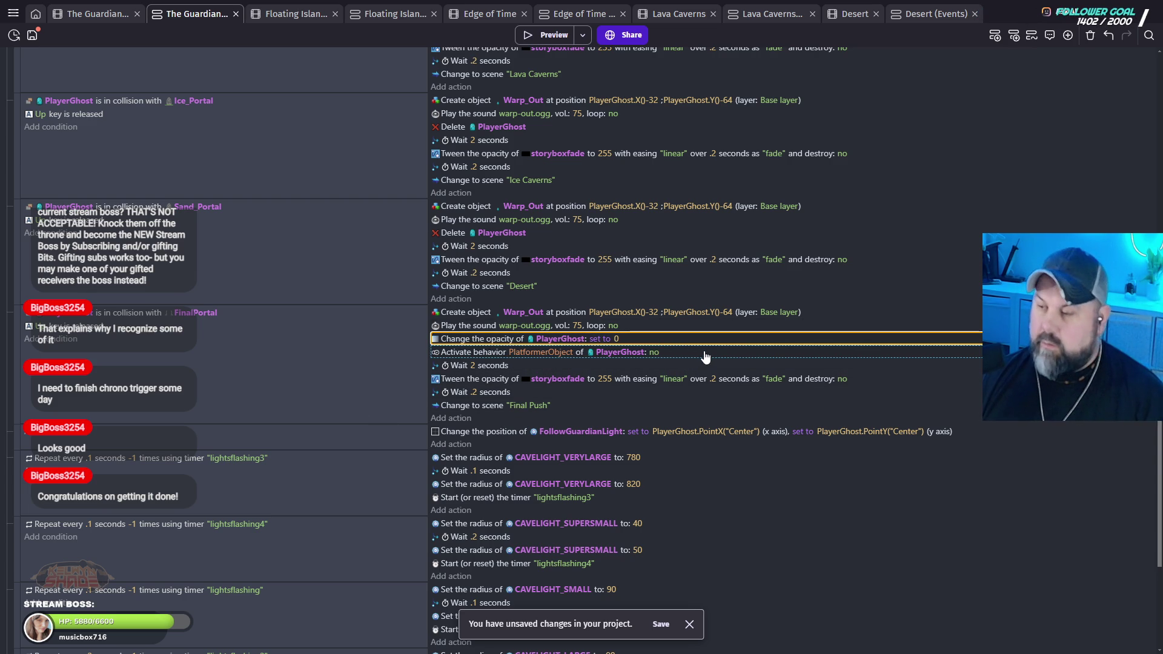
{"action": "mouse_move", "coordinate": [543, 247]}
{"action": "left_mouse_down"}
{"action": "mouse_move", "coordinate": [549, 238]}
{"action": "mouse_move", "coordinate": [561, 249]}
{"action": "left_mouse_up"}
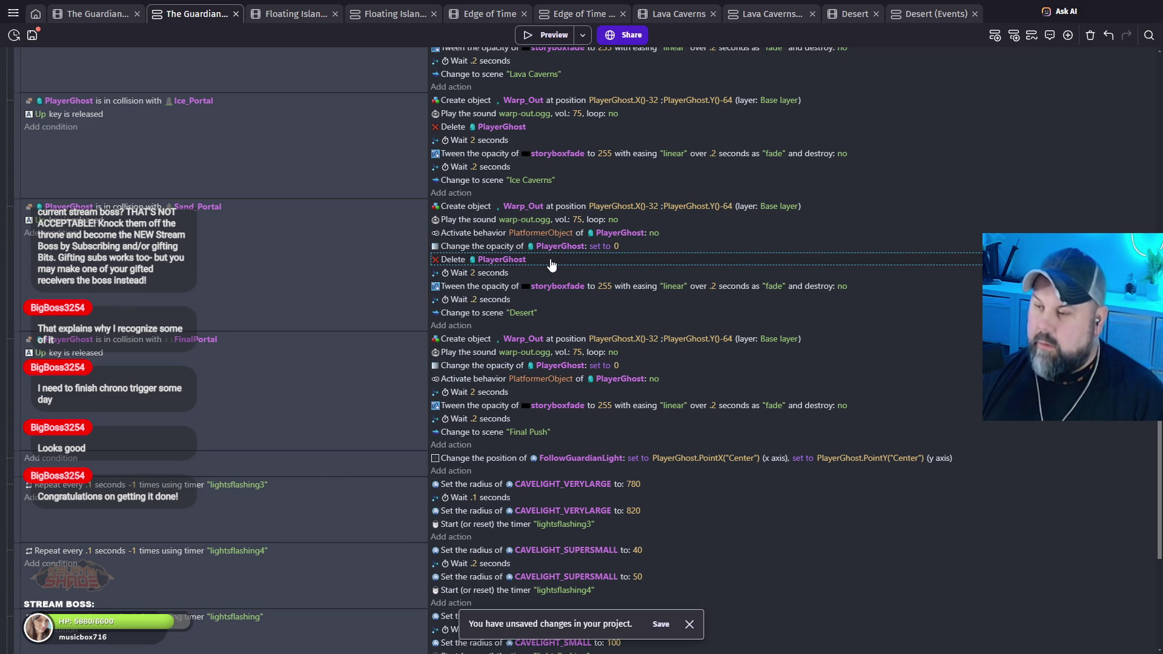
{"action": "key", "text": "Delete"}
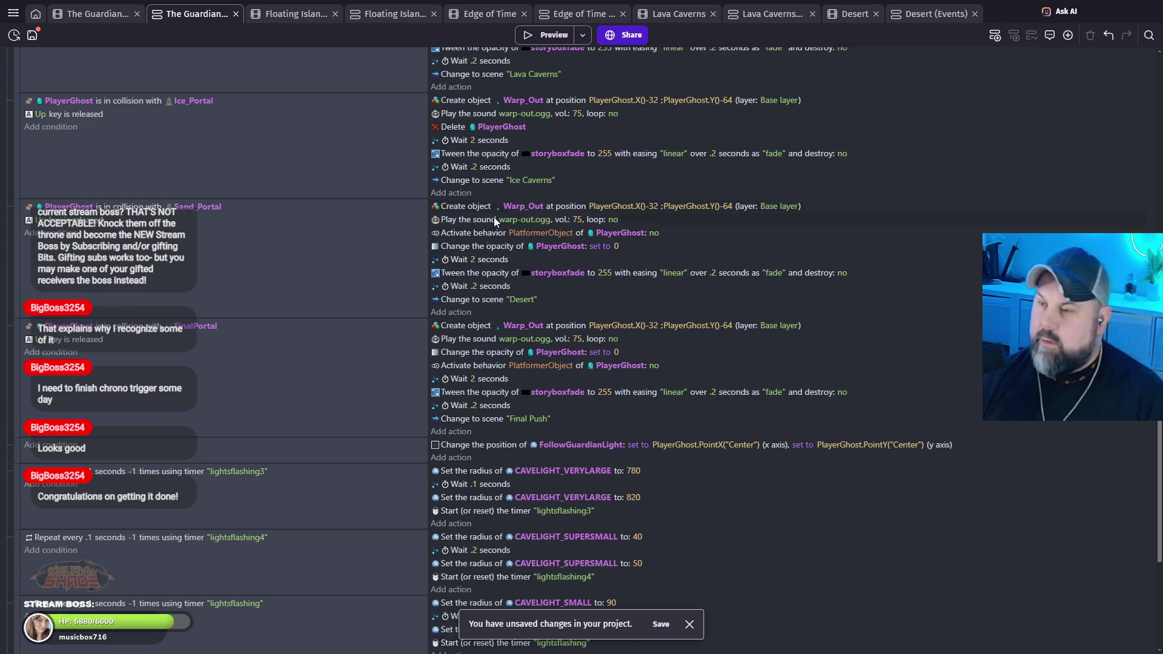
Step: Replace Delete PlayerGhost with the hide and disable actions in Ice_Portal and Volcano_Portal
{"action": "left_click", "coordinate": [533, 128]}
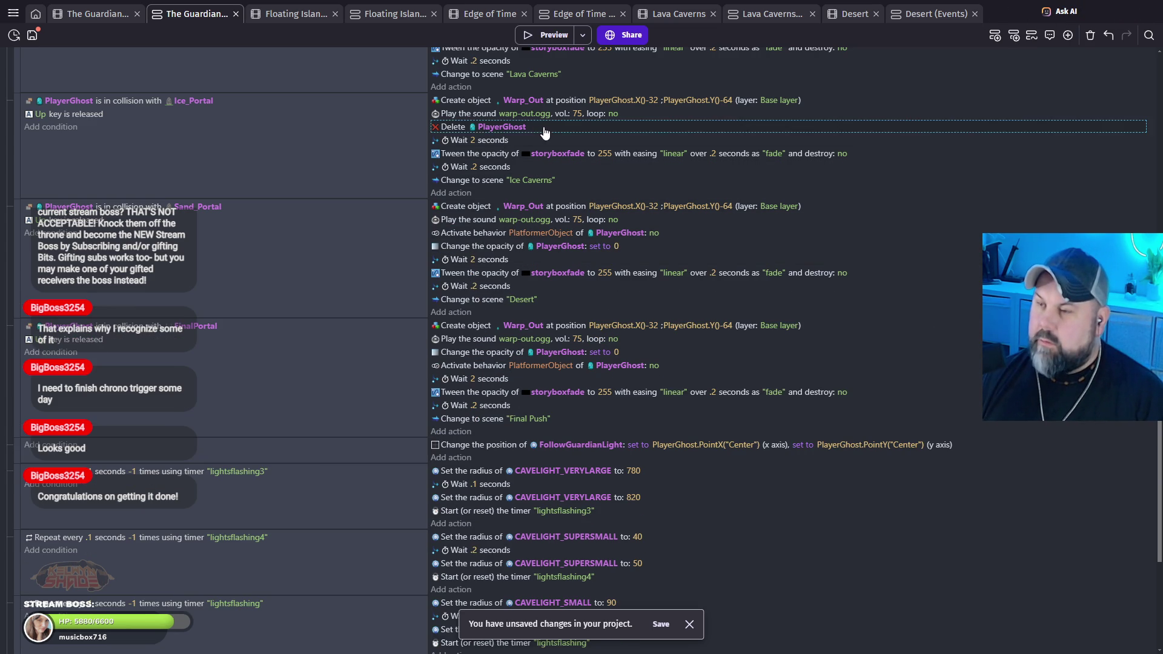
{"action": "key", "text": "ctrl+v"}
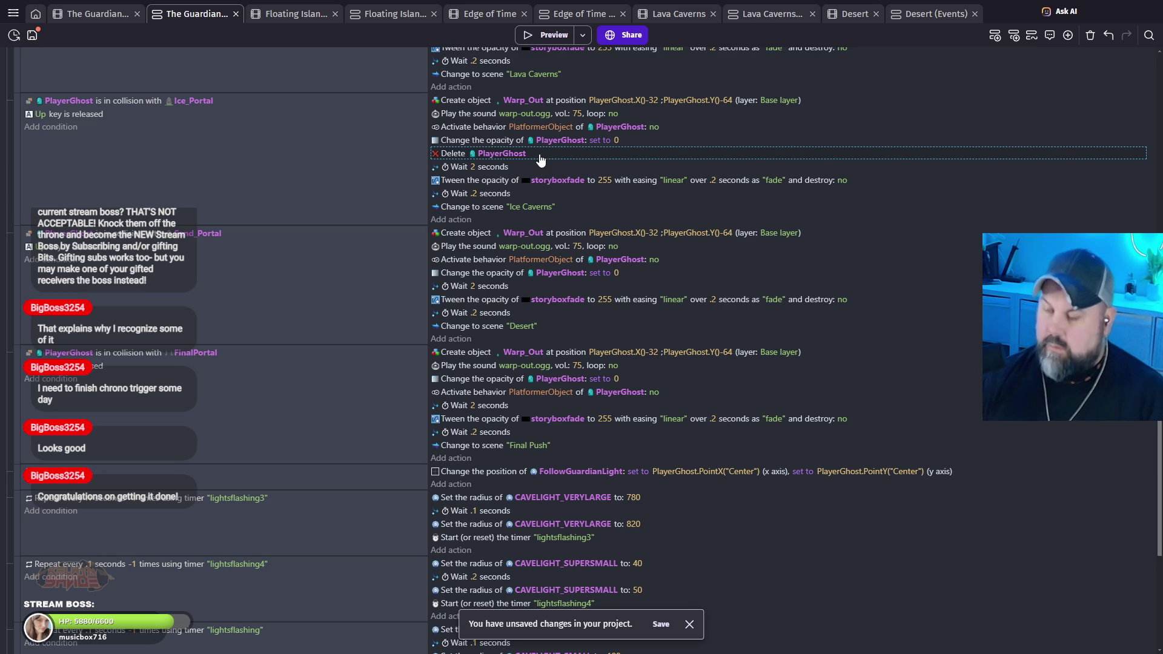
{"action": "key", "text": "Delete"}
{"action": "scroll", "coordinate": [510, 183], "scroll_direction": "up", "scroll_amount": 3}
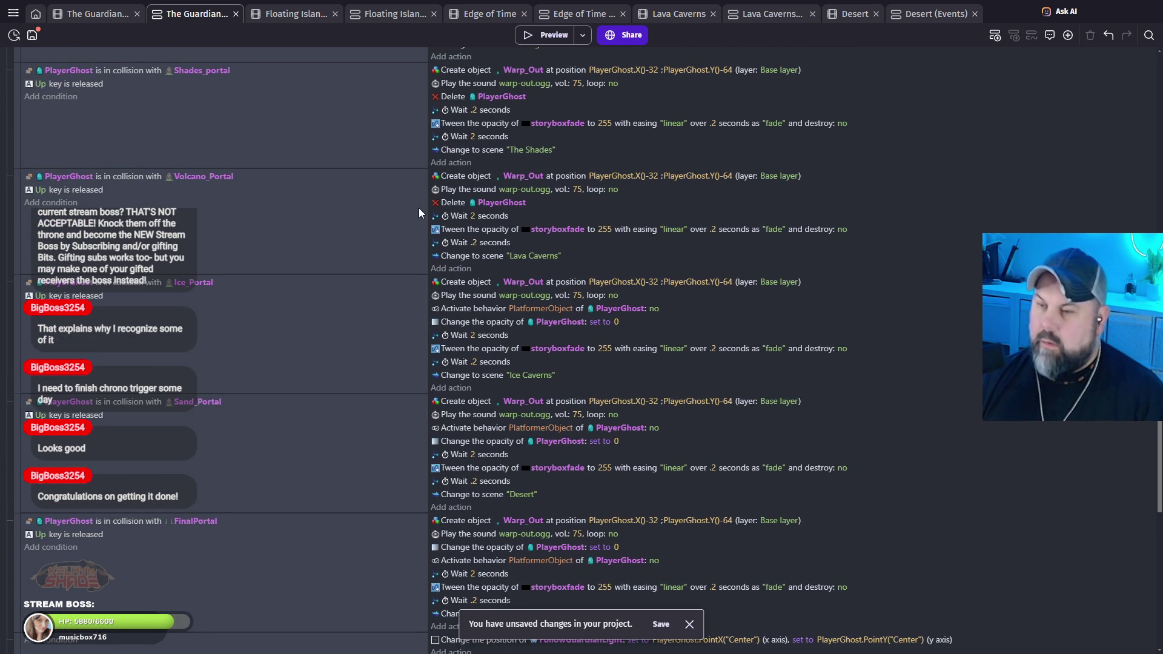
{"action": "left_click", "coordinate": [553, 206]}
{"action": "key", "text": "ctrl+v"}
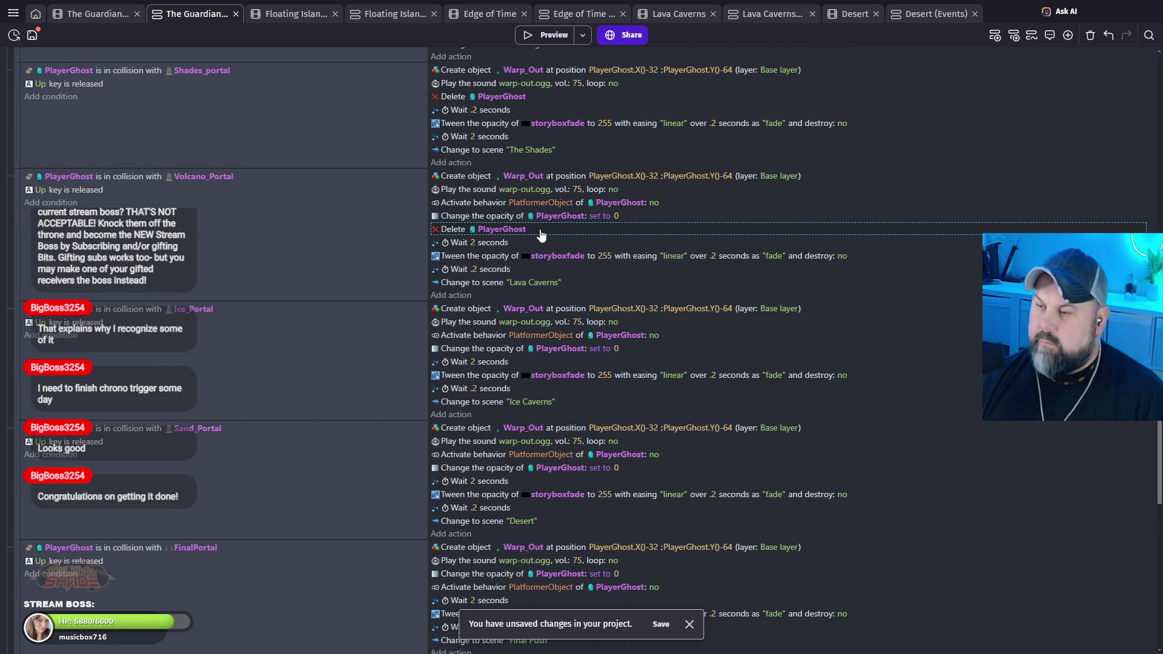
{"action": "key", "text": "Delete"}
Step: Do the same replacement in Shades_portal and Islands_portal, then save the project
{"action": "scroll", "coordinate": [482, 228], "scroll_direction": "up", "scroll_amount": 2}
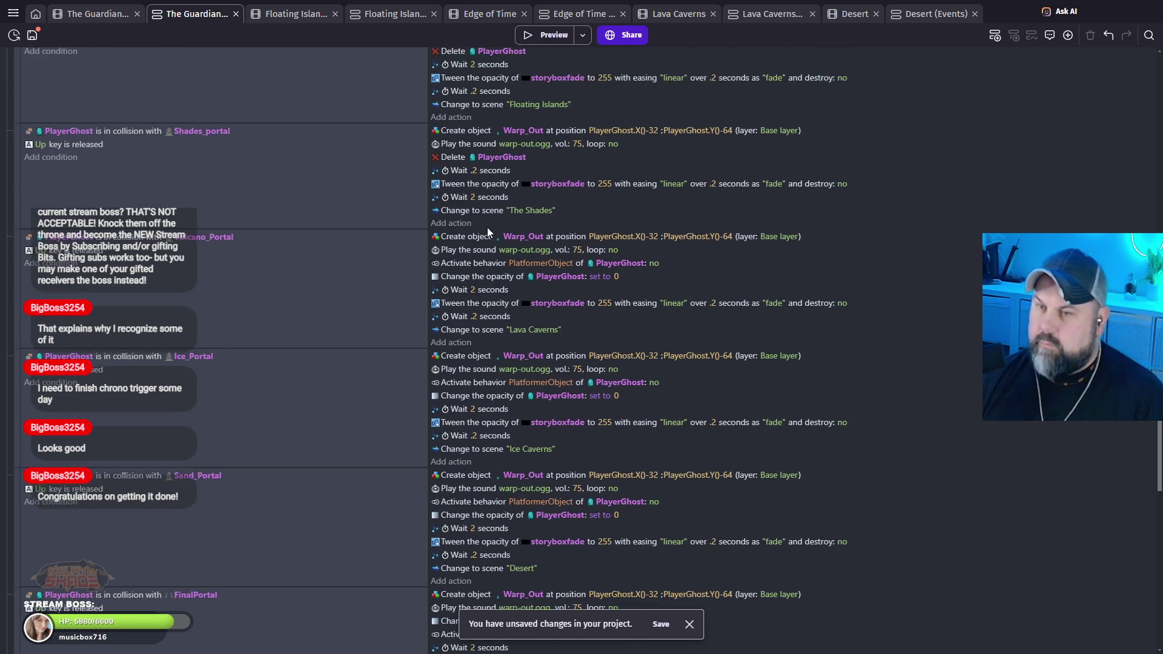
{"action": "left_click", "coordinate": [554, 219]}
{"action": "key", "text": "ctrl+v"}
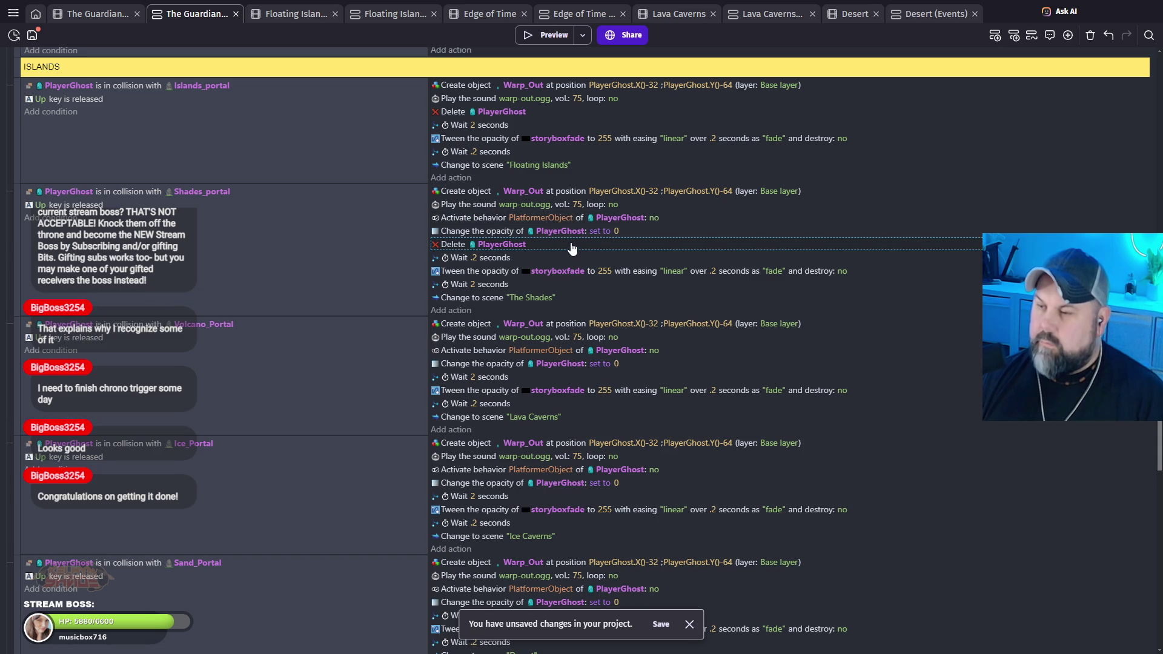
{"action": "key", "text": "Delete"}
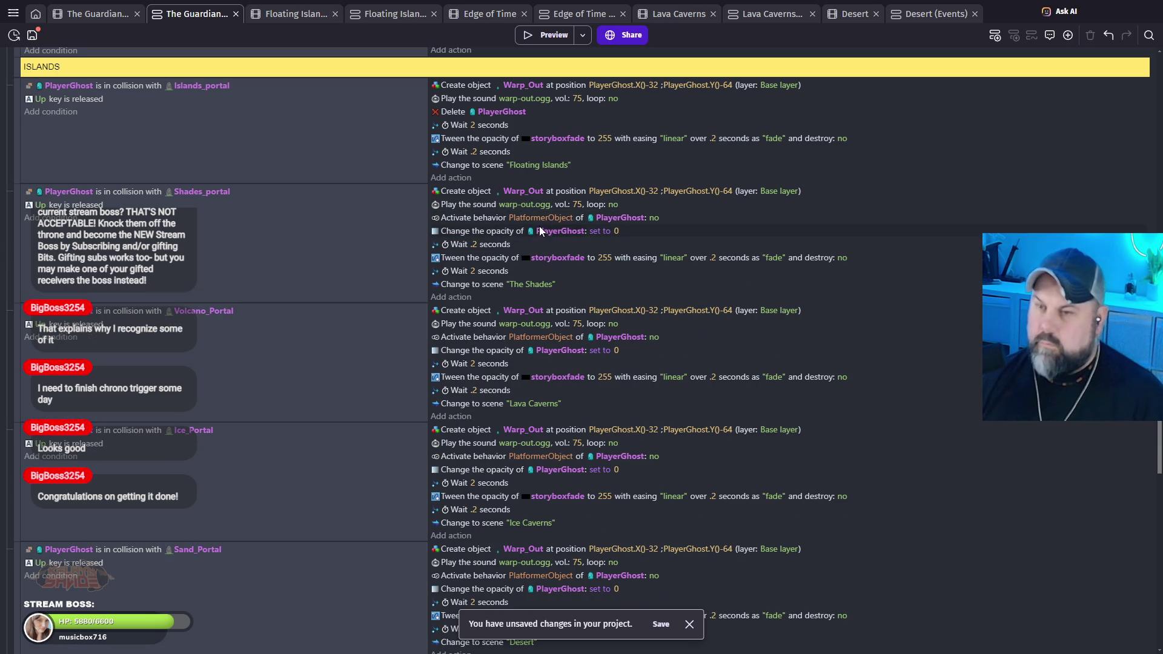
{"action": "left_click", "coordinate": [543, 115]}
{"action": "key", "text": "ctrl+v"}
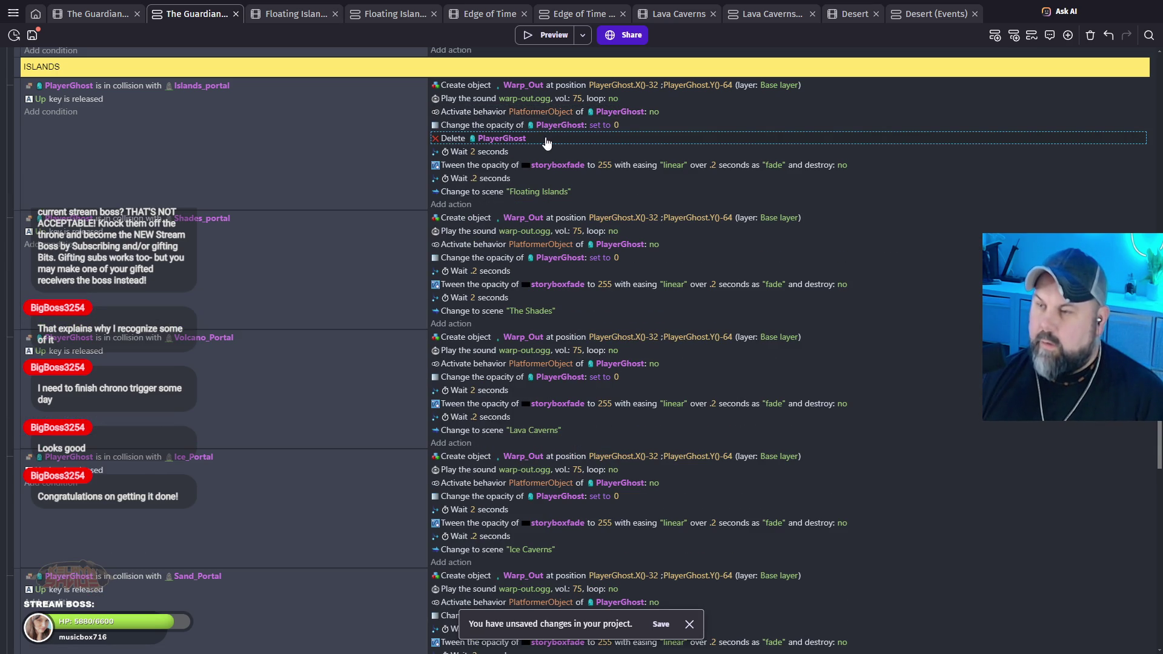
{"action": "key", "text": "Delete"}
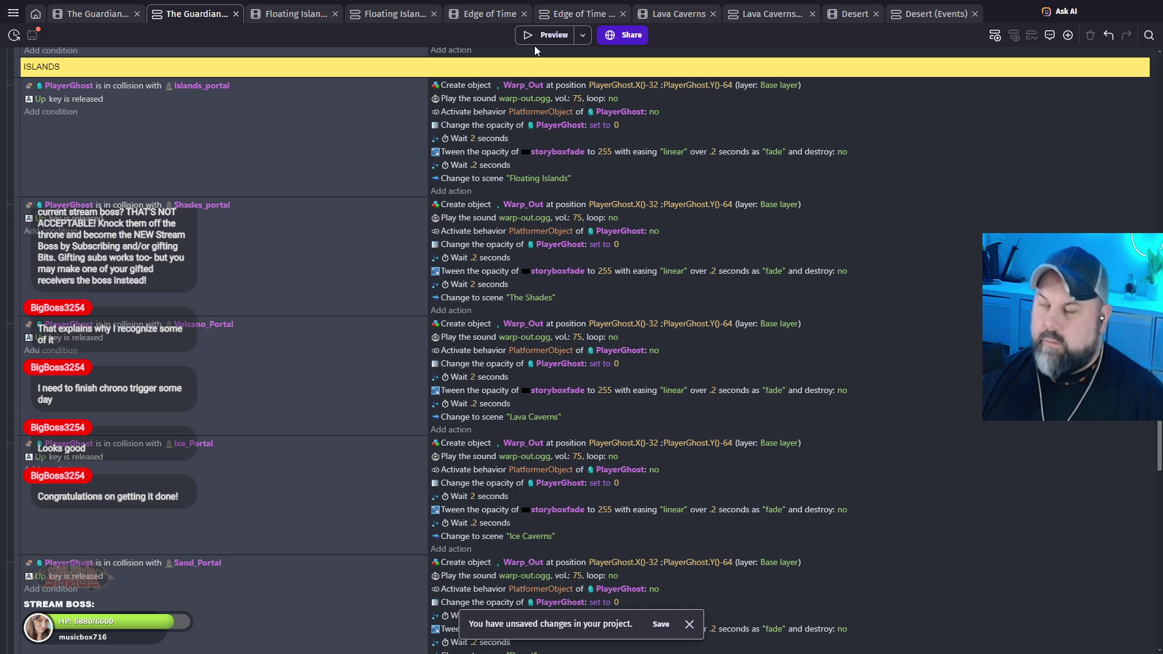
{"action": "key", "text": "ctrl+s"}
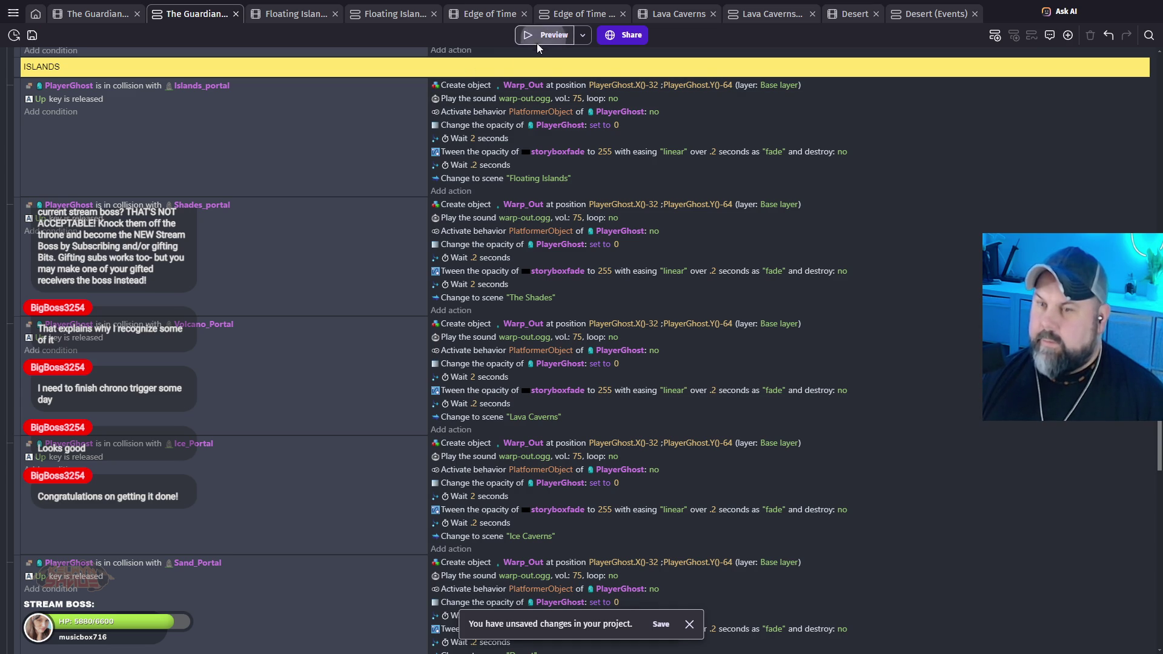
Step: Start a preview and guide the ghost from the altar to meditate at the rune stone
{"action": "left_click", "coordinate": [545, 37]}
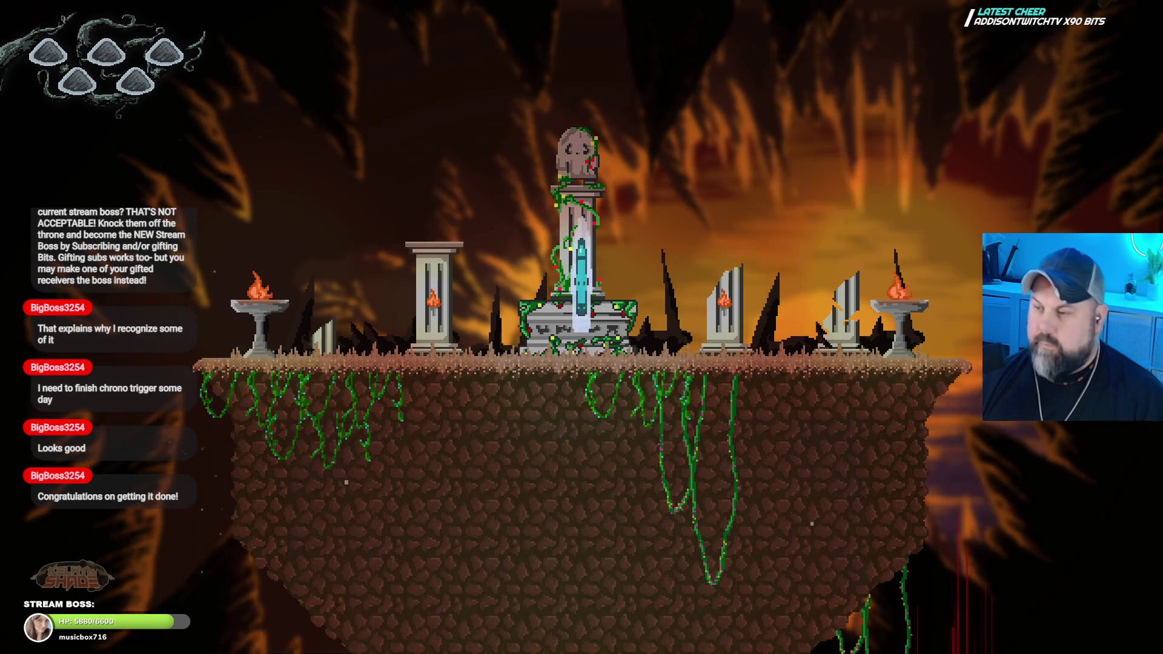
{"action": "key", "text": "Left"}
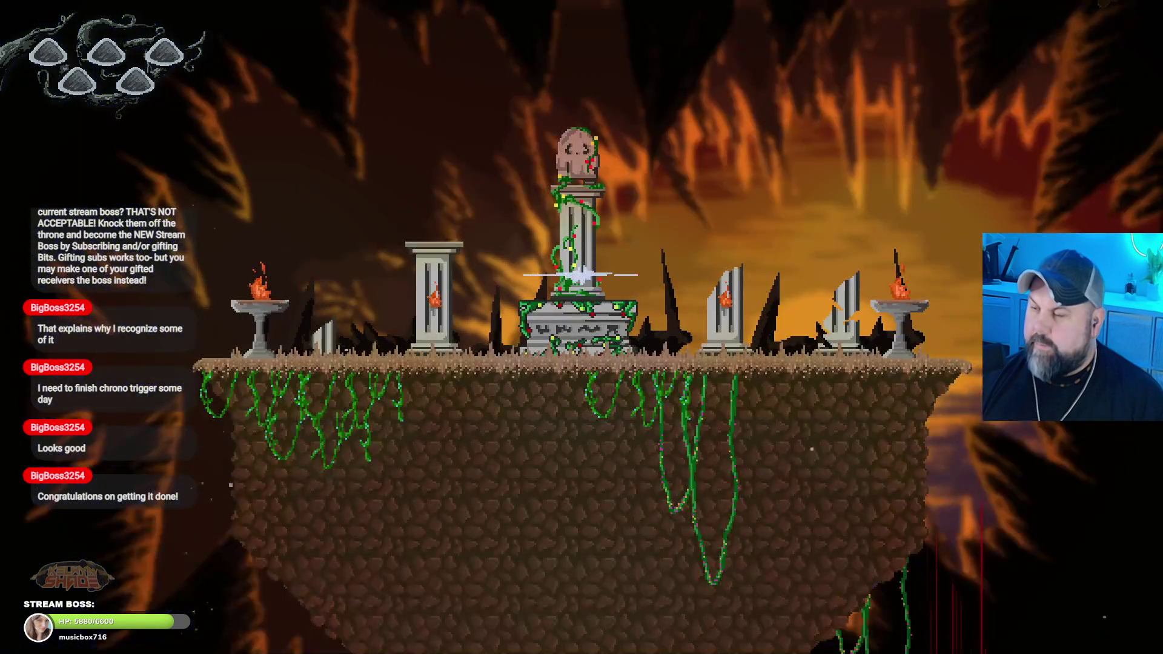
{"action": "key", "text": "Right"}
{"action": "key", "text": "space"}
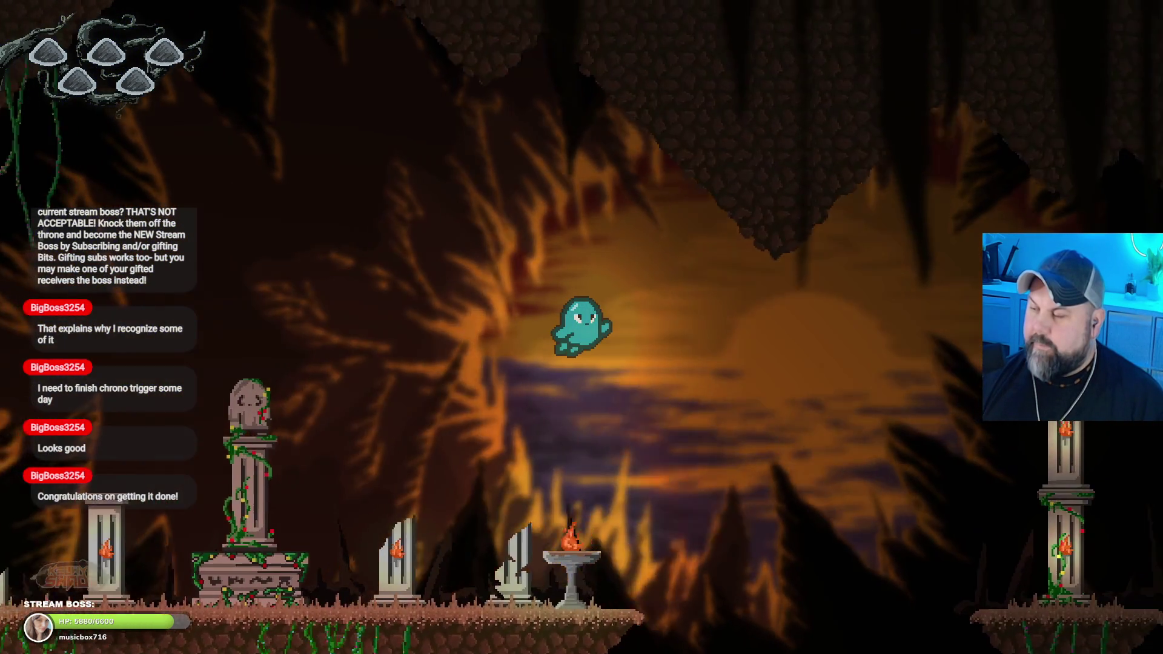
{"action": "key", "text": "Right"}
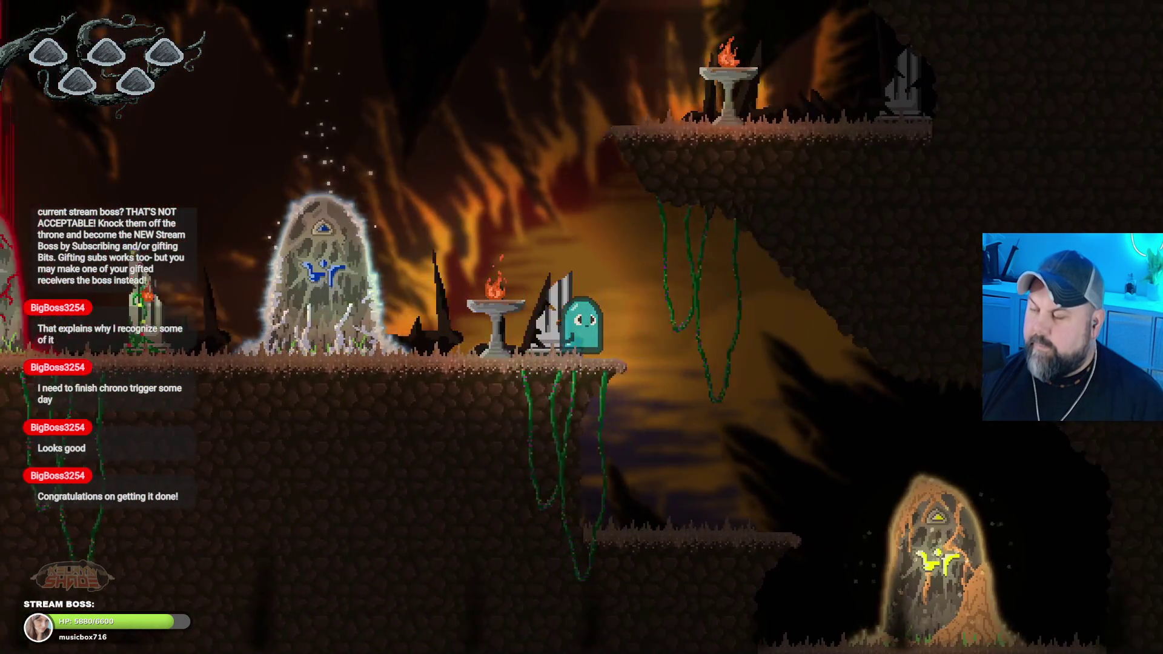
{"action": "key", "text": "Right"}
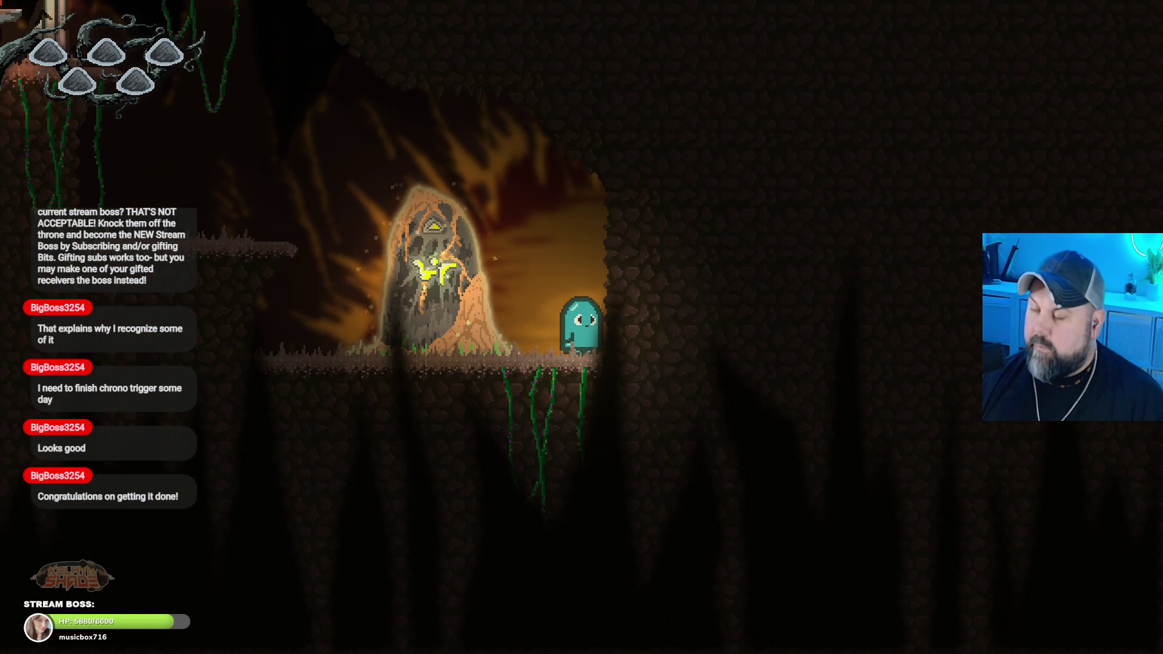
{"action": "key", "text": "Left"}
{"action": "key", "text": "Up"}
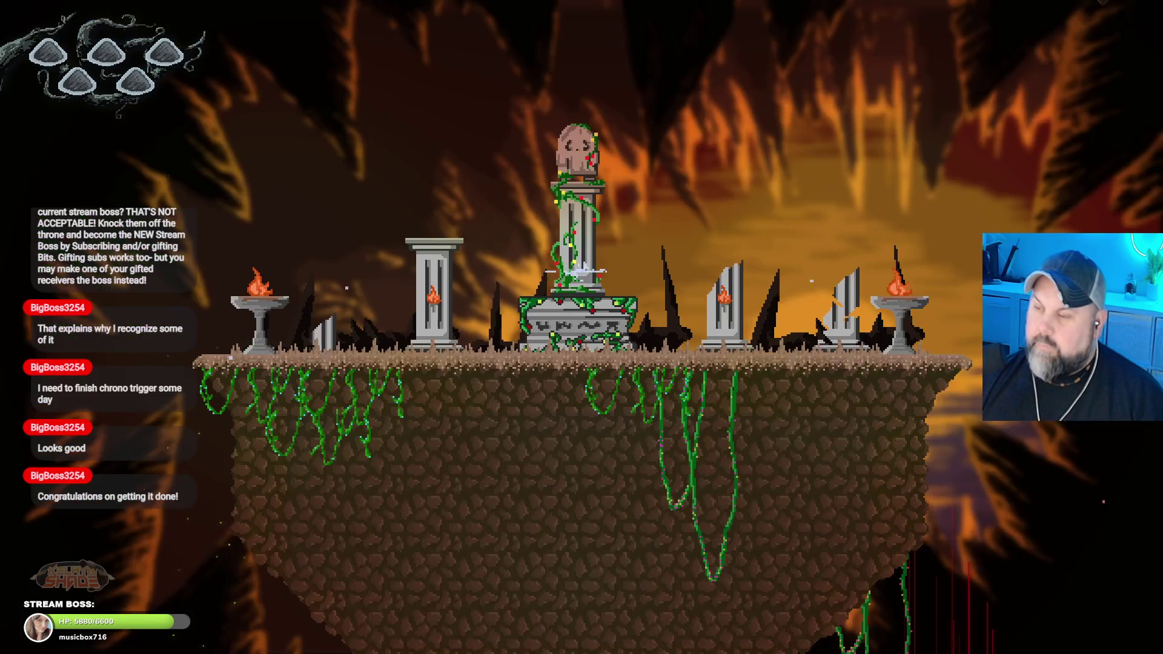
Step: Take the ghost past the altar, brazier ledge and pillar, and enter the orb portal
{"action": "key", "text": "Right"}
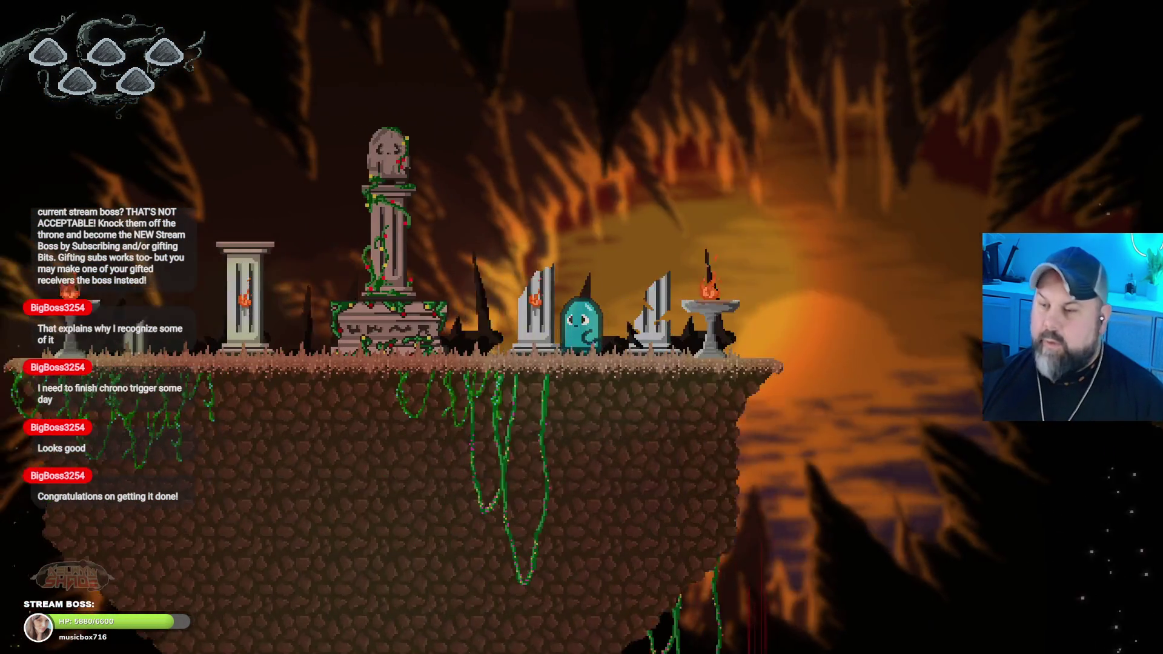
{"action": "key", "text": "Left"}
{"action": "key", "text": "space"}
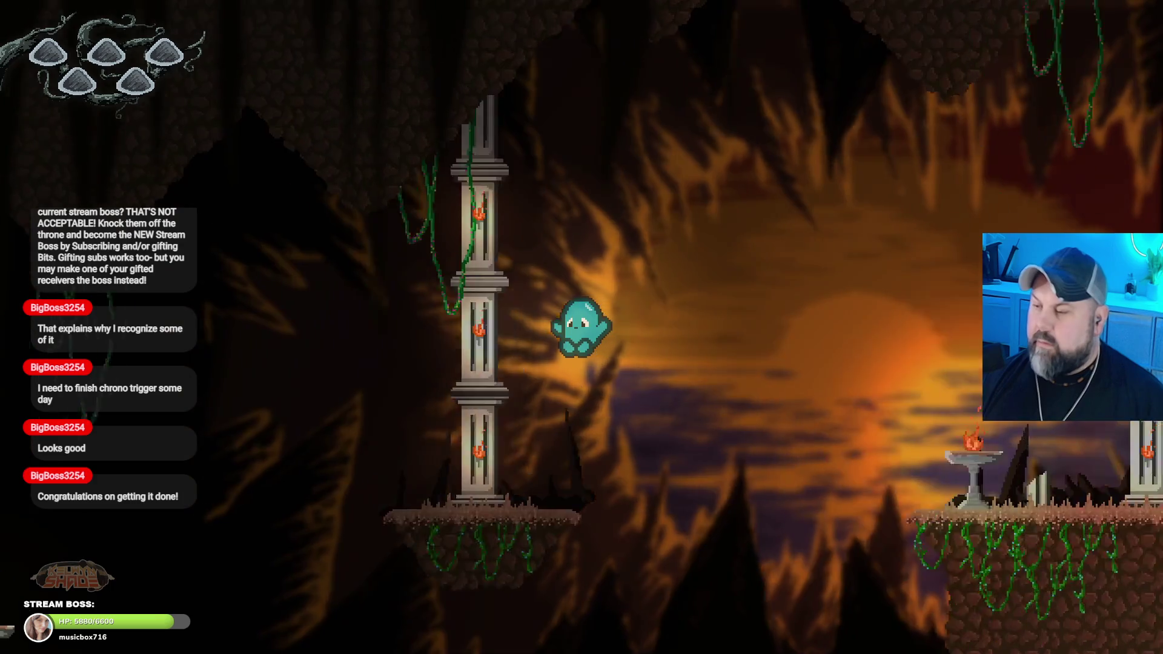
{"action": "key", "text": "Left"}
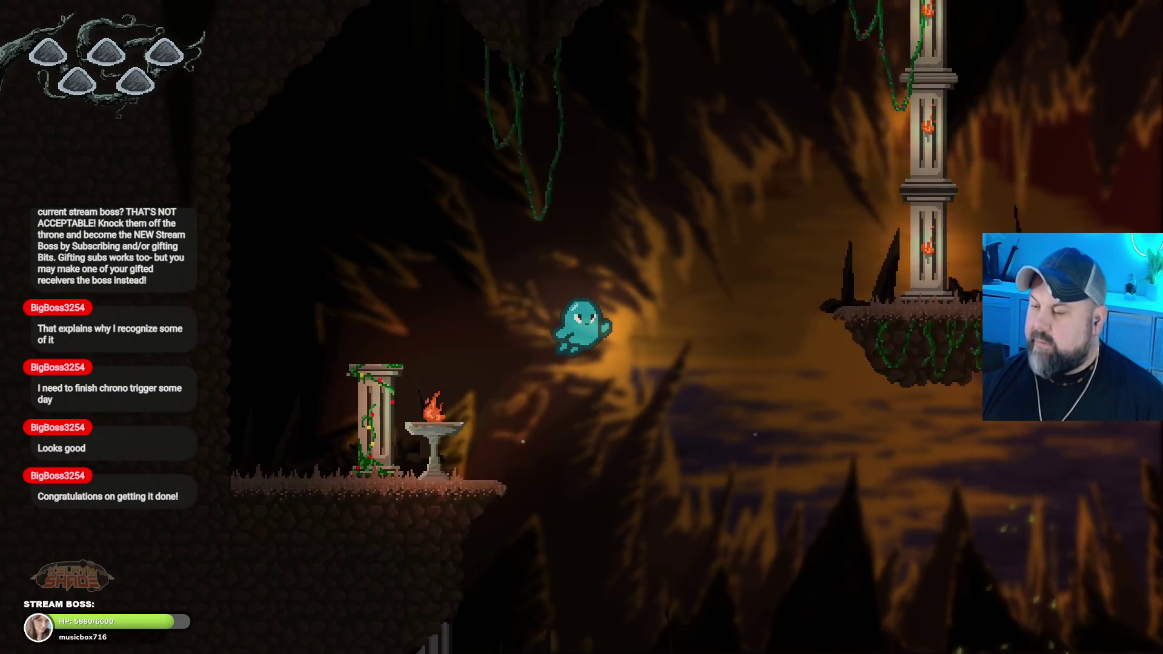
{"action": "key", "text": "Right"}
{"action": "key", "text": "Right"}
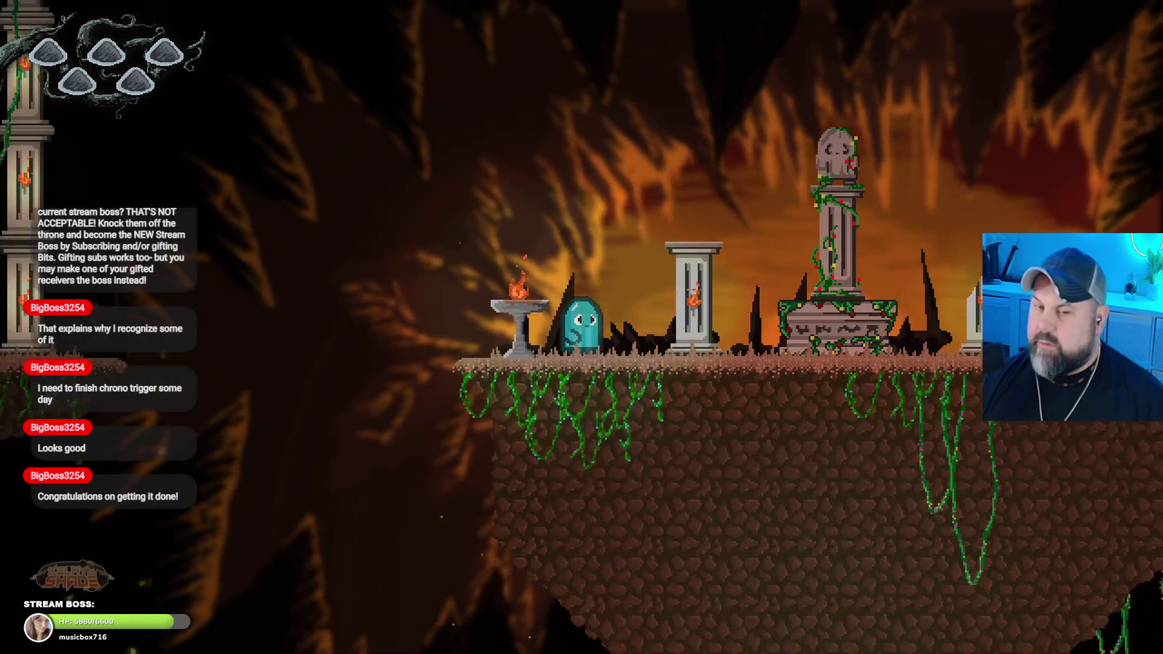
{"action": "key", "text": "Right"}
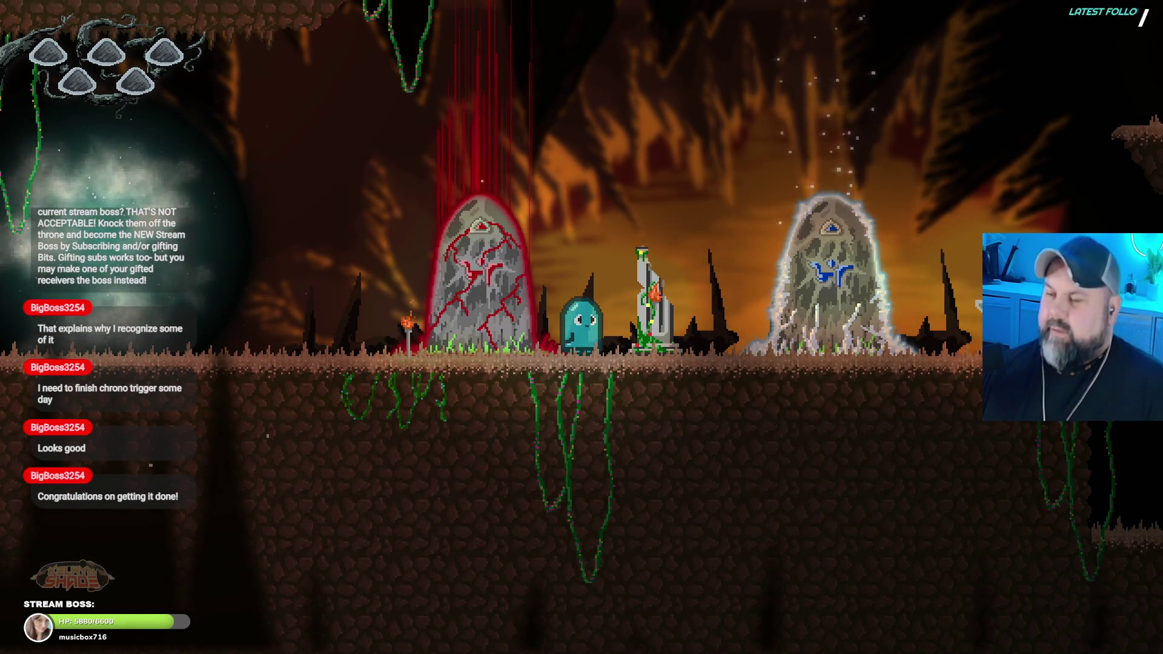
{"action": "key", "text": "Left"}
{"action": "key", "text": "Left"}
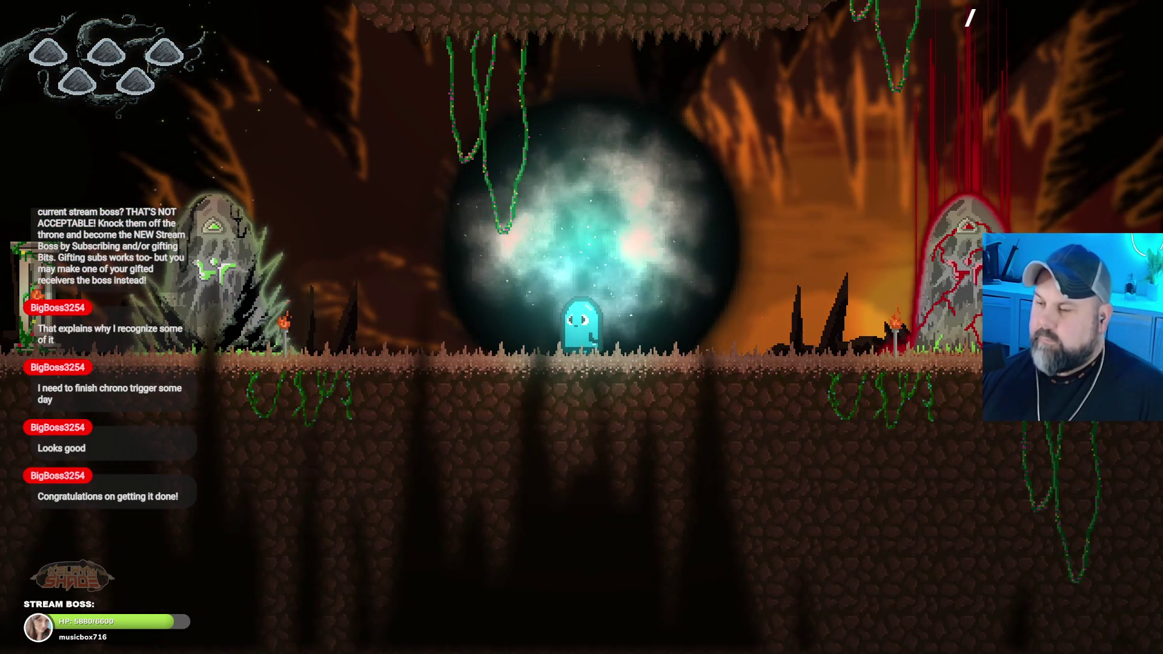
{"action": "key", "text": "Up"}
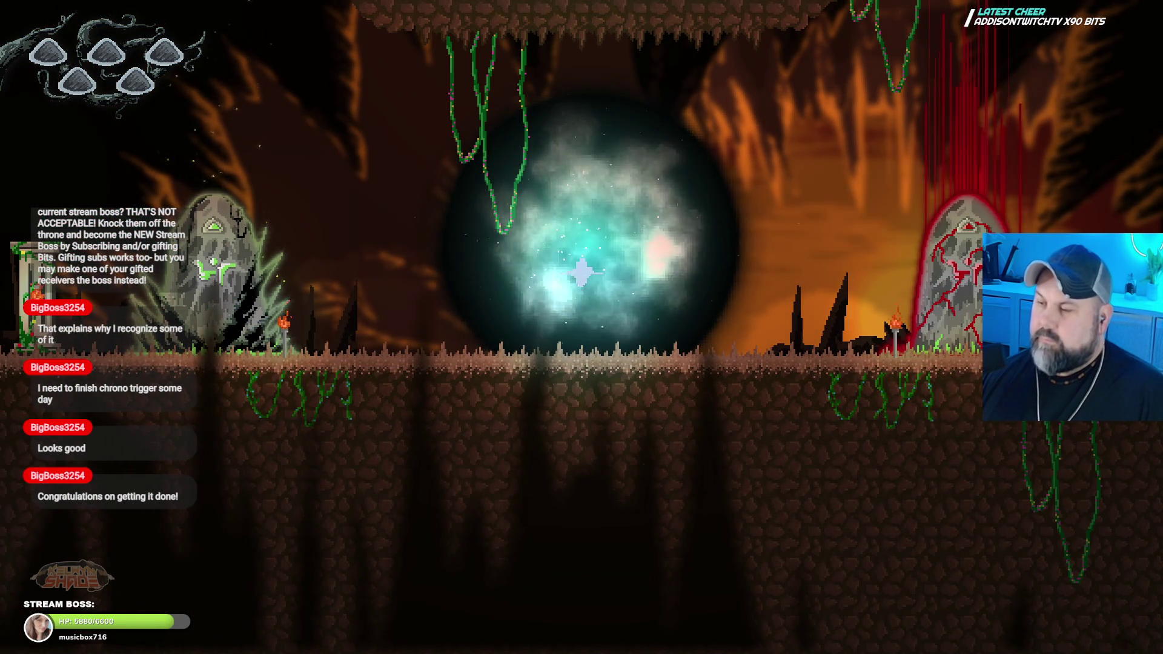